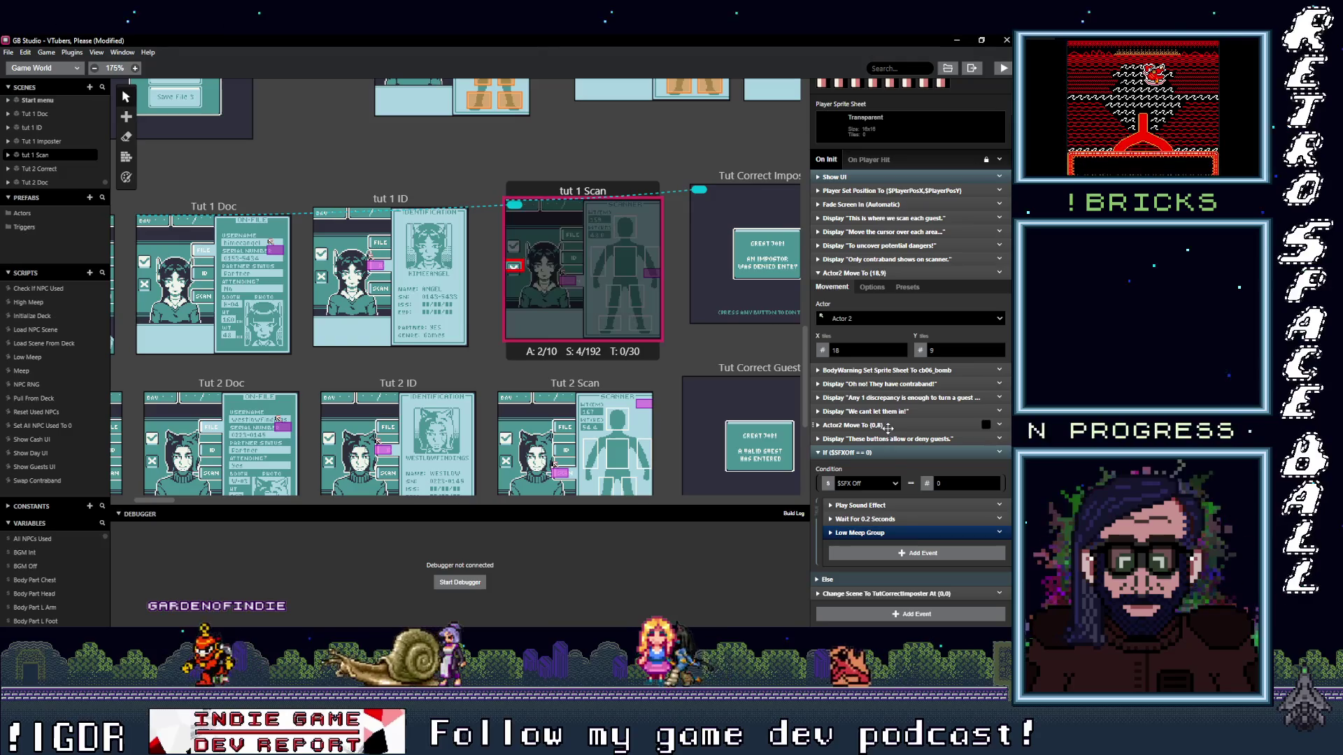
# - Retarget Tut 2 Correct's Actor 1 moves to tiles (18,5) and (18,11)
pyautogui.click(887, 426)
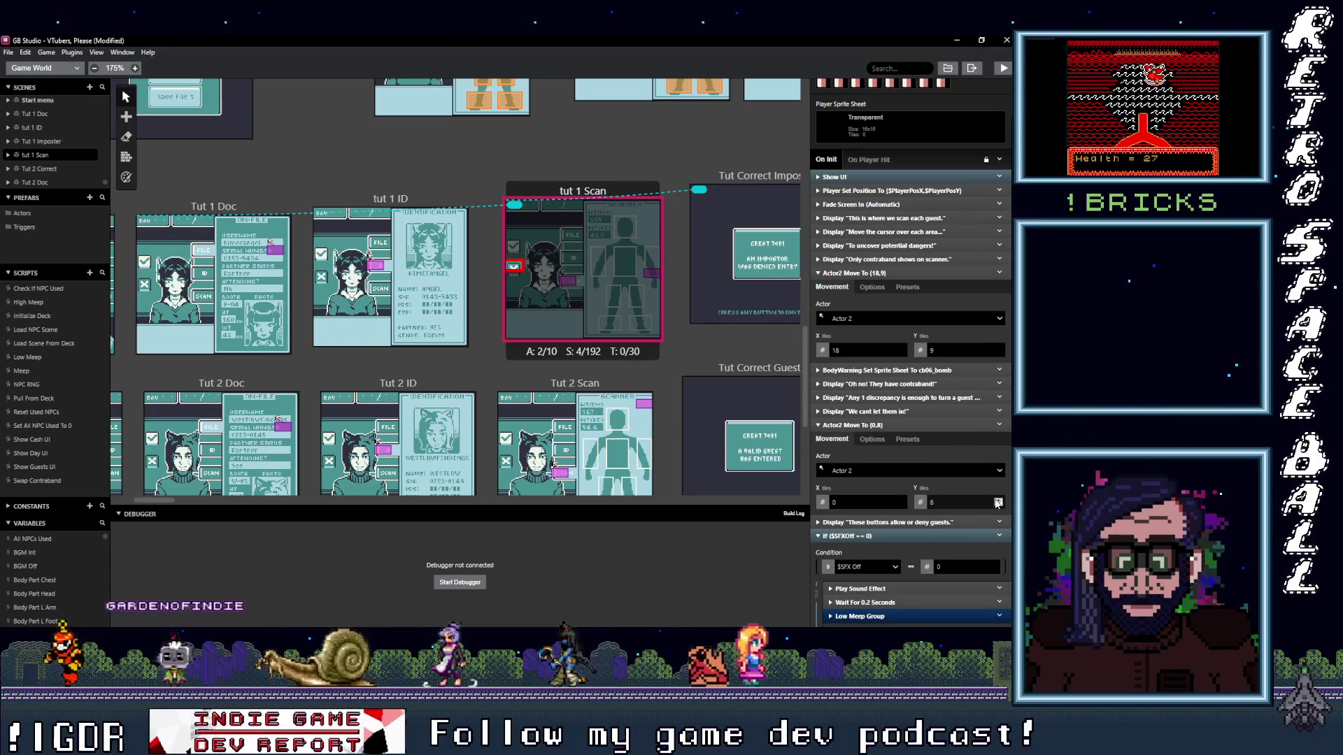
pyautogui.scroll(-2, 903, 446)
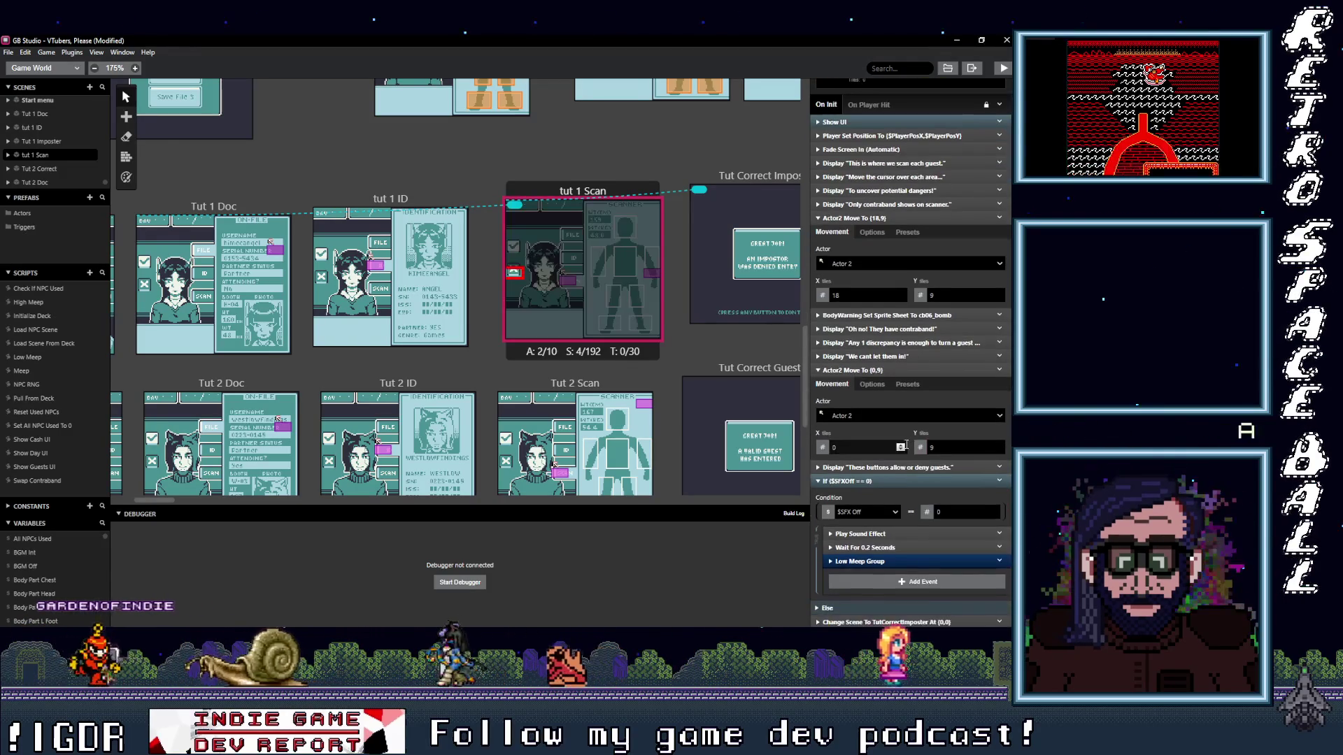
pyautogui.scroll(-1, 899, 452)
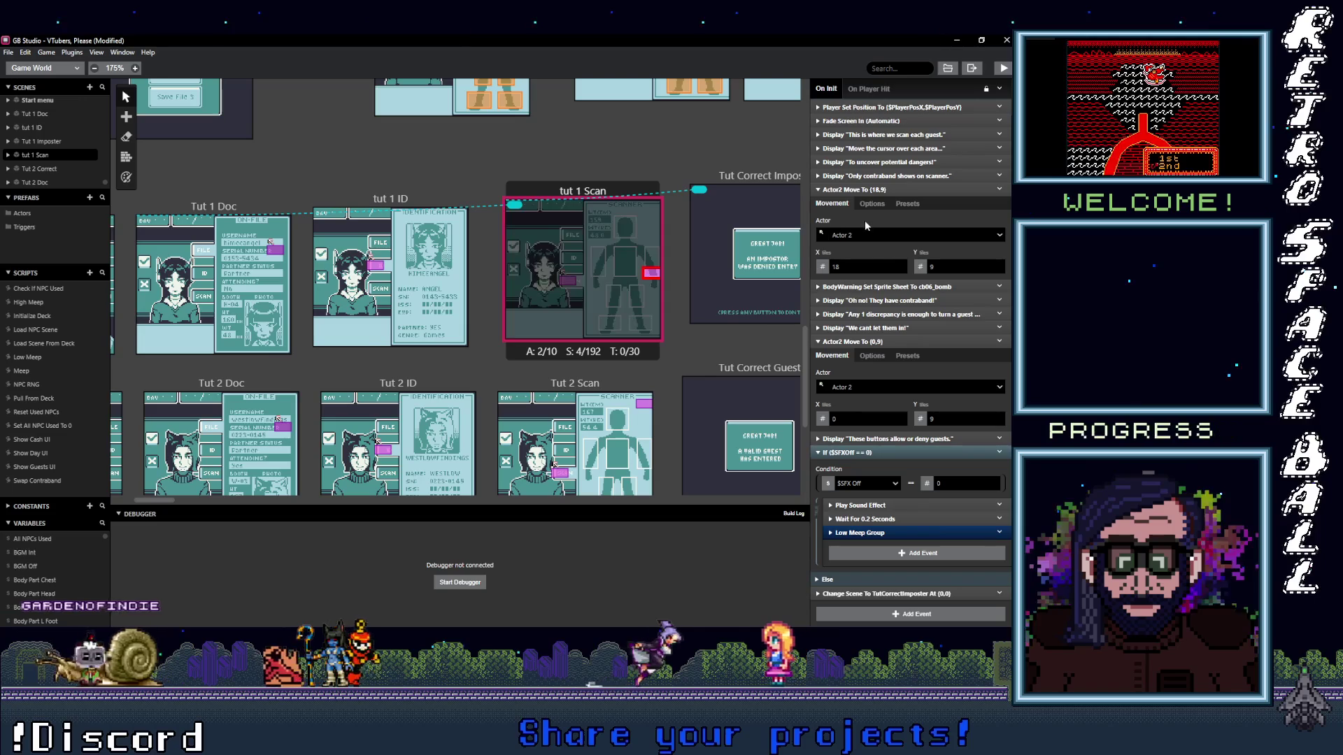
pyautogui.scroll(5, 884, 357)
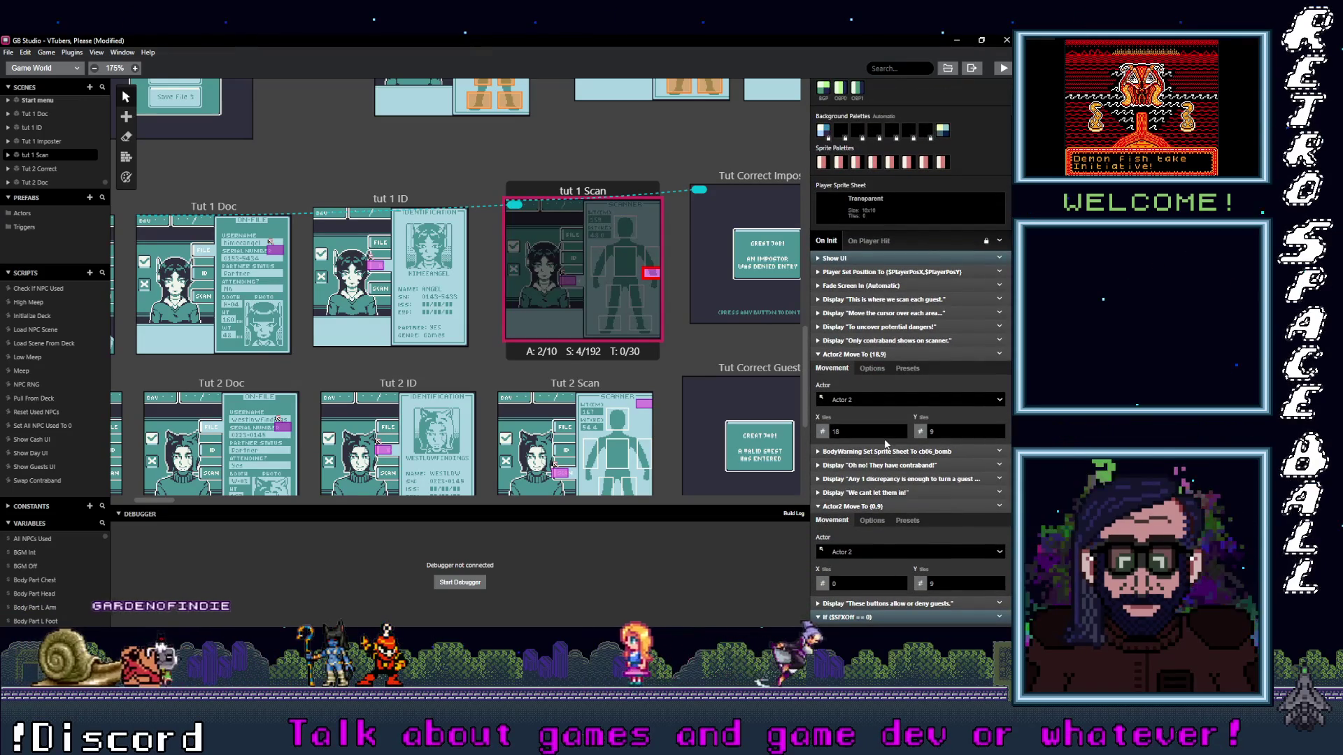
pyautogui.click(878, 271)
pyautogui.click(38, 168)
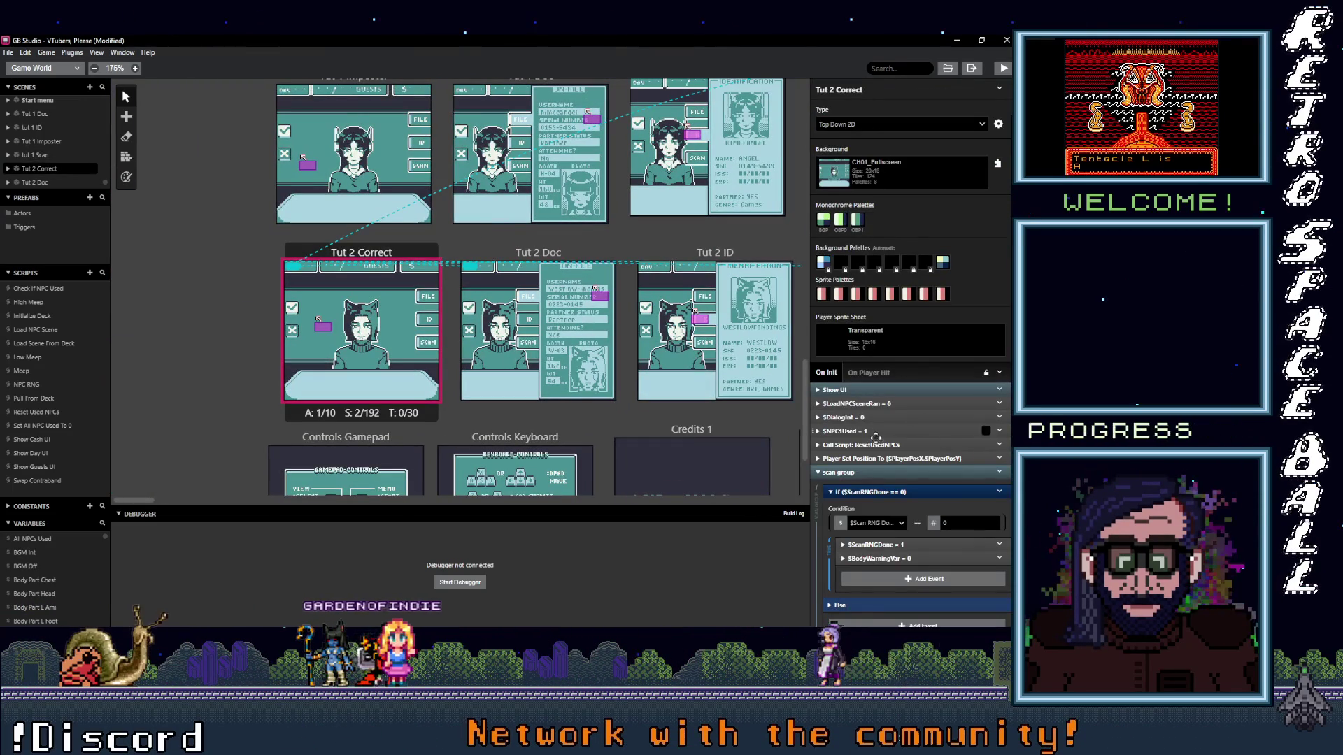
pyautogui.scroll(-1, 875, 431)
pyautogui.scroll(-2, 910, 462)
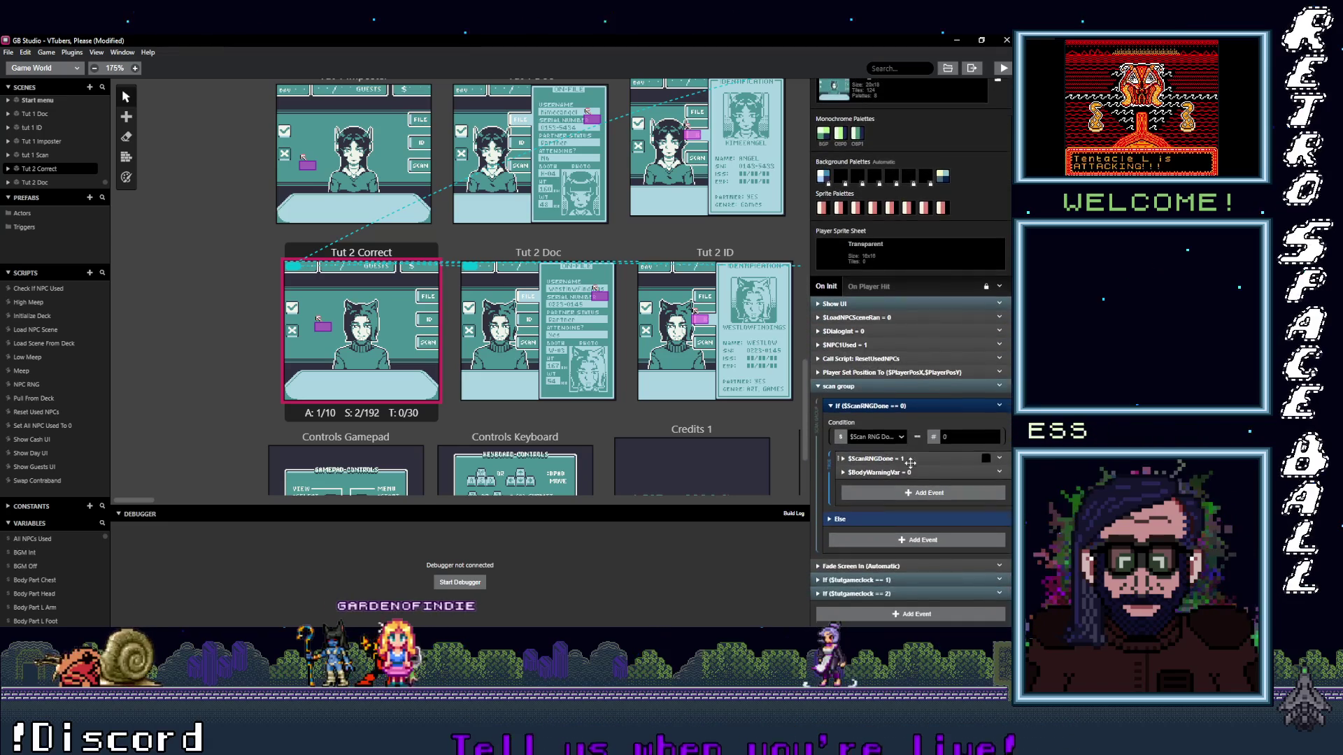
pyautogui.click(877, 580)
pyautogui.scroll(-5, 924, 528)
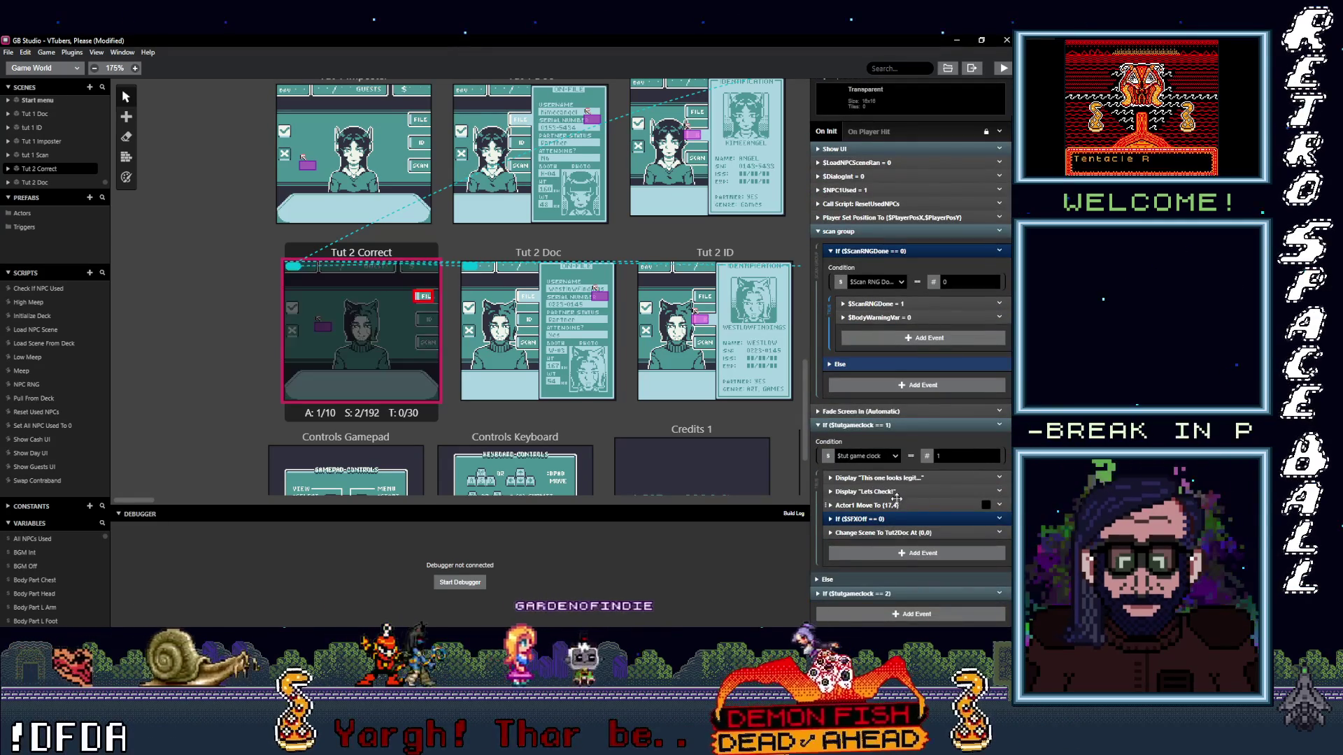
pyautogui.click(921, 505)
pyautogui.doubleClick(950, 582)
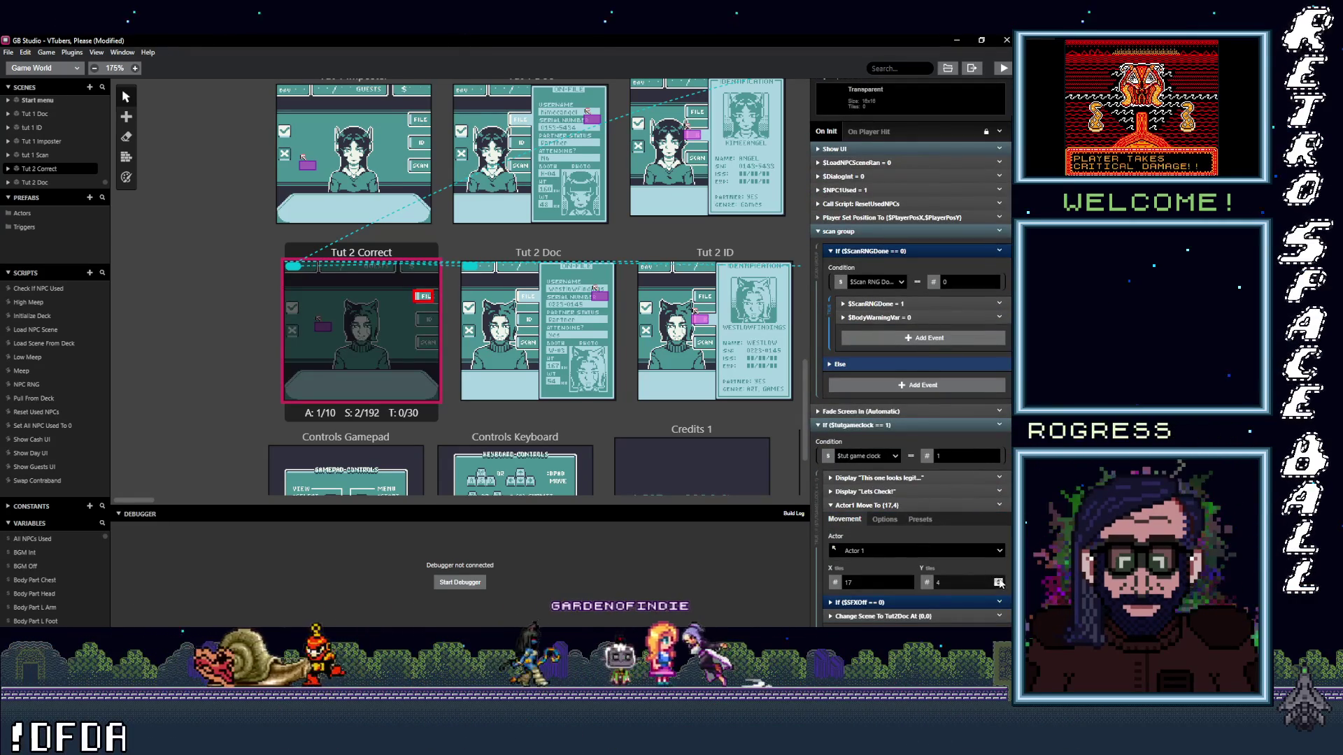
pyautogui.write('5')
pyautogui.scroll(-2, 933, 577)
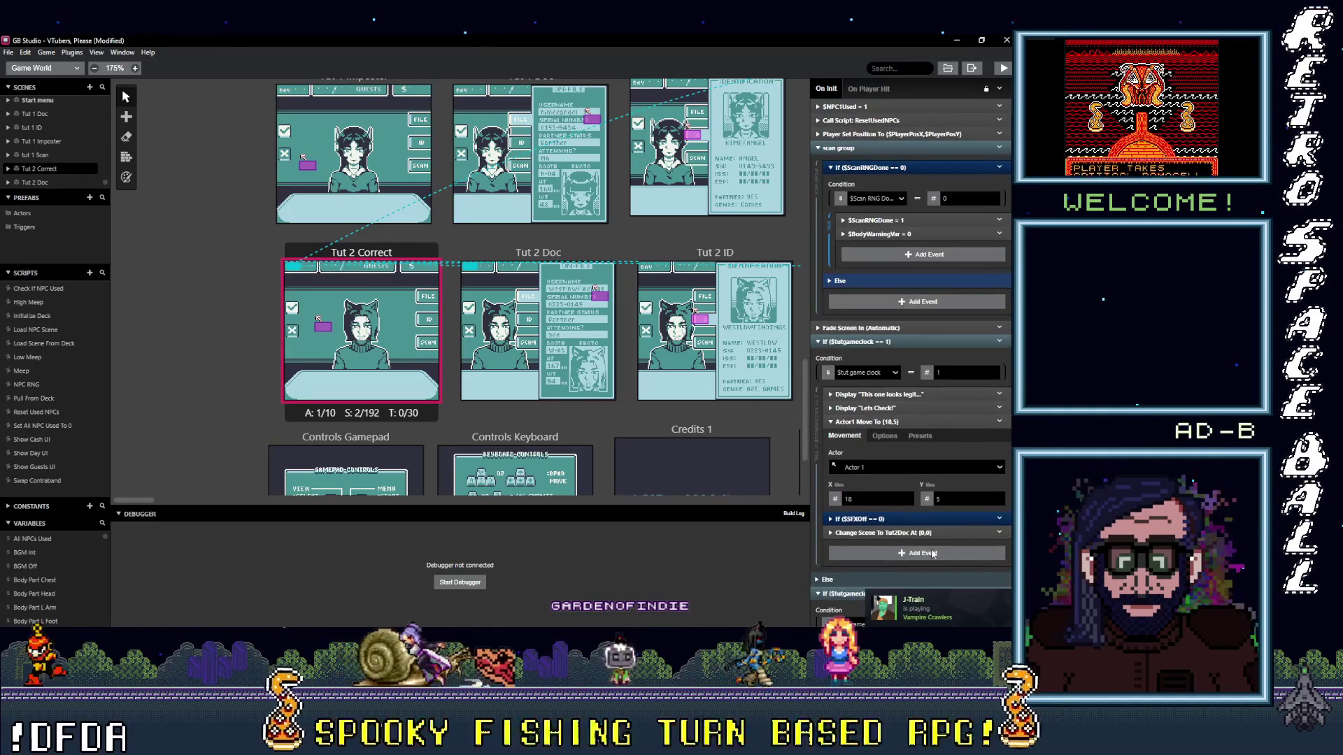
pyautogui.scroll(-4, 904, 533)
pyautogui.click(903, 465)
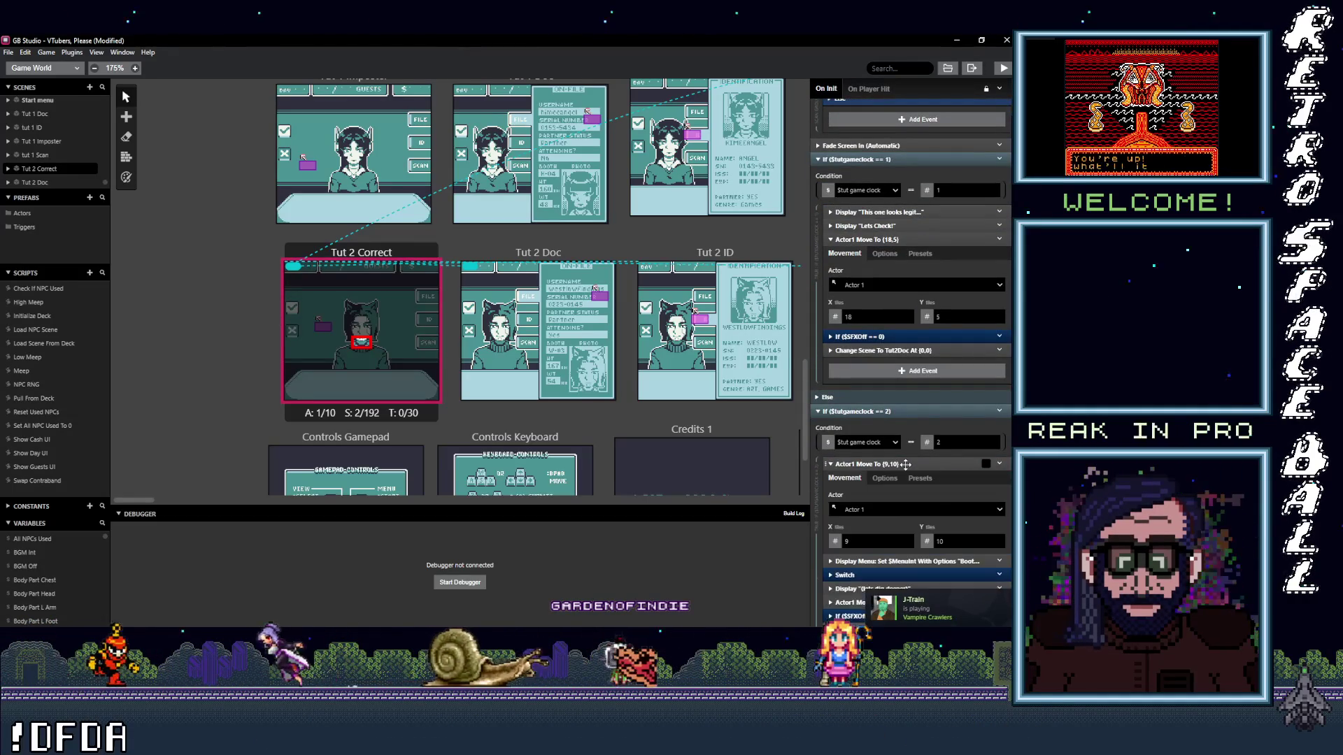
pyautogui.scroll(-1, 904, 486)
pyautogui.scroll(-2, 905, 486)
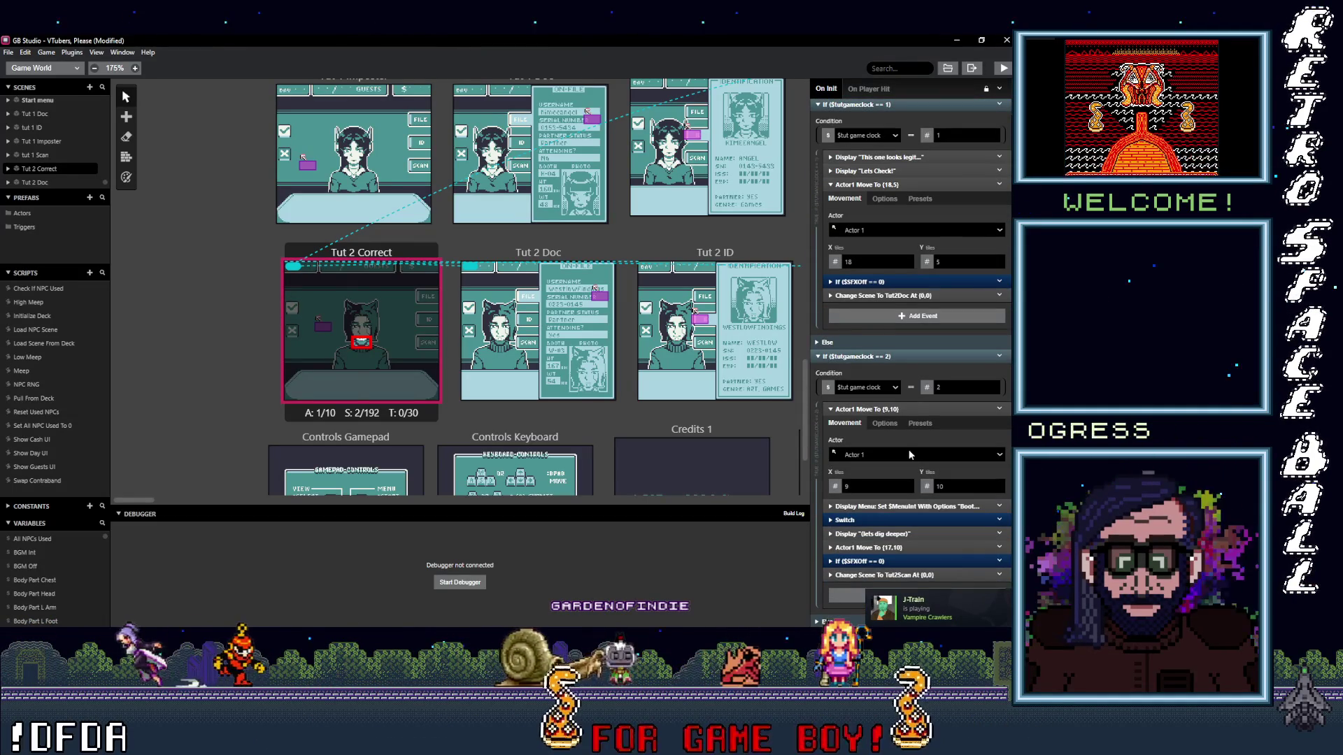
pyautogui.scroll(-2, 927, 492)
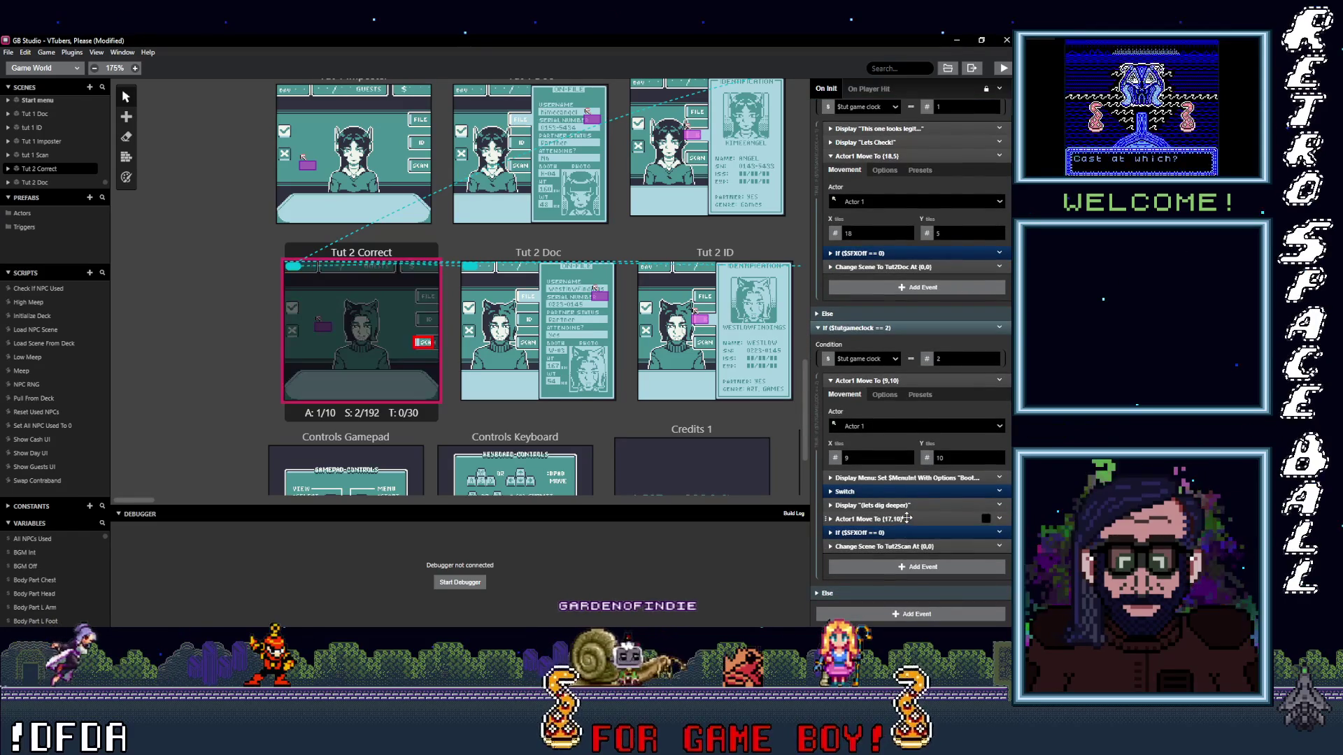
pyautogui.click(903, 518)
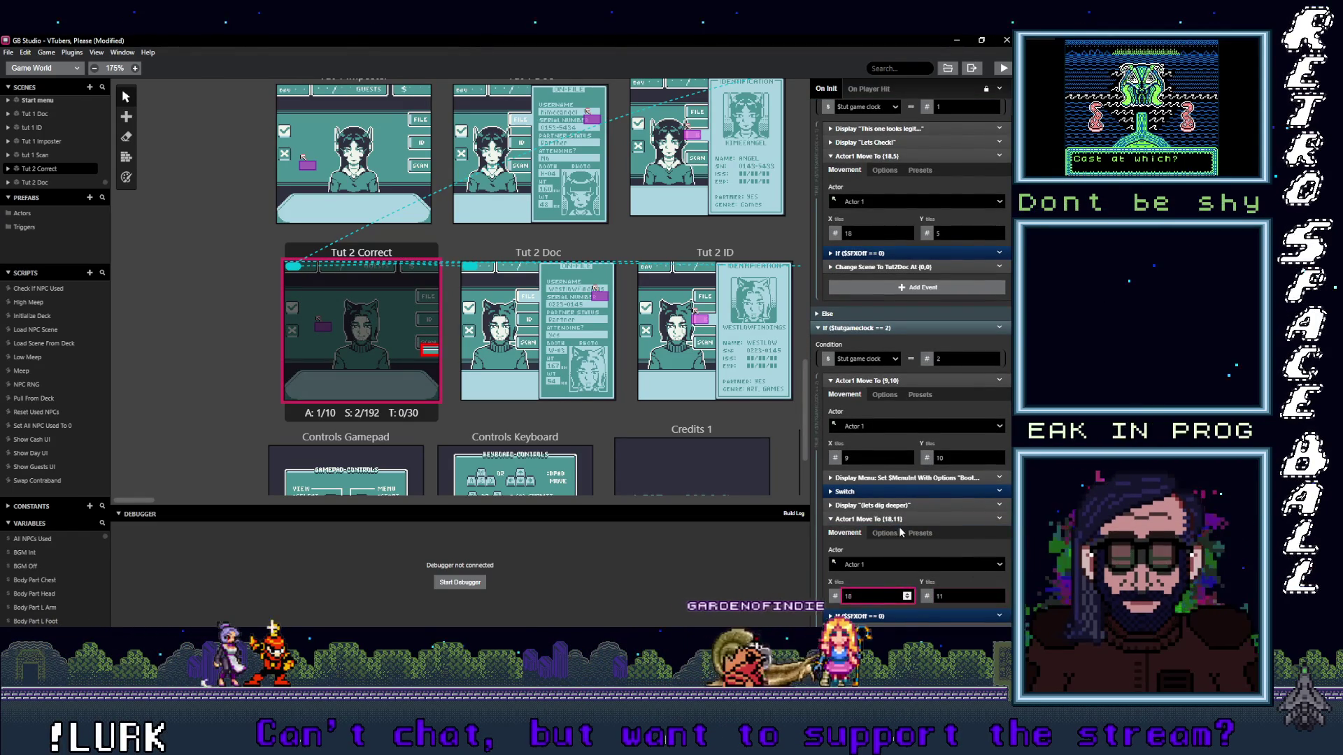
pyautogui.scroll(-2, 899, 528)
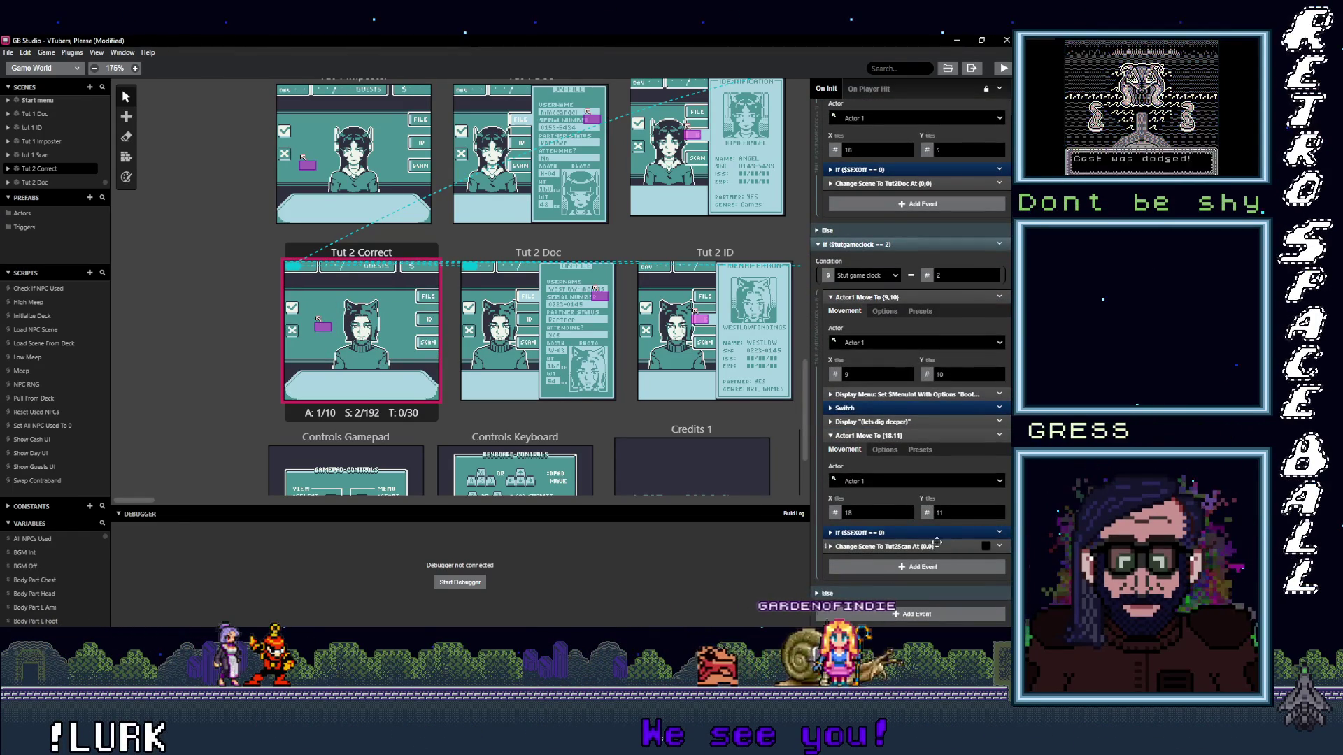
# - Switch to the Tut 2 Doc scene and expand its actor move coordinates
pyautogui.click(538, 326)
pyautogui.click(918, 459)
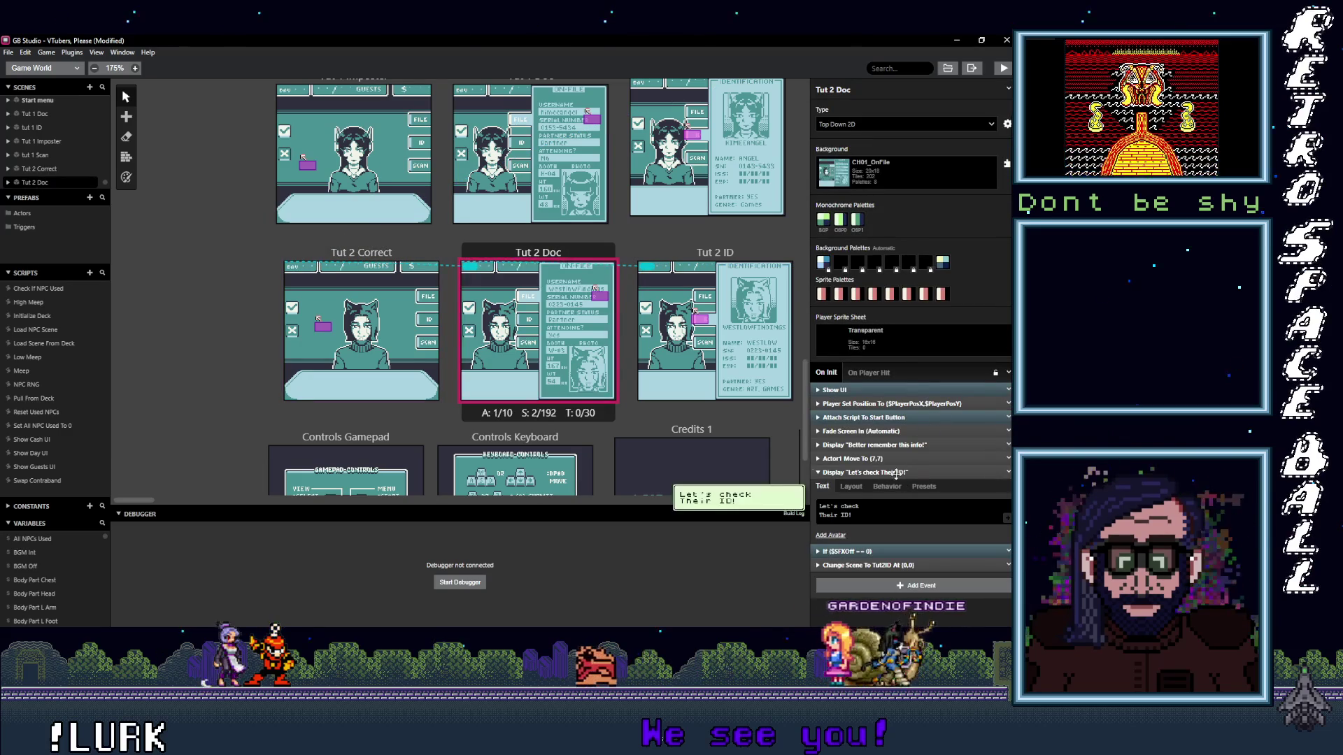
# - Change Tut 2 Doc's Actor 1 move target to (8,8), then select Tut 2 ID's cursor actor
pyautogui.click(1000, 539)
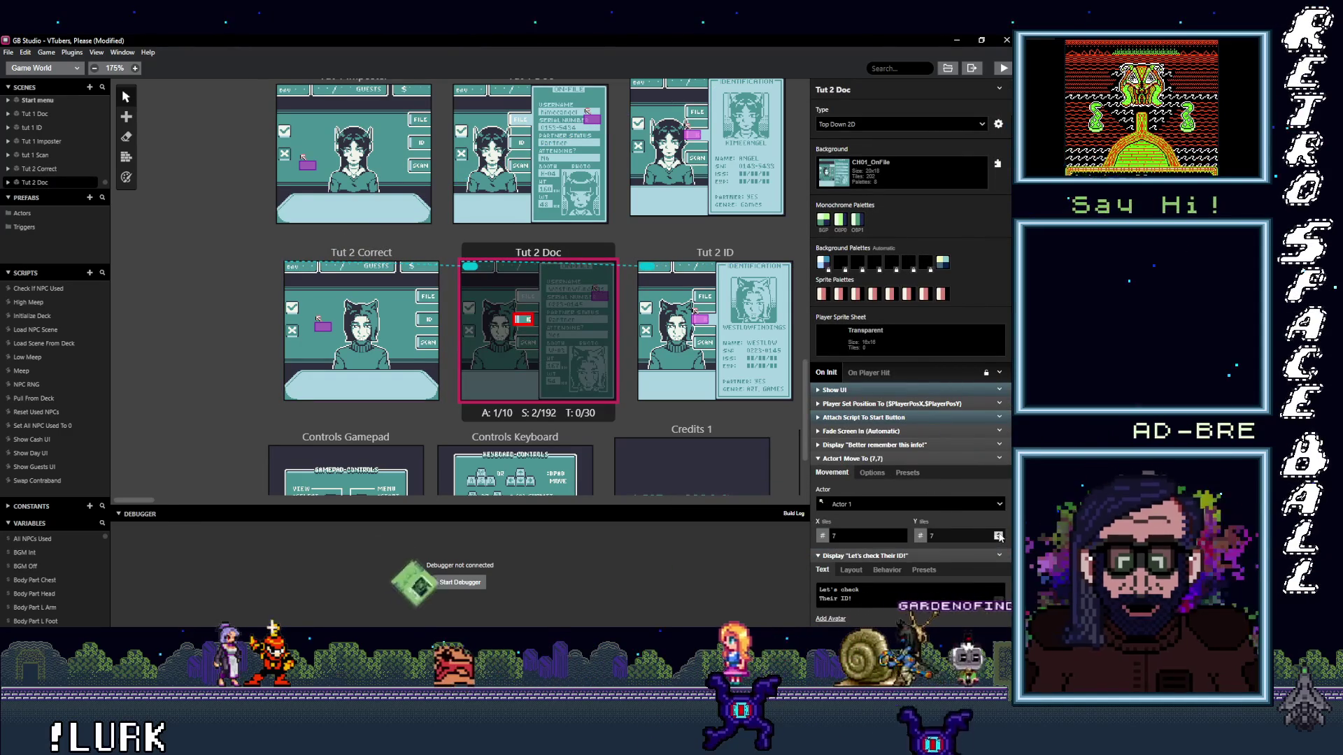
pyautogui.click(877, 536)
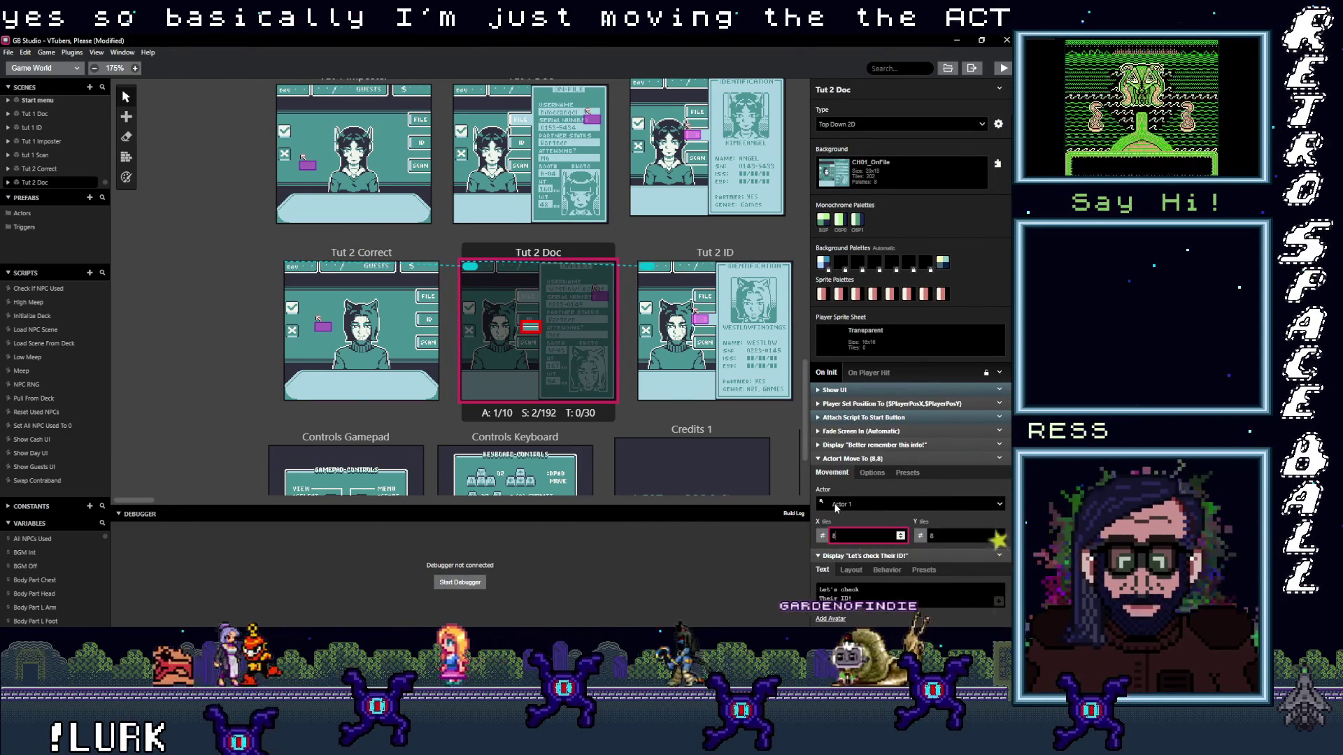
pyautogui.scroll(-1, 871, 512)
pyautogui.scroll(-1, 872, 512)
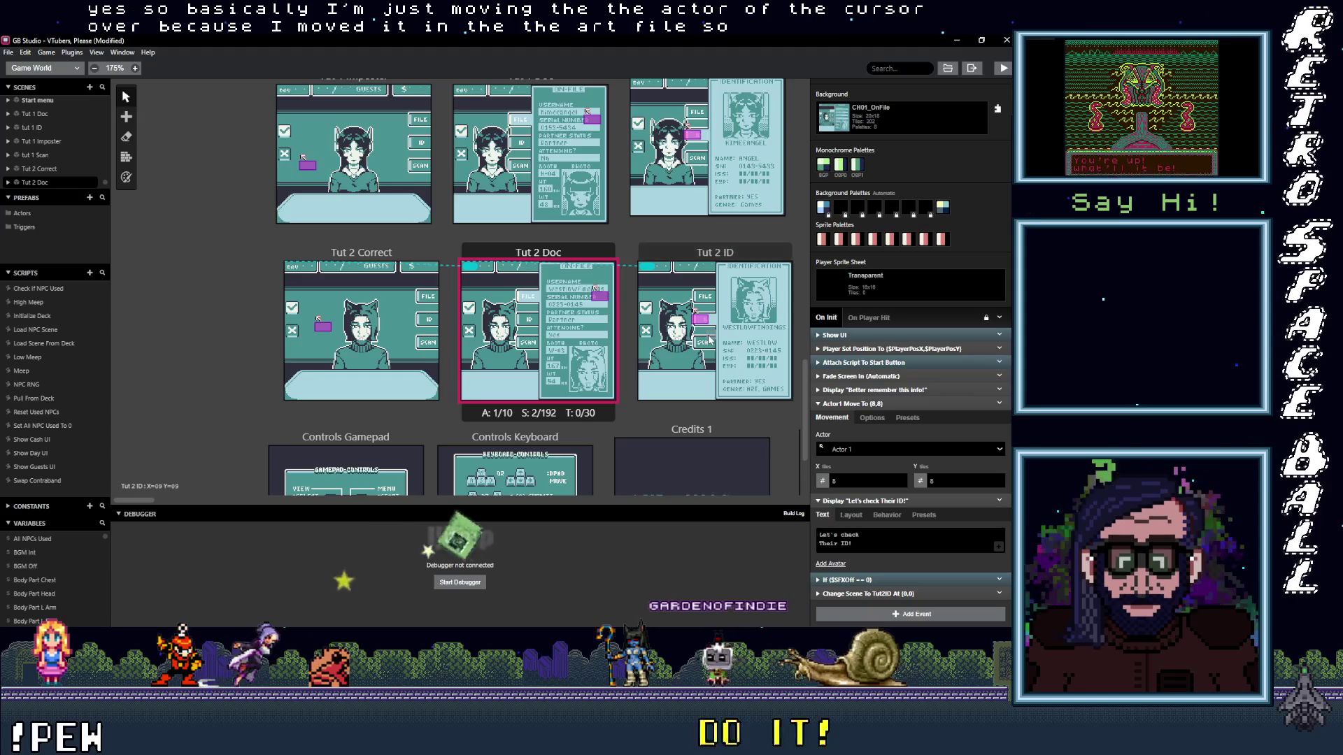
pyautogui.moveTo(594, 289); pyautogui.dragTo(413, 293)
pyautogui.click(555, 258)
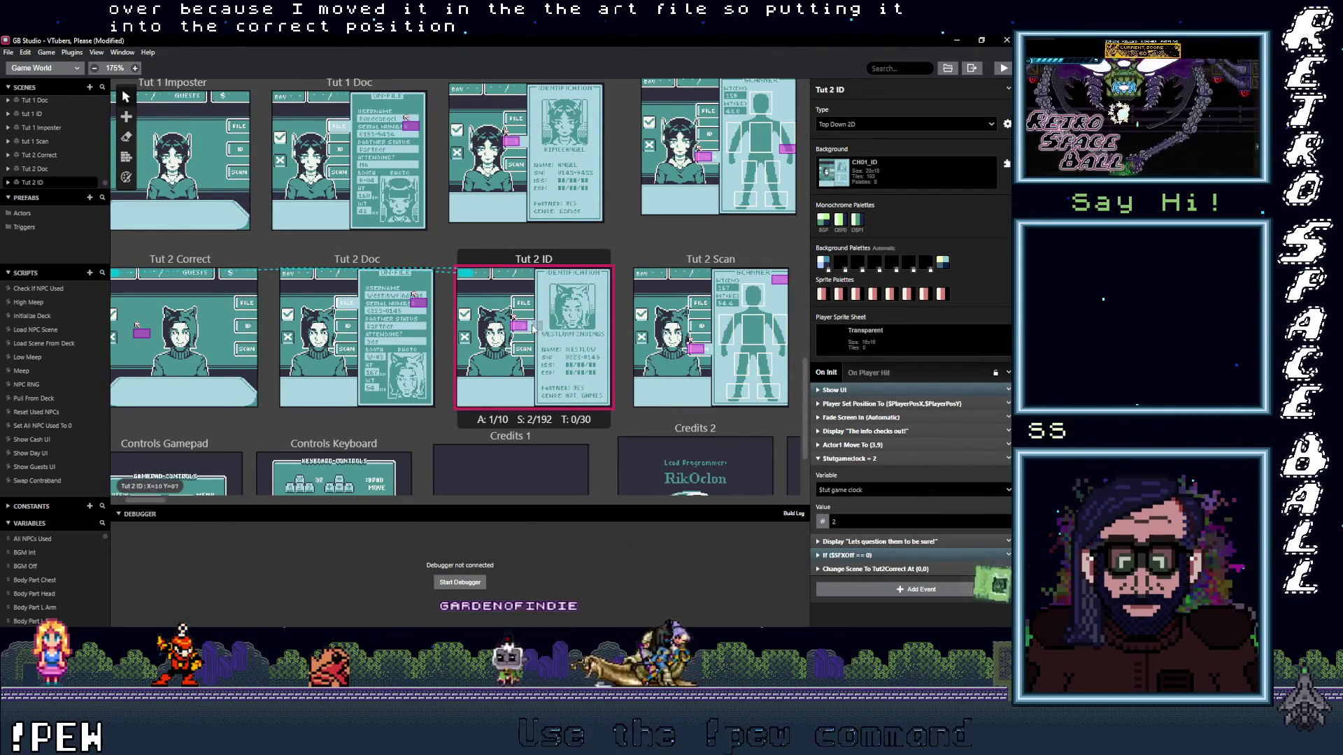
pyautogui.click(519, 325)
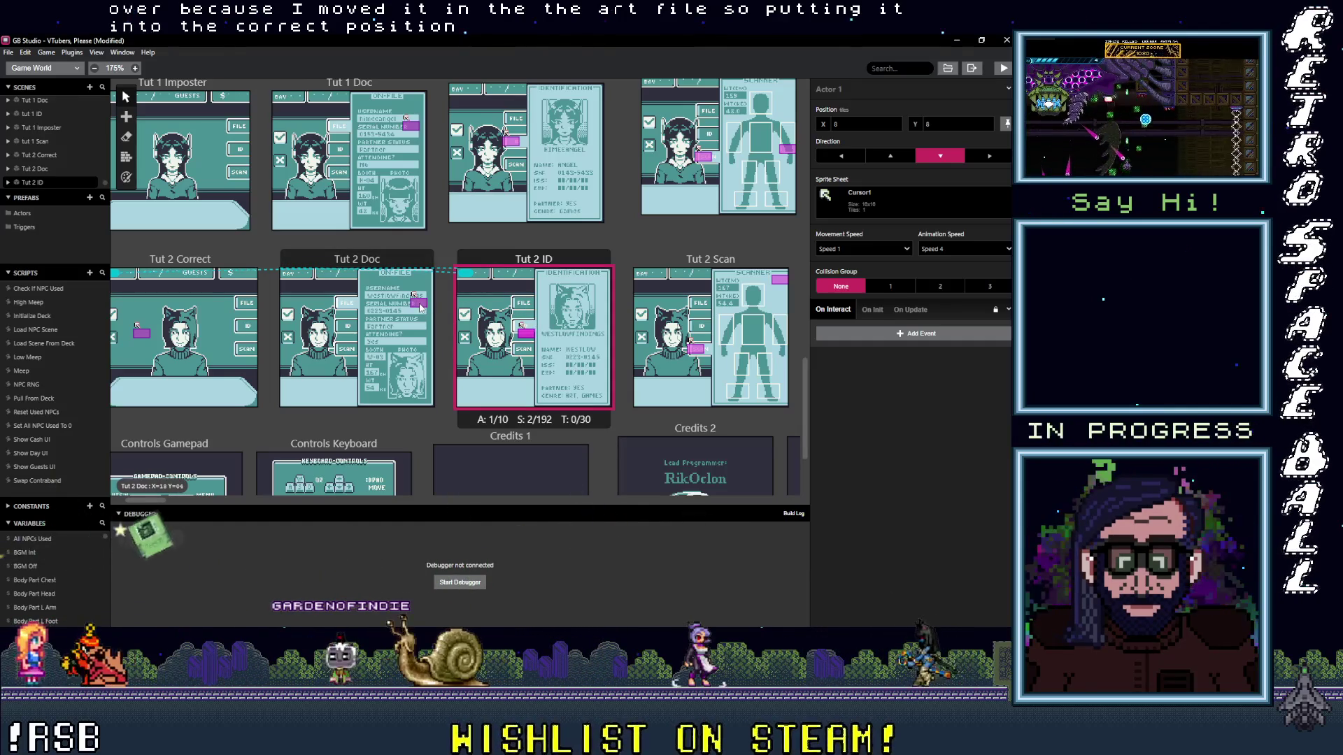
# - Nudge the cursor actors in Tut 2 Scan (to X 8) and Tut 2 Doc into position
pyautogui.click(702, 357)
pyautogui.moveTo(701, 358); pyautogui.dragTo(709, 357)
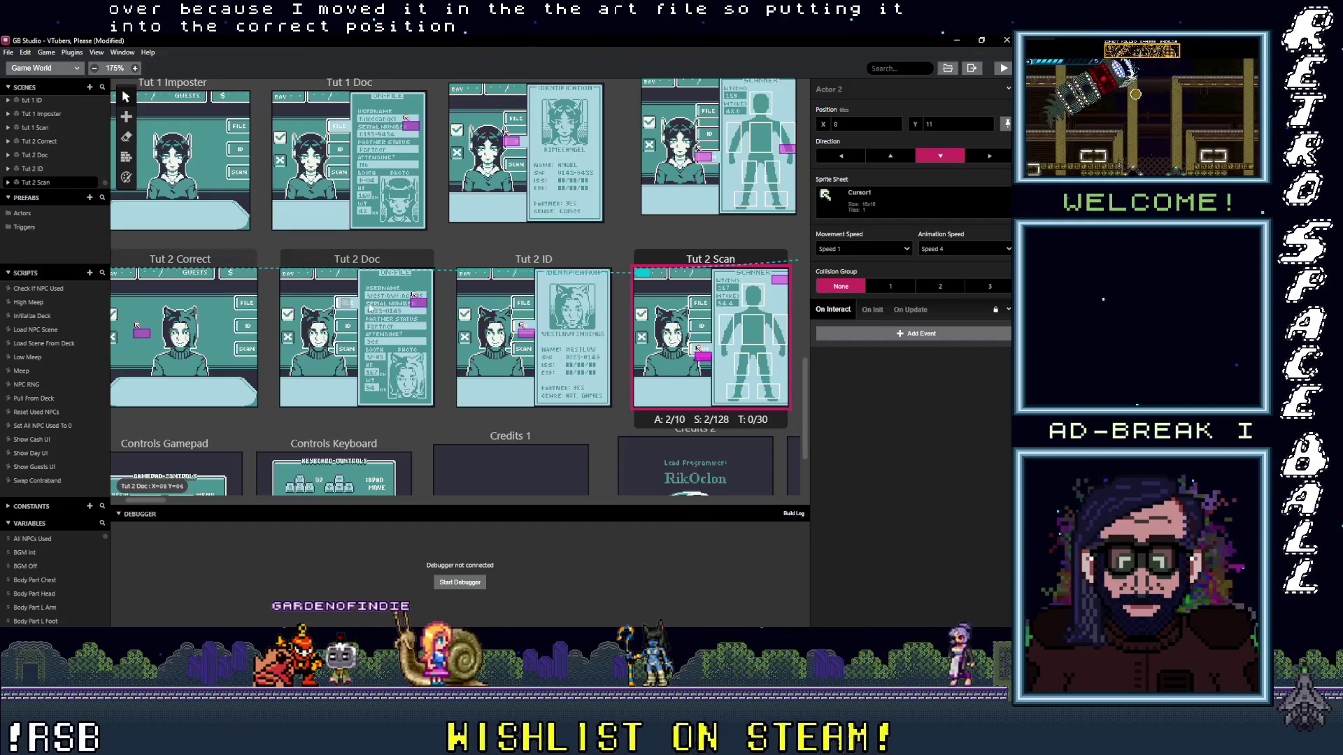
pyautogui.click(421, 309)
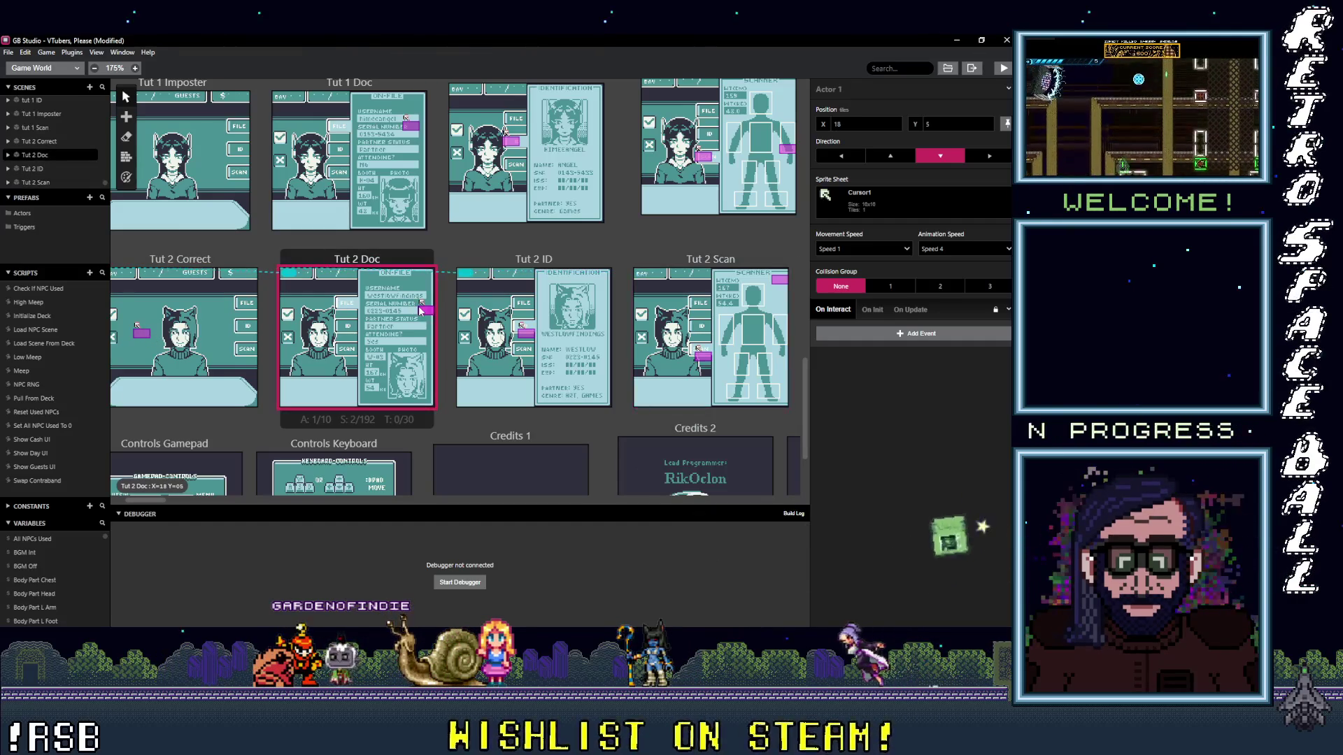
pyautogui.moveTo(420, 310); pyautogui.dragTo(416, 311)
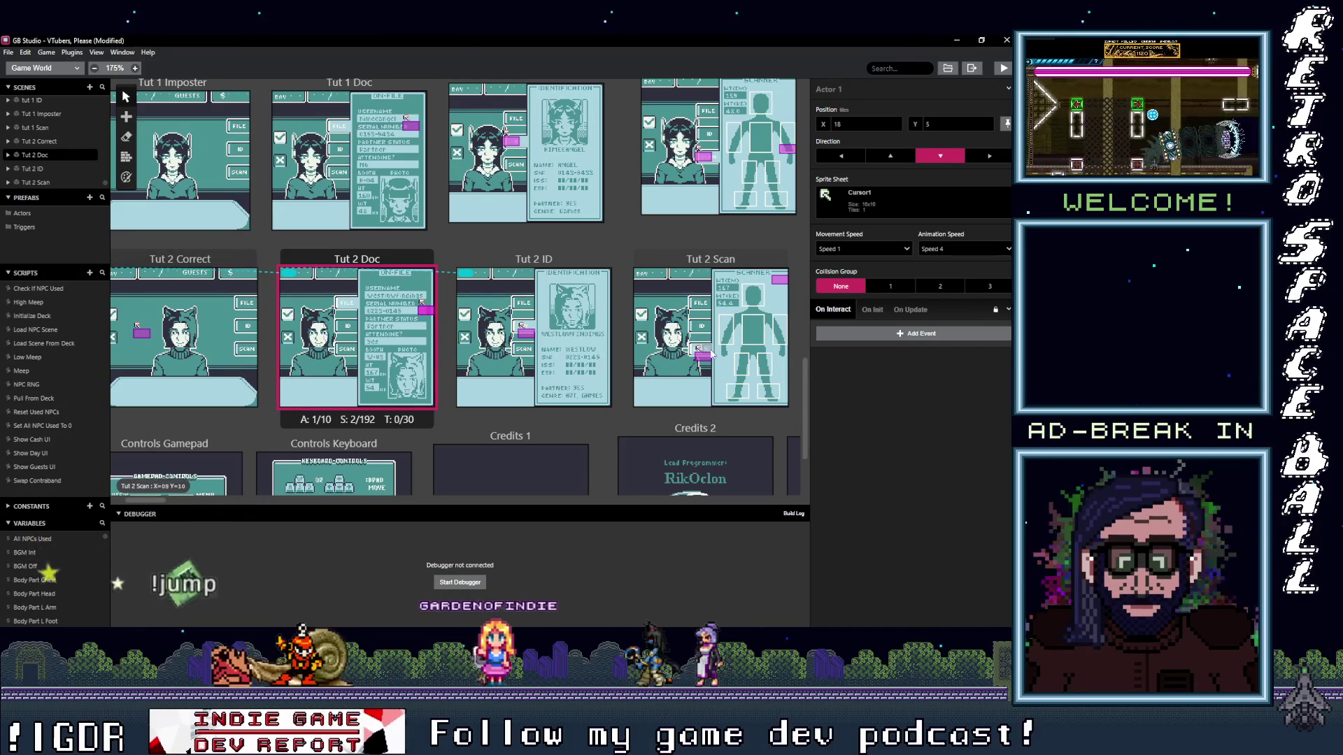
# - Check Tut 2 ID's move to 3,9, then show Tut 2 Scan's first Actor 2 move at 18,1
pyautogui.click(537, 358)
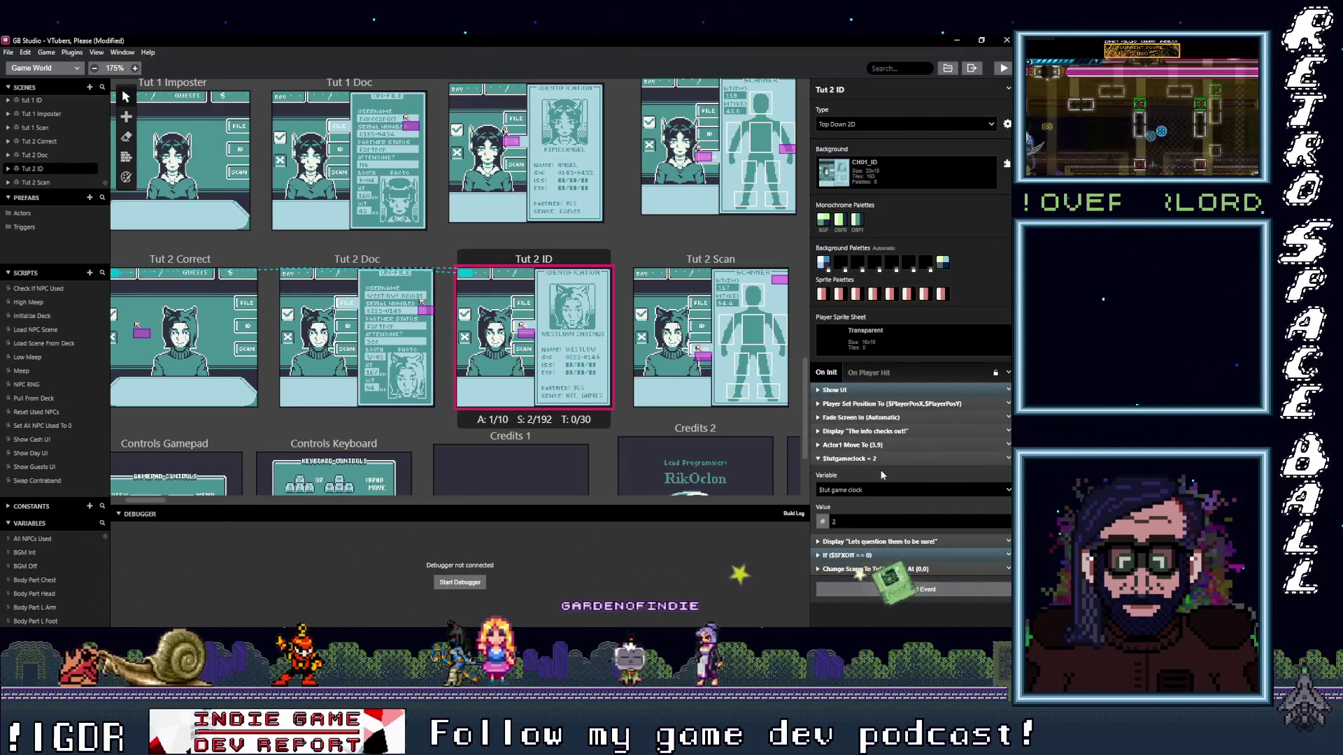
pyautogui.click(876, 445)
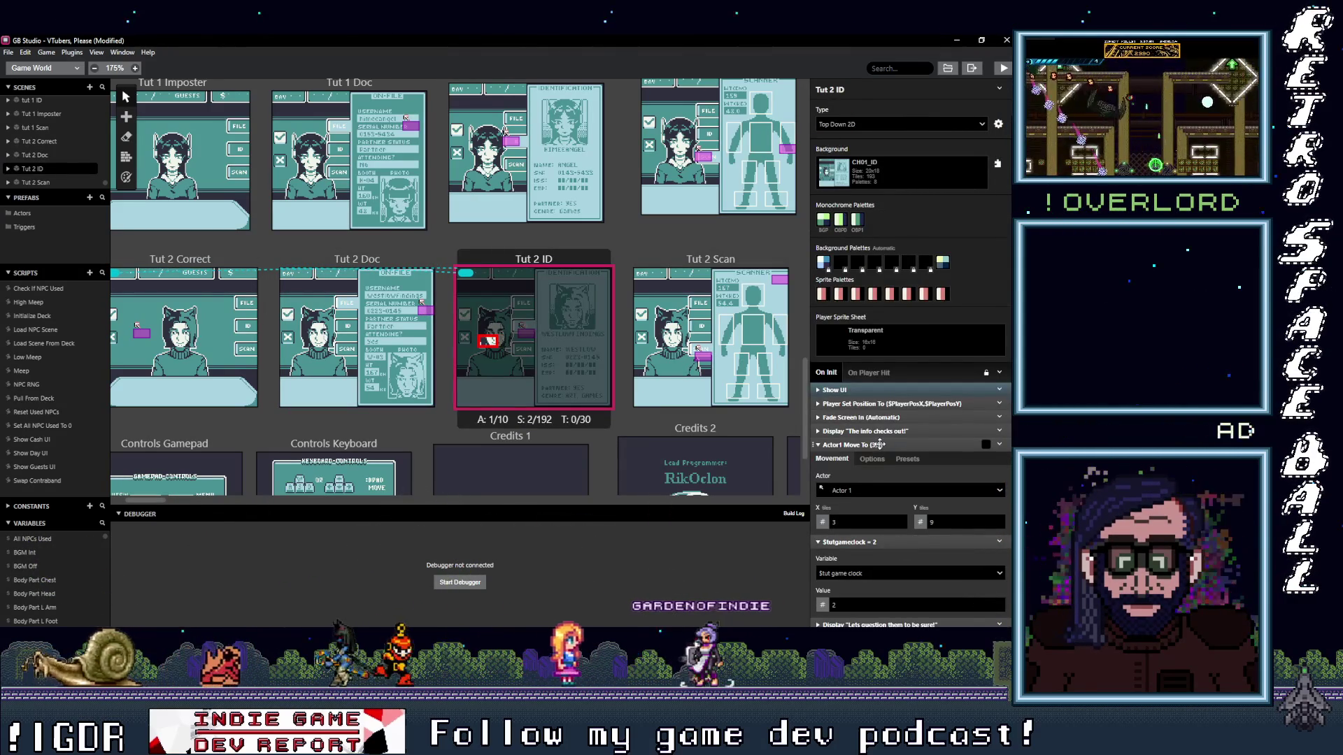
pyautogui.click(875, 445)
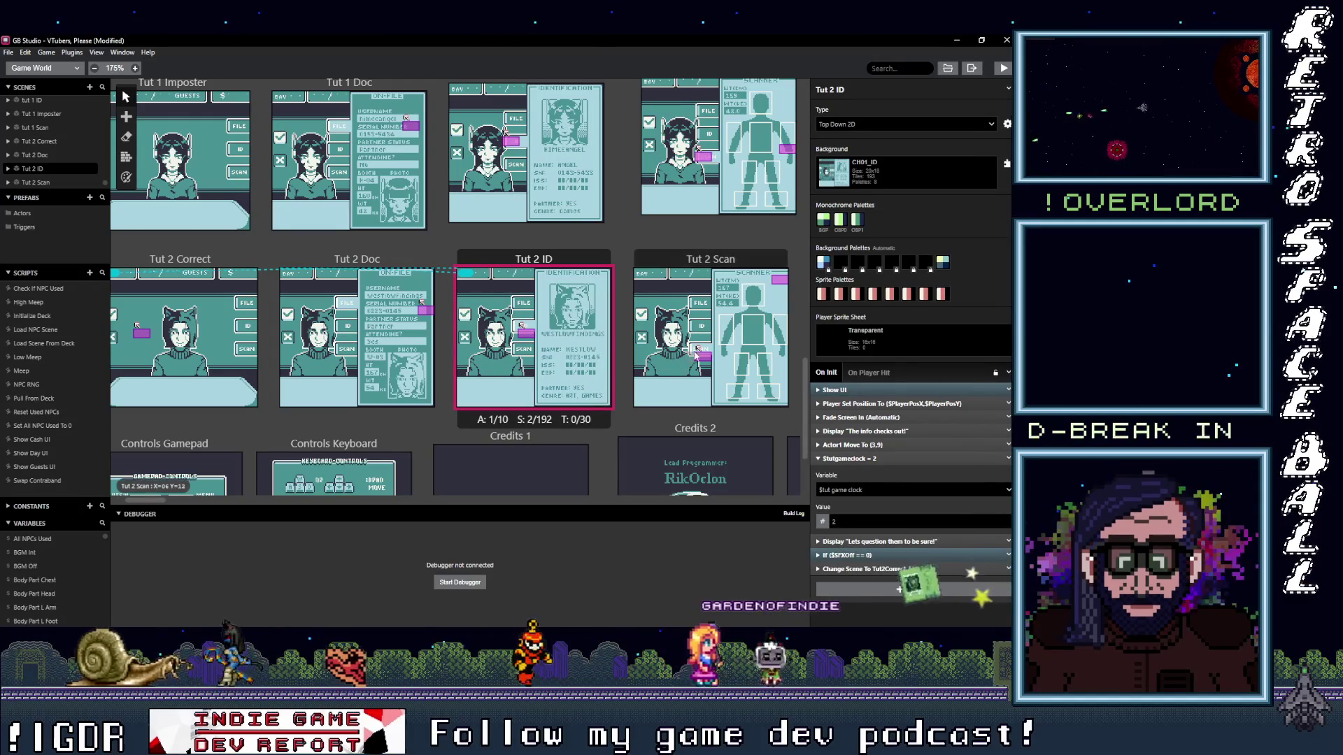
pyautogui.click(689, 258)
pyautogui.click(874, 432)
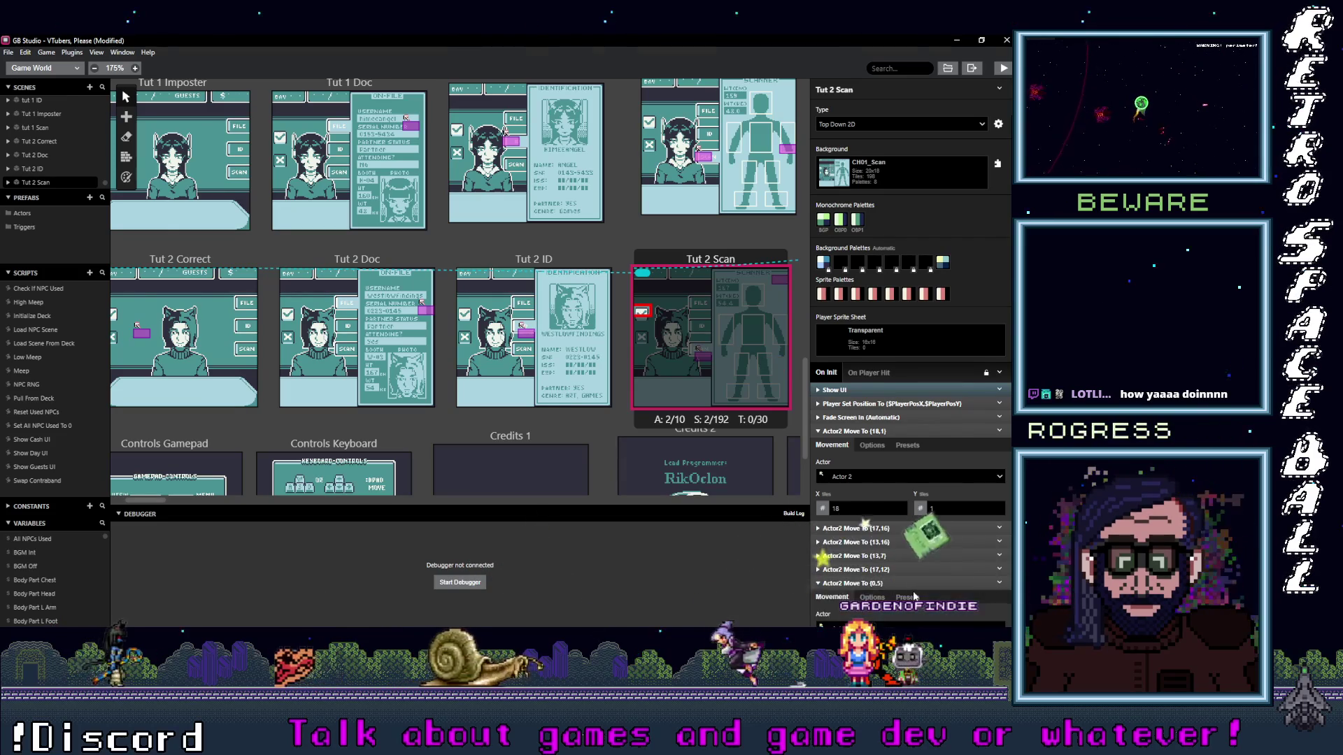
# - Review Tut 2 Scan's final Actor 2 moves (0,5 and 1,6) in its startup script
pyautogui.click(870, 583)
pyautogui.scroll(-1, 944, 546)
pyautogui.moveTo(865, 550)
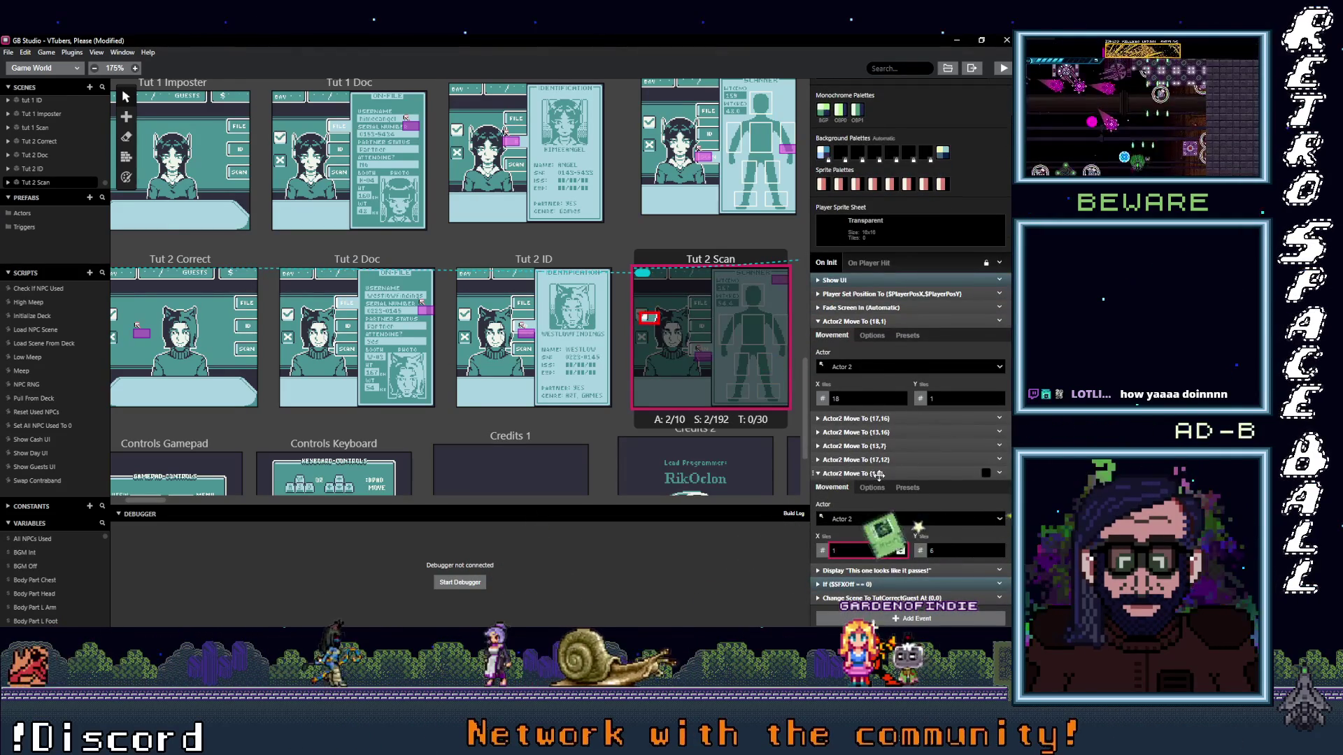
pyautogui.click(880, 474)
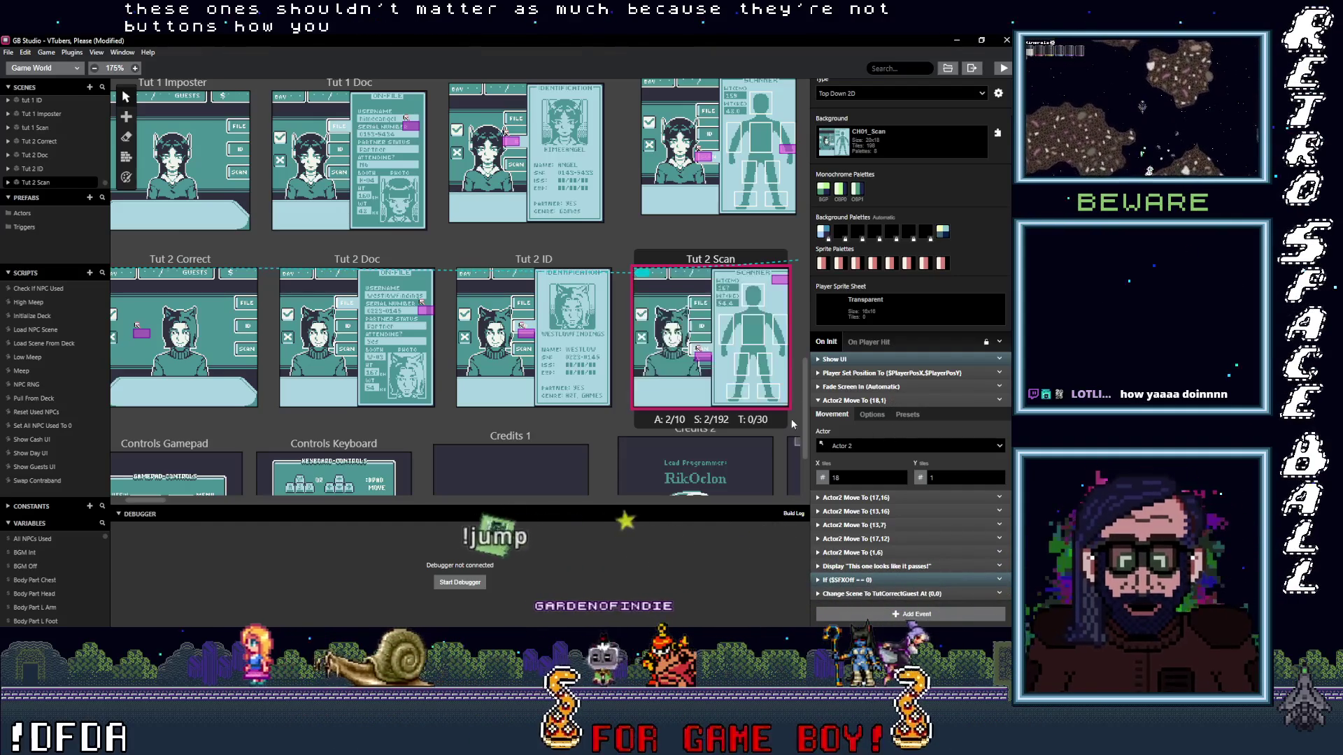
# - Pan to the NPC area and show the NPC 1 scene's startup script
pyautogui.moveTo(706, 413); pyautogui.dragTo(396, 415)
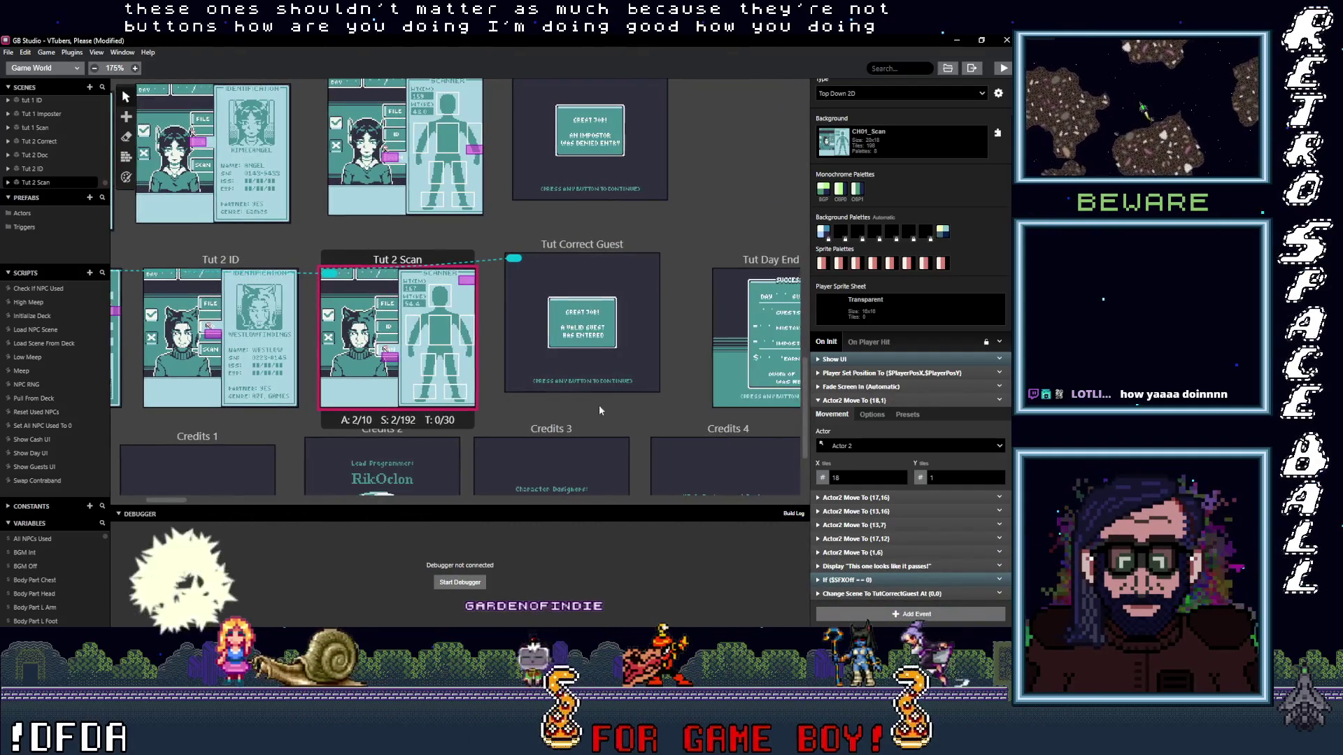
pyautogui.hscroll(3, 632, 410)
pyautogui.hscroll(-5, 269, 379)
pyautogui.scroll(-2, 673, 348)
pyautogui.hscroll(-1, 492, 234)
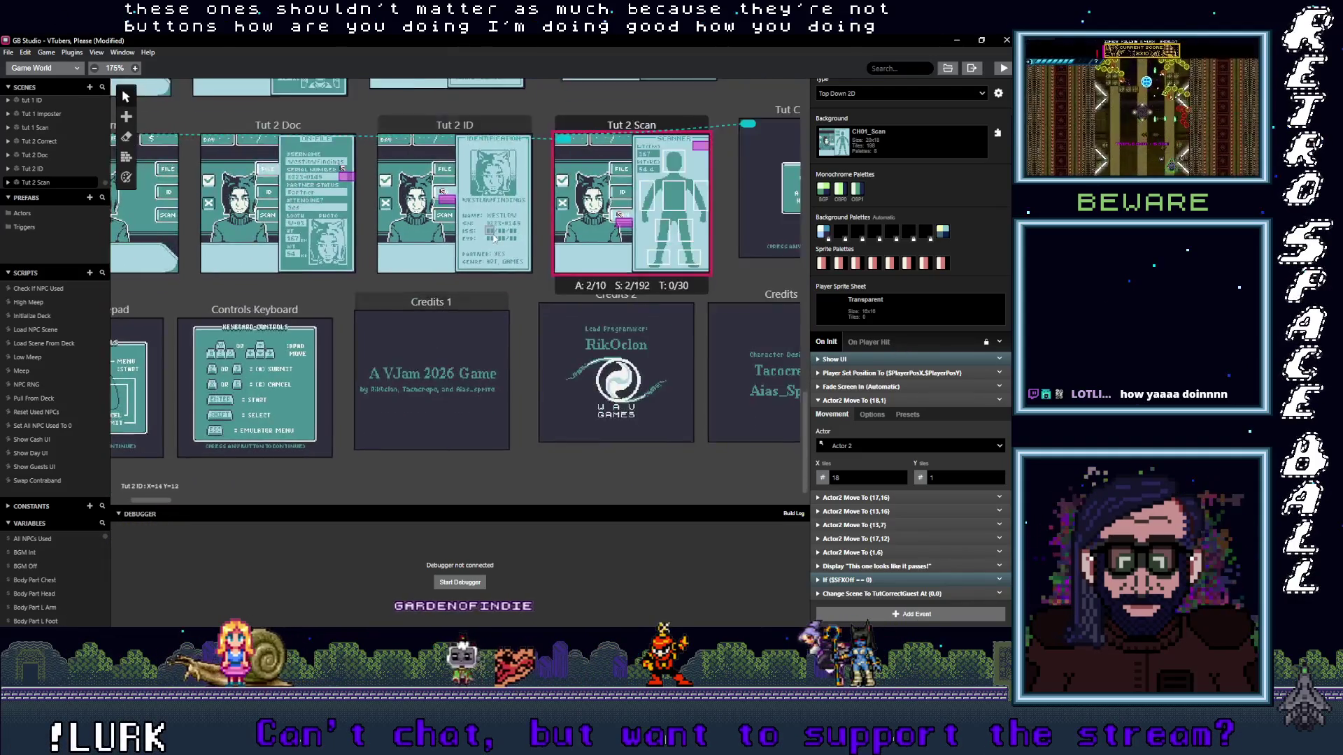
pyautogui.scroll(2, 557, 266)
pyautogui.scroll(3, 557, 266)
pyautogui.scroll(2, 566, 290)
pyautogui.scroll(2, 357, 324)
pyautogui.hscroll(1, 518, 403)
pyautogui.scroll(2, 518, 404)
pyautogui.scroll(2, 490, 349)
pyautogui.scroll(3, 488, 349)
pyautogui.hscroll(-2, 486, 329)
pyautogui.scroll(-1, 616, 282)
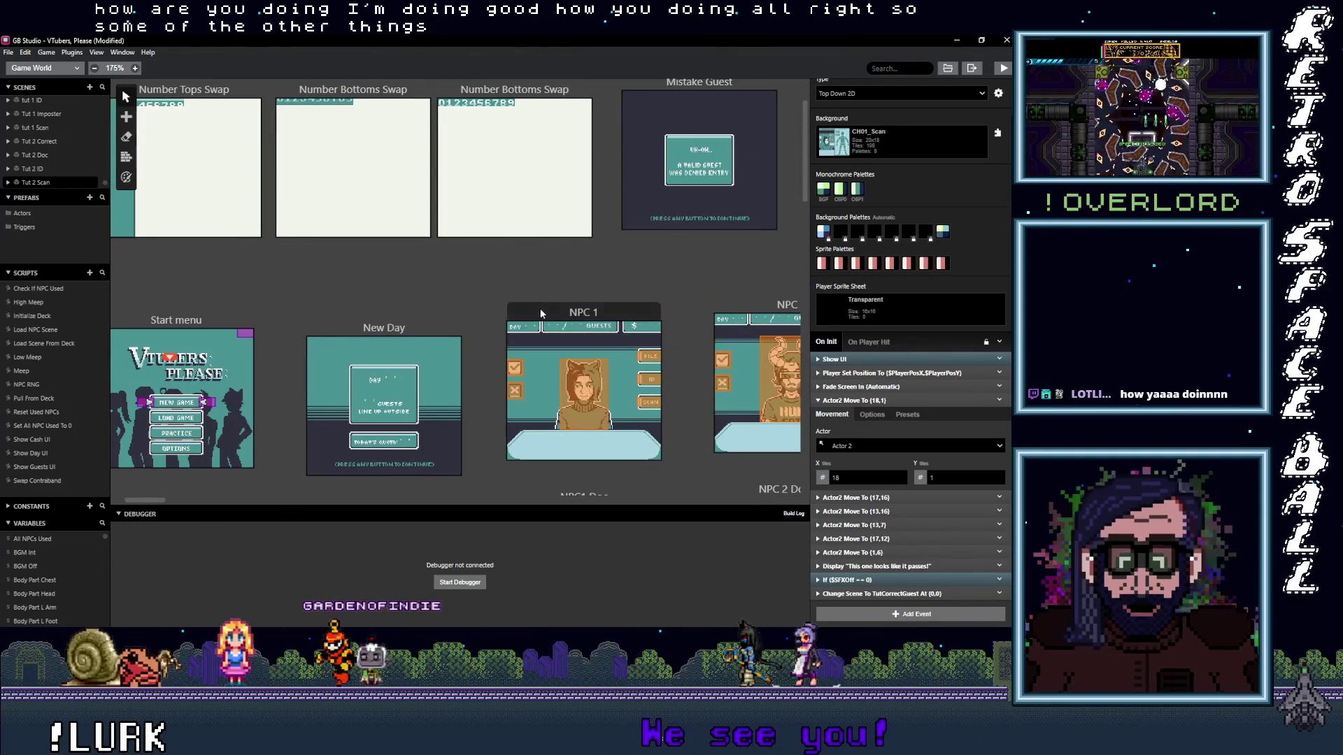
pyautogui.click(542, 310)
pyautogui.scroll(-1, 913, 462)
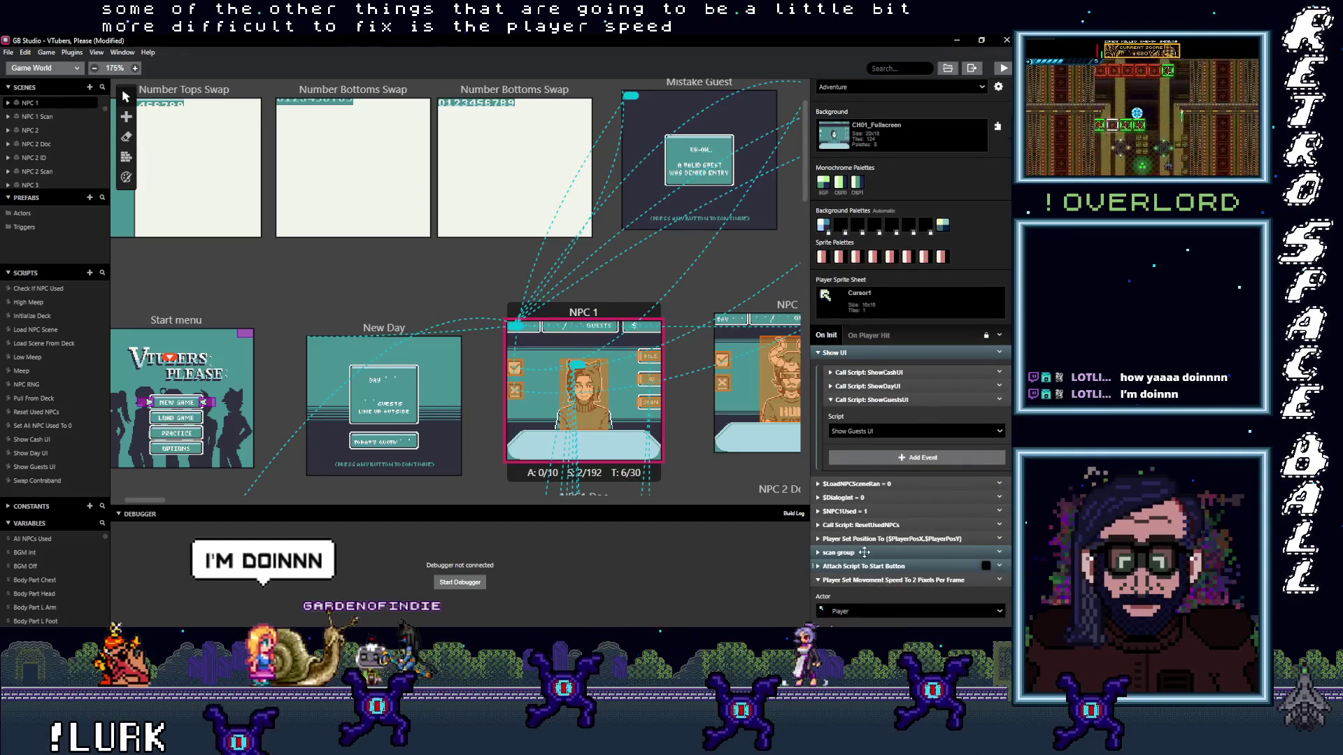
pyautogui.click(887, 580)
pyautogui.scroll(-3, 892, 566)
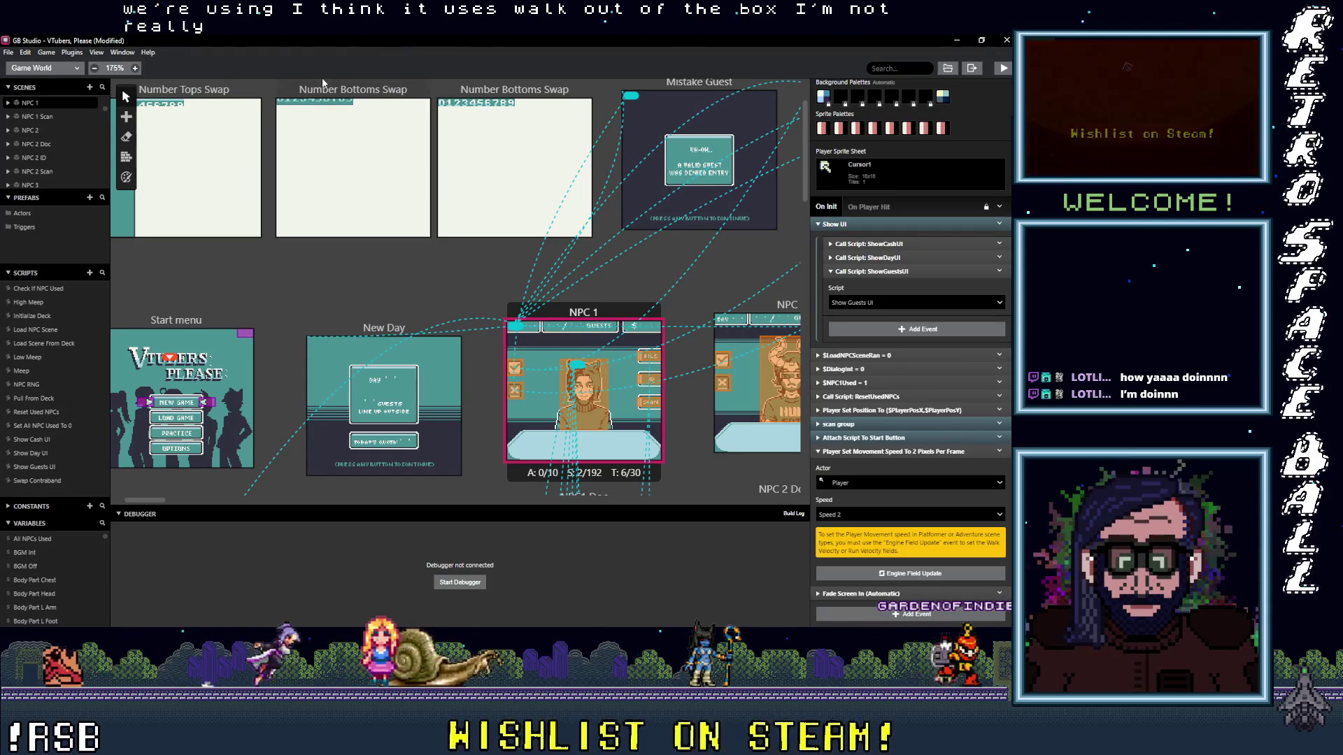
pyautogui.click(42, 67)
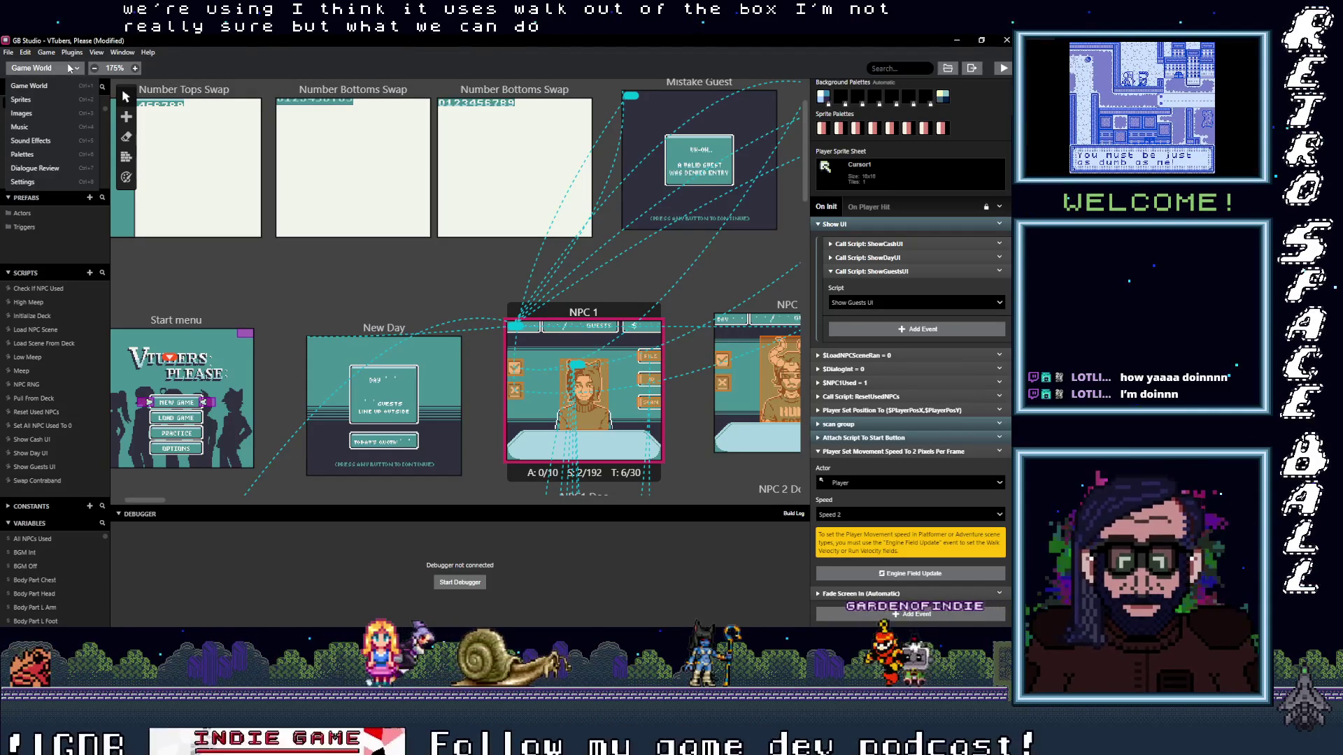
pyautogui.moveTo(924, 451)
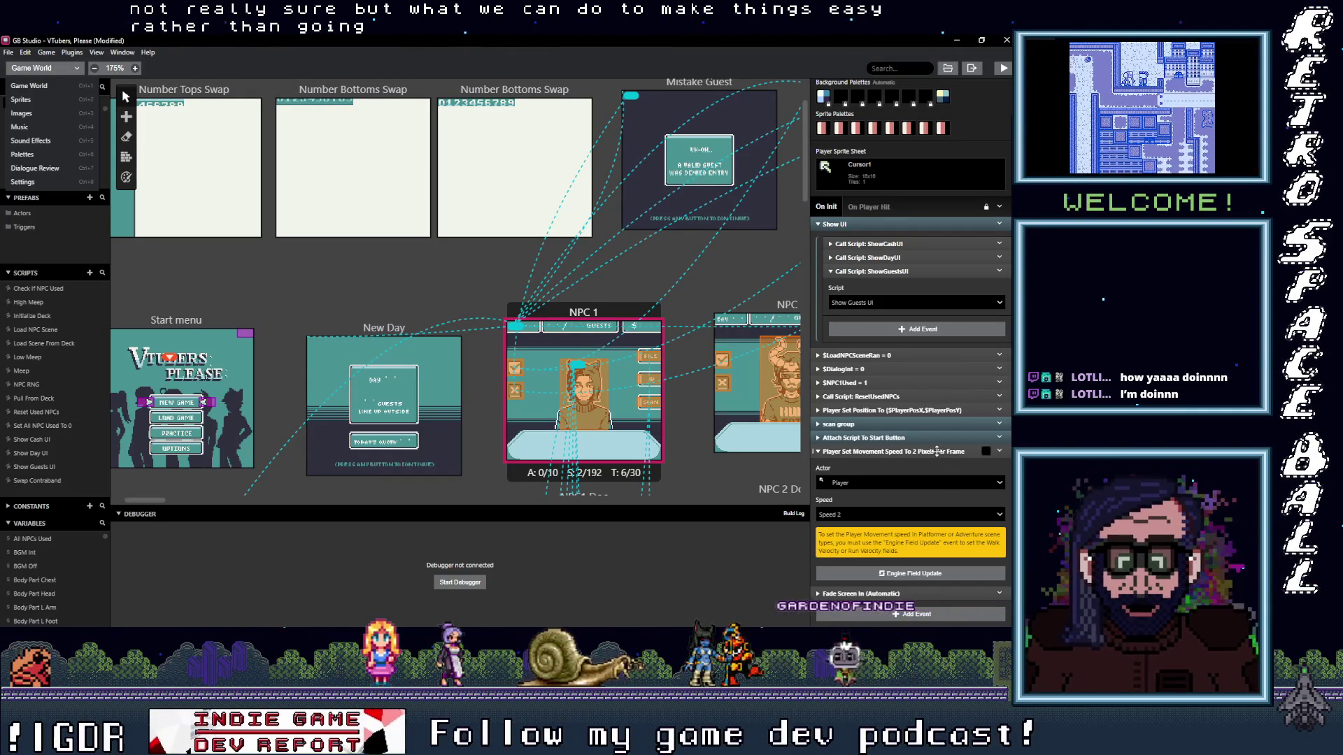
pyautogui.click(936, 451)
pyautogui.scroll(-3, 253, 303)
pyautogui.hscroll(5, 253, 303)
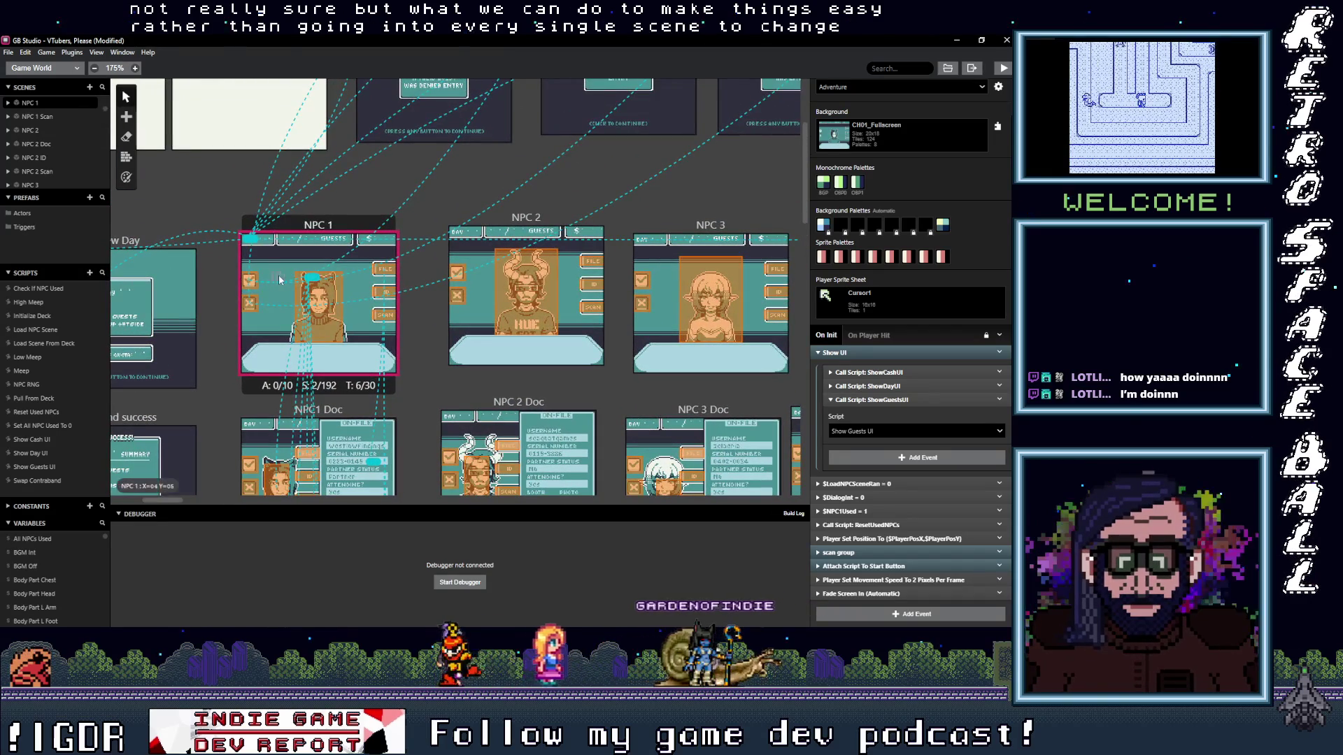
pyautogui.scroll(-3, 504, 374)
pyautogui.hscroll(2, 503, 374)
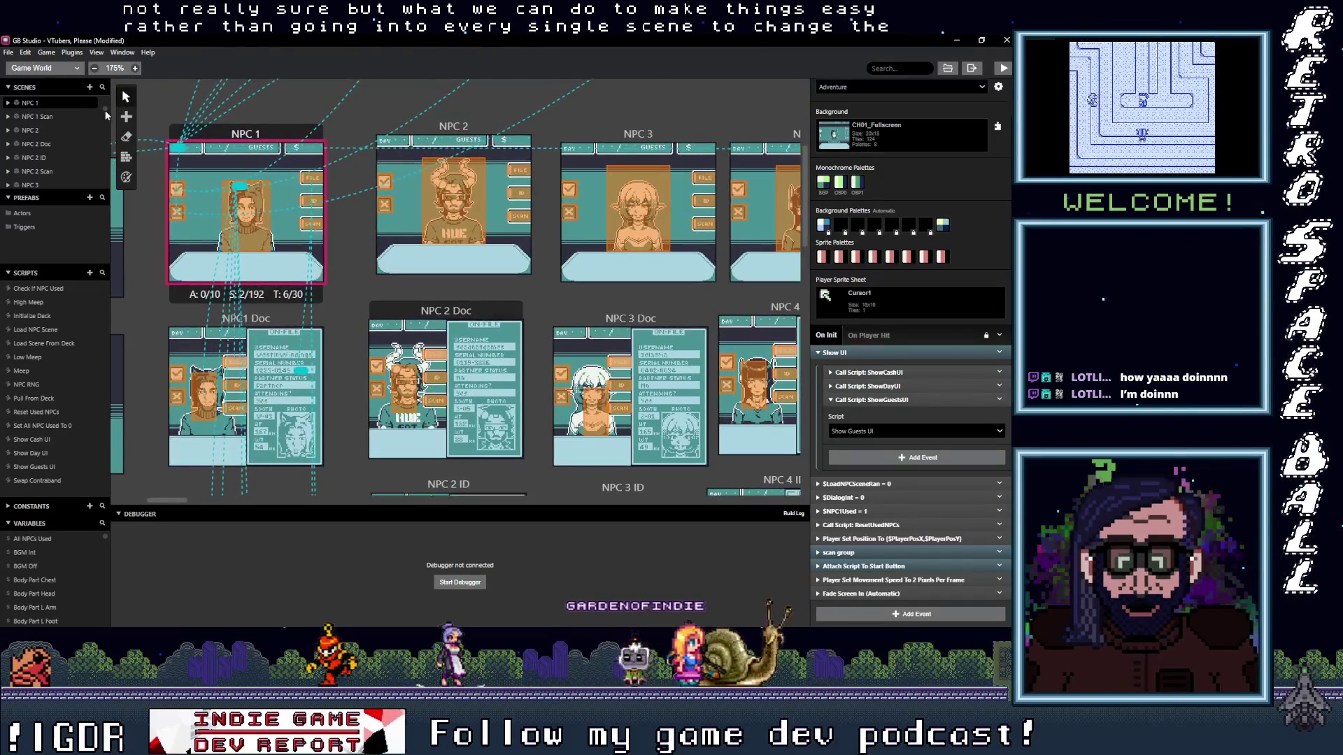
pyautogui.click(47, 67)
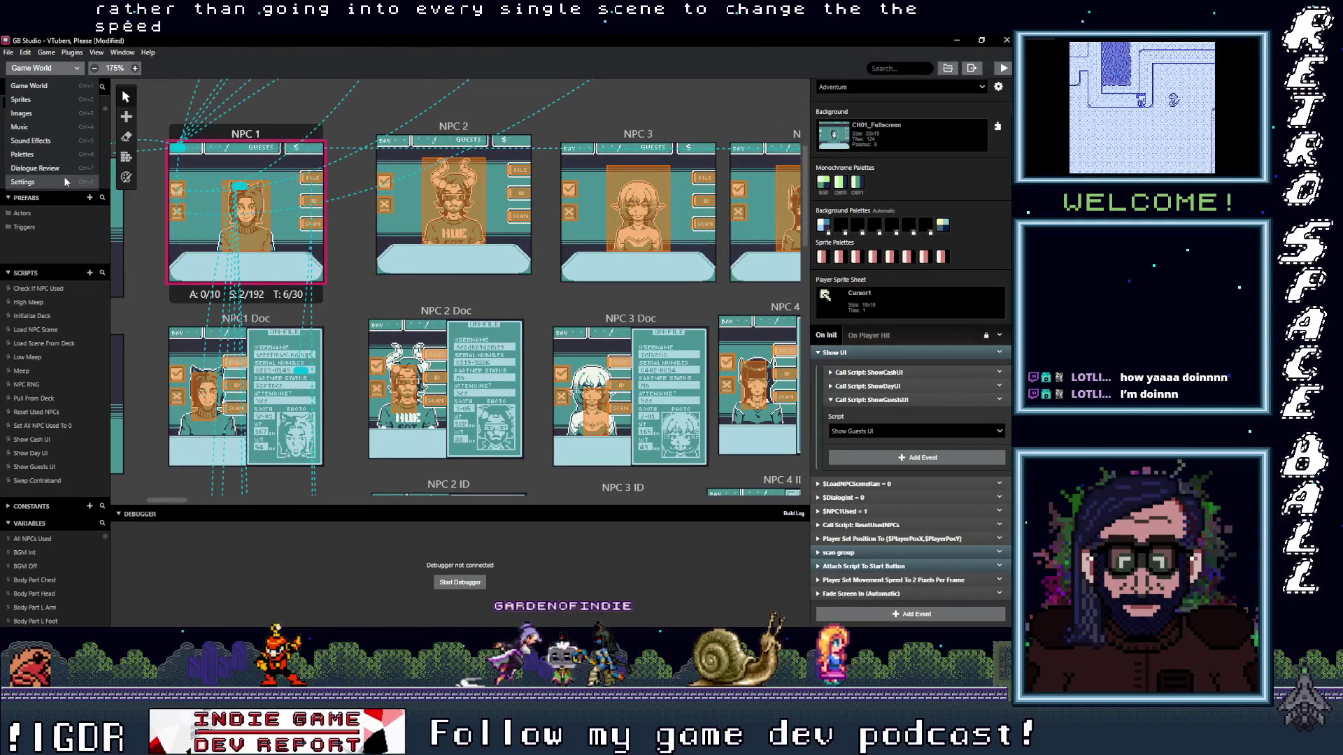
# - In project settings, drag the Adventure walk velocity from 1.74 up to about 2
pyautogui.click(64, 179)
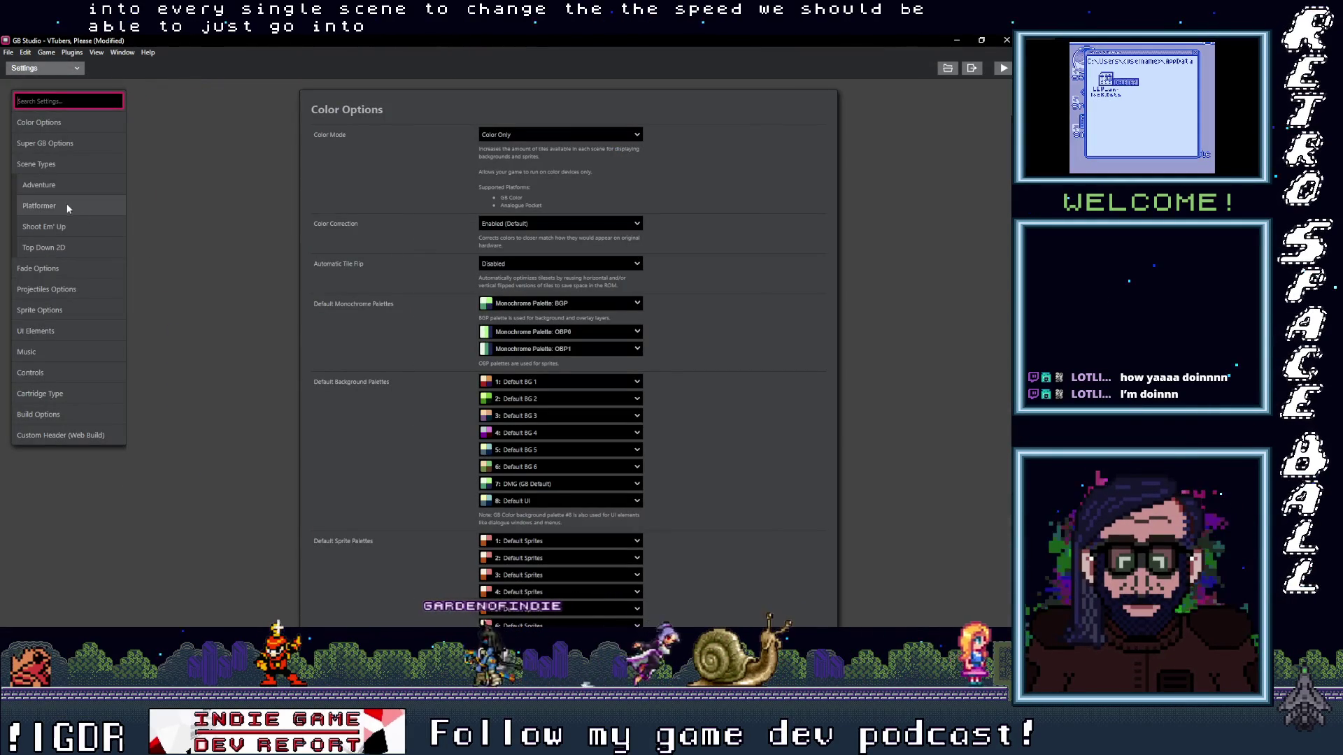
pyautogui.click(66, 185)
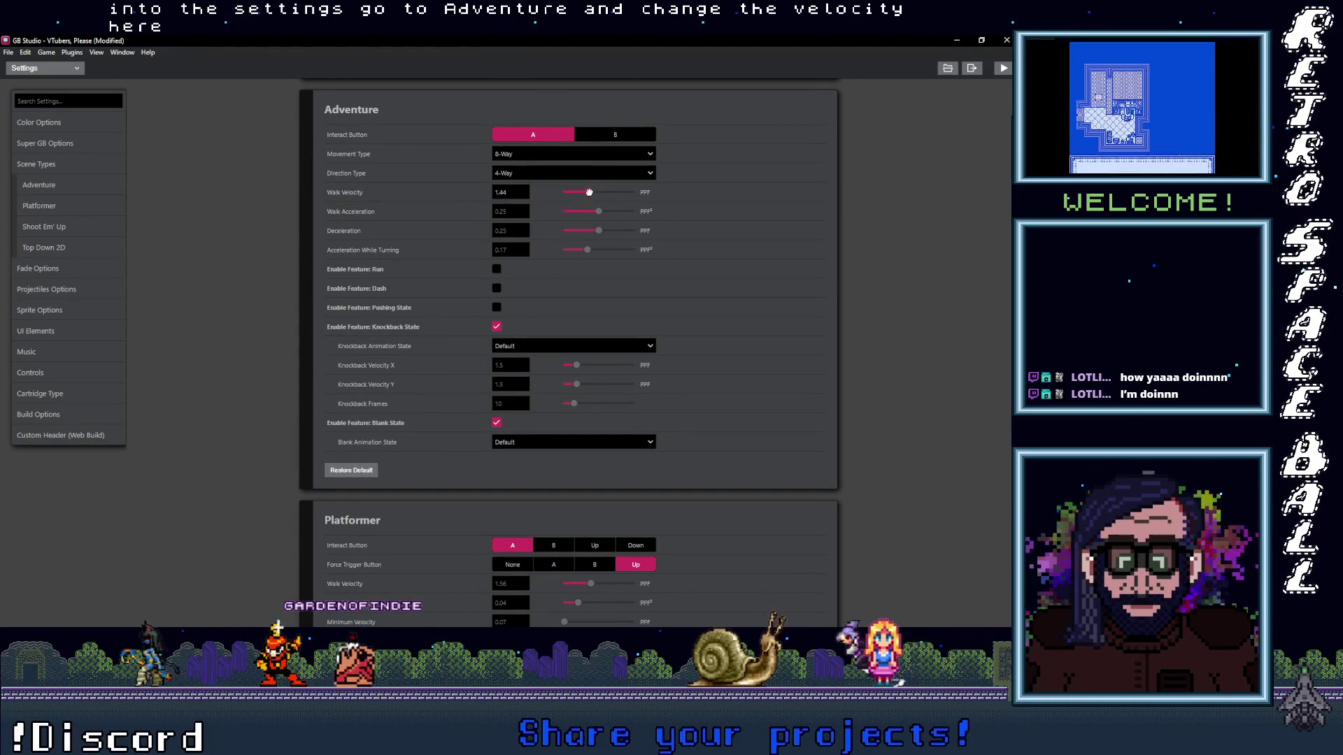
pyautogui.moveTo(594, 193); pyautogui.dragTo(598, 194)
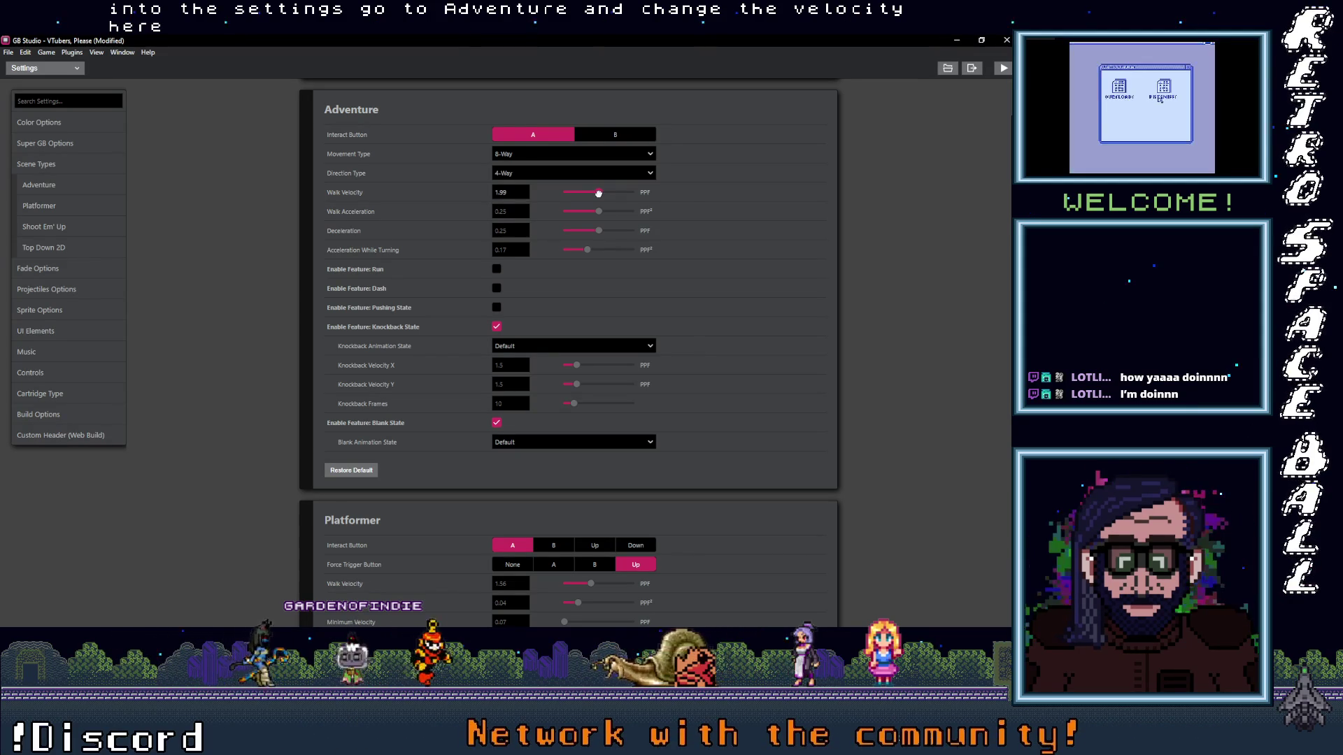
# - Enter an exact Adventure walk velocity of 2, briefly checking the File menu
pyautogui.click(518, 191)
pyautogui.doubleClick(510, 191)
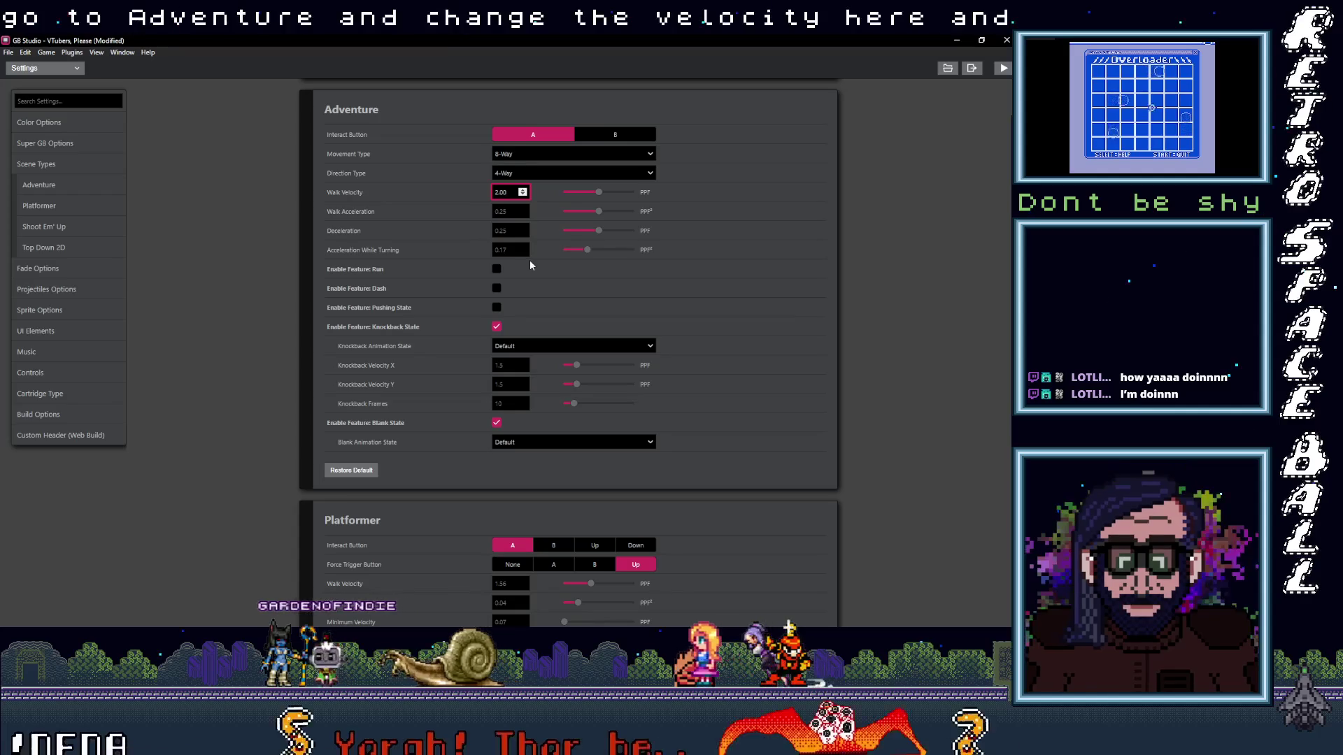
pyautogui.moveTo(350, 211)
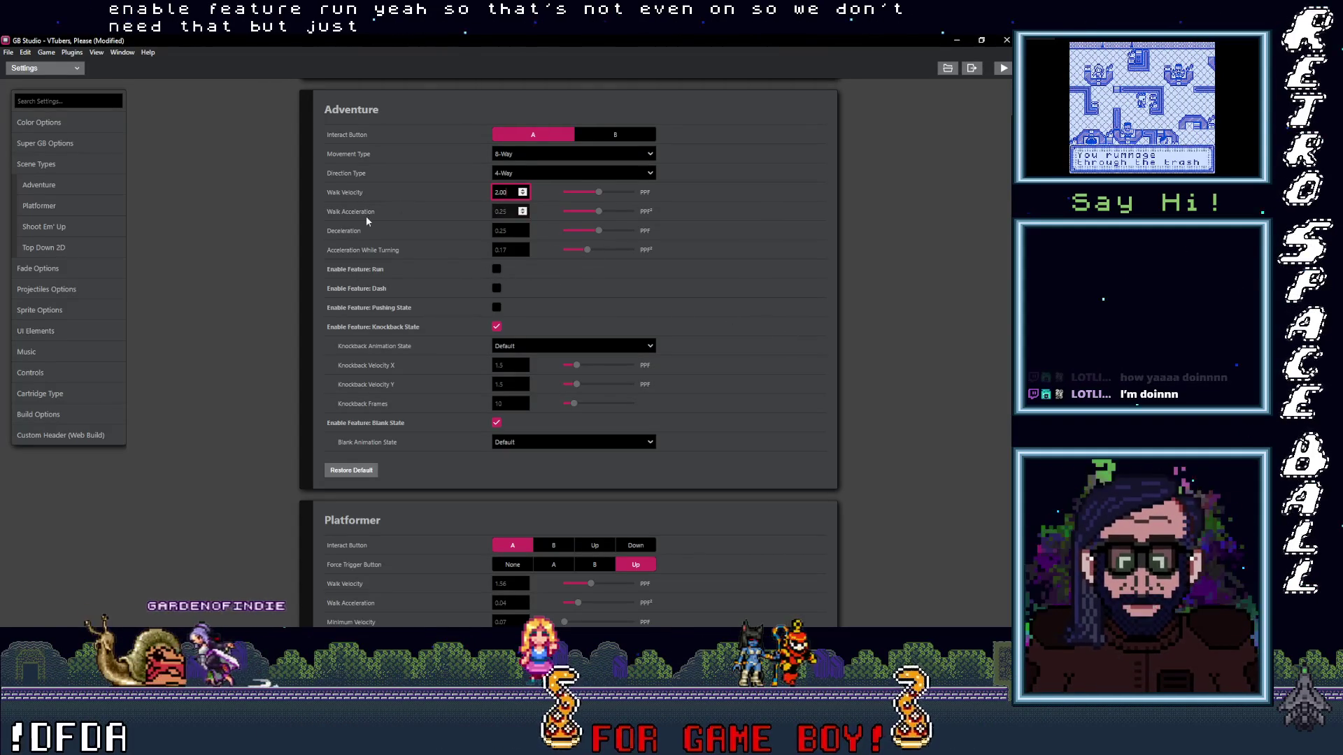
pyautogui.write('2')
pyautogui.click(299, 248)
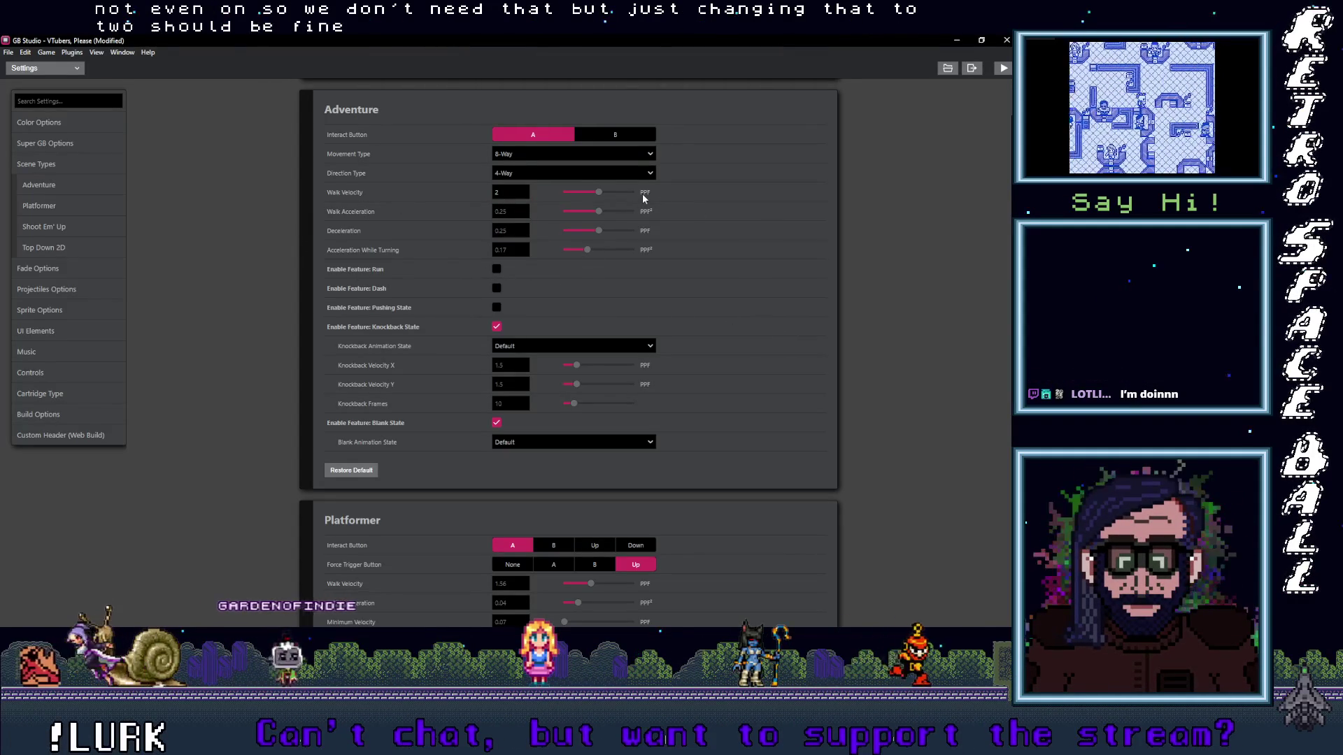
pyautogui.click(8, 51)
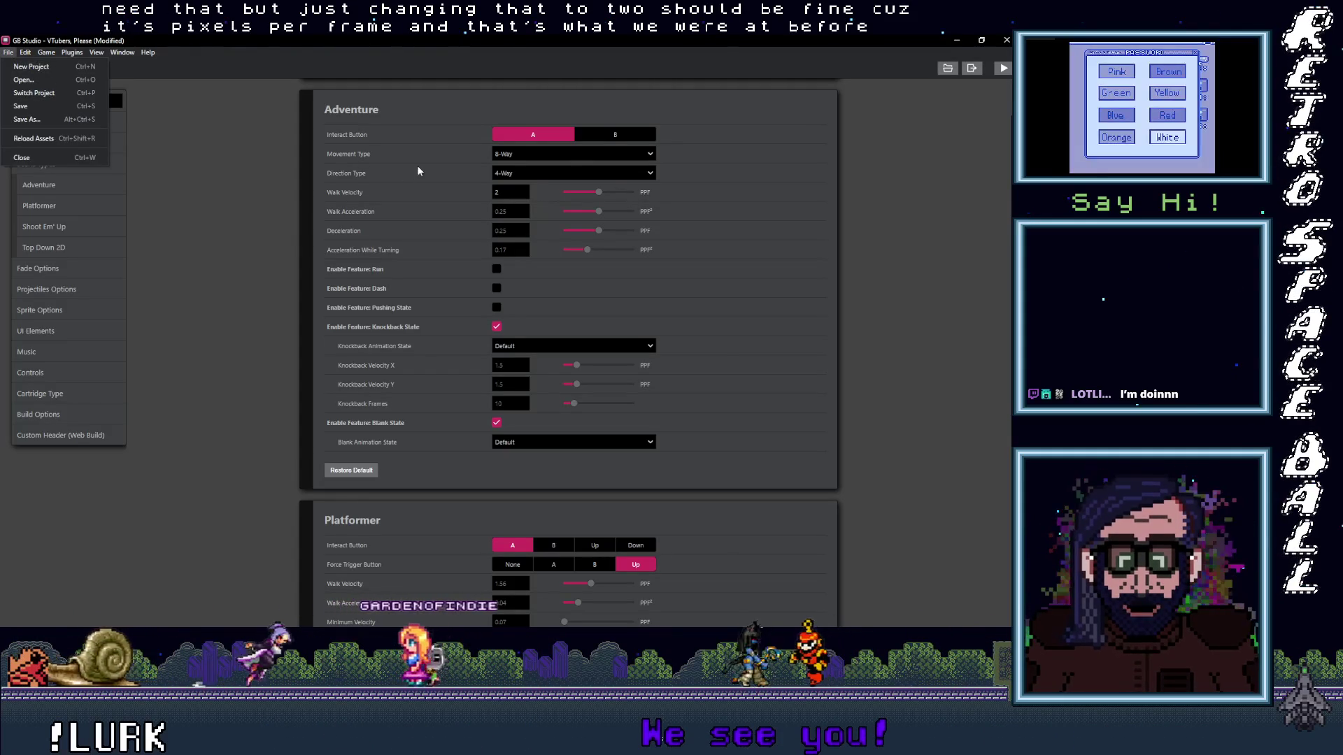
pyautogui.click(404, 307)
pyautogui.scroll(1, 403, 308)
pyautogui.scroll(1, 404, 307)
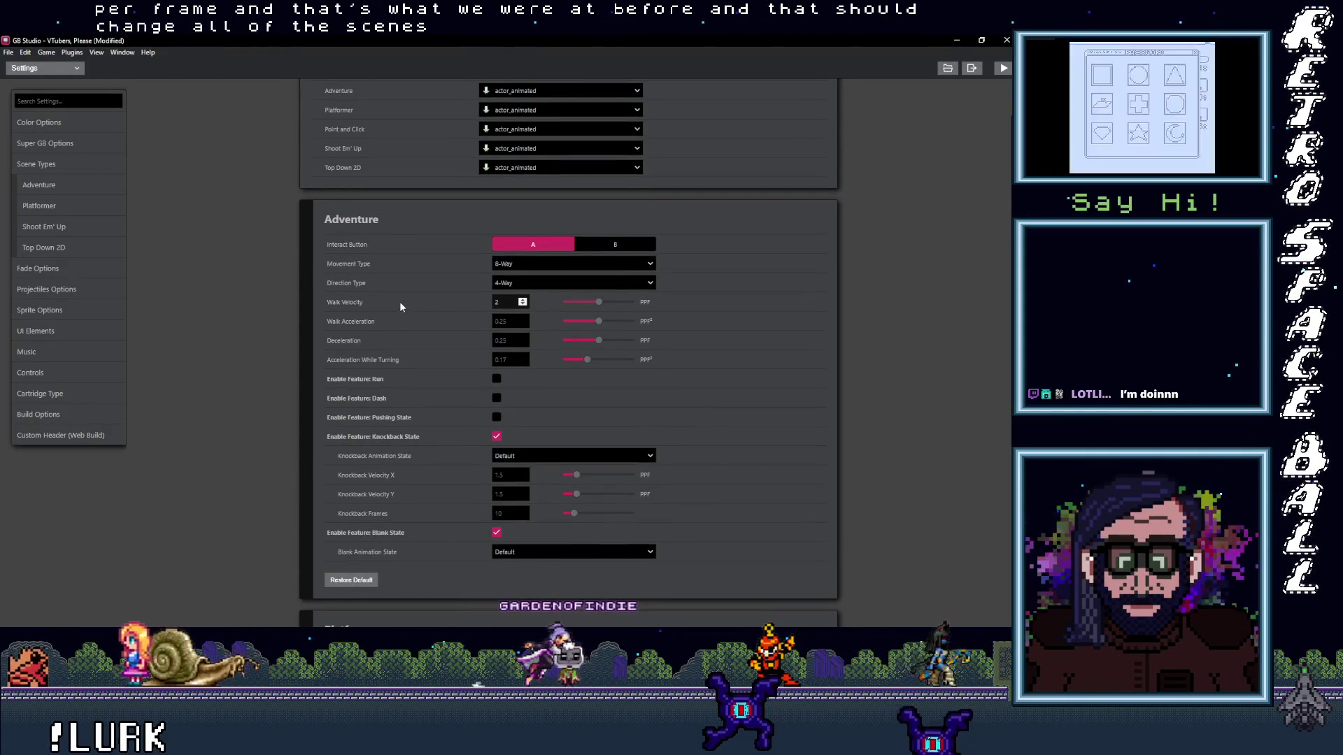
pyautogui.click(47, 187)
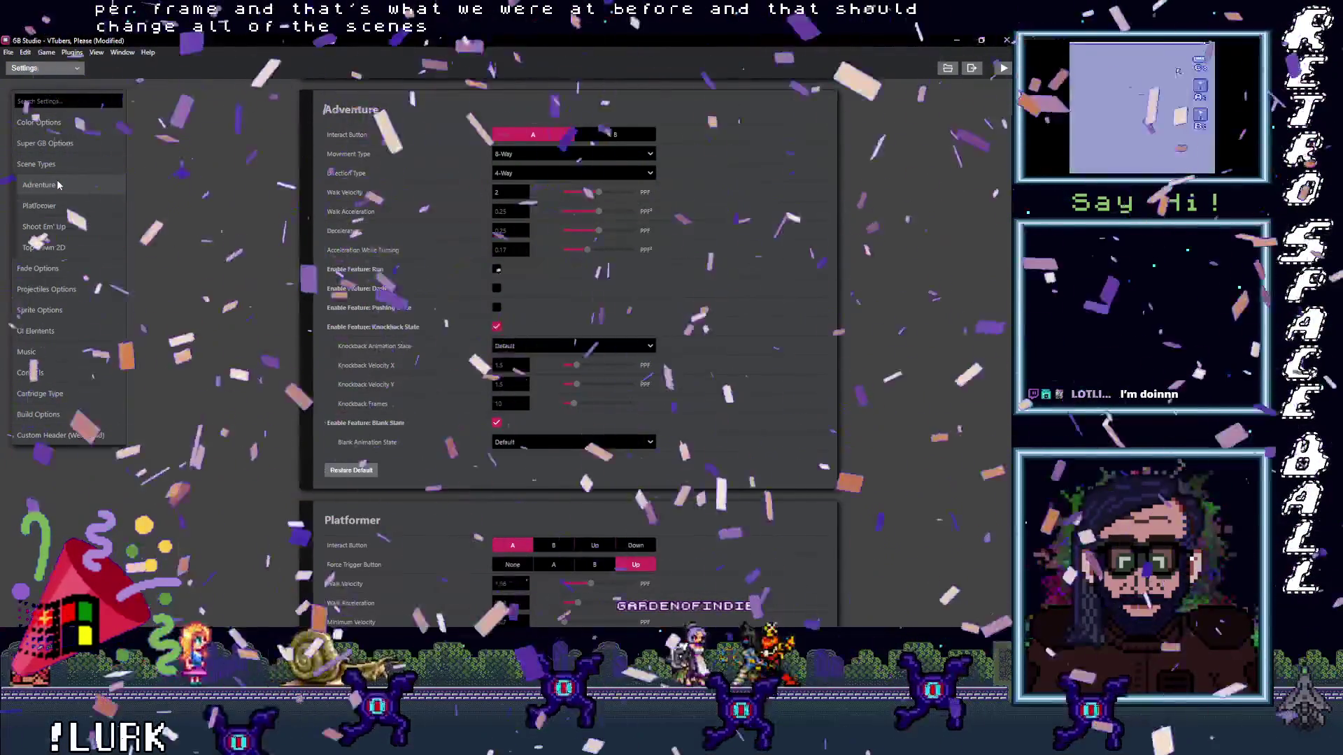
# - Back in Game World, confirm NPC 1 and NPC 2 scenes use the Adventure walk velocity of 2
pyautogui.click(47, 67)
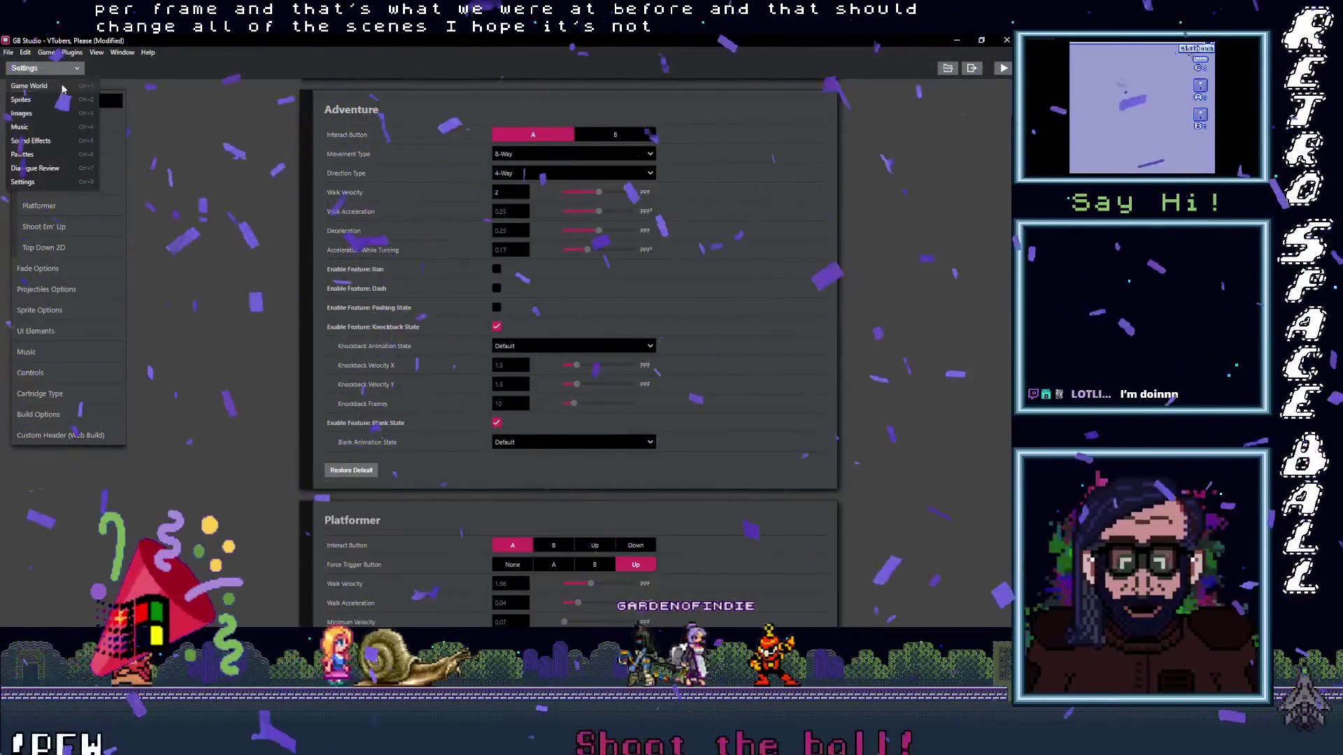
pyautogui.click(57, 87)
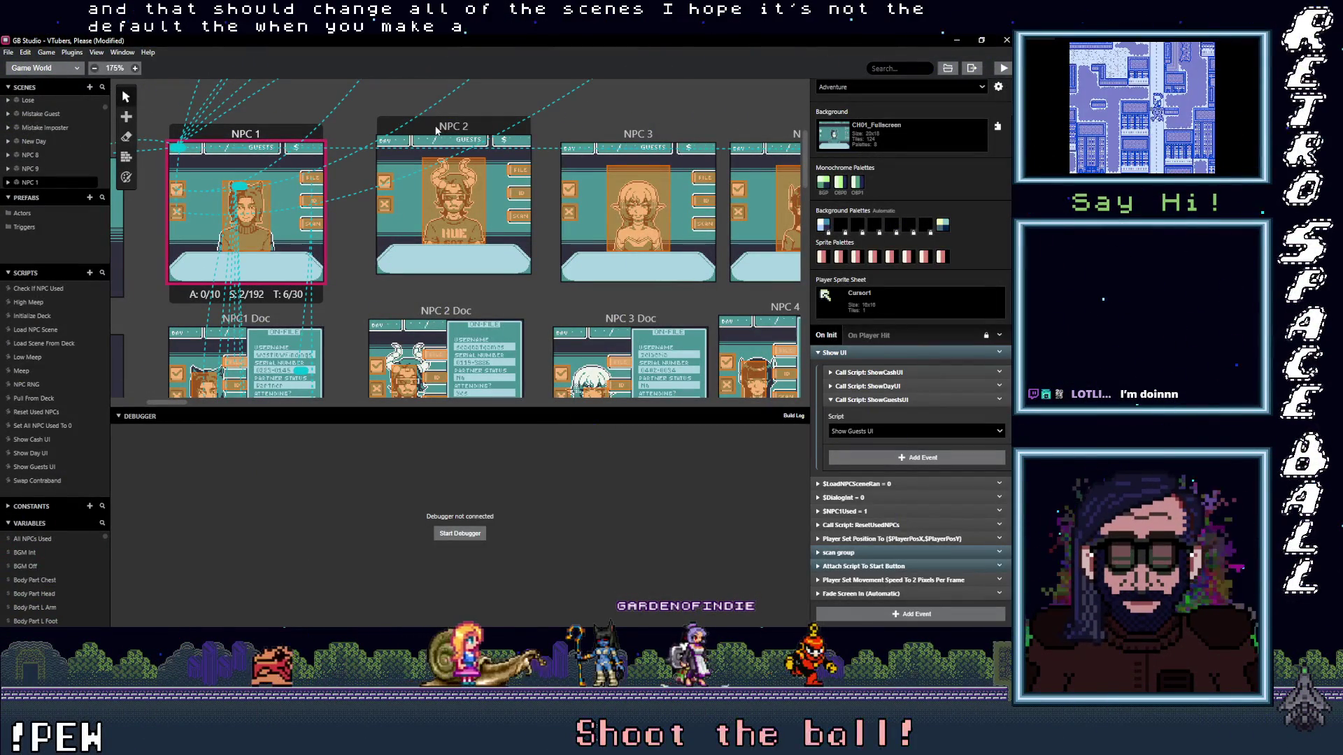
pyautogui.click(998, 87)
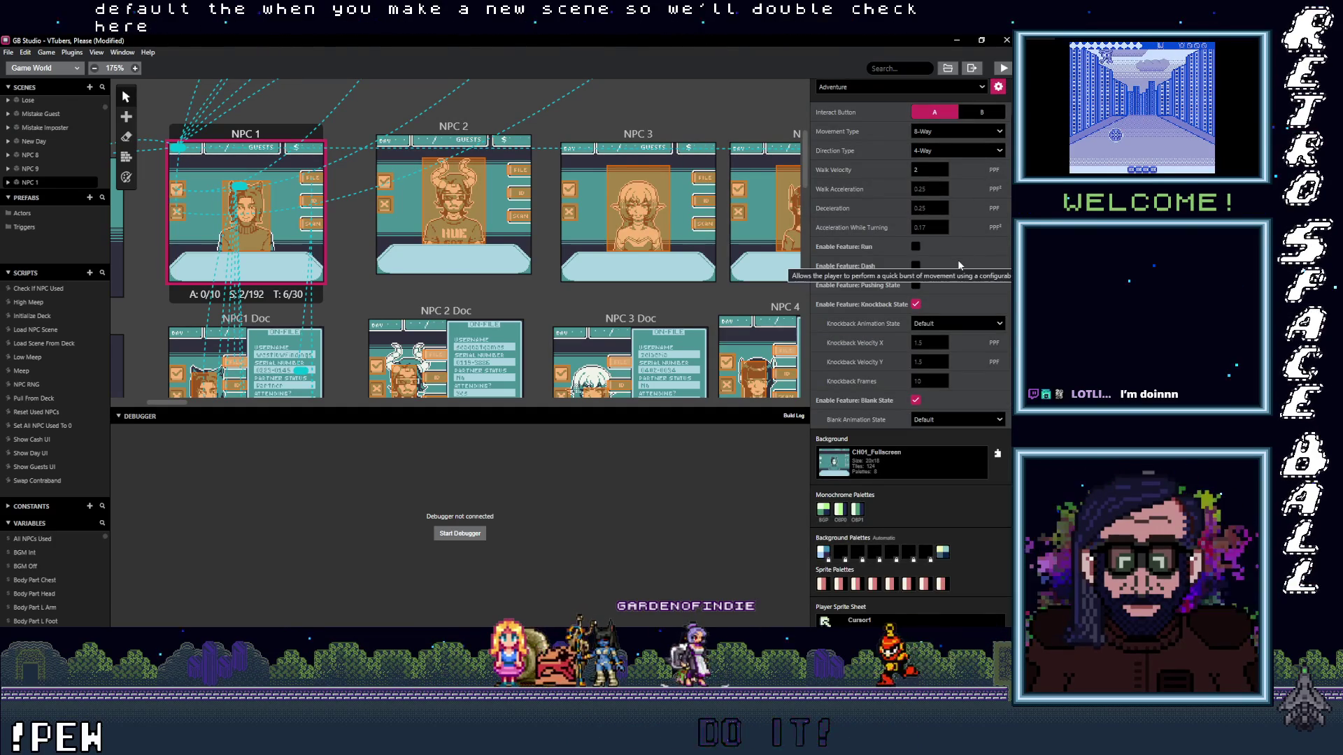
pyautogui.click(454, 126)
pyautogui.click(1006, 124)
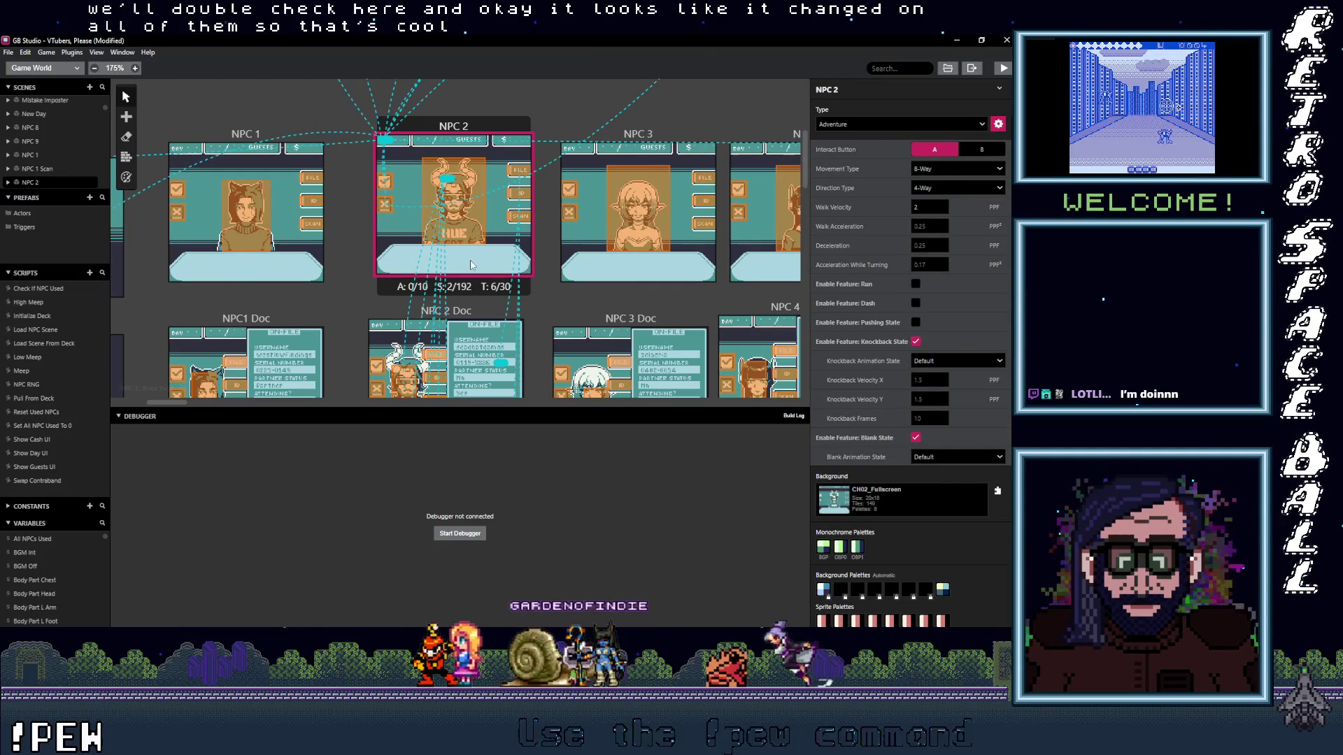
pyautogui.scroll(-3, 295, 350)
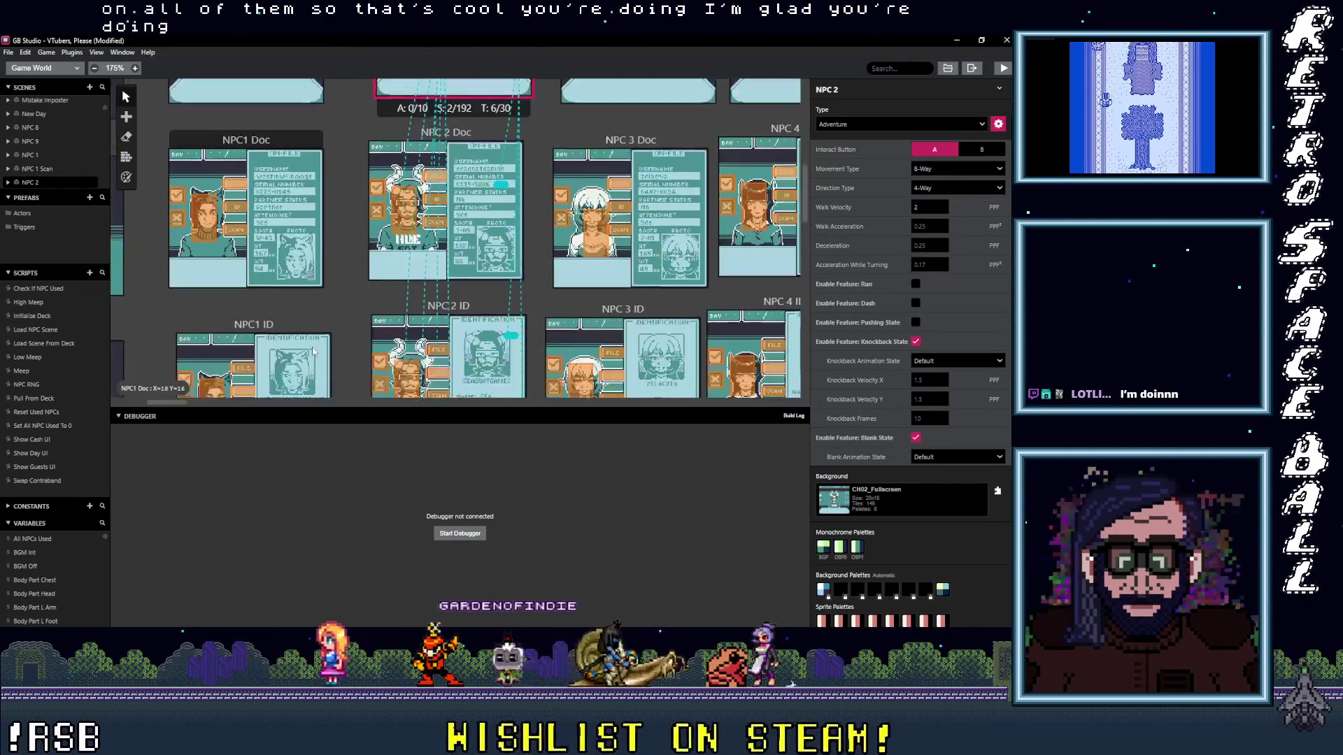
pyautogui.scroll(3, 360, 311)
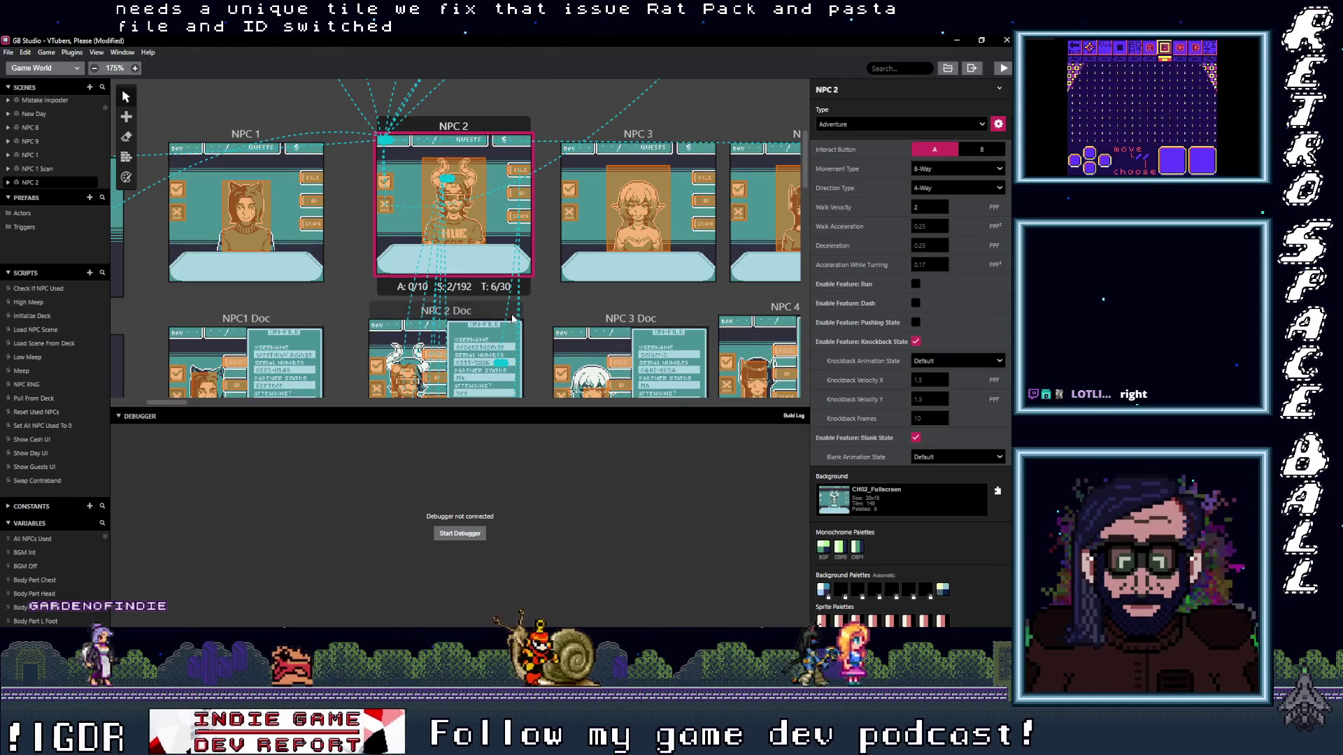
pyautogui.scroll(-3, 429, 346)
pyautogui.scroll(-2, 429, 385)
pyautogui.scroll(-1, 359, 408)
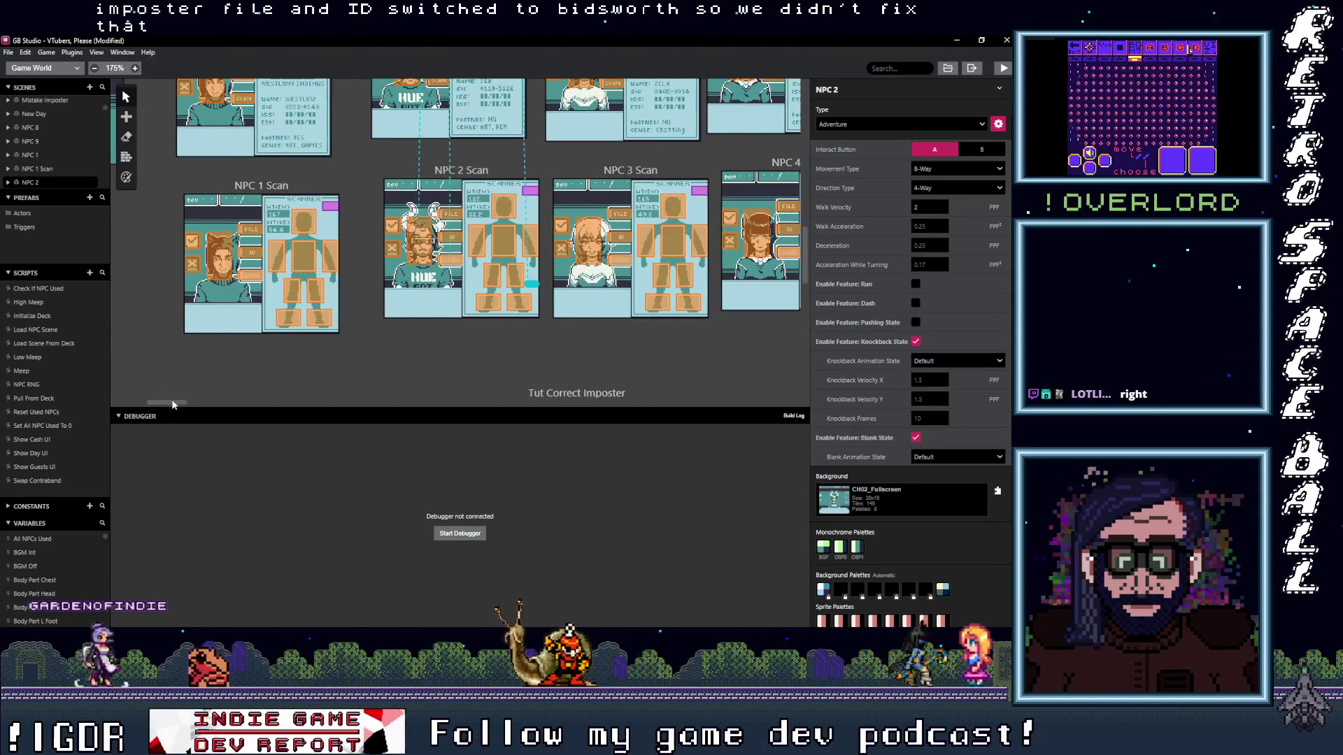
pyautogui.moveTo(168, 401); pyautogui.dragTo(358, 408)
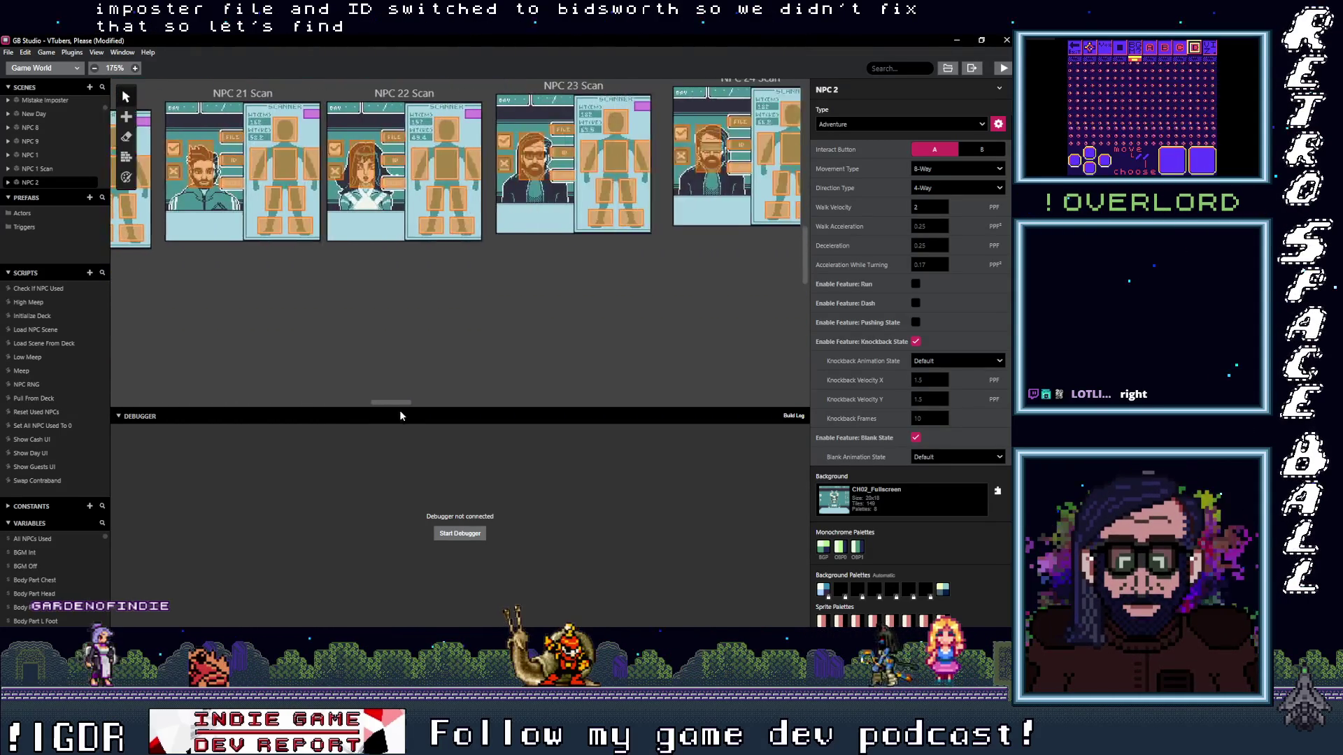
pyautogui.moveTo(359, 408); pyautogui.dragTo(604, 432)
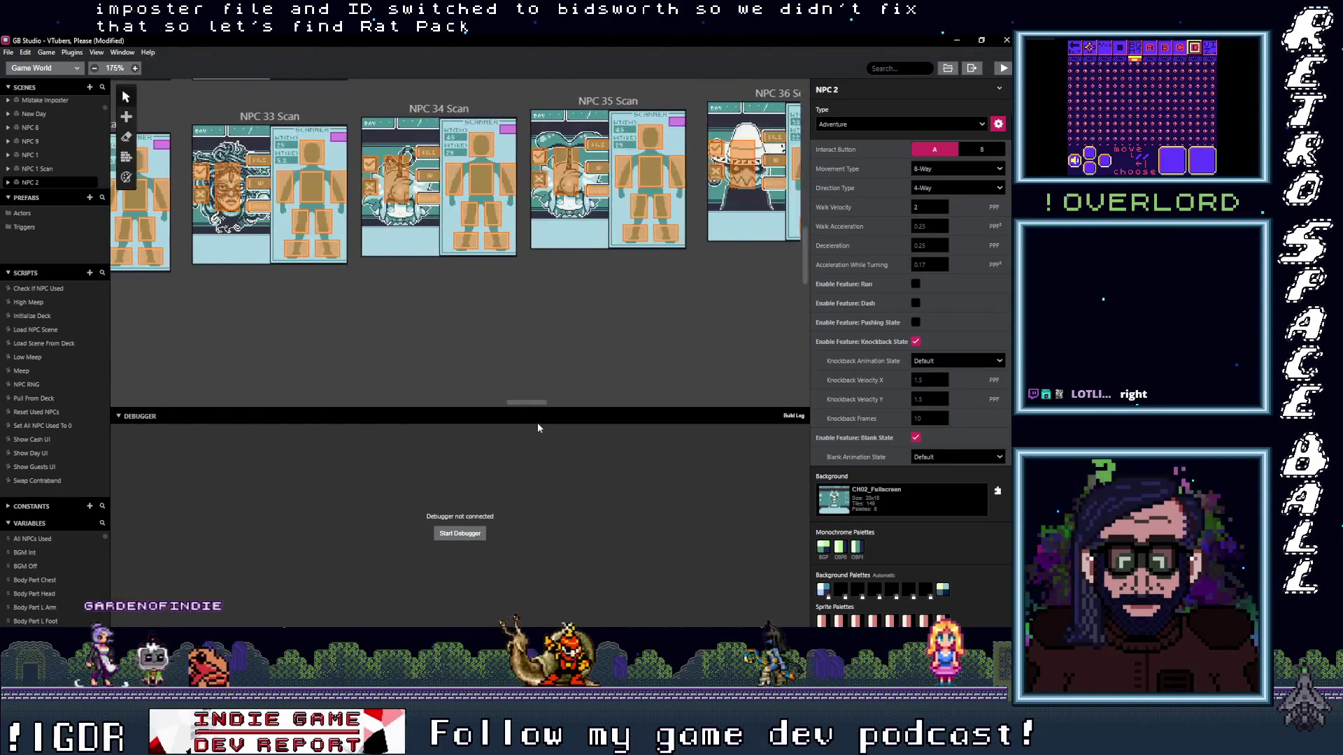
pyautogui.scroll(2, 577, 350)
pyautogui.scroll(3, 576, 350)
pyautogui.scroll(-1, 441, 324)
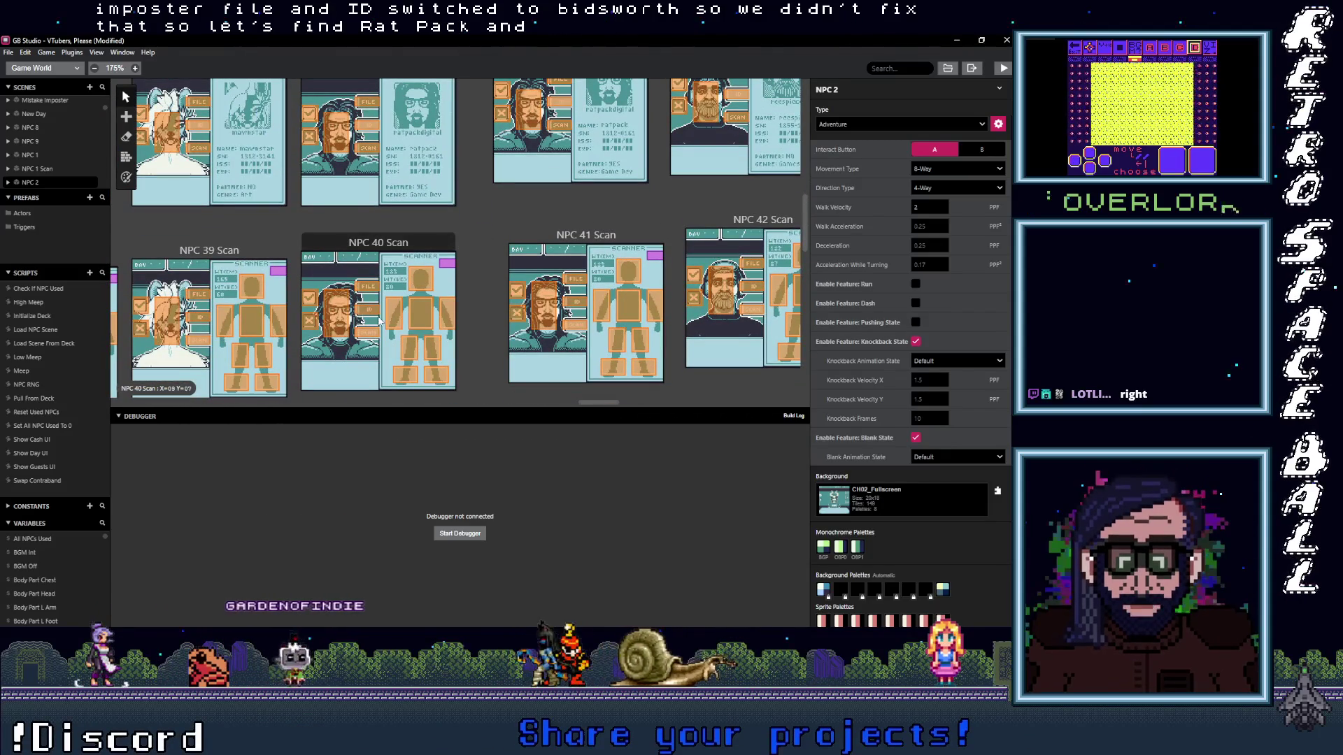
pyautogui.scroll(2, 376, 324)
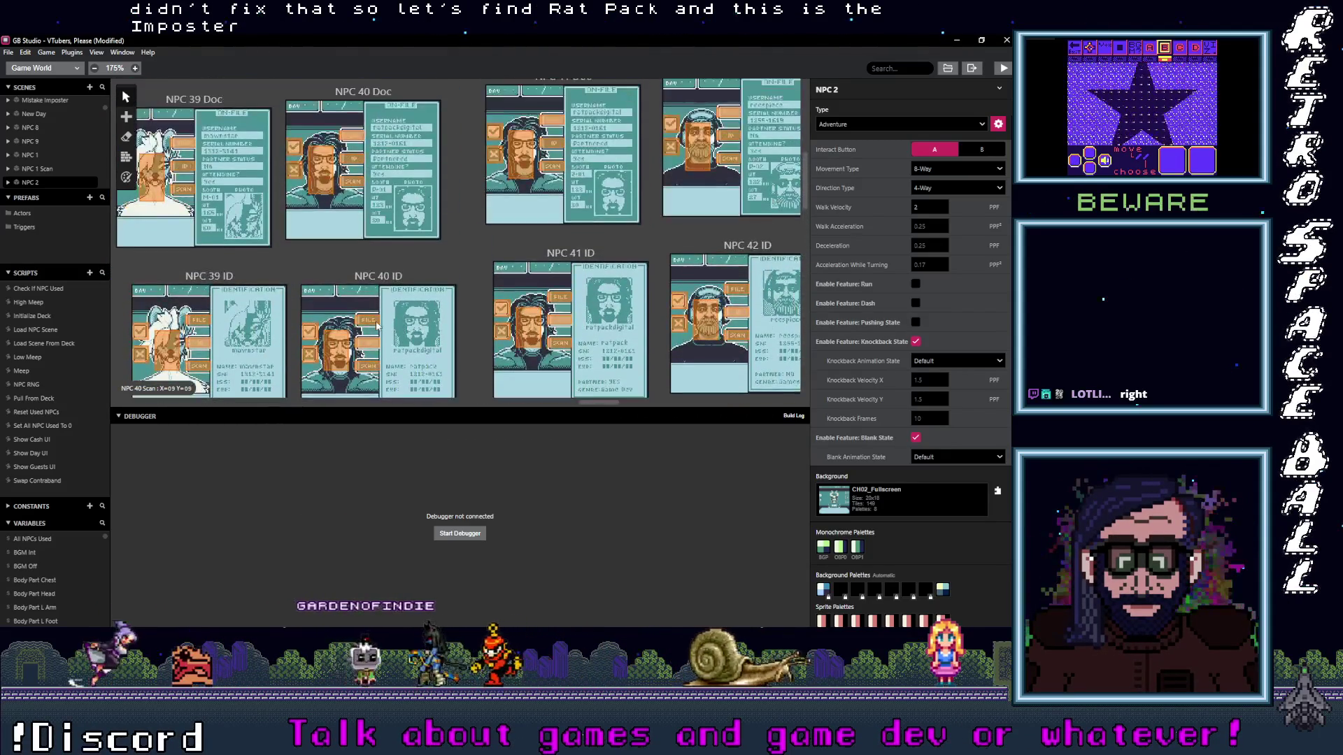
pyautogui.scroll(1, 377, 323)
pyautogui.scroll(-1, 383, 326)
pyautogui.scroll(1, 380, 328)
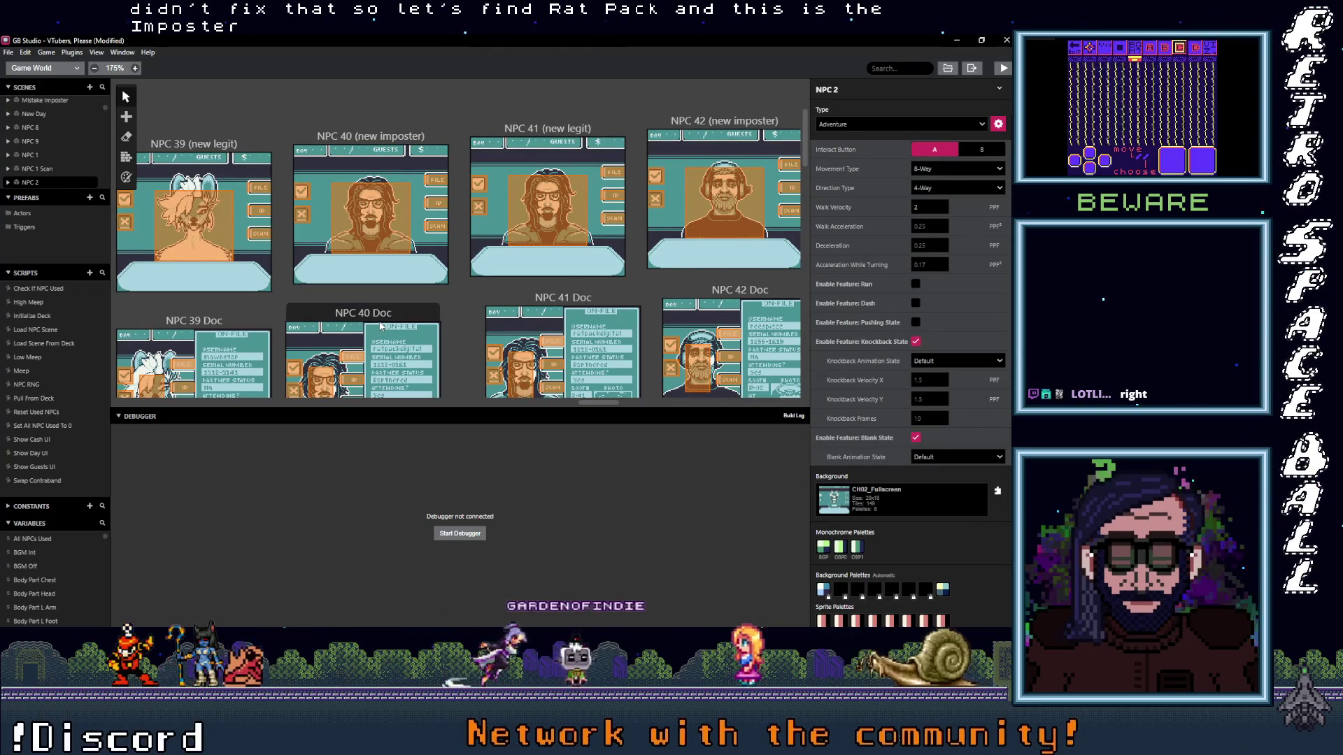
pyautogui.scroll(-3, 381, 326)
pyautogui.scroll(-2, 367, 305)
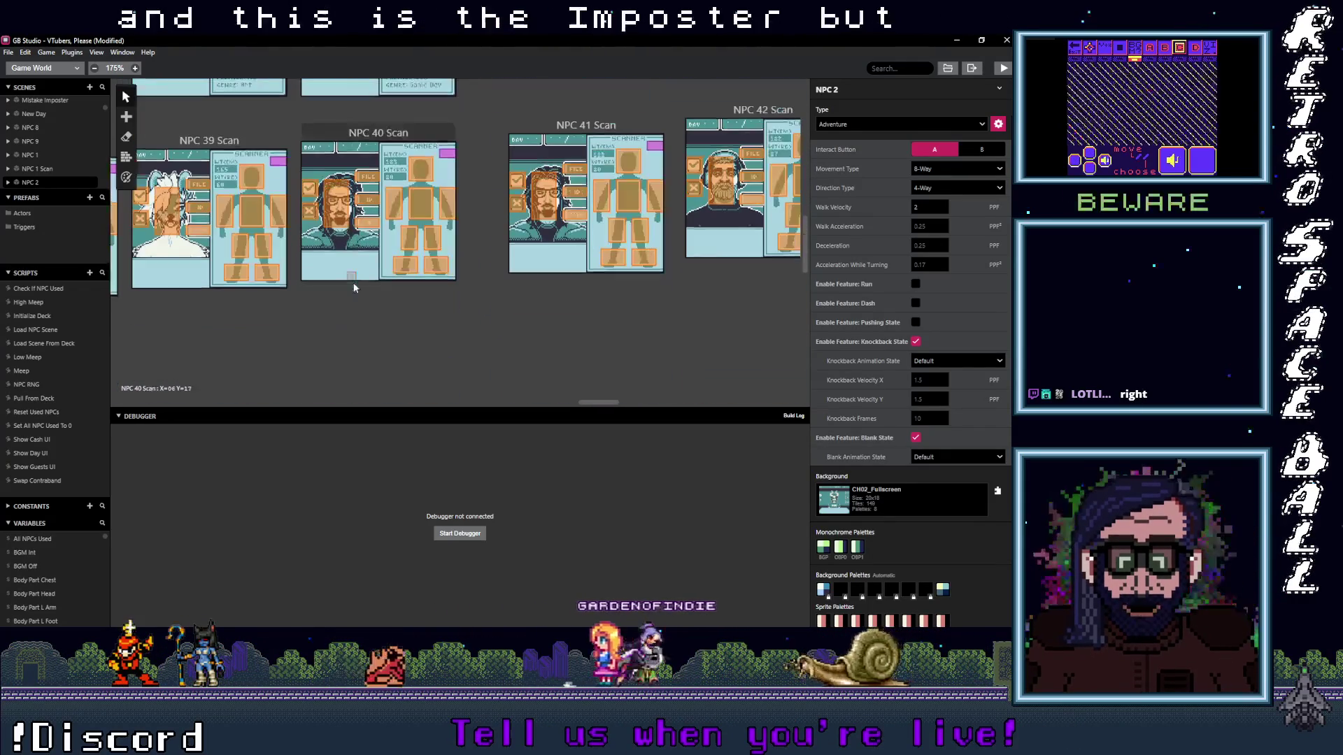
pyautogui.scroll(3, 367, 283)
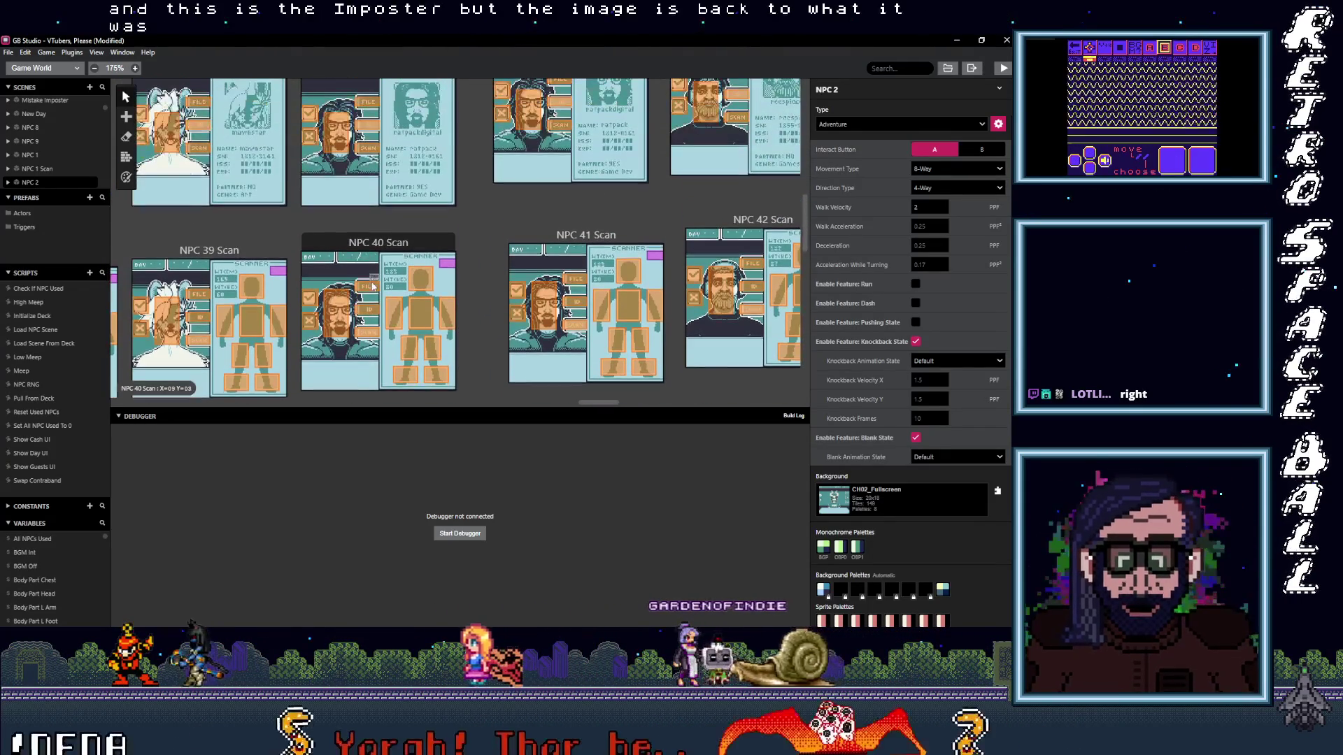
pyautogui.scroll(2, 368, 317)
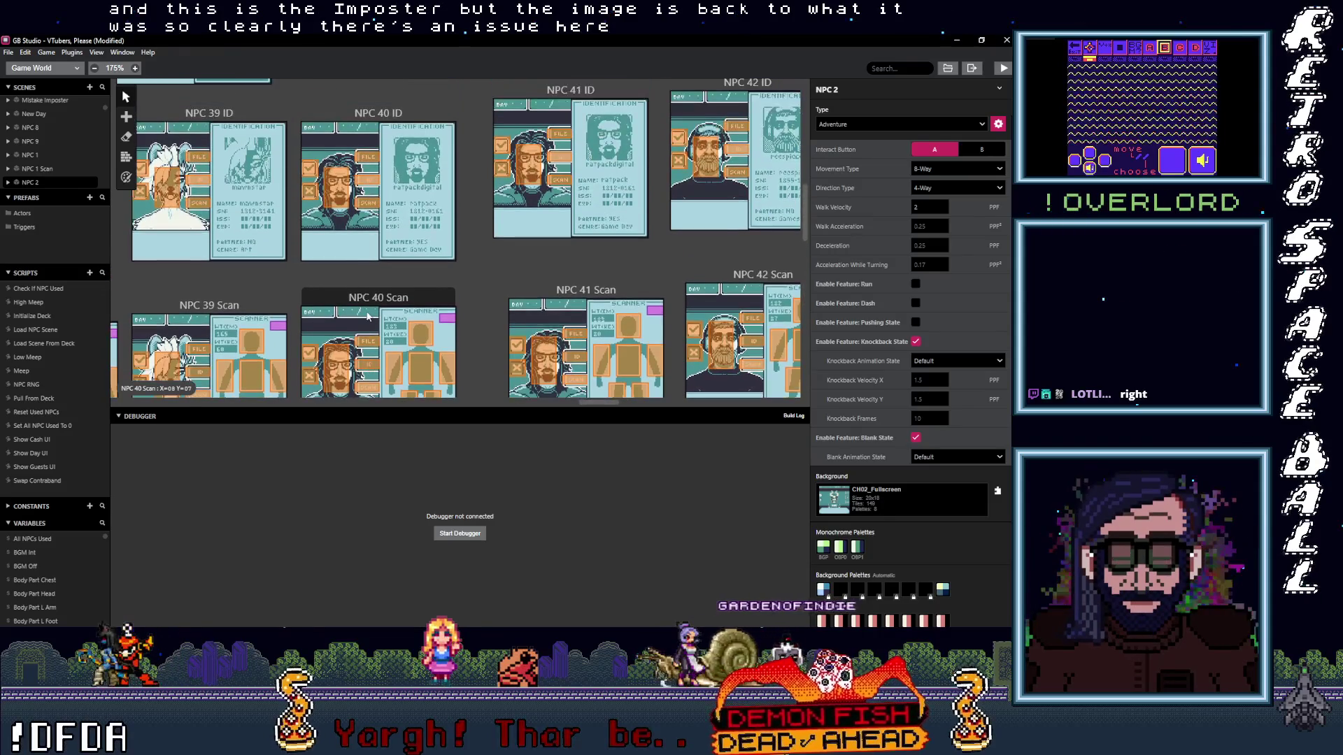
pyautogui.scroll(-2, 368, 316)
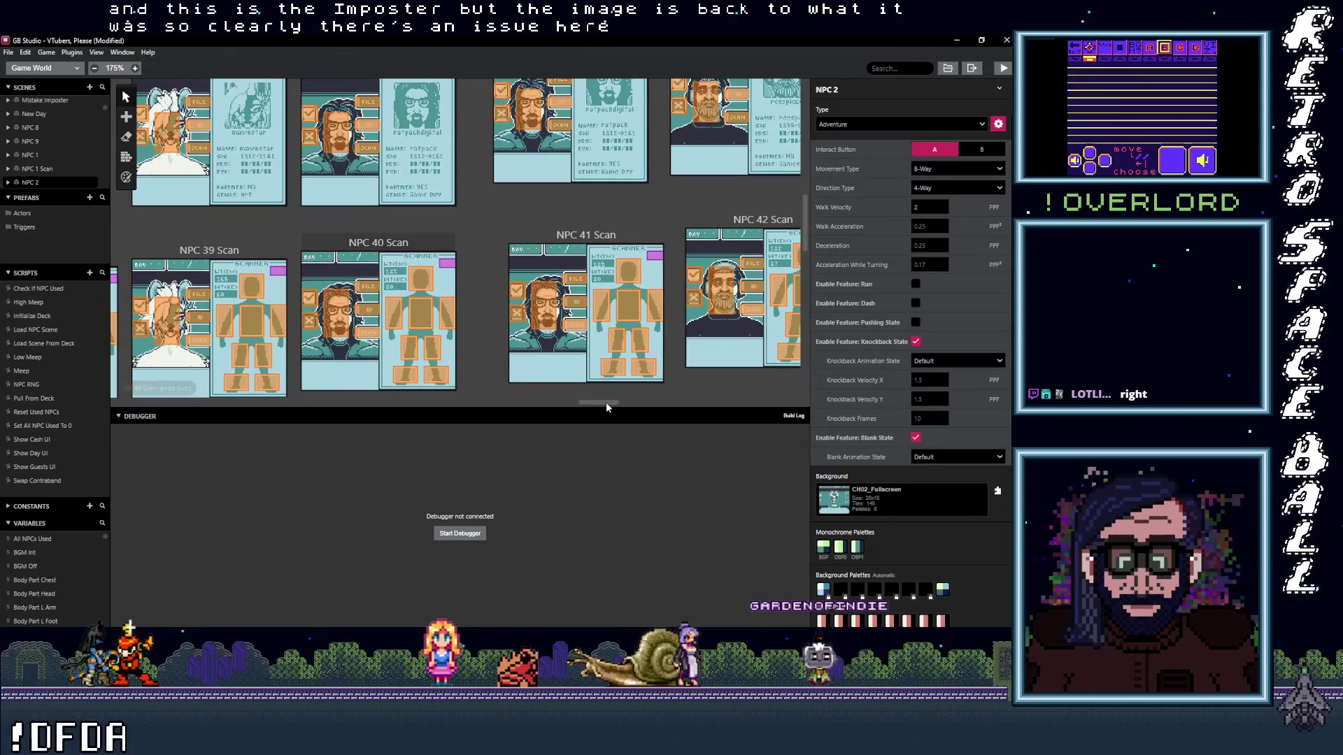
pyautogui.moveTo(605, 406)
pyautogui.mouseDown()
pyautogui.moveTo(591, 404)
pyautogui.moveTo(613, 410)
pyautogui.mouseUp()
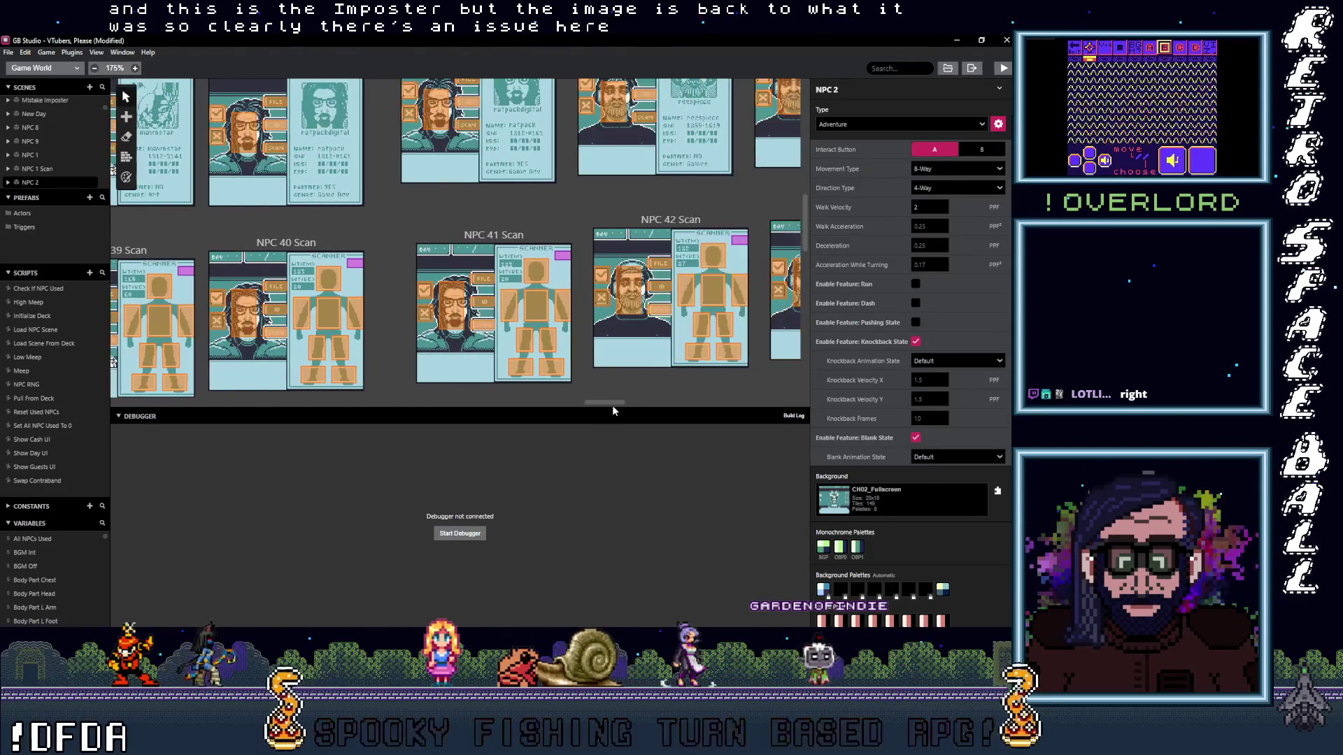
pyautogui.scroll(3, 399, 328)
pyautogui.scroll(2, 400, 335)
pyautogui.scroll(4, 399, 328)
pyautogui.scroll(3, 400, 335)
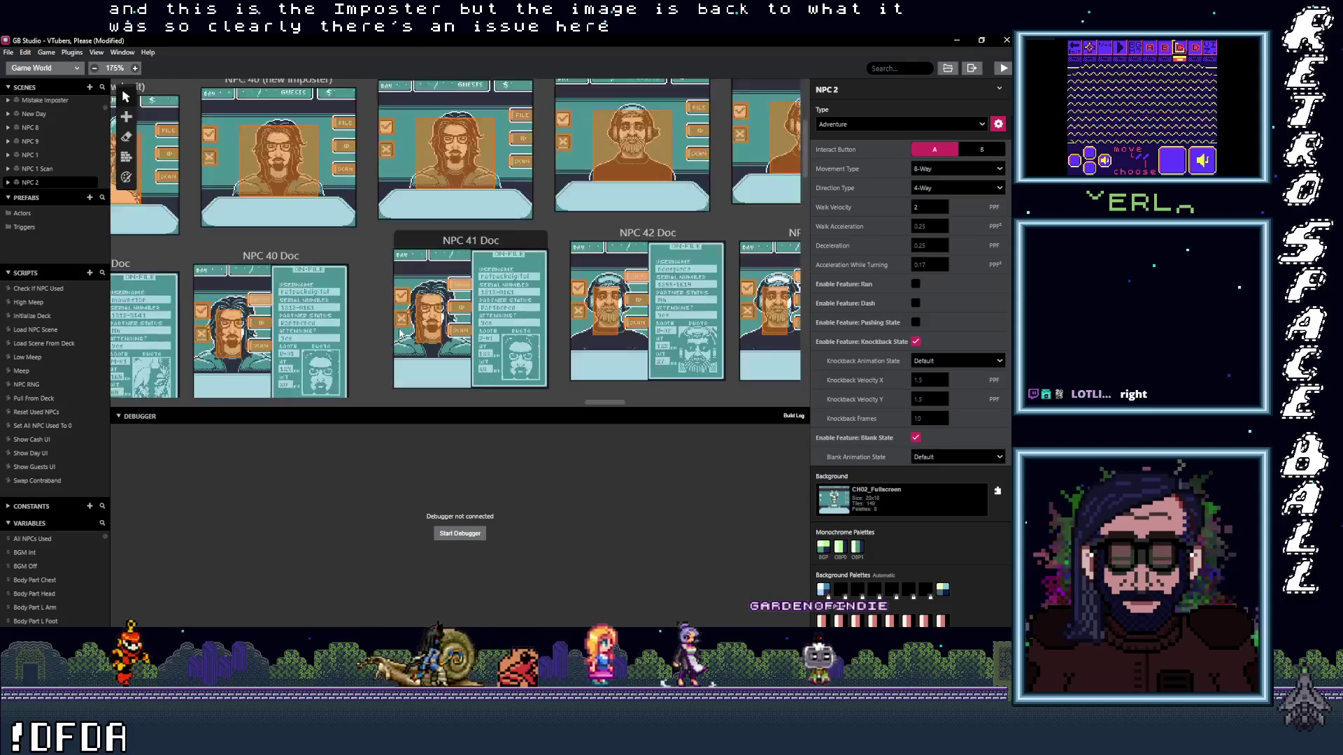
pyautogui.scroll(-2, 399, 334)
pyautogui.scroll(-2, 398, 334)
pyautogui.scroll(-2, 399, 333)
pyautogui.scroll(-1, 399, 334)
pyautogui.scroll(-1, 399, 334)
pyautogui.moveTo(614, 406)
pyautogui.mouseDown()
pyautogui.moveTo(759, 418)
pyautogui.moveTo(515, 453)
pyautogui.mouseUp()
pyautogui.hscroll(-5, 560, 449)
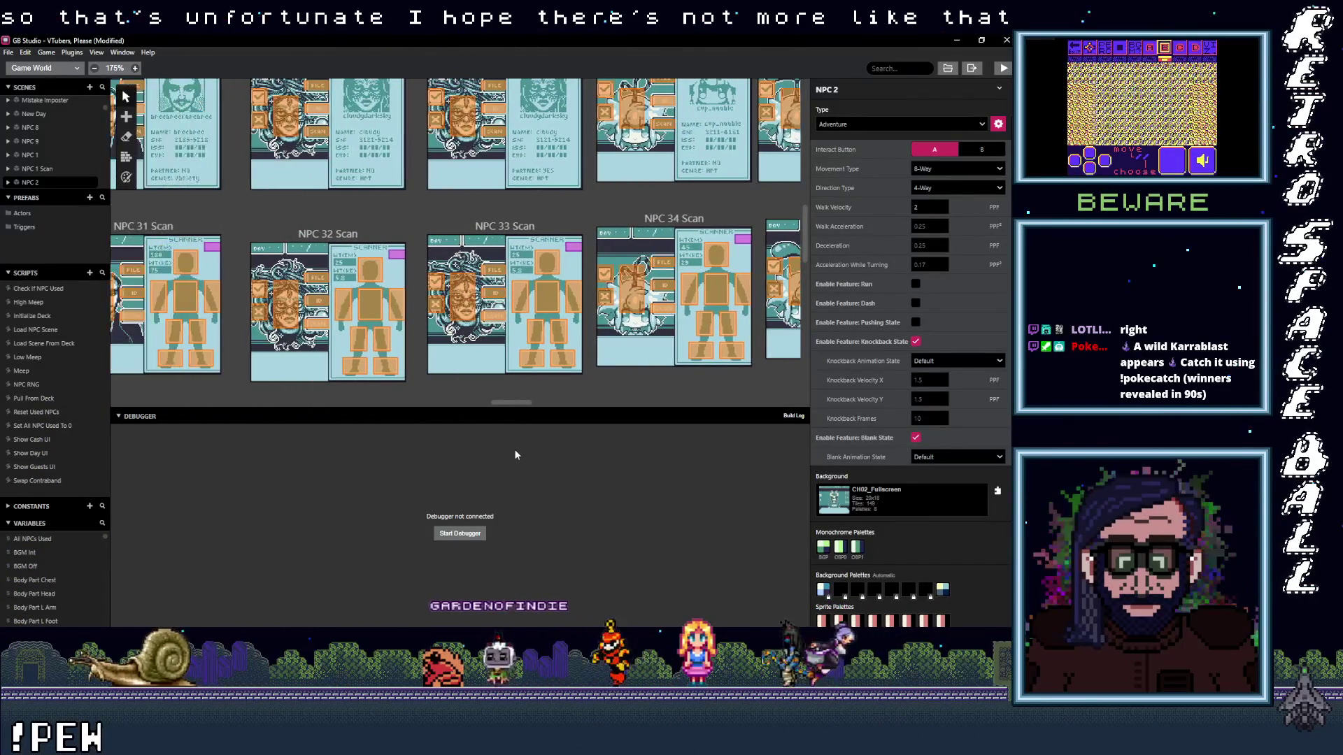
pyautogui.hscroll(-2, 512, 454)
pyautogui.hscroll(-2, 494, 457)
pyautogui.hscroll(-3, 491, 458)
pyautogui.hscroll(-3, 467, 462)
pyautogui.moveTo(451, 466)
pyautogui.mouseDown()
pyautogui.moveTo(416, 471)
pyautogui.moveTo(666, 475)
pyautogui.moveTo(786, 459)
pyautogui.moveTo(441, 480)
pyautogui.moveTo(566, 483)
pyautogui.moveTo(556, 472)
pyautogui.moveTo(588, 459)
pyautogui.mouseUp()
pyautogui.scroll(2, 588, 459)
pyautogui.scroll(2, 597, 450)
pyautogui.scroll(2, 493, 326)
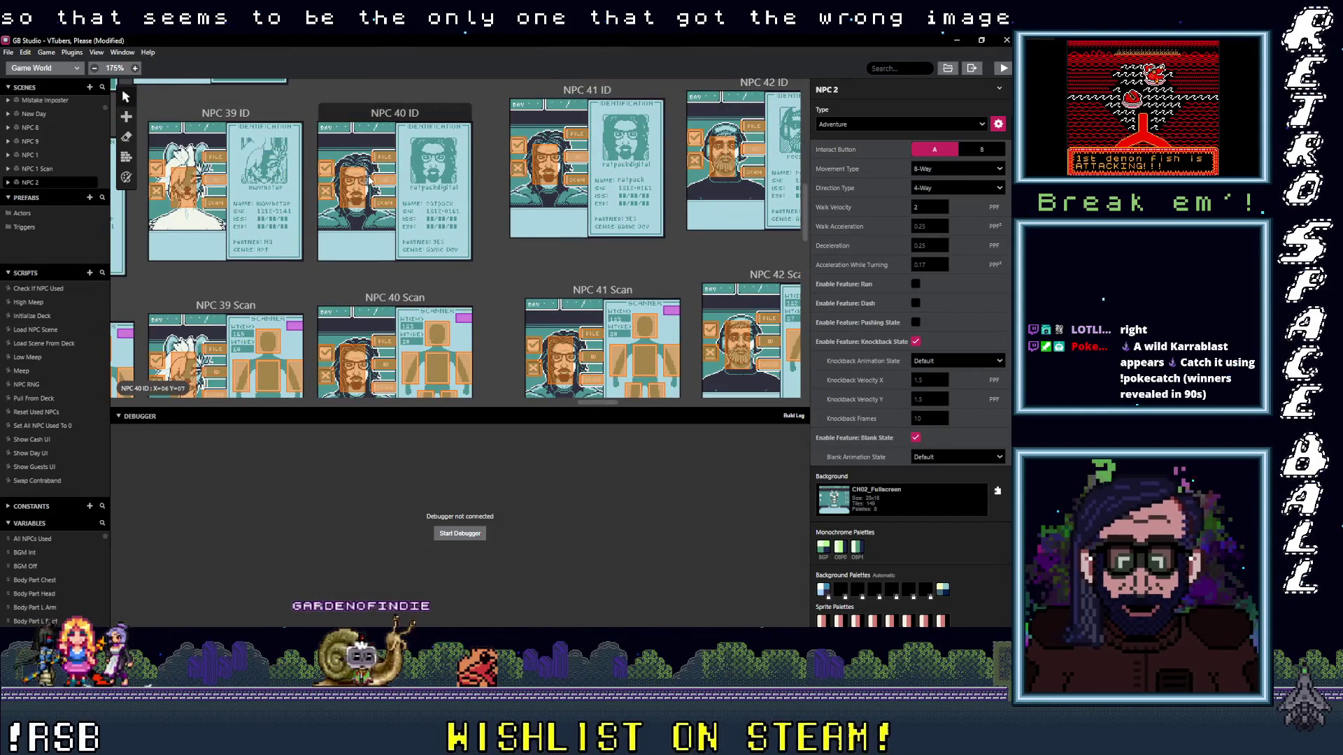
pyautogui.scroll(-1, 357, 252)
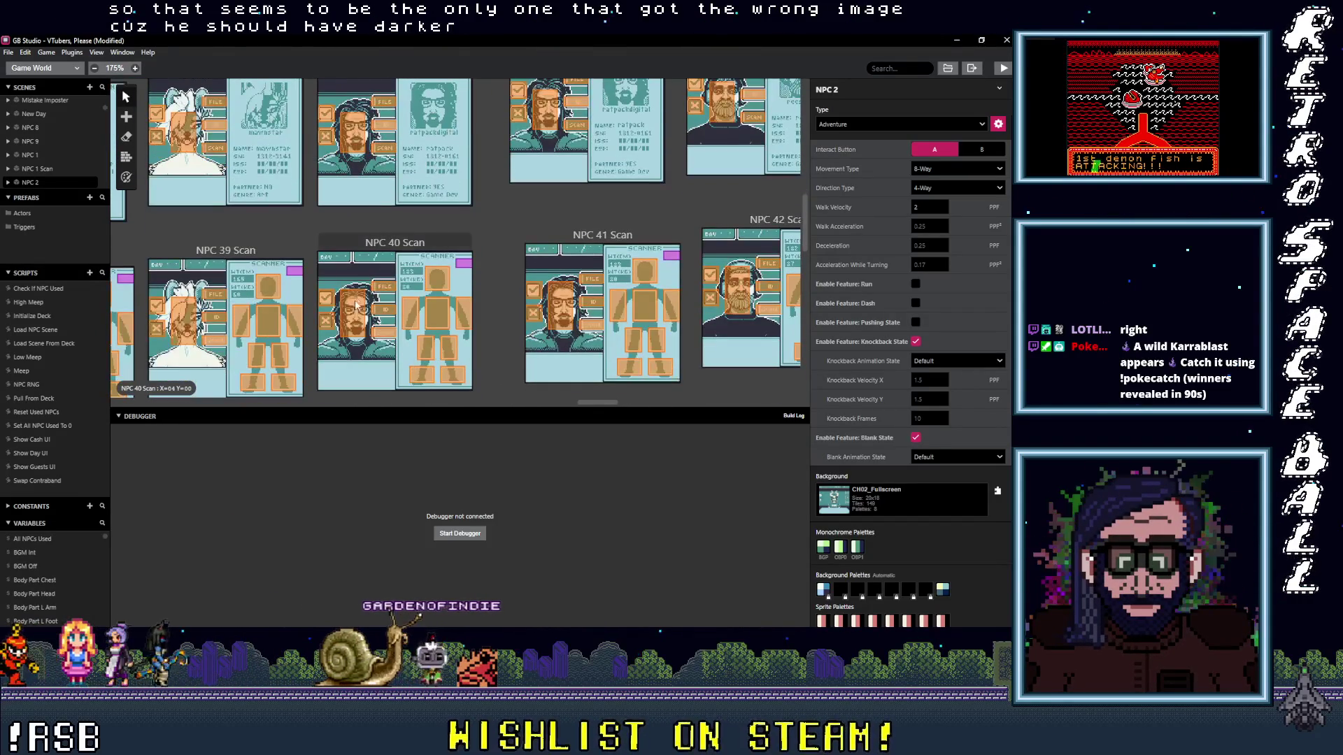
pyautogui.scroll(-3, 381, 307)
pyautogui.scroll(-3, 383, 307)
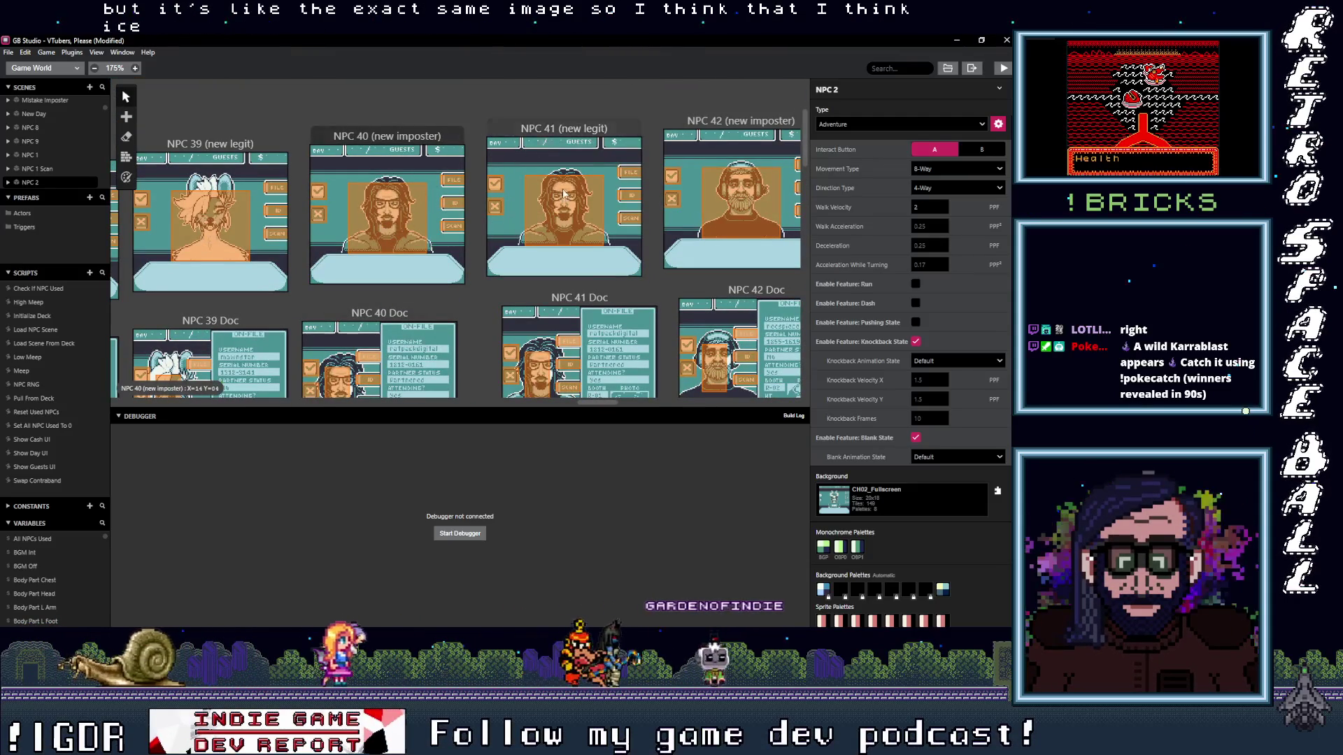
pyautogui.click(957, 39)
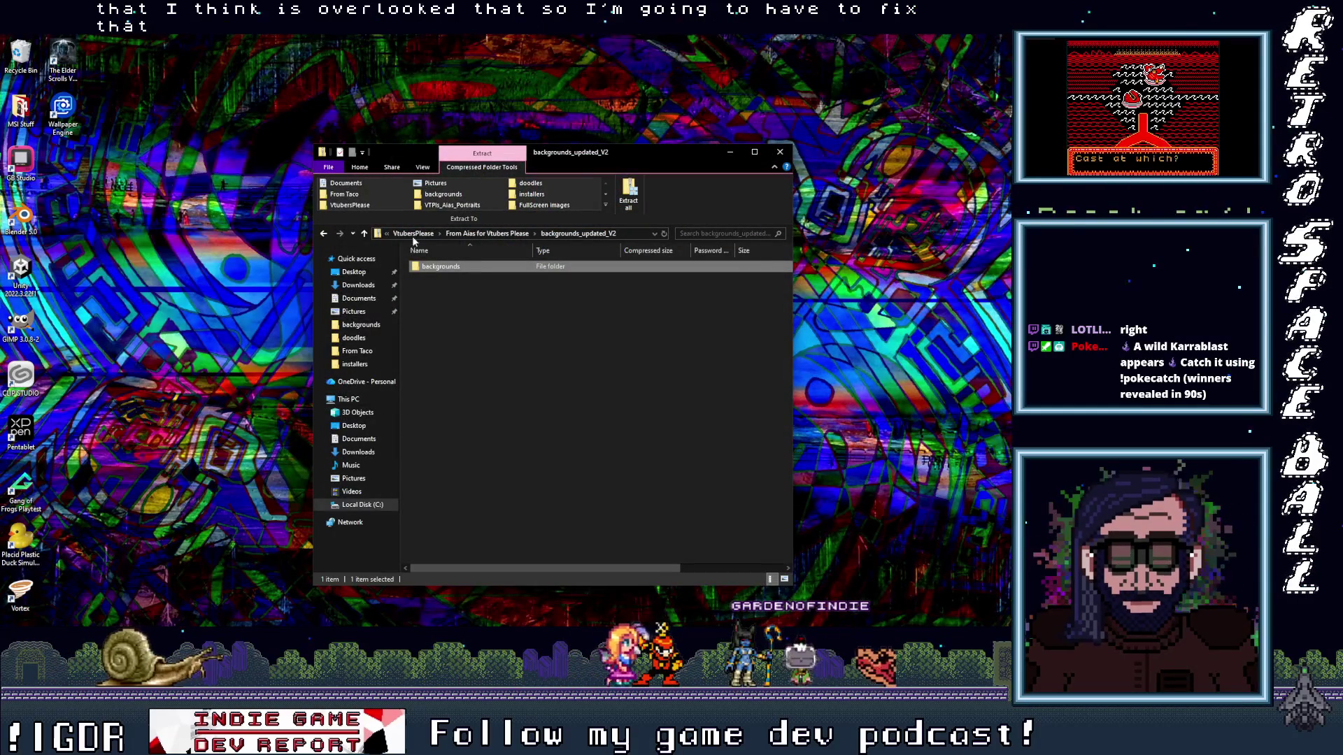
# - Navigate up to the VtubersPlease folder and open FullScreen.ase
pyautogui.click(366, 235)
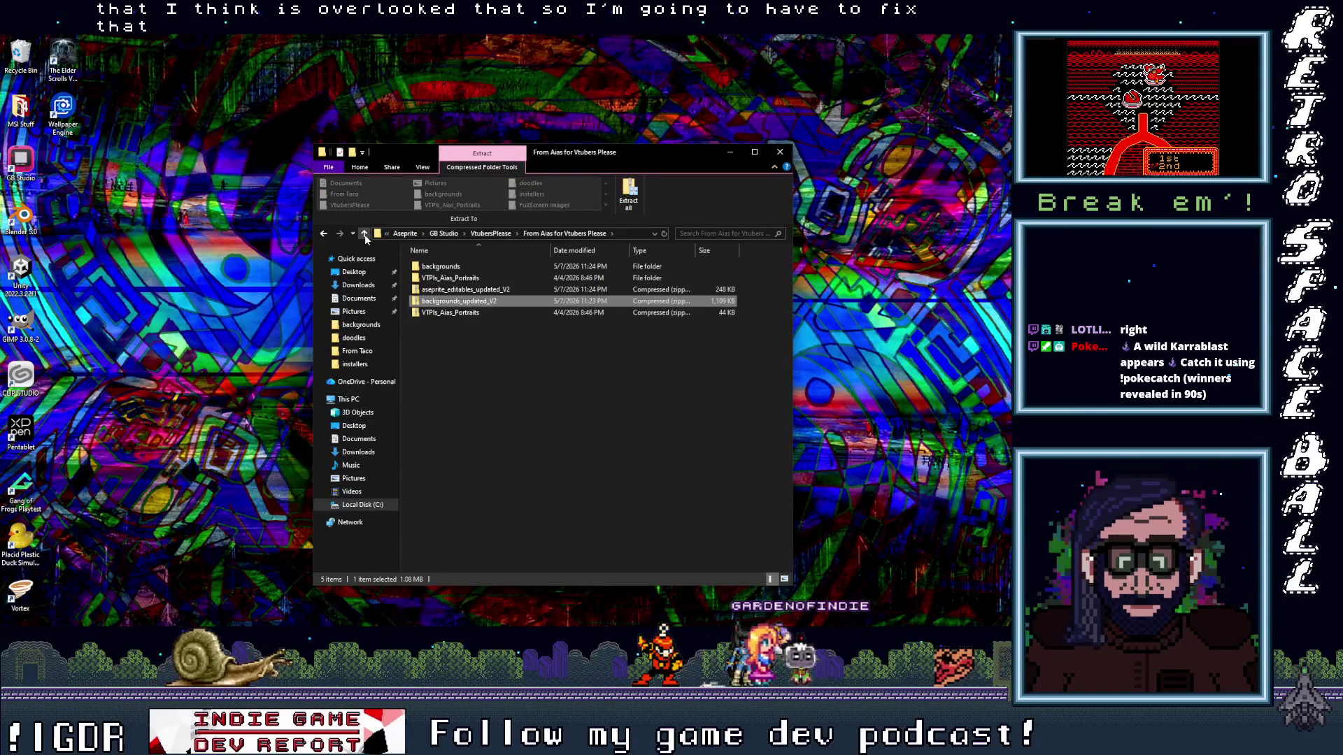
pyautogui.click(367, 235)
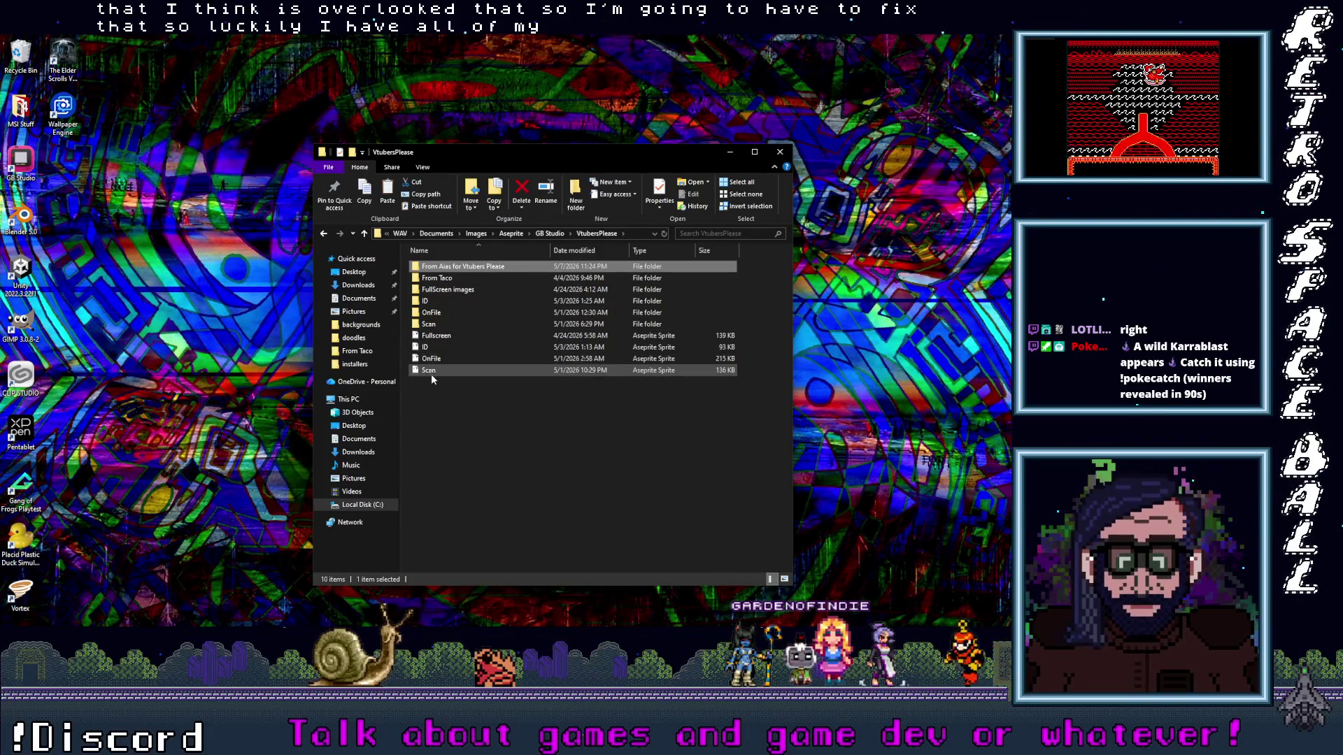
pyautogui.doubleClick(436, 336)
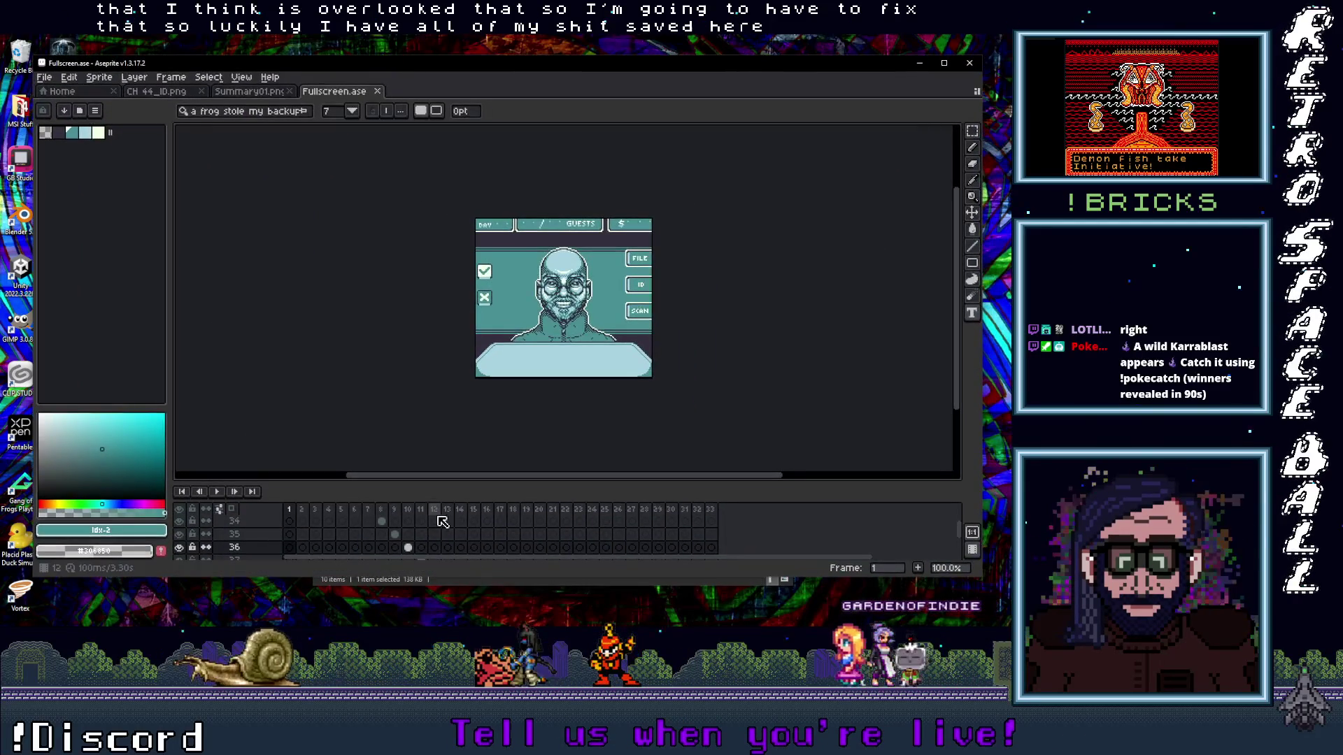
# - Drag through the timeline to frame 16, the long-haired portrait with sunglasses
pyautogui.moveTo(314, 514); pyautogui.dragTo(503, 514)
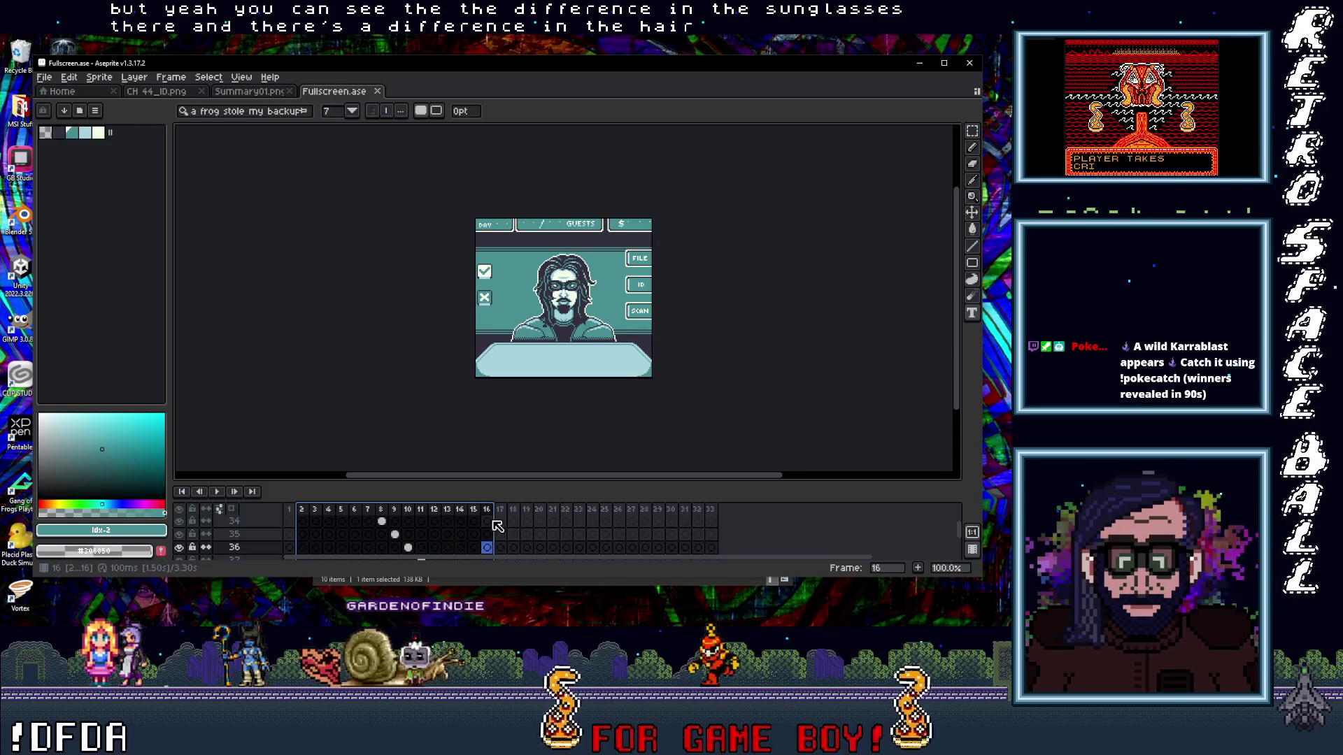
pyautogui.scroll(2, 521, 312)
pyautogui.scroll(2, 521, 312)
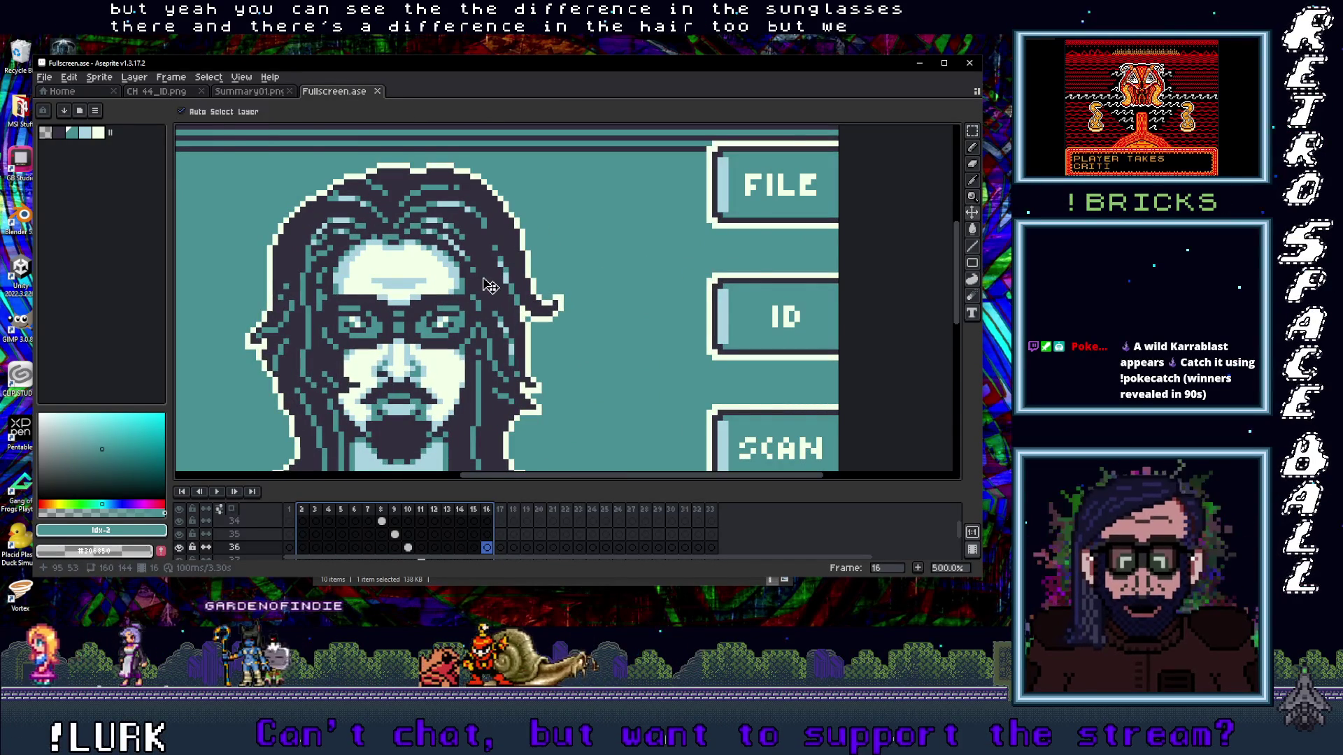
# - Show the pixel grid and marquee-select the sunglasses on the frame 16 portrait
pyautogui.hotkey('ctrl', "'")
pyautogui.moveTo(418, 353); pyautogui.dragTo(449, 347)
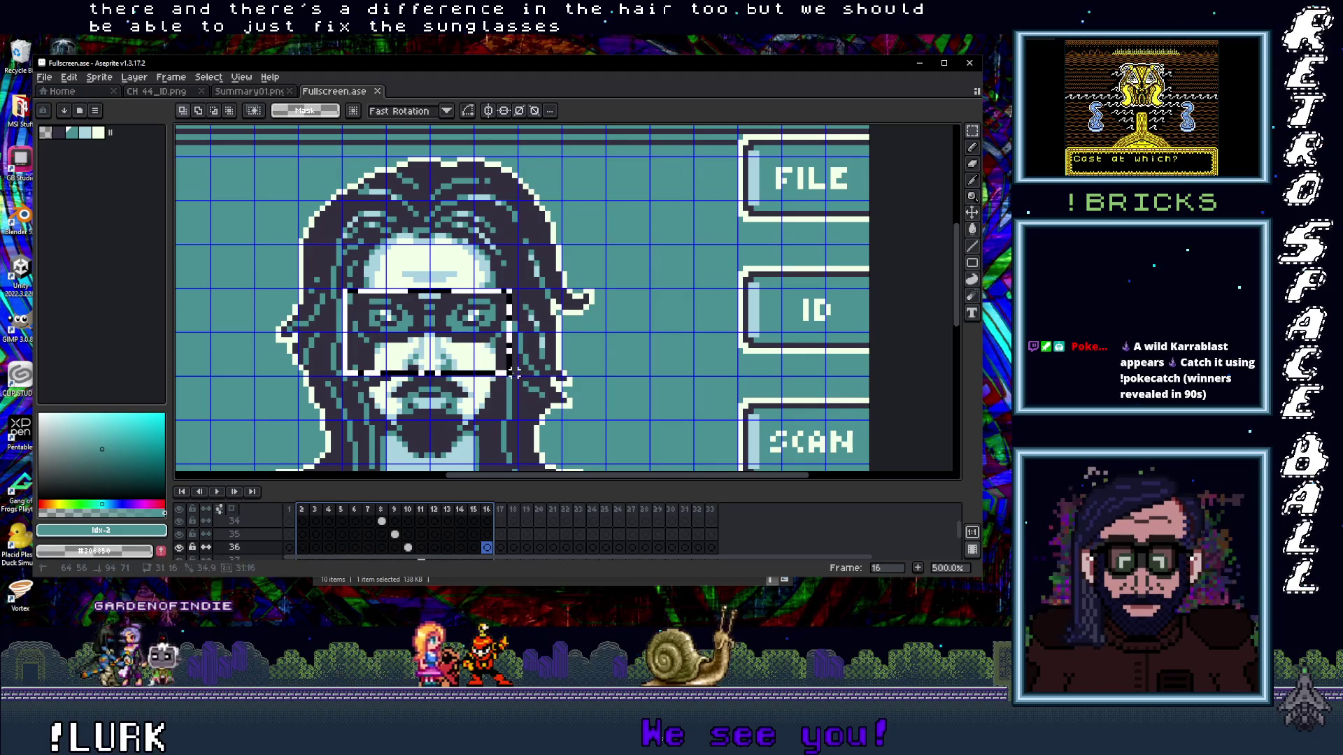
pyautogui.press('Return')
pyautogui.click(474, 337)
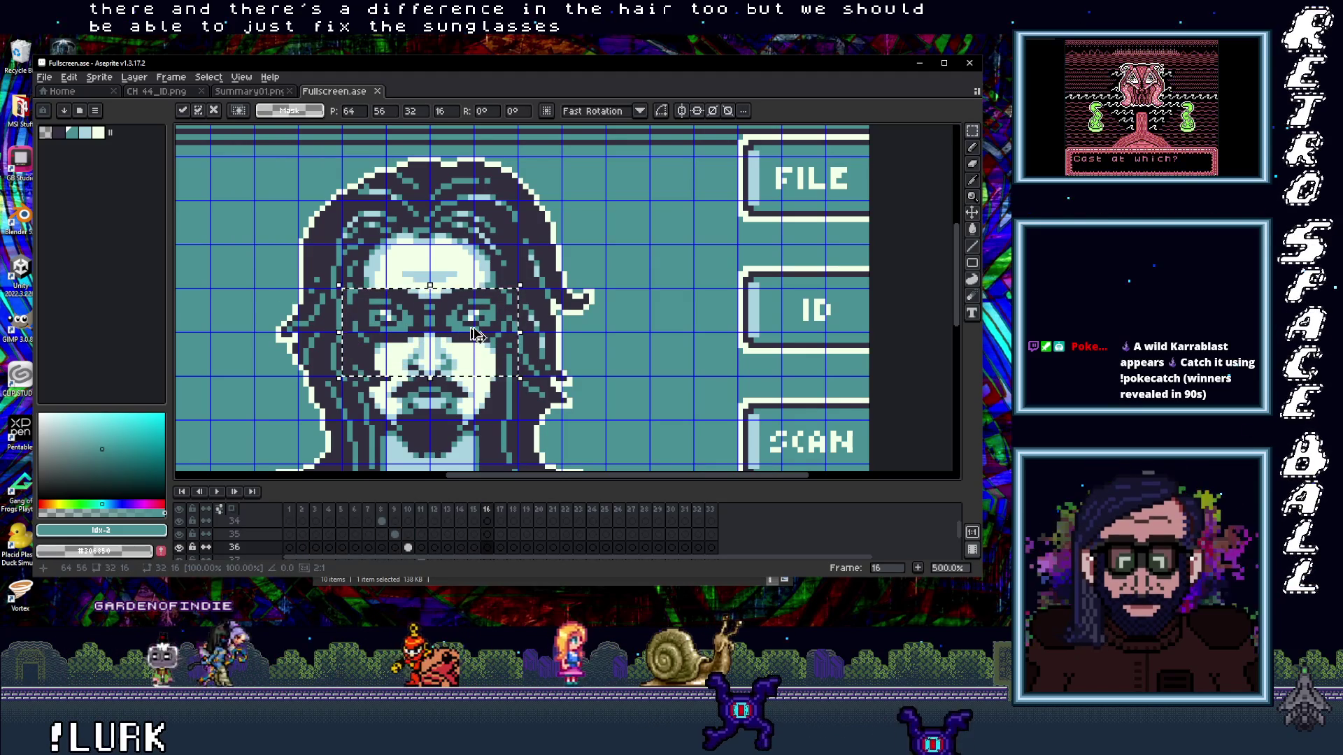
pyautogui.scroll(-1, 493, 536)
pyautogui.scroll(-2, 492, 537)
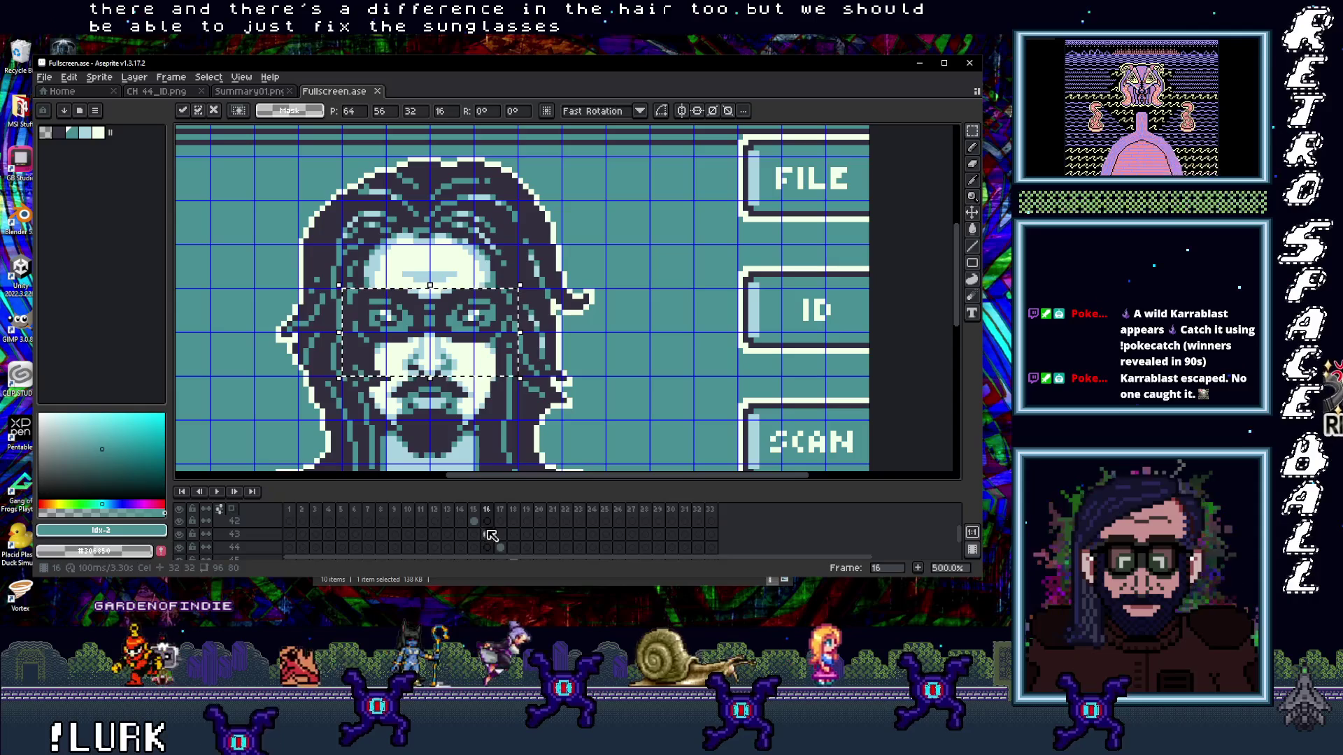
# - Pick the layer 43 cel's selection and switch to the game's backgrounds folder in Explorer
pyautogui.click(488, 534)
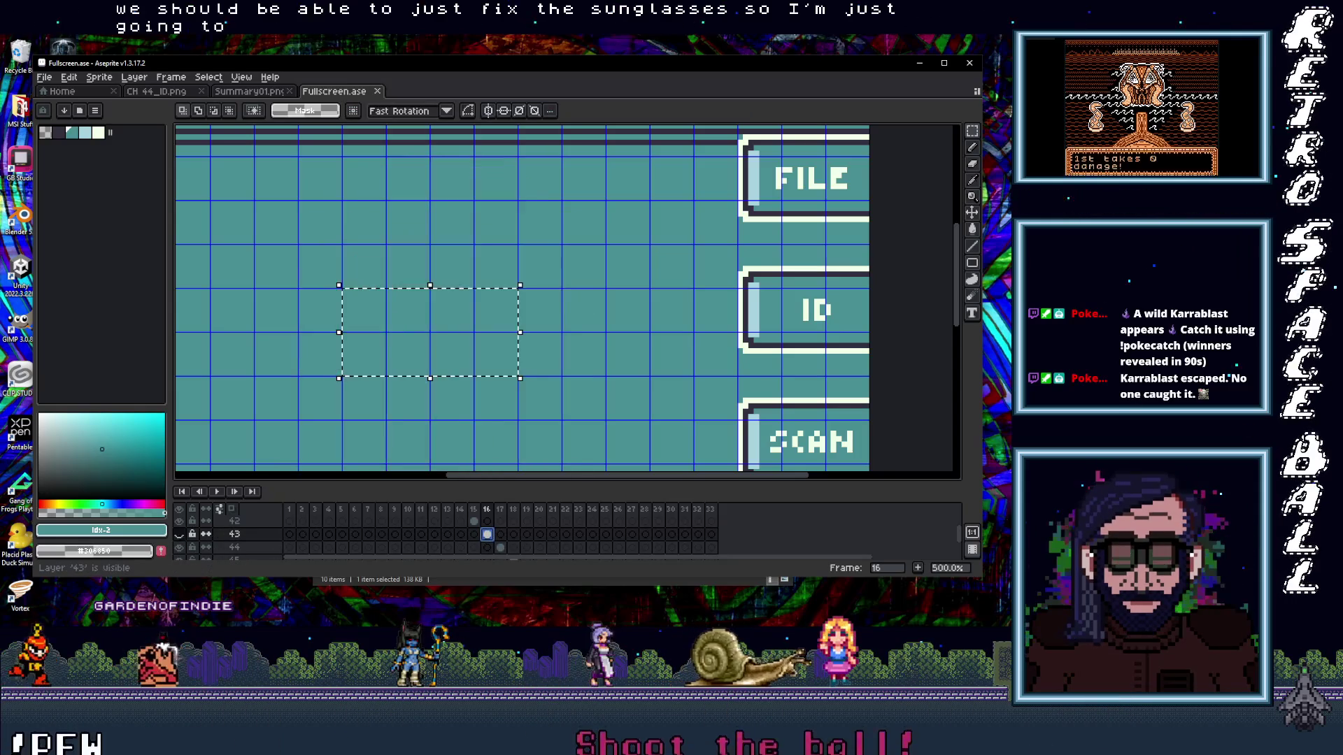
pyautogui.click(465, 335)
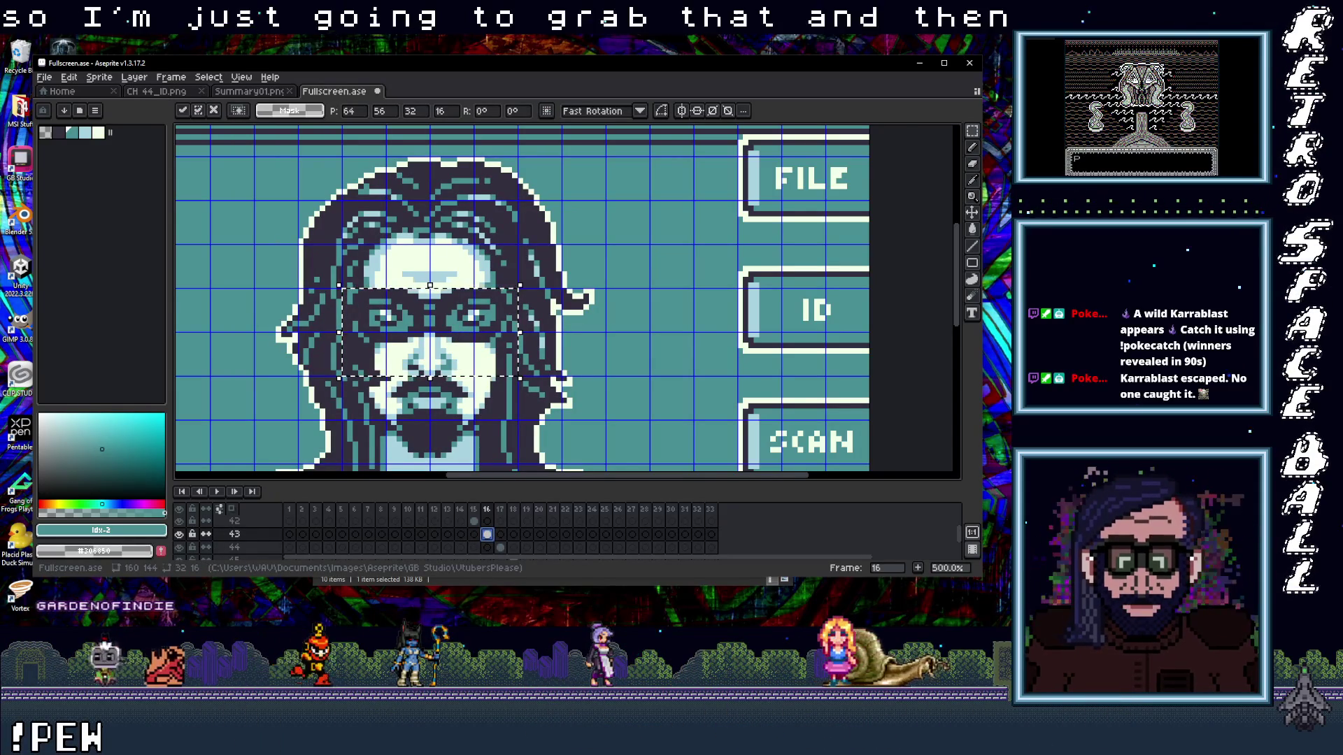
pyautogui.click(954, 42)
pyautogui.click(963, 131)
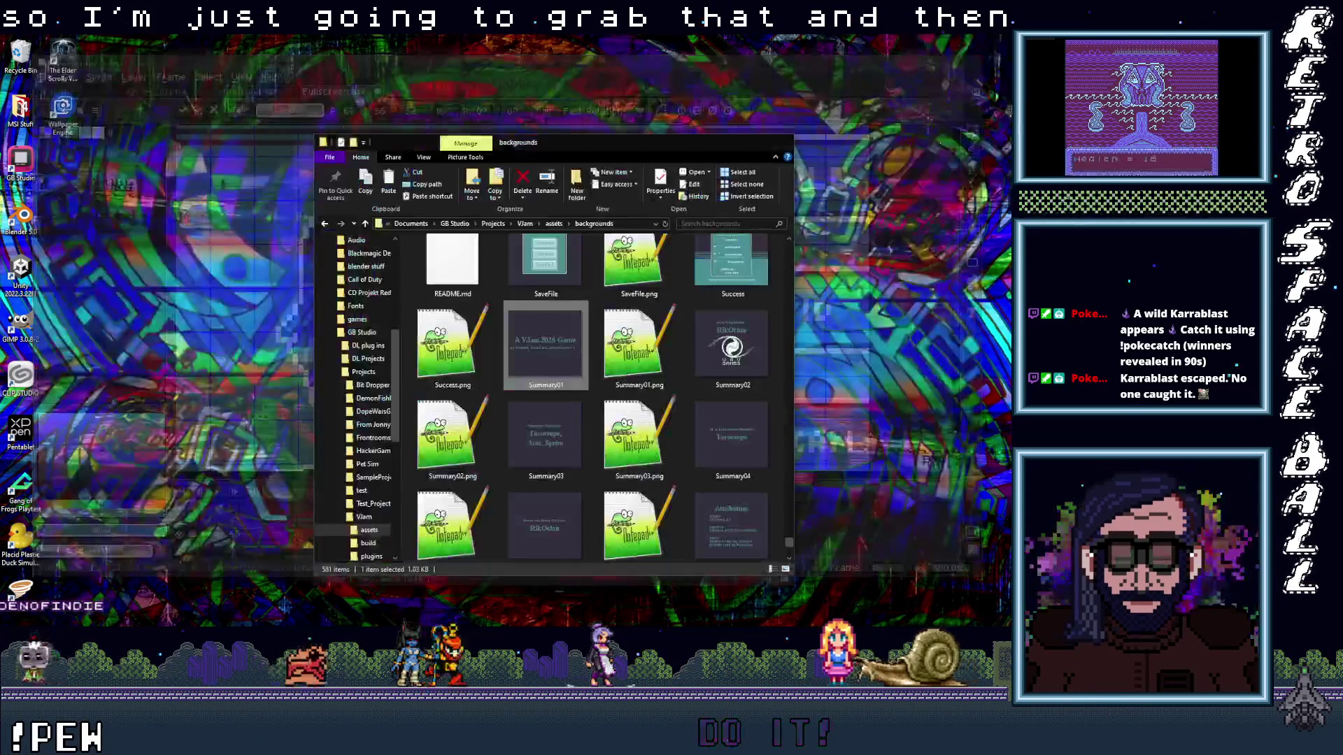
pyautogui.scroll(3, 665, 441)
pyautogui.scroll(3, 666, 442)
pyautogui.scroll(3, 665, 441)
pyautogui.scroll(2, 665, 441)
pyautogui.scroll(3, 665, 442)
pyautogui.scroll(3, 665, 442)
pyautogui.scroll(2, 666, 441)
pyautogui.scroll(2, 665, 441)
pyautogui.scroll(2, 665, 442)
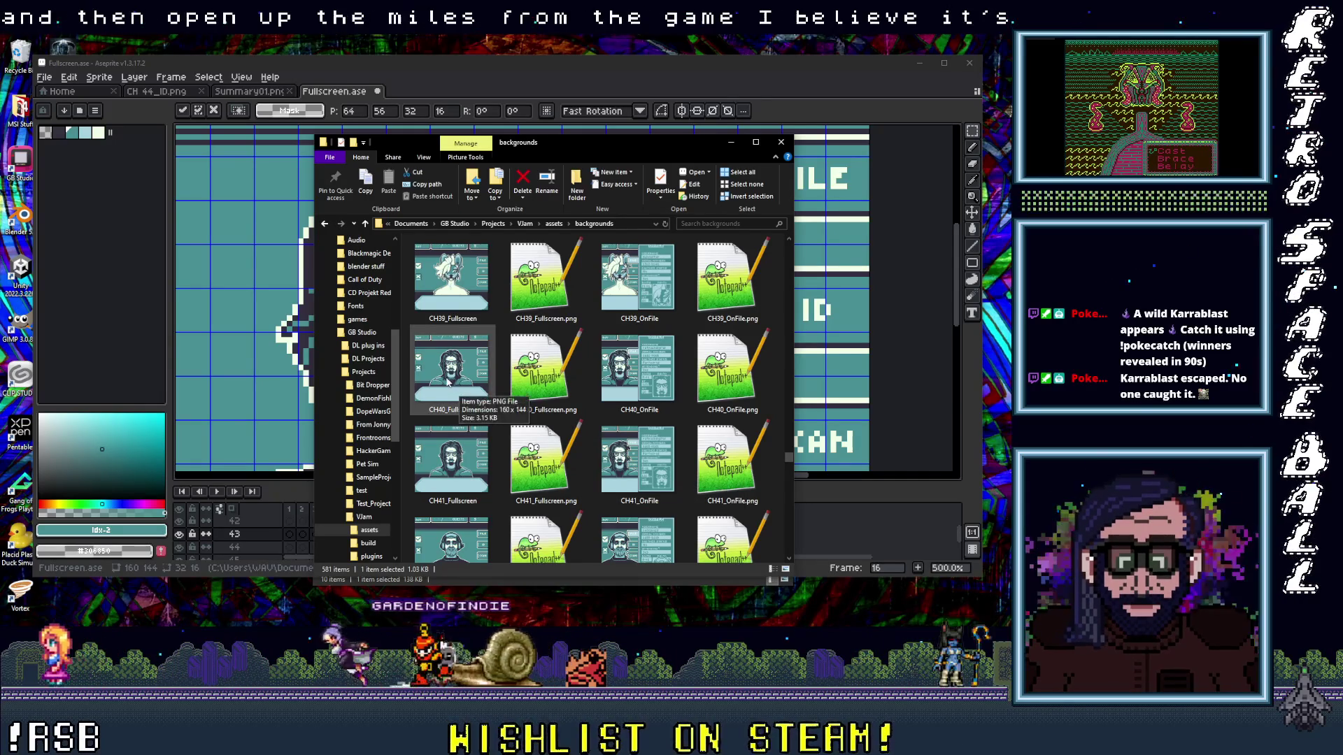
# - Select CH40_Fullscreen, CH40_OnFile, CH 40_ID and CH 40_Scan and open them together in Aseprite
pyautogui.click(449, 372)
pyautogui.keyDown('ctrl'); pyautogui.click(638, 369); pyautogui.keyUp('ctrl')
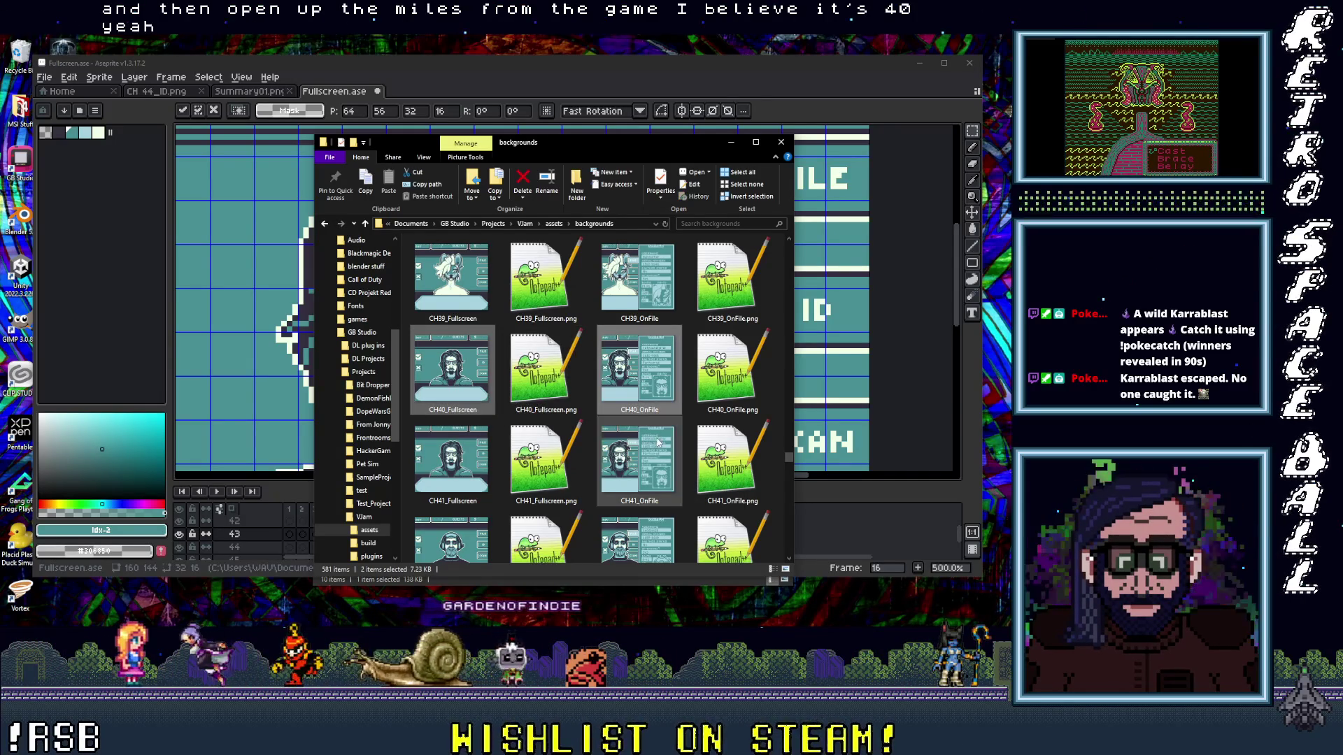
pyautogui.scroll(-1, 658, 444)
pyautogui.scroll(-10, 647, 467)
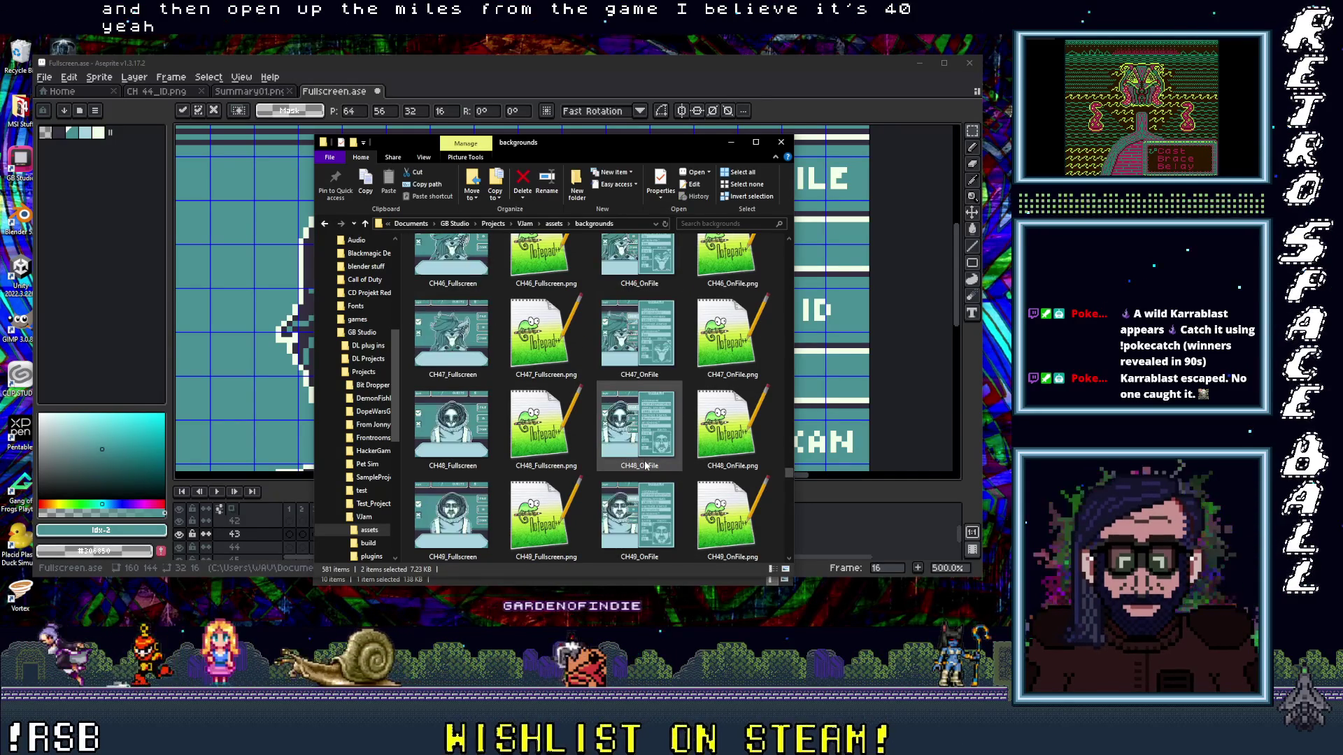
pyautogui.scroll(-3, 648, 468)
pyautogui.scroll(-3, 647, 467)
pyautogui.scroll(-3, 647, 467)
pyautogui.scroll(-3, 648, 464)
pyautogui.scroll(-3, 645, 463)
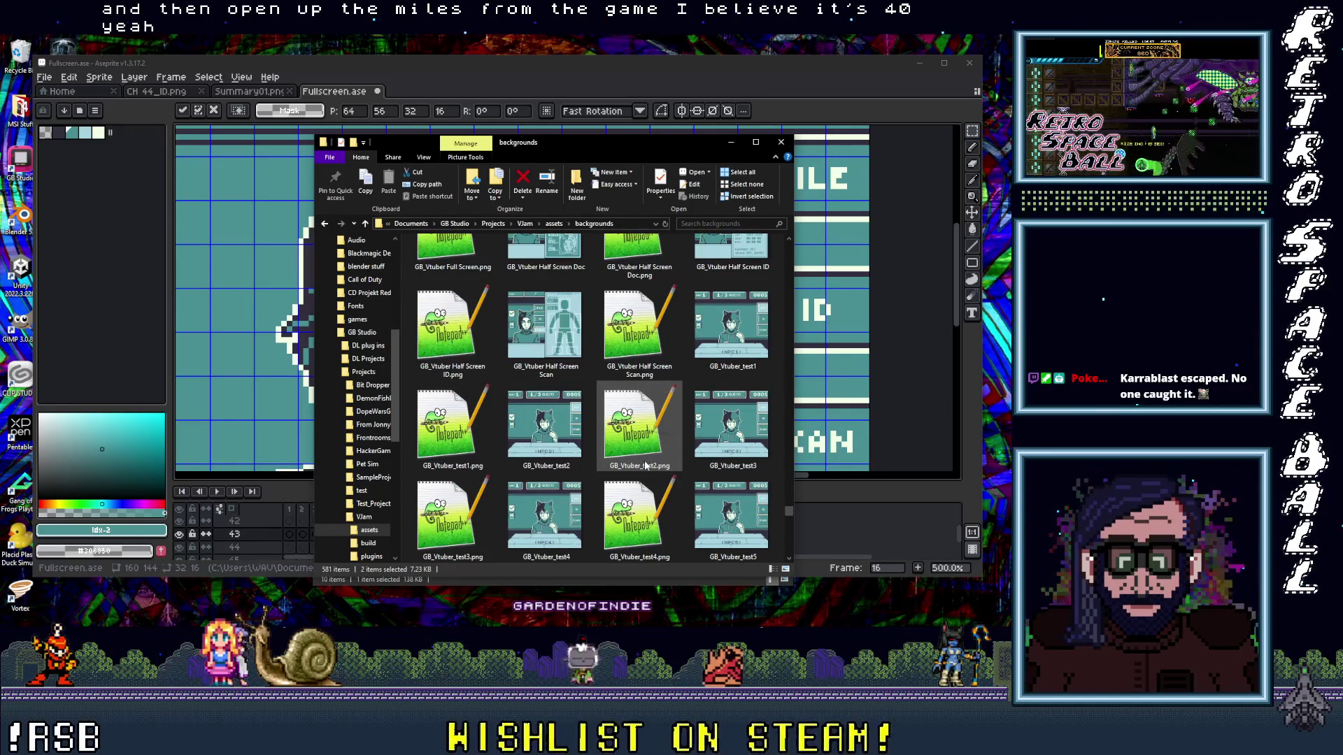
pyautogui.scroll(10, 645, 467)
pyautogui.scroll(10, 645, 468)
pyautogui.scroll(10, 645, 470)
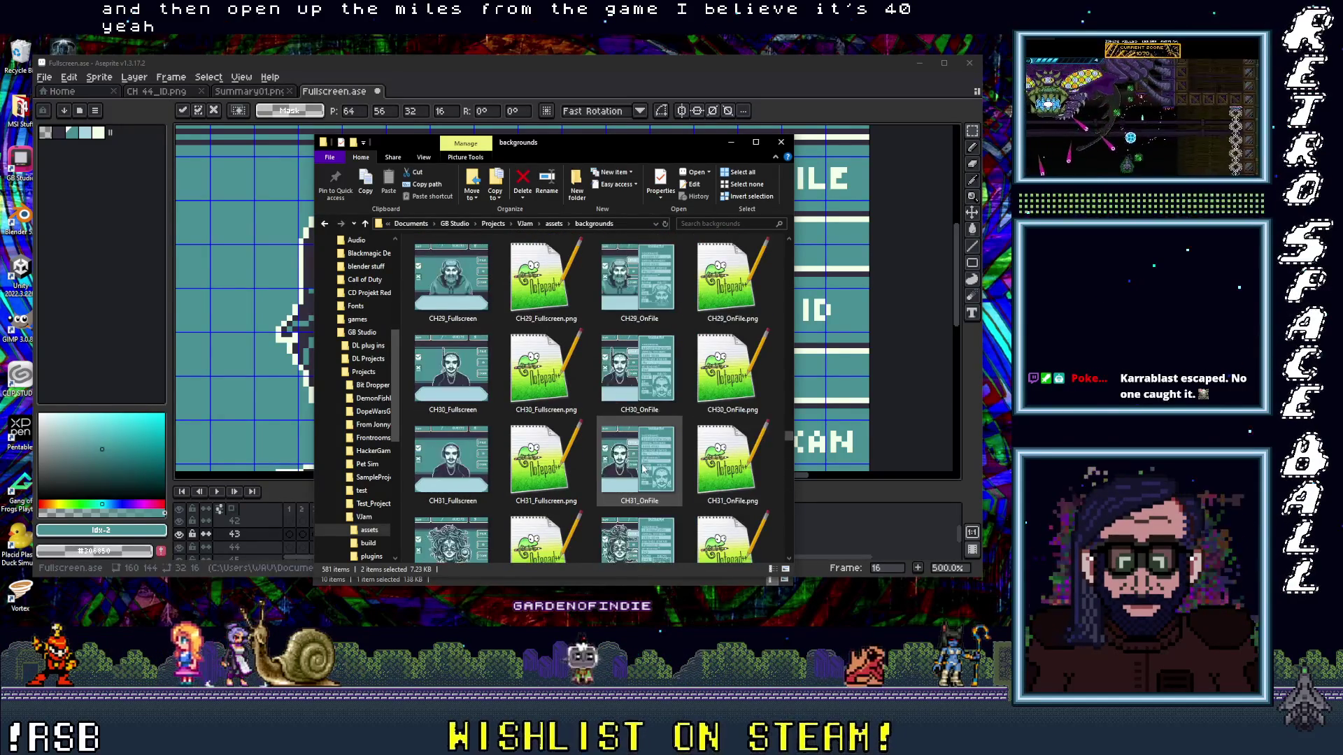
pyautogui.scroll(5, 644, 469)
pyautogui.scroll(5, 644, 470)
pyautogui.scroll(3, 644, 470)
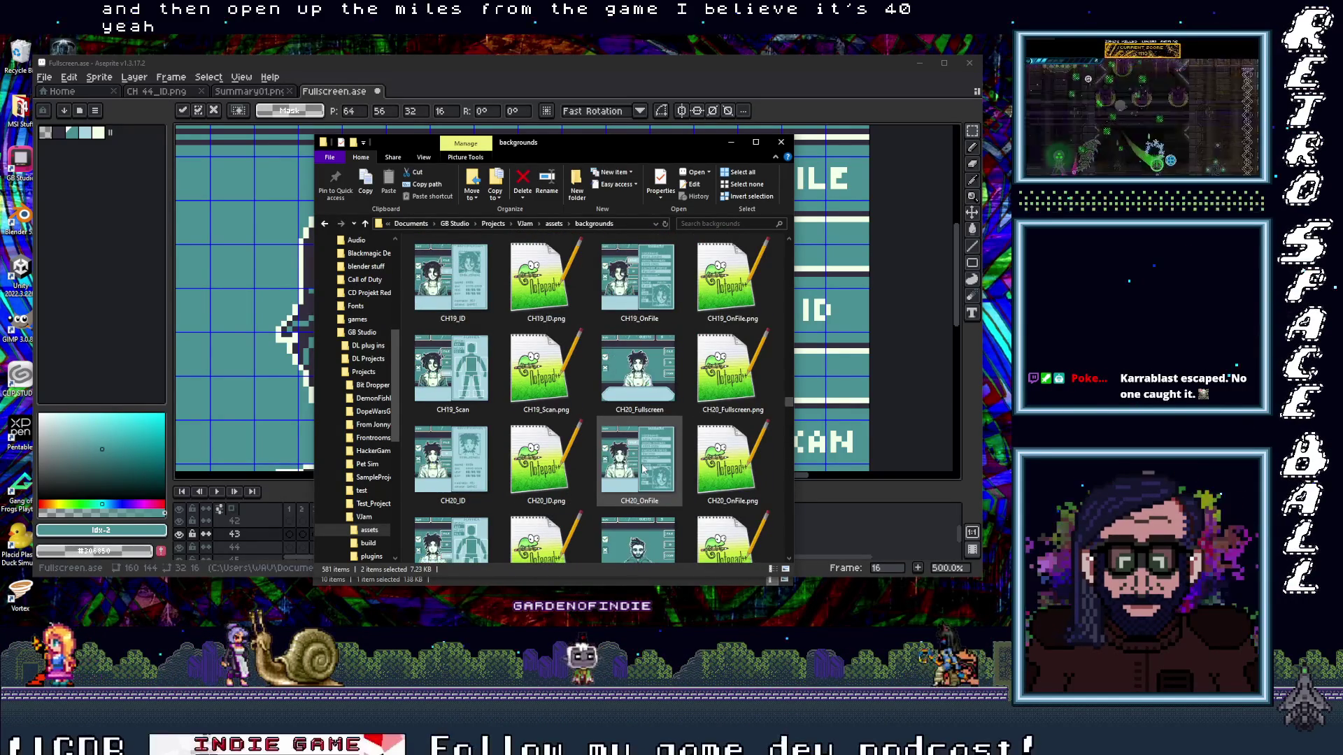
pyautogui.scroll(3, 644, 469)
pyautogui.scroll(-5, 643, 468)
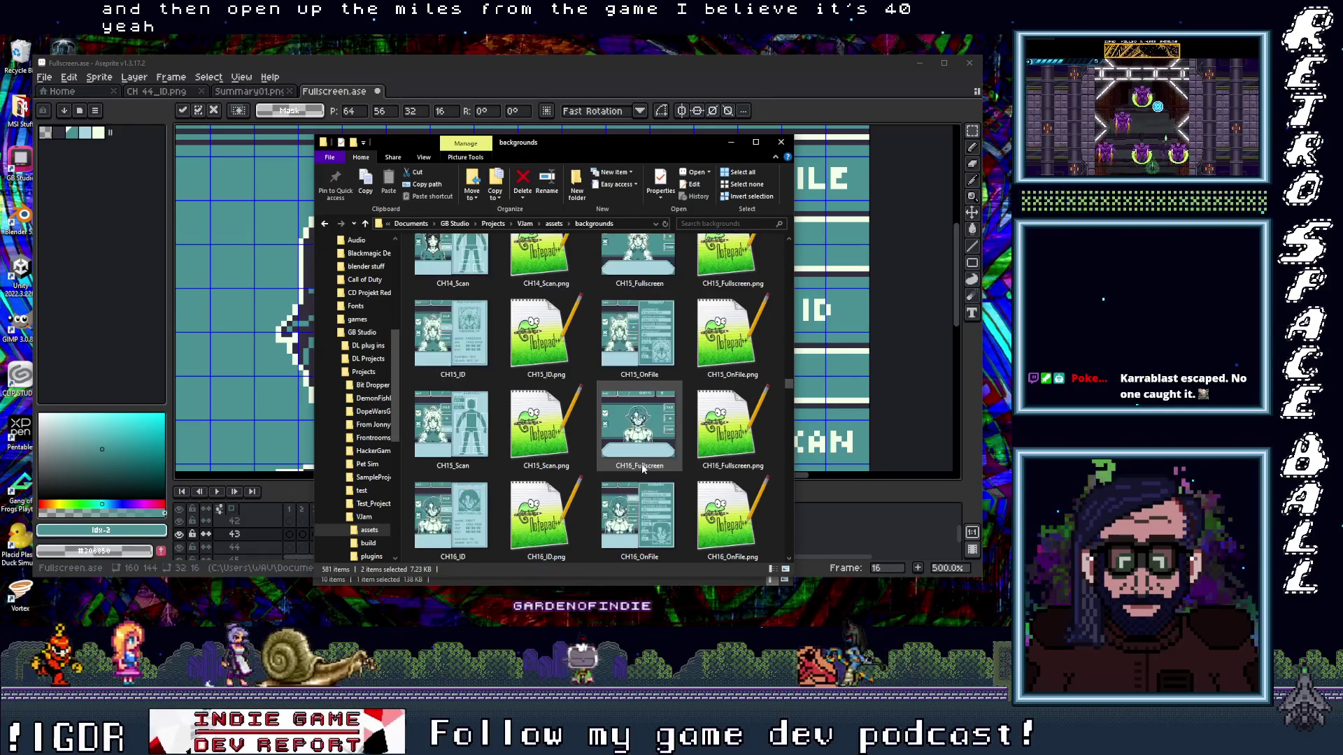
pyautogui.scroll(-2, 644, 469)
pyautogui.scroll(-3, 643, 469)
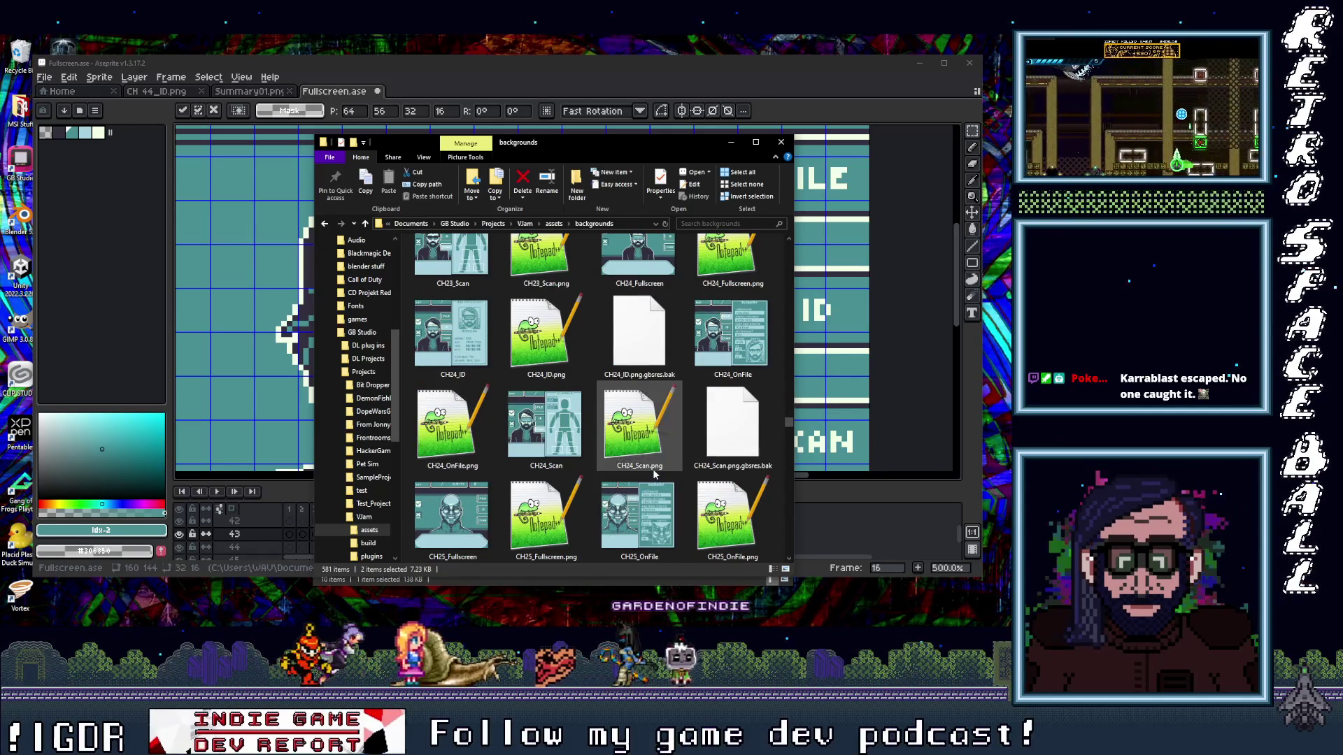
pyautogui.scroll(-5, 643, 469)
pyautogui.scroll(-4, 653, 469)
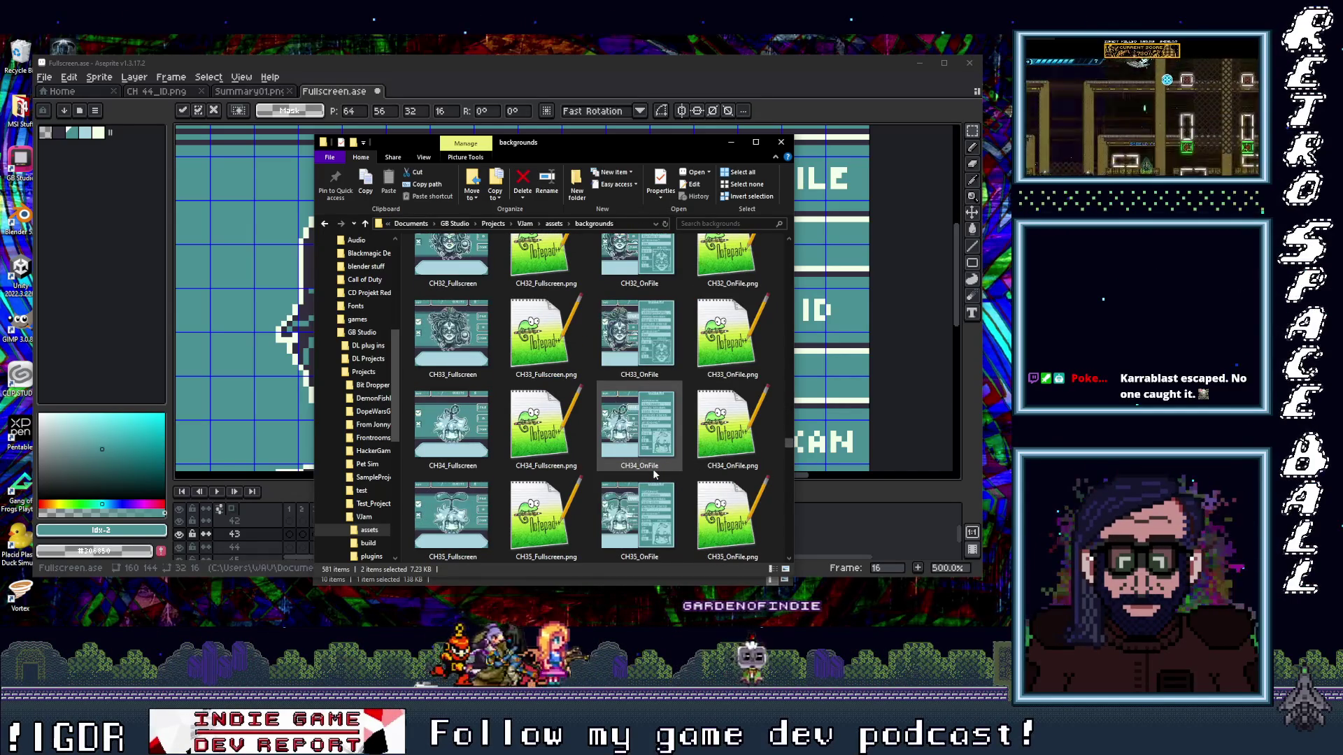
pyautogui.scroll(-4, 654, 475)
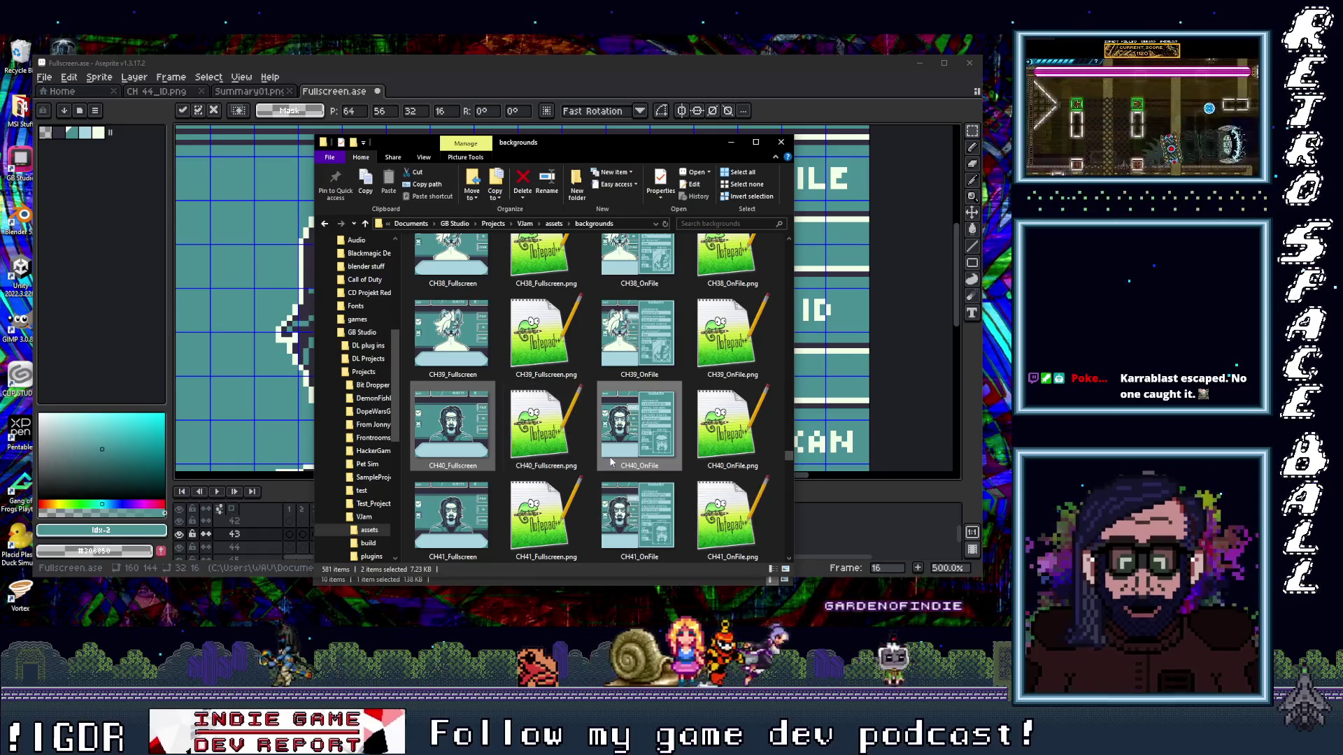
pyautogui.scroll(-4, 628, 478)
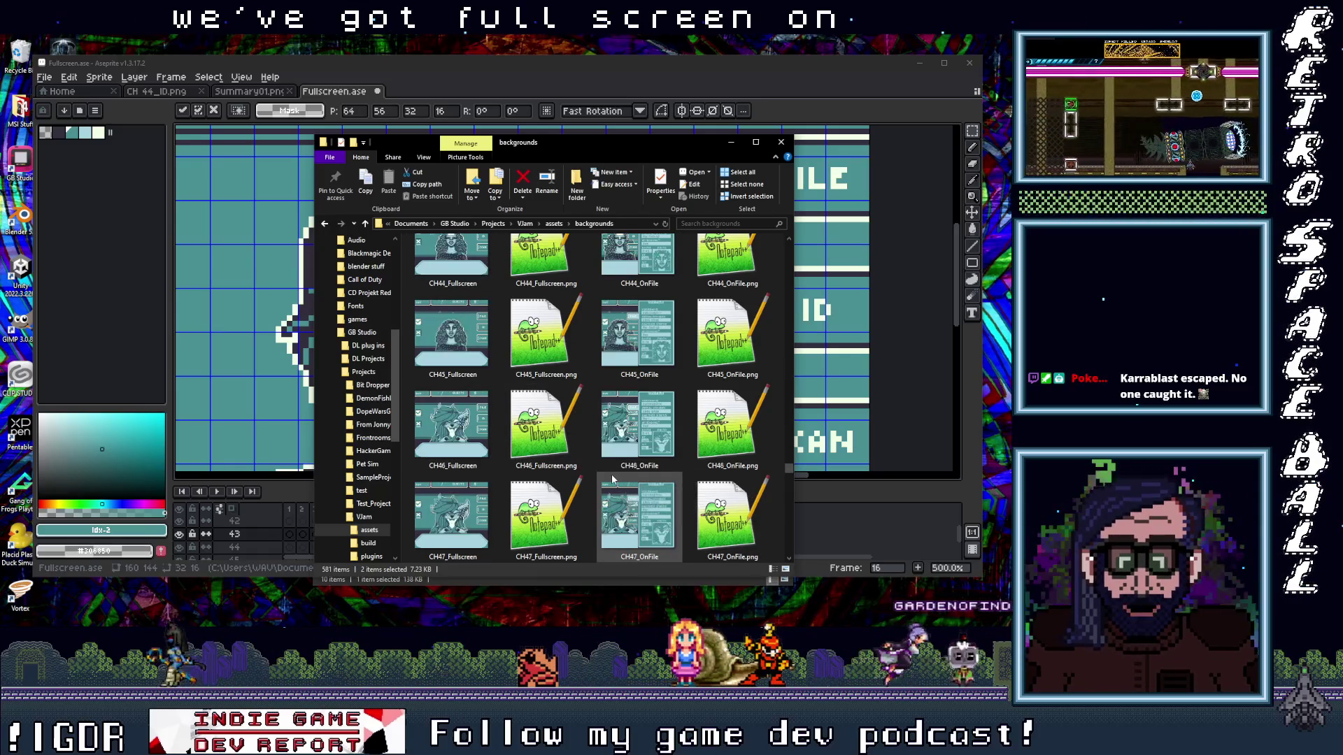
pyautogui.scroll(-14, 619, 479)
pyautogui.scroll(-3, 613, 478)
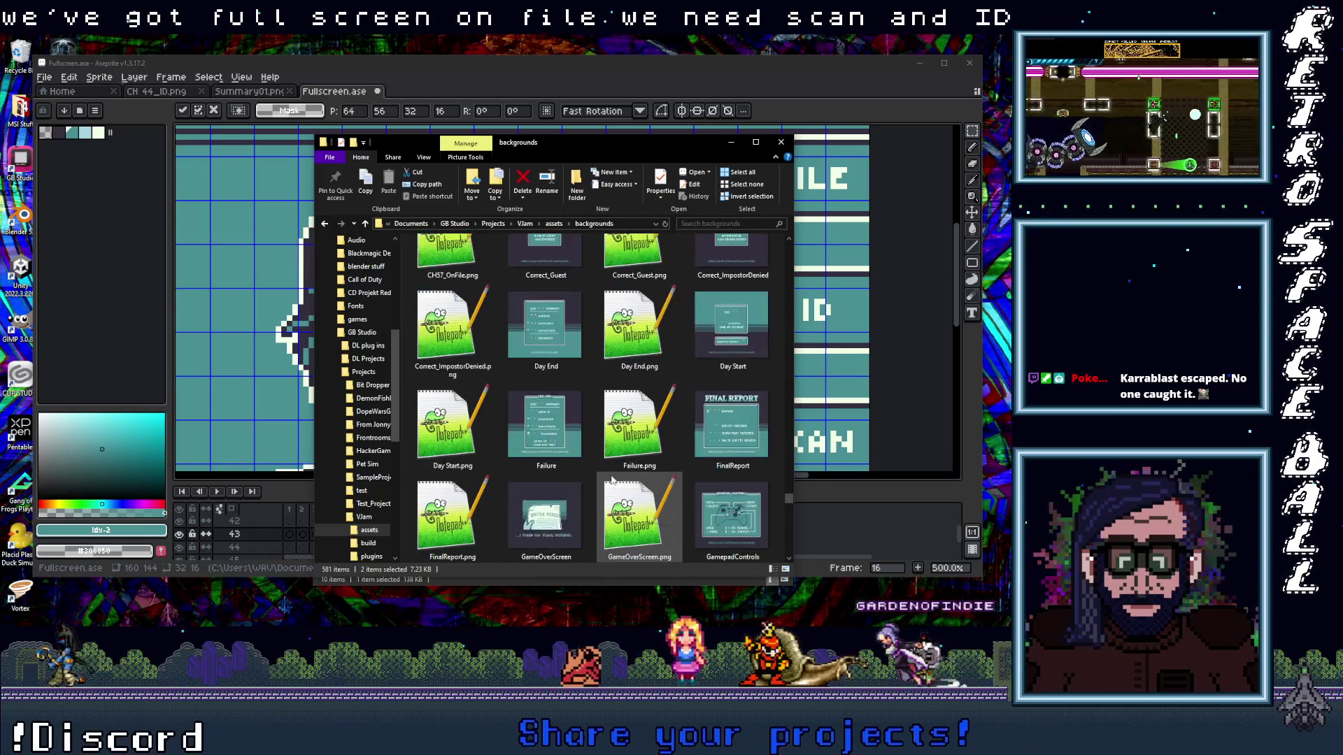
pyautogui.scroll(-3, 614, 480)
pyautogui.scroll(3, 613, 480)
pyautogui.scroll(2, 613, 480)
pyautogui.scroll(3, 614, 483)
pyautogui.scroll(2, 614, 485)
pyautogui.scroll(15, 613, 485)
pyautogui.scroll(15, 614, 485)
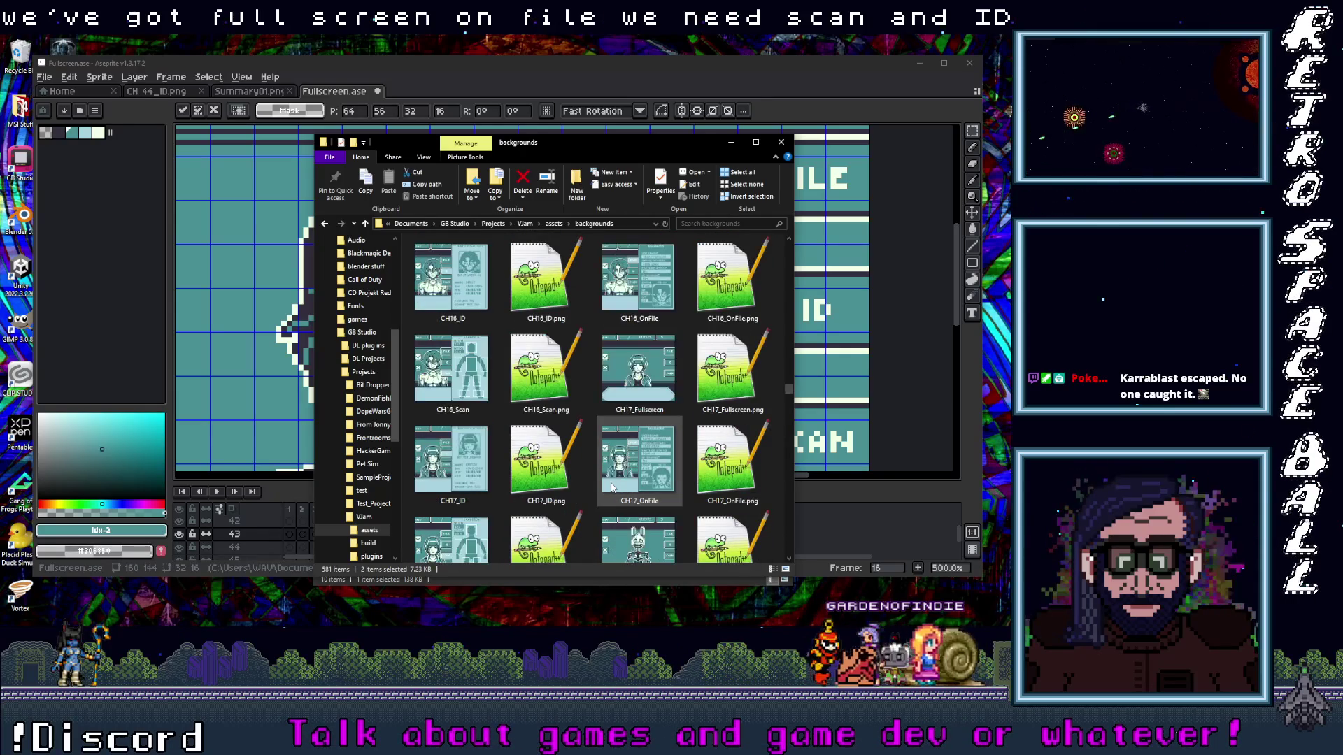
pyautogui.scroll(15, 614, 485)
pyautogui.scroll(-20, 614, 485)
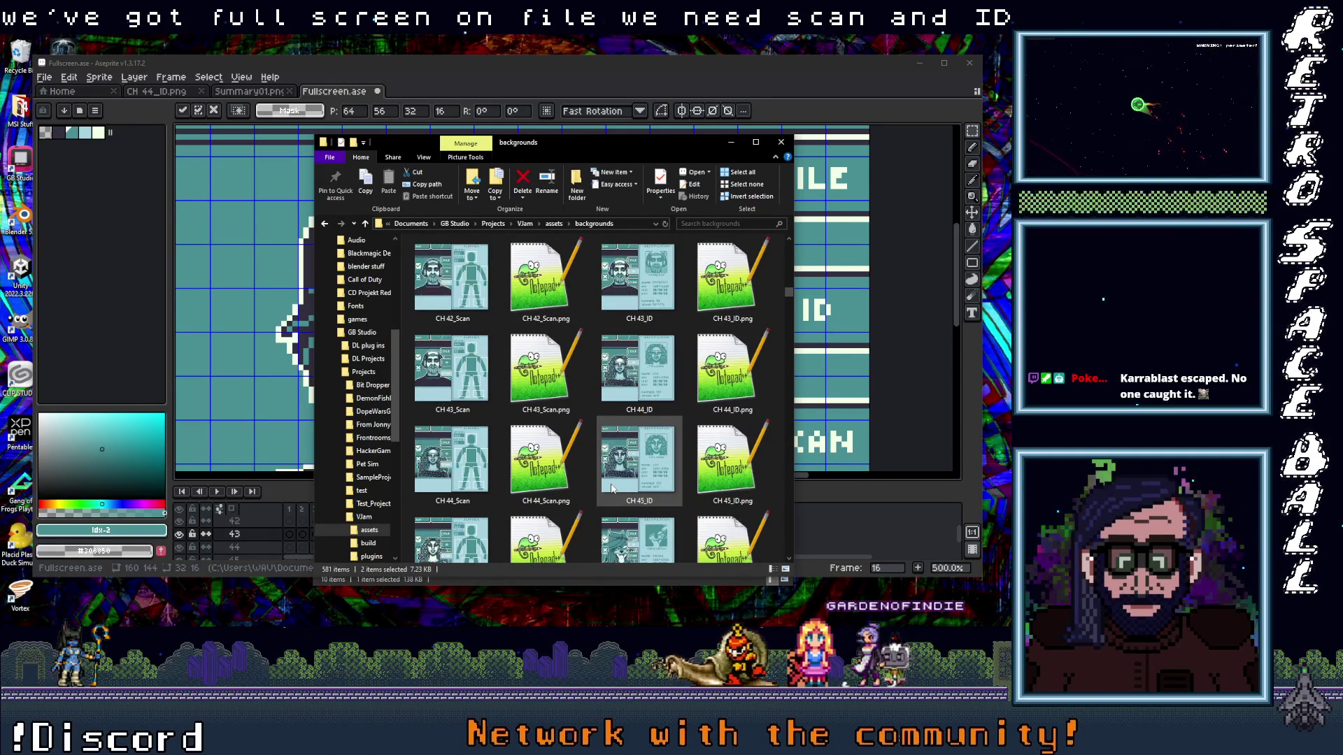
pyautogui.scroll(1, 600, 487)
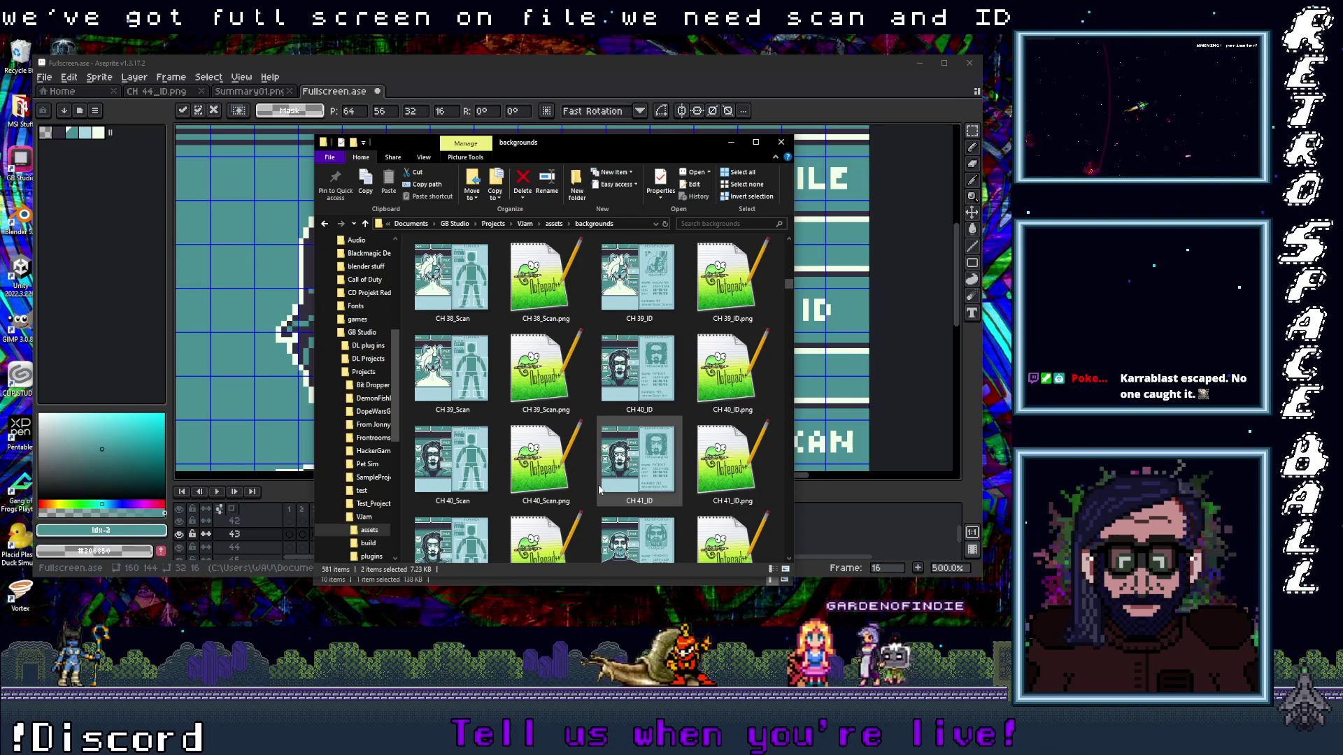
pyautogui.click(638, 373)
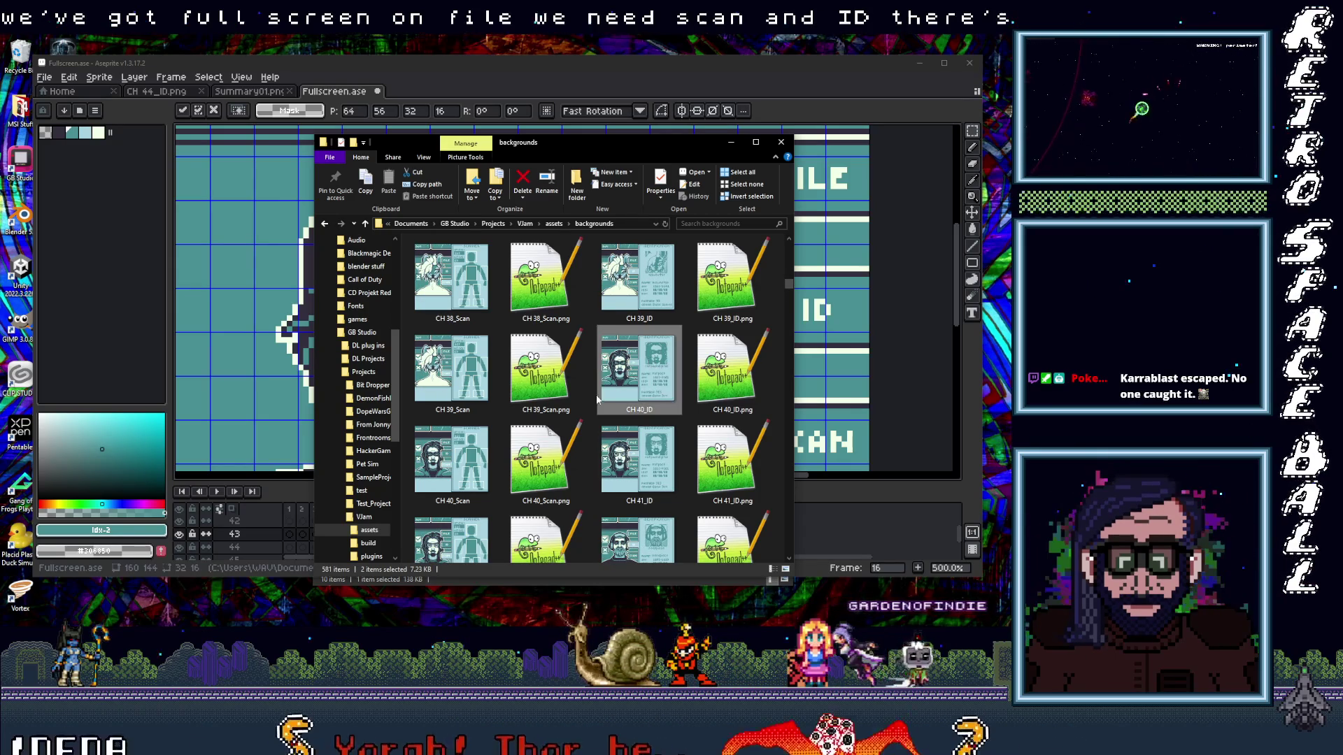
pyautogui.keyDown('ctrl'); pyautogui.click(449, 471); pyautogui.keyUp('ctrl')
pyautogui.scroll(1, 629, 316)
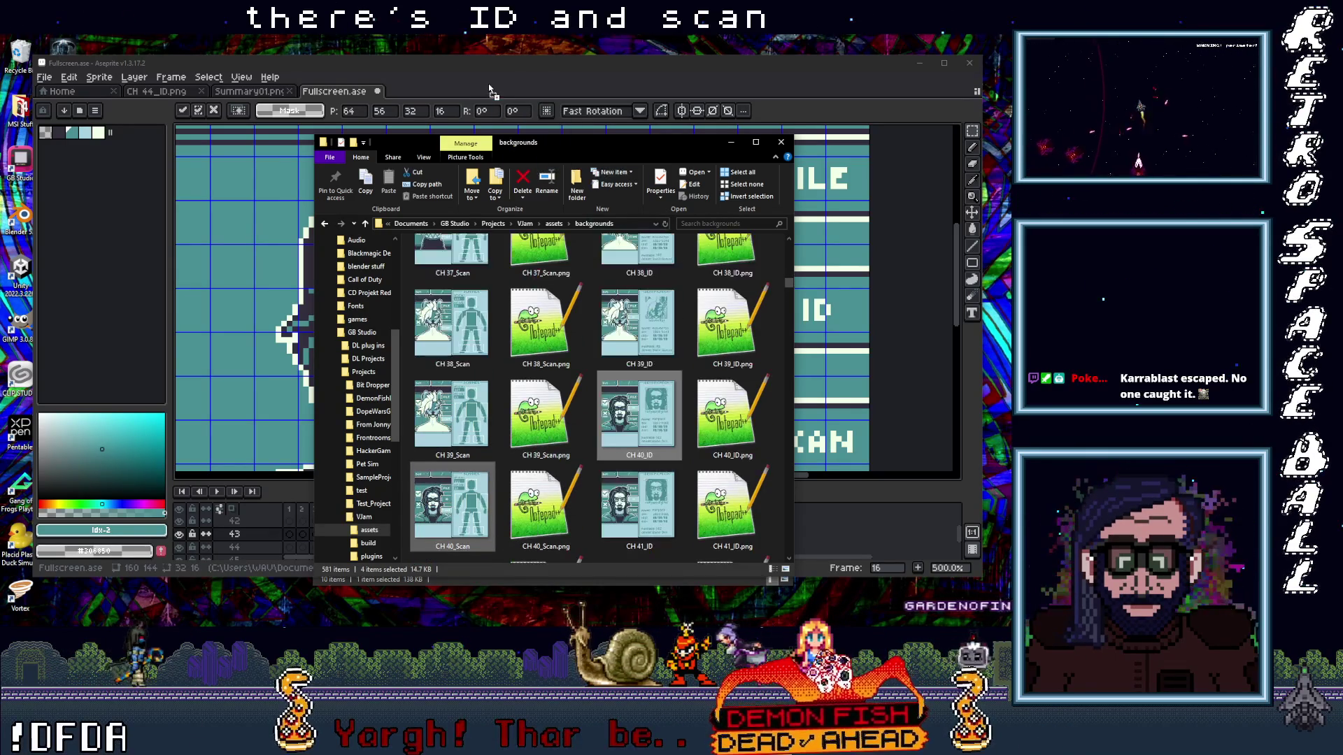
pyautogui.press('Return')
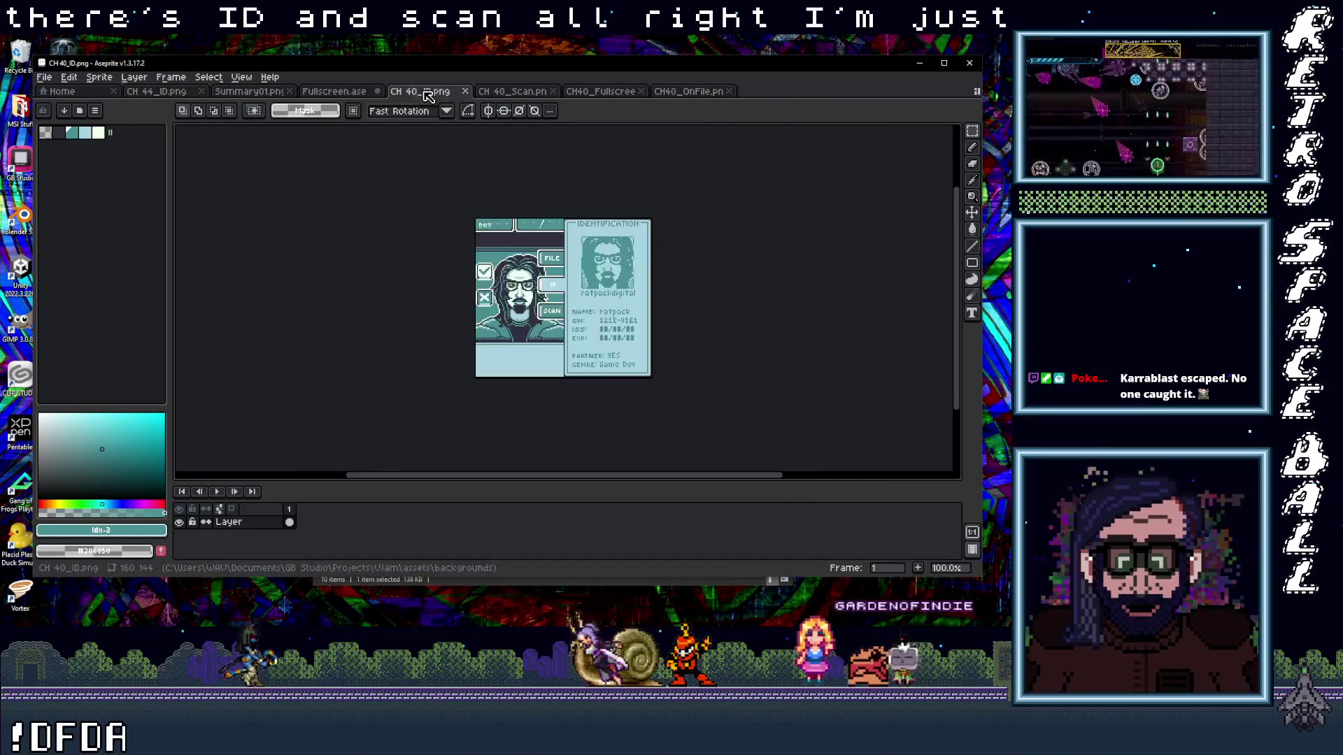
pyautogui.scroll(1, 544, 297)
pyautogui.scroll(1, 540, 310)
pyautogui.scroll(1, 533, 336)
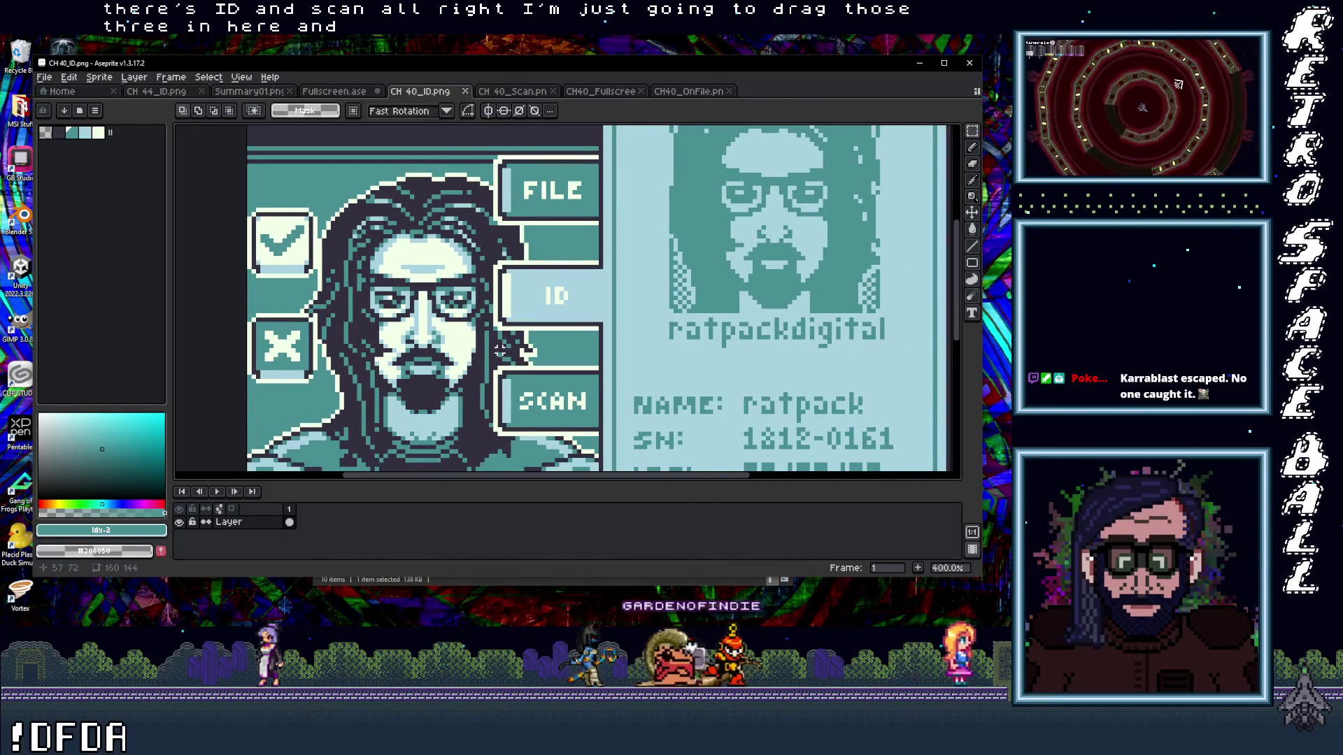
# - Paste the sunglasses over the portrait's eyes in the CH 40_ID and CH 40_Scan images
pyautogui.hotkey('ctrl', "'")
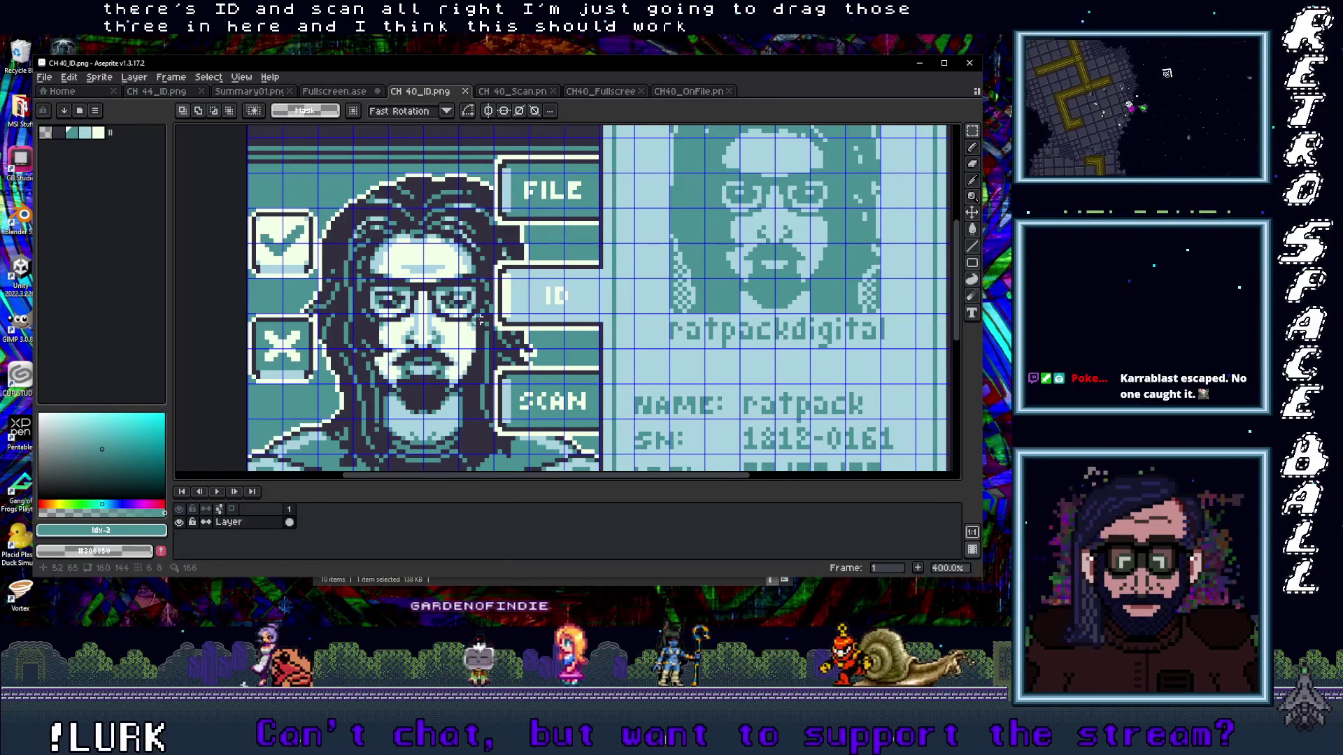
pyautogui.hotkey('ctrl', 'v')
pyautogui.moveTo(598, 315); pyautogui.dragTo(451, 337)
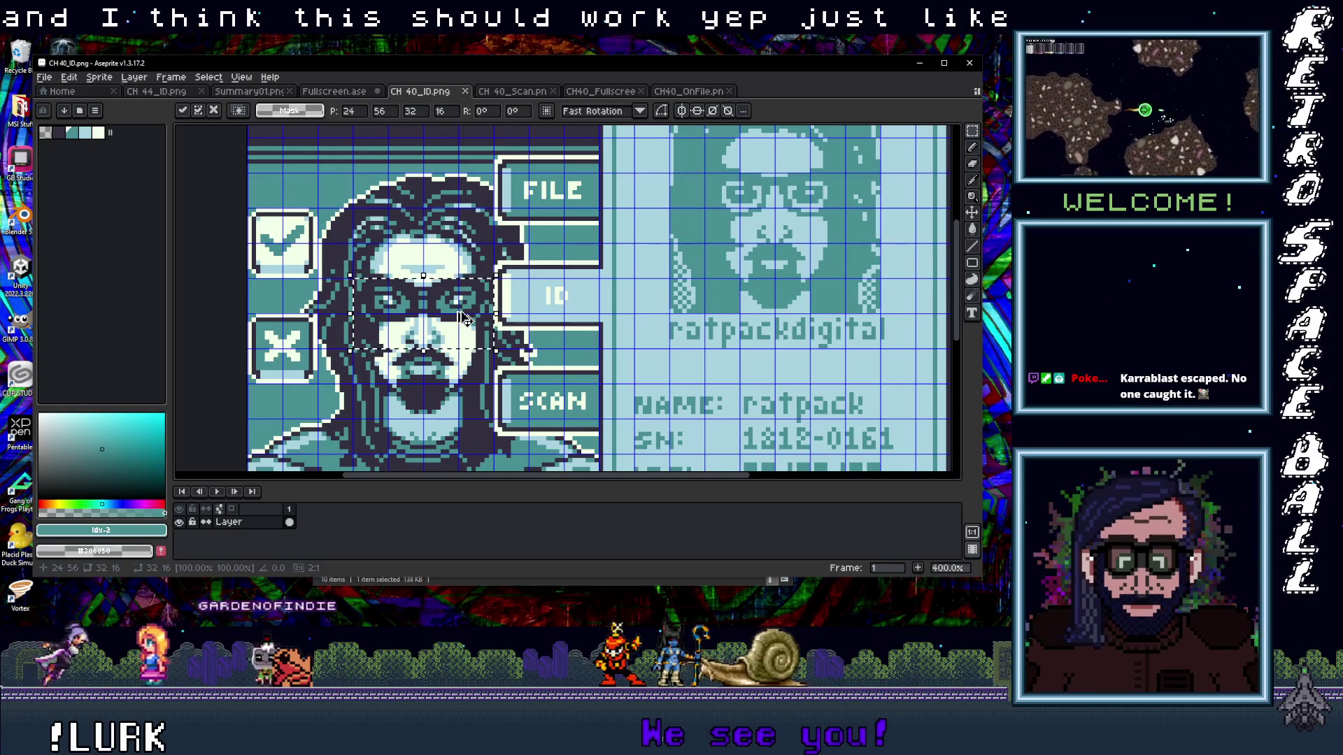
pyautogui.hotkey('ctrl', 'Tab')
pyautogui.scroll(3, 544, 296)
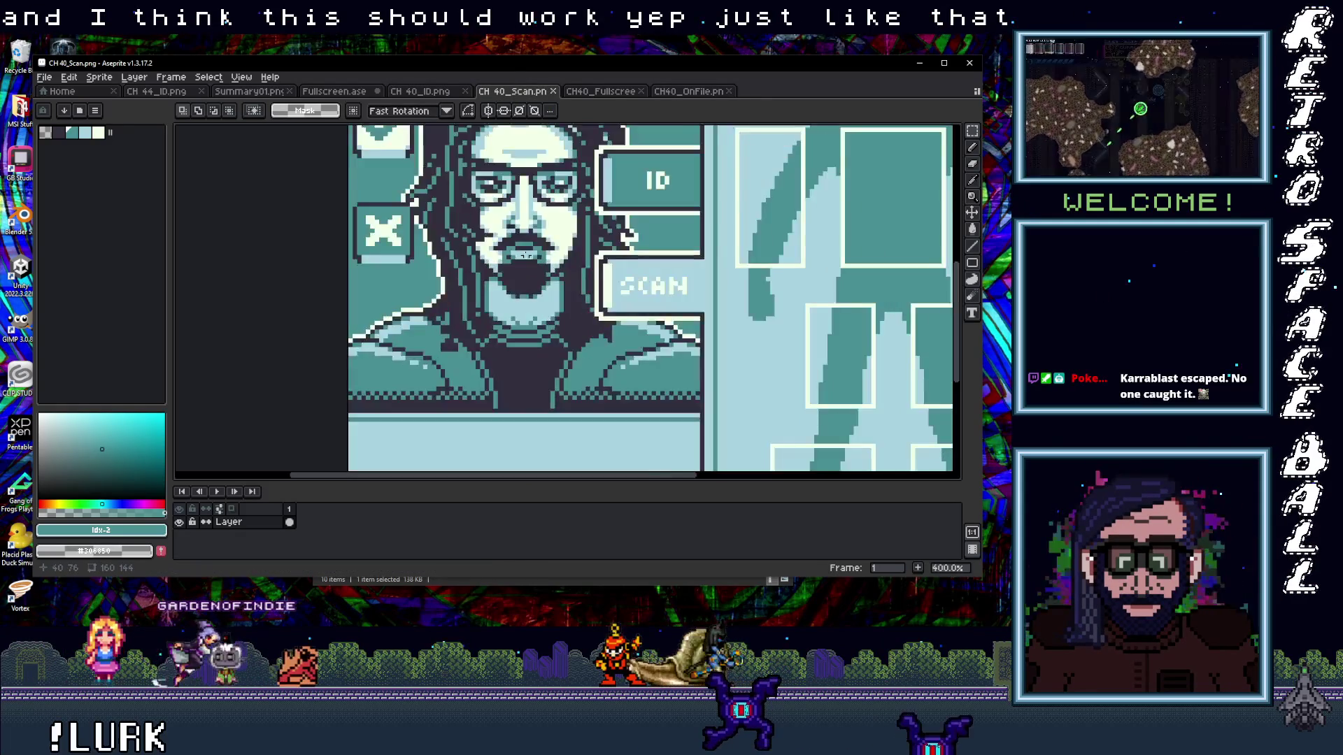
pyautogui.hotkey('ctrl', 'v')
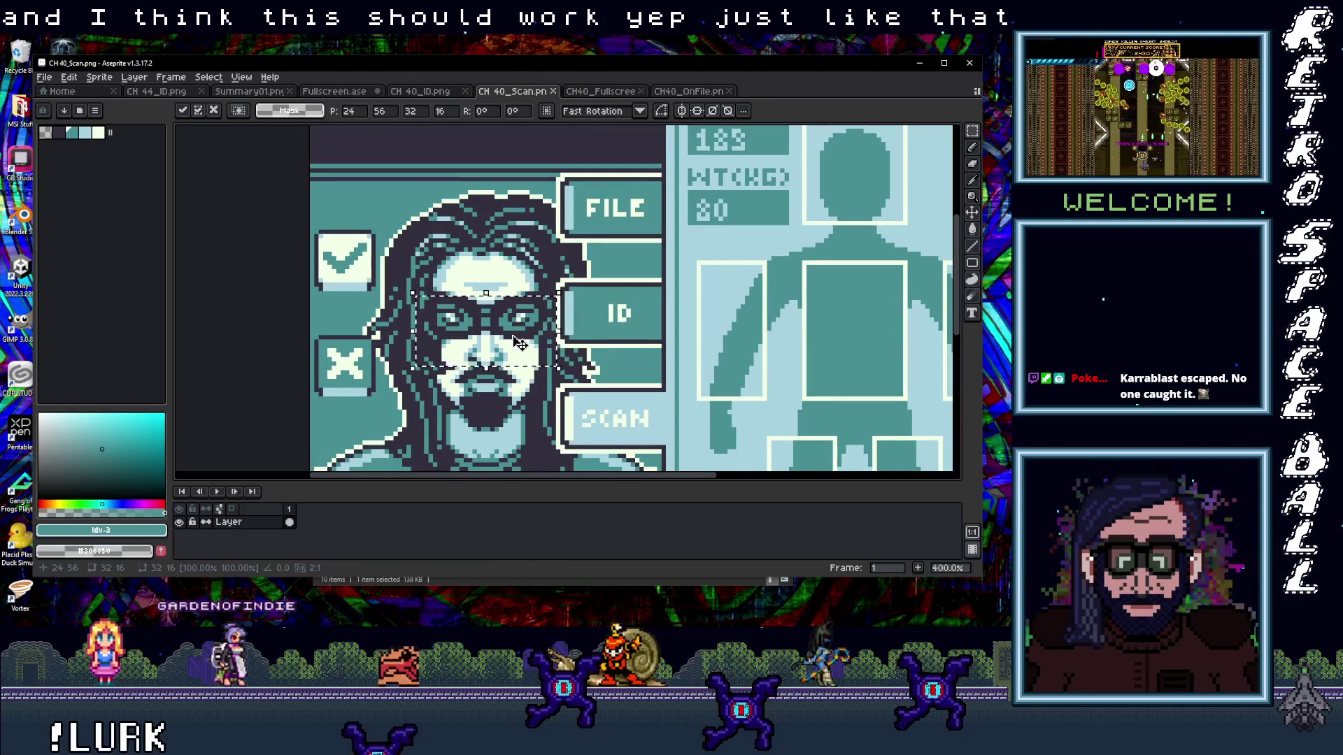
pyautogui.press('Return')
pyautogui.hotkey('ctrl', "'")
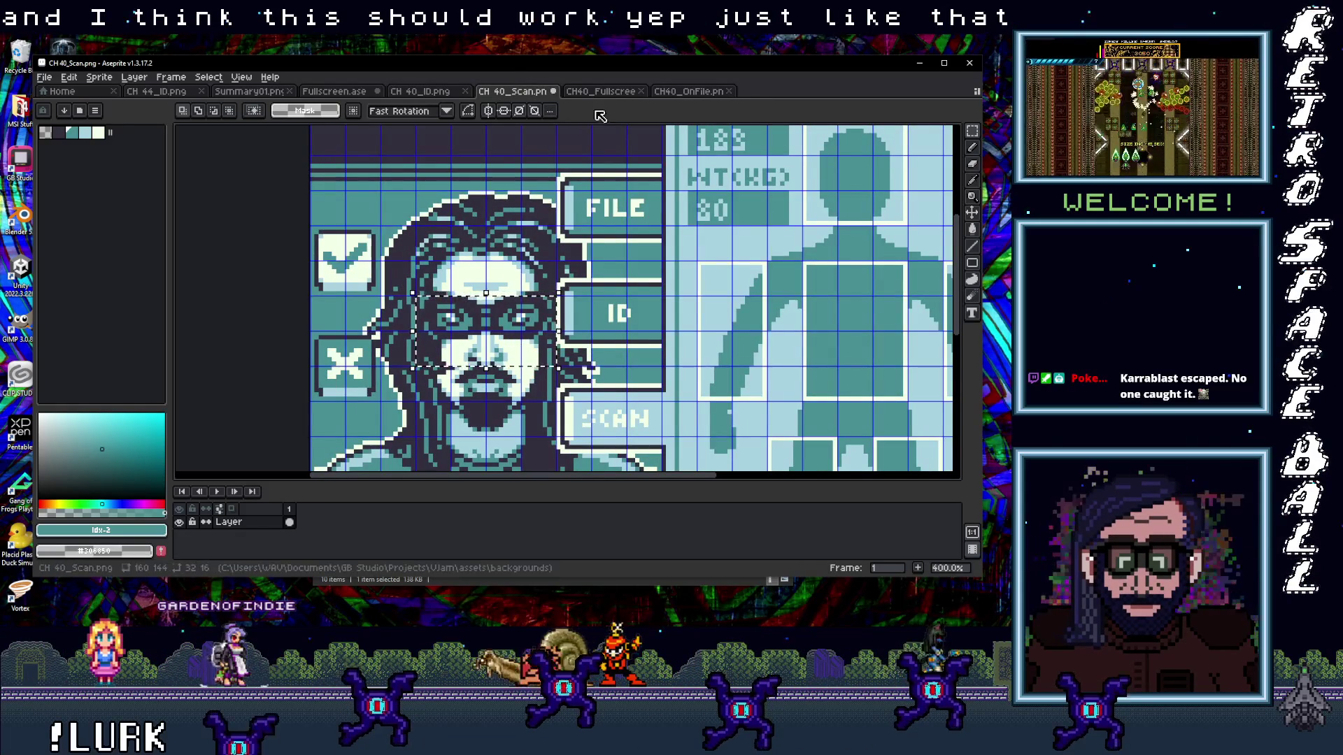
# - Paste the sunglasses over the face's eyes in the CH40_Fullscreen image
pyautogui.hotkey('ctrl', 'Tab')
pyautogui.scroll(3, 574, 316)
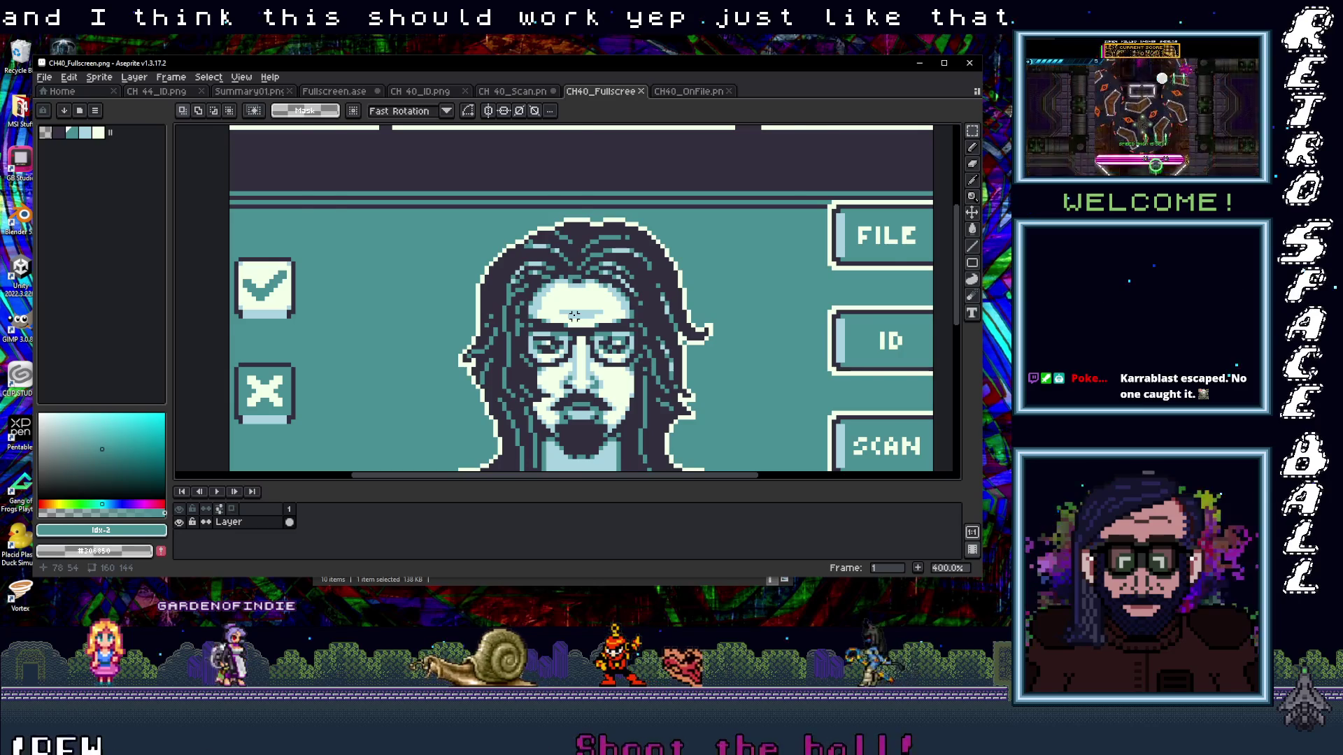
pyautogui.hotkey('ctrl', "'")
pyautogui.hotkey('ctrl', 'v')
pyautogui.moveTo(409, 359); pyautogui.dragTo(601, 363)
pyautogui.press('Return')
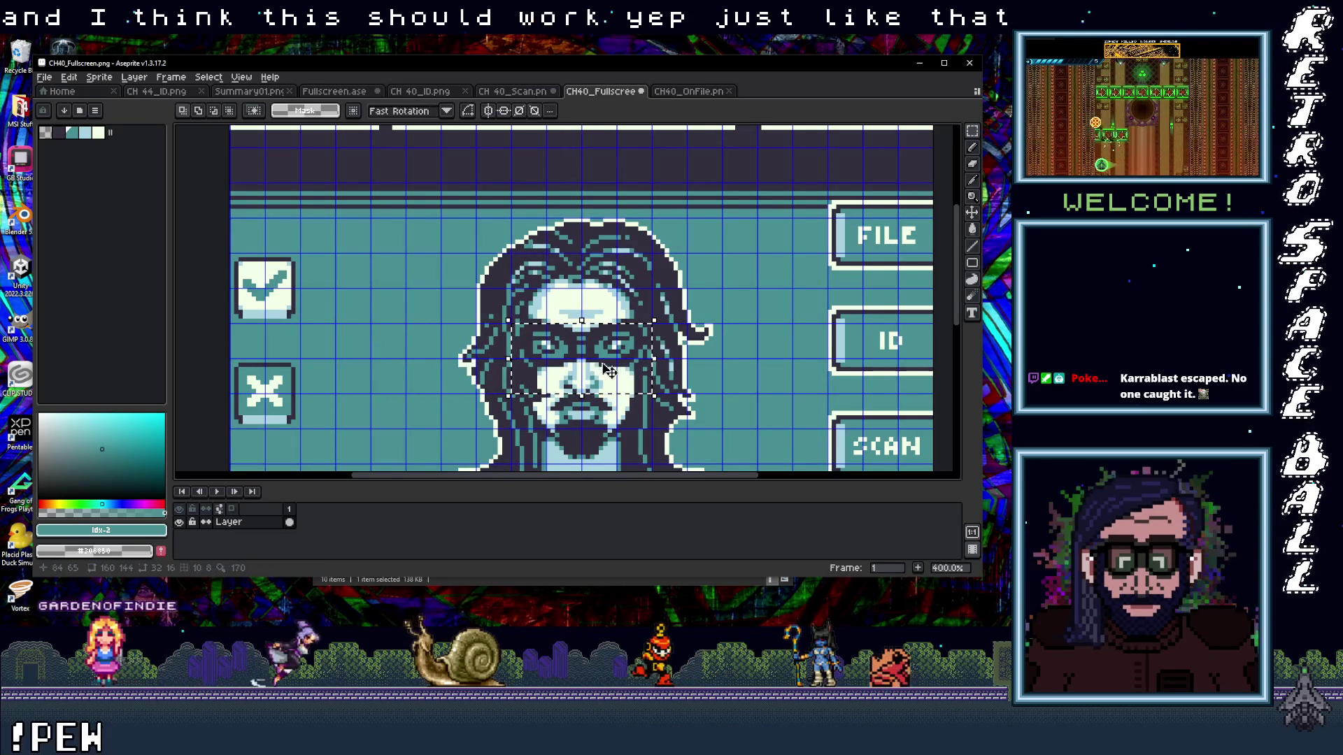
pyautogui.hscroll(2, 633, 372)
# - Paste the sunglasses onto the CH40_OnFile portrait, then return to the GB Studio NPC scenes
pyautogui.click(684, 90)
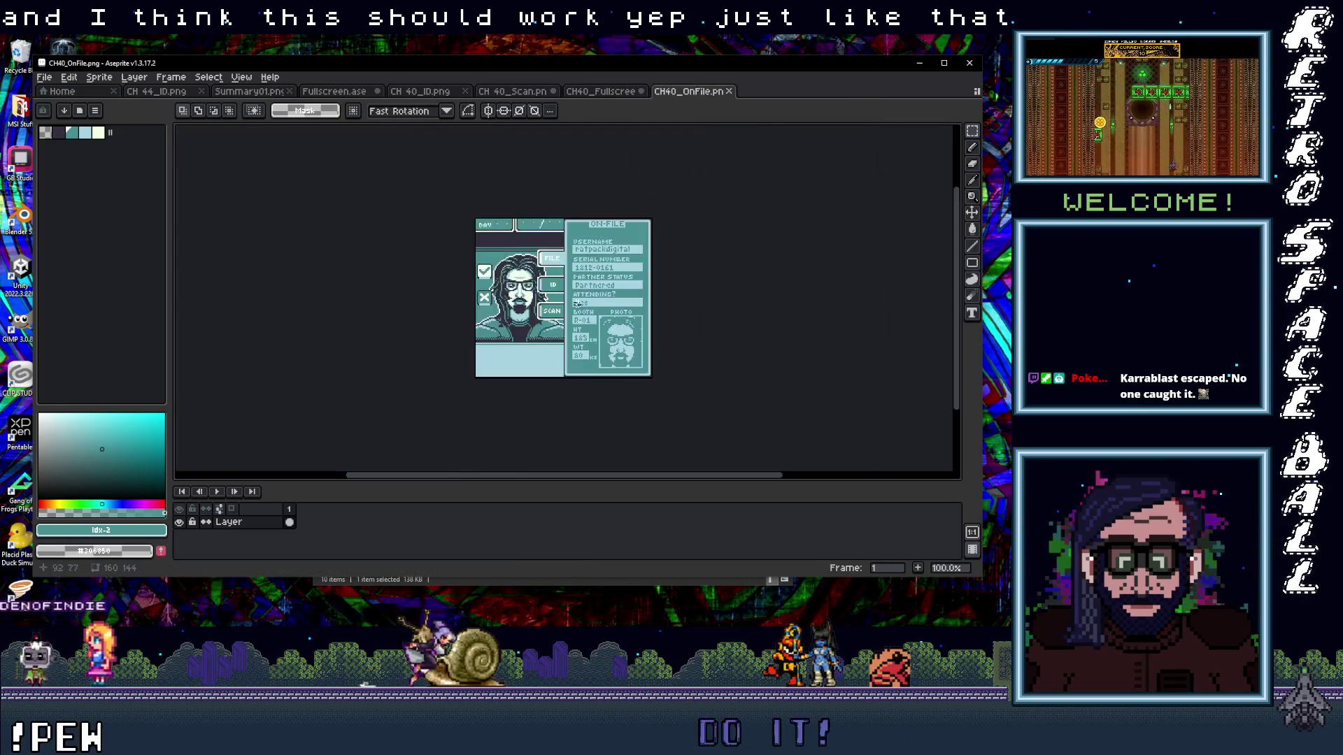
pyautogui.scroll(3, 536, 383)
pyautogui.scroll(-1, 536, 383)
pyautogui.hotkey('ctrl', "'")
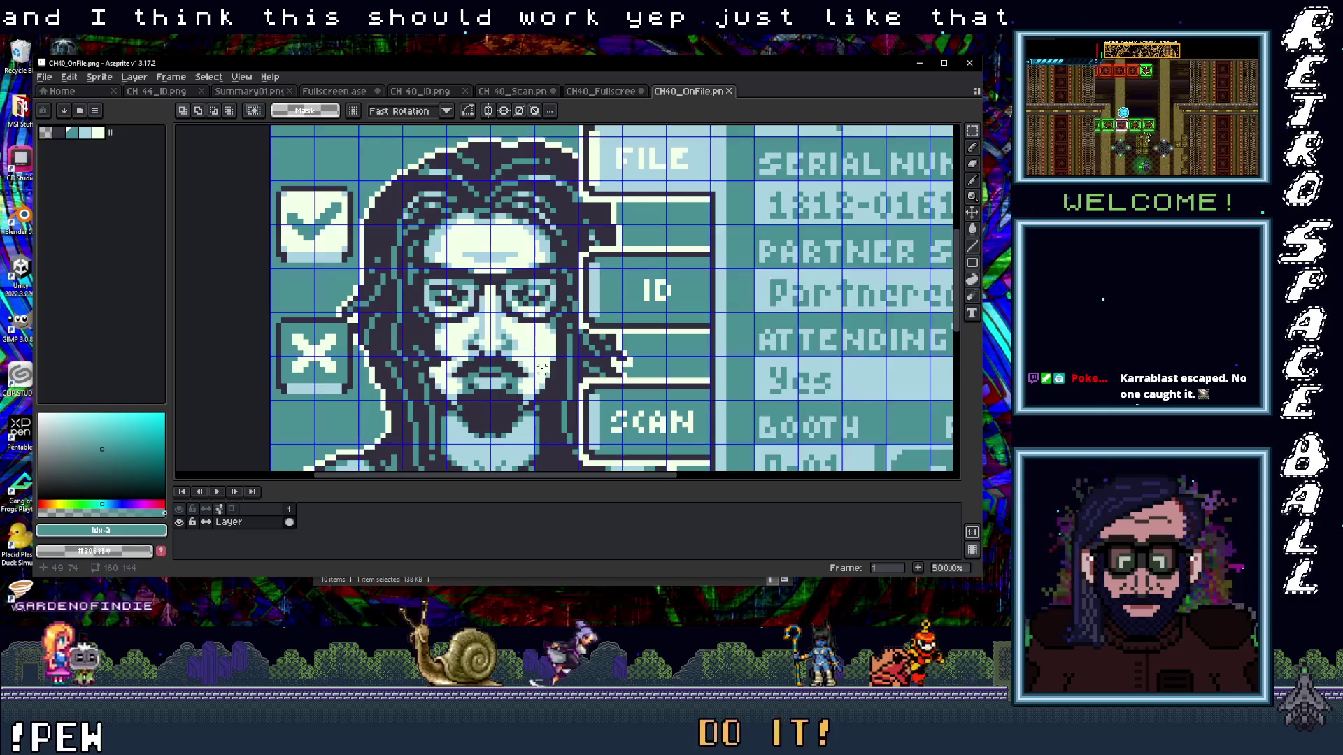
pyautogui.hotkey('ctrl', 'v')
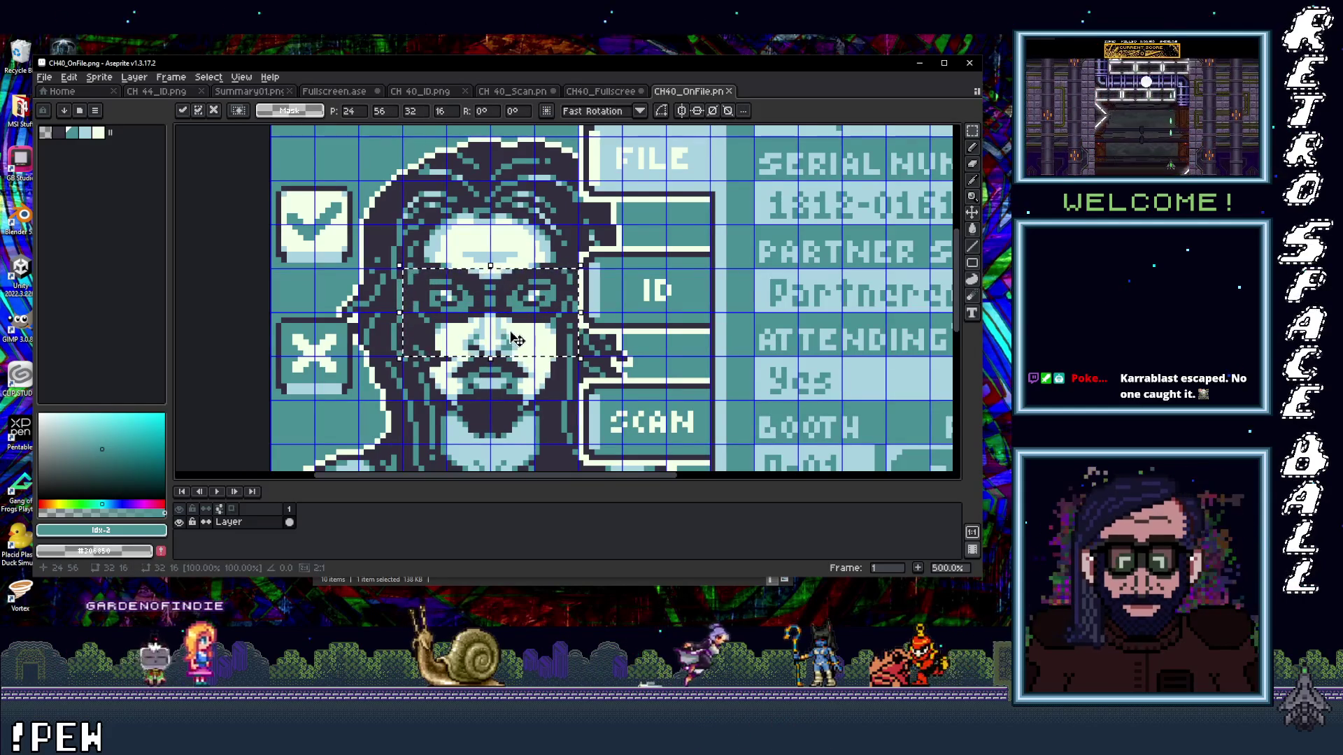
pyautogui.press('Return')
pyautogui.scroll(-4, 520, 390)
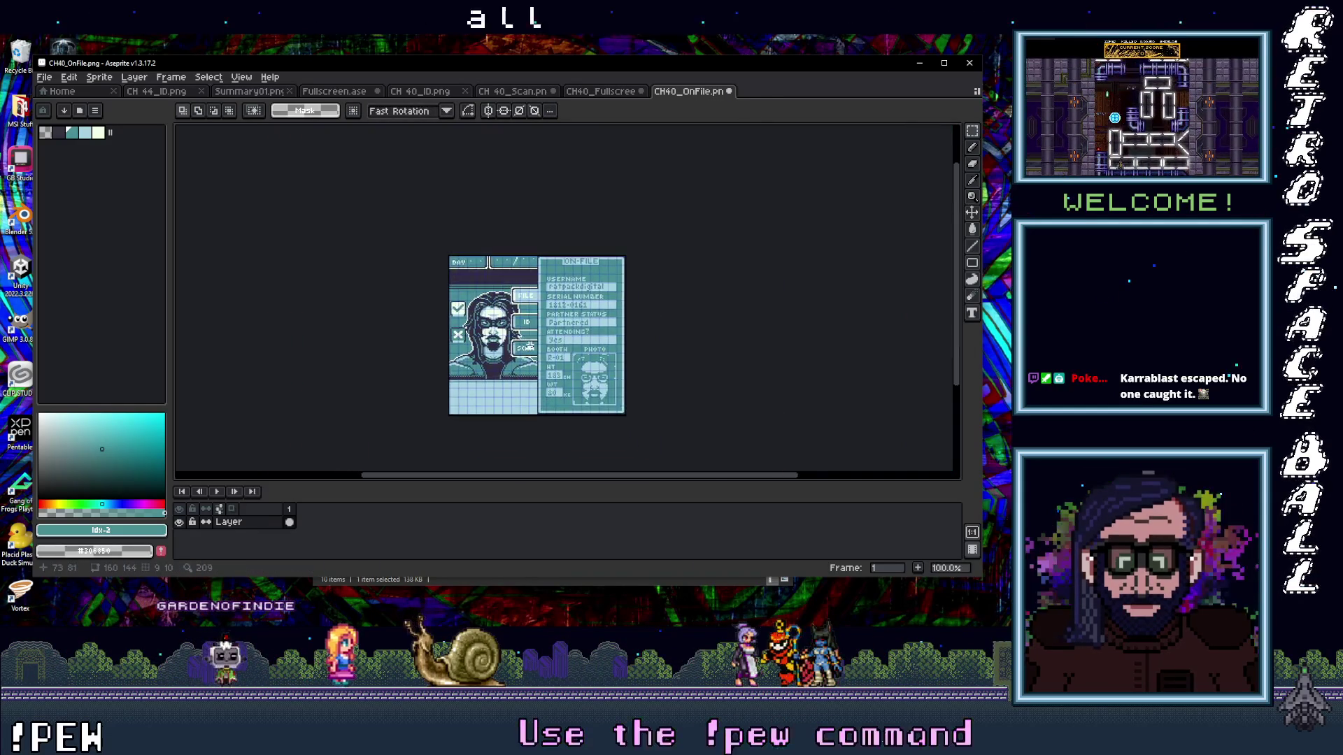
pyautogui.scroll(1, 531, 348)
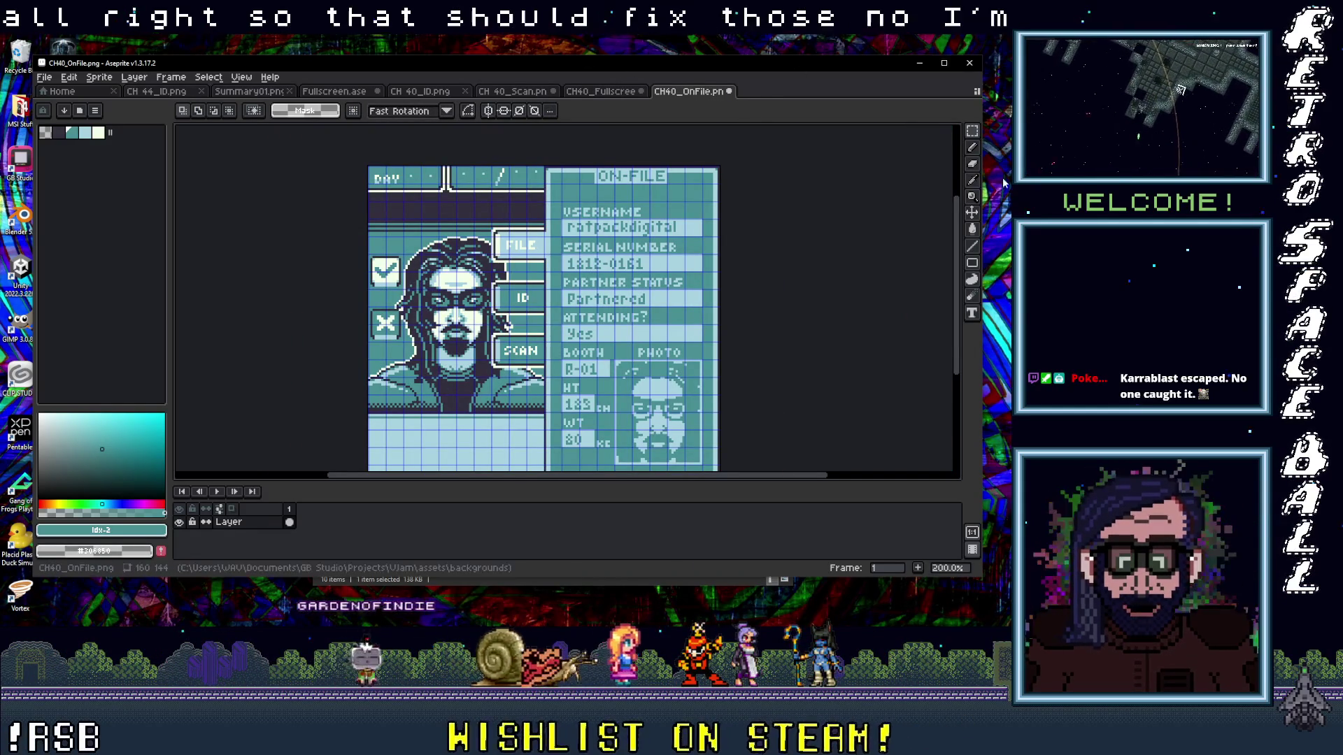
pyautogui.hotkey('alt', 'Tab')
pyautogui.moveTo(584, 305); pyautogui.dragTo(558, 208)
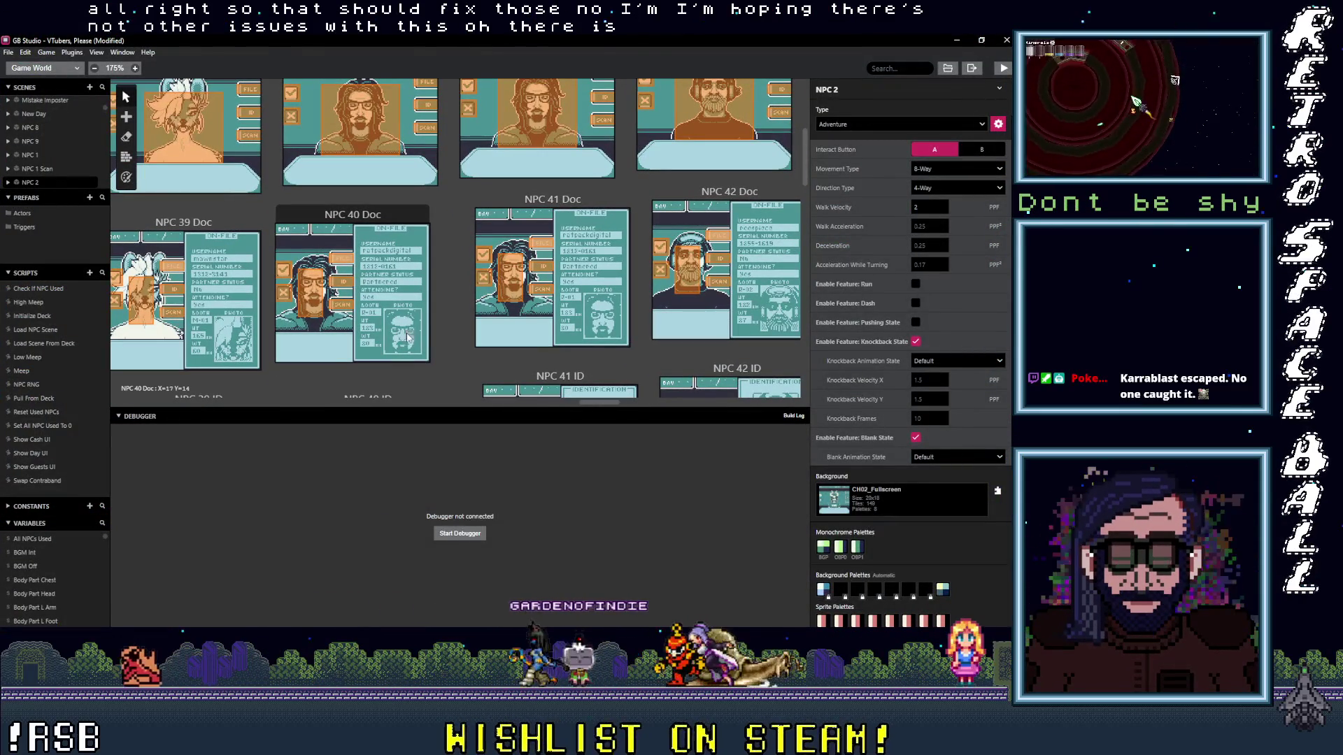
pyautogui.scroll(-3, 472, 334)
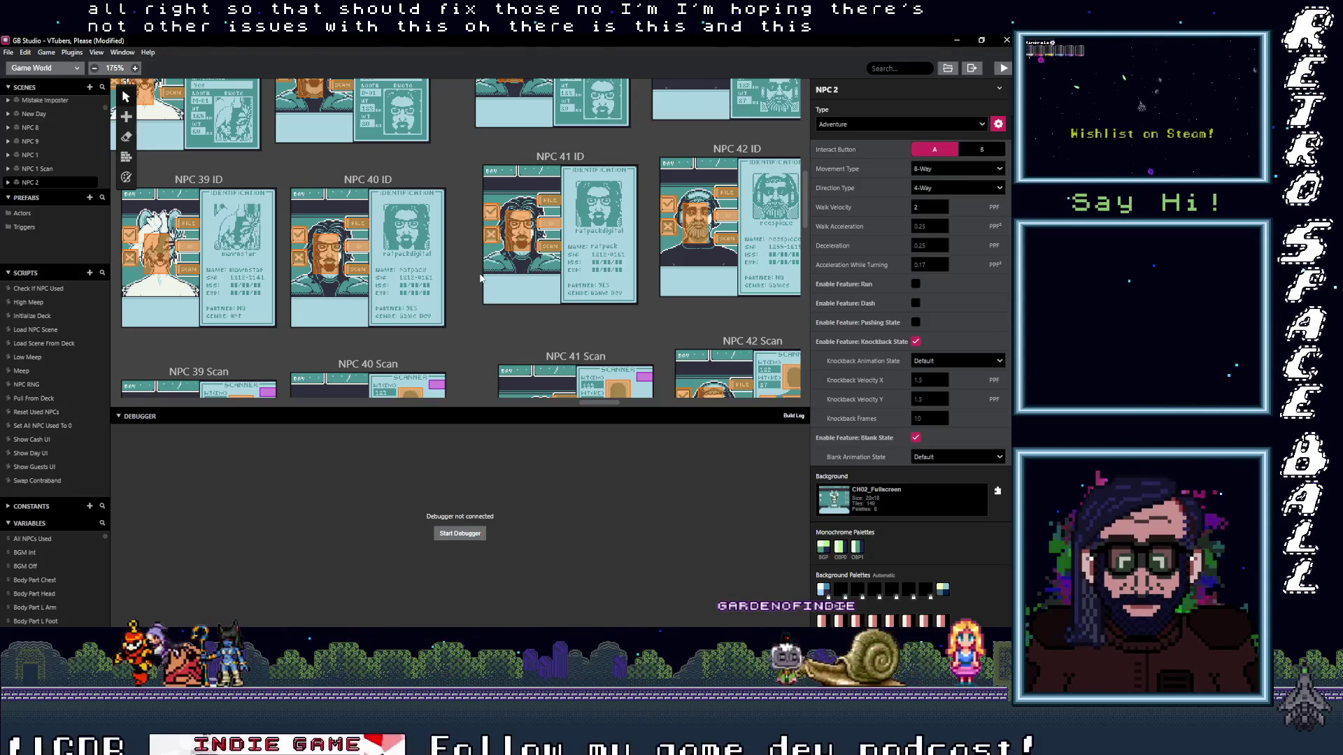
pyautogui.scroll(2, 479, 278)
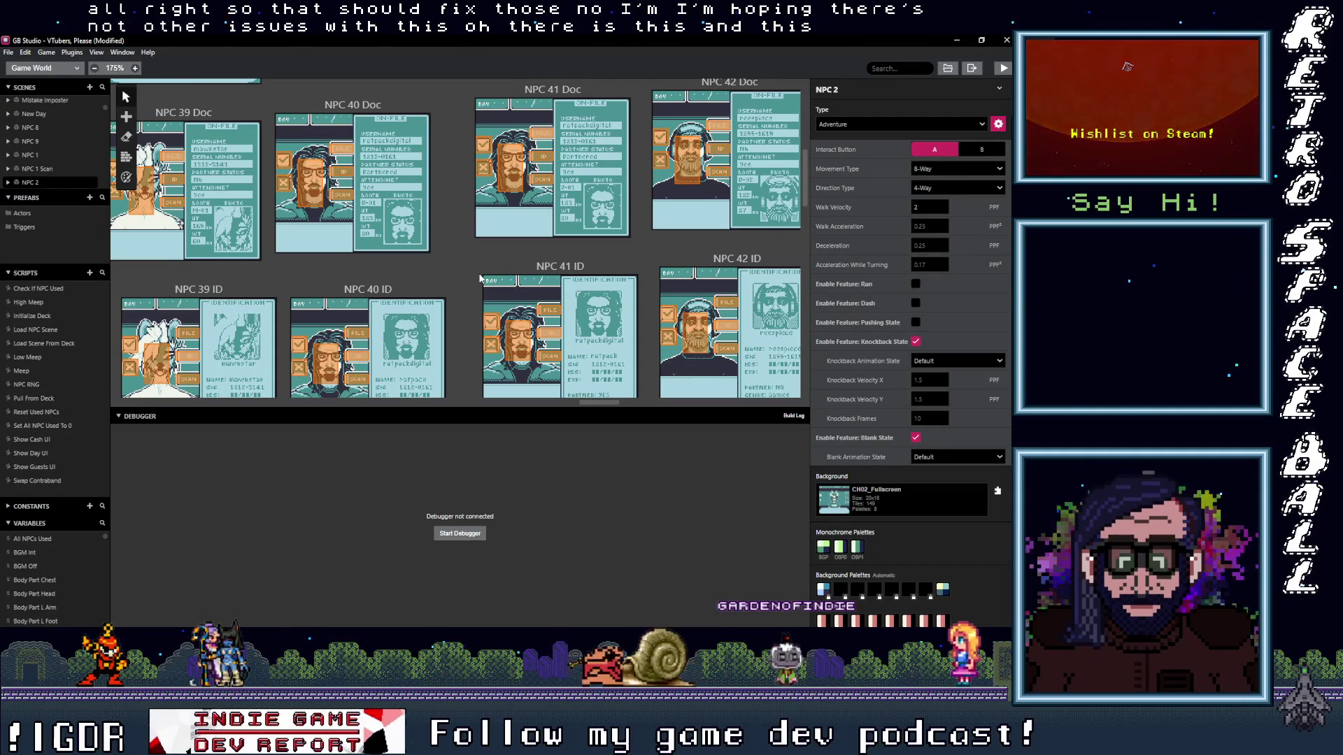
pyautogui.scroll(-3, 479, 279)
pyautogui.scroll(-3, 479, 273)
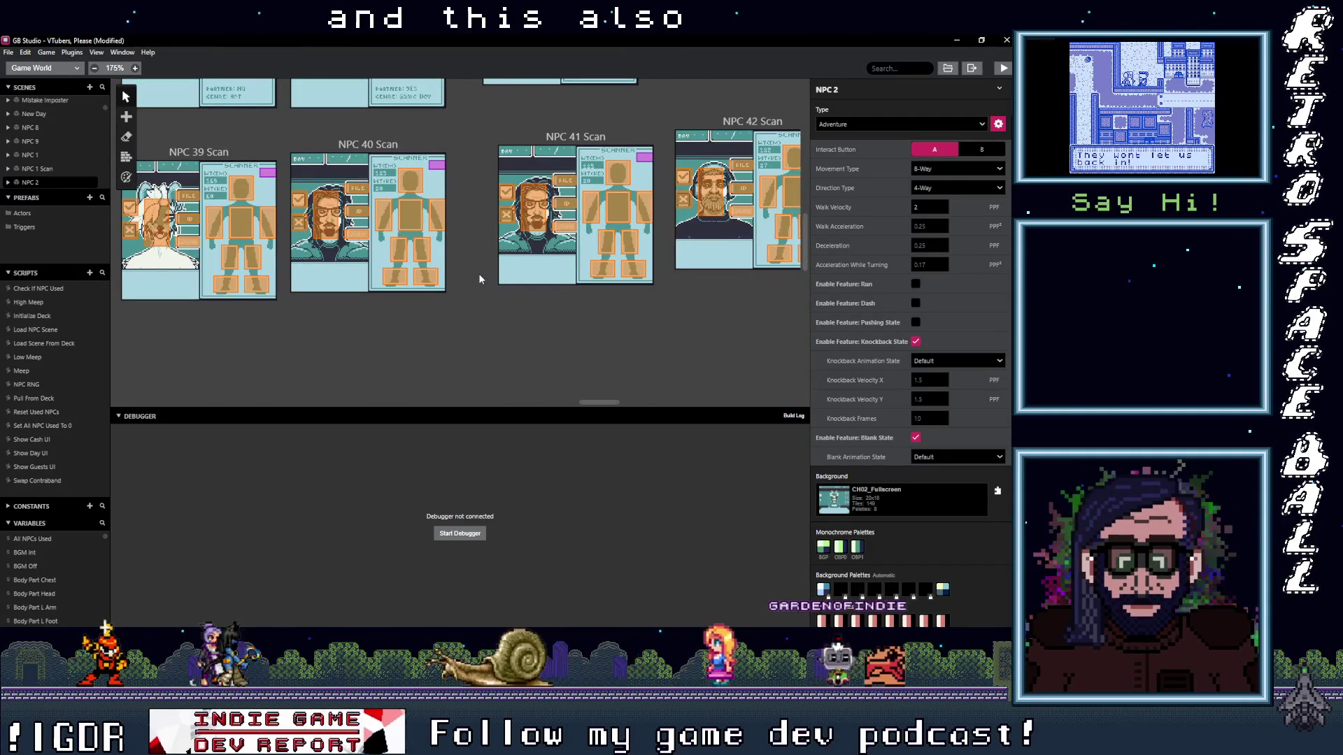
pyautogui.scroll(2, 479, 274)
pyautogui.scroll(1, 478, 276)
pyautogui.scroll(1, 478, 277)
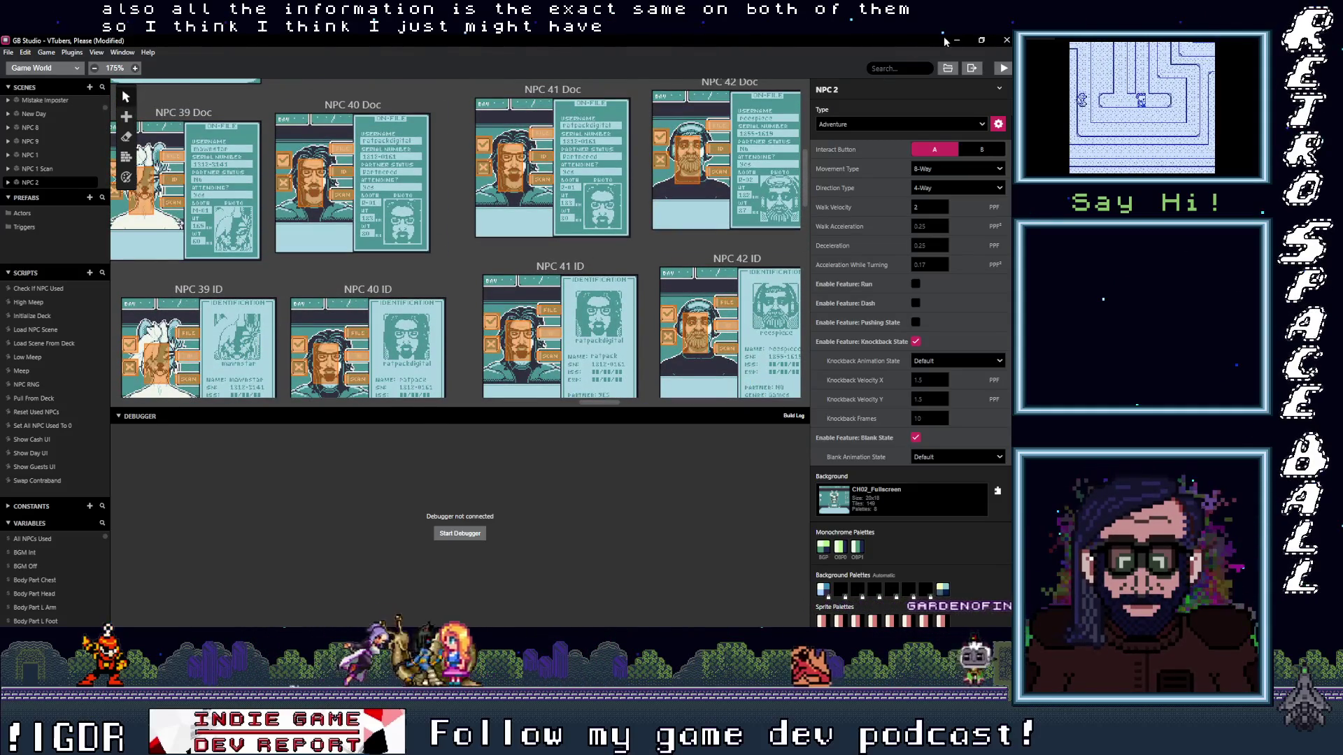
# - Minimize GB Studio so the CH40_OnFile.png image in Aseprite shows again
pyautogui.click(956, 40)
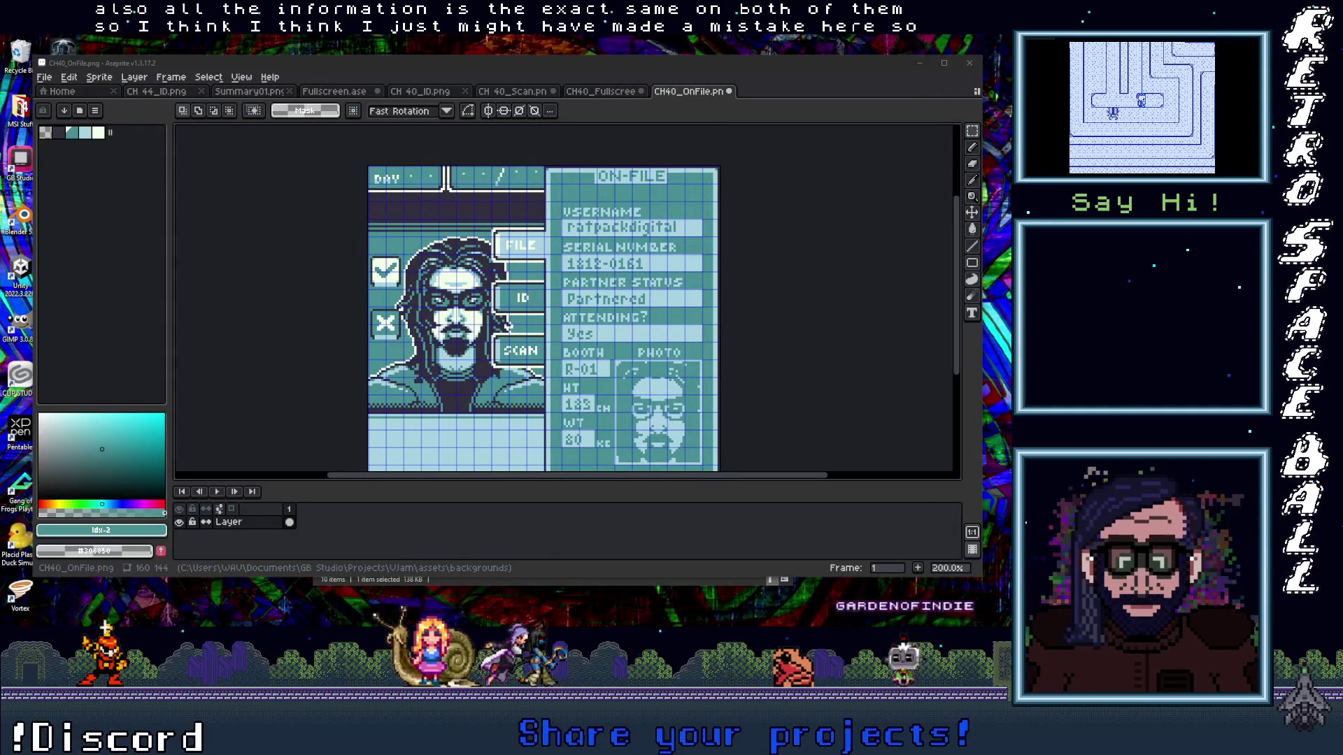
# - Browse into the From Aias for Vtubers Please folder and peek at the VTPIs_Aias_Portraits archive
pyautogui.click(958, 52)
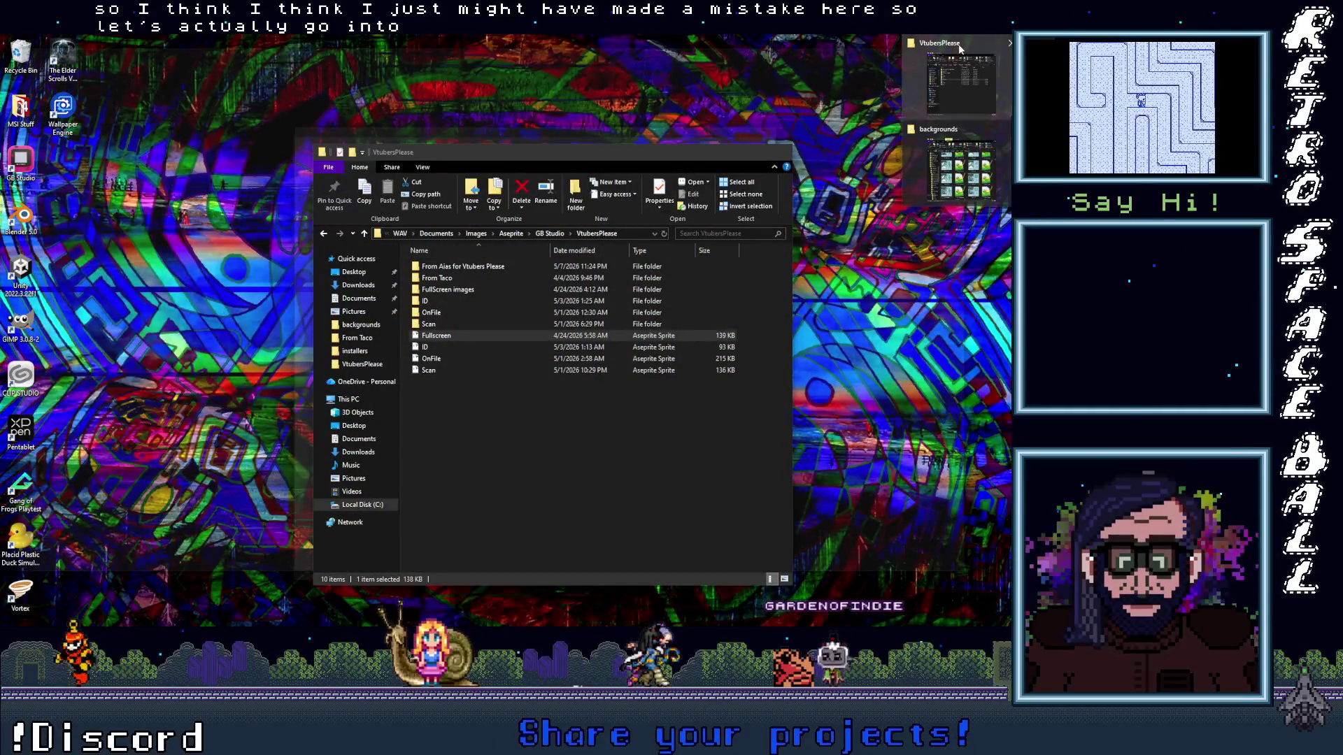
pyautogui.doubleClick(473, 267)
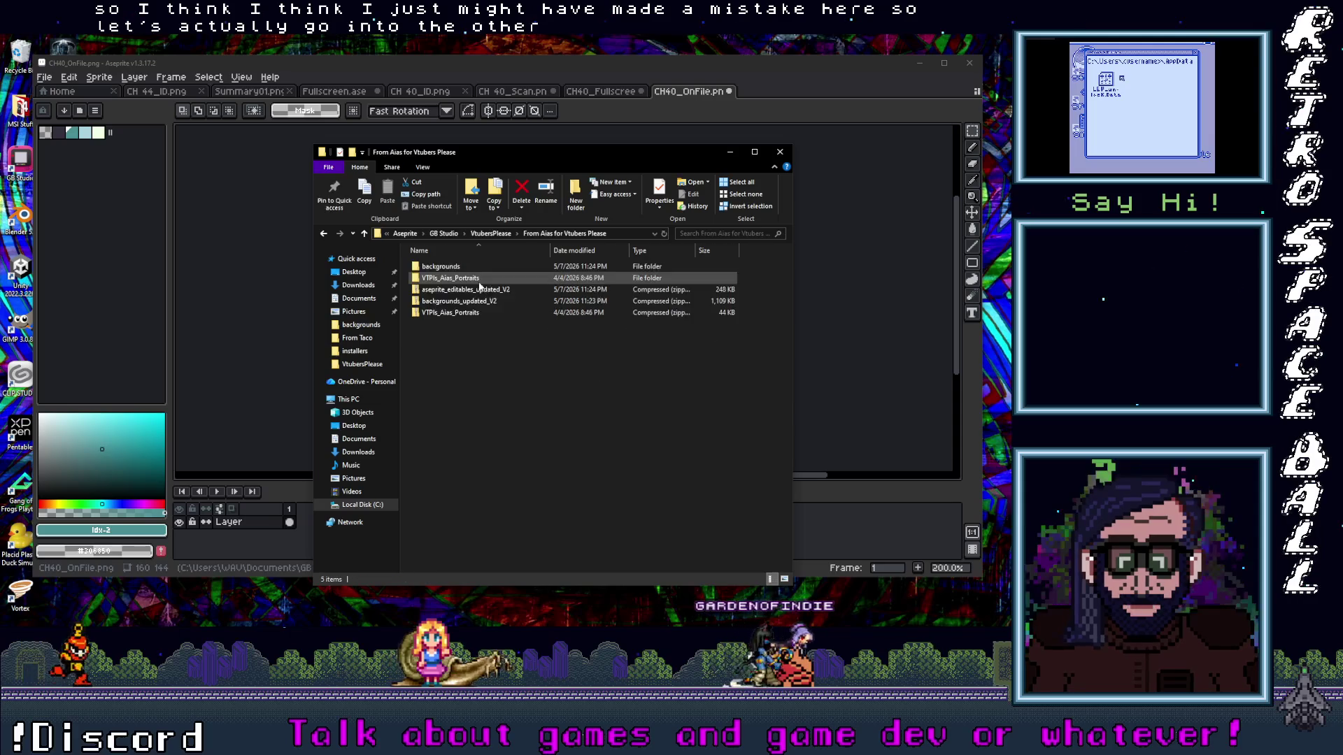
pyautogui.click(447, 314)
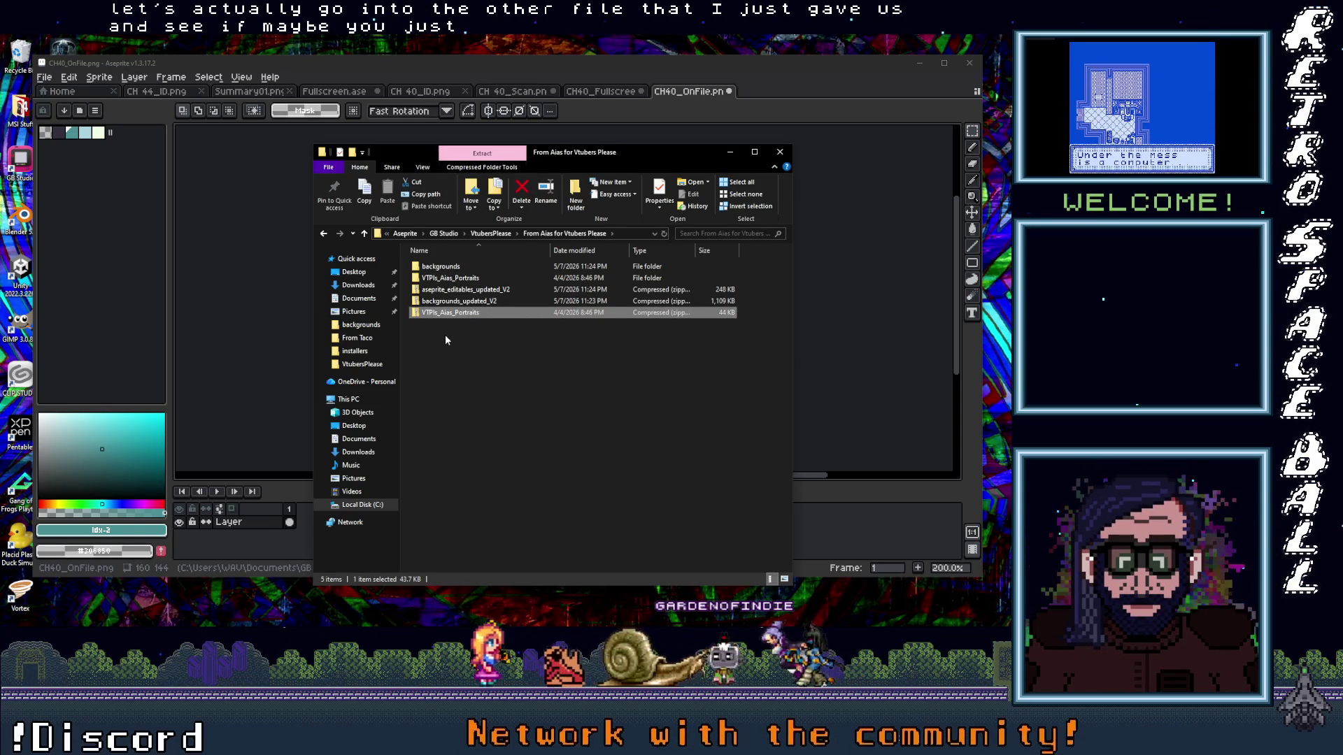
pyautogui.doubleClick(452, 278)
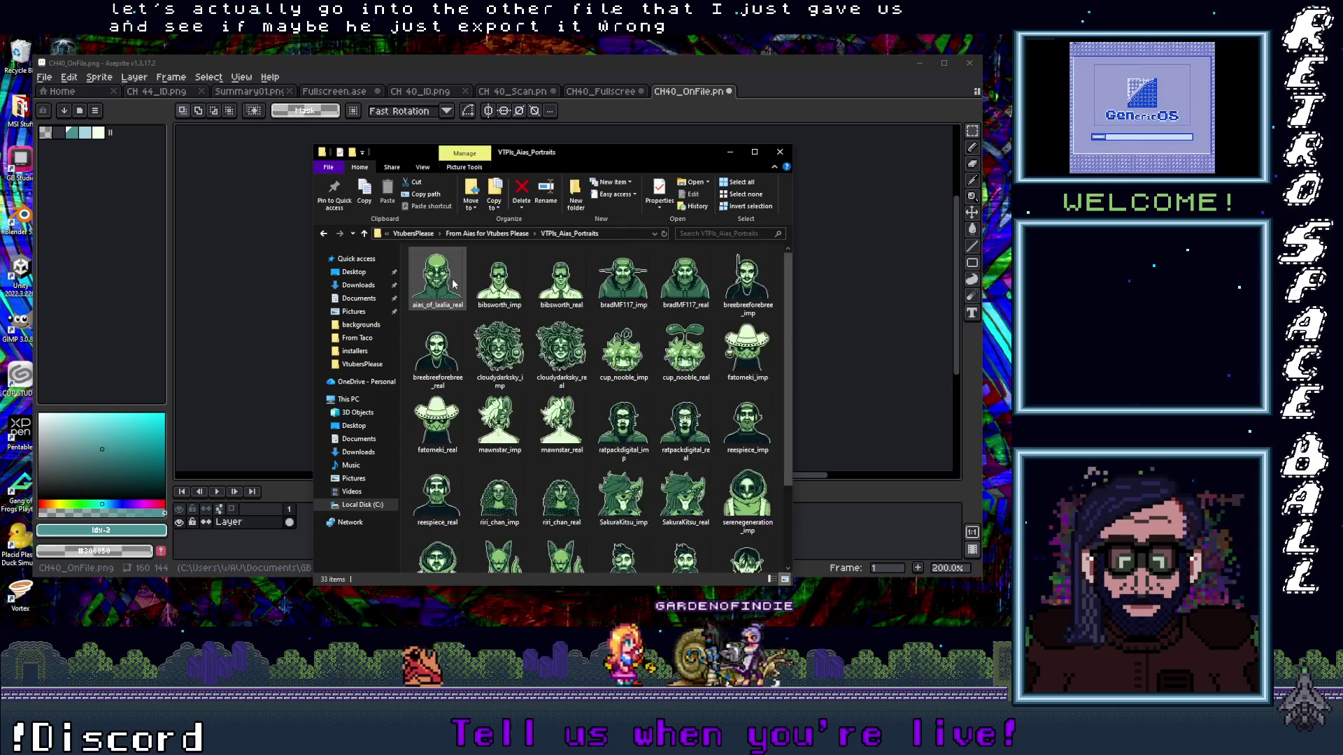
pyautogui.click(365, 233)
# - Extract the aseprite_editables_updated_V2 archive and open its OnFile.ase sprite
pyautogui.click(448, 291)
pyautogui.rightClick(447, 293)
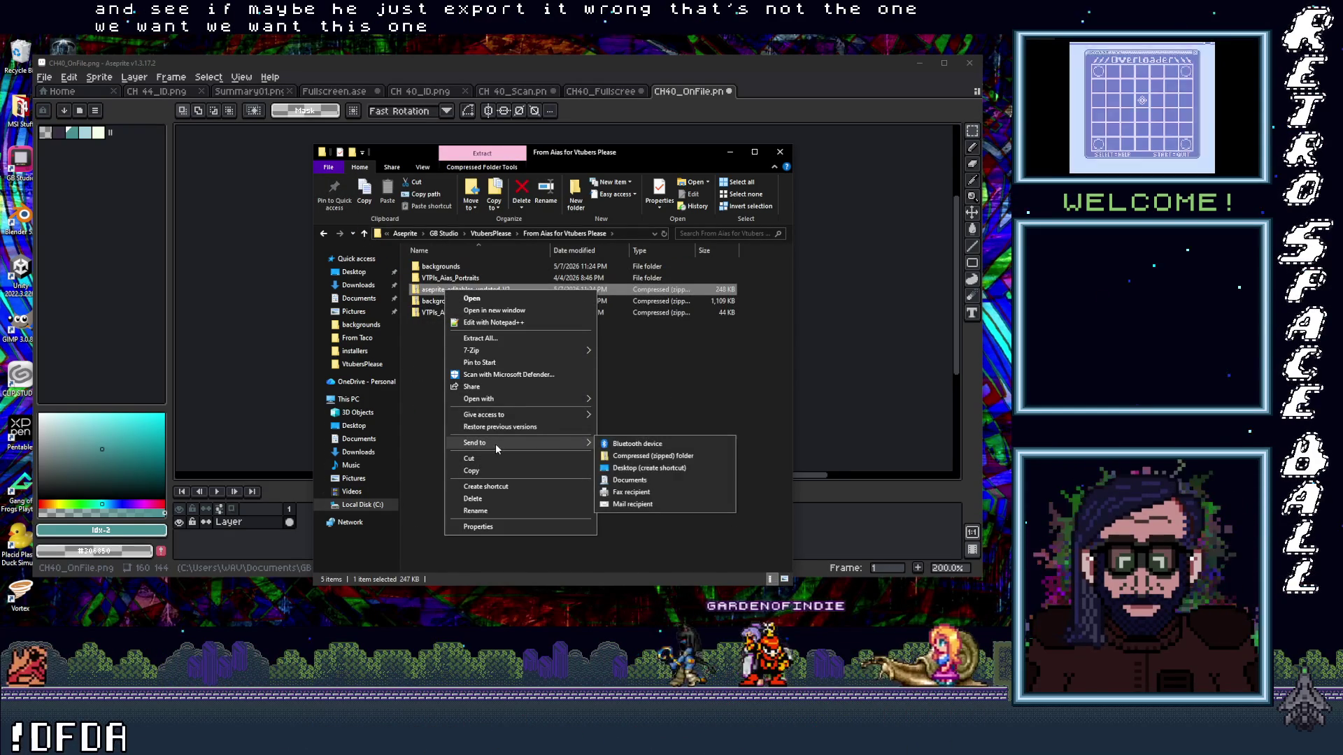
pyautogui.moveTo(478, 399)
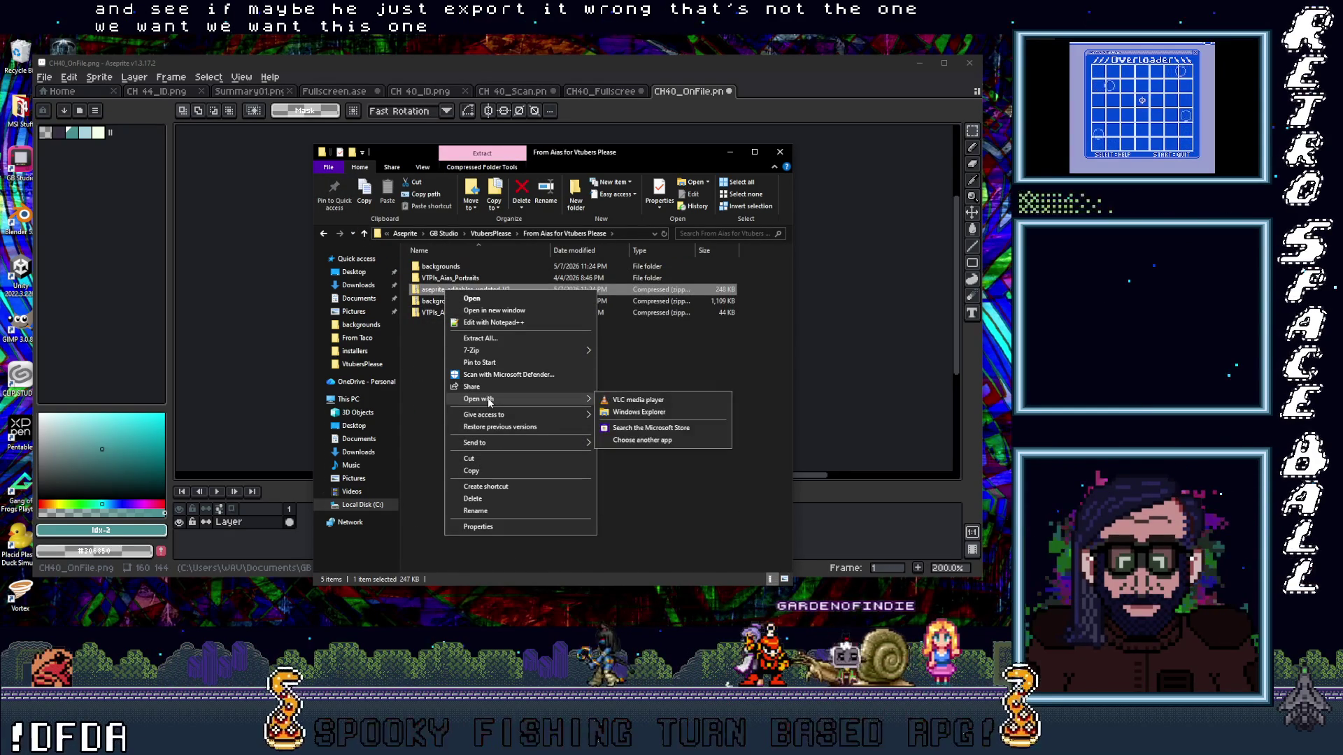
pyautogui.click(480, 338)
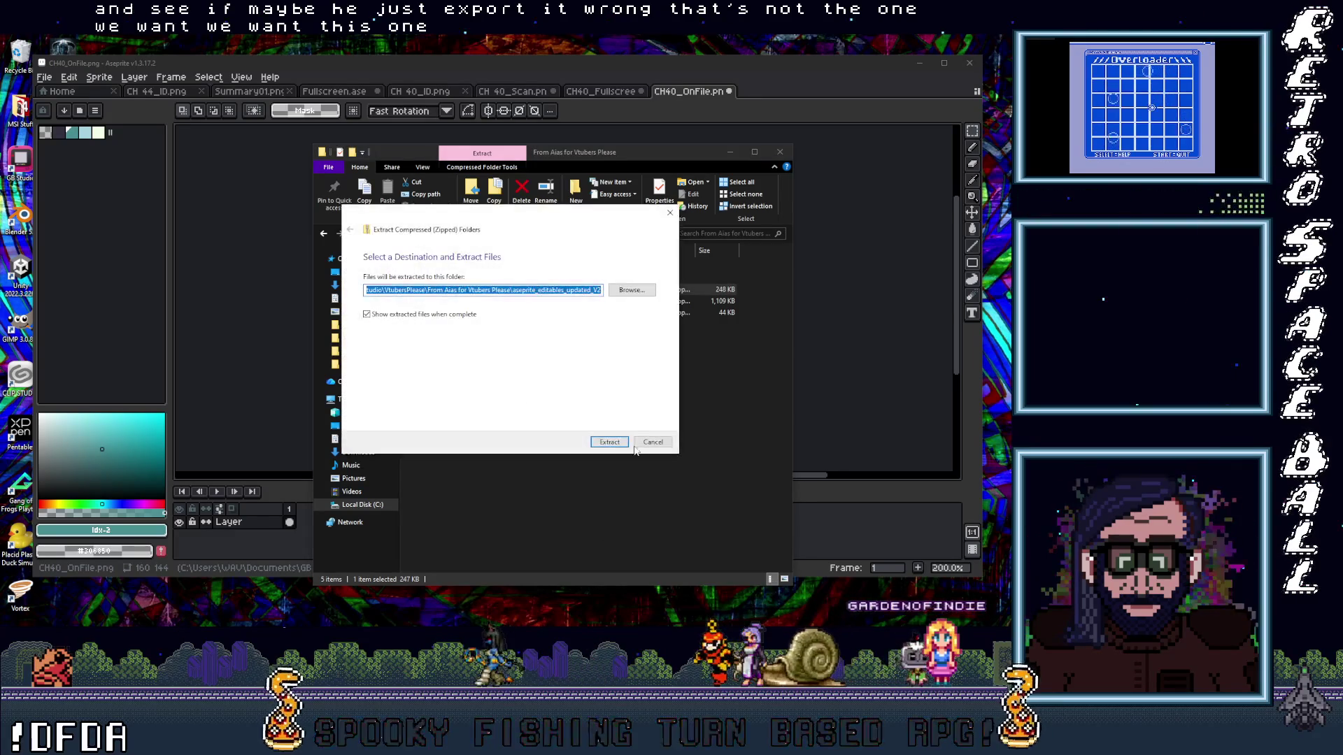
pyautogui.click(608, 440)
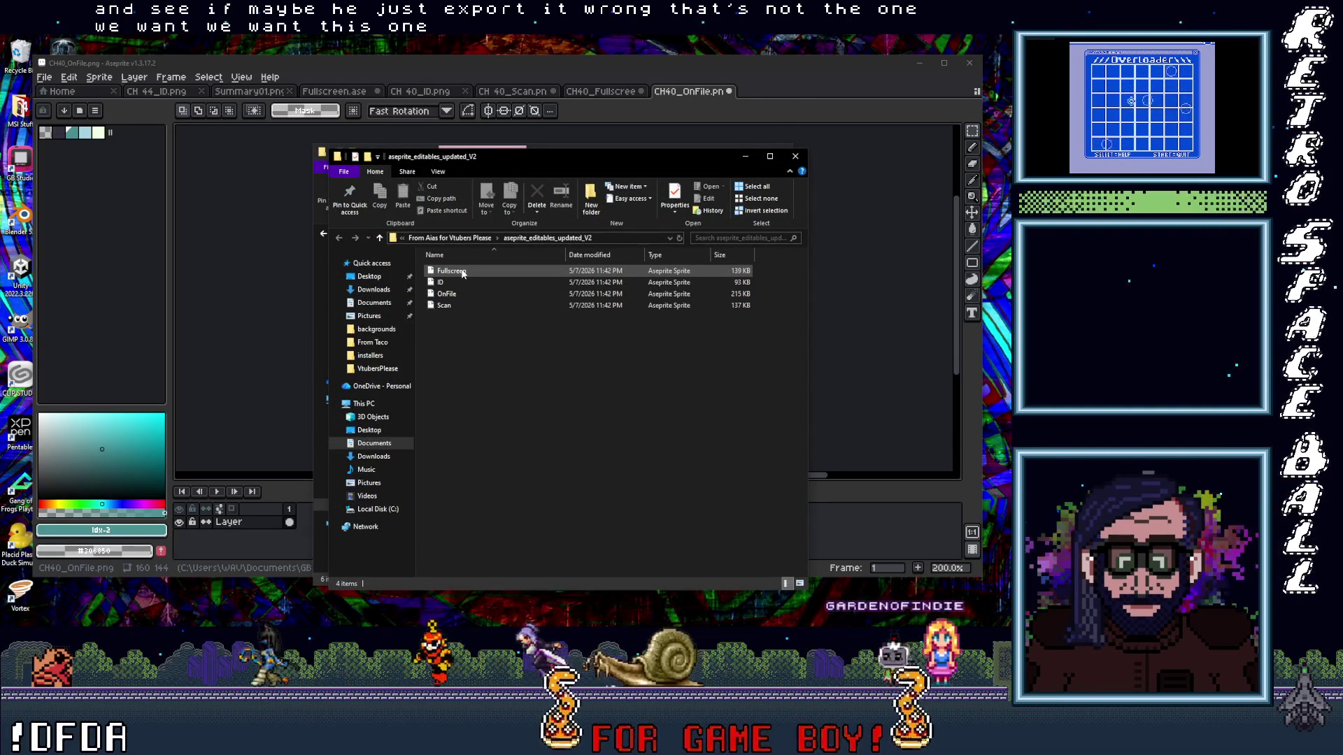
pyautogui.doubleClick(456, 294)
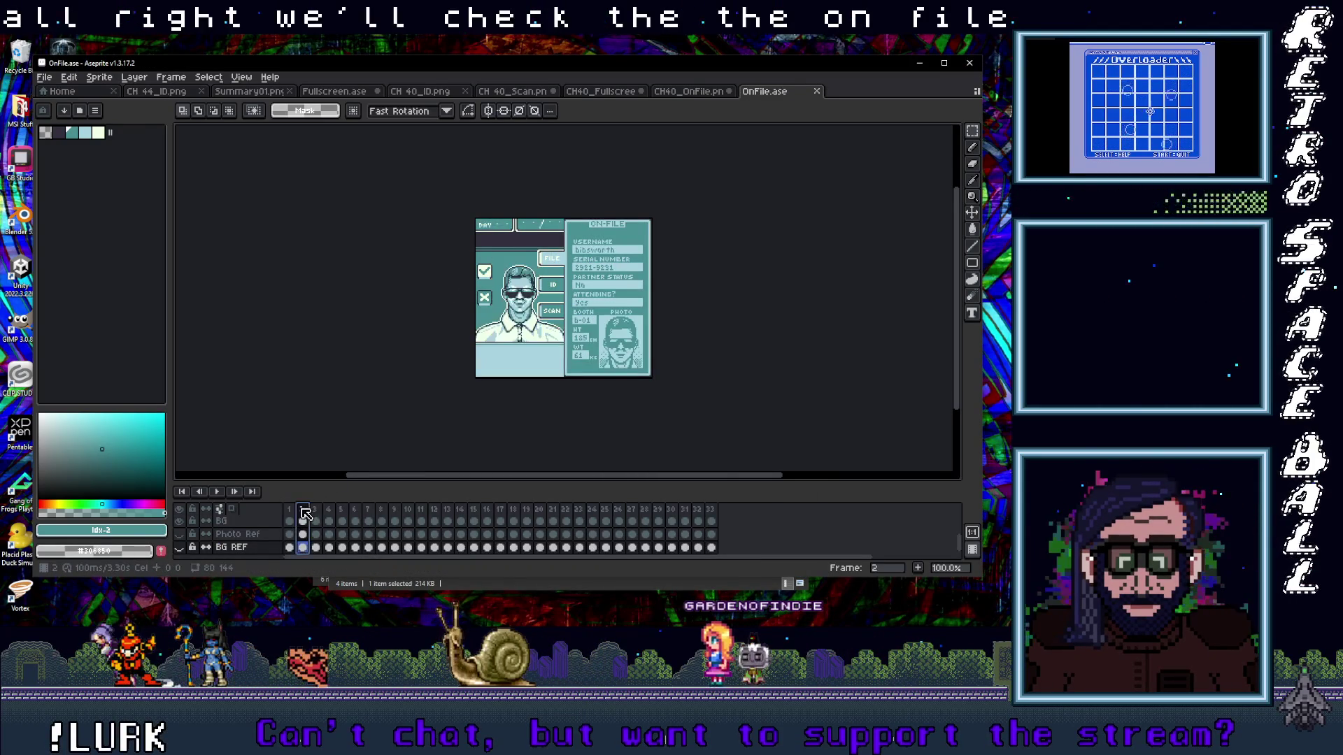
# - Scrub OnFile.ase's card frames to frame 16, then open ID.ase from the extracted editables folder
pyautogui.moveTo(304, 512); pyautogui.dragTo(449, 519)
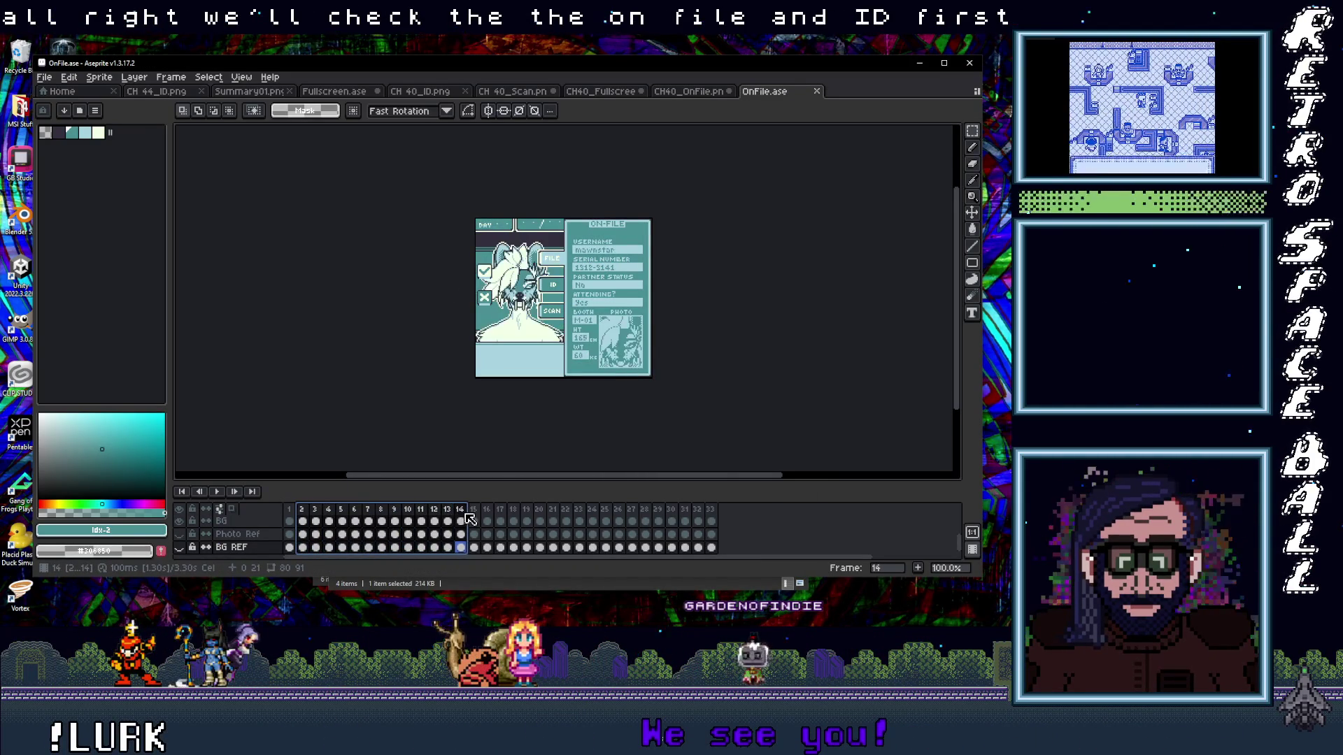
pyautogui.moveTo(503, 519); pyautogui.dragTo(508, 522)
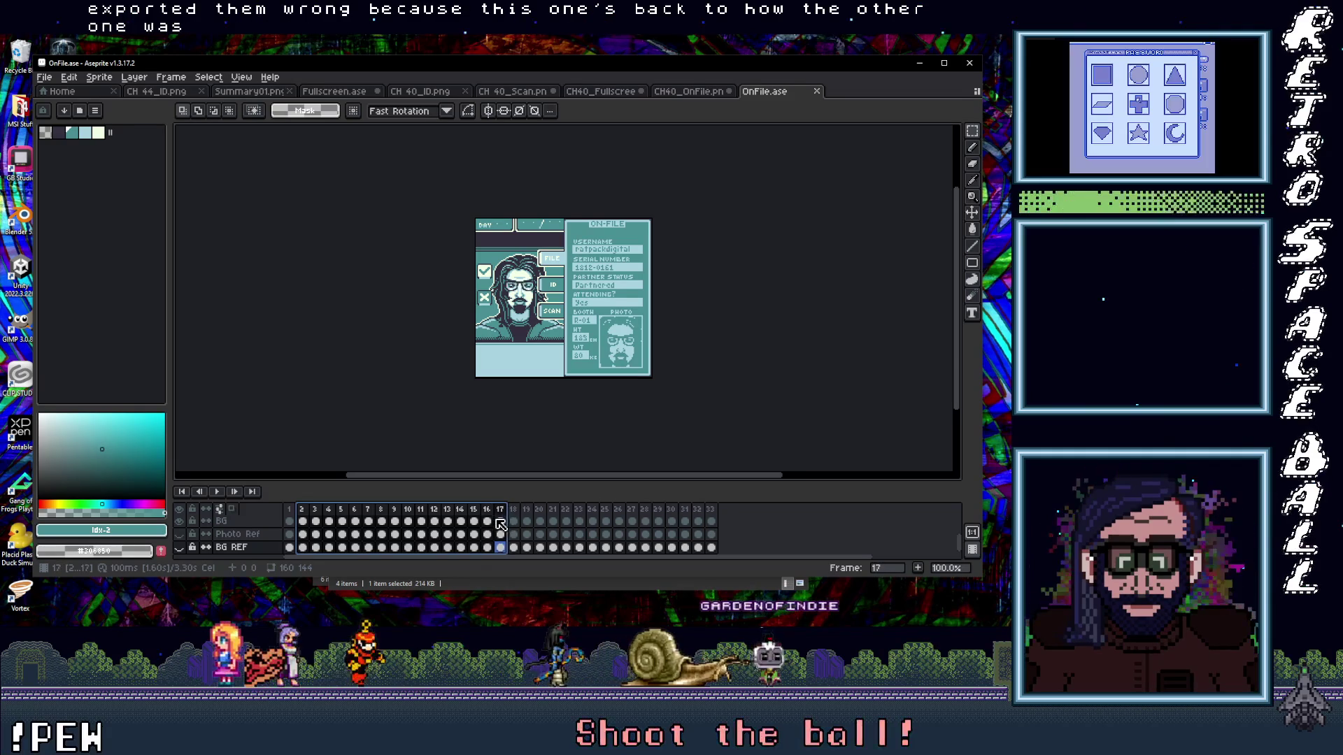
pyautogui.press('Left')
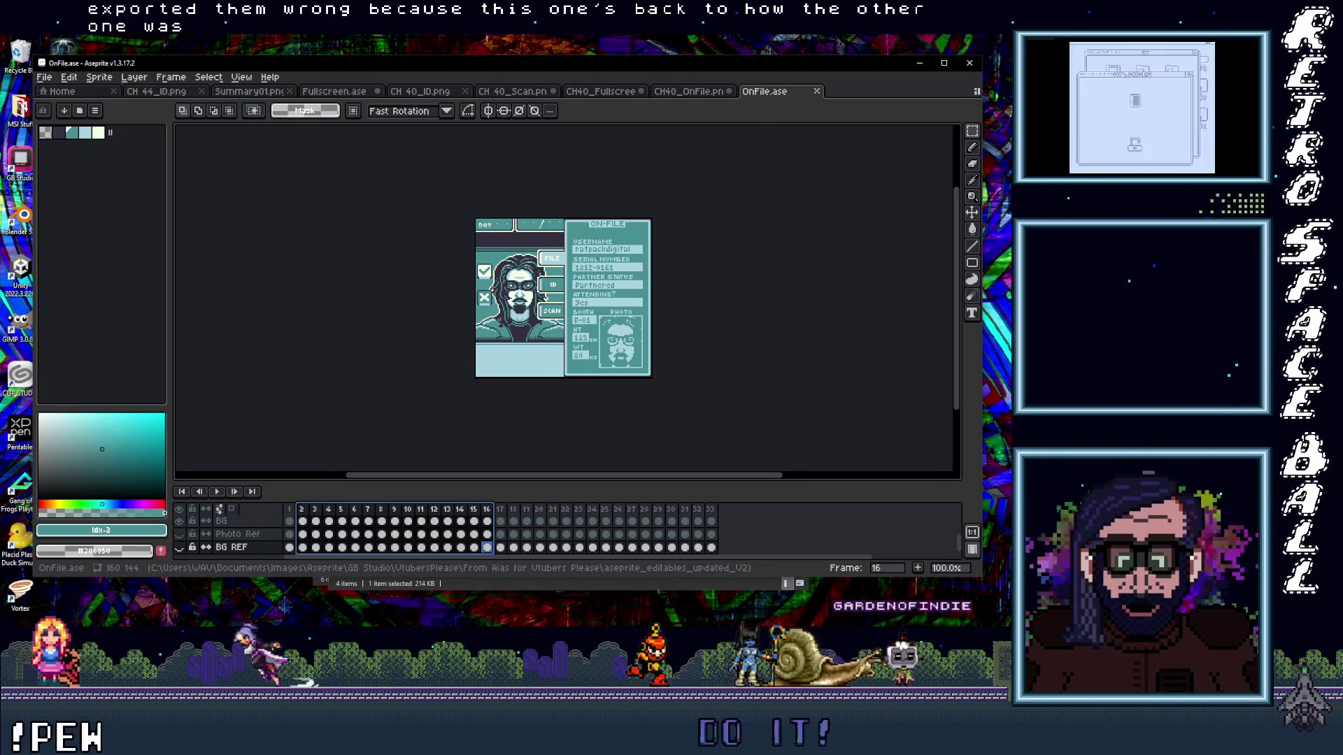
pyautogui.click(991, 163)
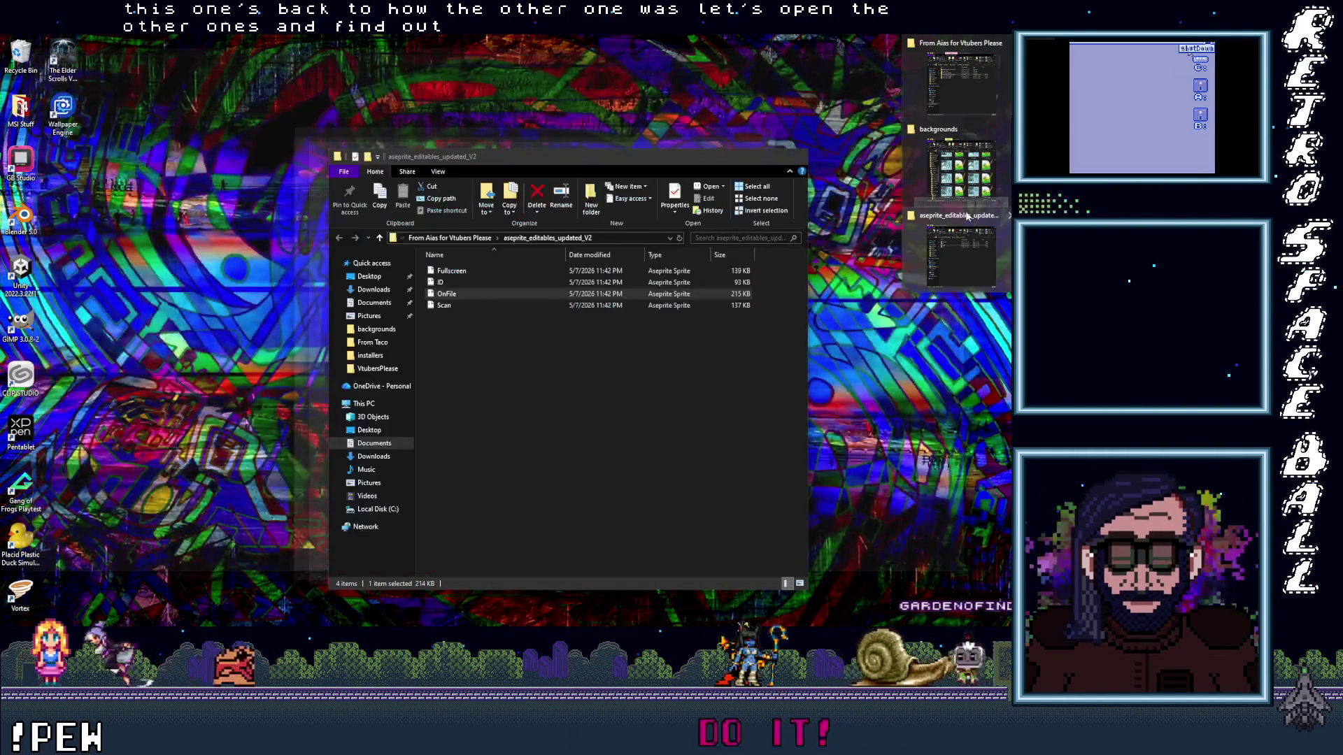
pyautogui.click(972, 219)
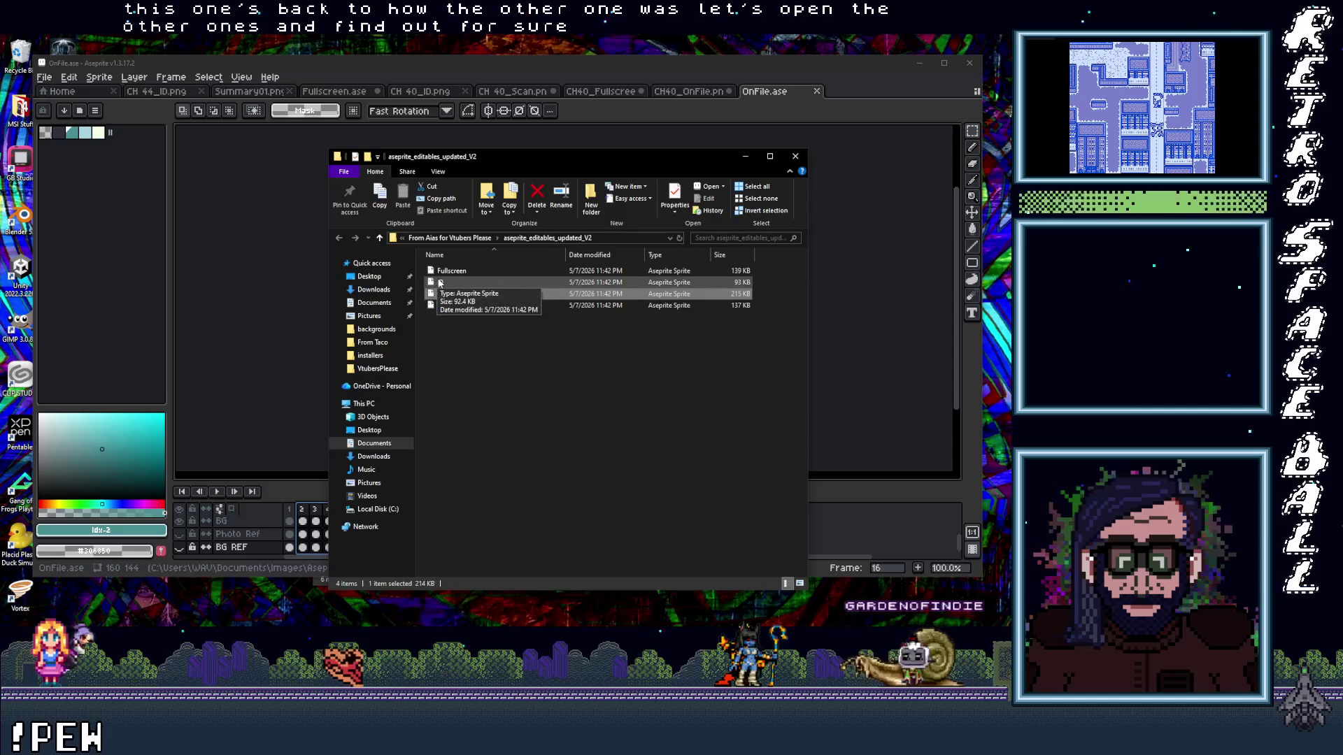
pyautogui.doubleClick(446, 284)
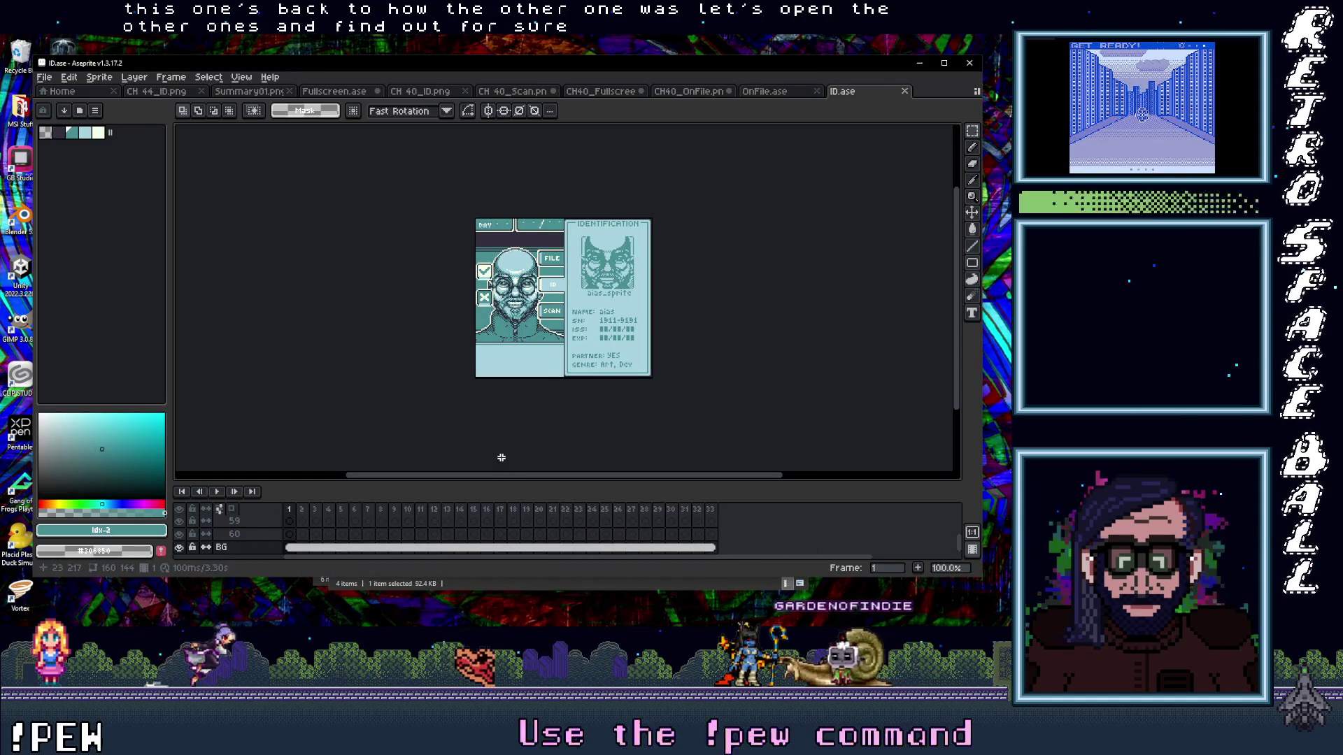
# - View ID.ase at frame 16, then open Scan.ase from the editables folder and jump to its frame 16
pyautogui.moveTo(423, 514); pyautogui.dragTo(489, 515)
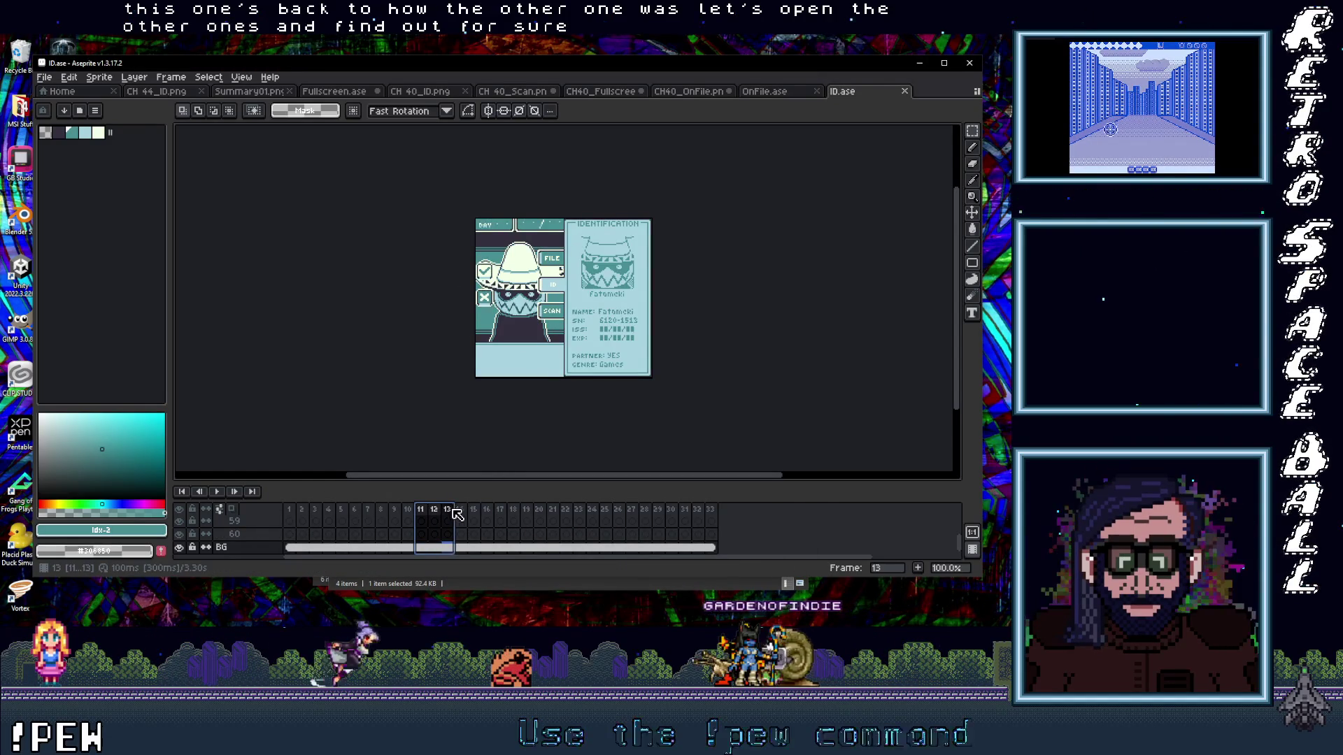
pyautogui.click(489, 515)
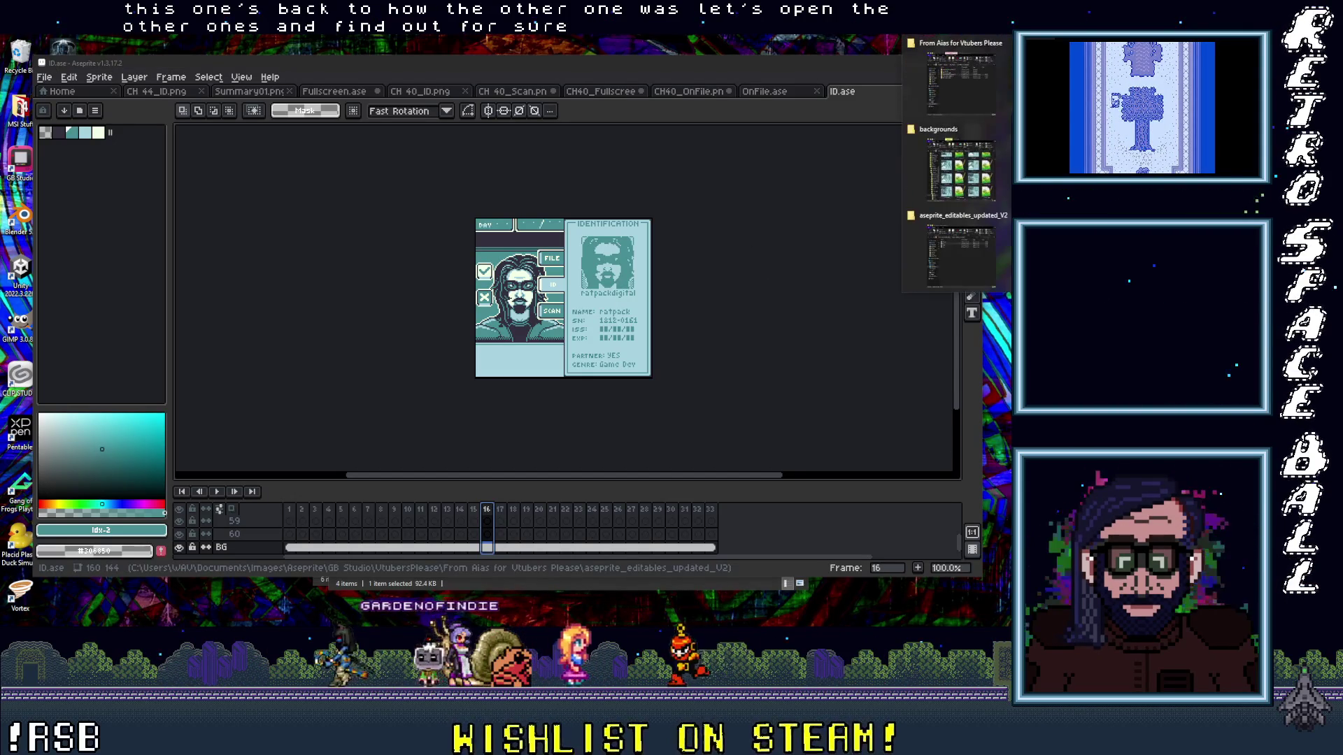
pyautogui.hotkey('alt', 'Tab')
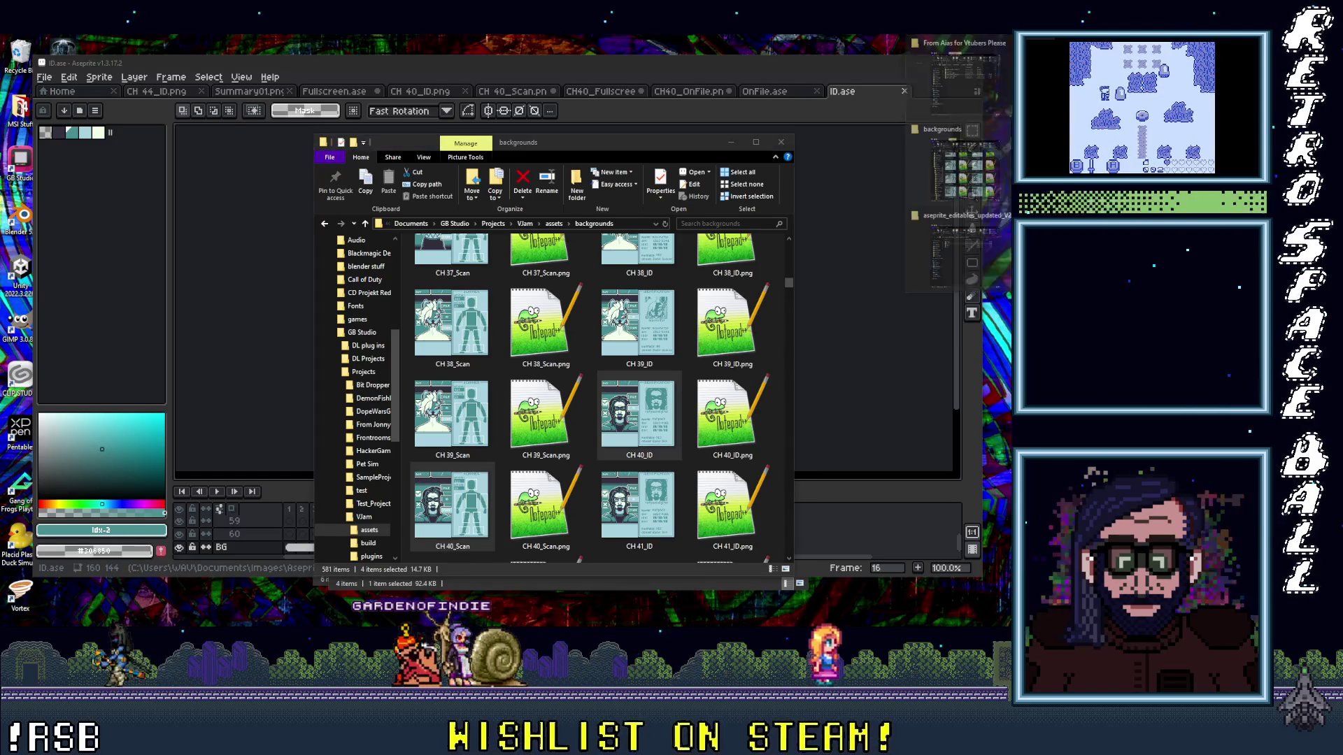
pyautogui.click(963, 209)
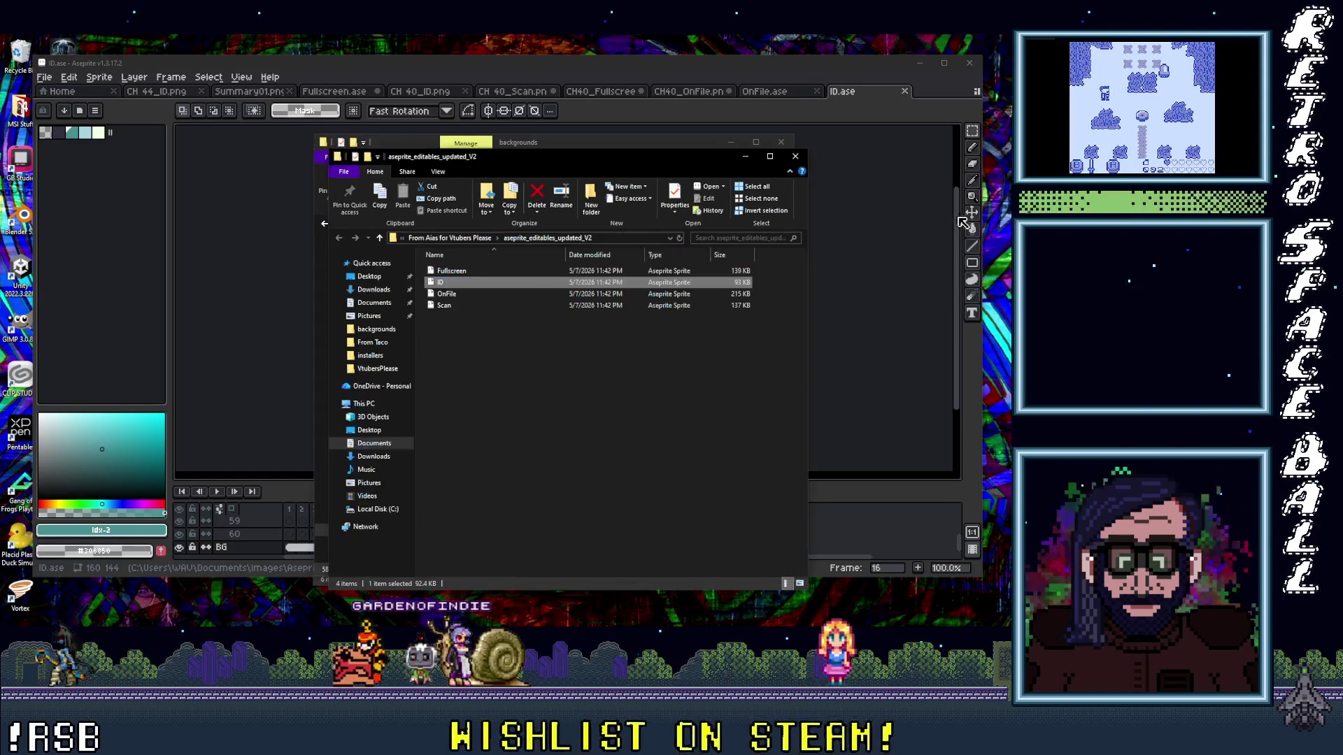
pyautogui.doubleClick(458, 307)
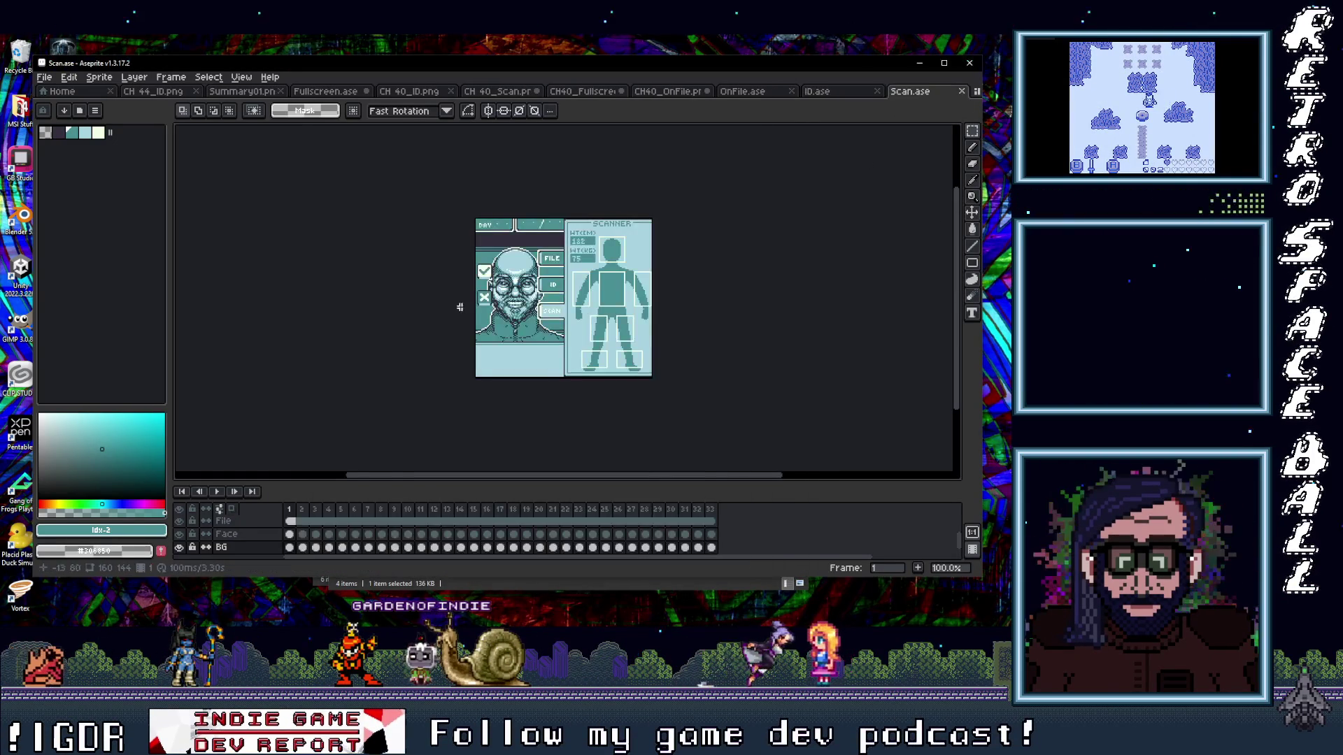
pyautogui.click(486, 510)
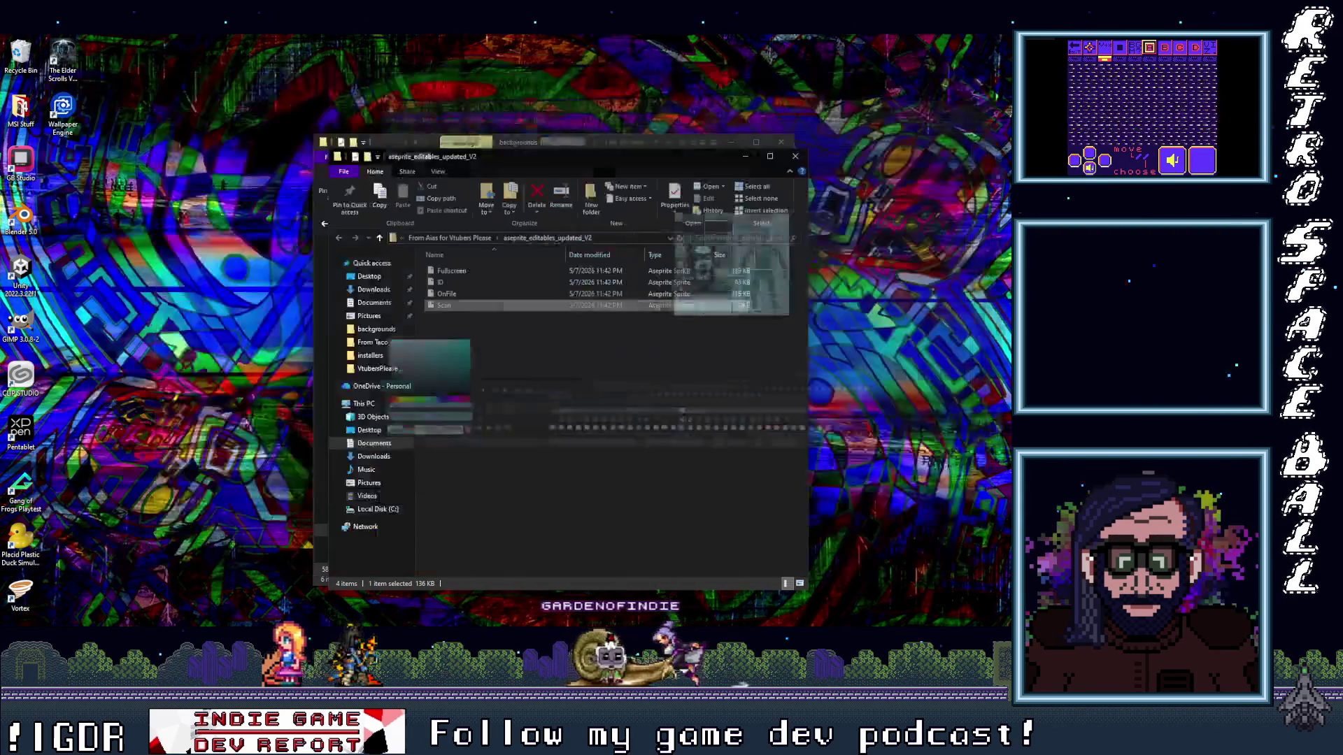
# - Open Fullscreen.ase from the extracted editables folder
pyautogui.click(919, 63)
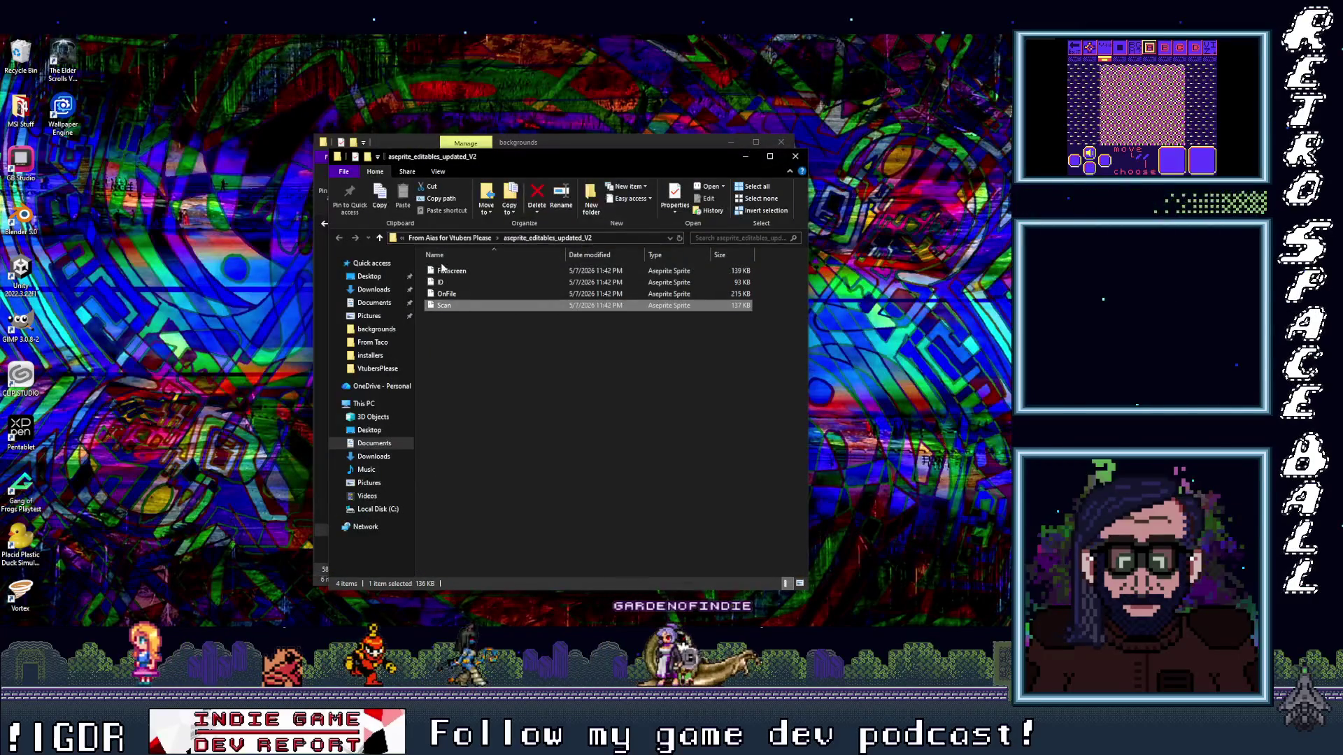
pyautogui.click(453, 272)
pyautogui.doubleClick(453, 272)
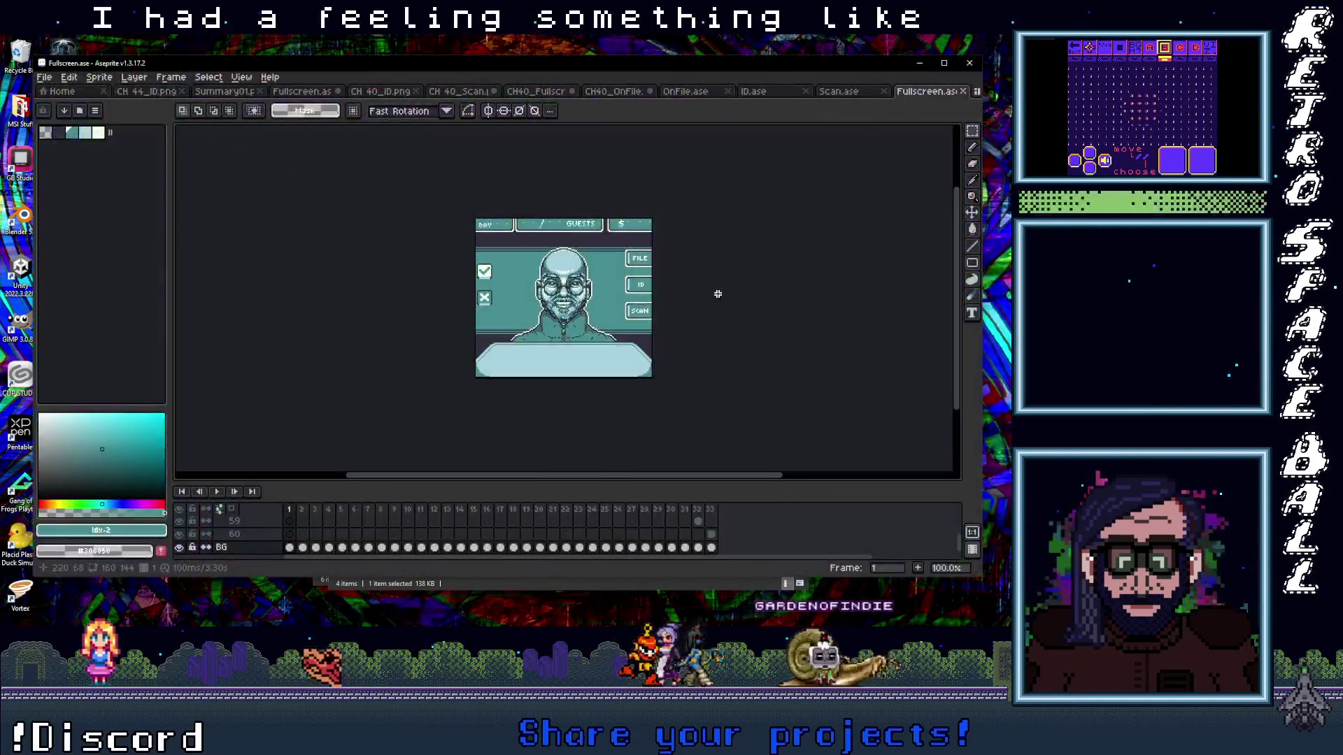
# - Set Fullscreen.ase to frame 16, glance at the ID and Scan sprites, and show the OnFile card
pyautogui.click(486, 511)
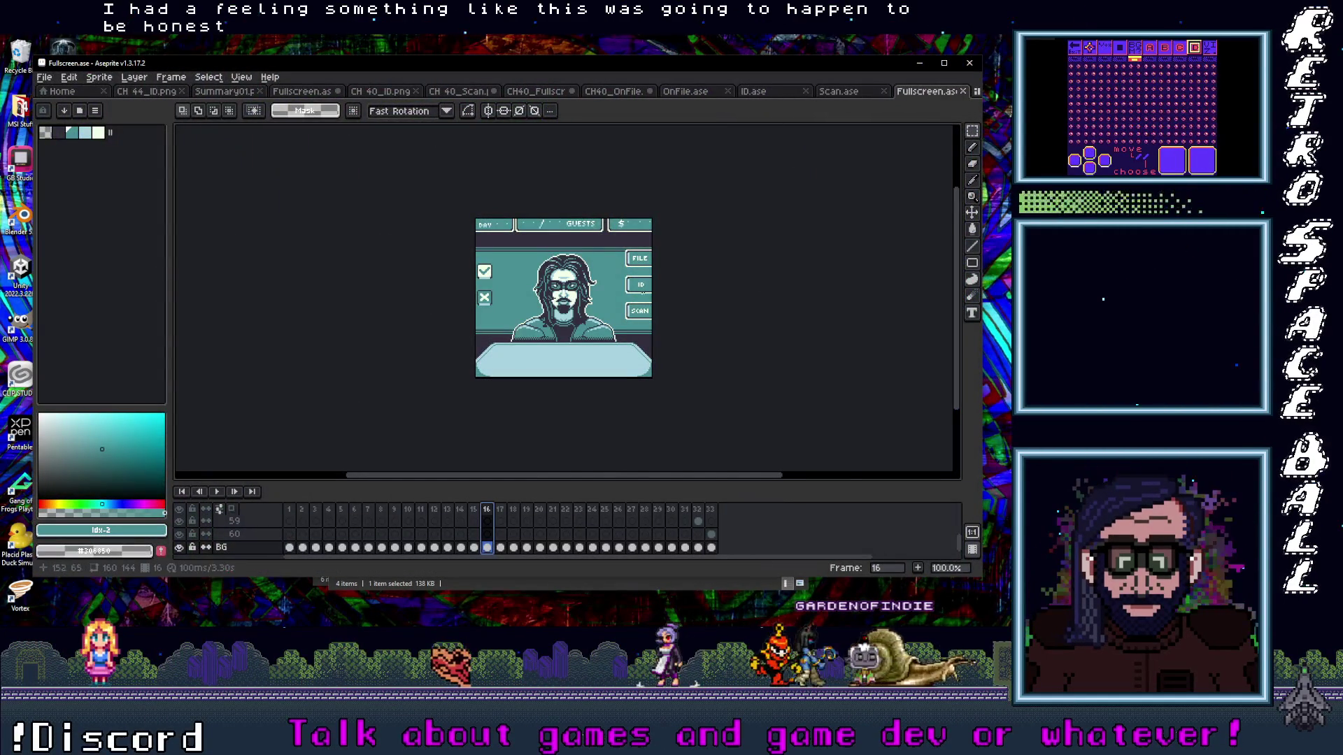
pyautogui.scroll(3, 612, 299)
pyautogui.scroll(-1, 609, 300)
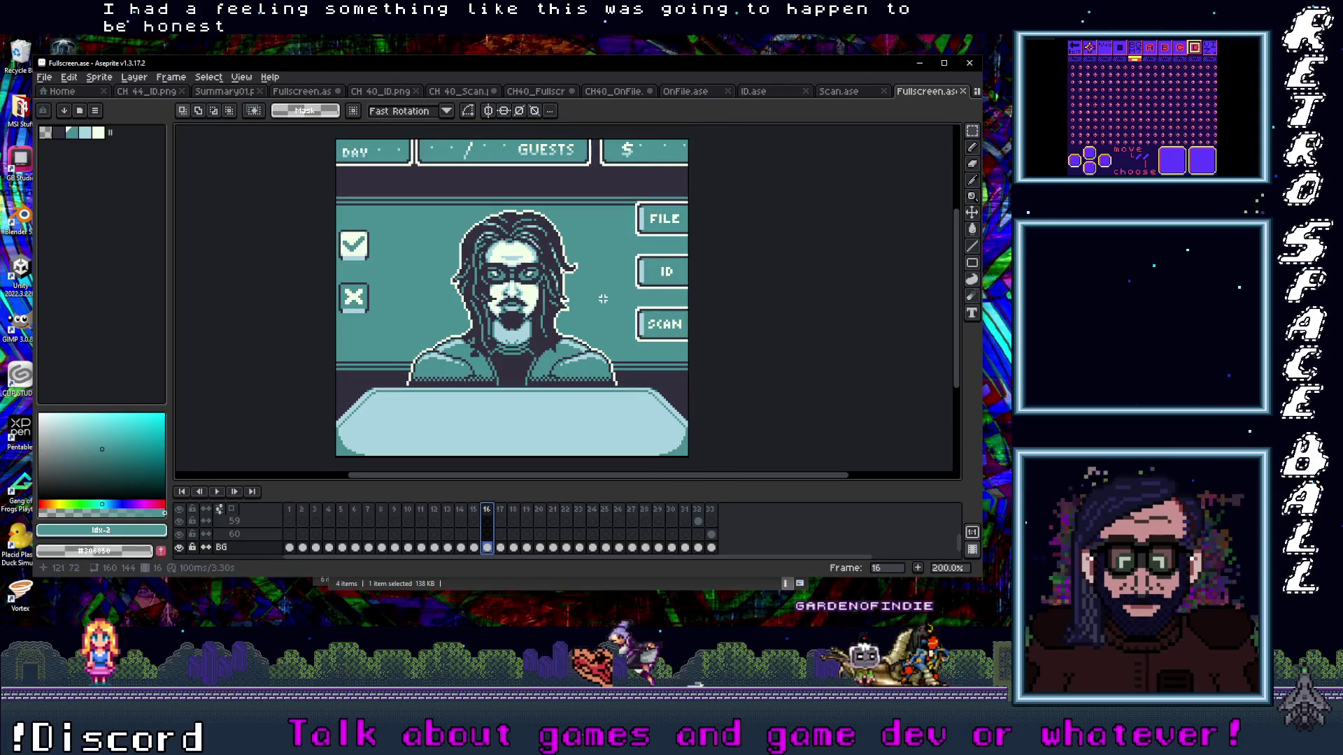
pyautogui.scroll(-1, 604, 300)
pyautogui.scroll(1, 604, 299)
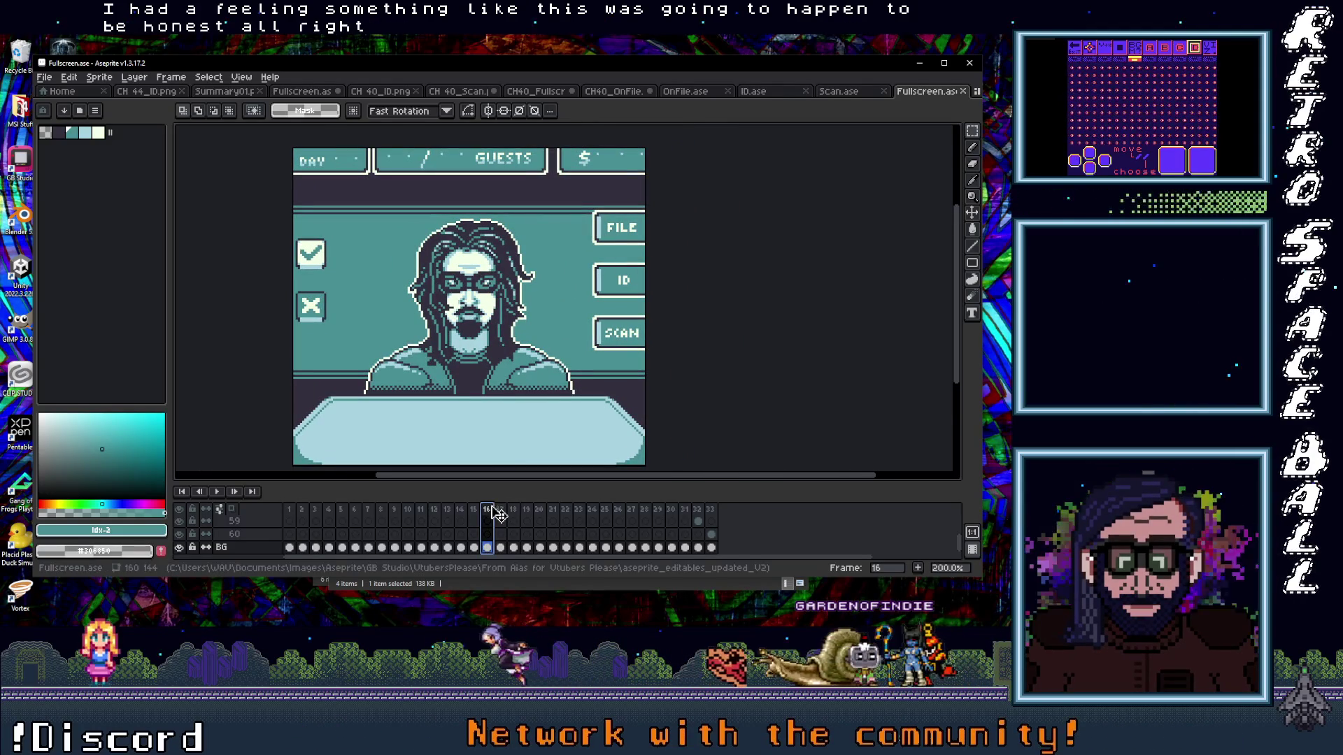
pyautogui.hotkey('ctrl', 'shift', 'Tab')
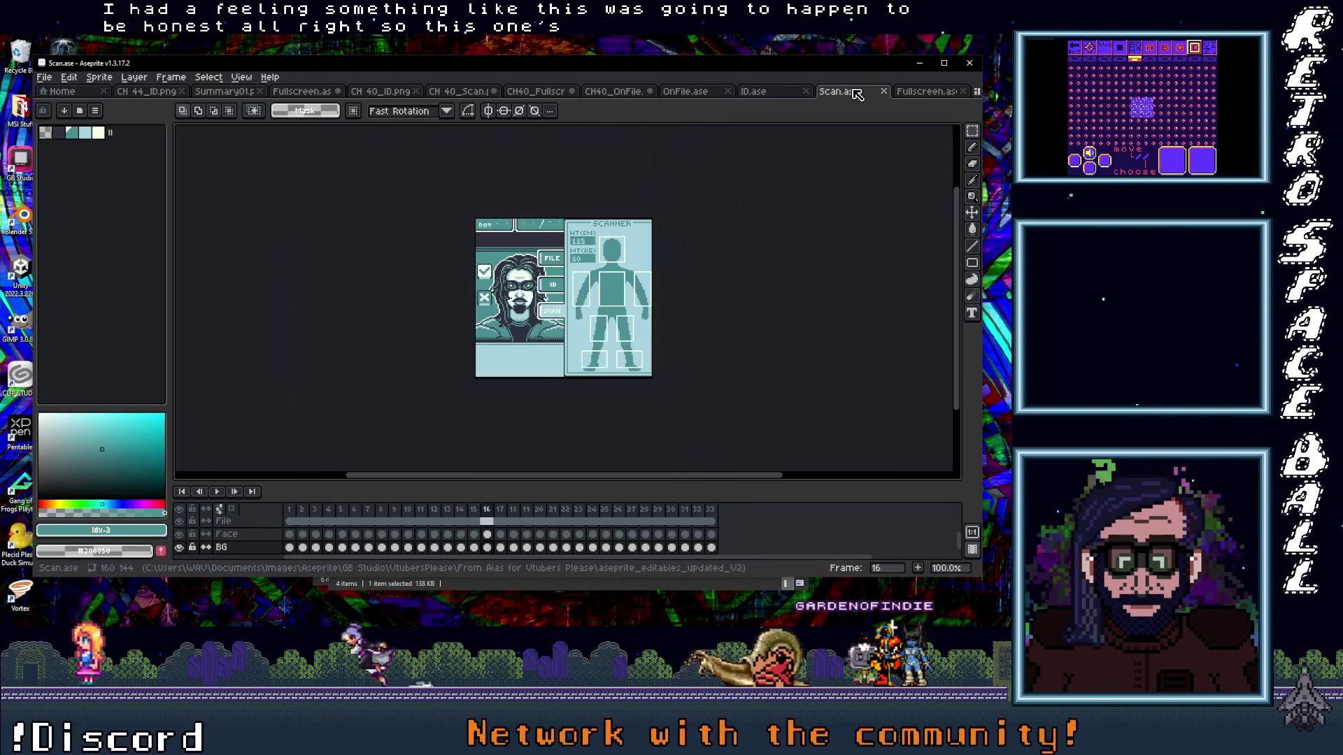
pyautogui.click(772, 95)
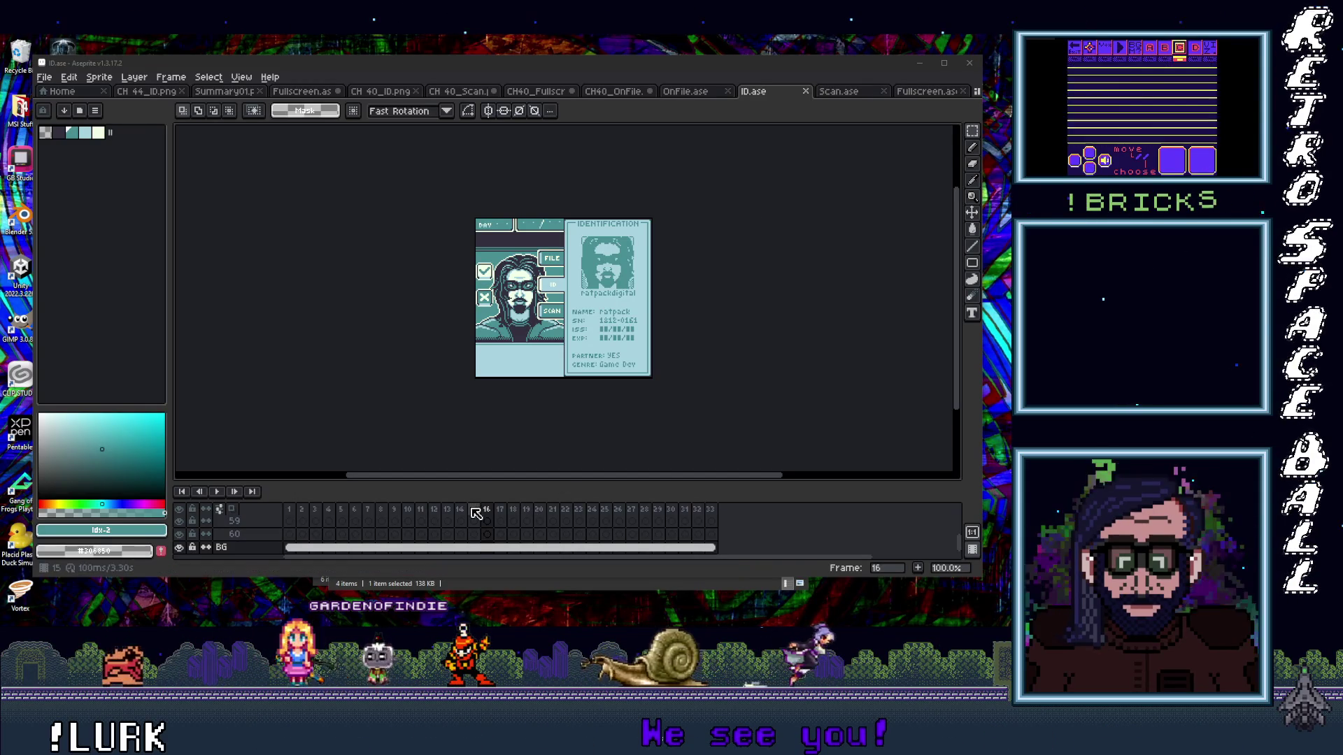
pyautogui.moveTo(538, 515); pyautogui.dragTo(500, 512)
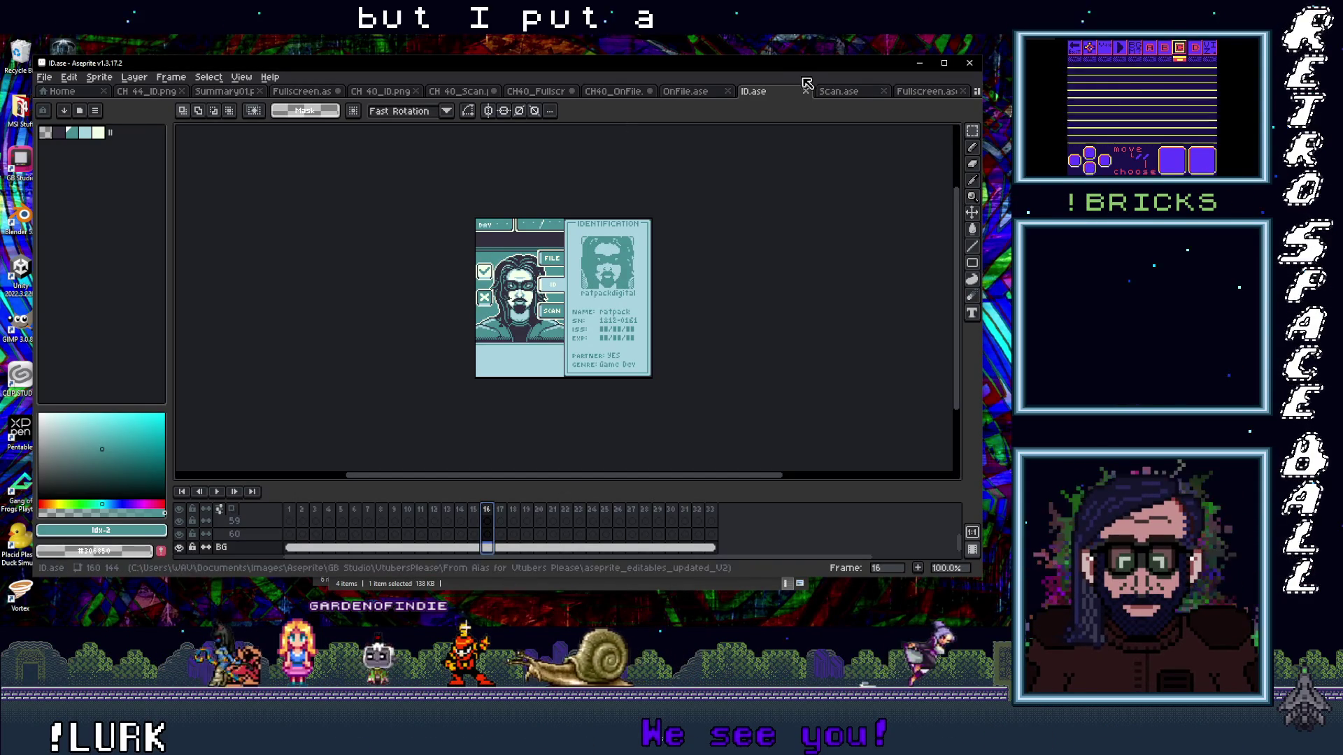
pyautogui.click(845, 93)
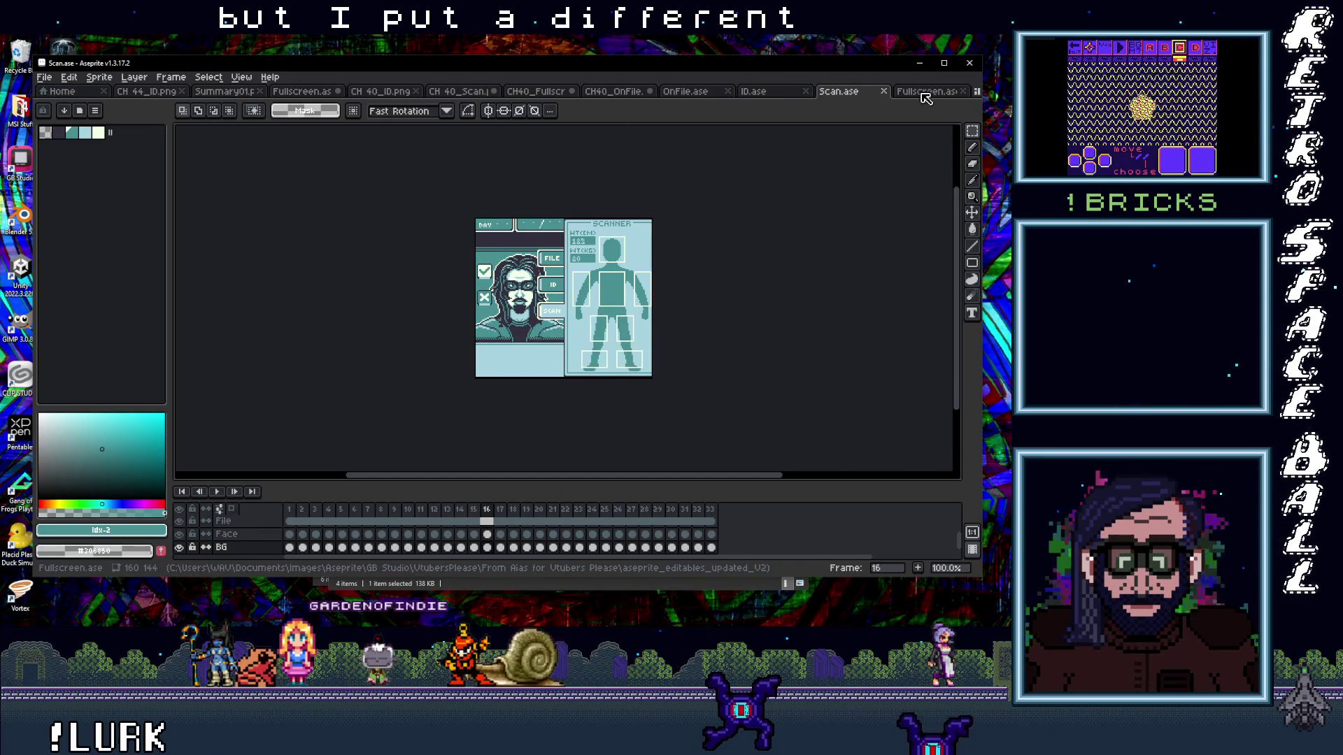
pyautogui.click(689, 93)
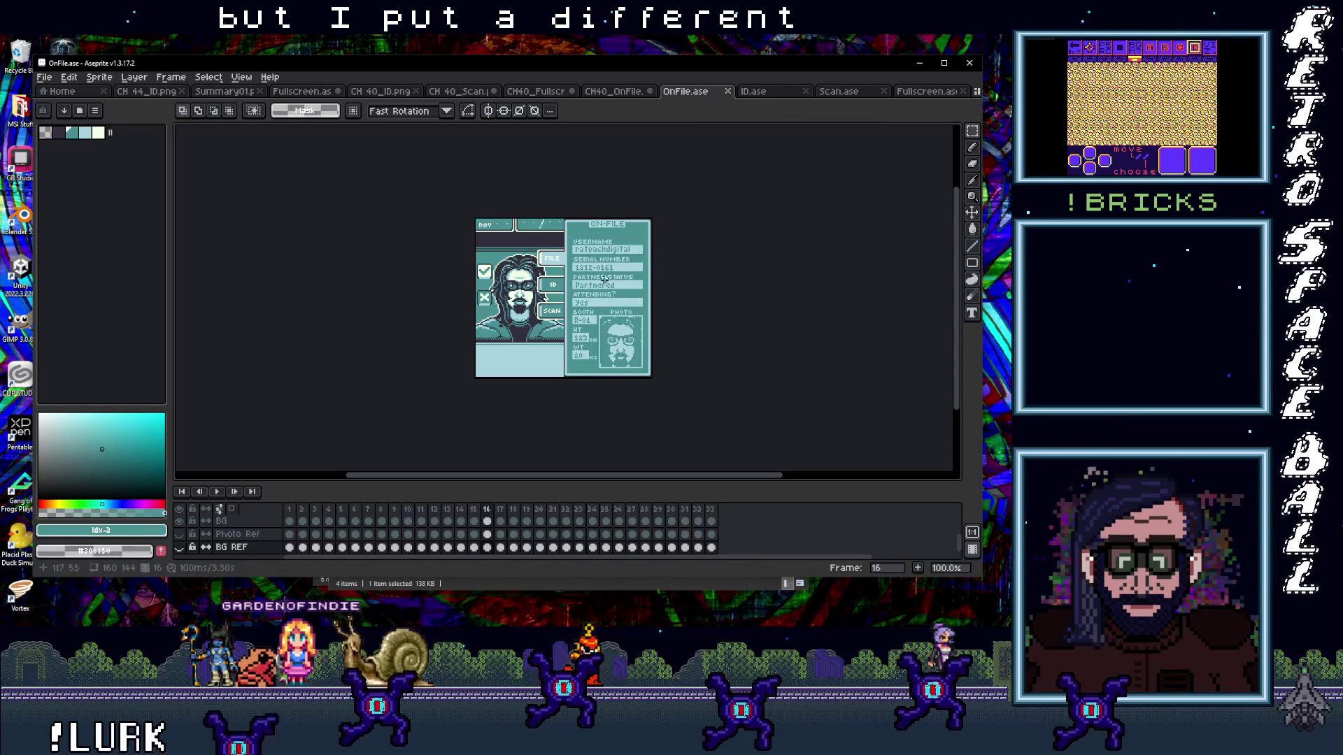
pyautogui.scroll(5, 604, 279)
pyautogui.scroll(-3, 593, 308)
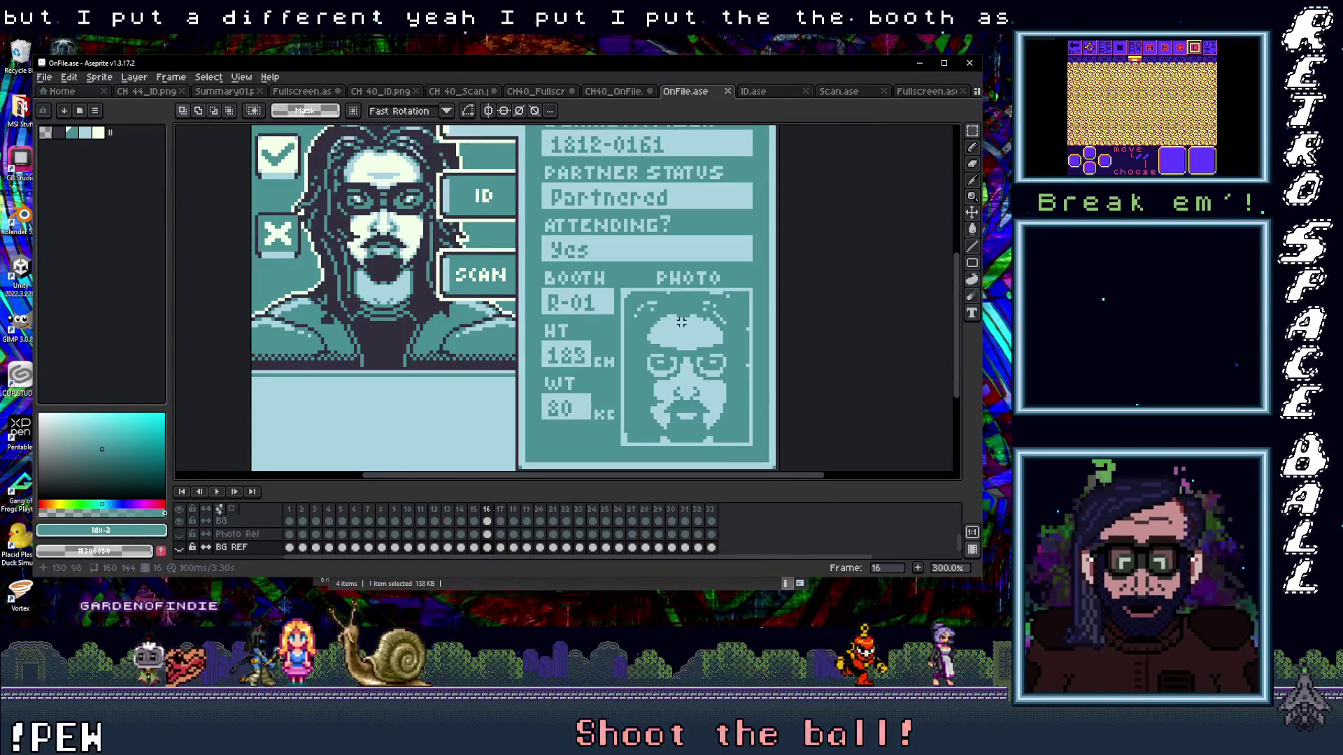
pyautogui.scroll(2, 630, 294)
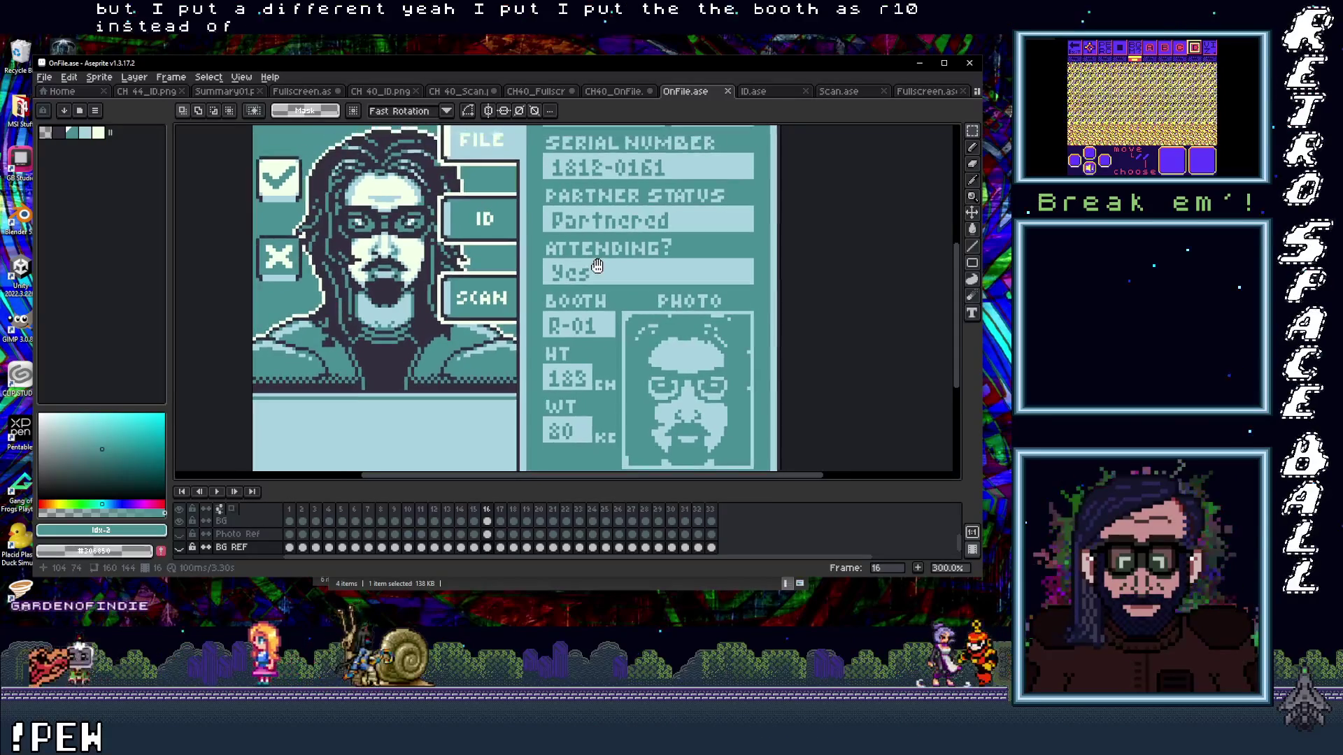
pyautogui.scroll(-1, 595, 279)
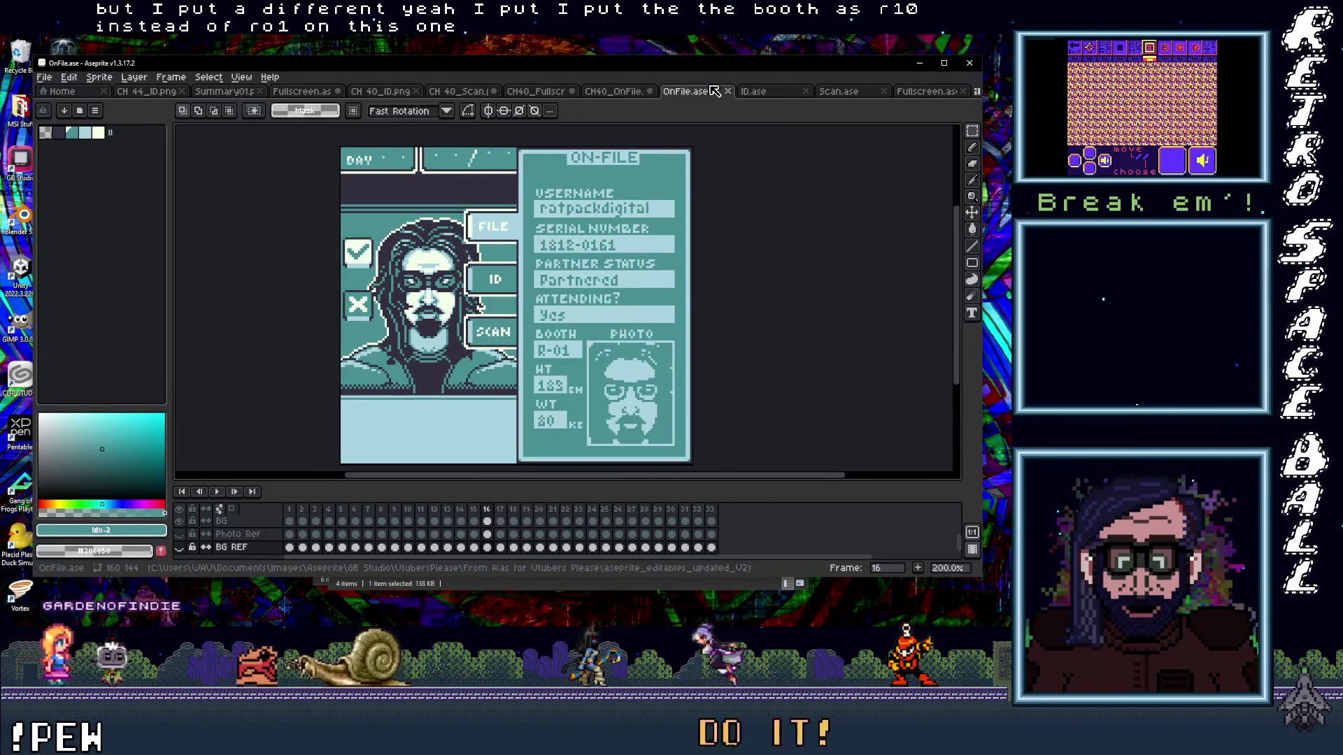
# - Flip through the ID, Scan, Fullscreen and OnFile sprites and land on the CH40_OnFile background image
pyautogui.click(752, 91)
pyautogui.scroll(1, 631, 333)
pyautogui.scroll(-1, 631, 330)
pyautogui.scroll(1, 638, 328)
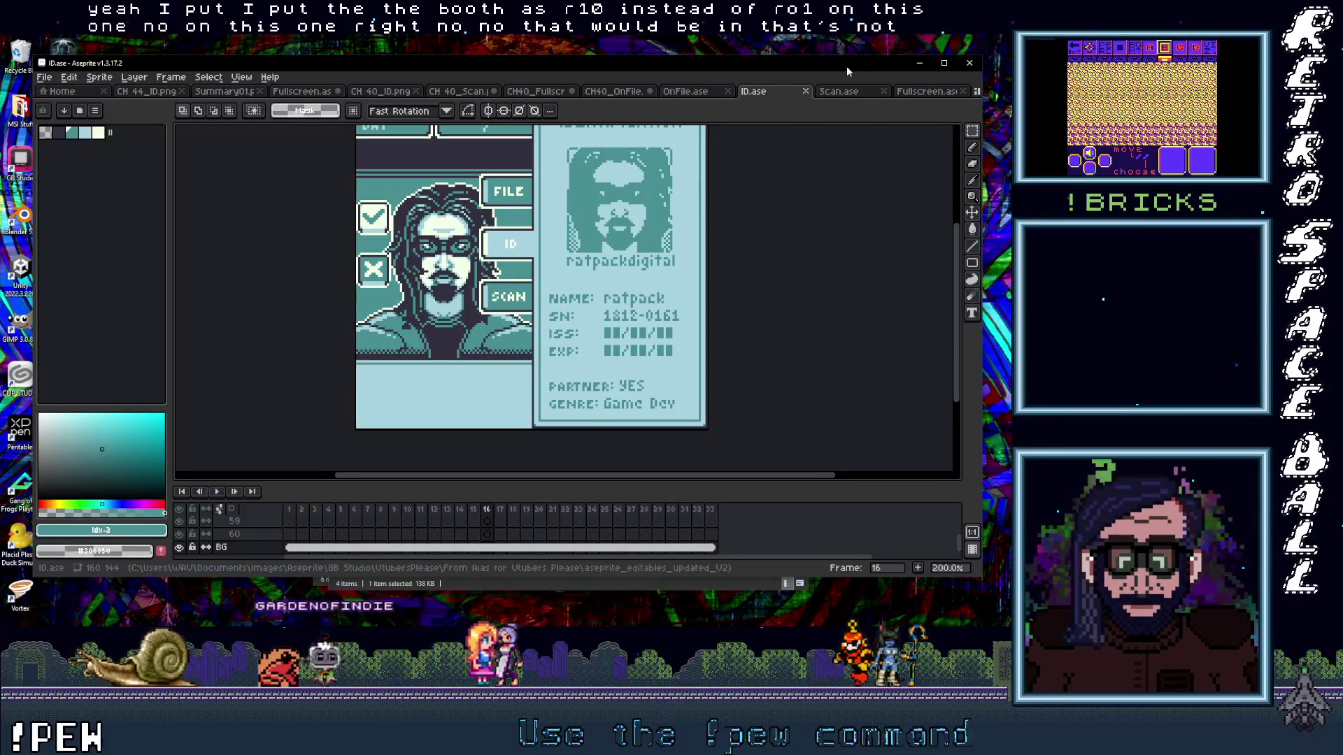
pyautogui.click(856, 93)
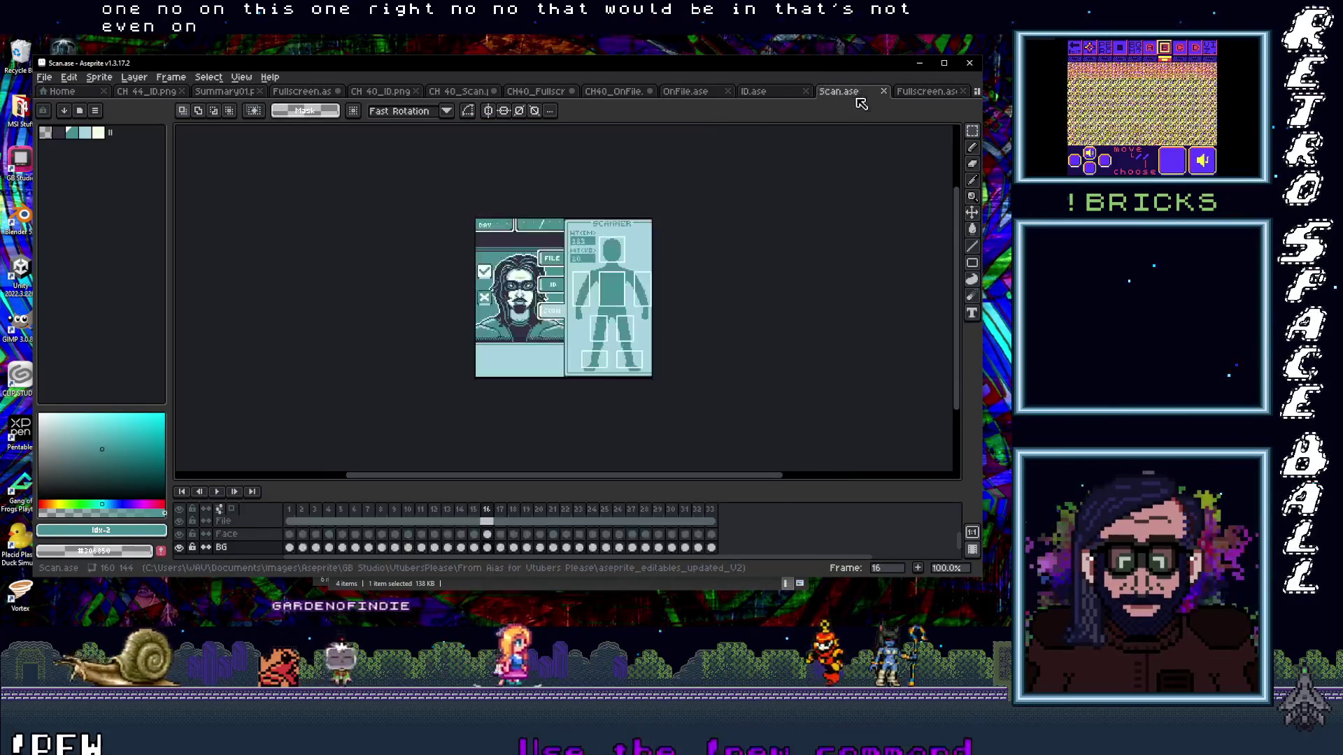
pyautogui.click(924, 93)
pyautogui.click(840, 93)
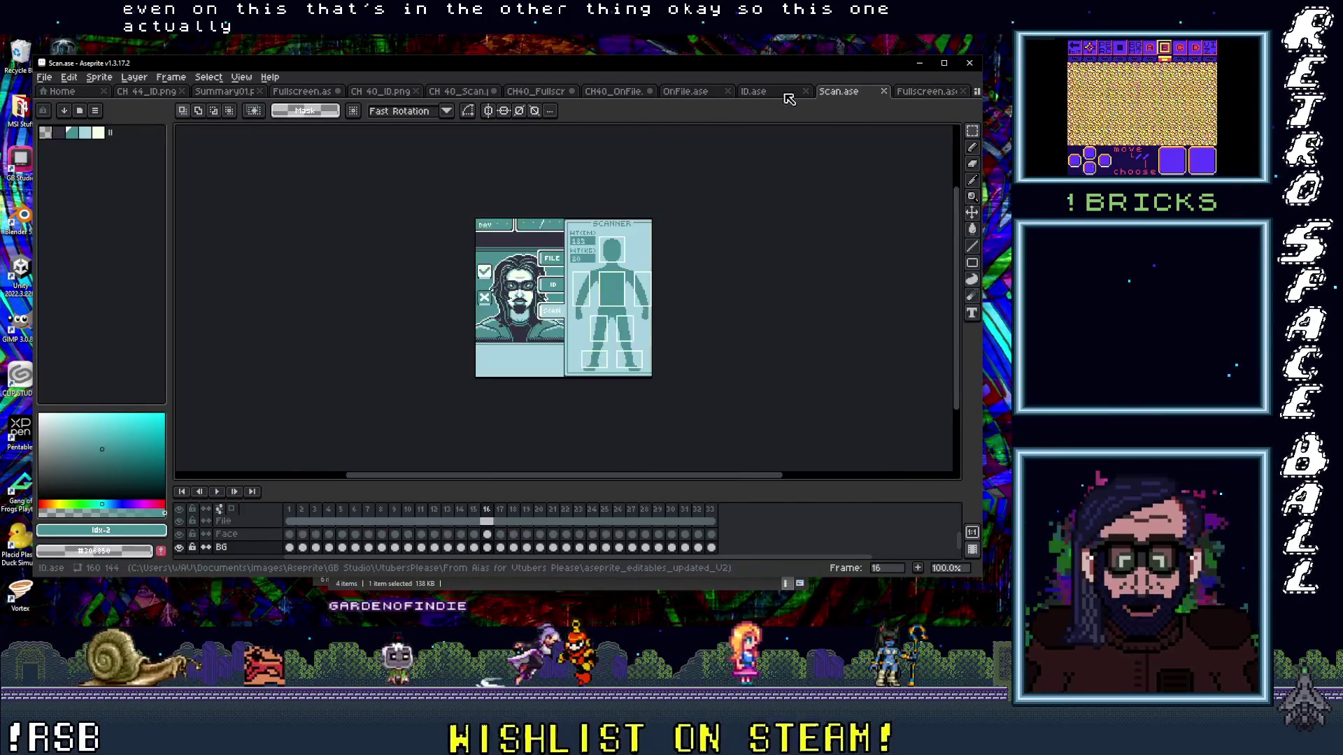
pyautogui.click(754, 92)
pyautogui.click(687, 92)
pyautogui.click(659, 92)
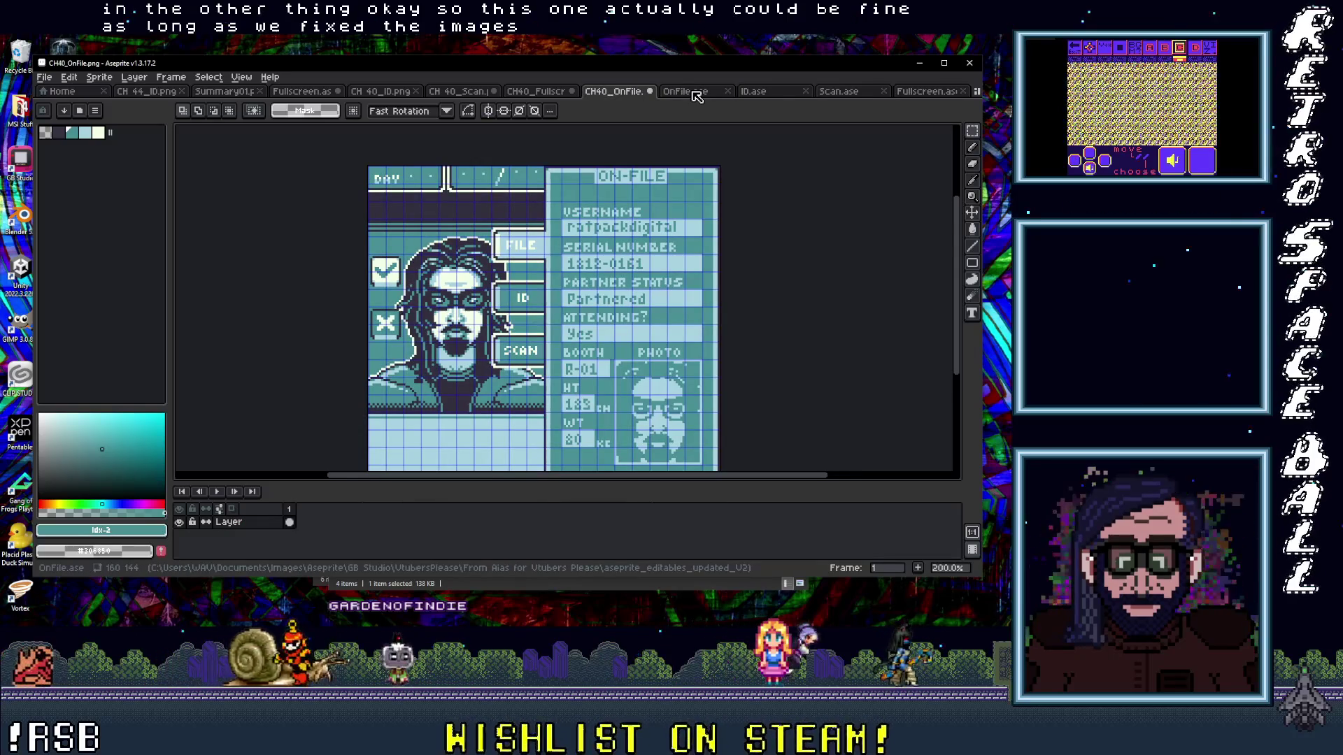
# - Cycle through the OnFile, ID, Scan and Fullscreen editable sprites for comparison
pyautogui.click(689, 93)
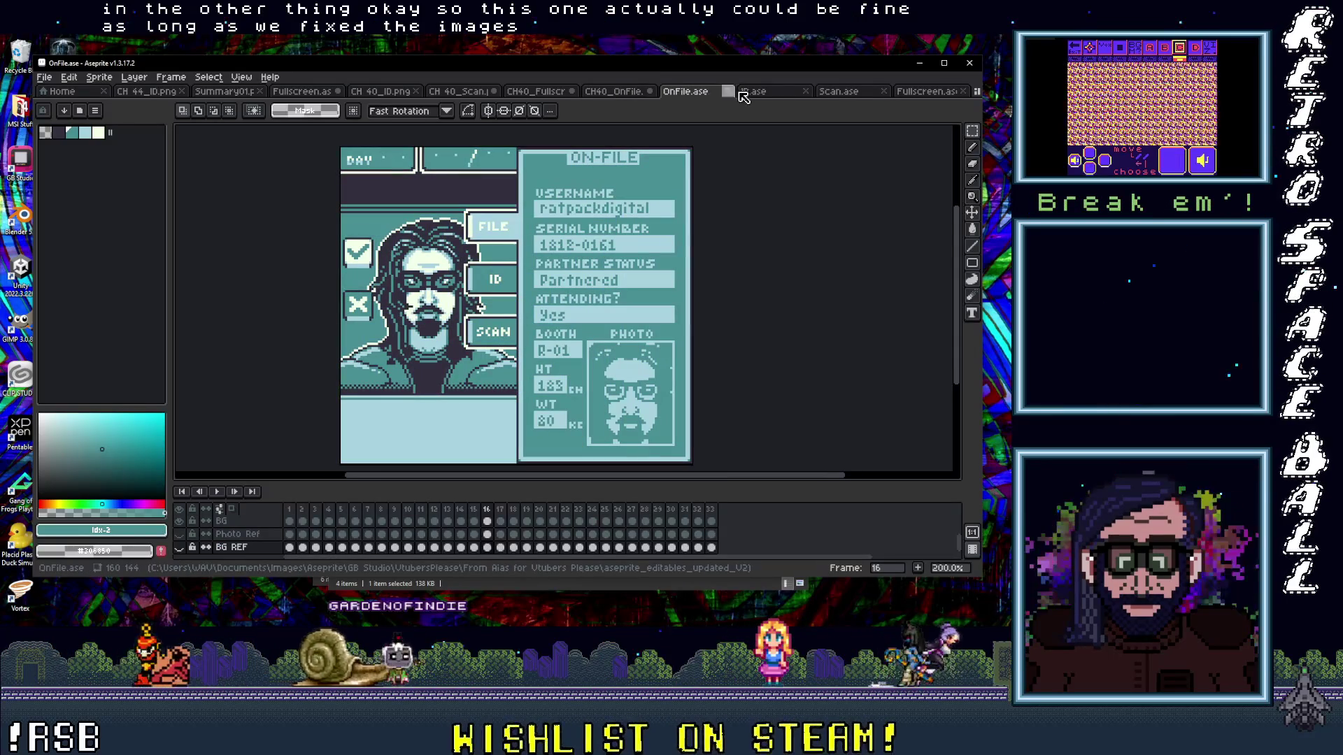
pyautogui.click(766, 95)
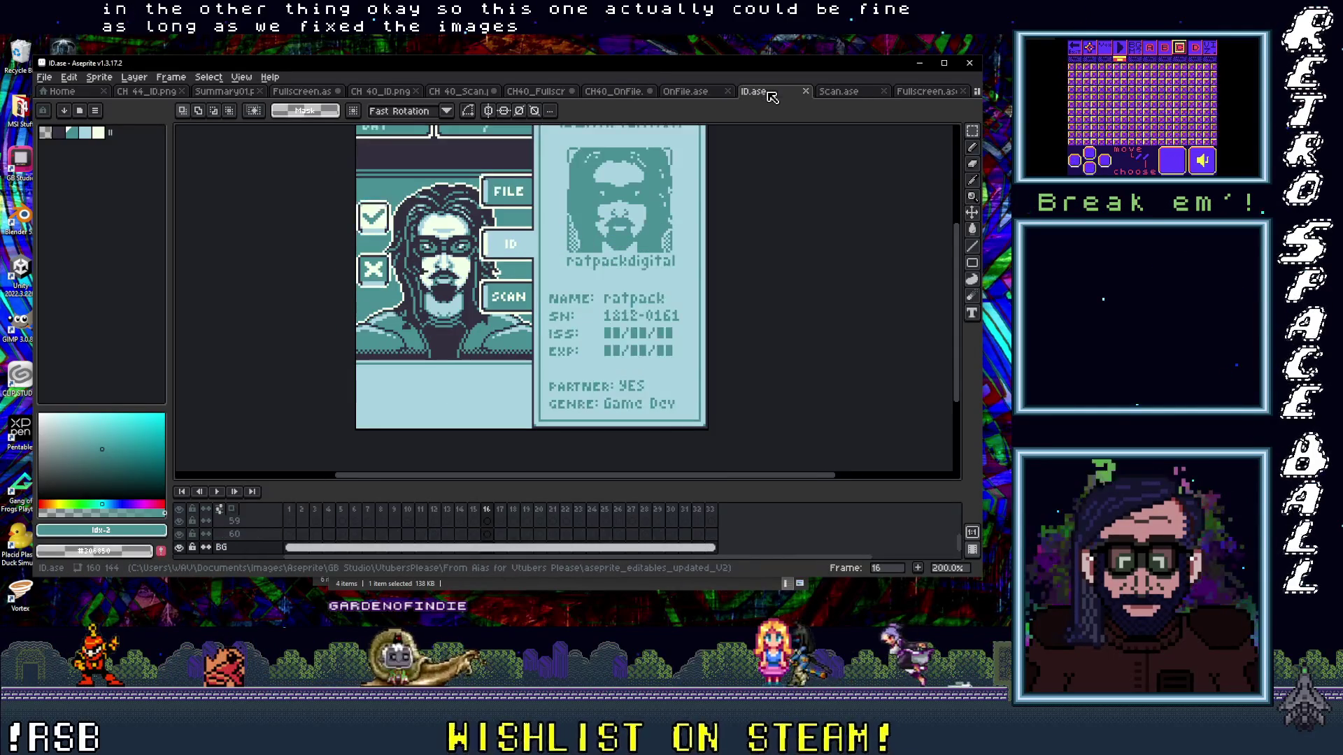
pyautogui.click(855, 93)
pyautogui.click(778, 96)
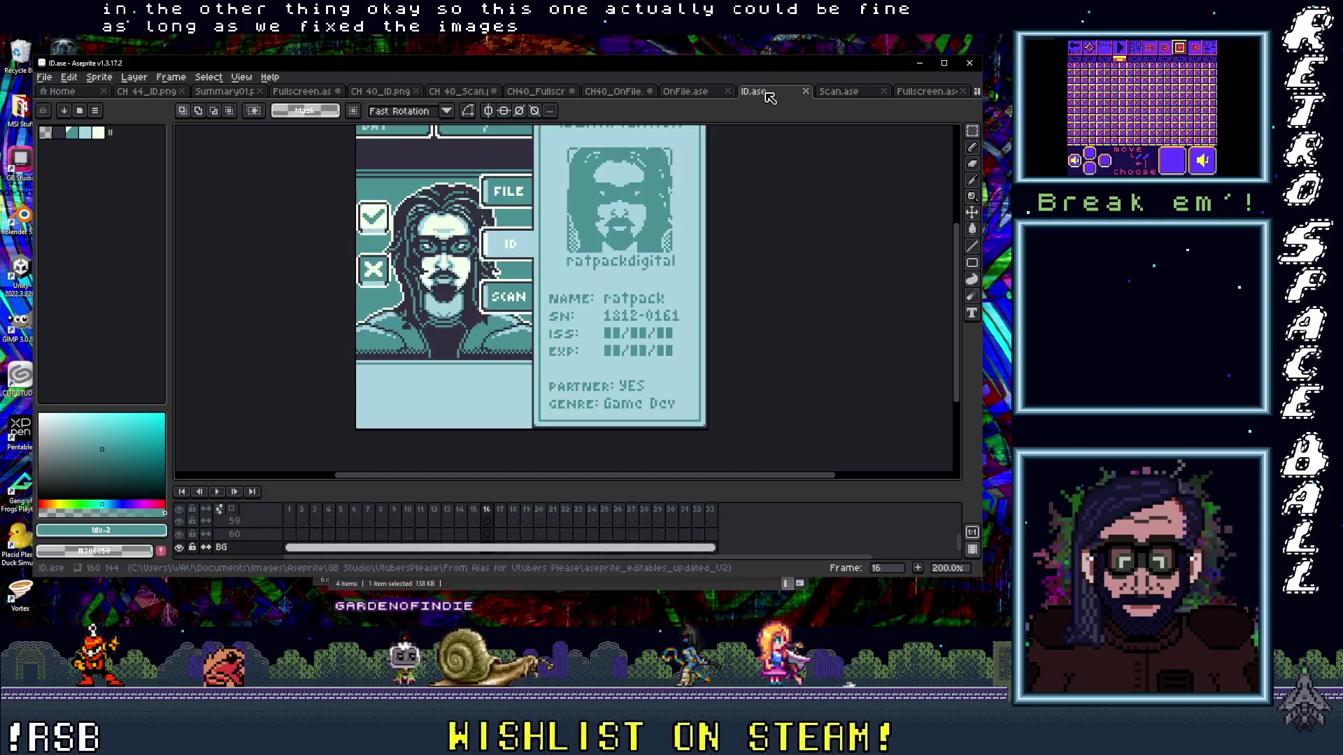
pyautogui.click(850, 95)
pyautogui.click(924, 93)
pyautogui.click(838, 93)
pyautogui.click(680, 96)
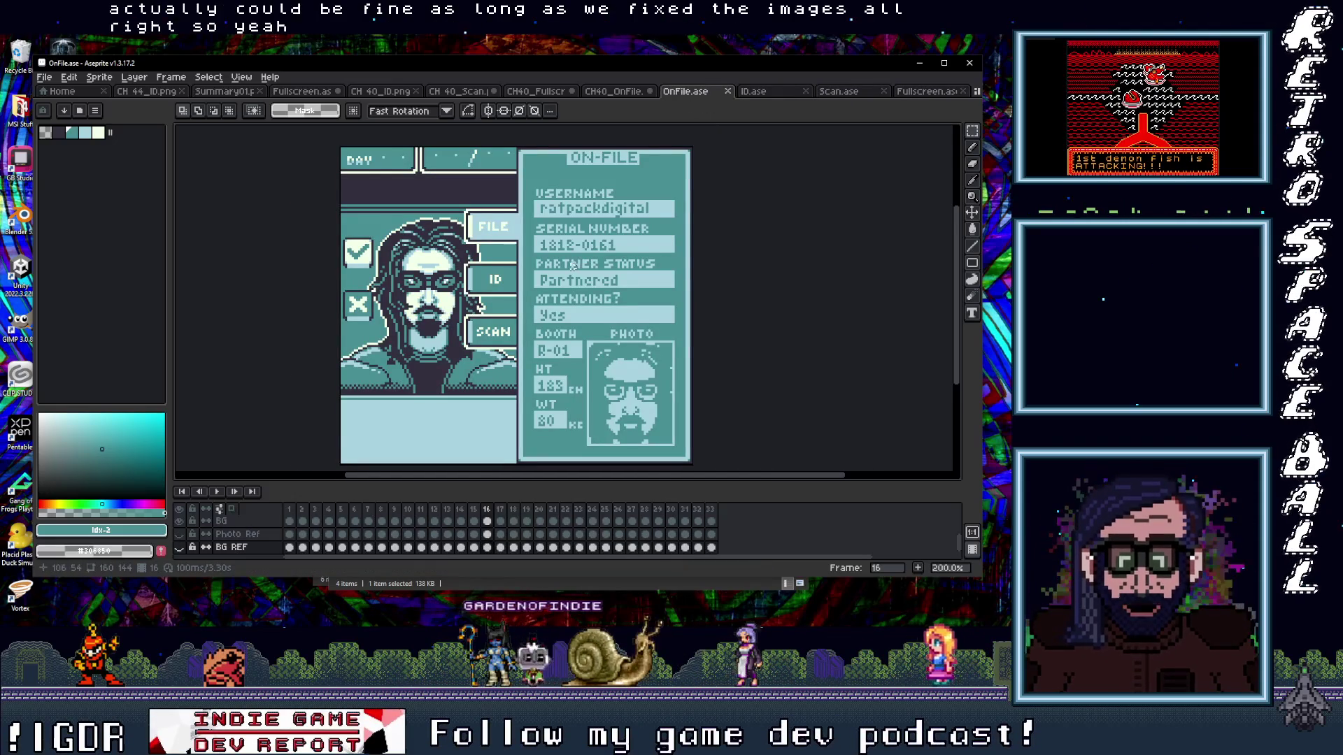
pyautogui.hscroll(2, 498, 307)
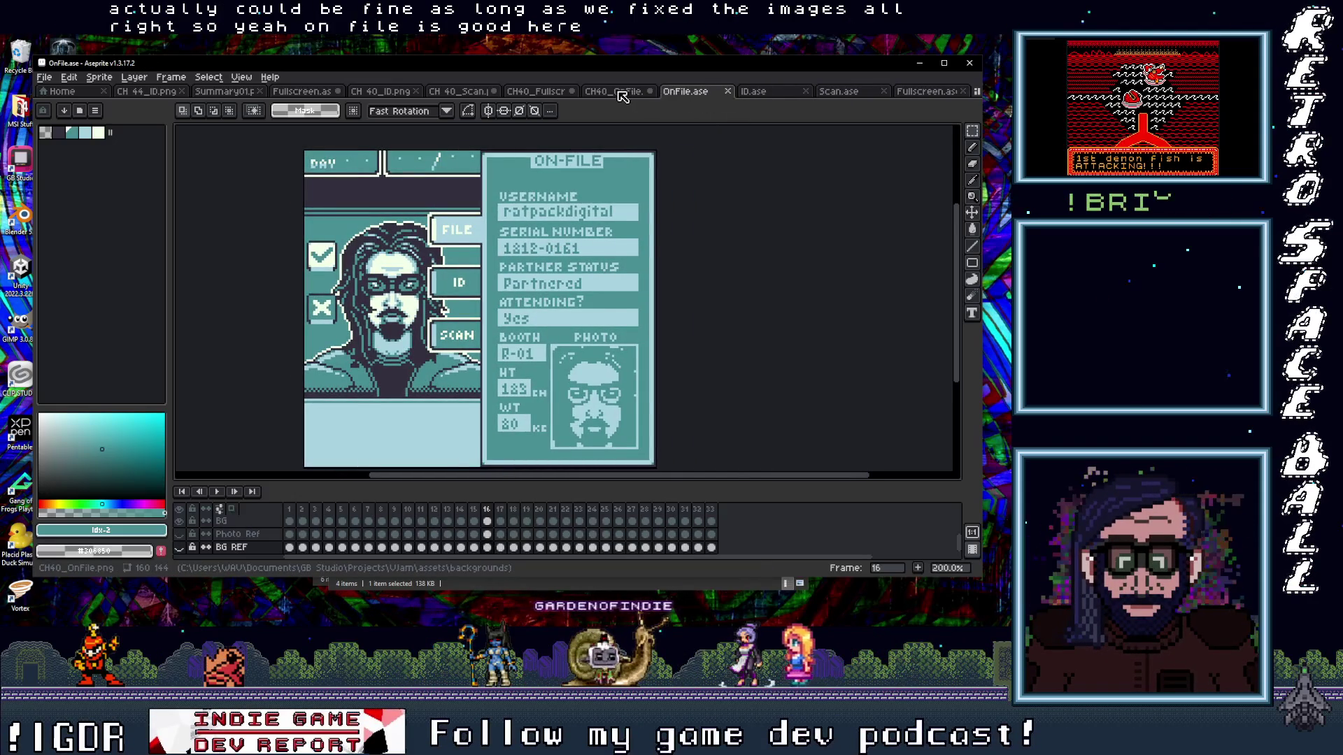
# - Check CH40_OnFile.png against the layered OnFile.ase and save the background image
pyautogui.click(623, 95)
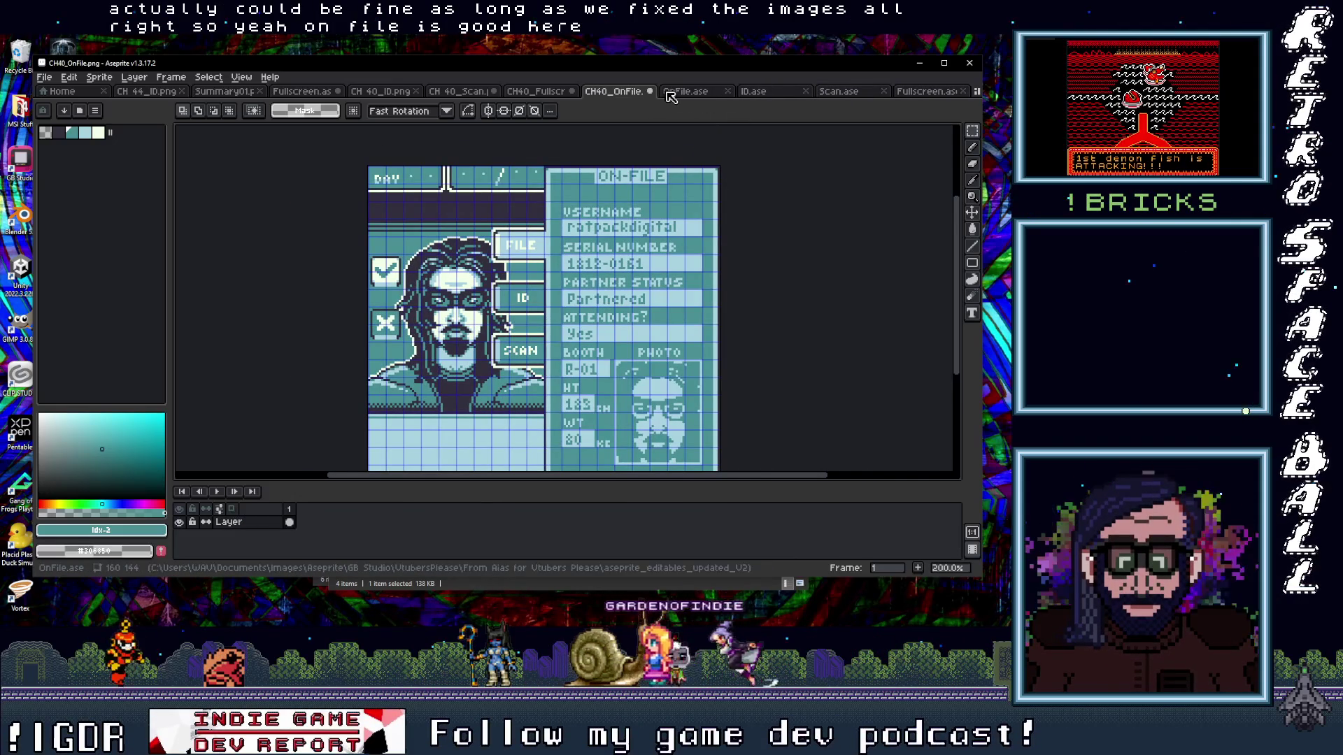
pyautogui.moveTo(640, 177); pyautogui.dragTo(623, 156)
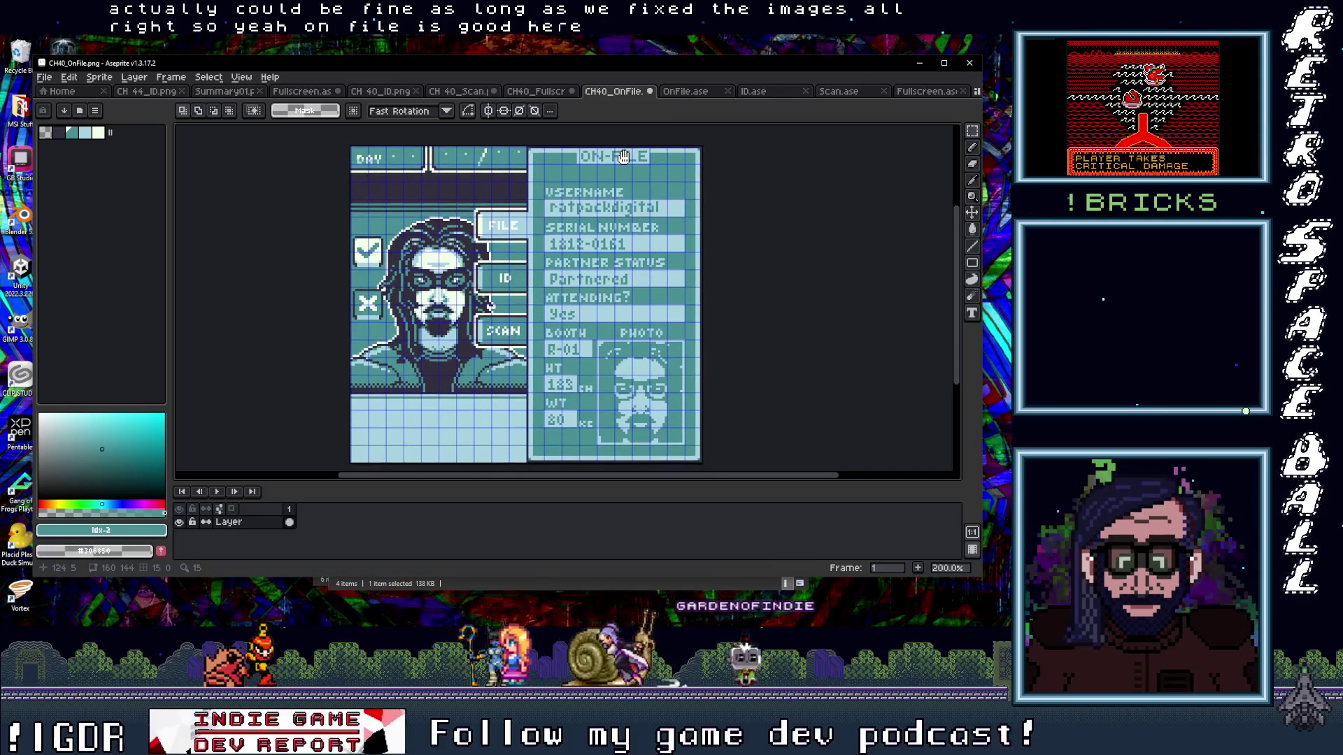
pyautogui.click(685, 95)
pyautogui.click(628, 96)
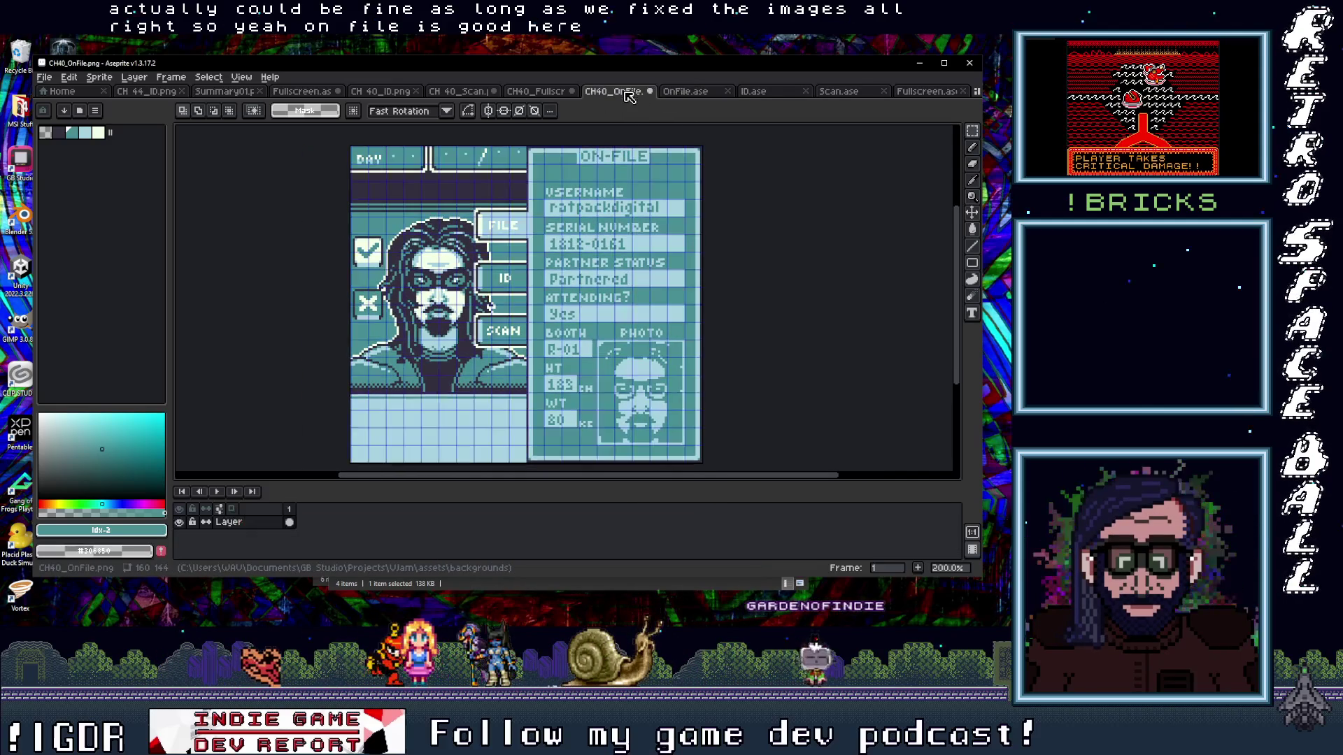
pyautogui.click(48, 82)
pyautogui.click(79, 157)
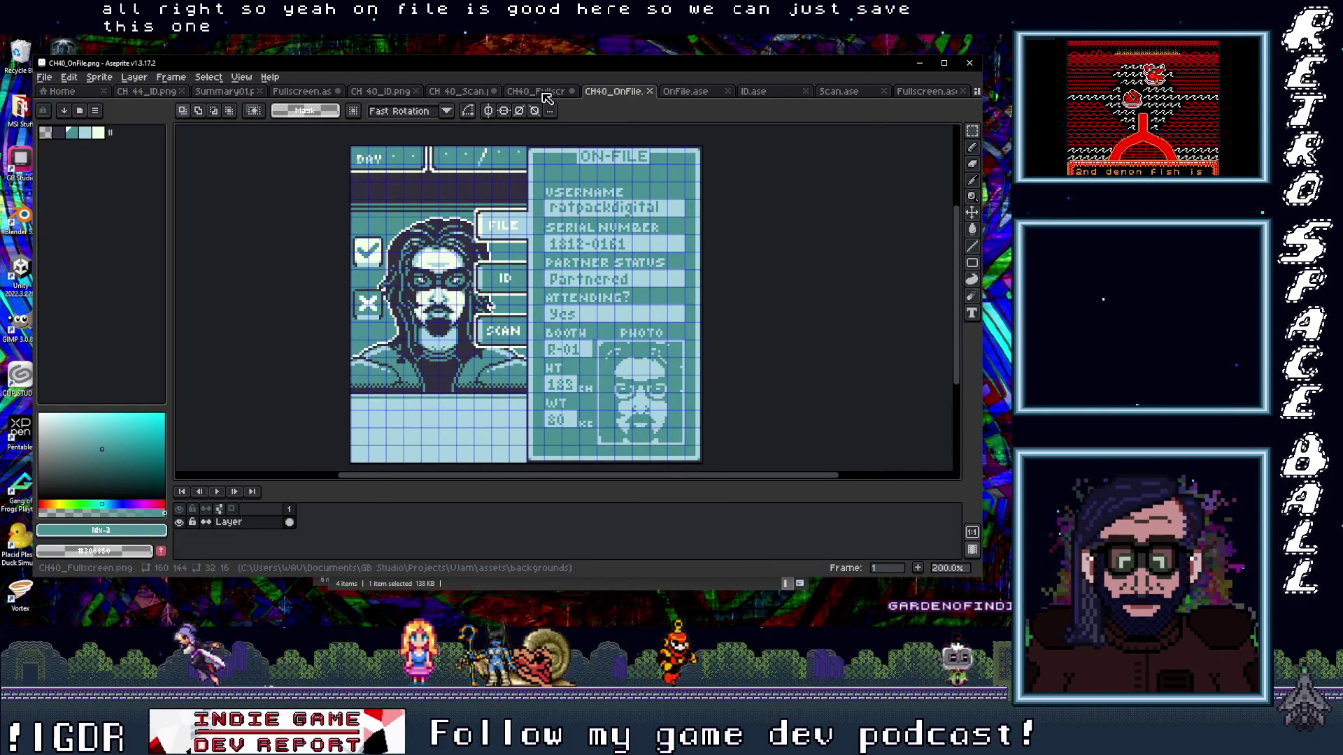
# - Save the CH40_Fullscreen background image from the File menu
pyautogui.click(538, 91)
pyautogui.scroll(-3, 467, 249)
pyautogui.scroll(2, 467, 248)
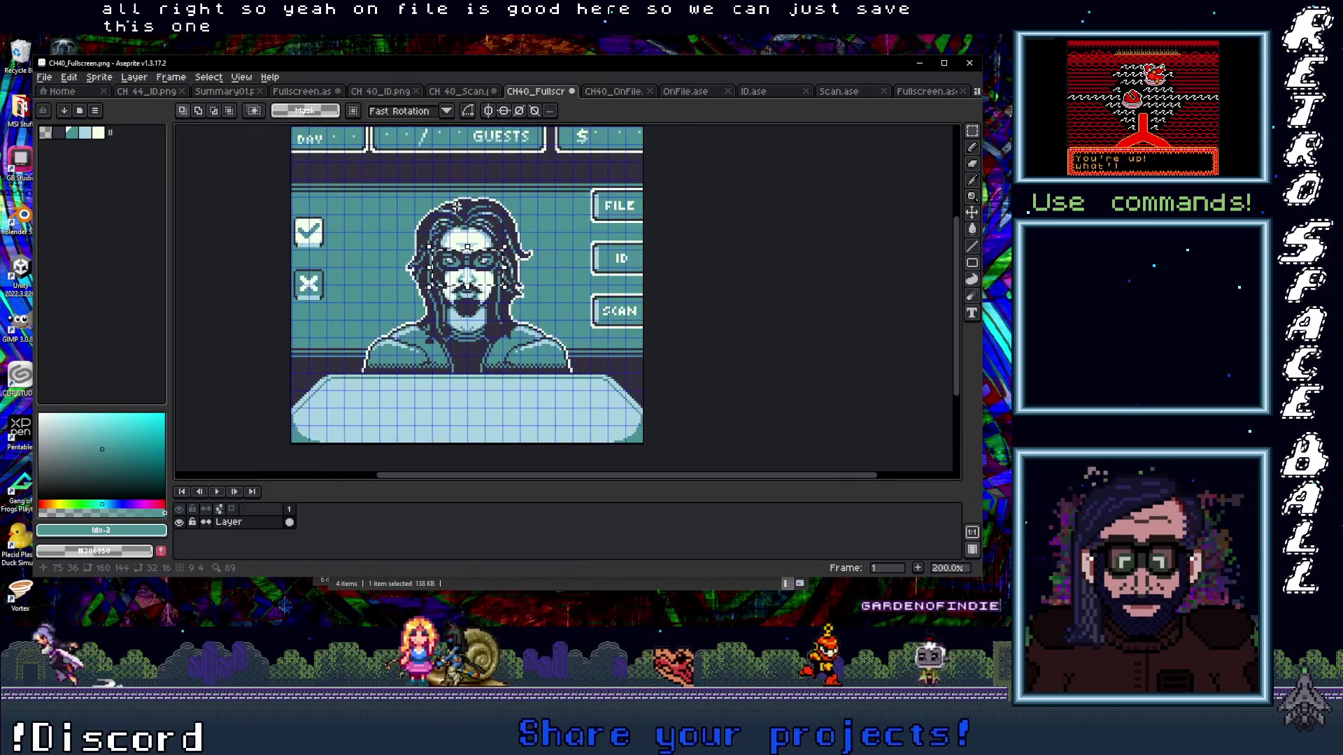
pyautogui.click(45, 76)
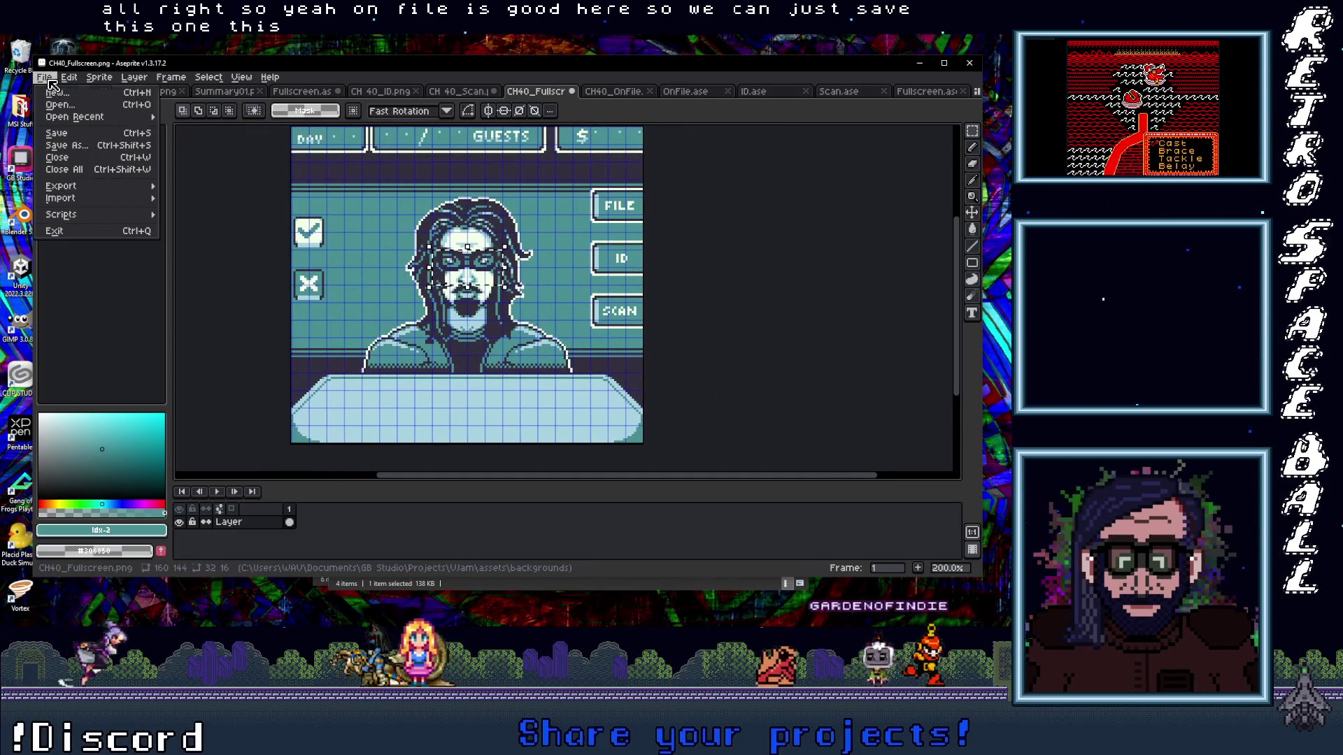
pyautogui.click(63, 134)
# - Save the CH 40_Scan background image as well
pyautogui.click(459, 92)
pyautogui.scroll(-1, 565, 270)
pyautogui.moveTo(563, 269)
pyautogui.mouseDown()
pyautogui.moveTo(496, 262)
pyautogui.moveTo(481, 245)
pyautogui.mouseUp()
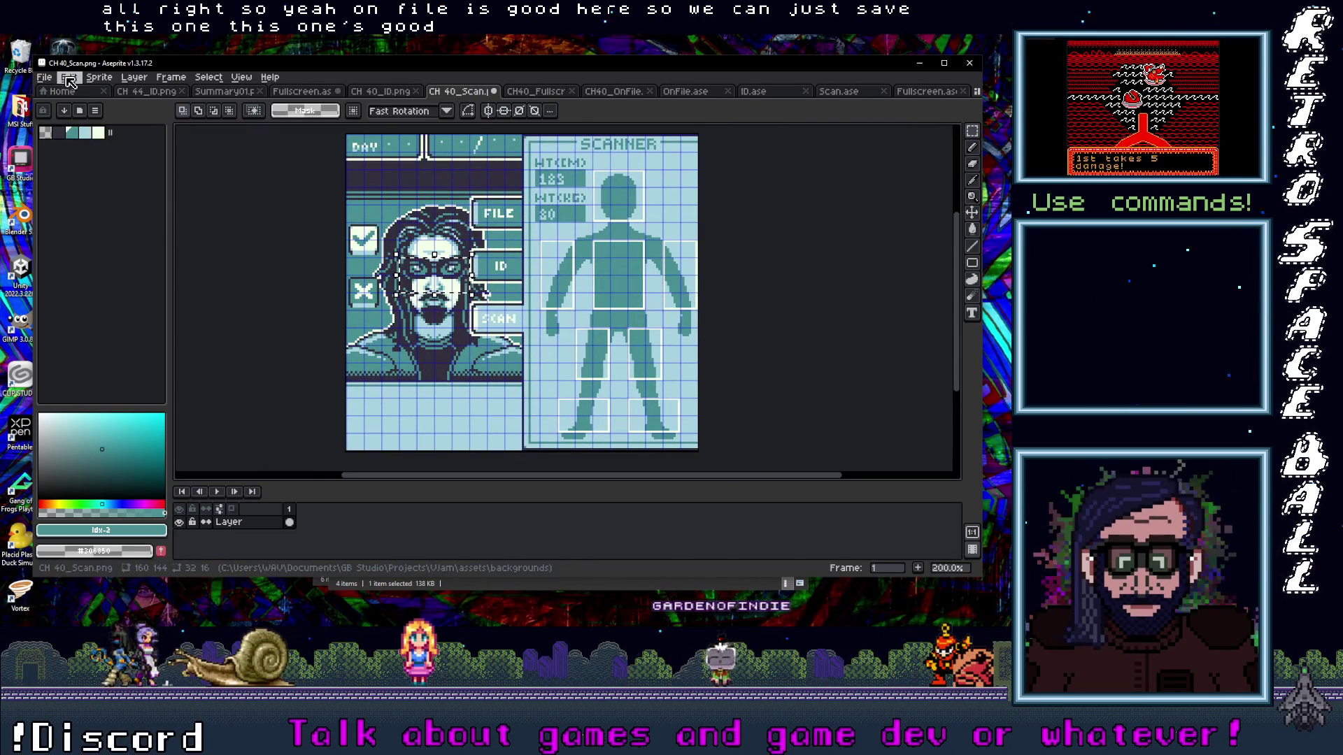
pyautogui.click(44, 77)
pyautogui.click(63, 135)
# - Bring up the CH 40_ID image and shift its view
pyautogui.click(383, 91)
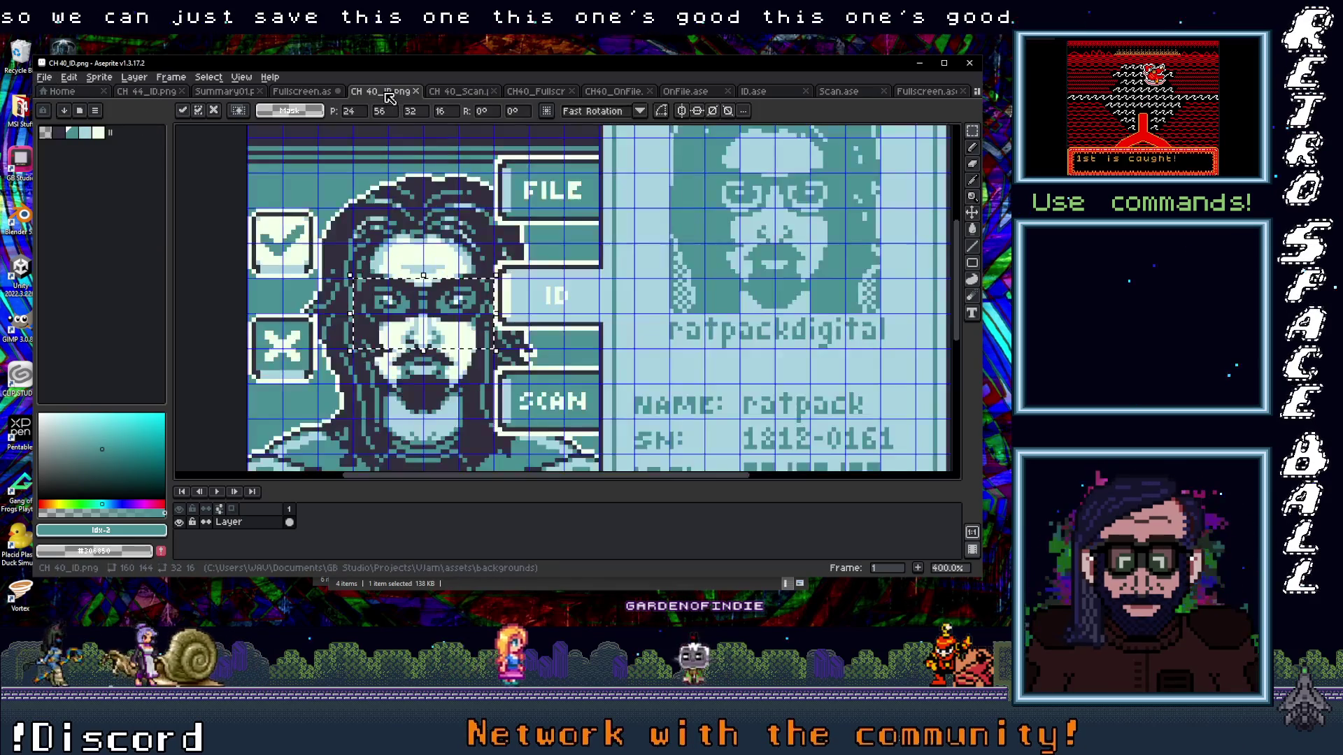
pyautogui.scroll(-2, 630, 283)
pyautogui.moveTo(651, 289); pyautogui.dragTo(556, 276)
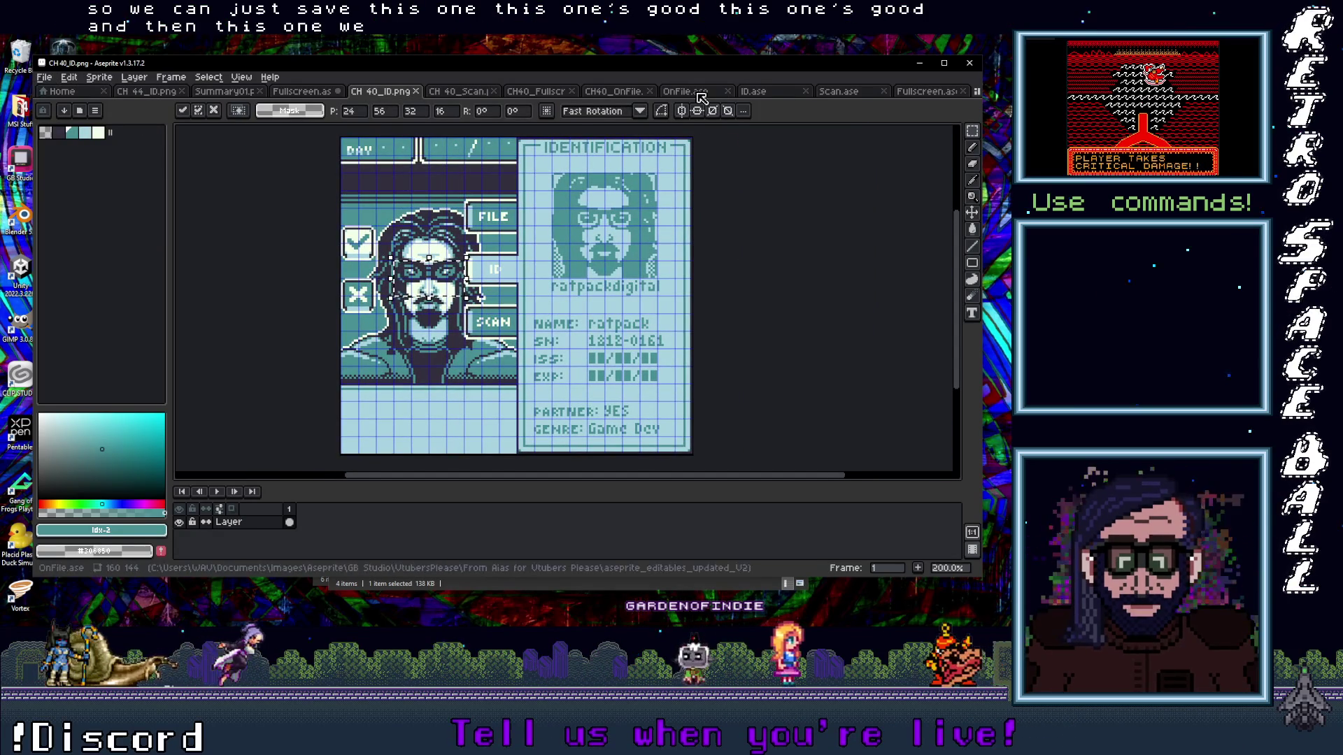
# - Select the face region on the layered ID card sprite and place it into CH 40_ID
pyautogui.click(762, 92)
pyautogui.scroll(1, 602, 284)
pyautogui.scroll(1, 602, 284)
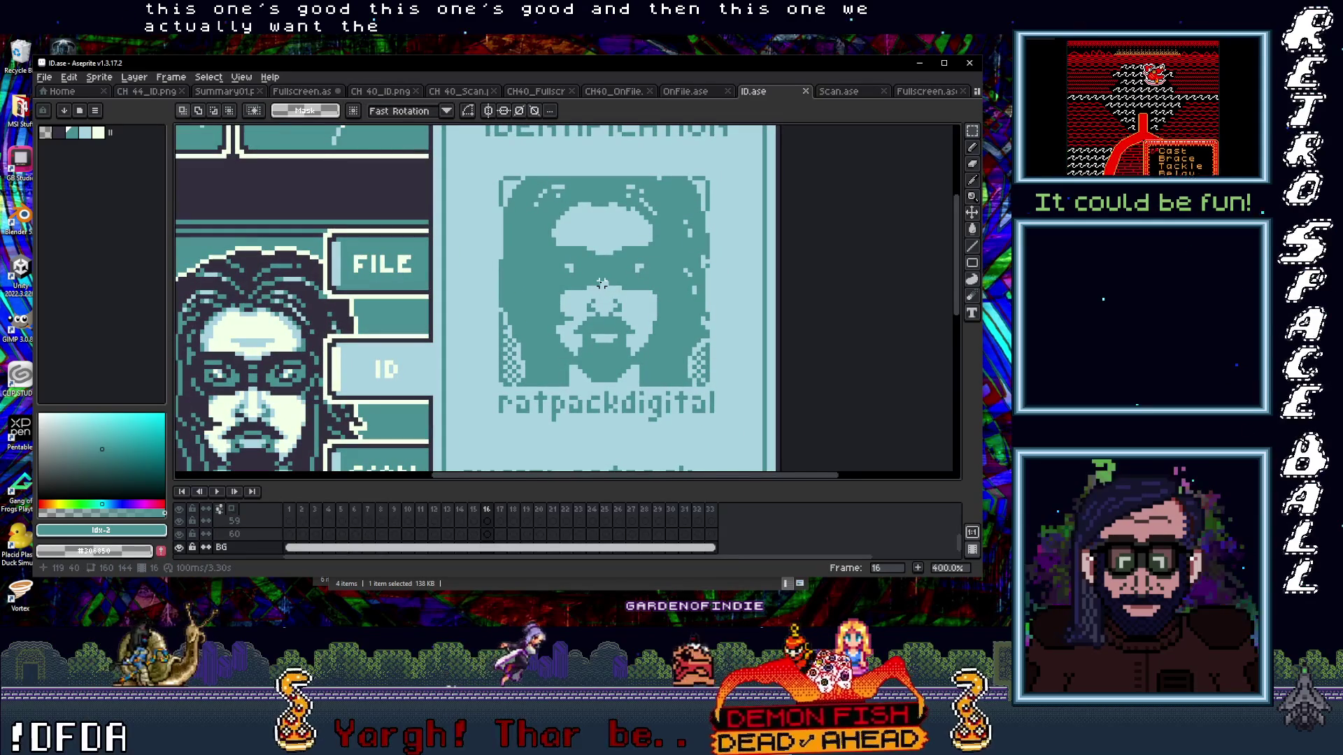
pyautogui.hotkey('ctrl', "'")
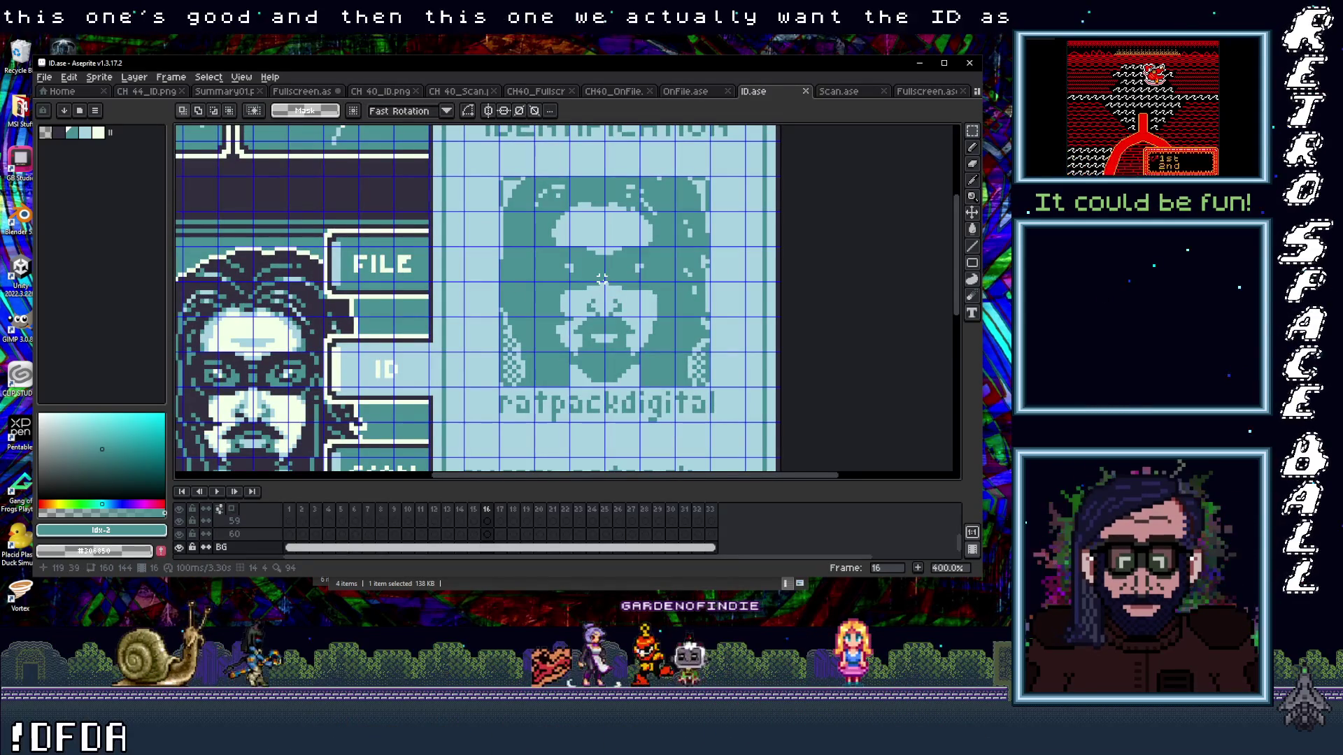
pyautogui.moveTo(535, 249); pyautogui.dragTo(669, 313)
pyautogui.click(654, 300)
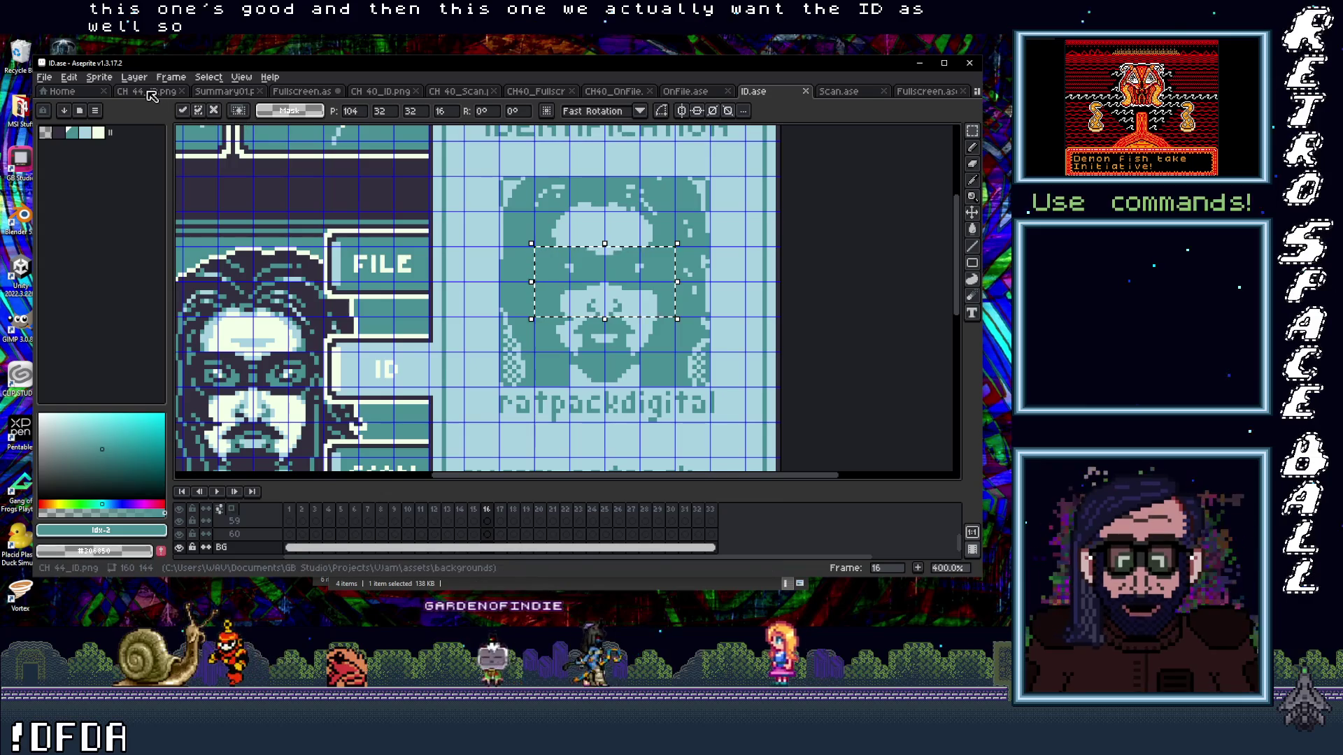
pyautogui.click(384, 93)
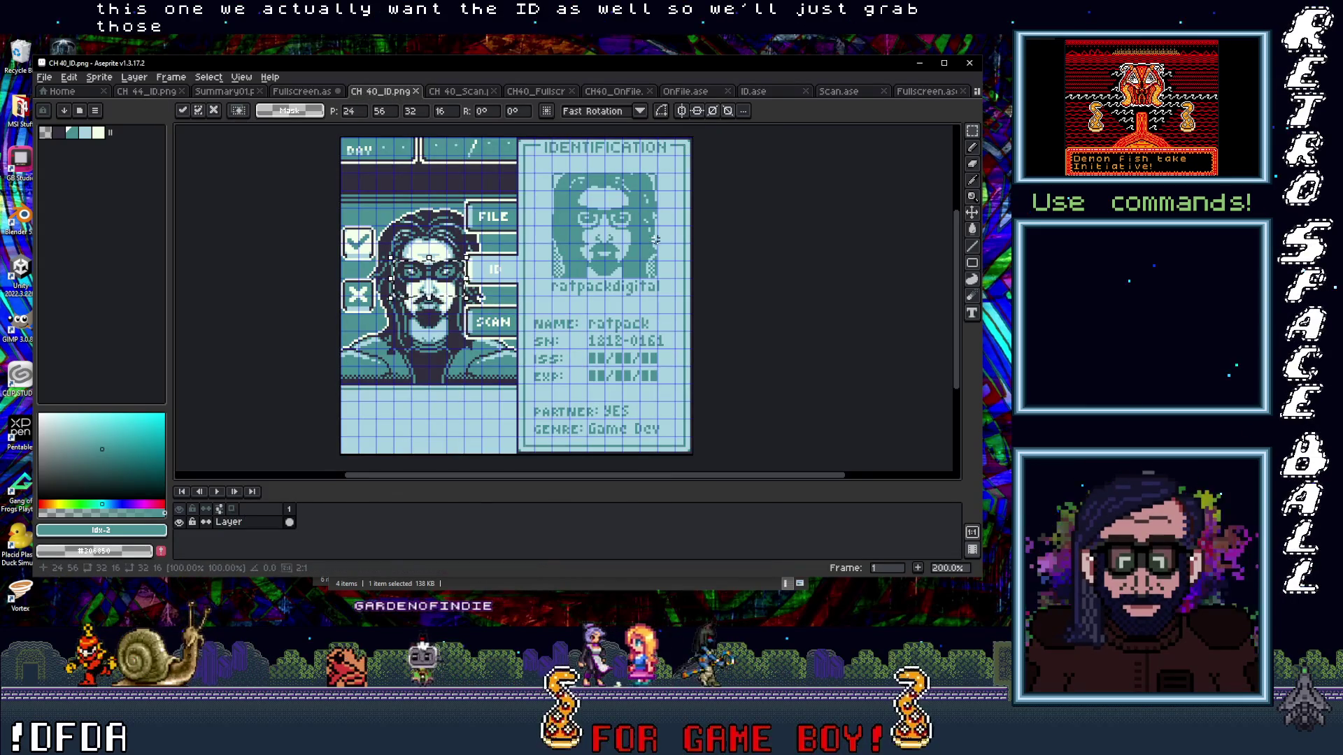
pyautogui.scroll(1, 676, 184)
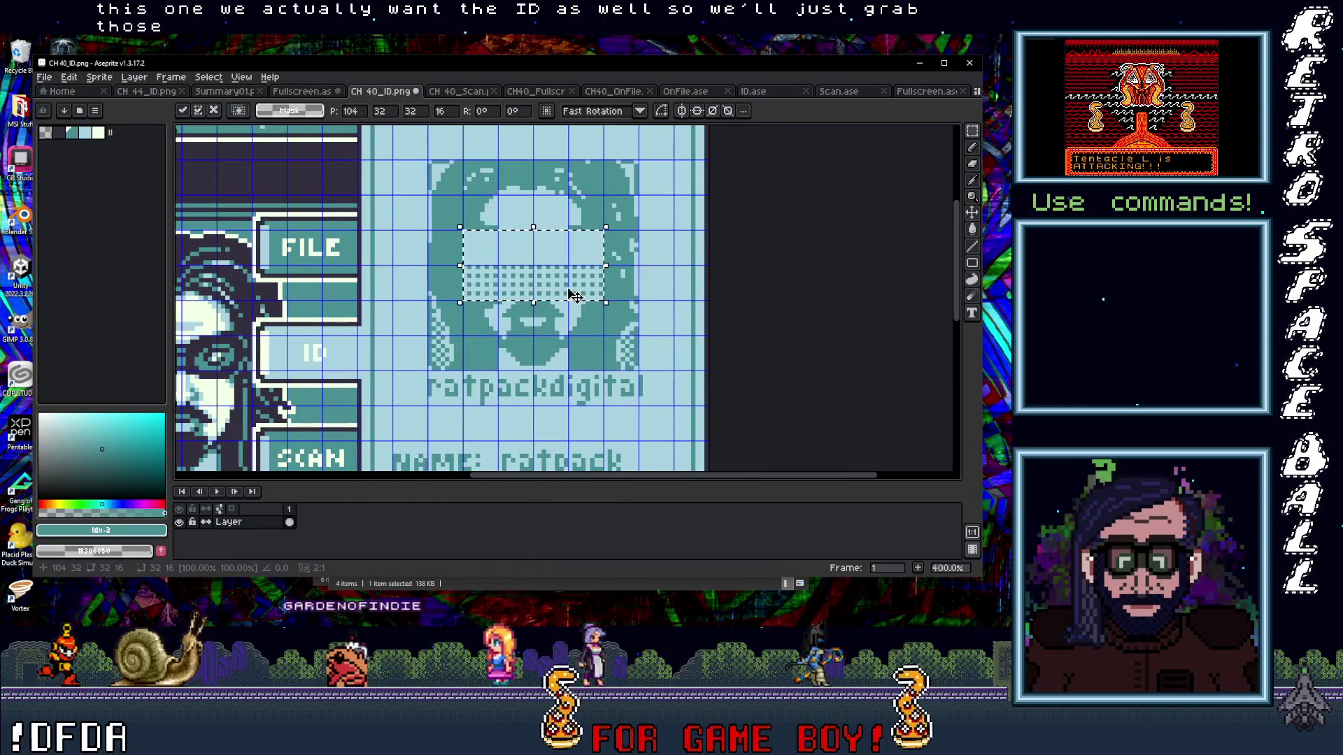
pyautogui.press('Return')
# - Copy the Small face cel from frame 16 and paste it into the CH 40_ID image
pyautogui.click(753, 92)
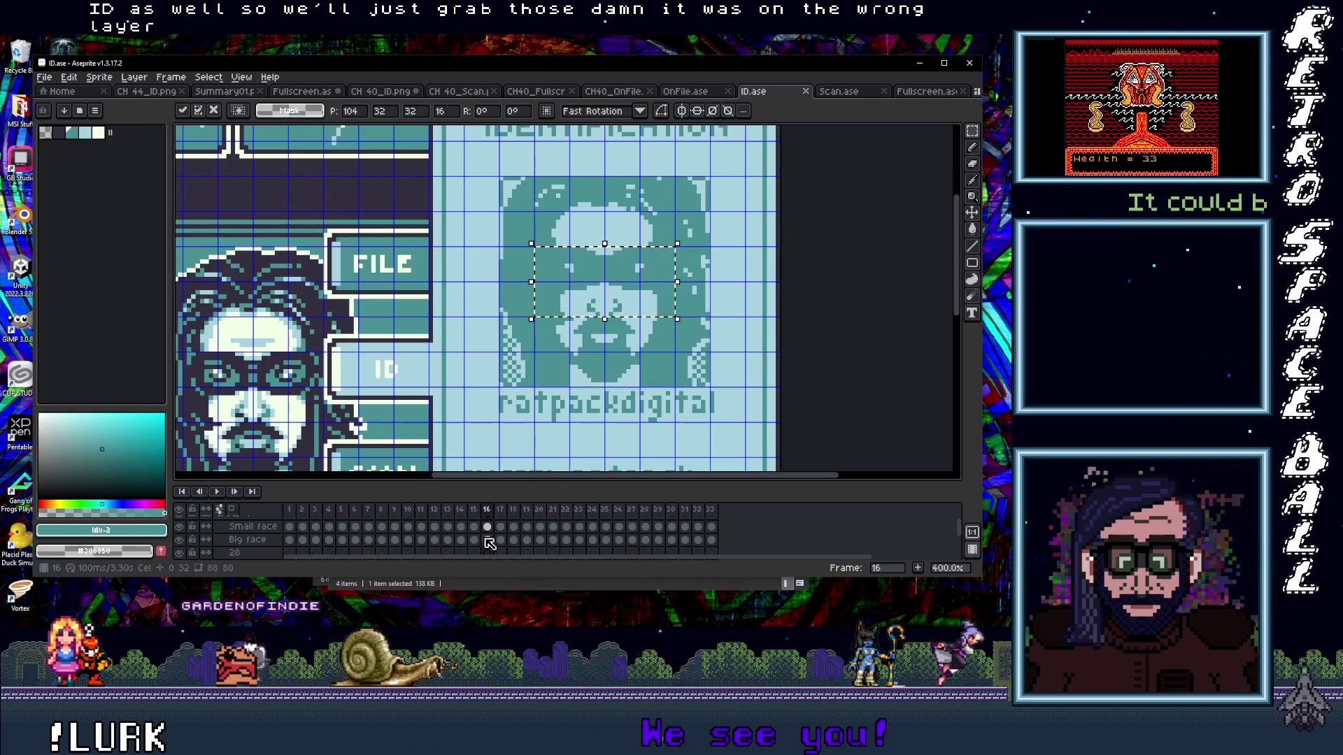
pyautogui.click(487, 526)
pyautogui.hotkey('ctrl', 'v')
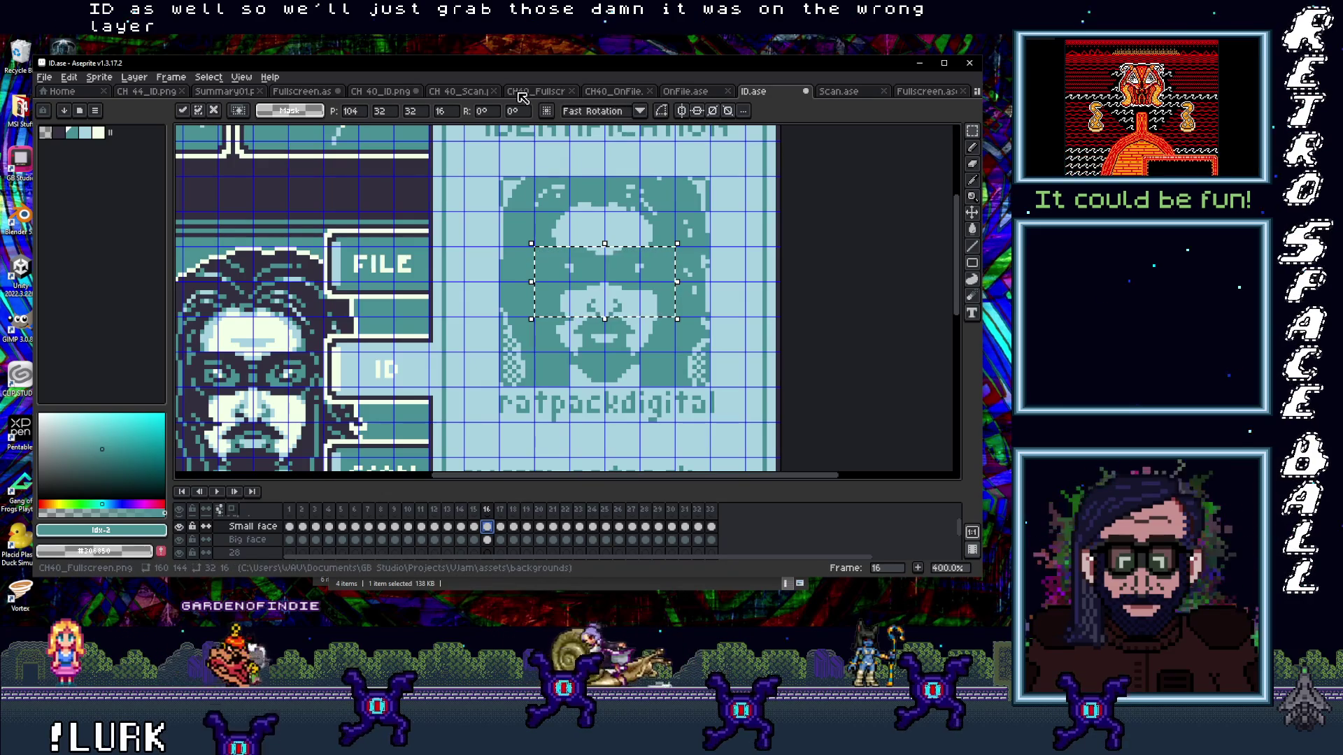
pyautogui.click(381, 95)
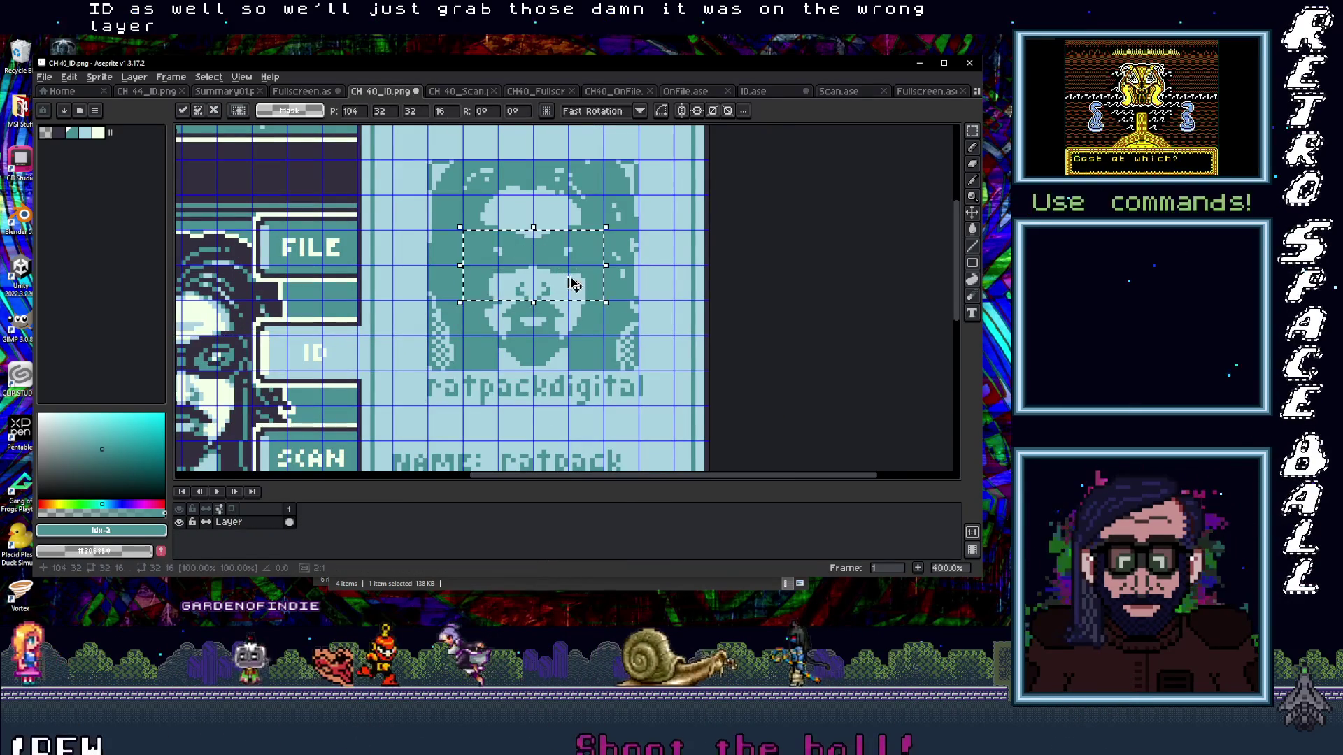
pyautogui.press('1')
pyautogui.press('Return')
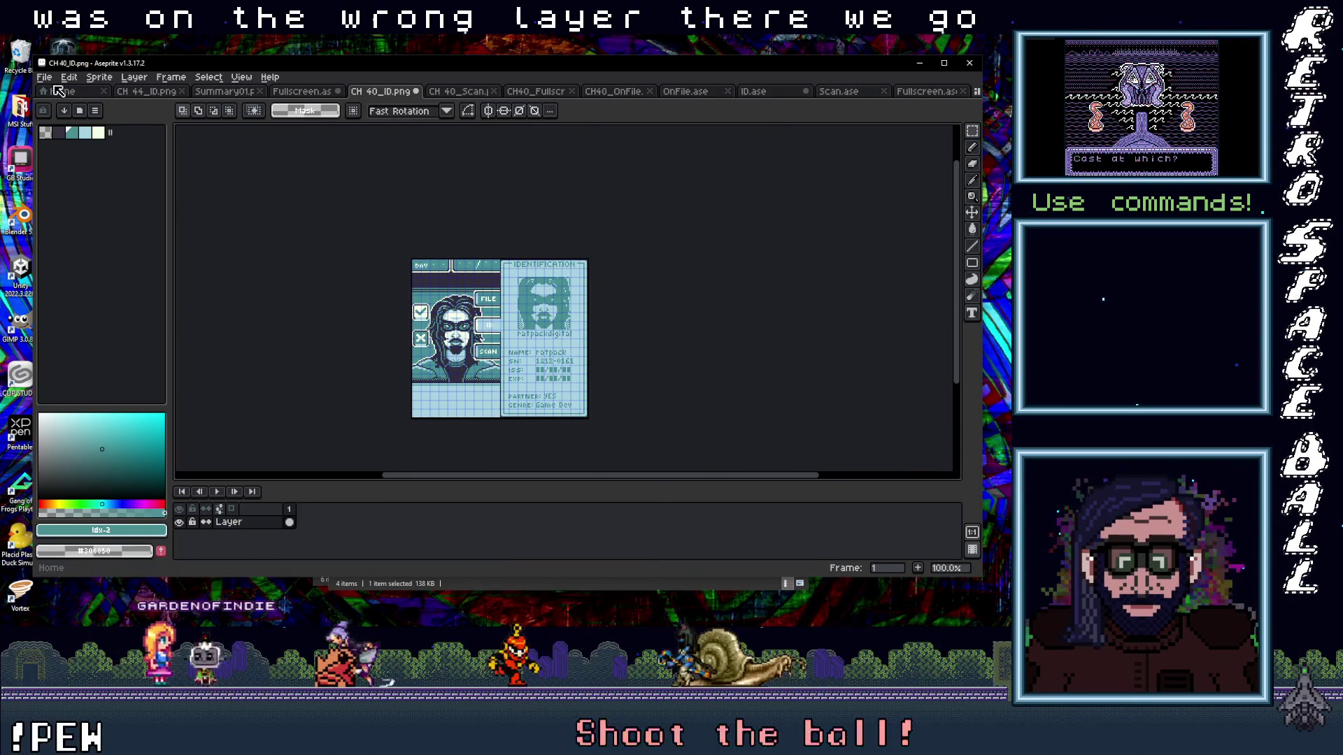
# - Save the CH 40_ID image and minimize Aseprite to reveal File Explorer
pyautogui.click(45, 77)
pyautogui.click(59, 138)
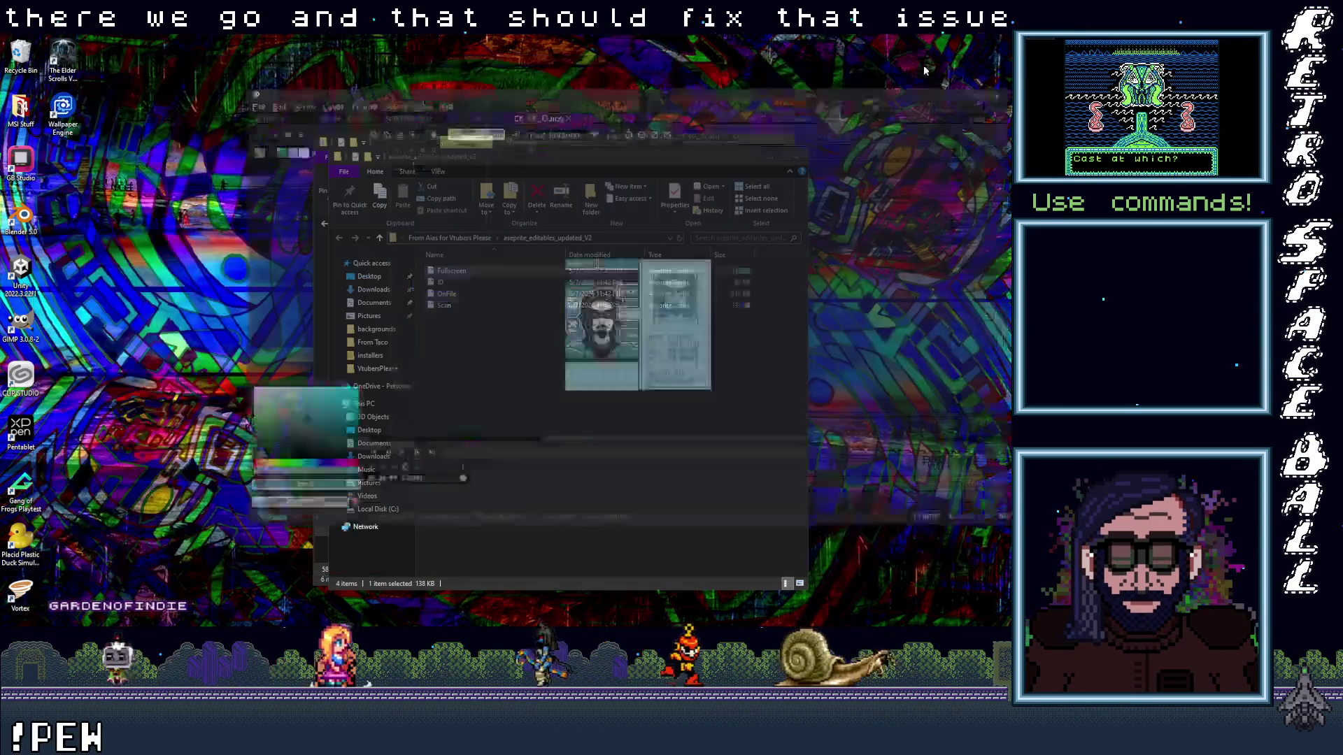
pyautogui.click(919, 64)
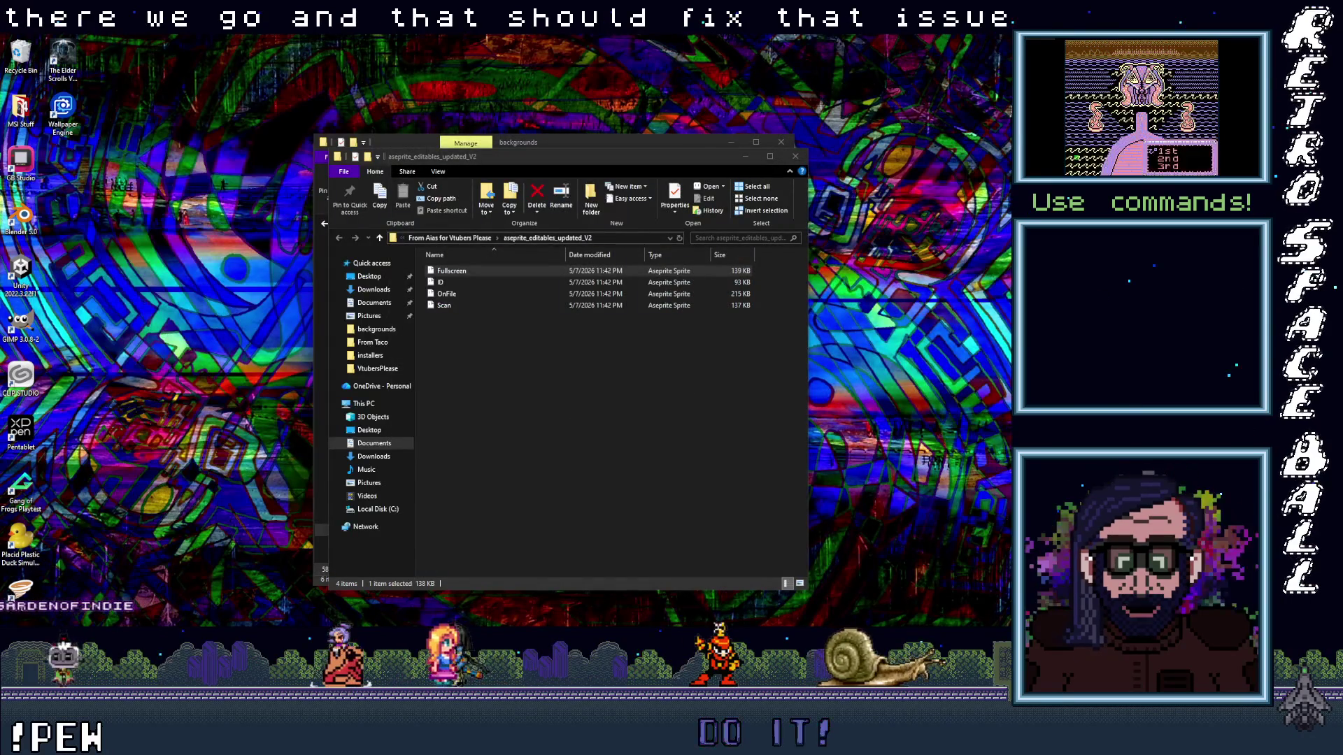
# - Switch to GB Studio and select the NPC 40 imposter actor to show its dialogue script
pyautogui.hotkey('alt', 'Tab')
pyautogui.scroll(2, 457, 338)
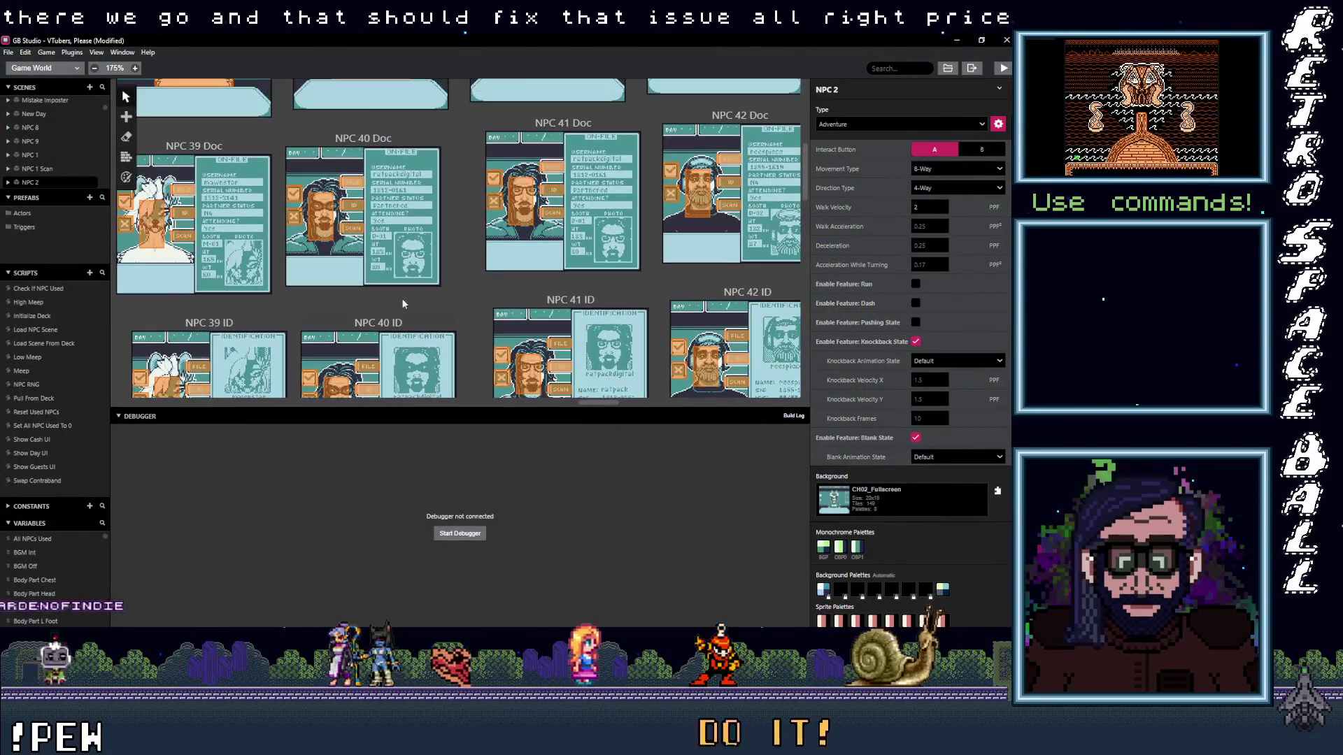
pyautogui.scroll(3, 394, 278)
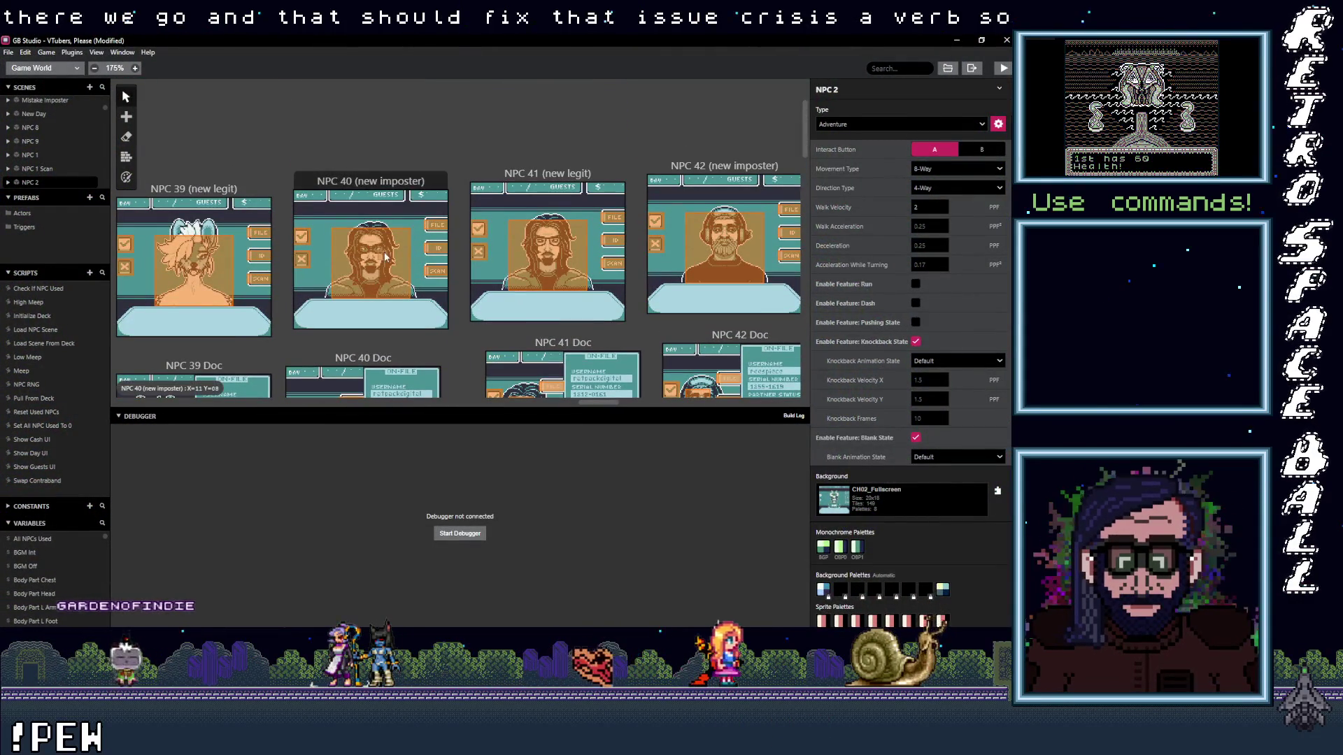
pyautogui.click(378, 256)
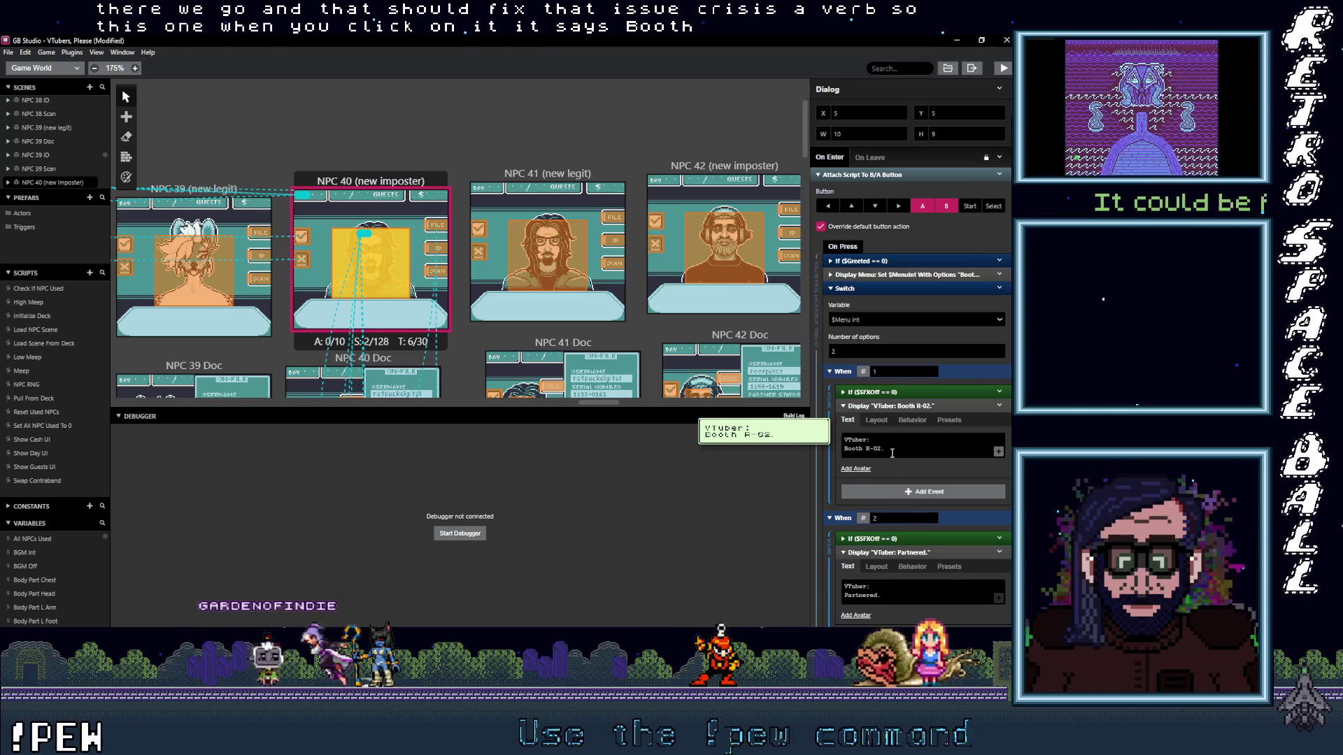
pyautogui.scroll(-2, 446, 333)
pyautogui.scroll(-1, 444, 333)
pyautogui.scroll(-1, 449, 334)
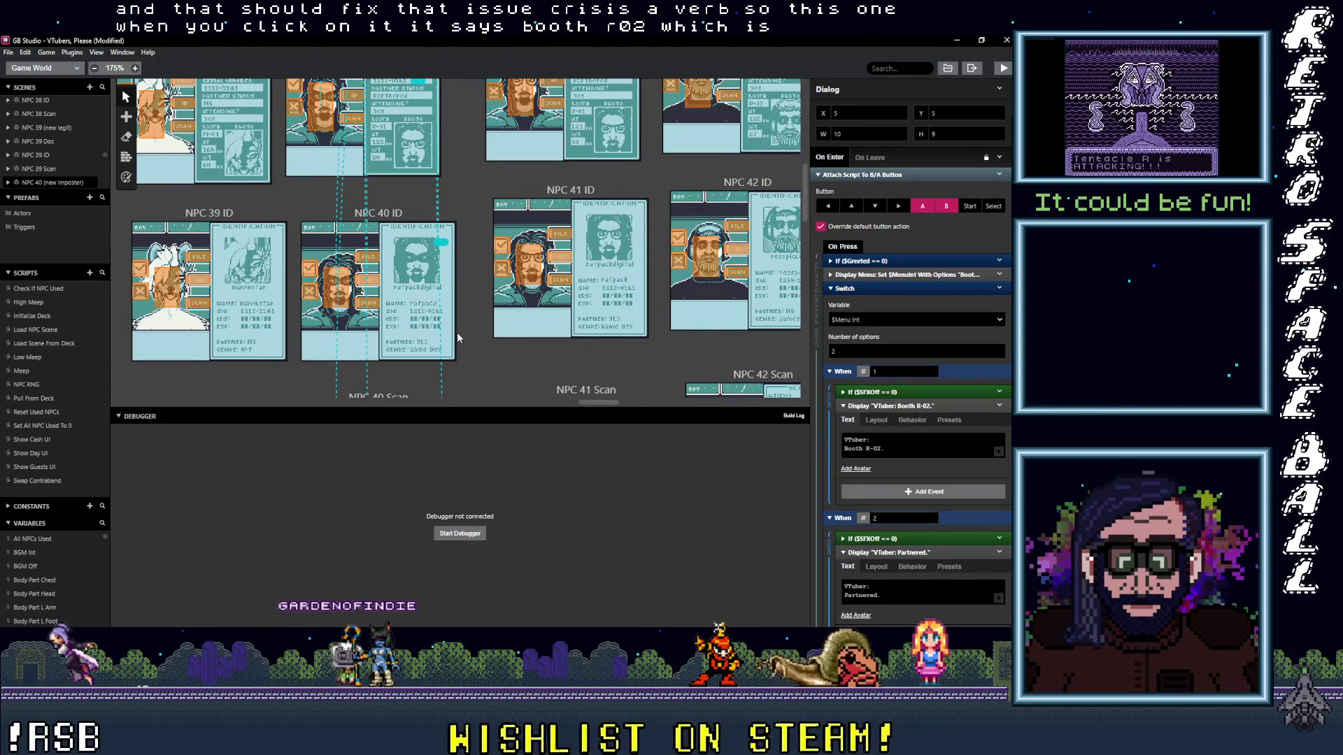
pyautogui.scroll(1, 457, 333)
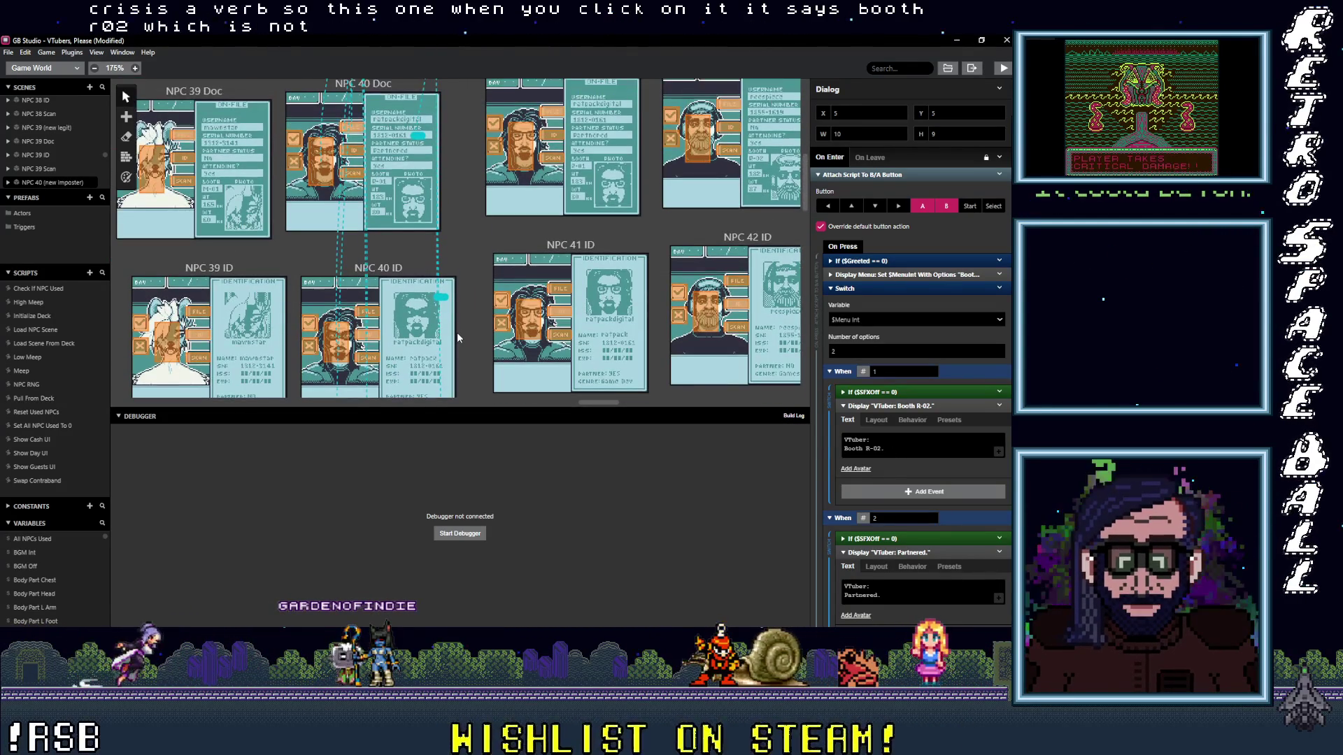
pyautogui.scroll(1, 457, 332)
pyautogui.scroll(2, 525, 210)
# - Compare with NPC 41's dialogue, then select the '02' booth number in NPC 40's line to replace it with 10
pyautogui.click(553, 155)
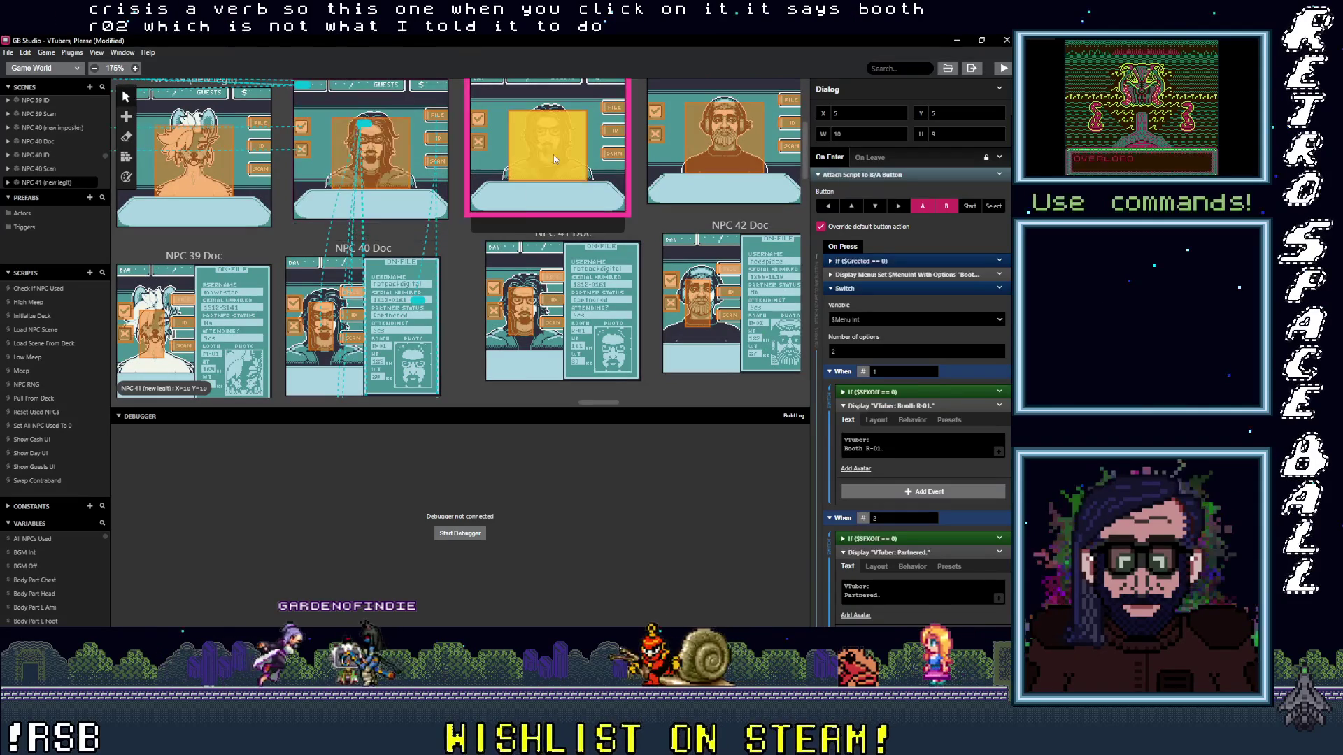
pyautogui.click(387, 161)
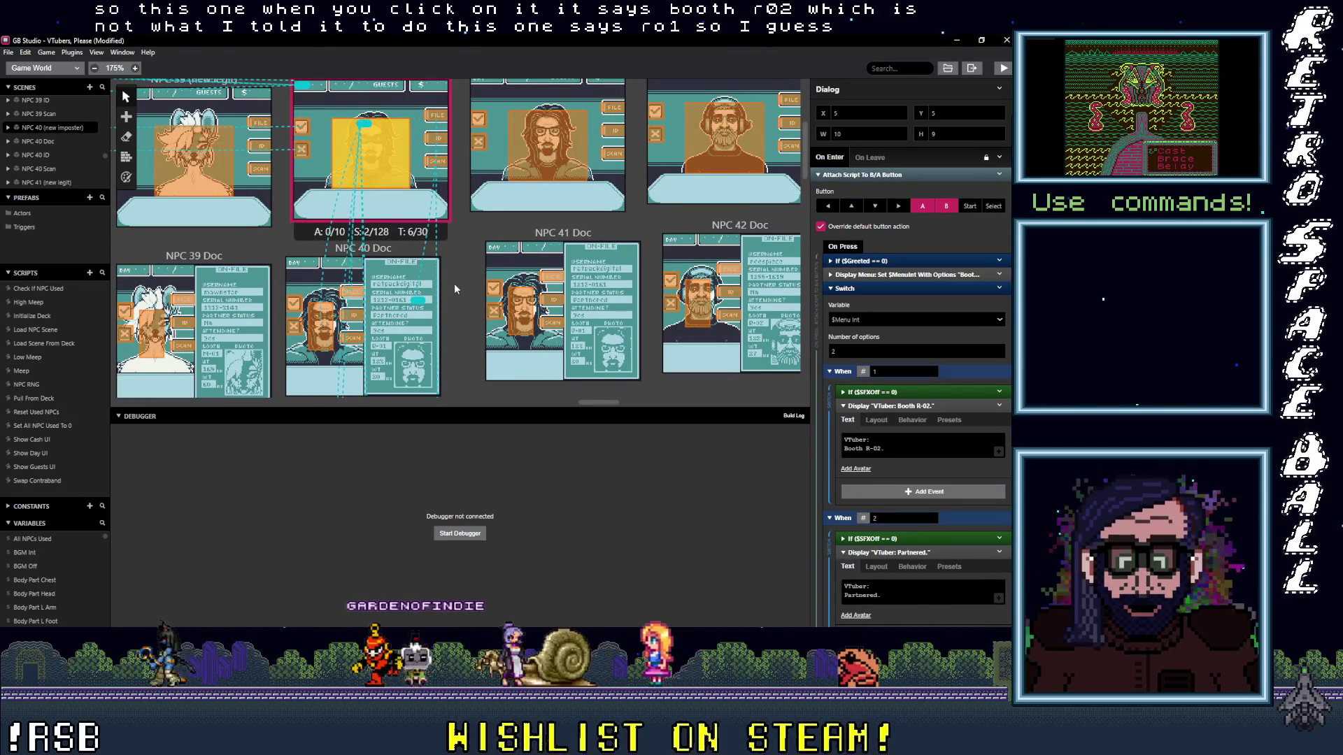
pyautogui.scroll(-2, 455, 283)
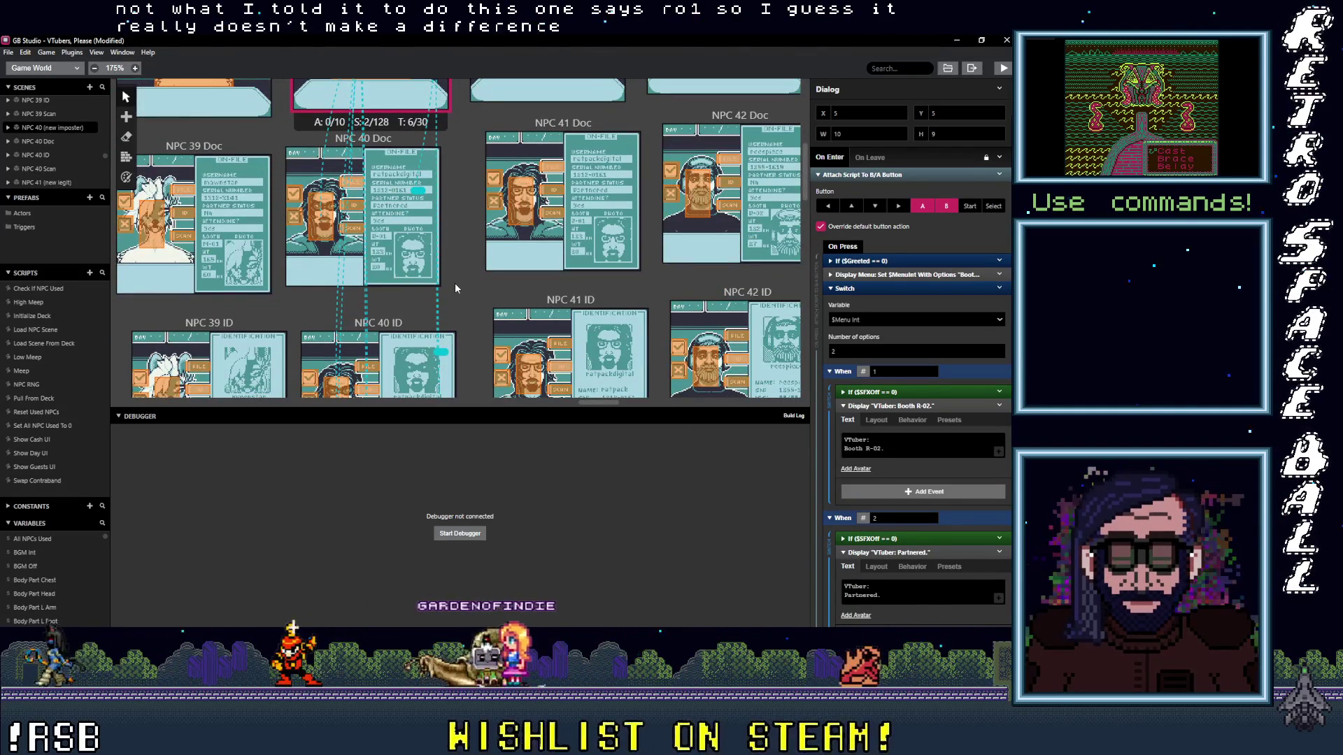
pyautogui.doubleClick(877, 448)
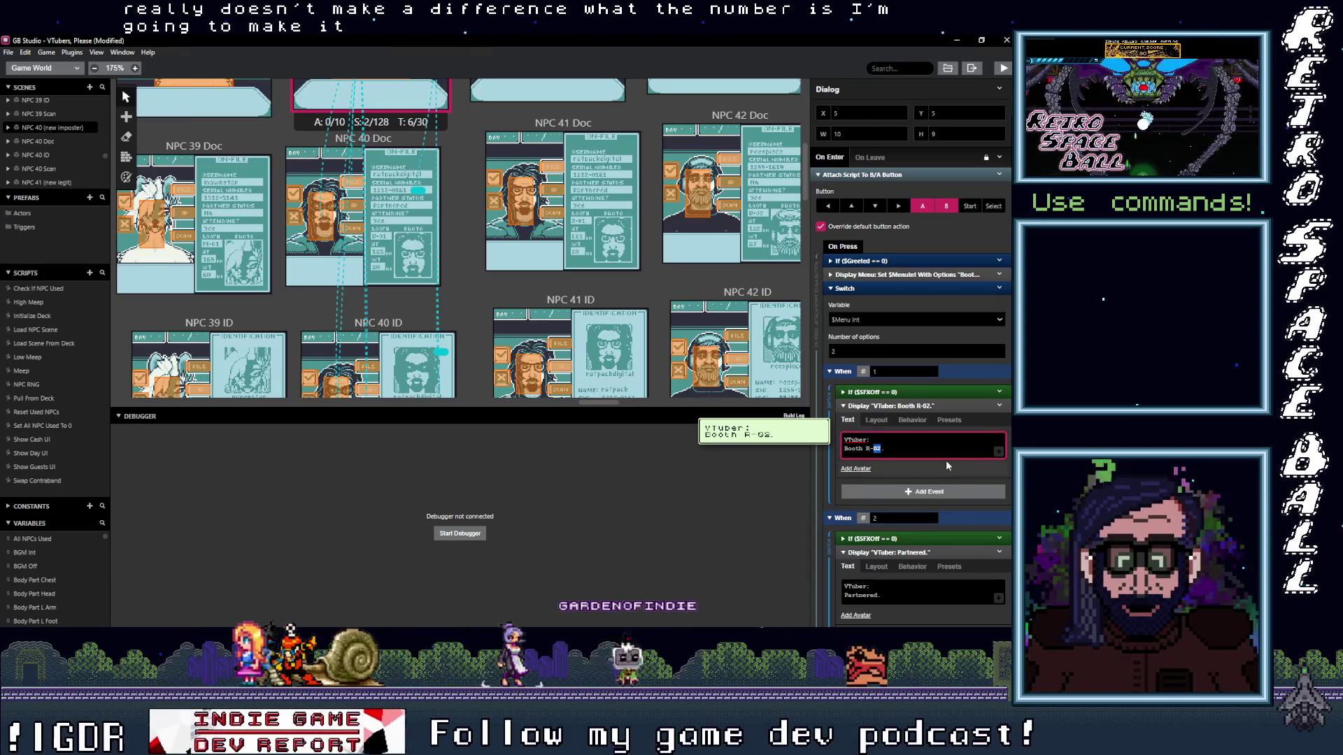
pyautogui.write('10')
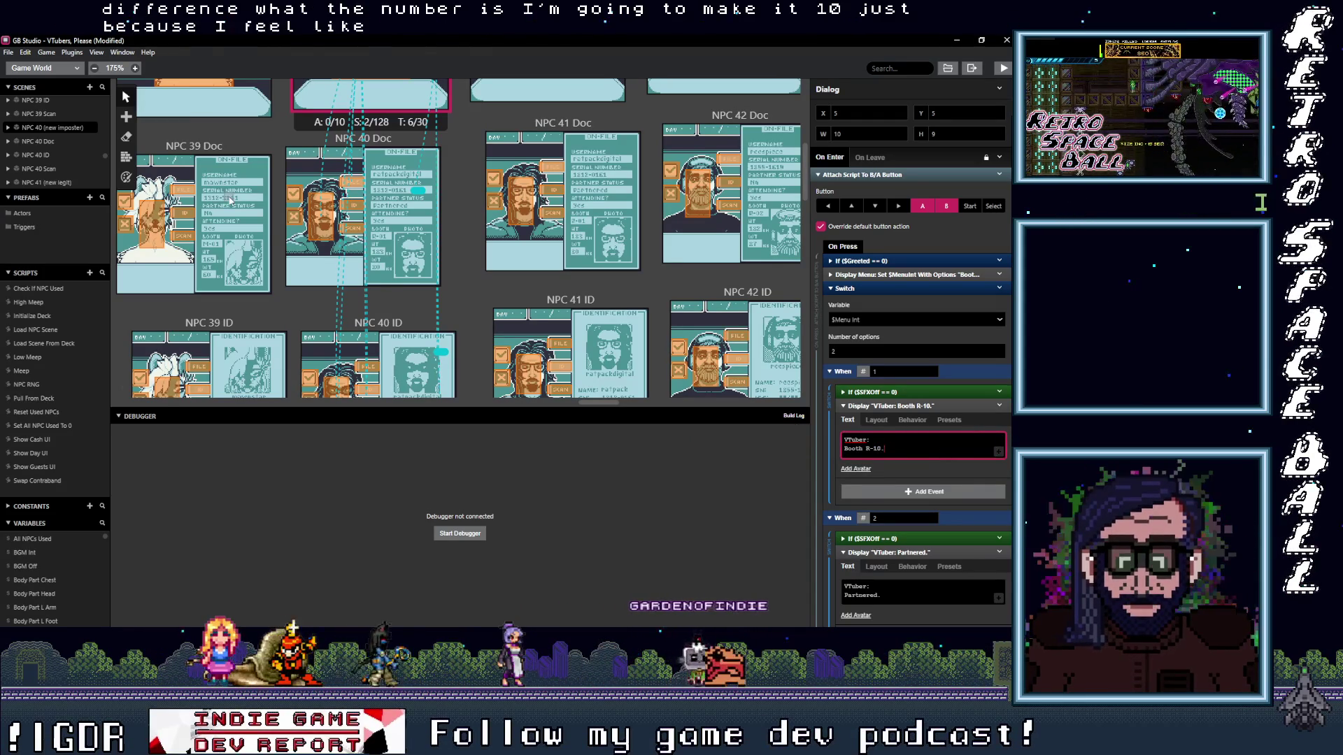
pyautogui.scroll(-1, 446, 286)
pyautogui.scroll(-1, 445, 285)
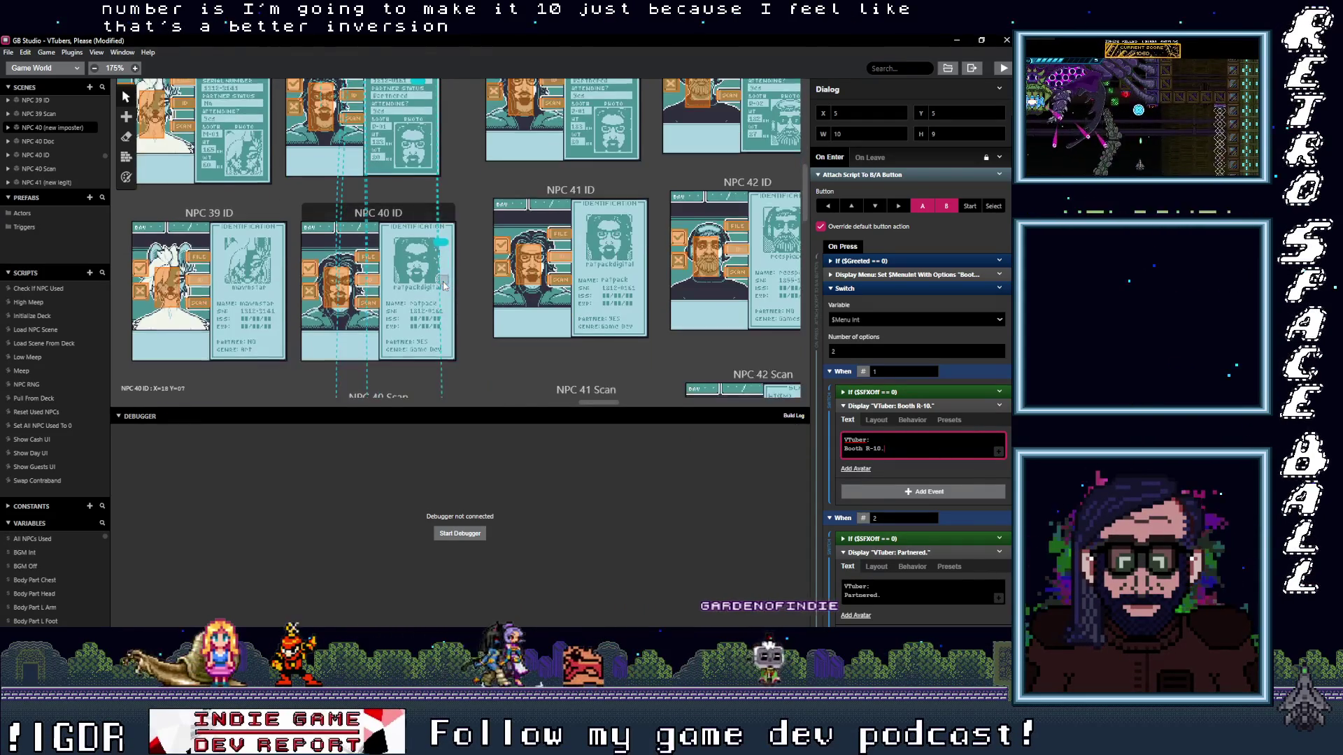
pyautogui.scroll(-1, 451, 290)
pyautogui.scroll(-1, 462, 295)
pyautogui.scroll(-1, 472, 302)
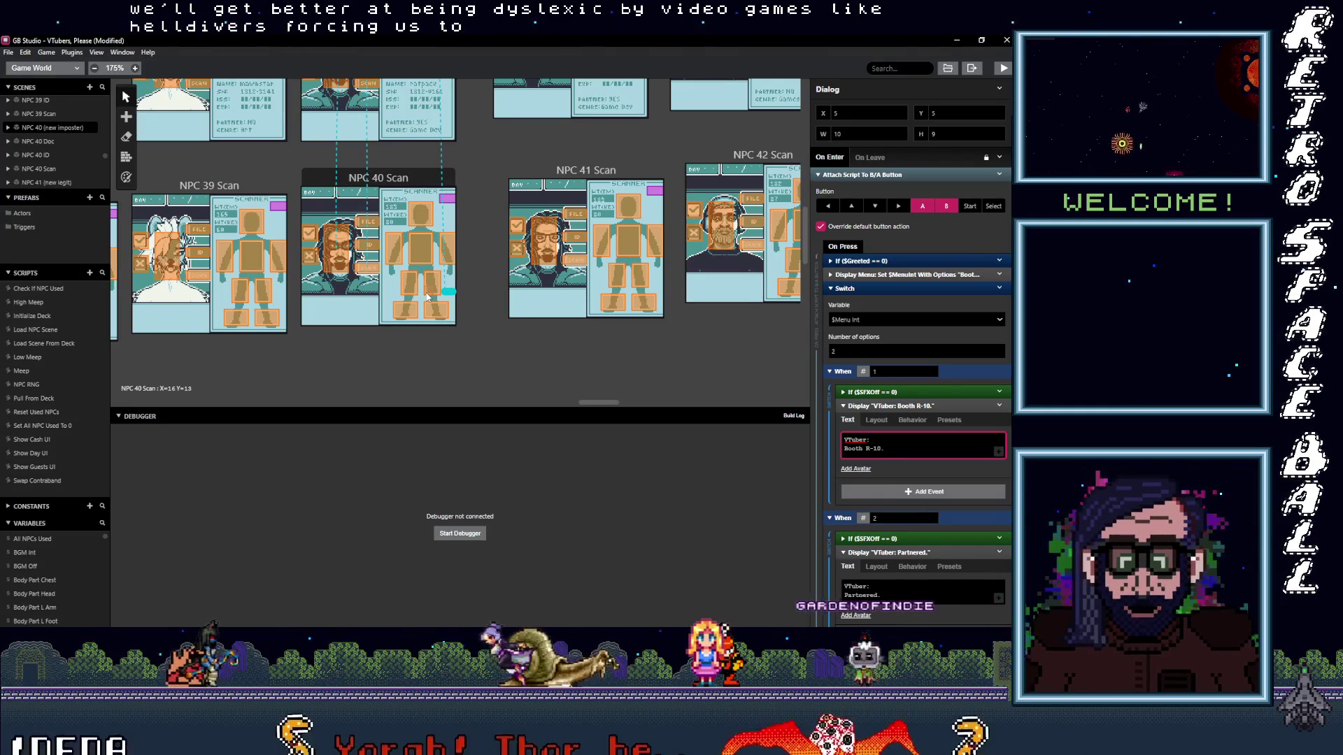
pyautogui.scroll(1, 428, 295)
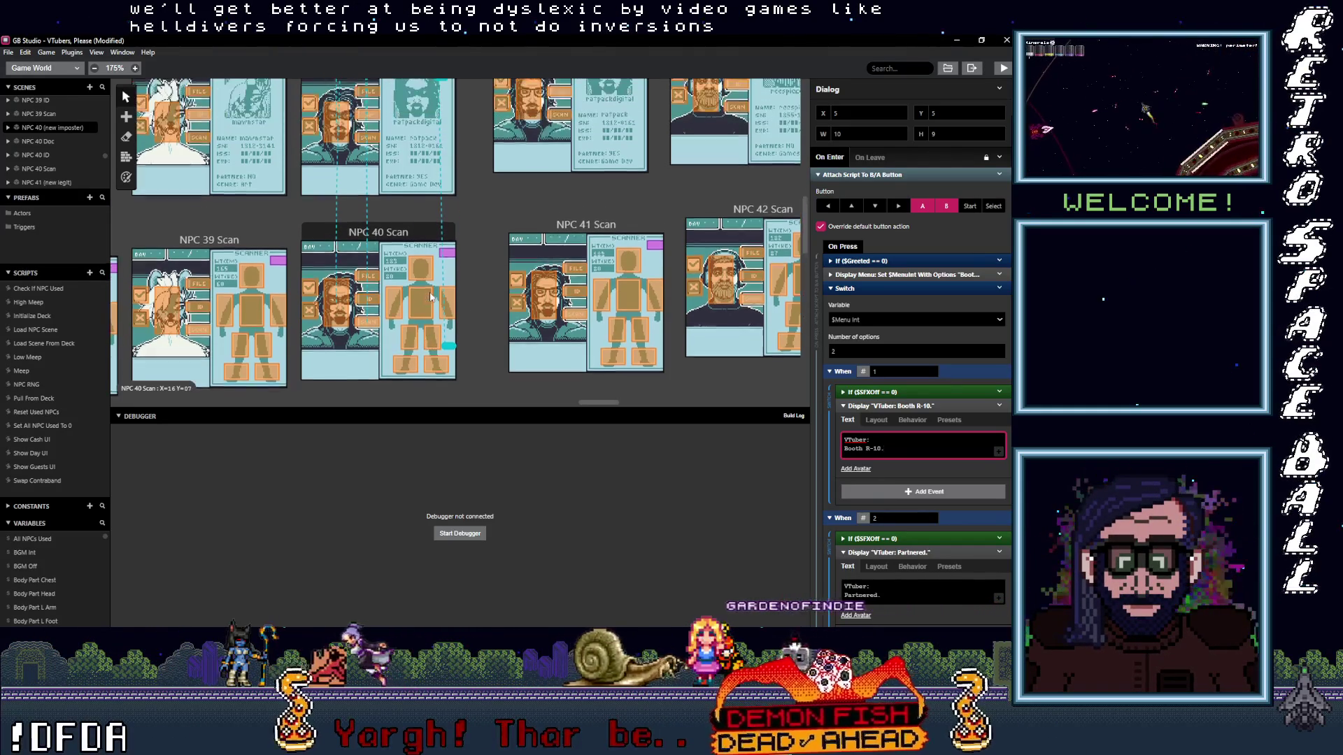
pyautogui.scroll(2, 429, 296)
pyautogui.scroll(1, 433, 296)
pyautogui.scroll(1, 440, 297)
pyautogui.scroll(2, 443, 297)
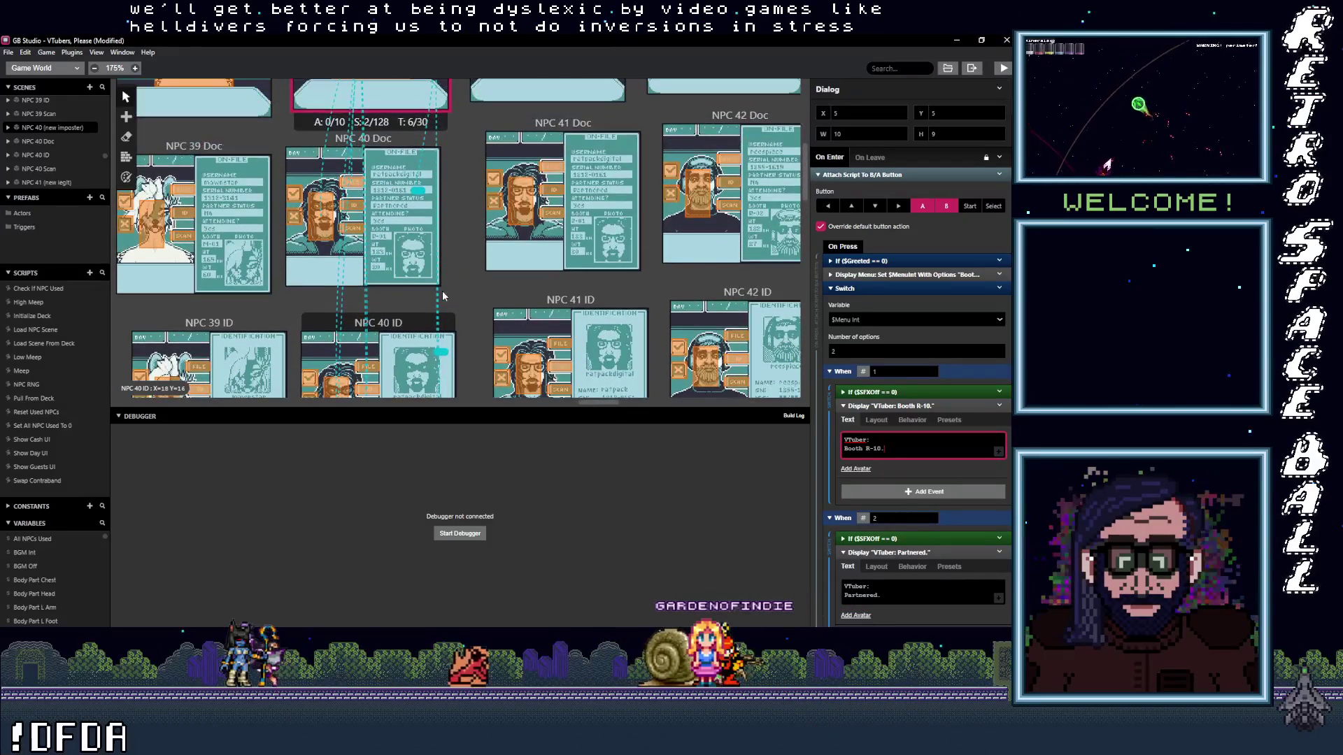
pyautogui.scroll(2, 446, 294)
pyautogui.scroll(2, 446, 297)
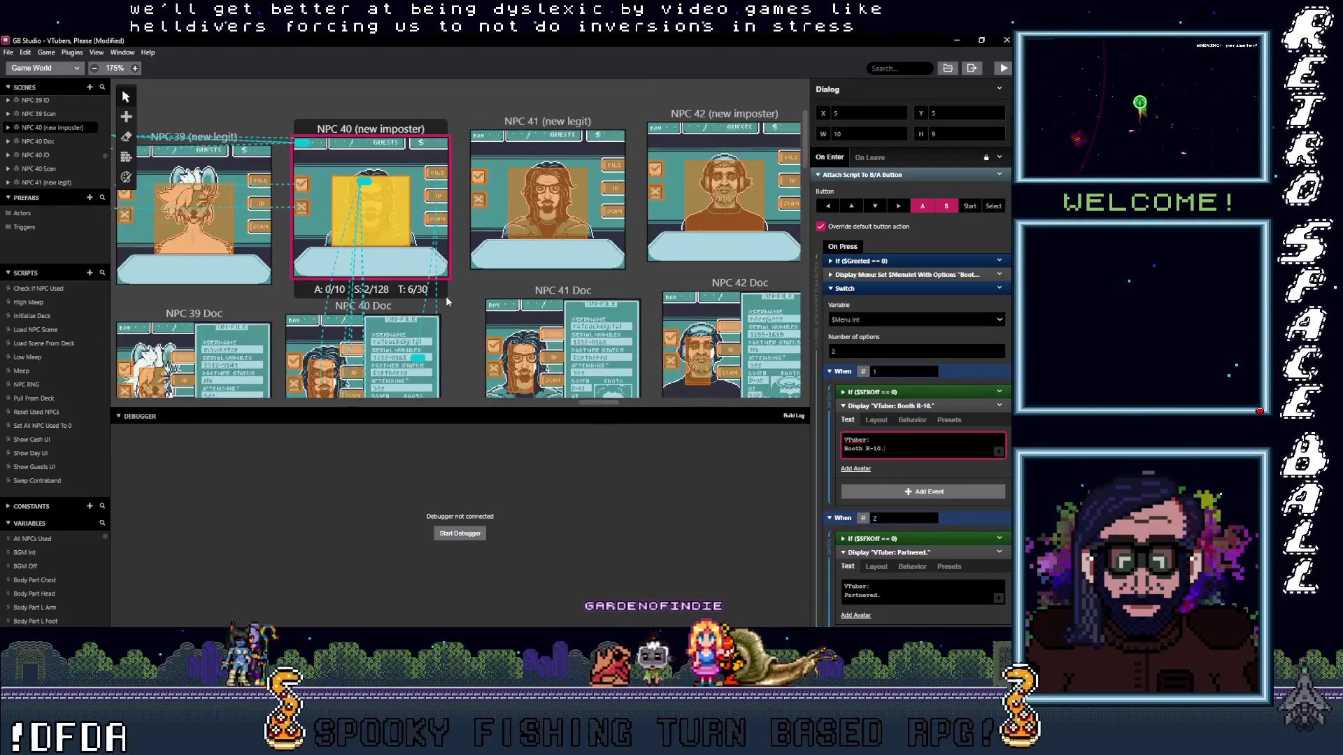
pyautogui.scroll(-3, 446, 296)
# - Clear the scene selection so the project's general settings are shown
pyautogui.click(456, 260)
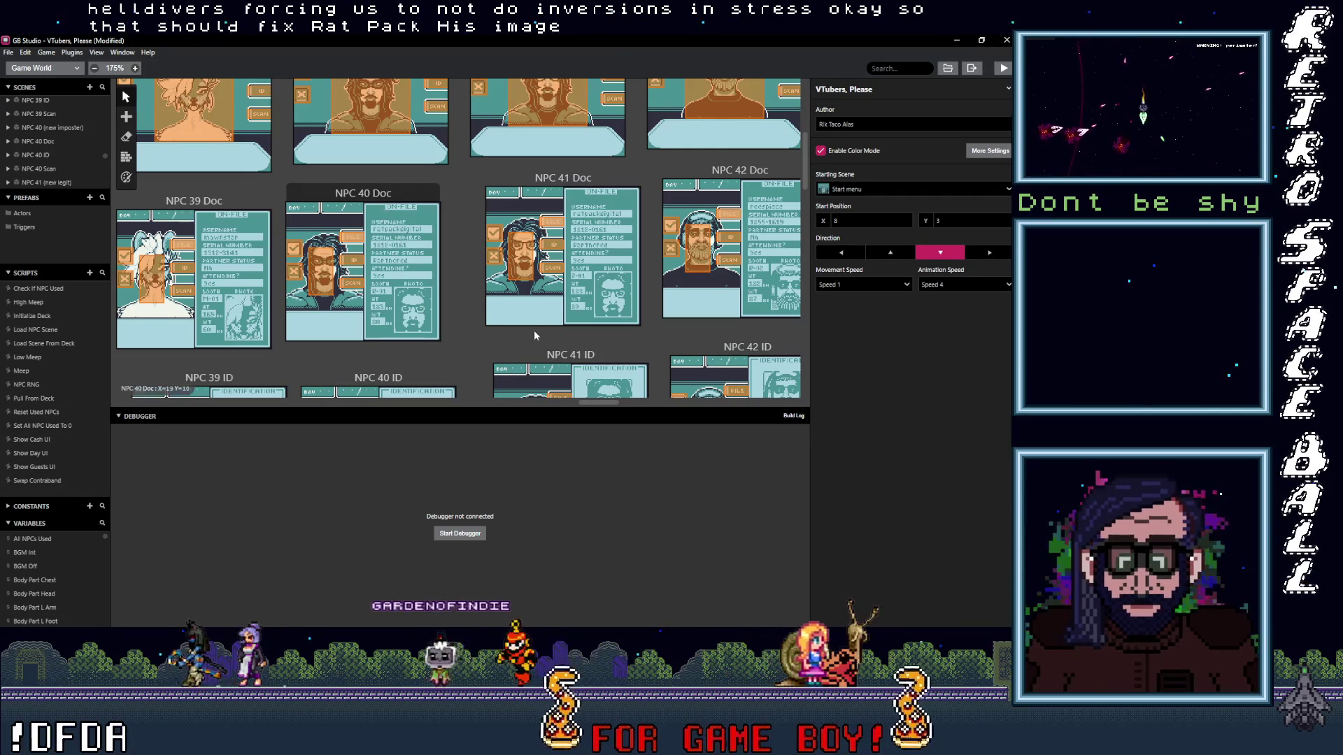
pyautogui.scroll(3, 463, 263)
# - Read the imposter scene's triggers to NPC 40 Doc, ID and Scan, and the Doc screen's return triggers
pyautogui.click(439, 172)
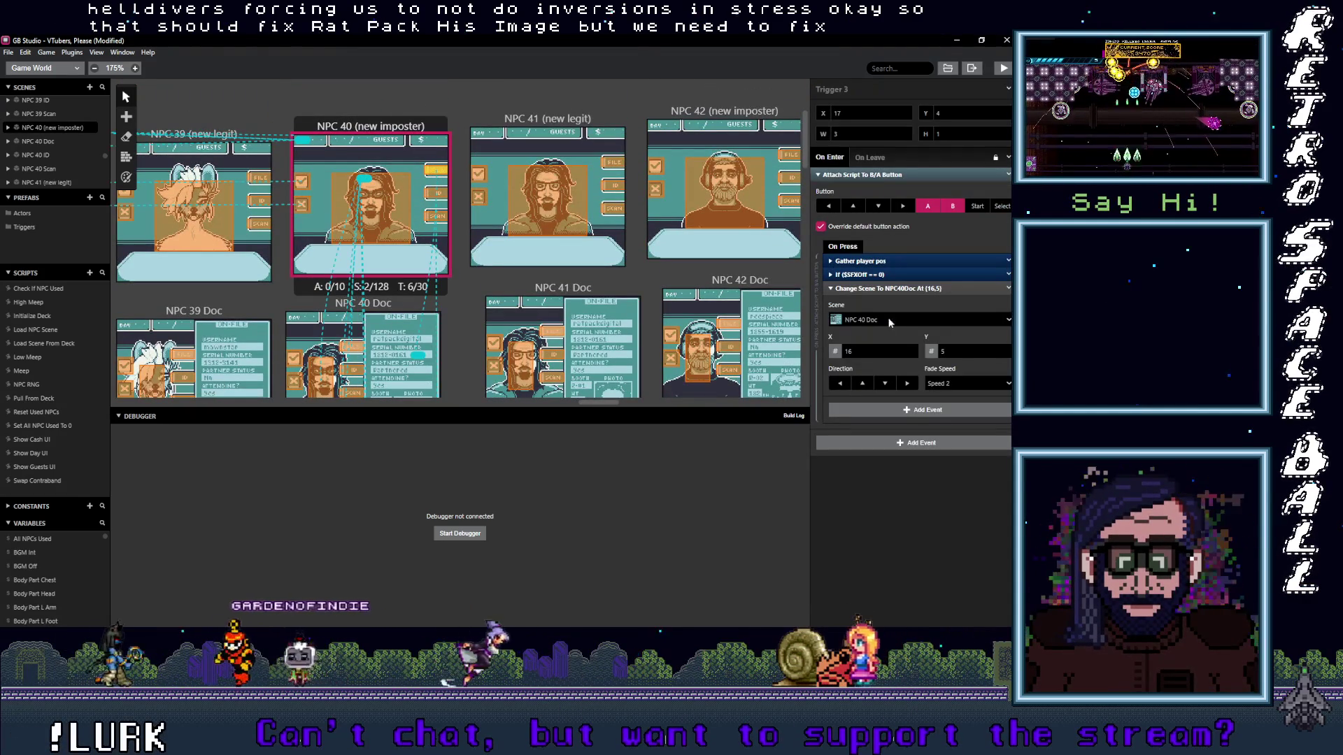
pyautogui.click(439, 194)
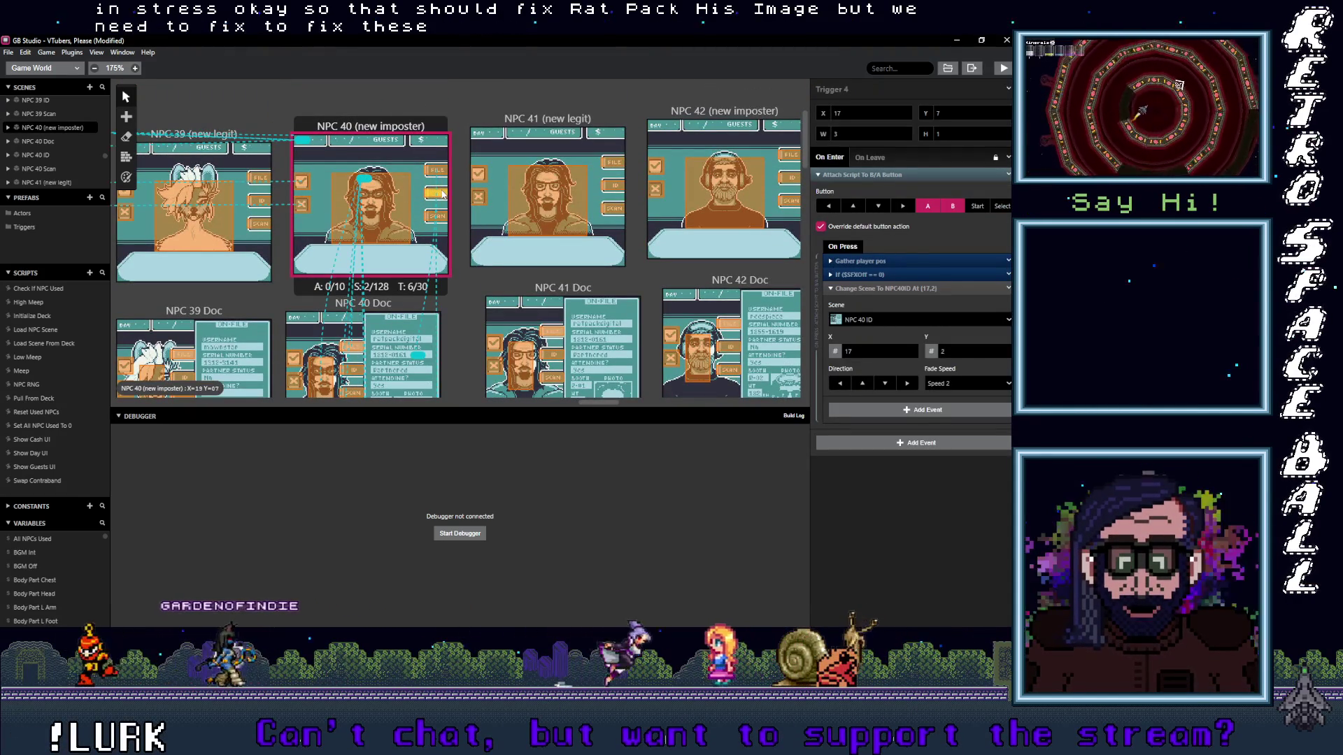
pyautogui.click(439, 215)
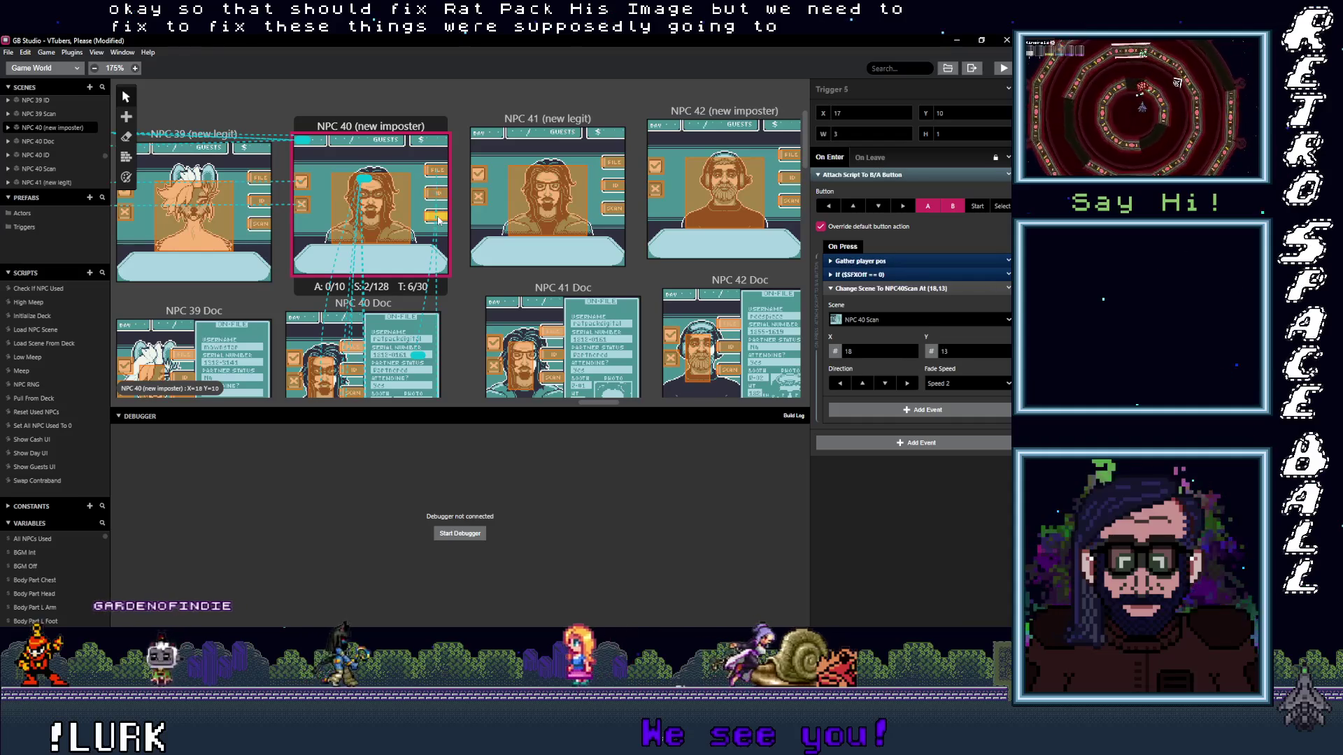
pyautogui.scroll(-4, 346, 210)
pyautogui.click(355, 205)
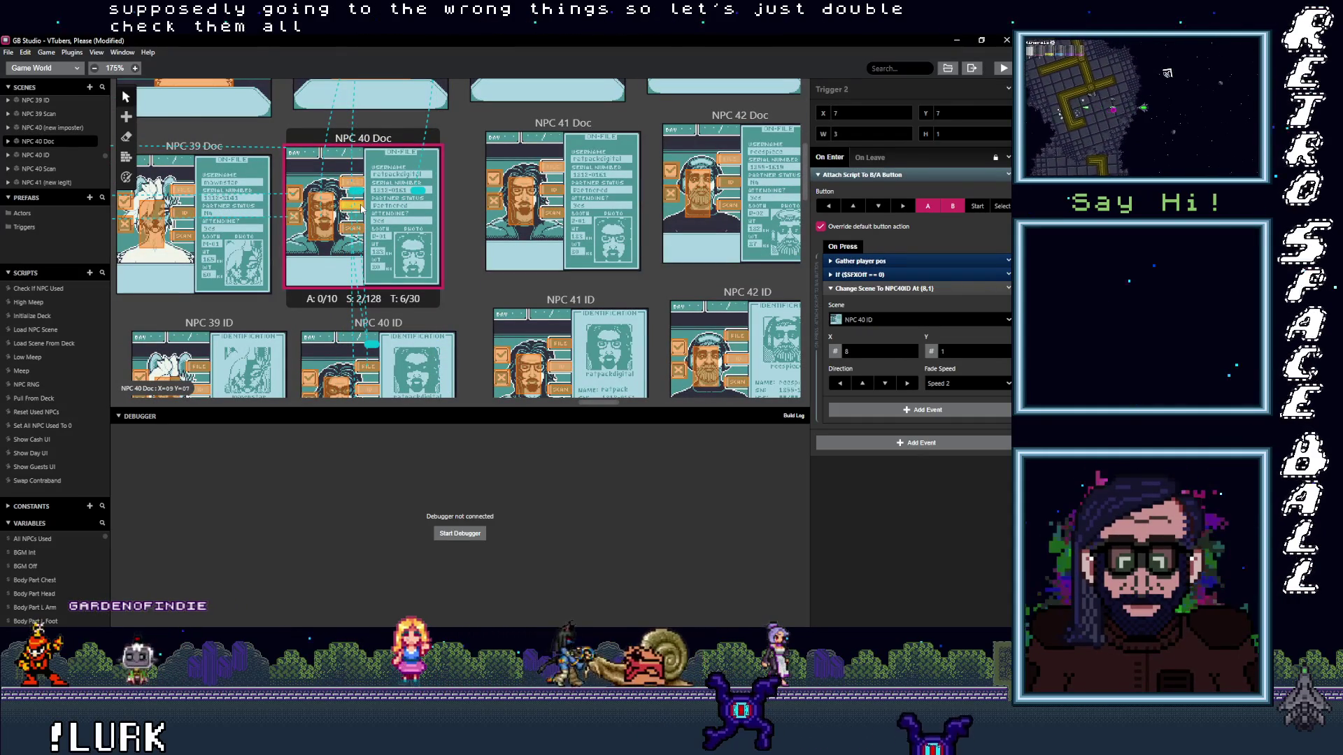
pyautogui.click(359, 229)
pyautogui.scroll(-1, 362, 241)
pyautogui.scroll(-2, 367, 252)
# - Check the NPC 40 ID triggers and recheck the imposter's ID trigger, then inspect NPC 41 (new legit)'s trigger
pyautogui.click(371, 260)
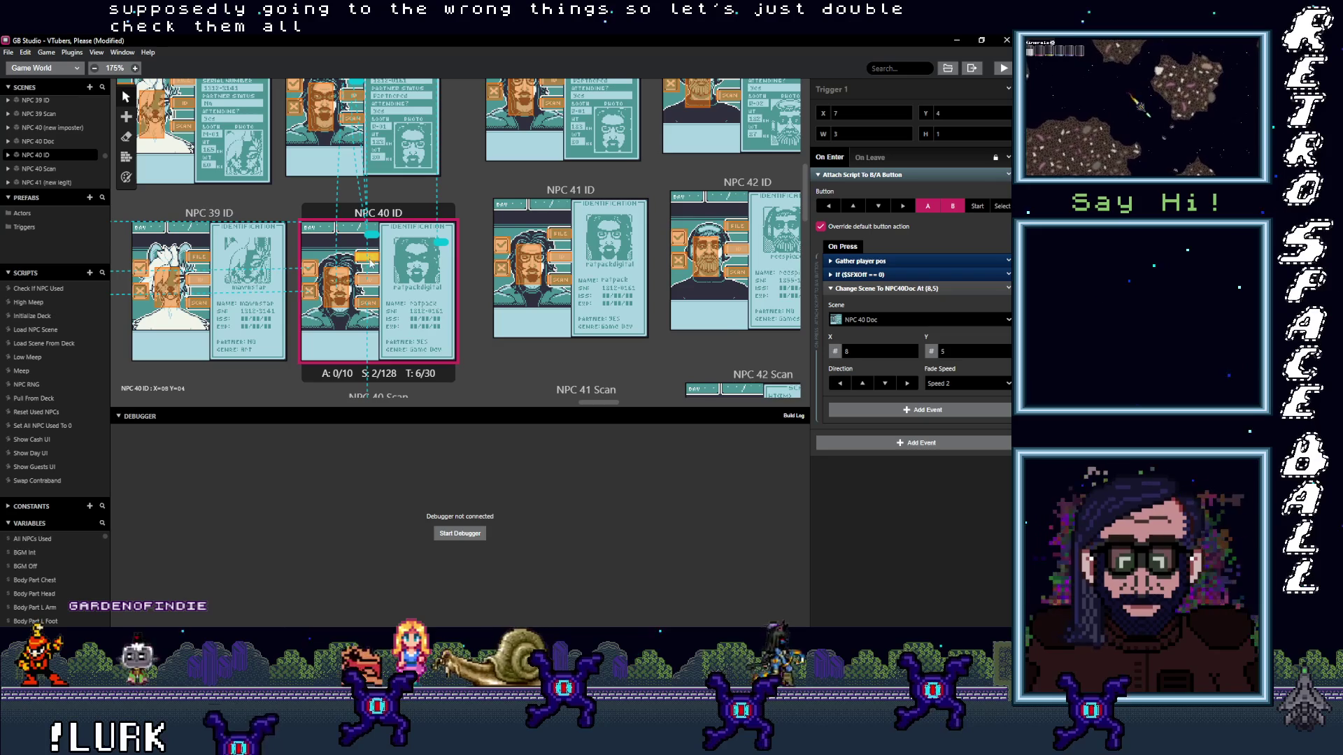
pyautogui.click(372, 282)
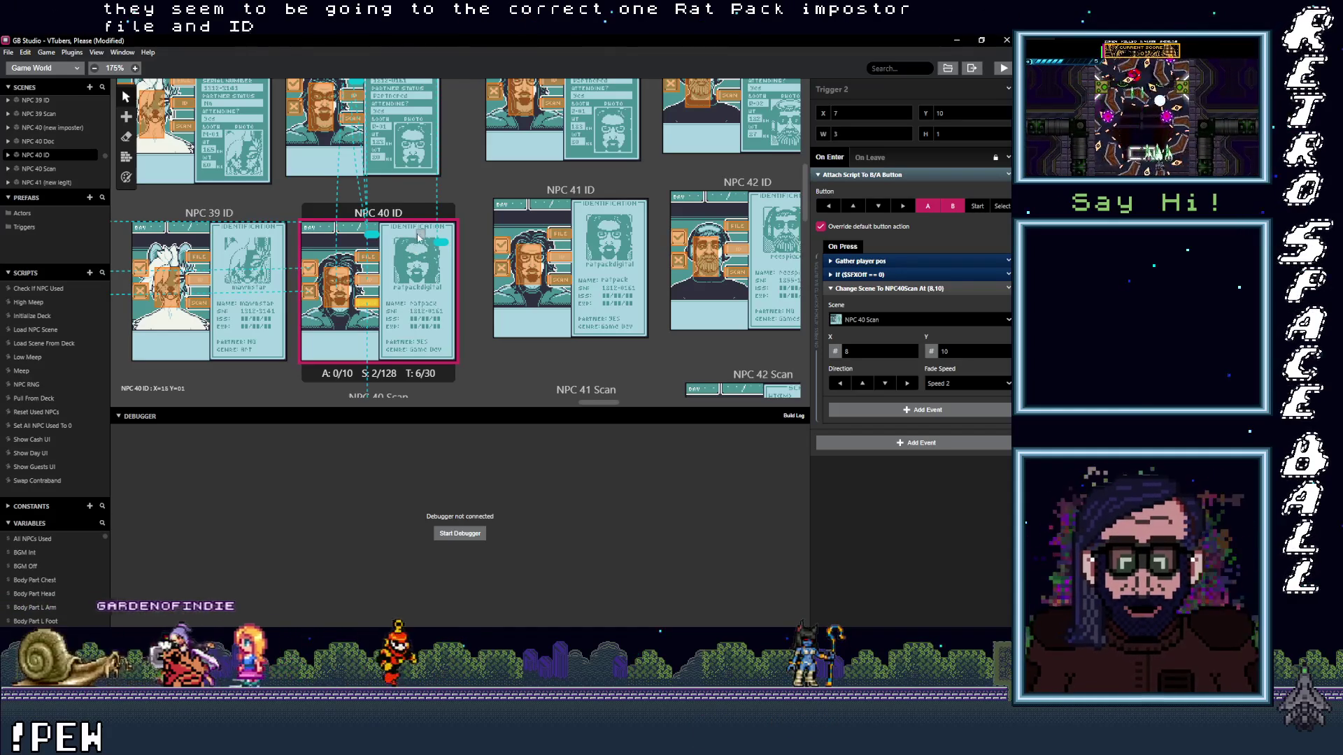
pyautogui.scroll(4, 375, 262)
pyautogui.scroll(1, 421, 211)
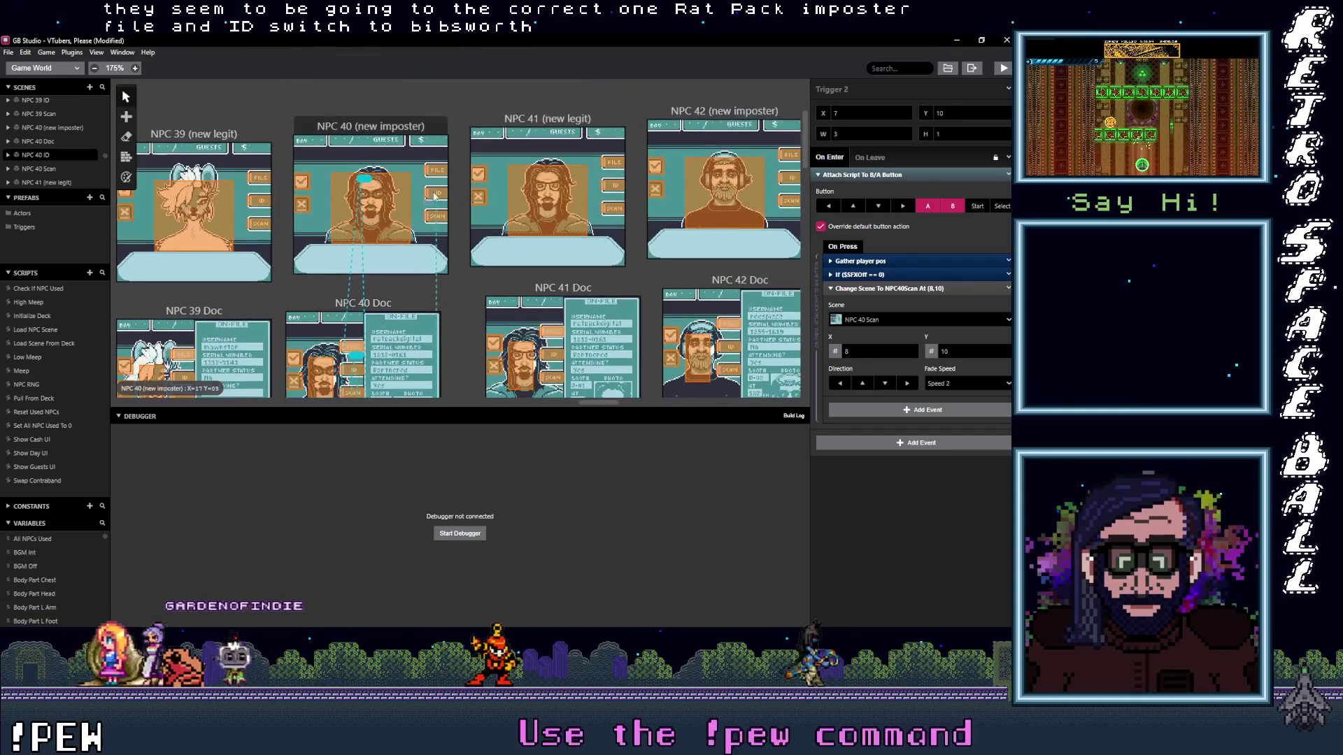
pyautogui.click(435, 198)
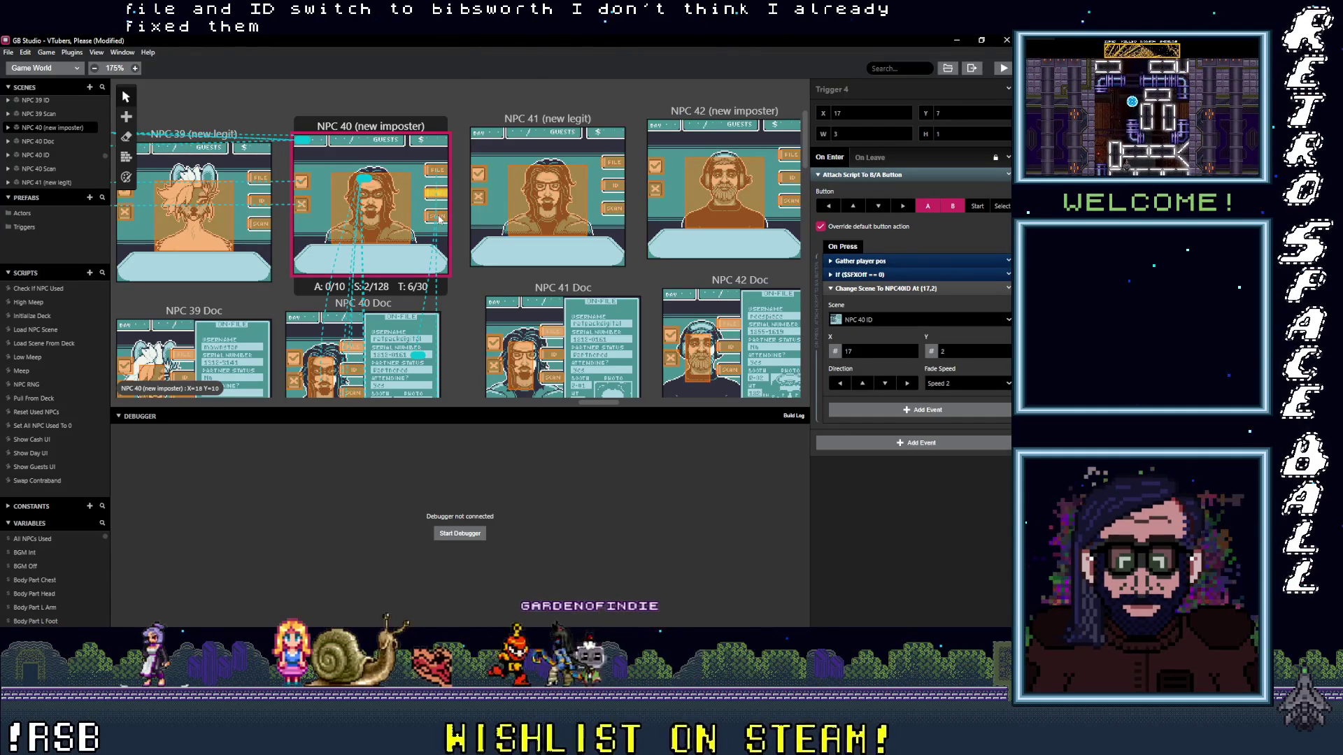
pyautogui.click(611, 187)
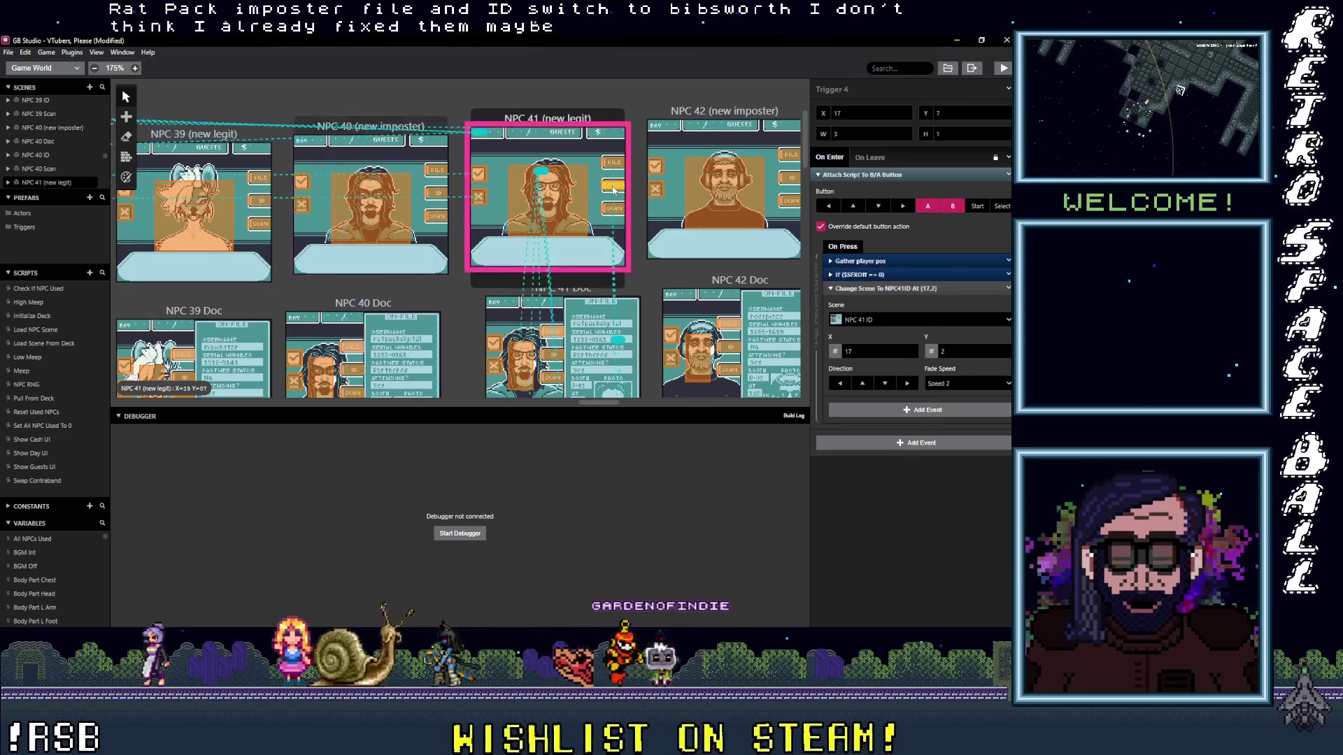
pyautogui.scroll(-2, 611, 213)
pyautogui.scroll(-2, 588, 242)
# - Read the Change Scene targets of the NPC 41 Doc, ID and Scan triggers
pyautogui.click(555, 267)
pyautogui.click(557, 225)
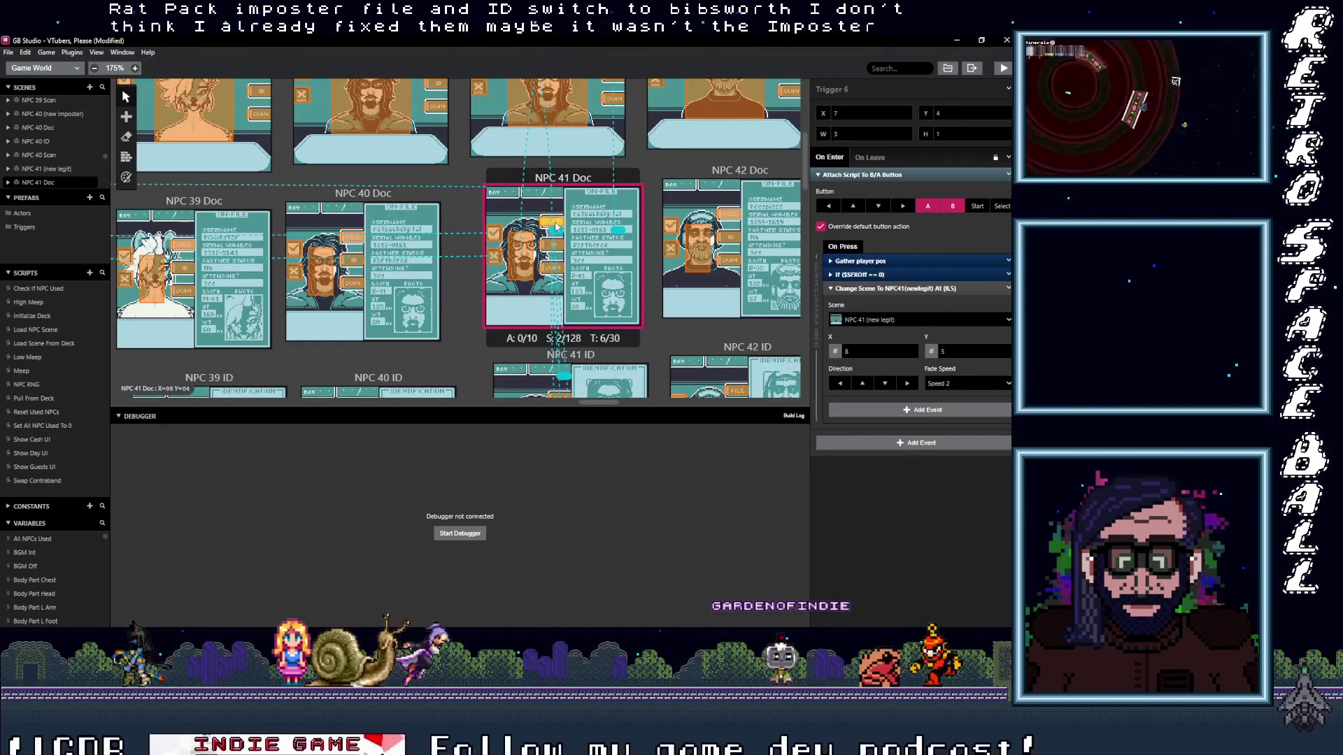
pyautogui.scroll(5, 588, 225)
pyautogui.click(616, 219)
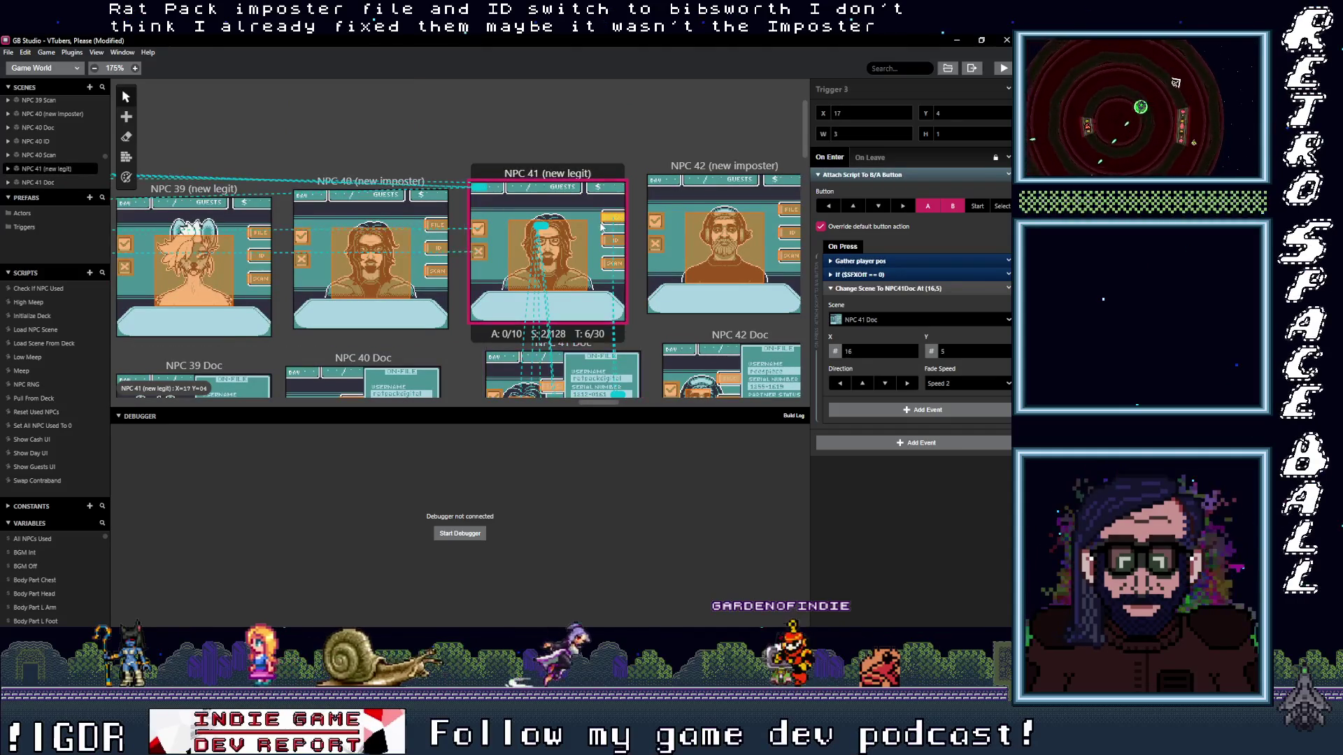
pyautogui.scroll(-6, 599, 226)
pyautogui.click(577, 237)
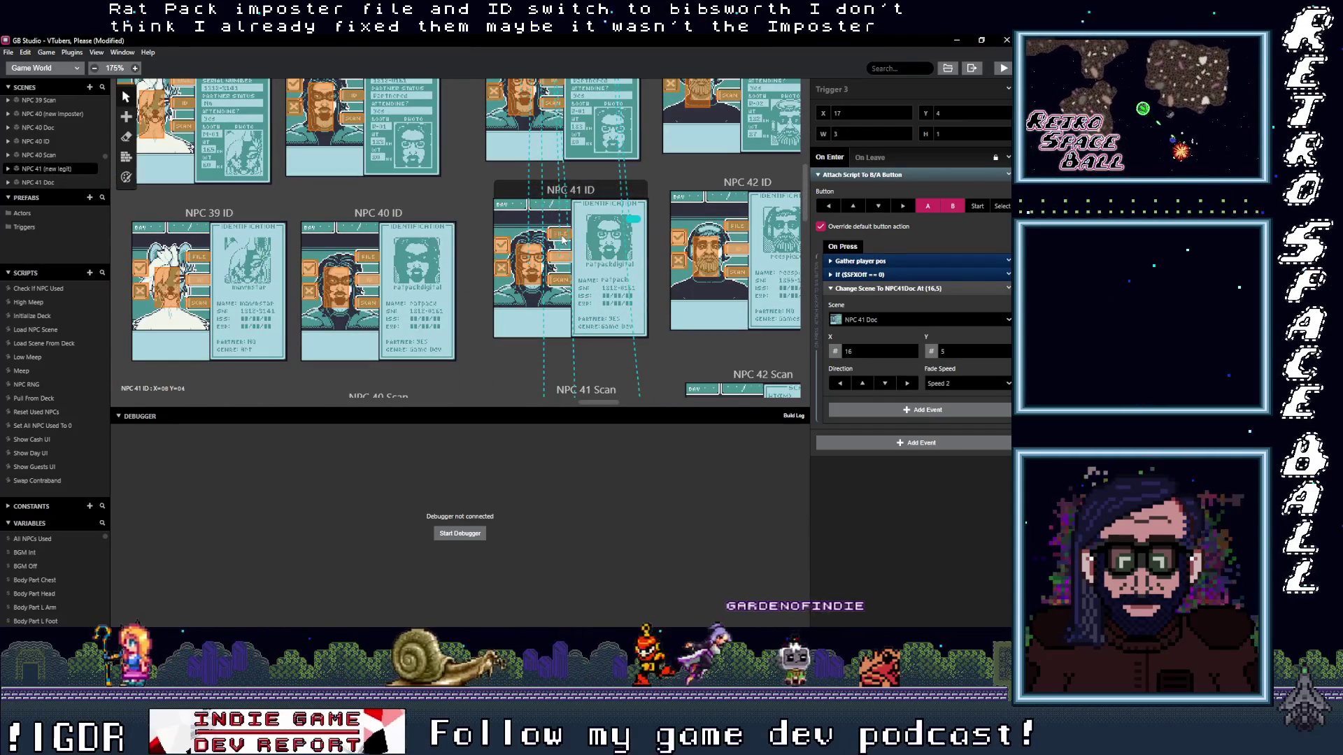
pyautogui.click(566, 233)
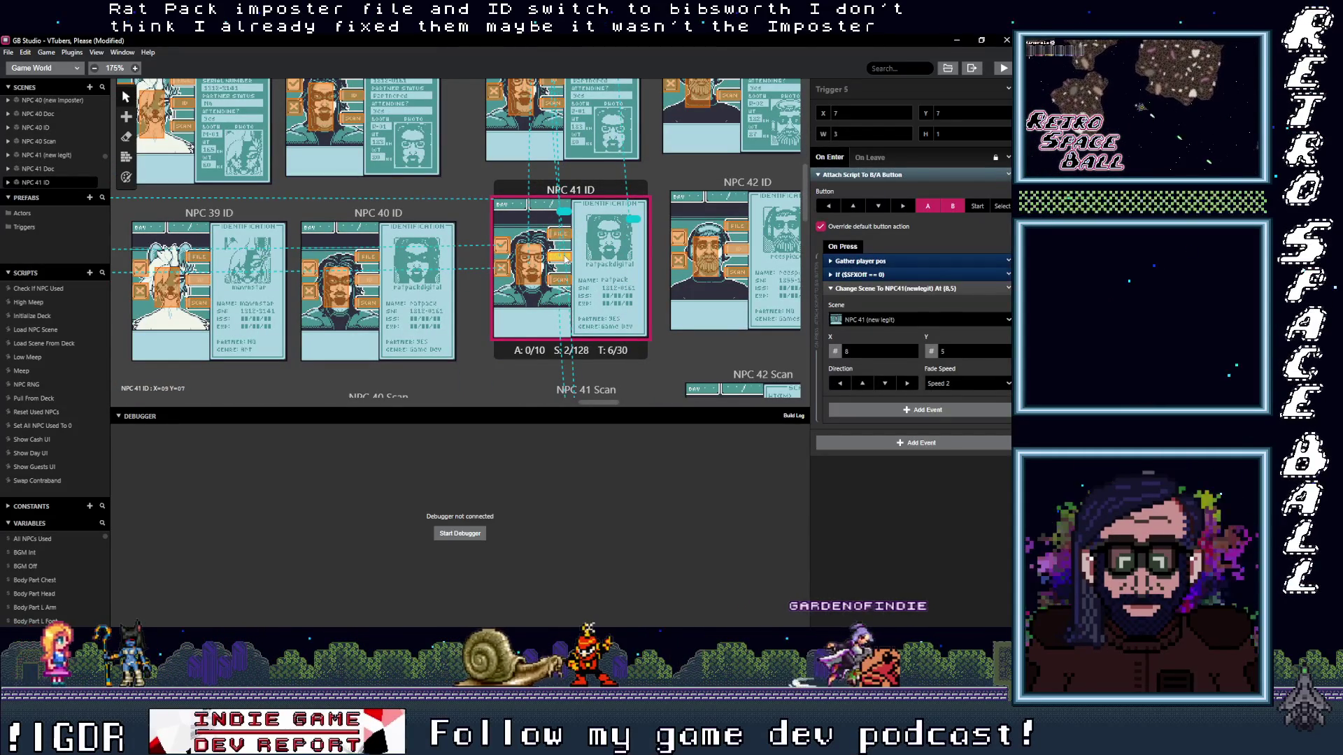
pyautogui.click(570, 276)
pyautogui.scroll(-3, 569, 277)
pyautogui.click(579, 297)
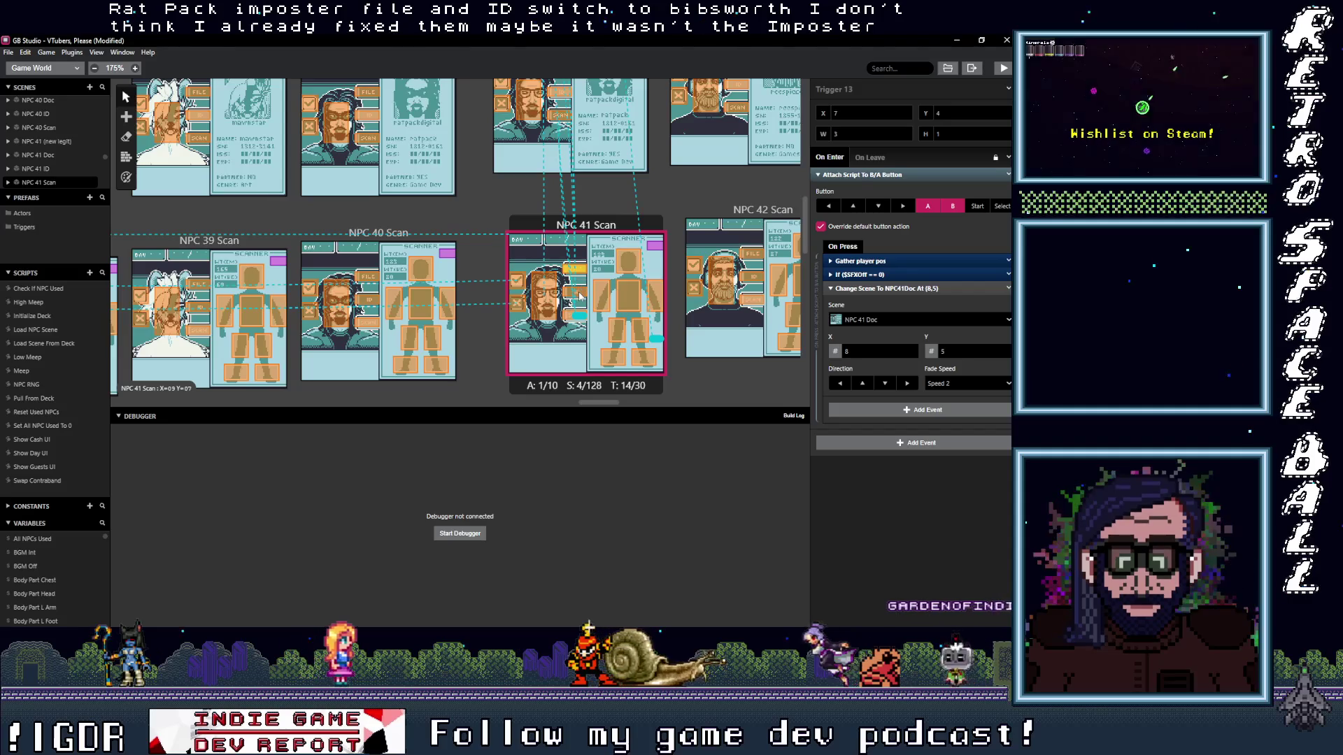
pyautogui.click(576, 302)
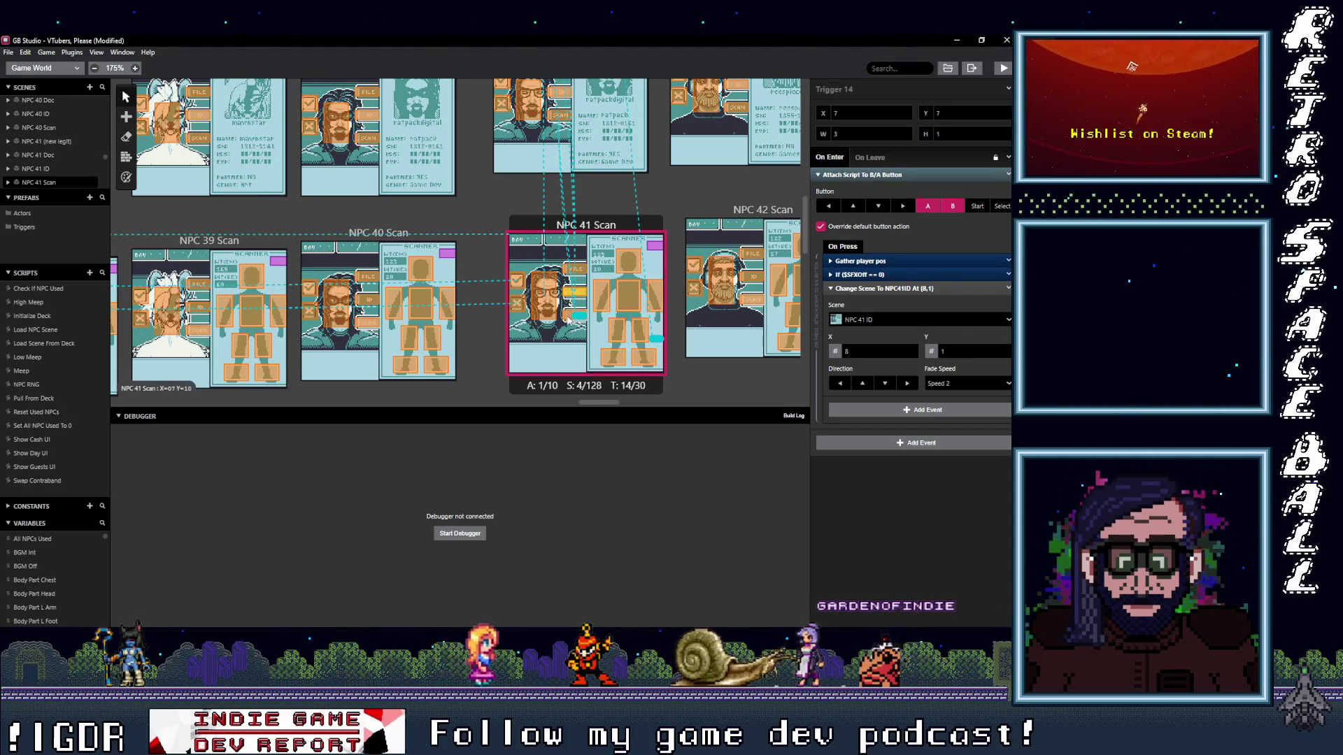
# - Inspect NPC 40 Scan's triggers, finding one still pointing at NPC 26 ID
pyautogui.click(380, 328)
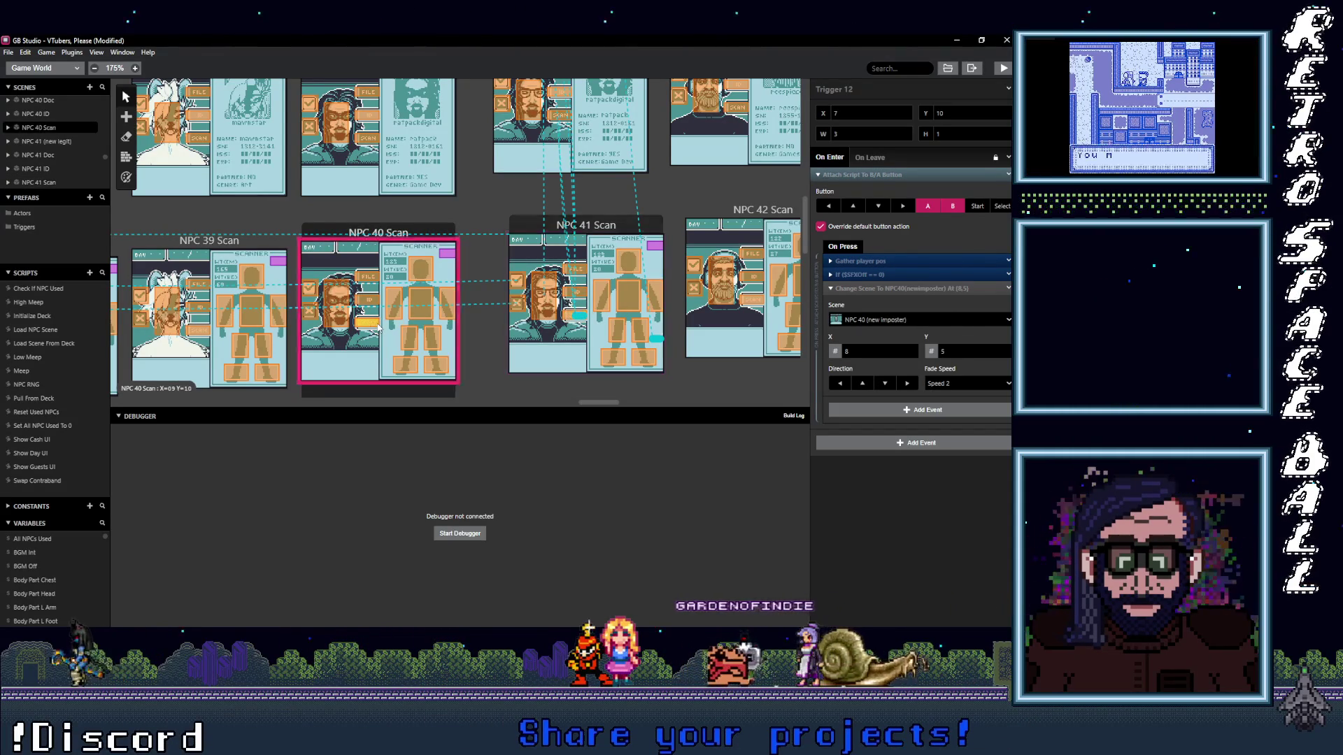
pyautogui.click(369, 299)
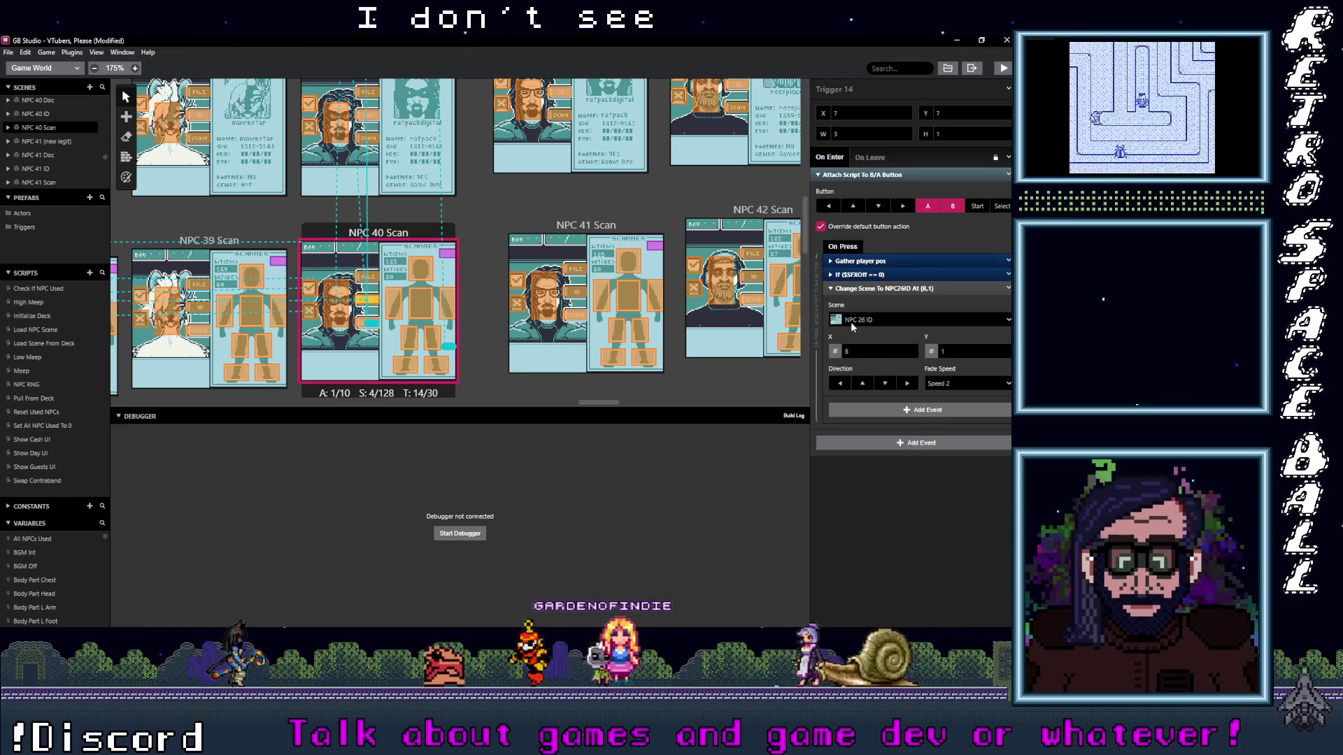
pyautogui.click(362, 286)
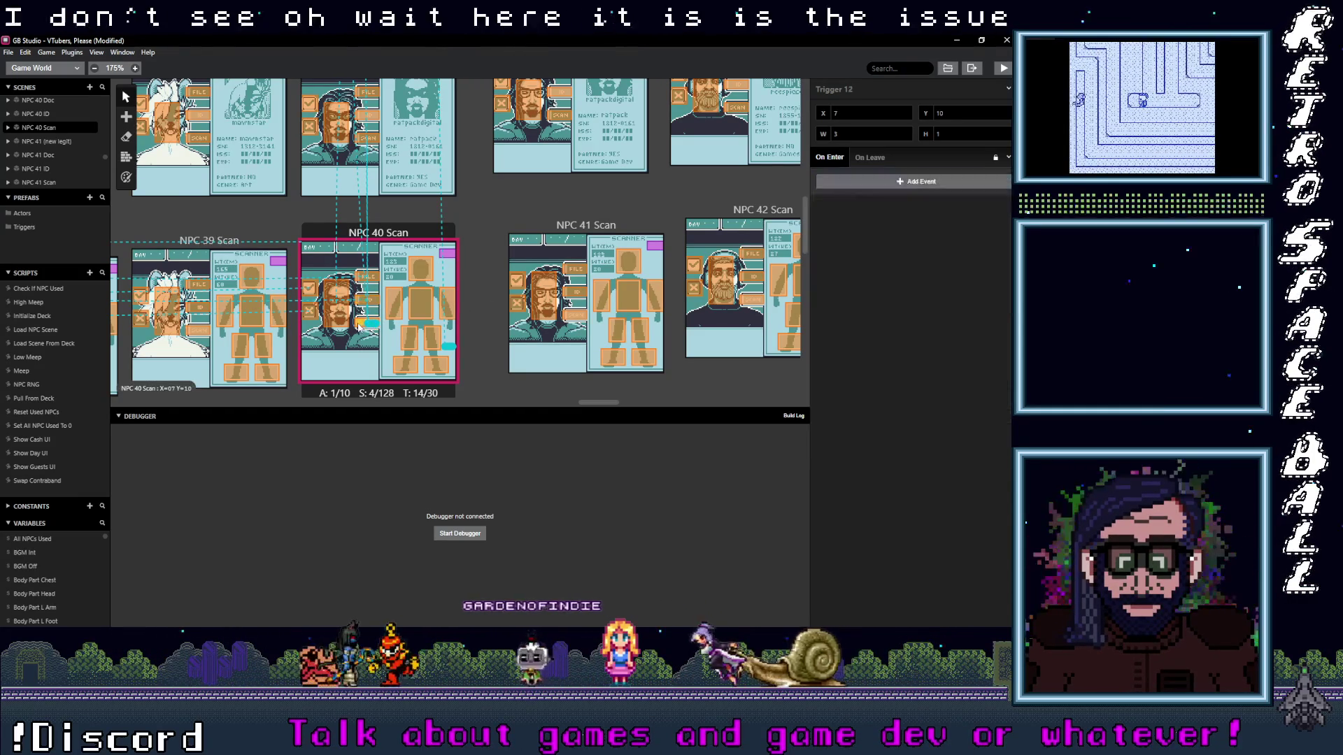
# - Retarget the NPC 26 Doc trigger in NPC 40 Scan to NPC 40 Doc
pyautogui.click(363, 279)
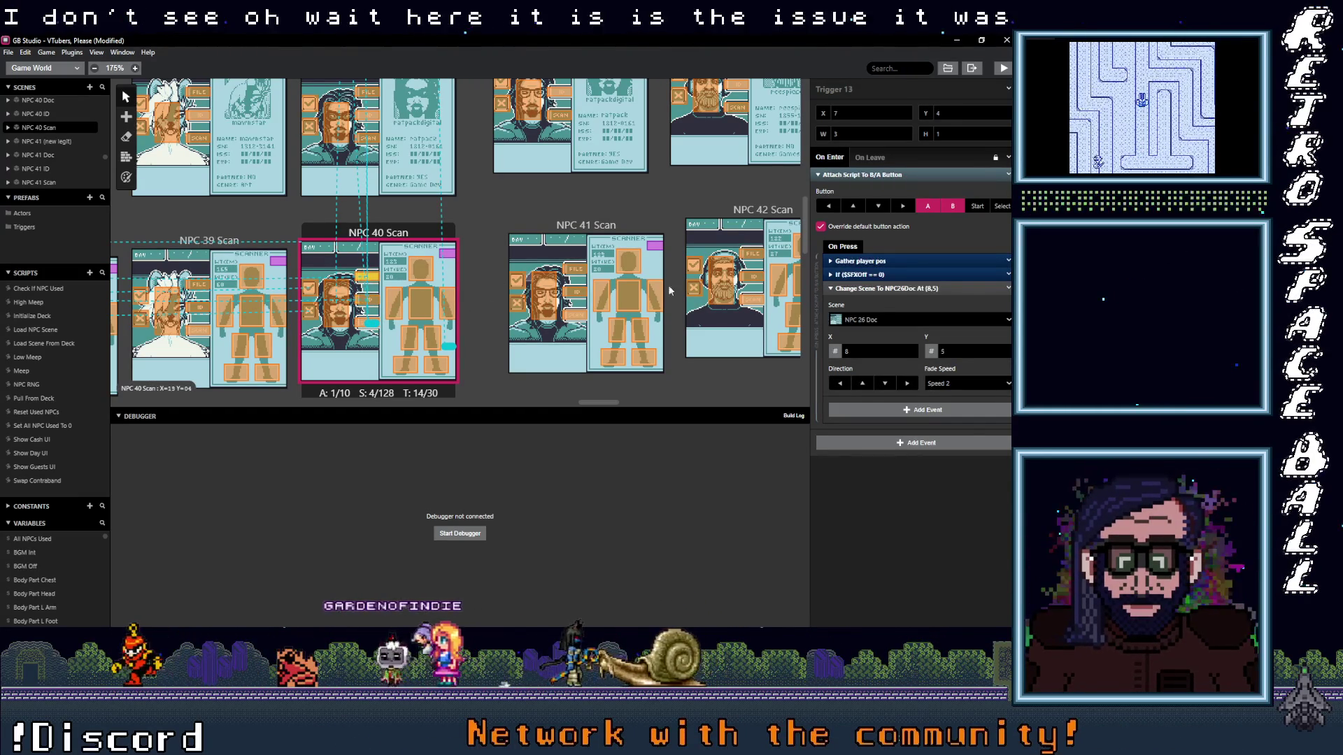
pyautogui.click(896, 320)
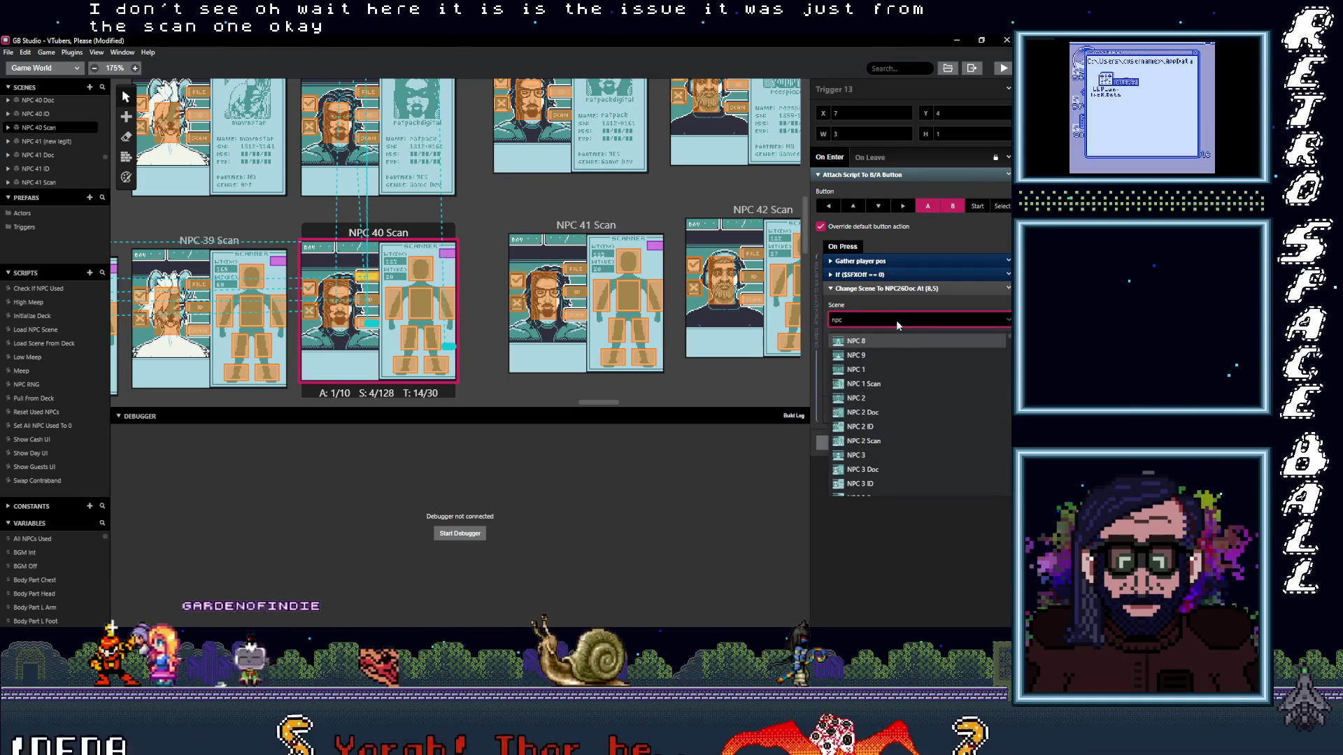
pyautogui.write('npc 40')
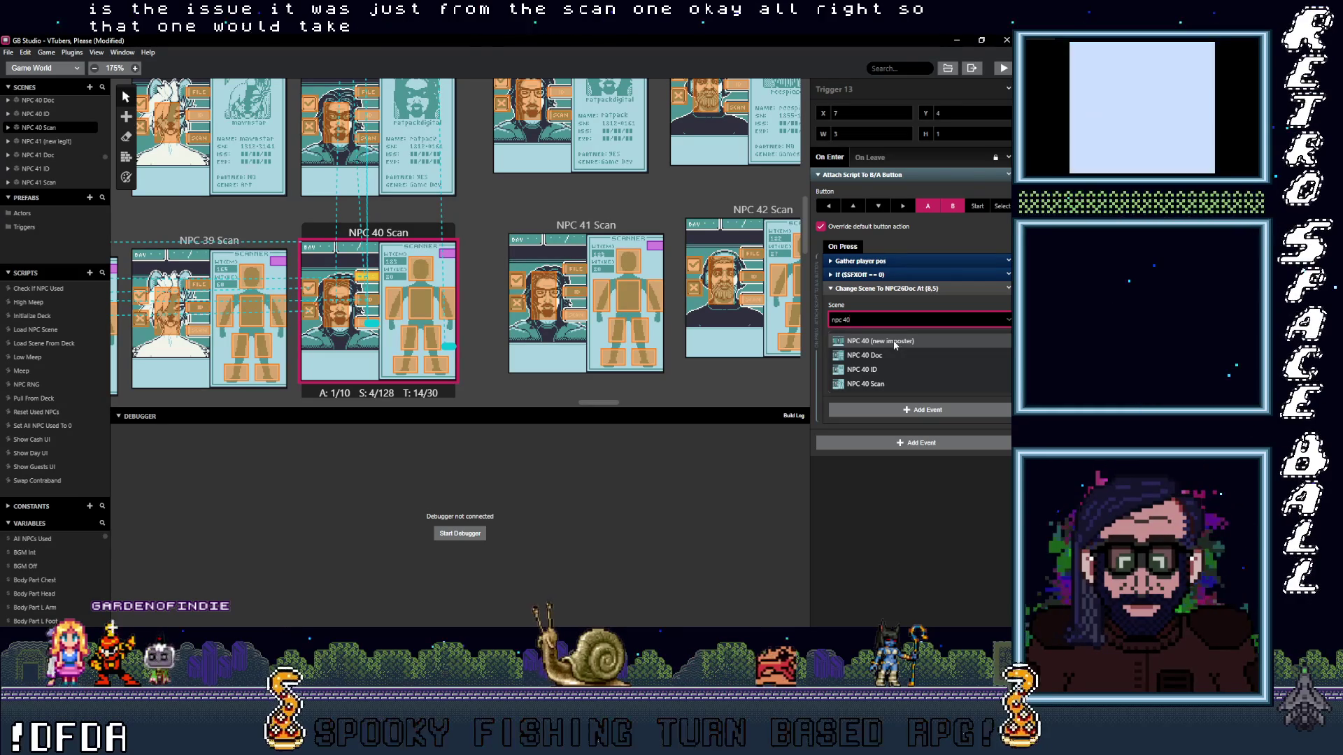
pyautogui.click(882, 340)
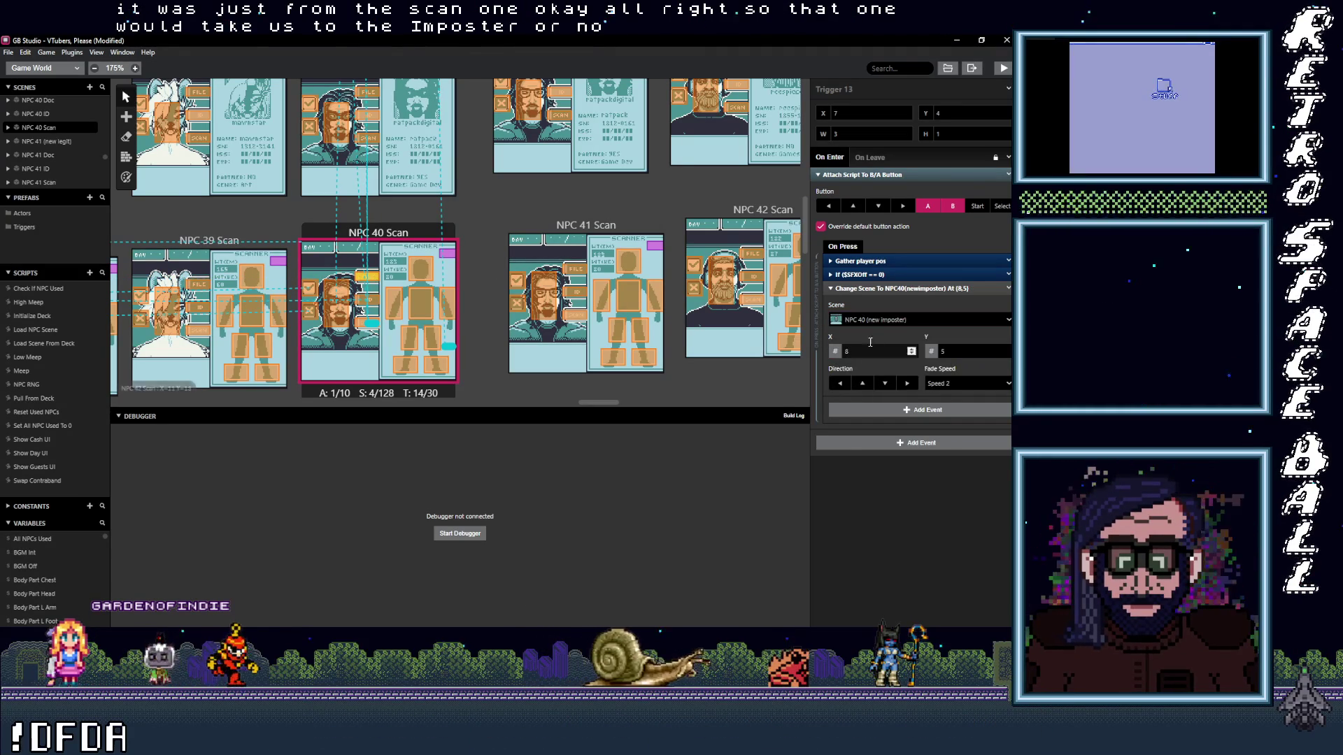
pyautogui.click(882, 320)
pyautogui.write('npc')
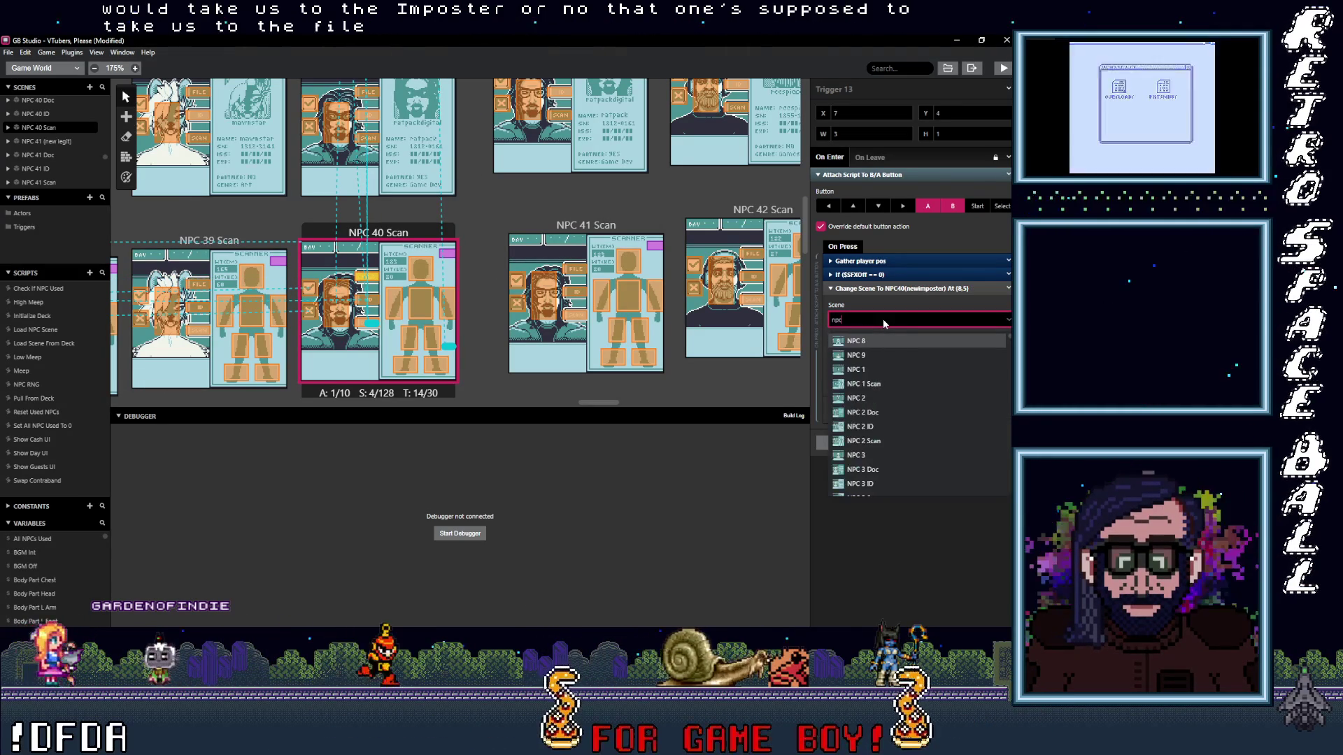
pyautogui.write(' 40')
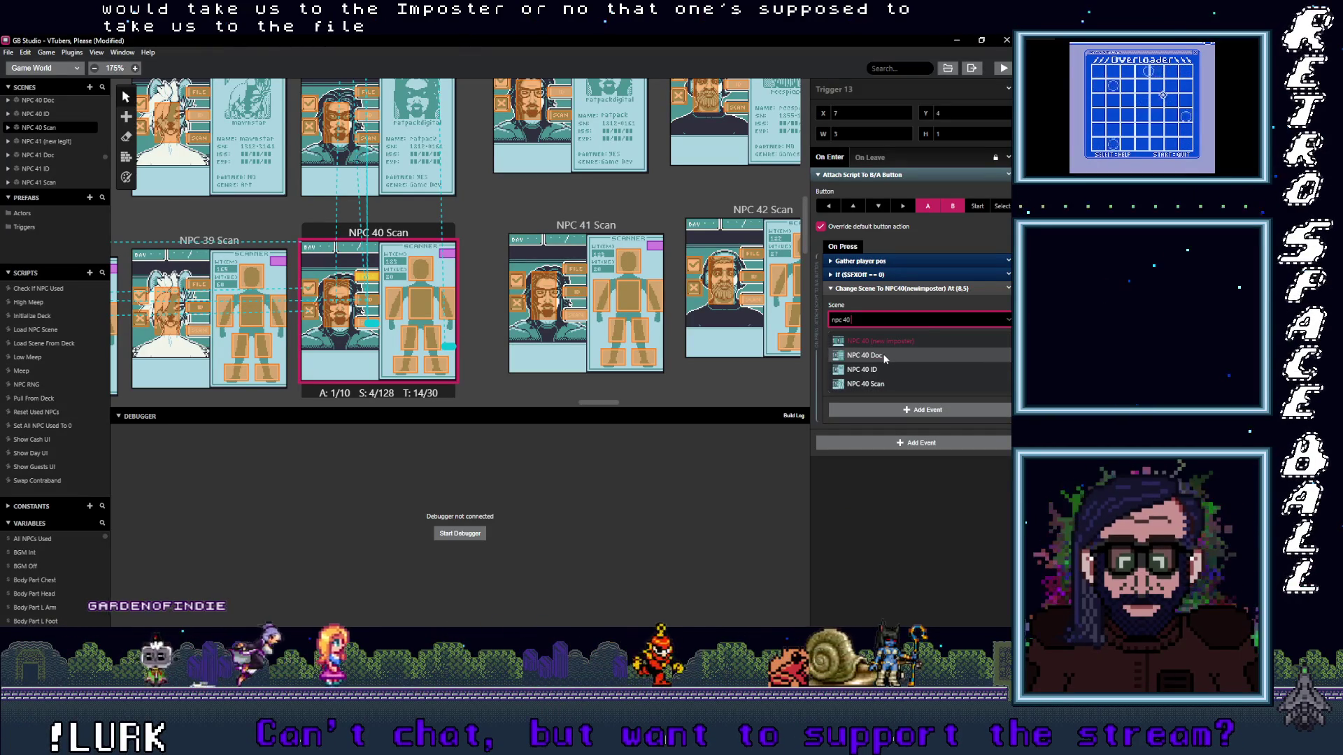
pyautogui.click(883, 354)
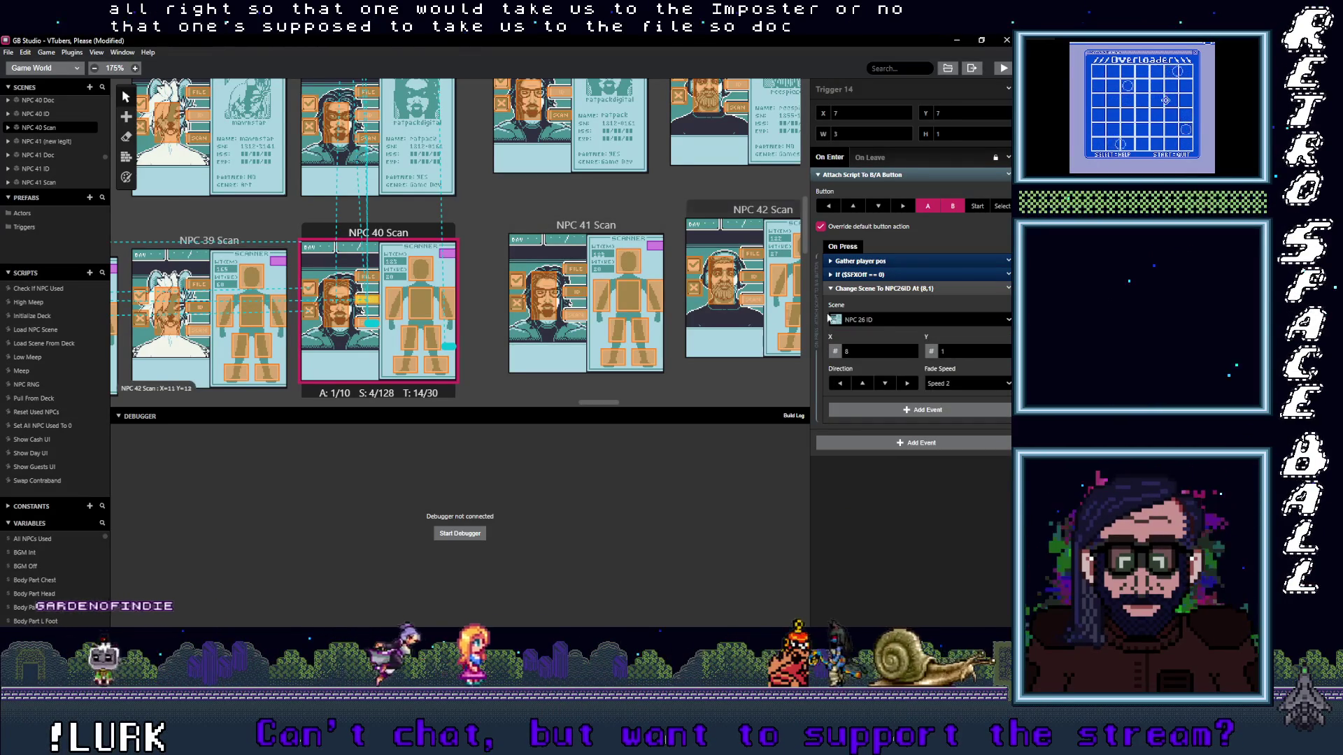
# - Retarget the NPC 26 ID trigger to NPC 40 ID and verify the Scan triggers' new destinations
pyautogui.click(839, 320)
pyautogui.write('npc')
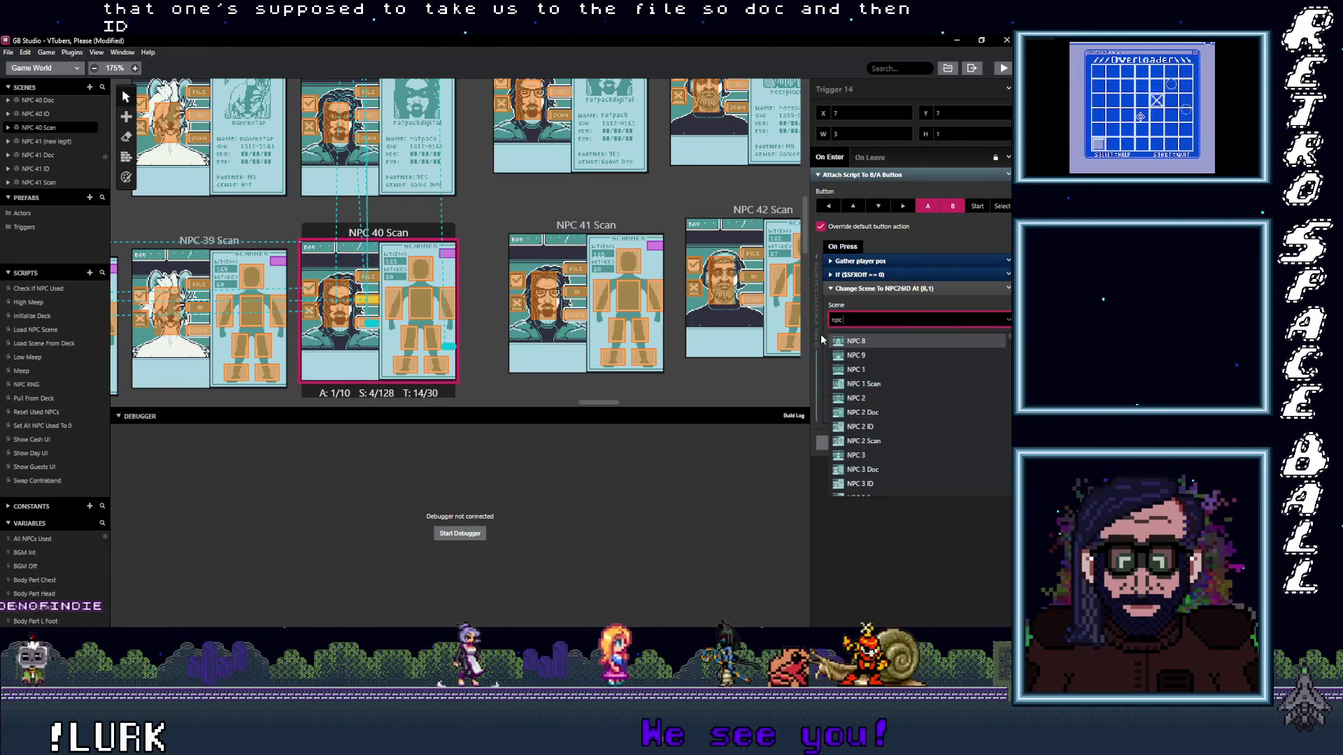
pyautogui.write(' 40 i')
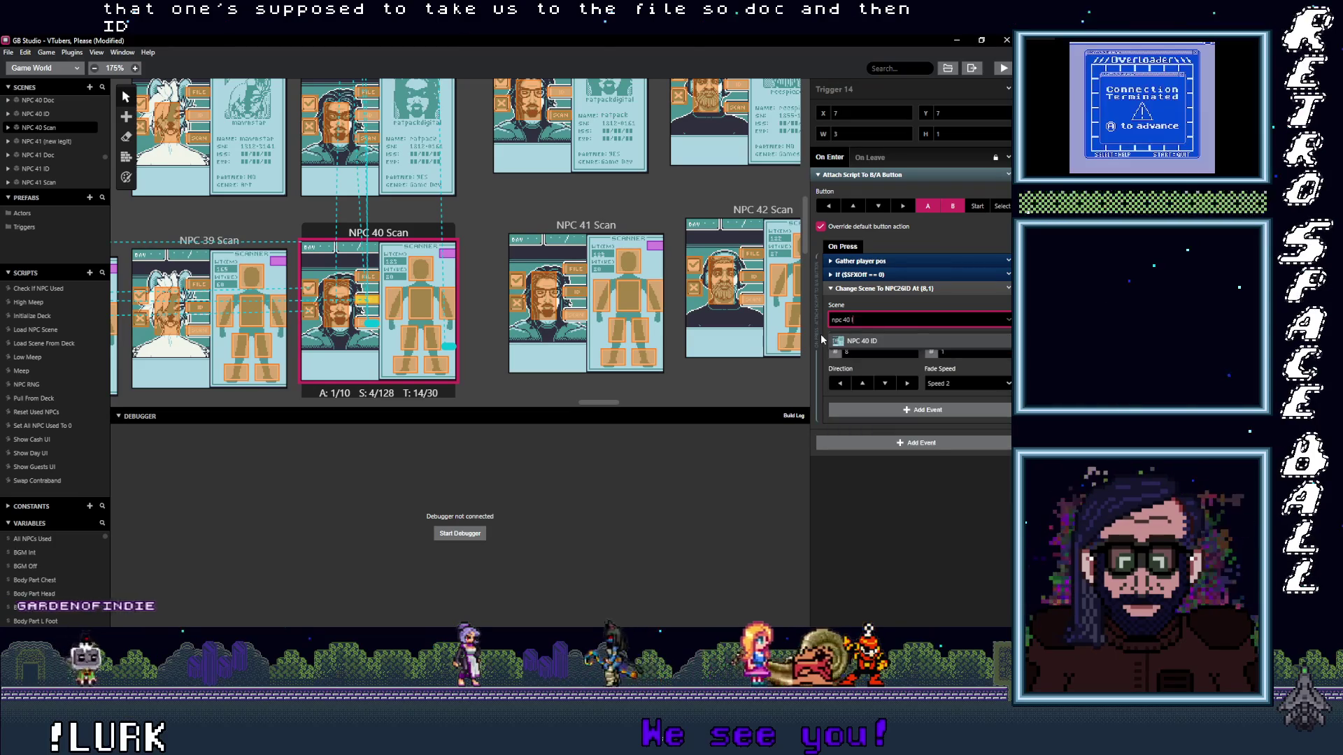
pyautogui.press('Return')
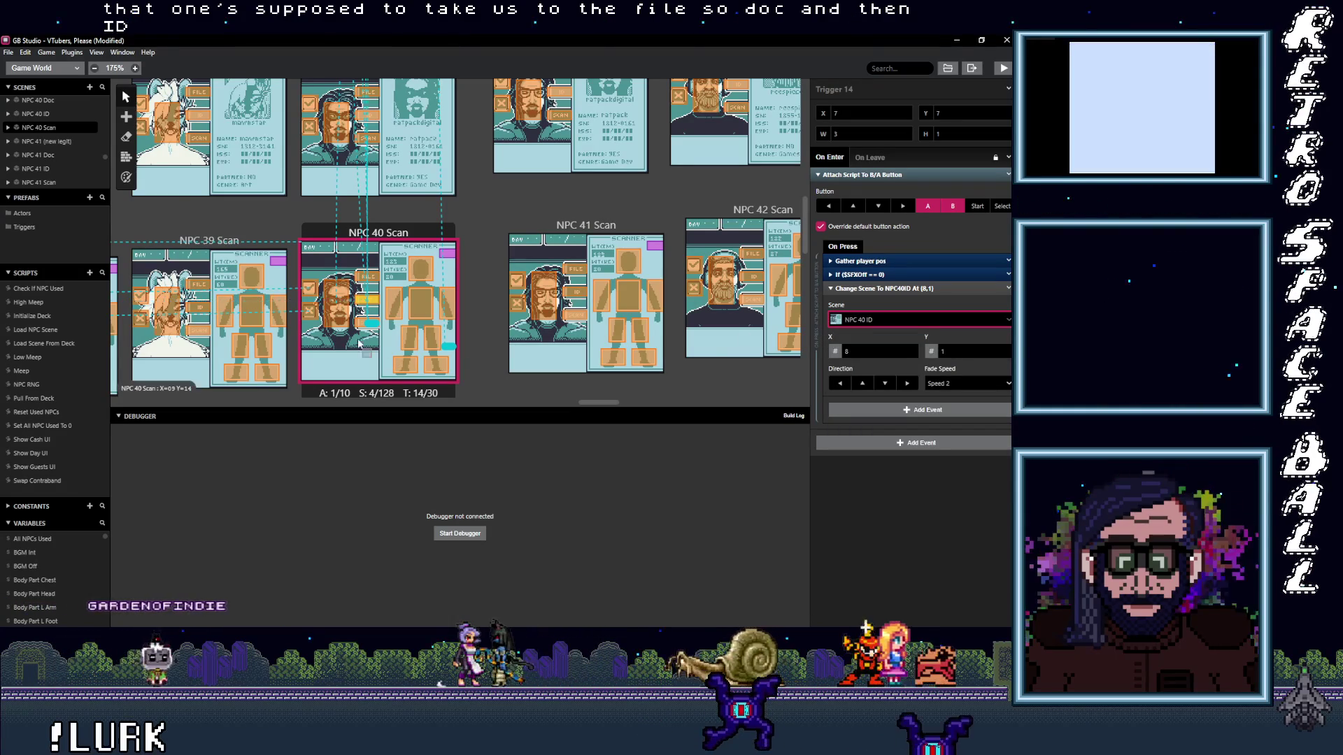
pyautogui.click(361, 322)
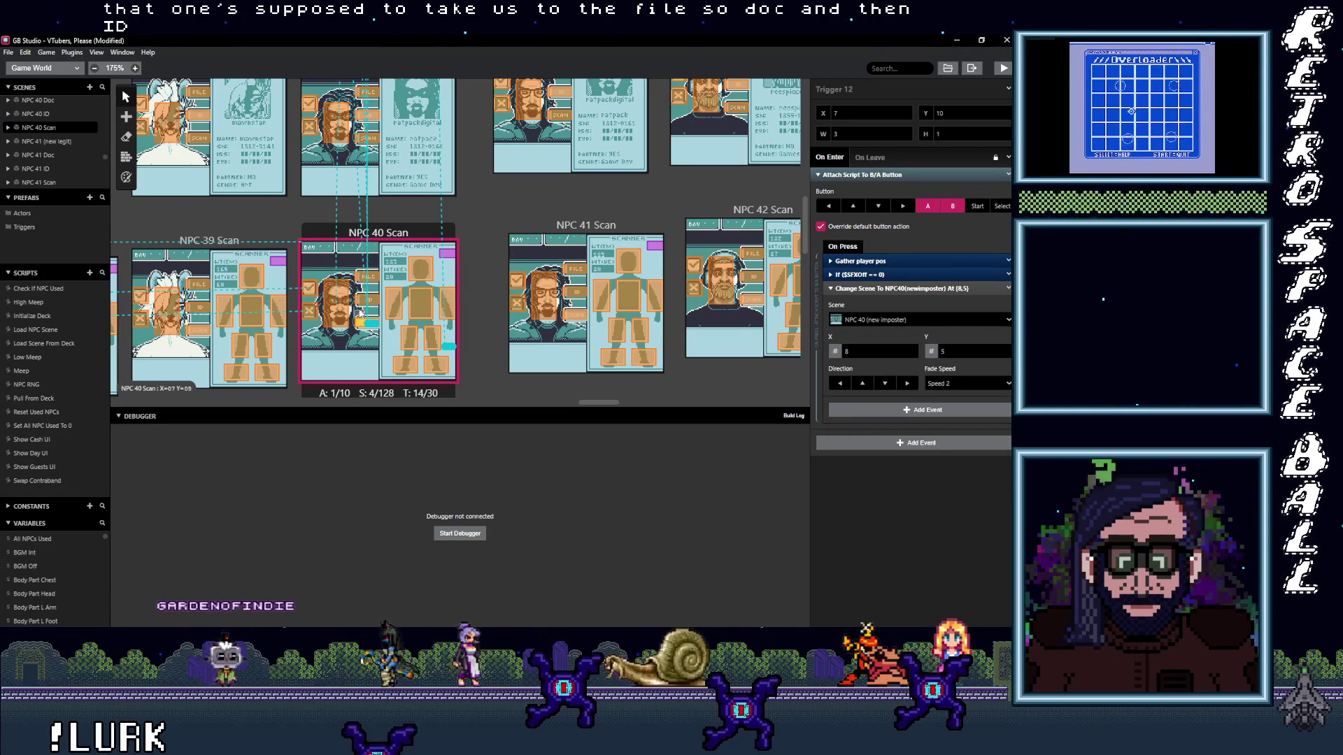
pyautogui.click(368, 275)
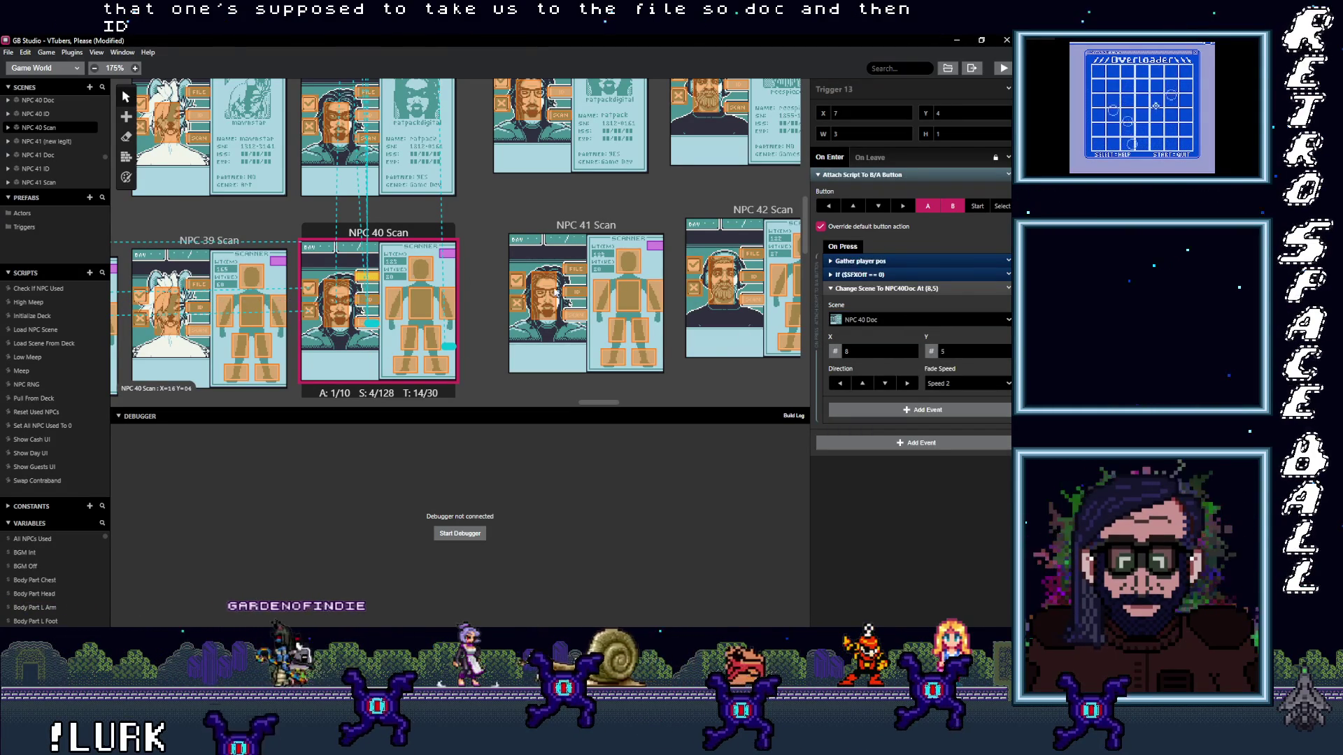
pyautogui.click(576, 297)
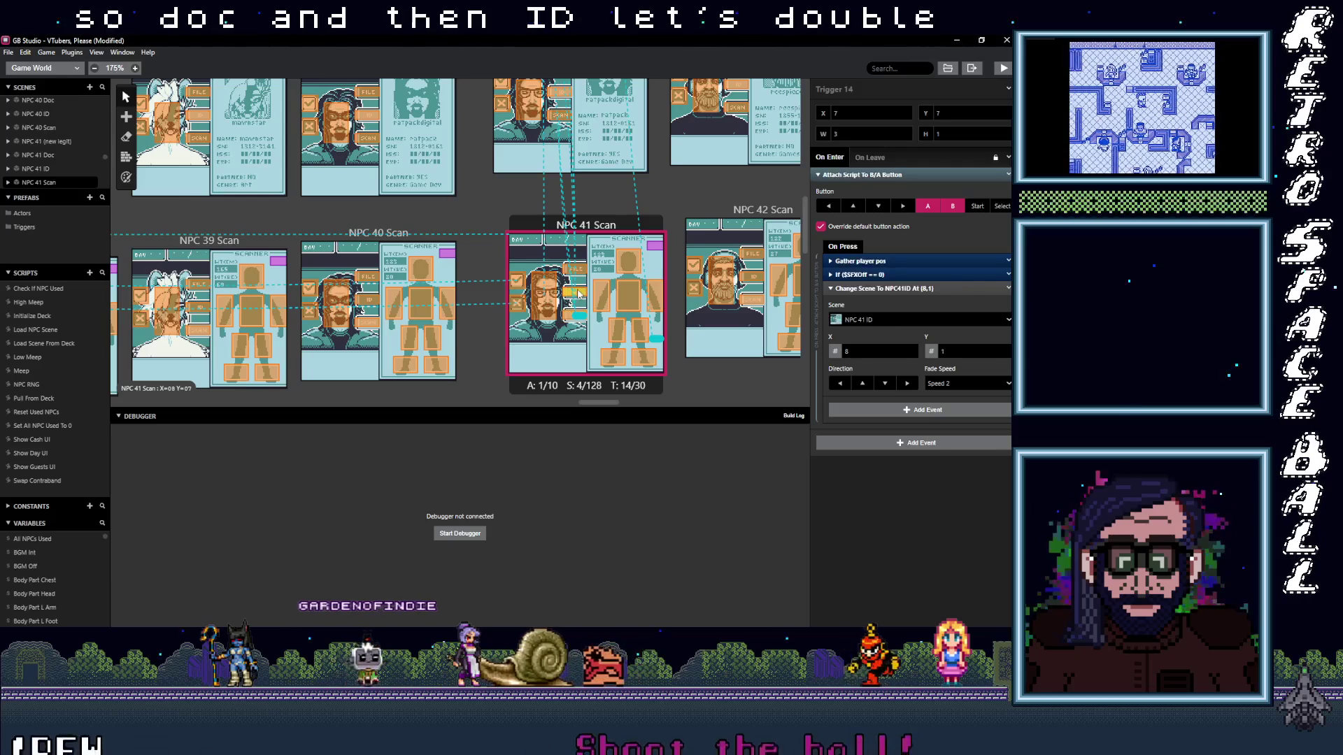
# - Verify the NPC 41 Scan trigger leads to NPC 41 Doc
pyautogui.click(575, 270)
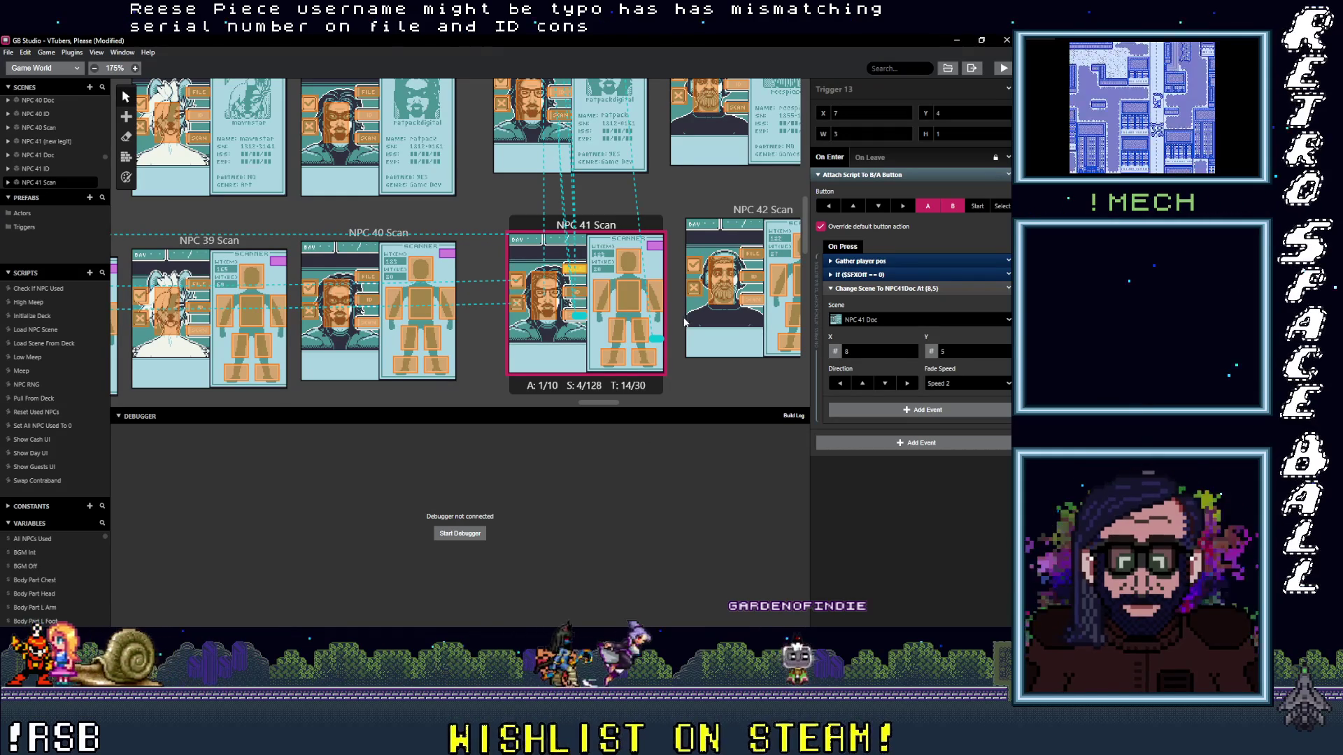
pyautogui.hscroll(5, 688, 321)
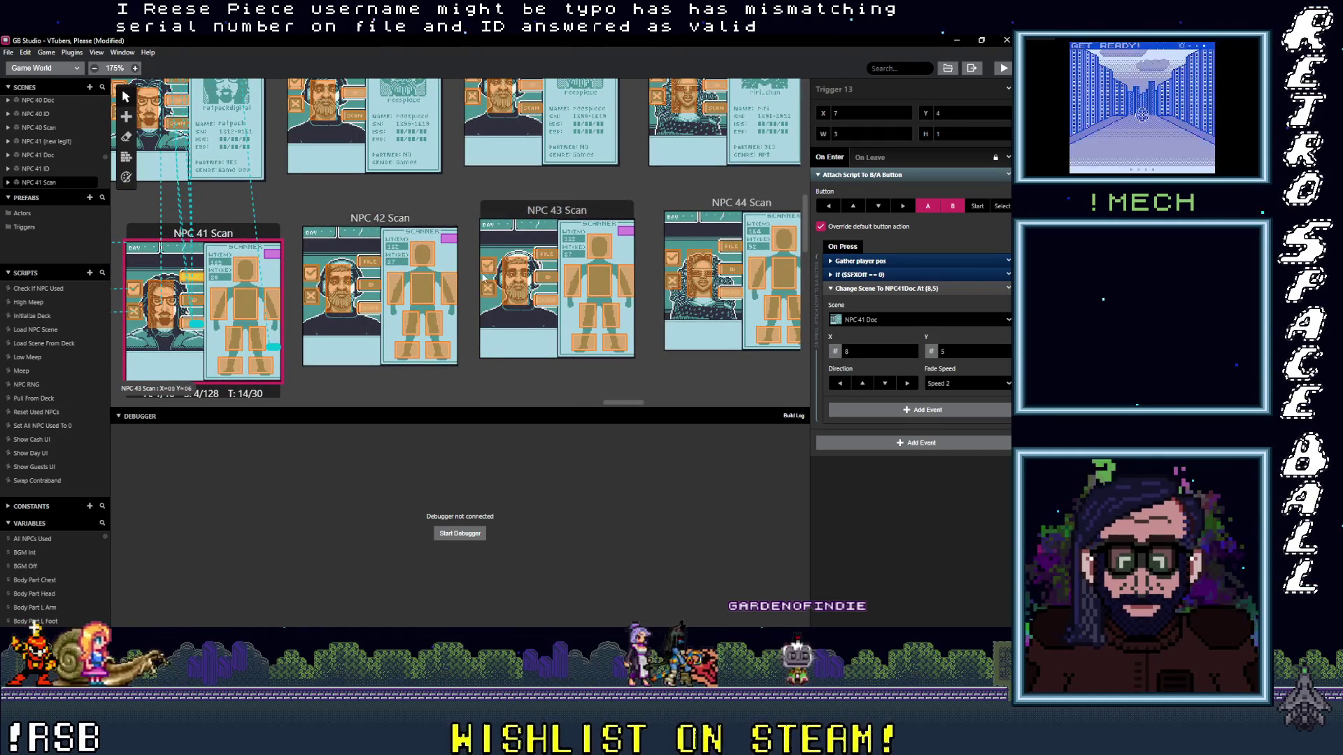
pyautogui.scroll(2, 485, 273)
pyautogui.scroll(1, 446, 289)
pyautogui.scroll(1, 442, 290)
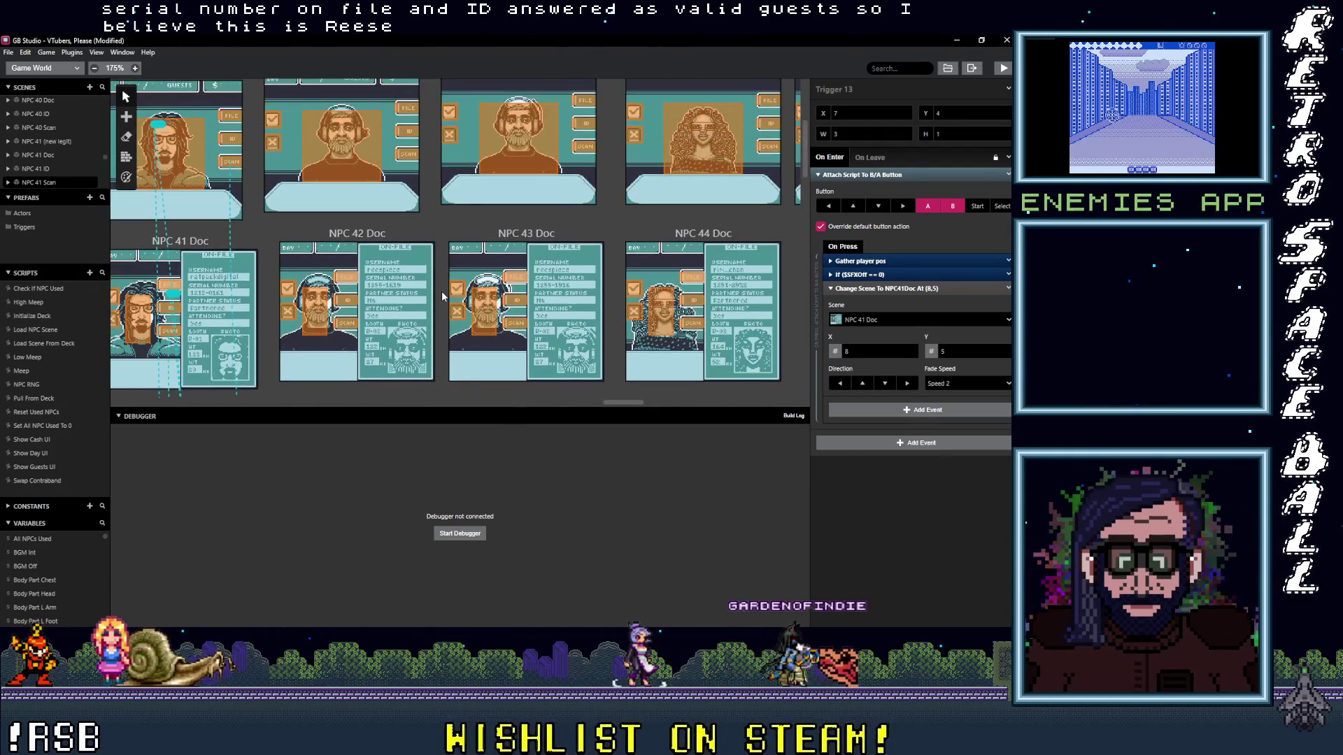
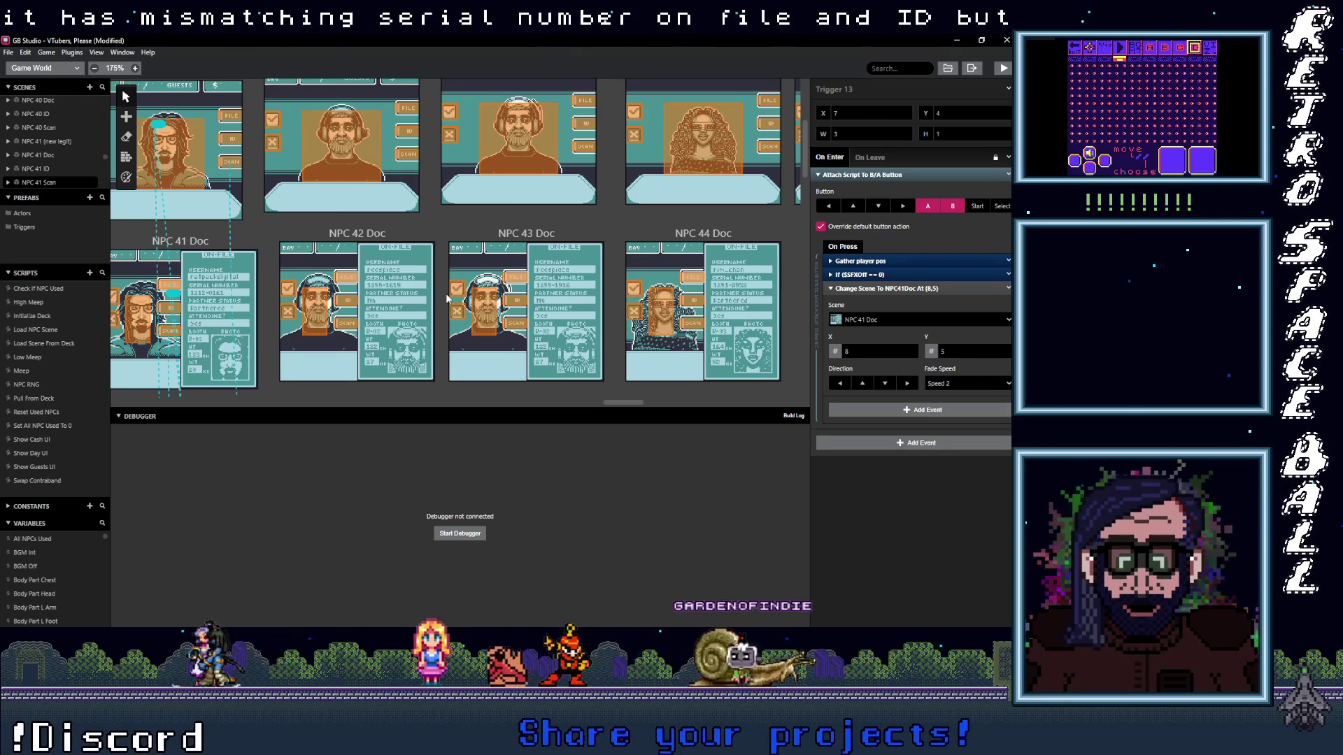
pyautogui.scroll(1, 446, 295)
pyautogui.scroll(-3, 445, 293)
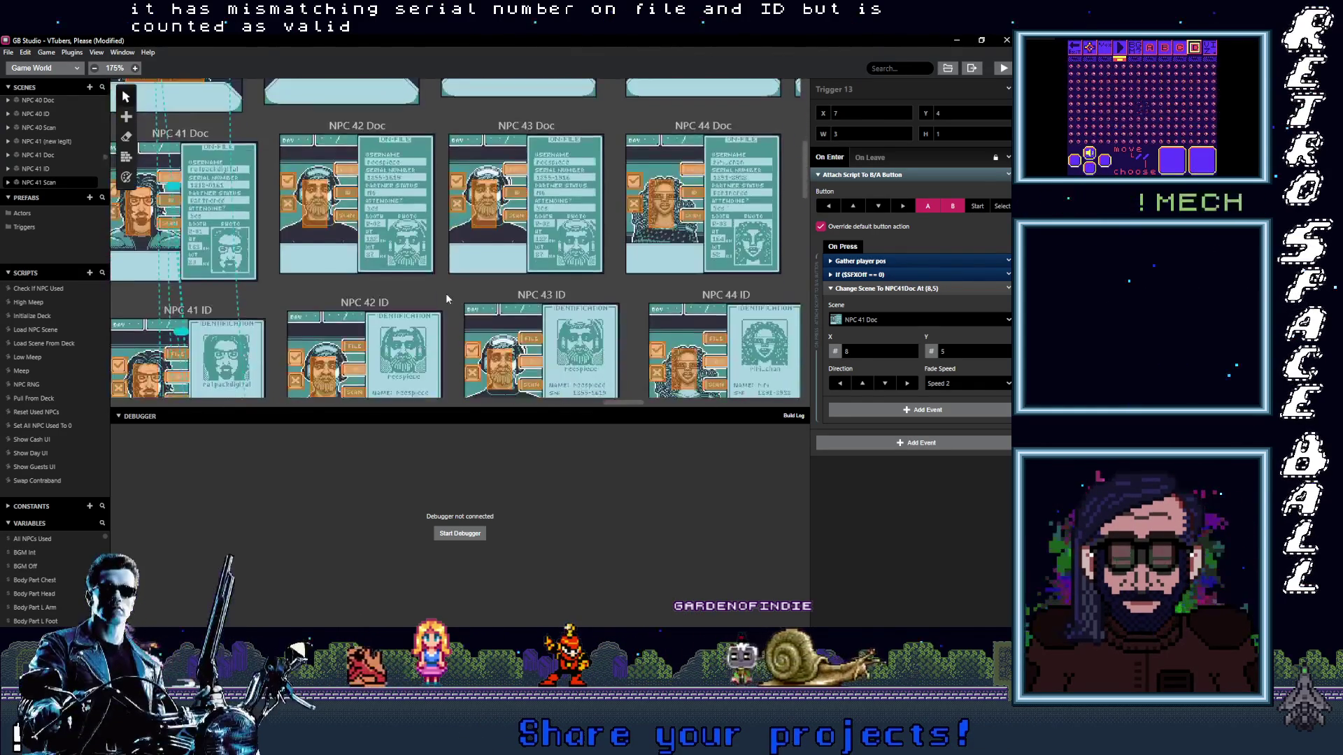
pyautogui.scroll(-1, 446, 293)
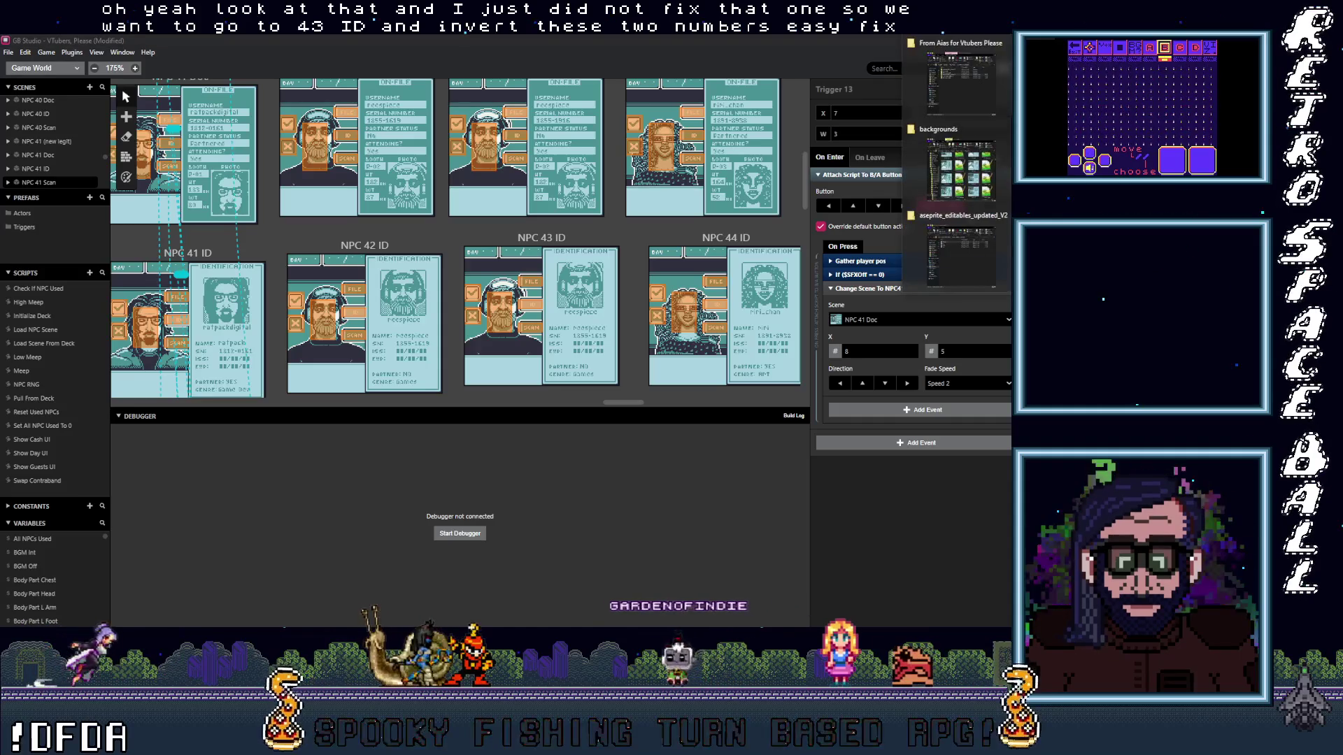
pyautogui.moveTo(959, 168)
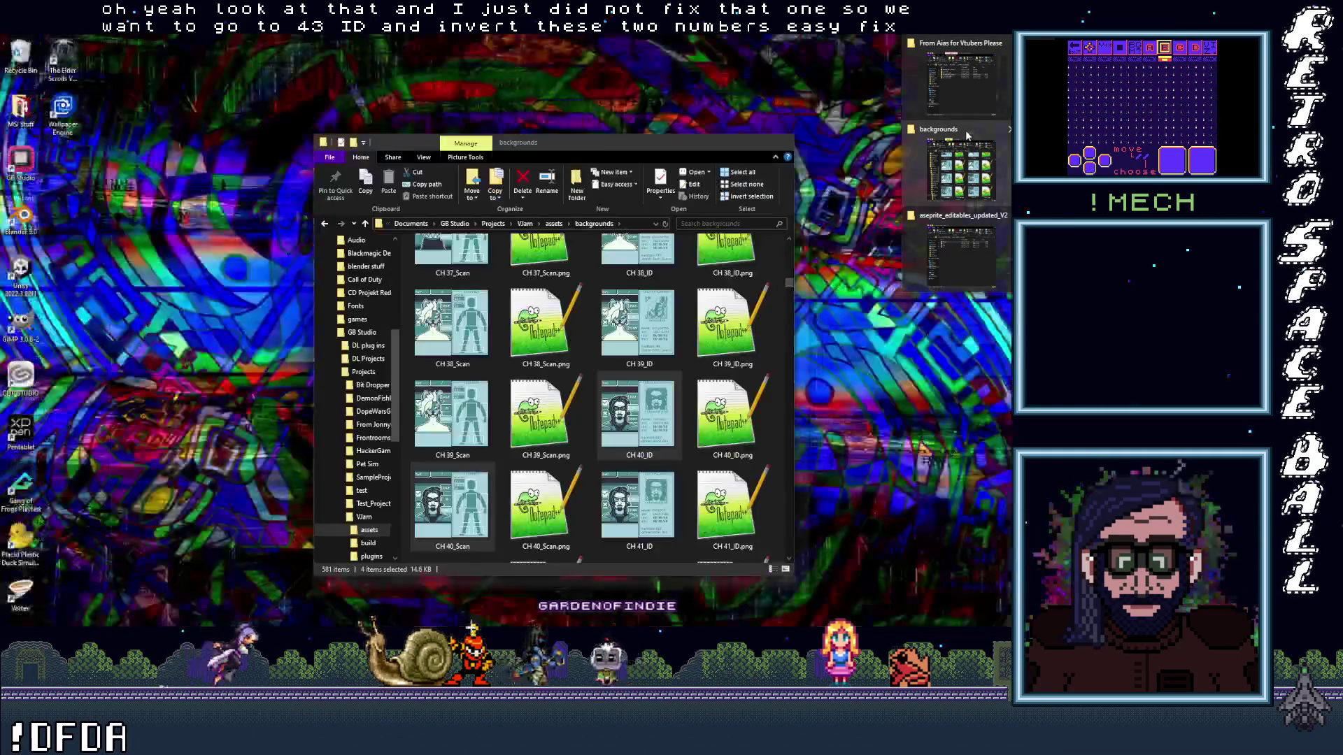
# - Bring the backgrounds folder window forward and select the CH 43_ID image file
pyautogui.click(965, 131)
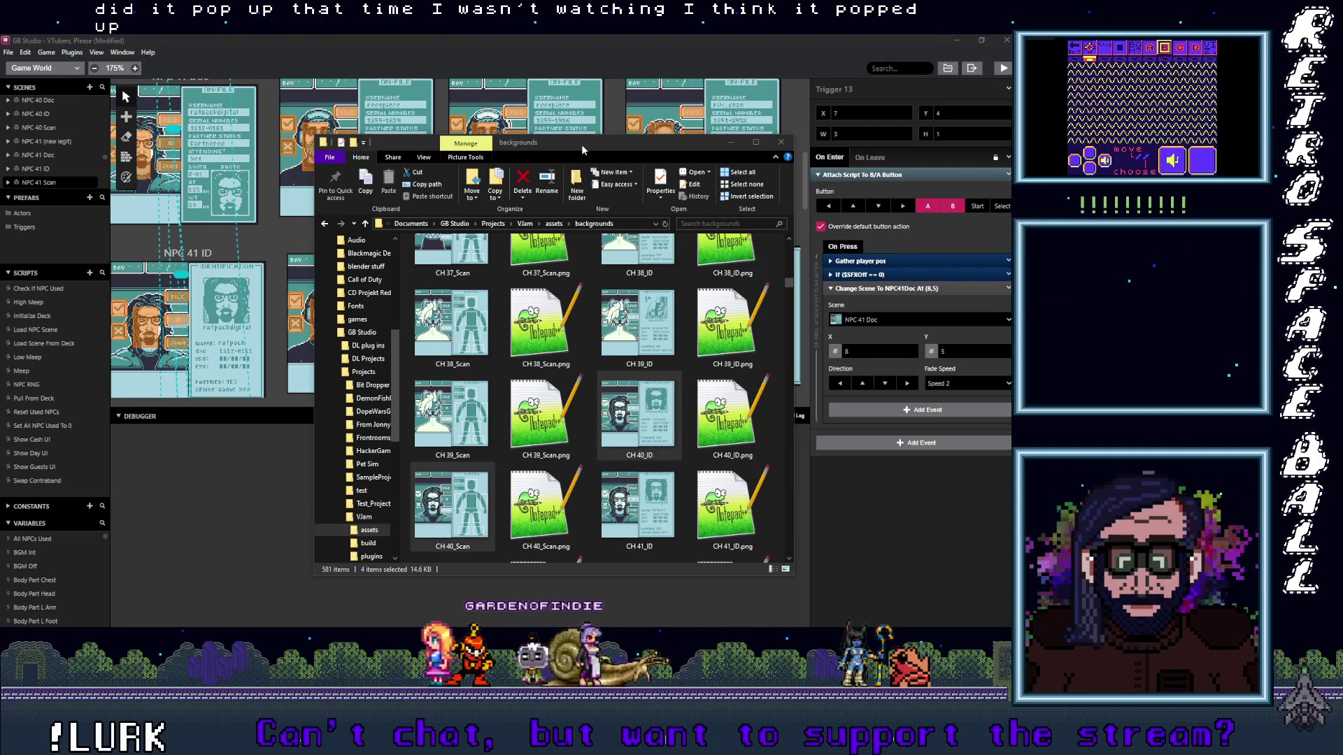
pyautogui.moveTo(582, 143); pyautogui.dragTo(553, 120)
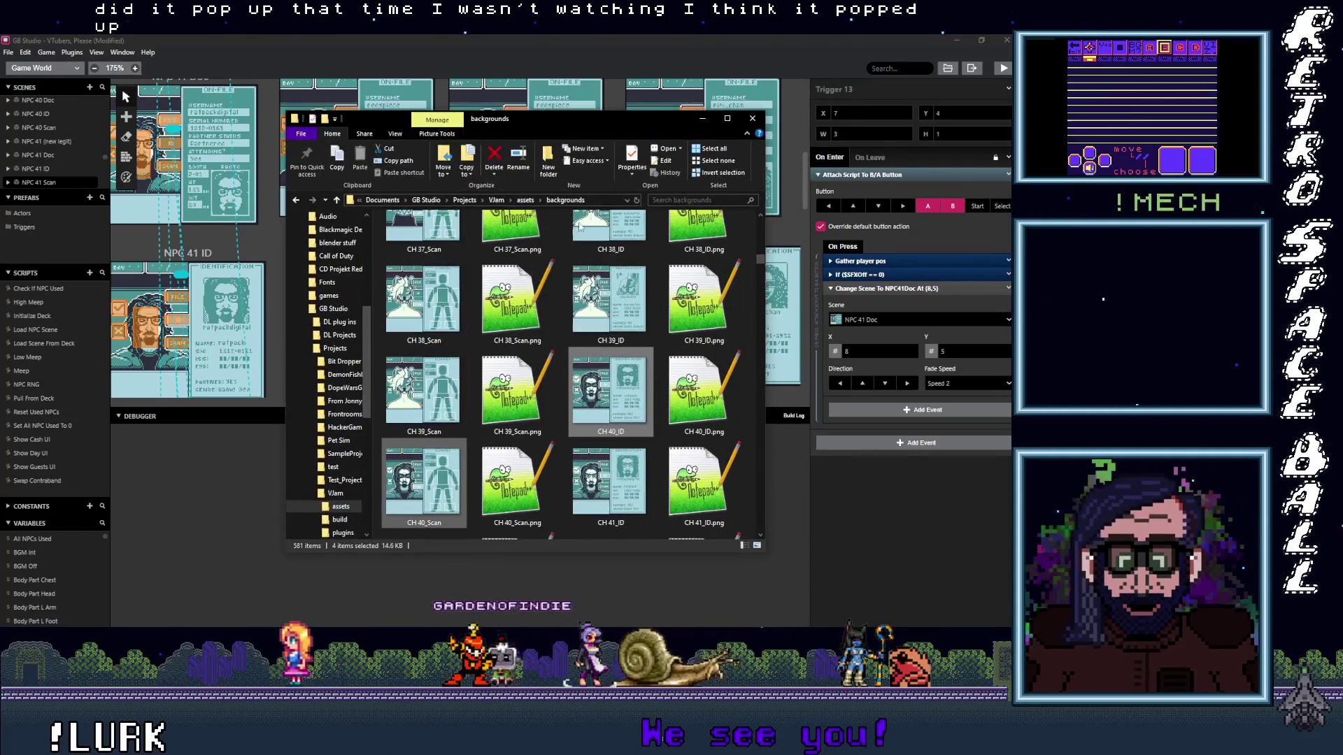
pyautogui.scroll(-4, 545, 408)
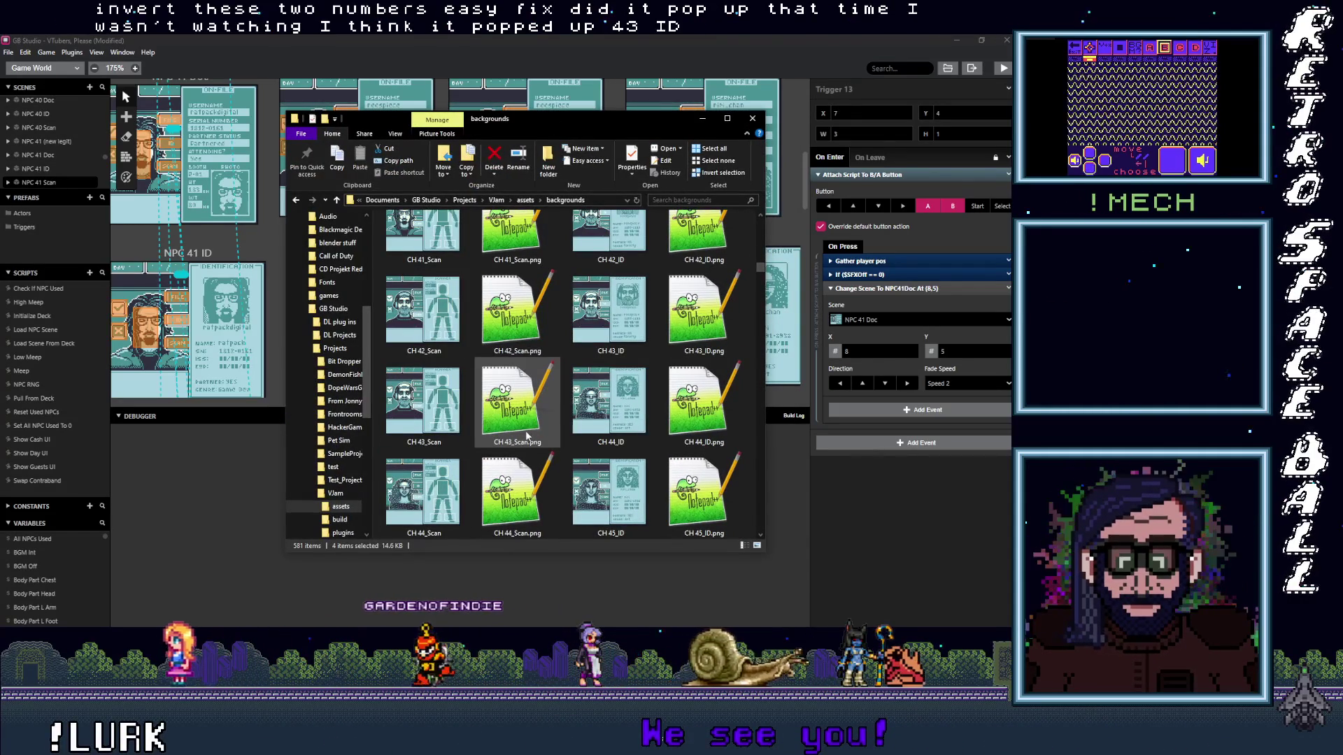
pyautogui.scroll(-4, 531, 433)
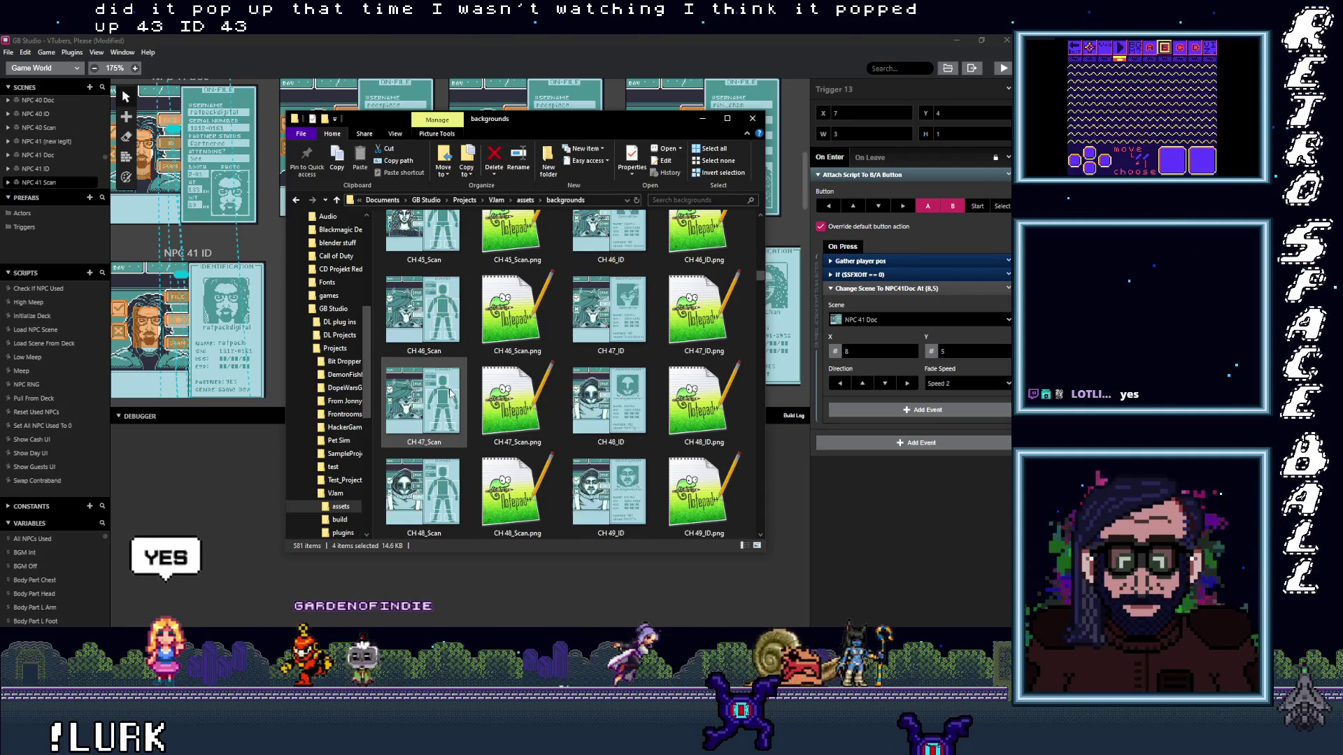
pyautogui.scroll(-10, 441, 409)
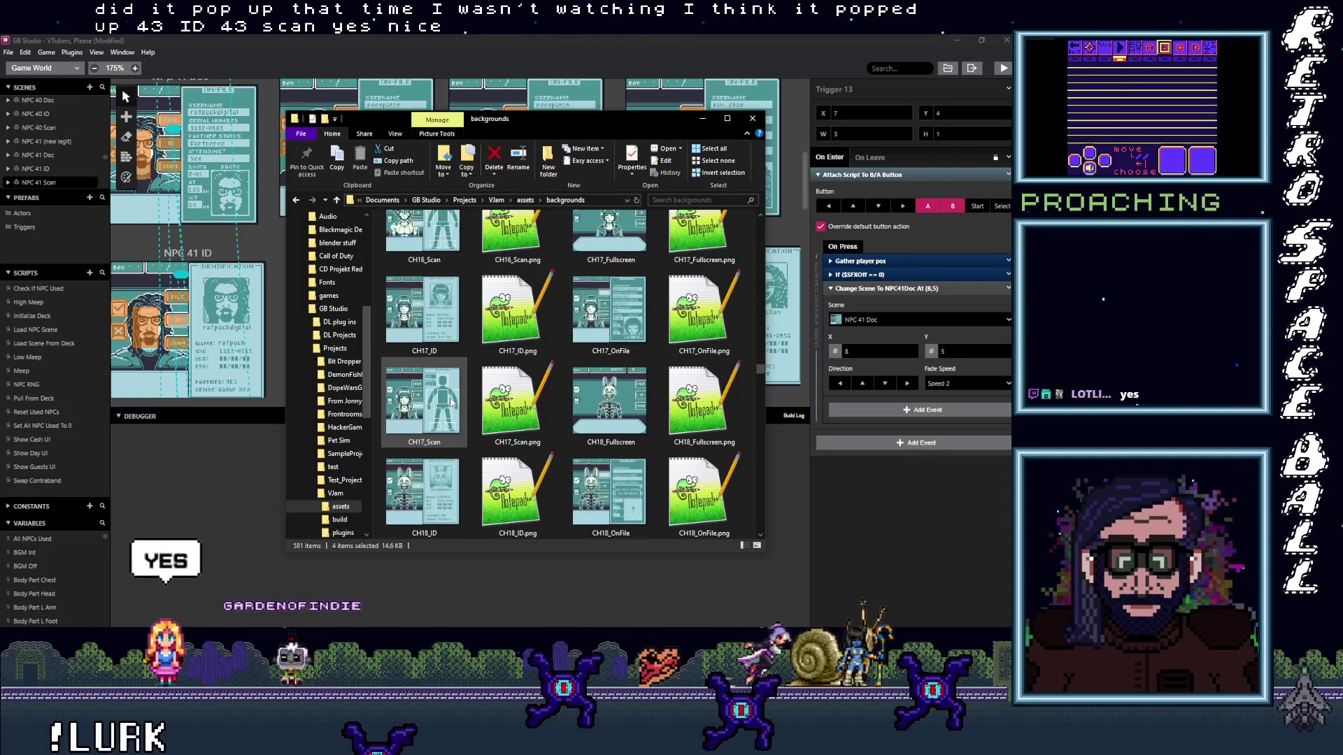
pyautogui.scroll(-5, 452, 402)
pyautogui.scroll(-5, 452, 402)
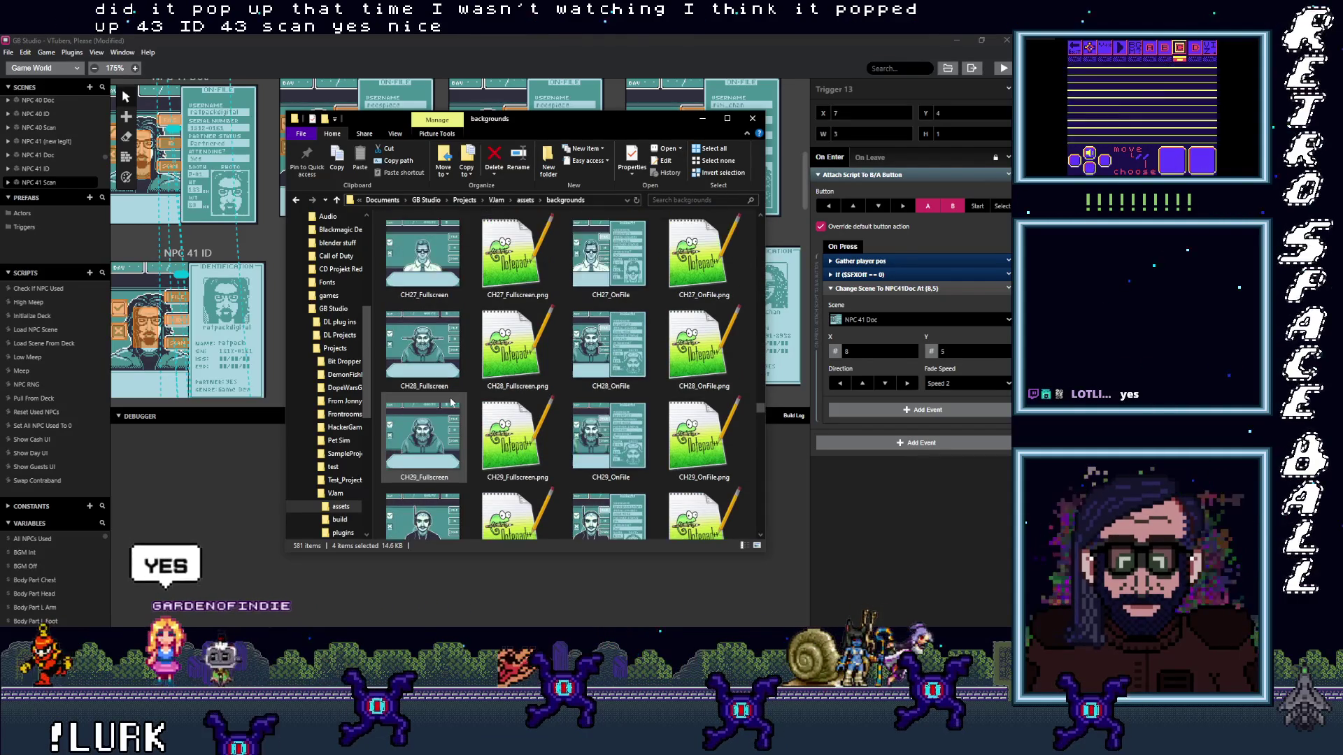
pyautogui.scroll(-7, 451, 401)
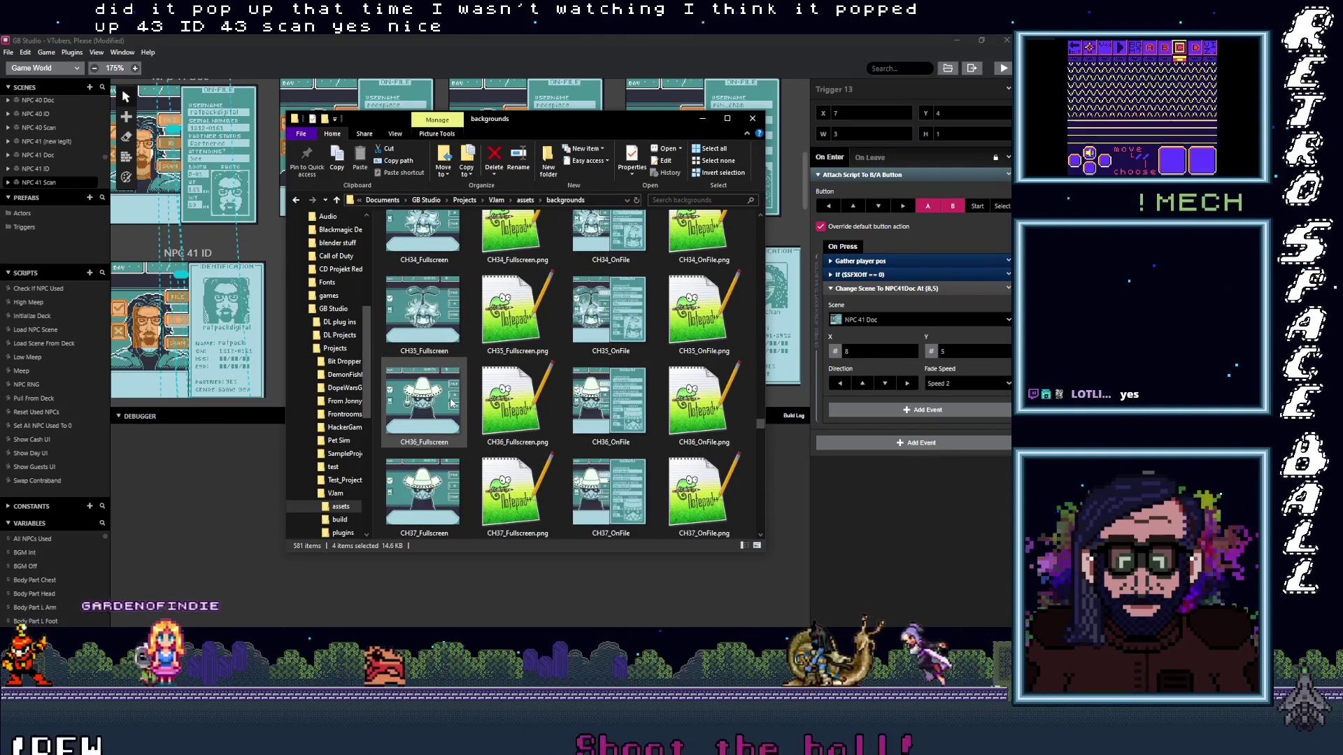
pyautogui.scroll(-6, 451, 401)
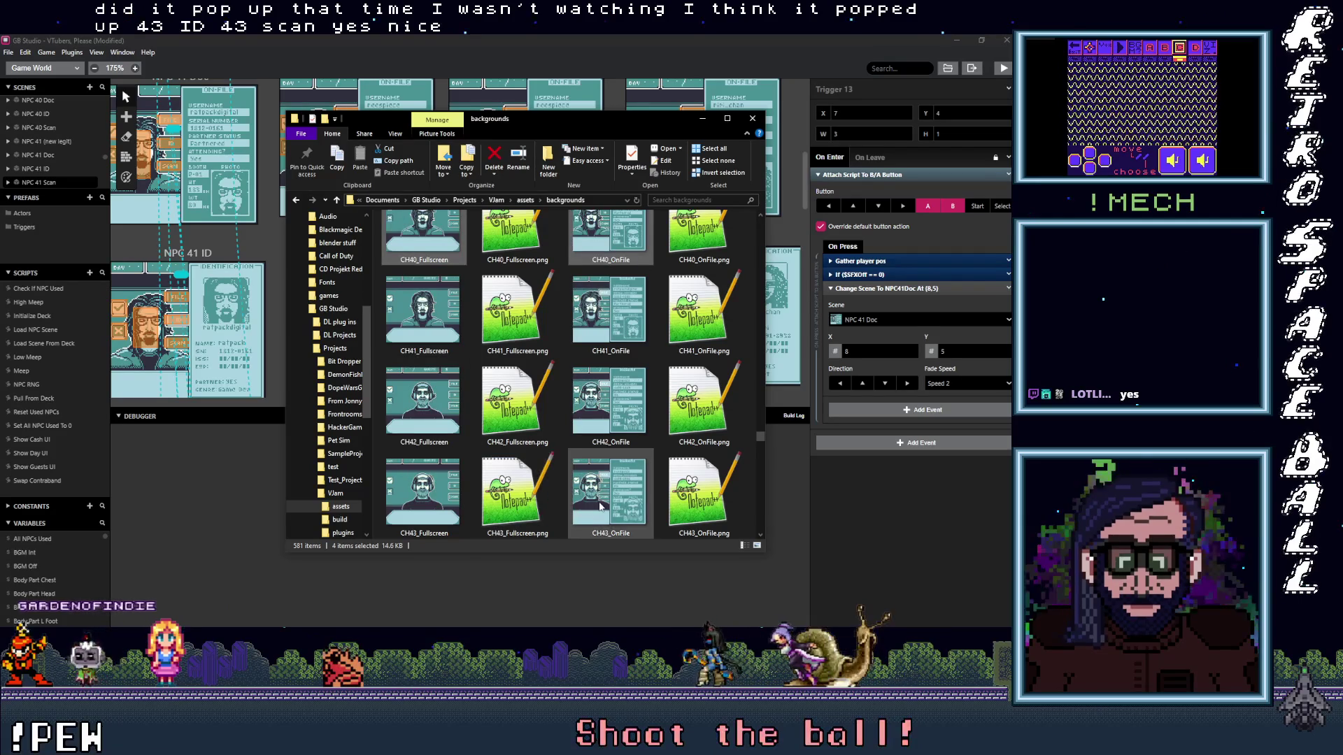
pyautogui.scroll(-4, 617, 502)
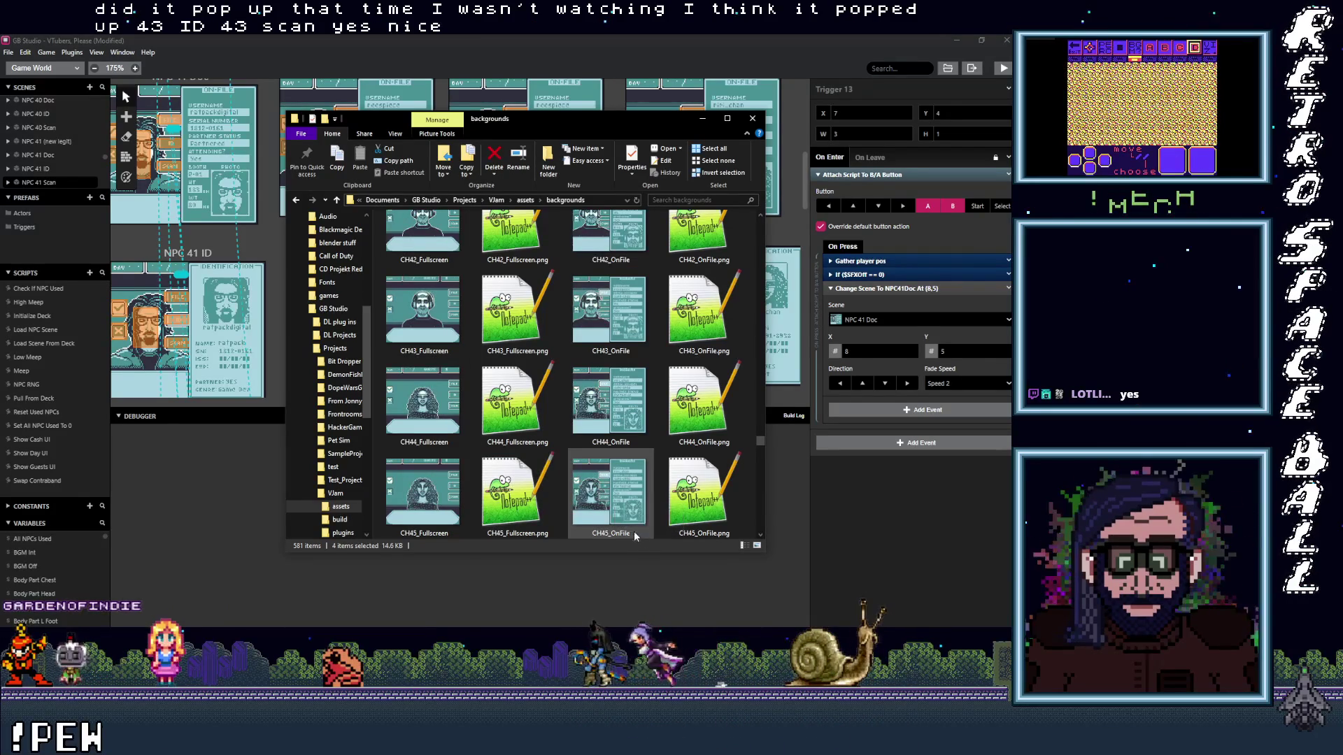
pyautogui.scroll(15, 633, 513)
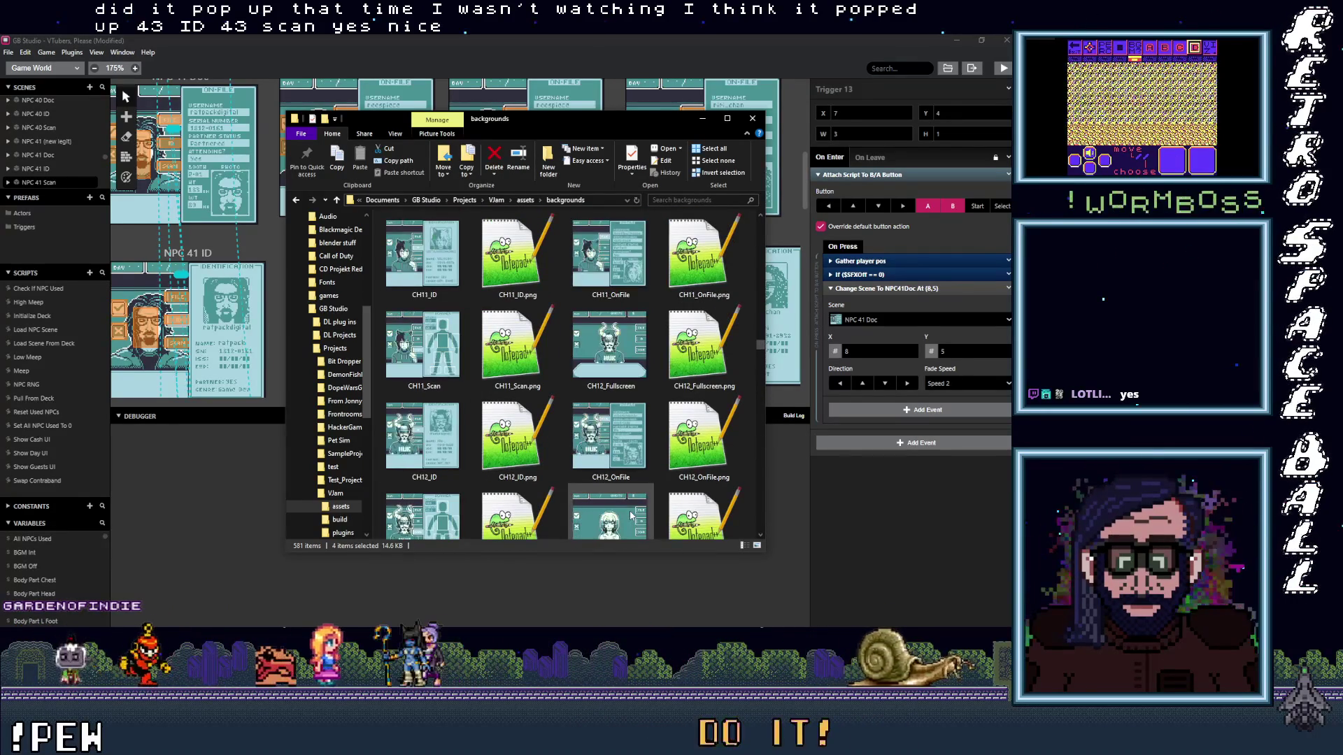
pyautogui.scroll(2, 630, 512)
pyautogui.scroll(-3, 630, 512)
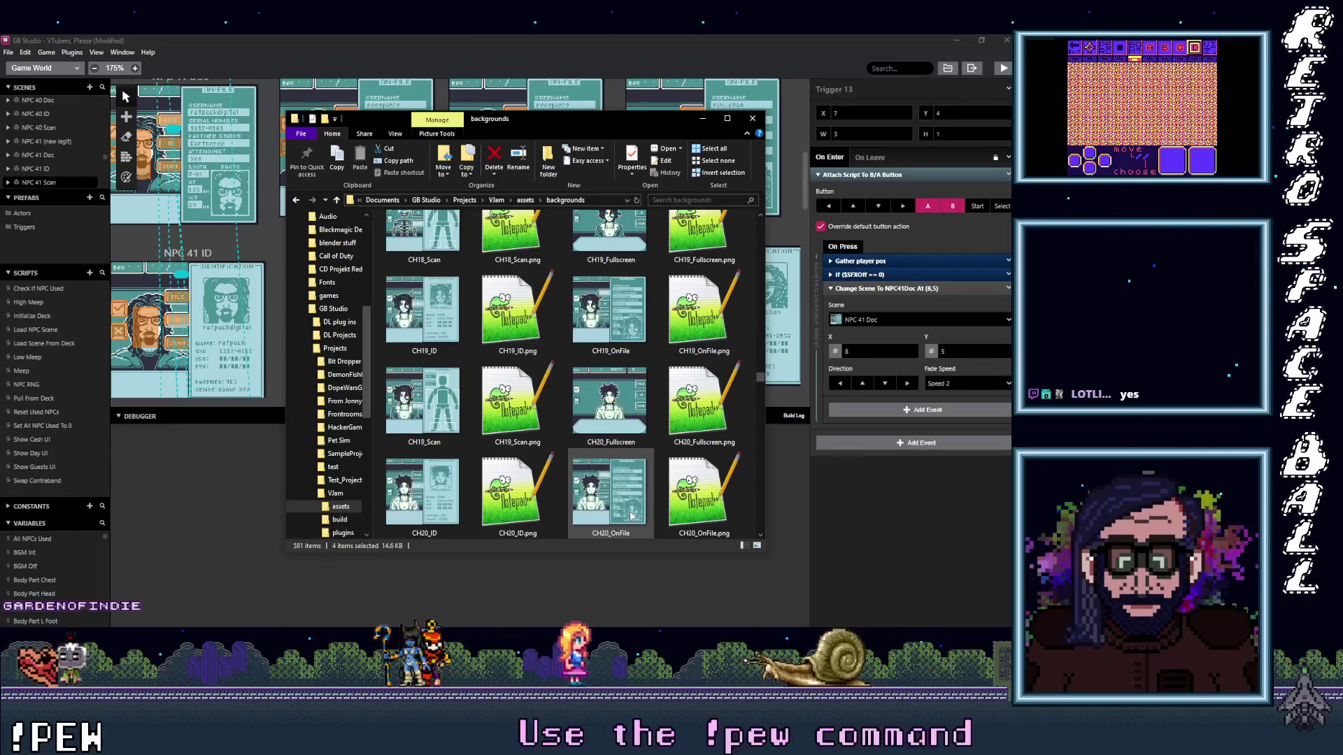
pyautogui.scroll(-6, 630, 513)
pyautogui.scroll(-12, 630, 515)
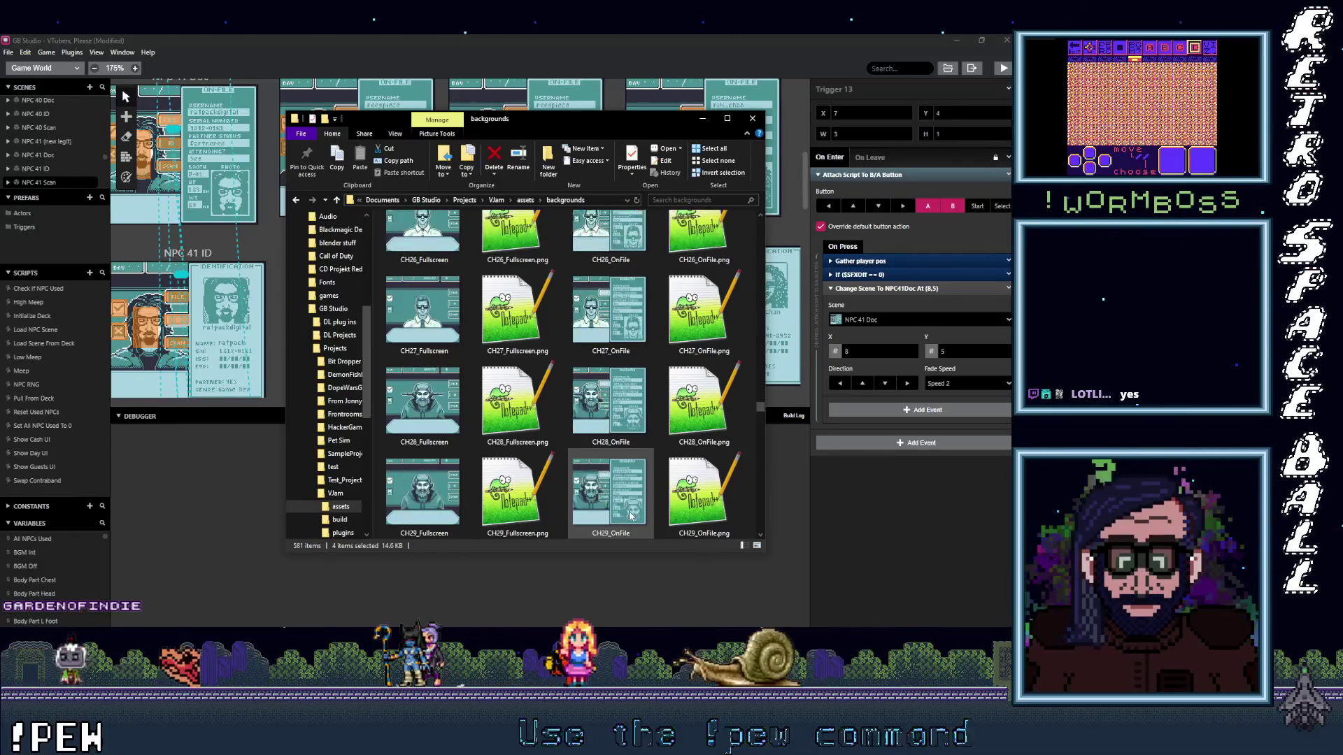
pyautogui.scroll(-2, 631, 515)
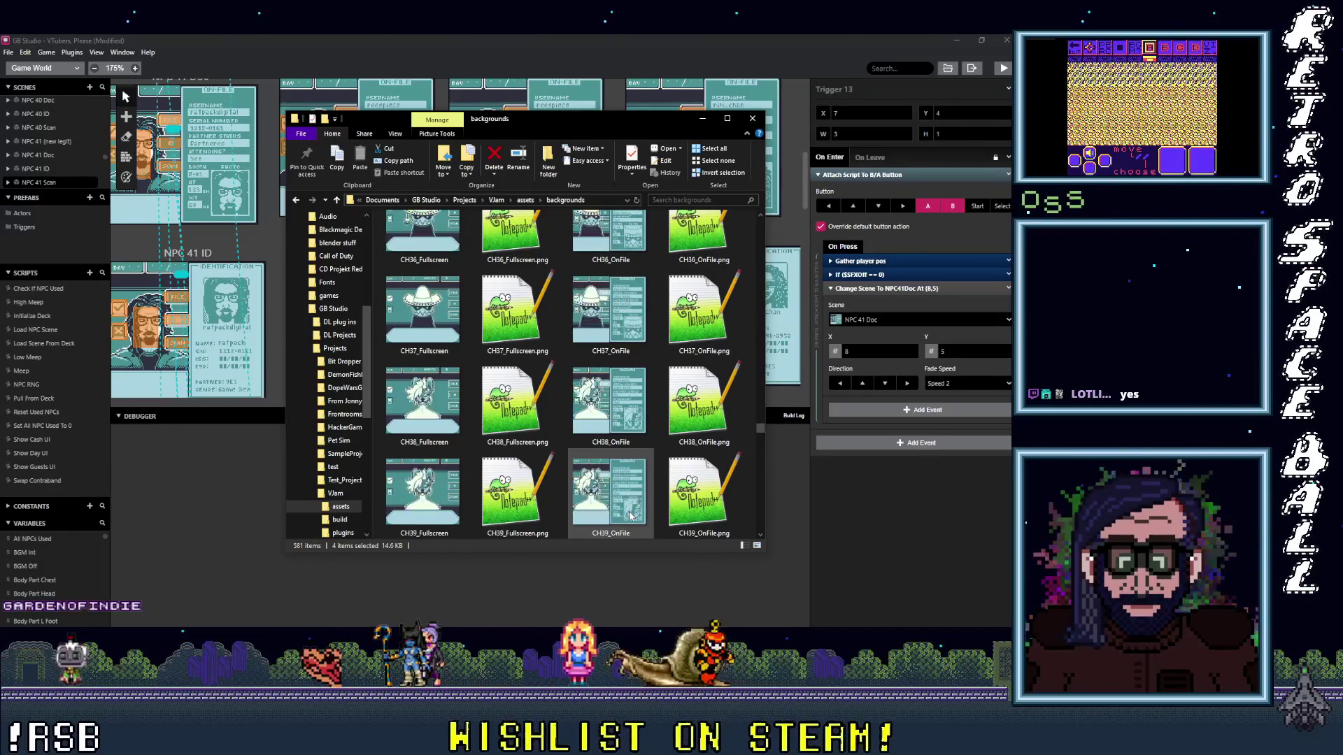
pyautogui.scroll(-2, 631, 515)
pyautogui.scroll(-2, 630, 522)
pyautogui.scroll(-2, 630, 514)
pyautogui.scroll(1, 630, 511)
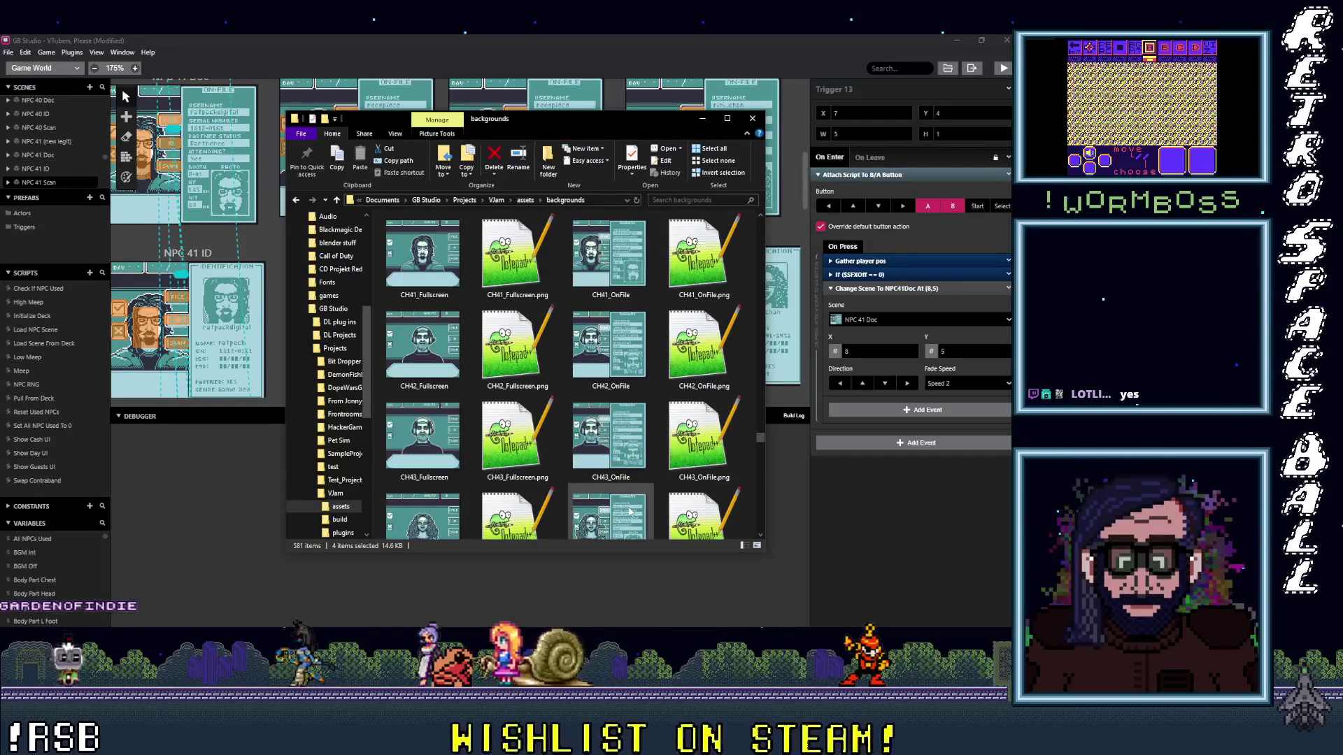
pyautogui.scroll(-2, 631, 511)
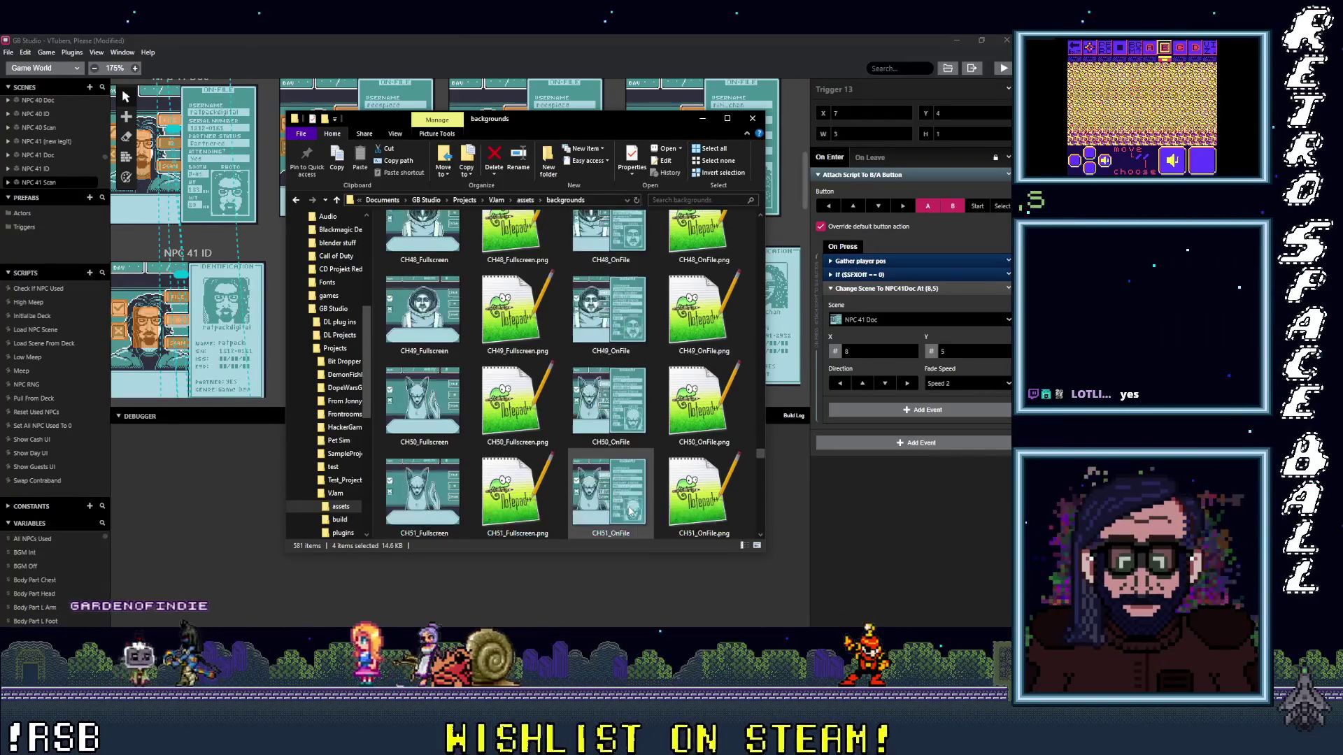
pyautogui.scroll(-5, 630, 511)
pyautogui.scroll(-3, 631, 511)
pyautogui.scroll(2, 630, 511)
pyautogui.scroll(2, 630, 511)
pyautogui.scroll(2, 631, 512)
pyautogui.scroll(2, 629, 510)
pyautogui.scroll(2, 629, 511)
pyautogui.scroll(2, 628, 512)
pyautogui.scroll(2, 629, 510)
pyautogui.scroll(2, 629, 512)
pyautogui.scroll(2, 629, 510)
pyautogui.scroll(1, 629, 511)
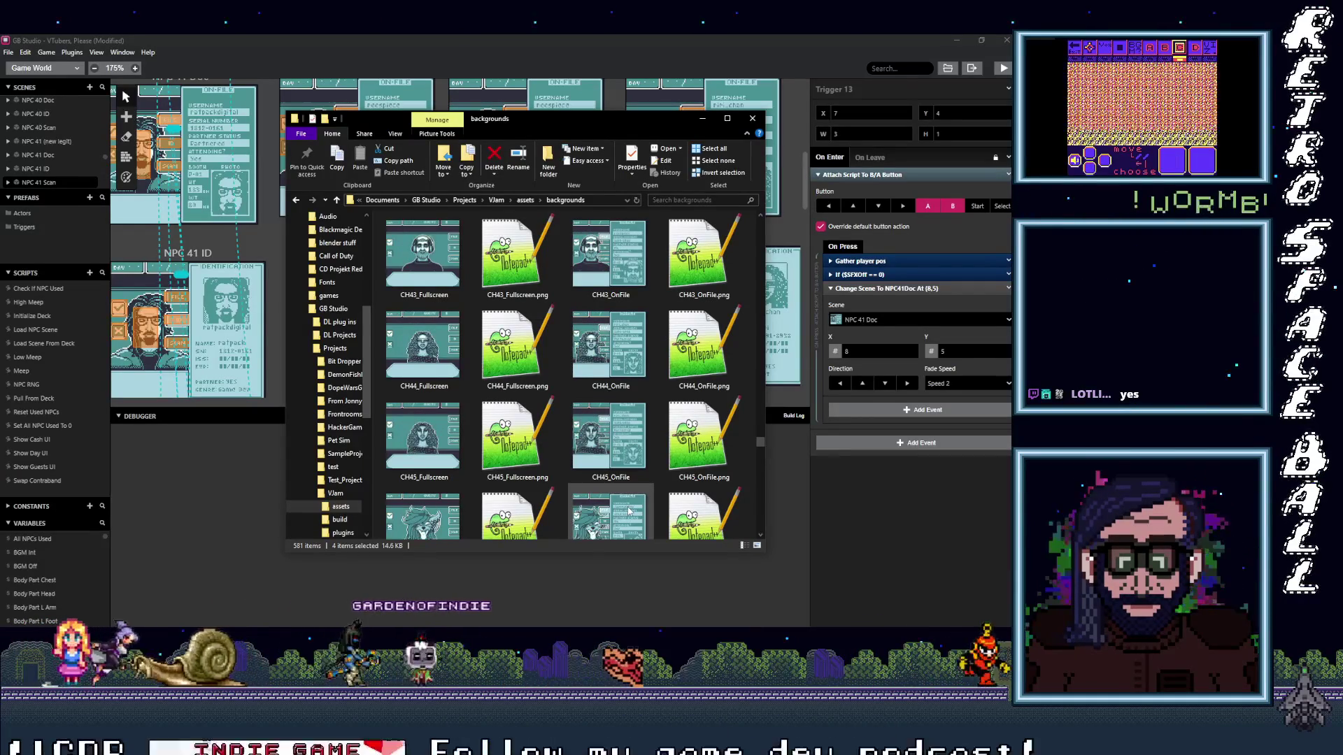
pyautogui.scroll(1, 629, 511)
pyautogui.scroll(-3, 628, 511)
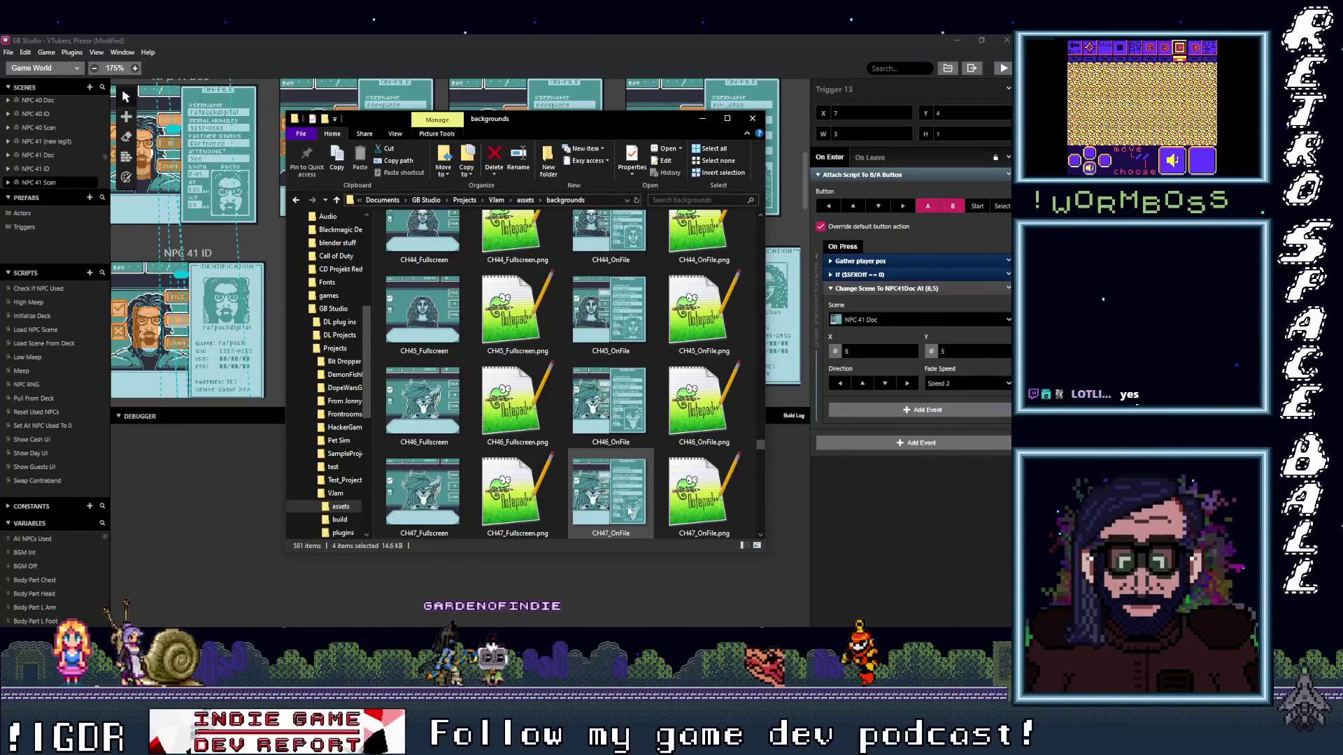
pyautogui.scroll(3, 629, 511)
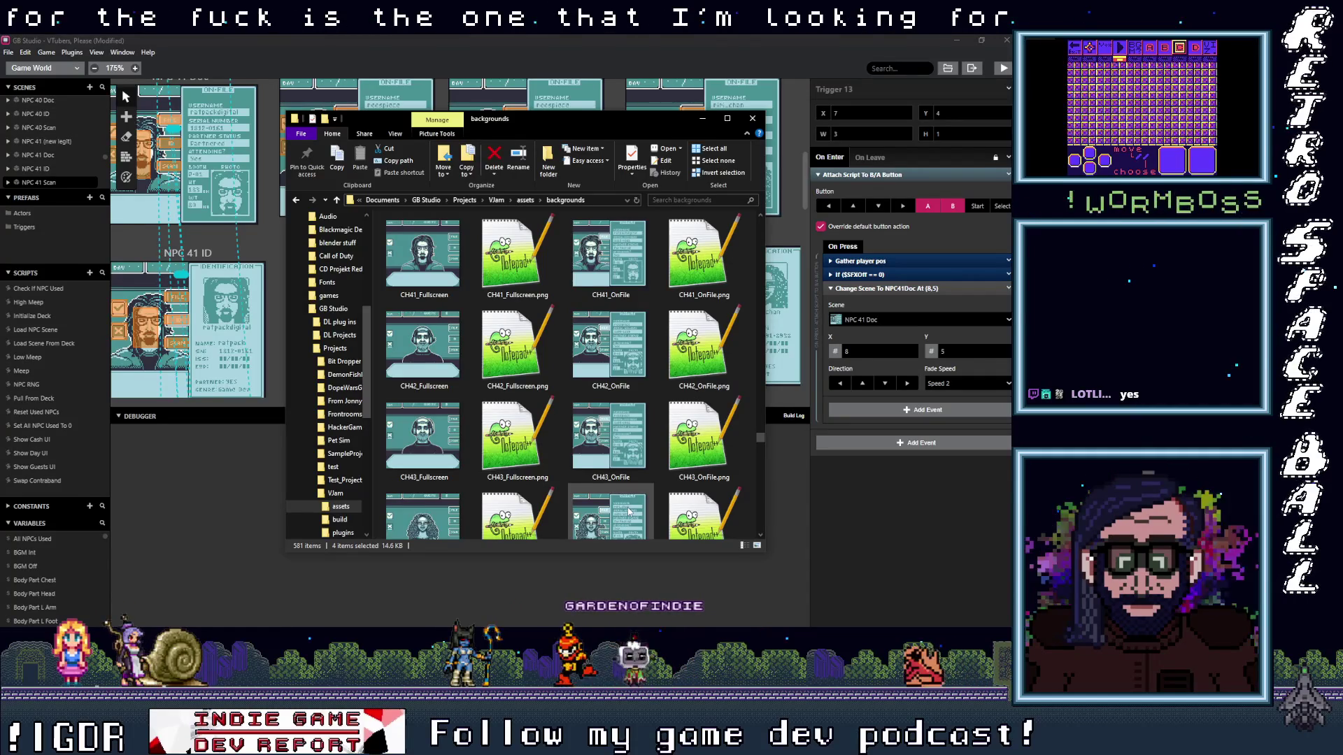
pyautogui.scroll(15, 629, 512)
pyautogui.scroll(1, 629, 511)
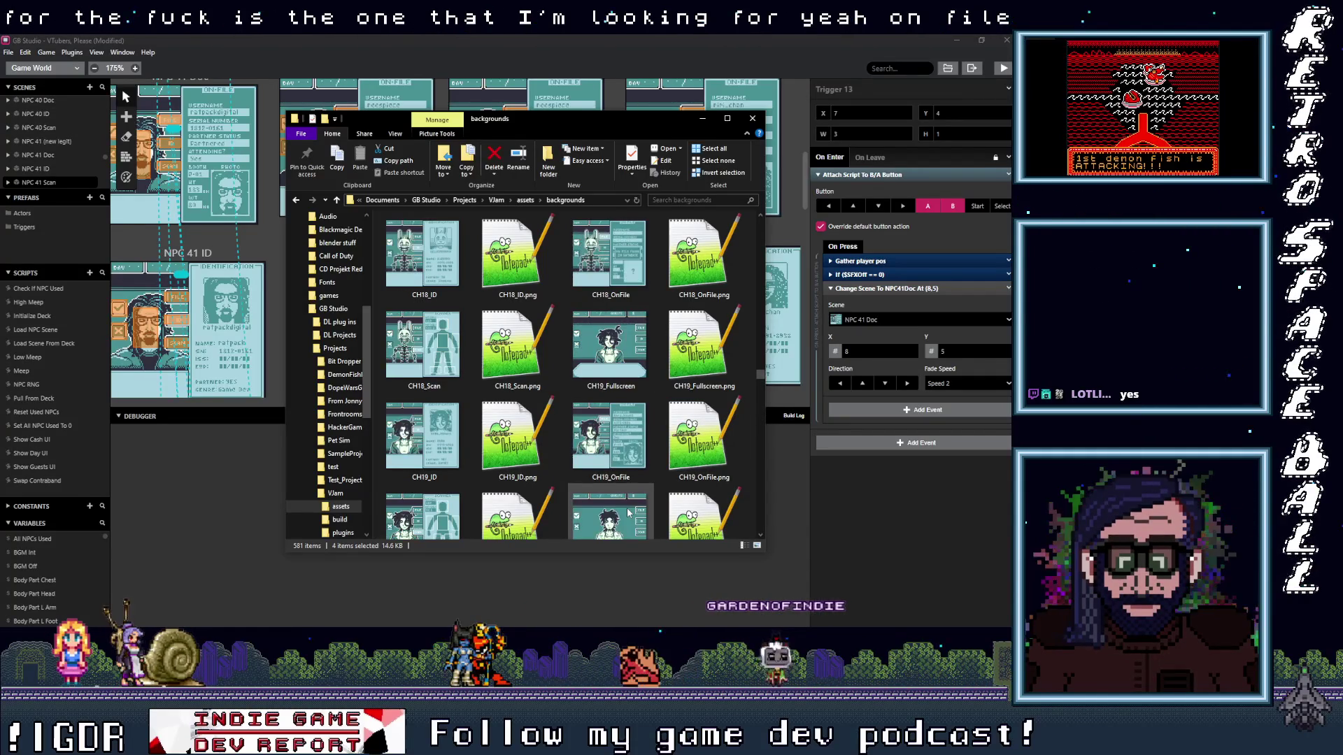
pyautogui.scroll(4, 629, 511)
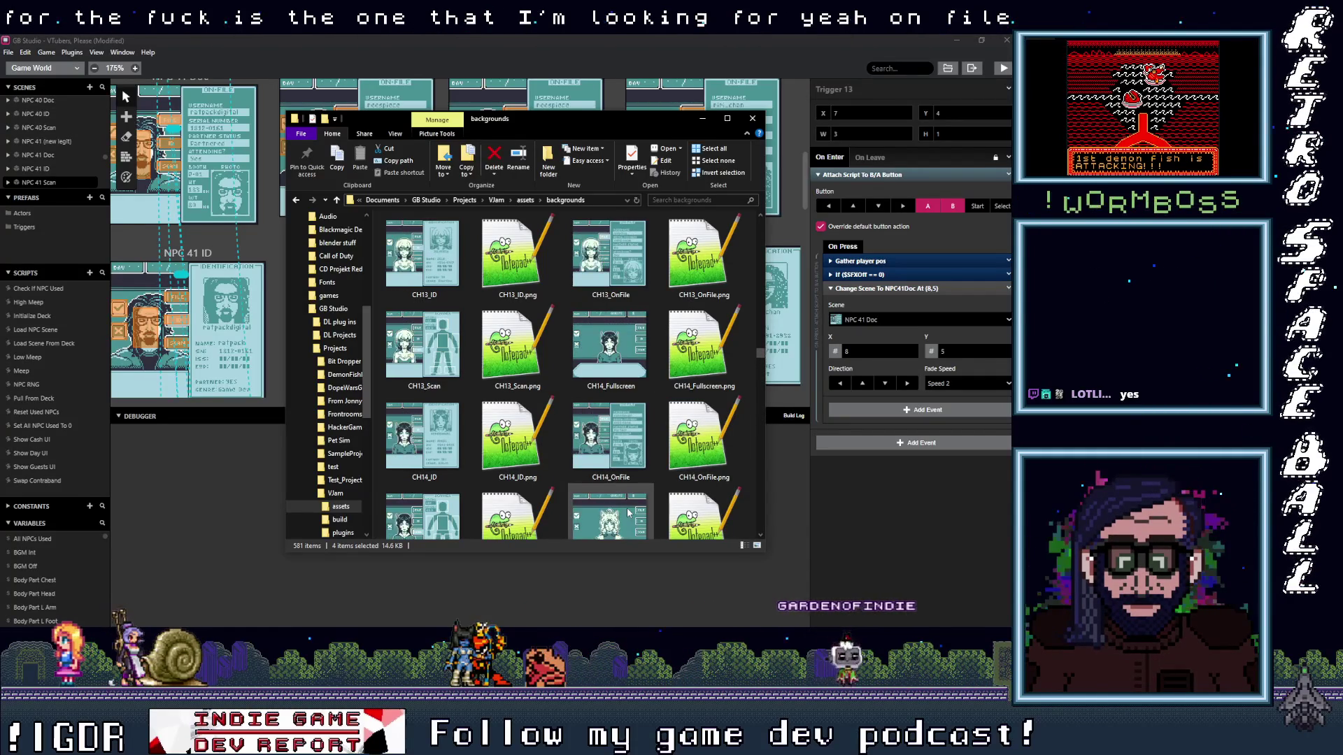
pyautogui.scroll(-5, 629, 511)
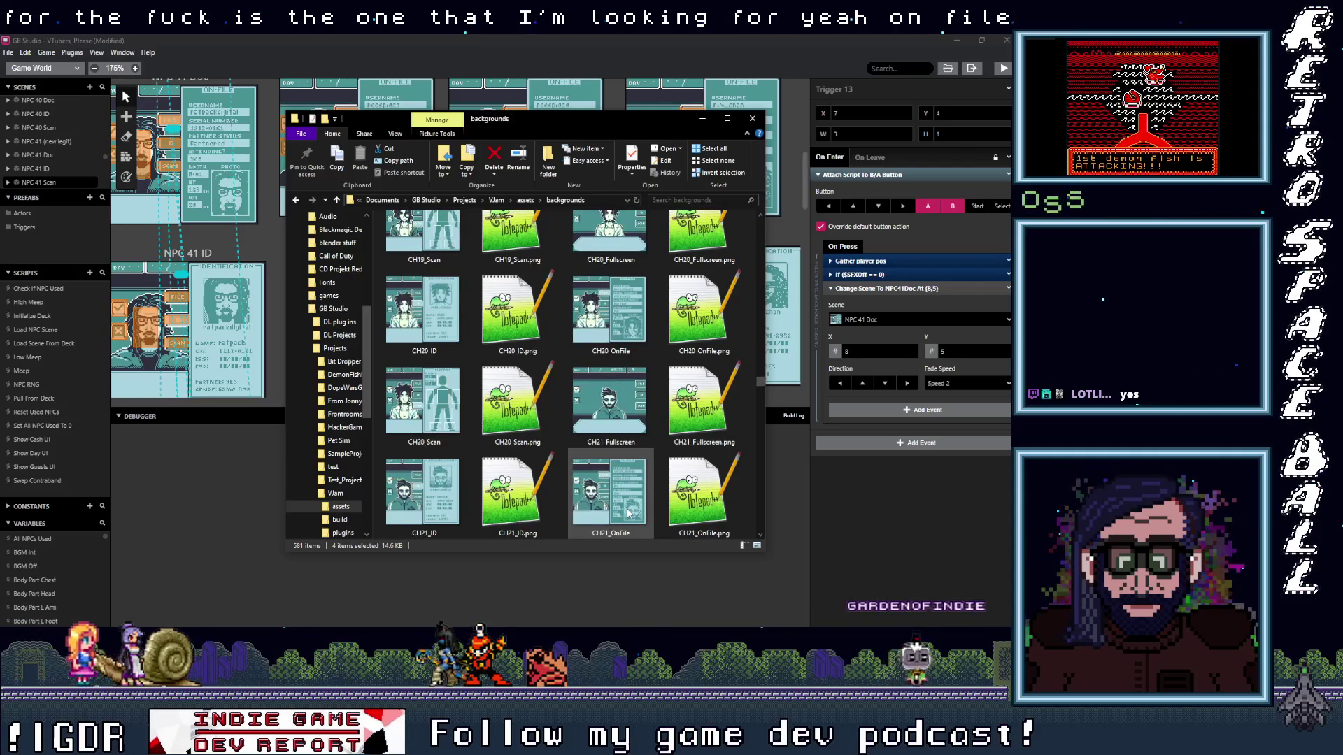
pyautogui.scroll(-3, 628, 511)
pyautogui.scroll(-1, 629, 511)
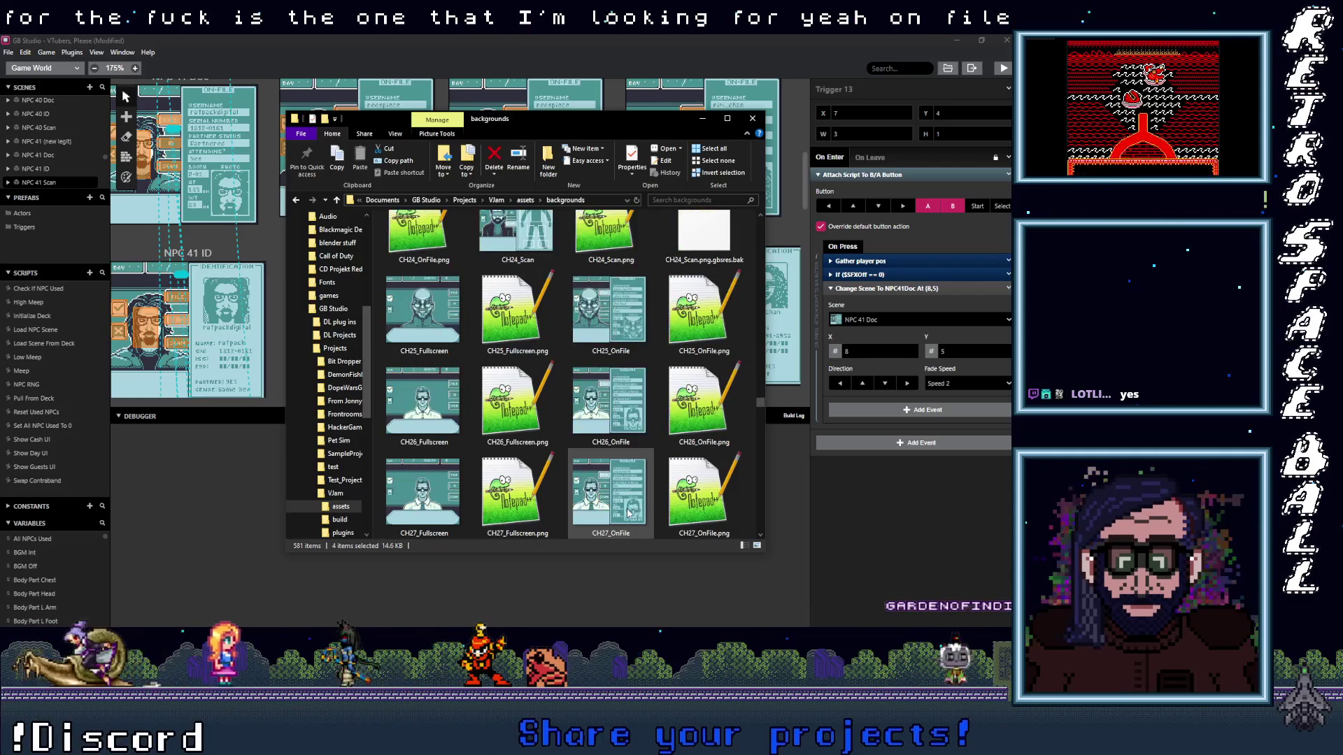
pyautogui.scroll(5, 628, 511)
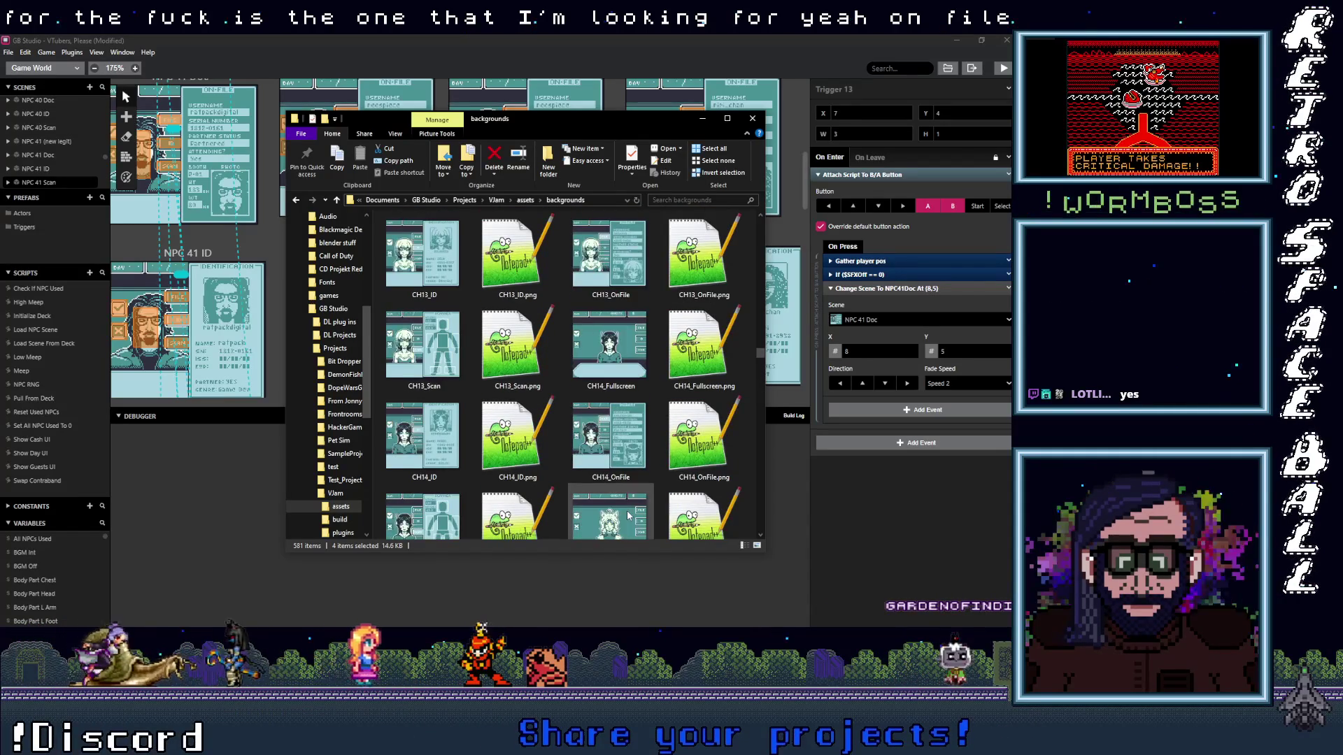
pyautogui.scroll(3, 629, 513)
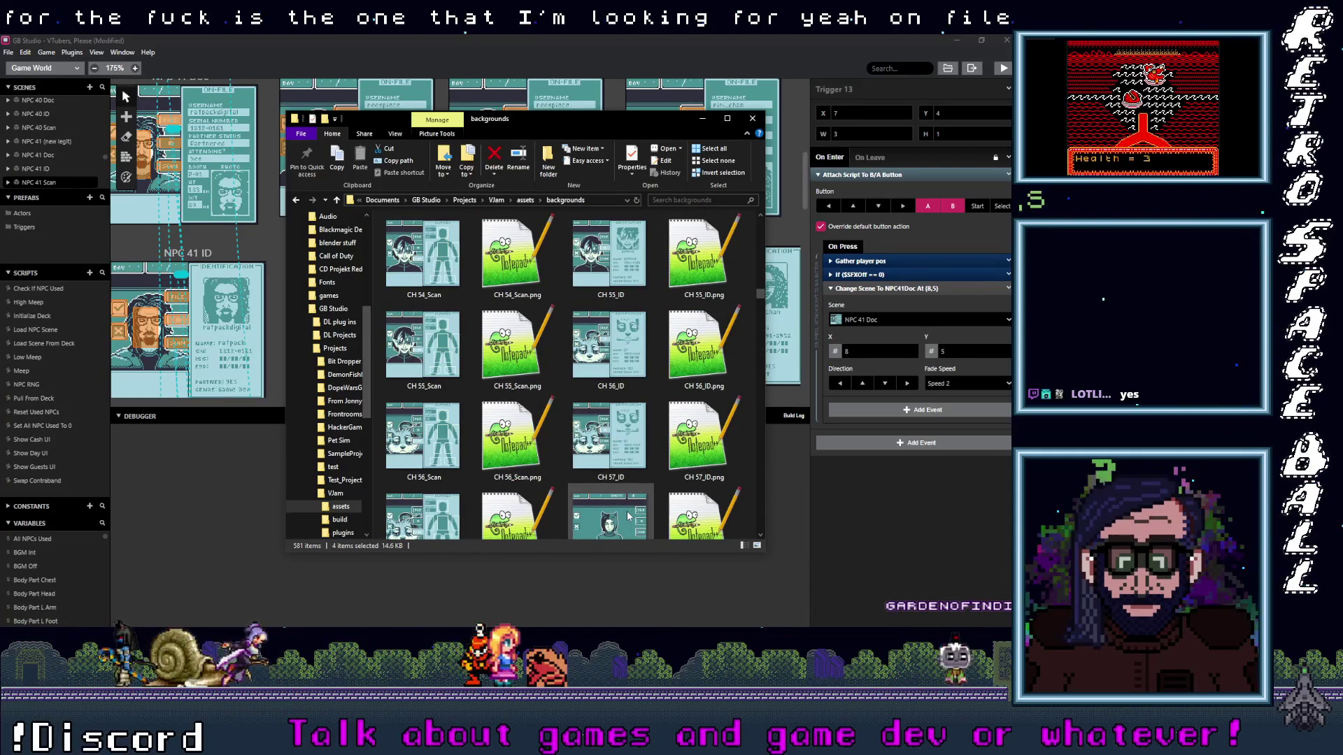
pyautogui.scroll(2, 628, 514)
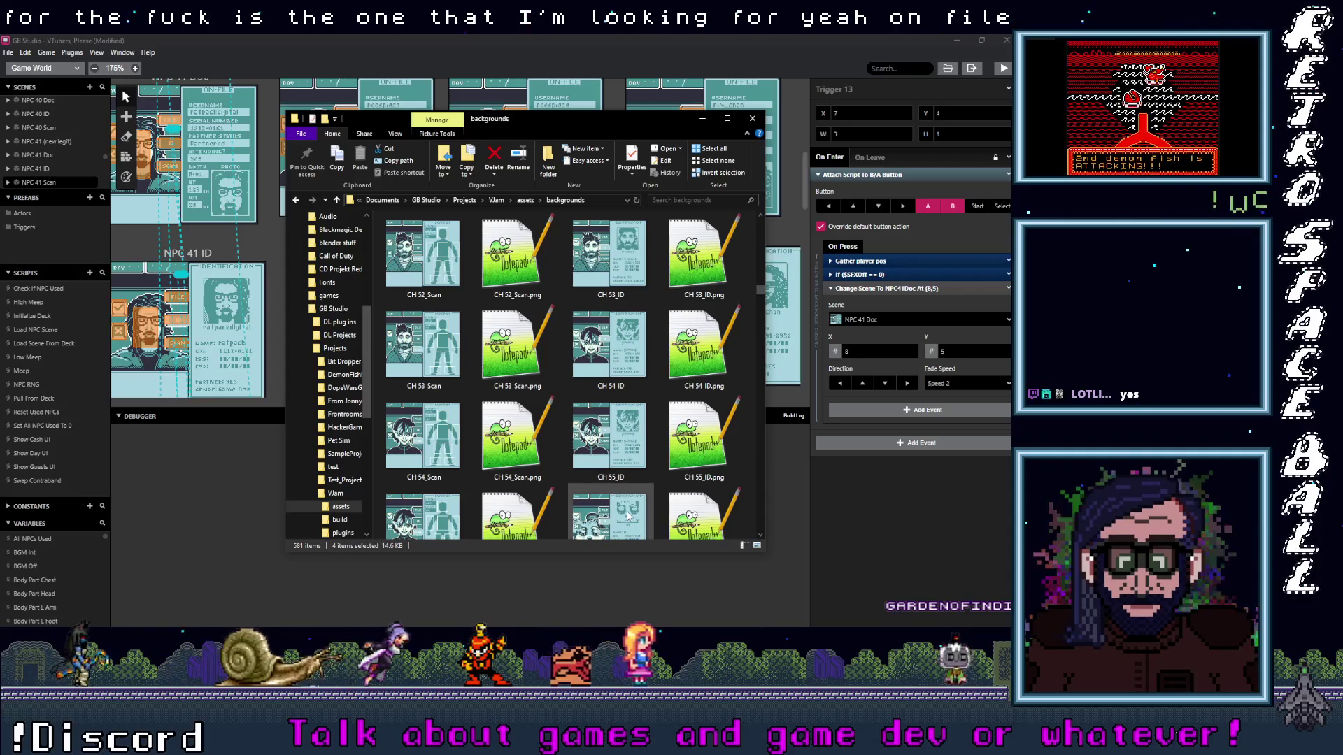
pyautogui.scroll(4, 628, 511)
pyautogui.scroll(6, 616, 493)
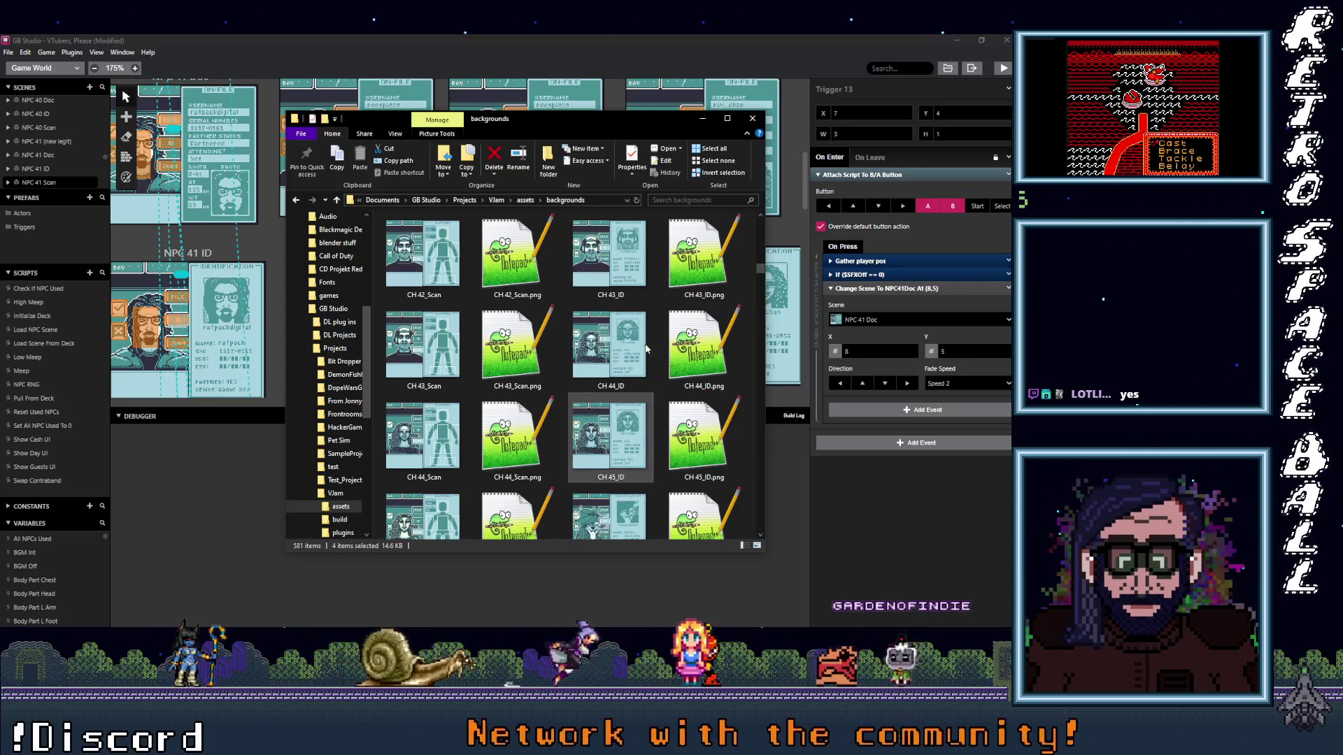
pyautogui.click(620, 275)
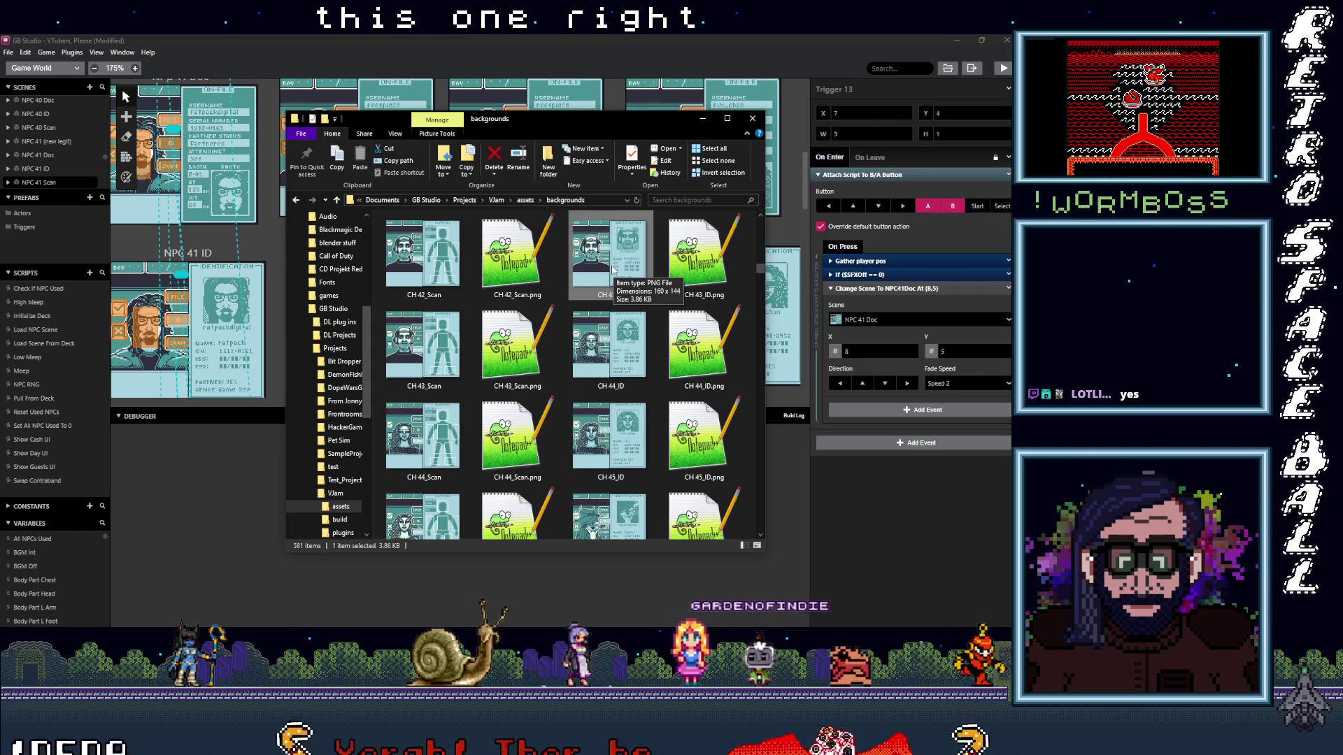
# - Open CH 43_ID.png, show the pixel grid and grab the misplaced serial digits
pyautogui.press('Return')
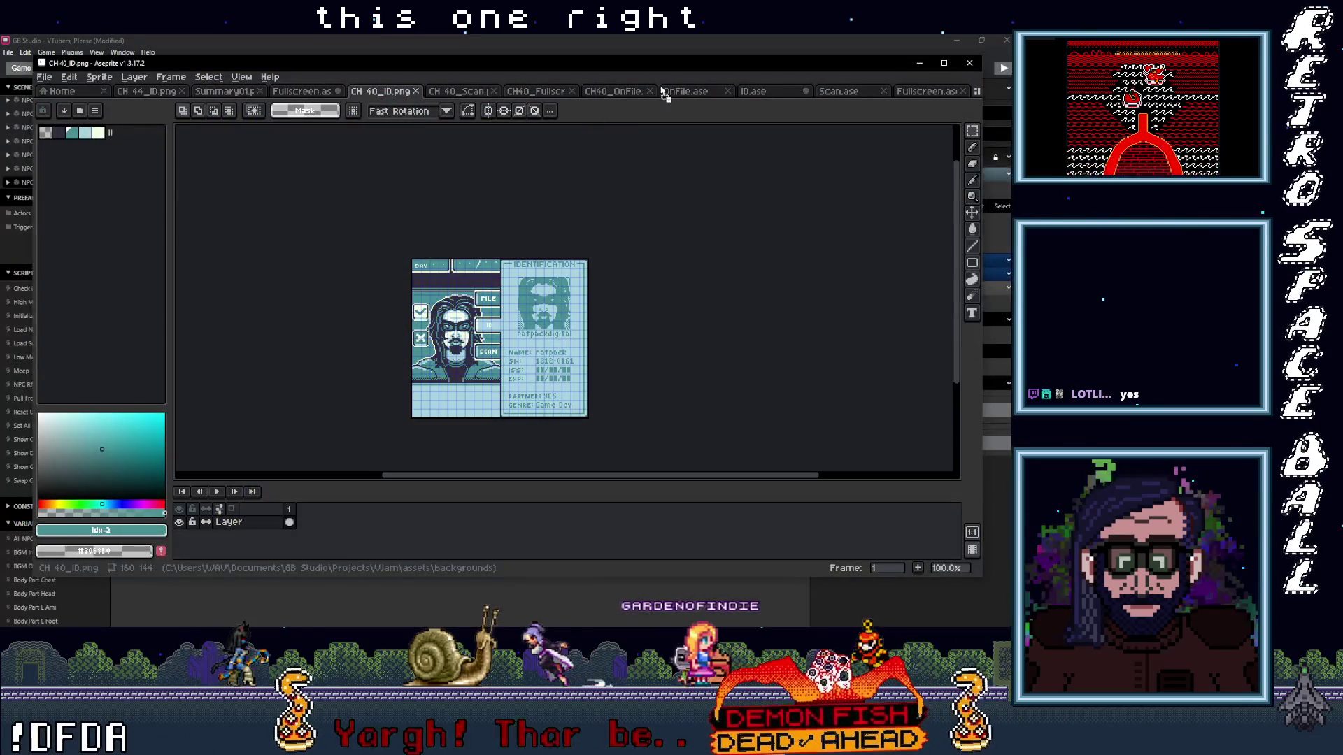
pyautogui.scroll(2, 521, 328)
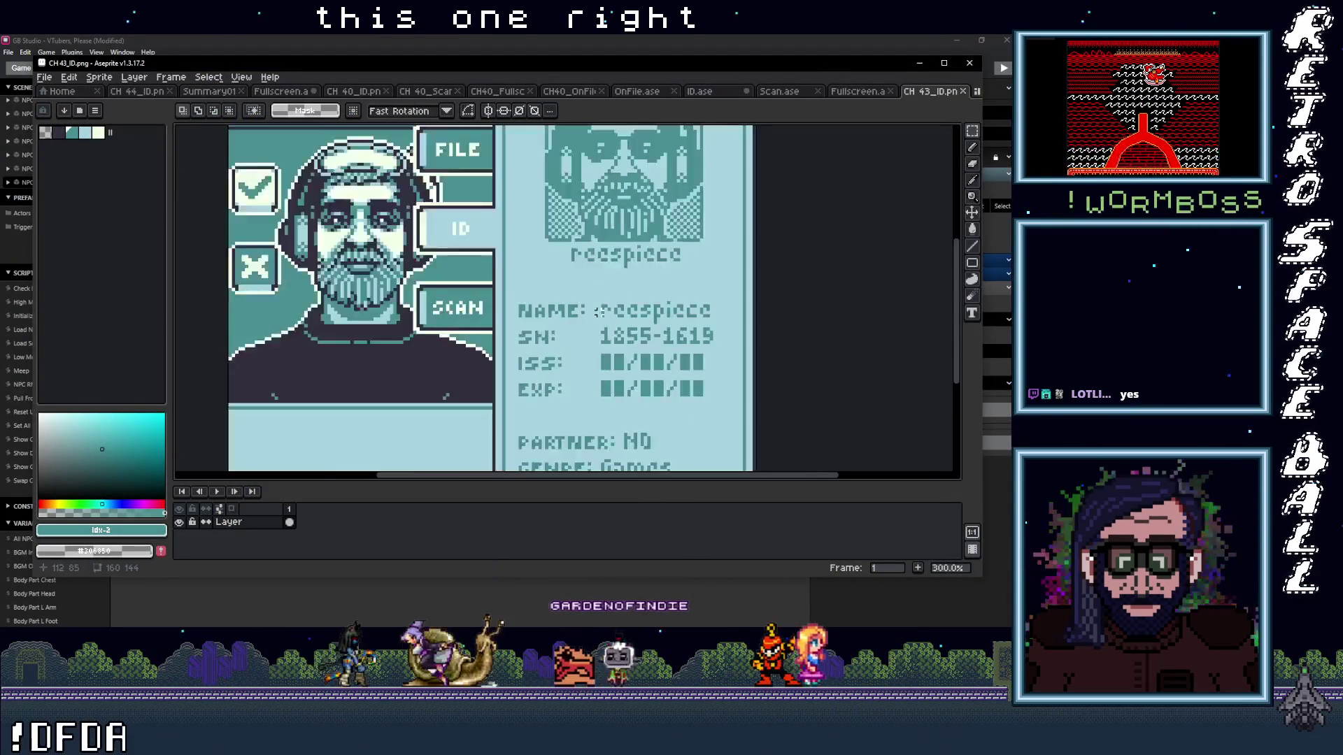
pyautogui.scroll(1, 521, 329)
pyautogui.scroll(-3, 522, 329)
pyautogui.scroll(2, 494, 328)
pyautogui.scroll(-2, 473, 327)
pyautogui.scroll(1, 474, 327)
pyautogui.scroll(1, 484, 324)
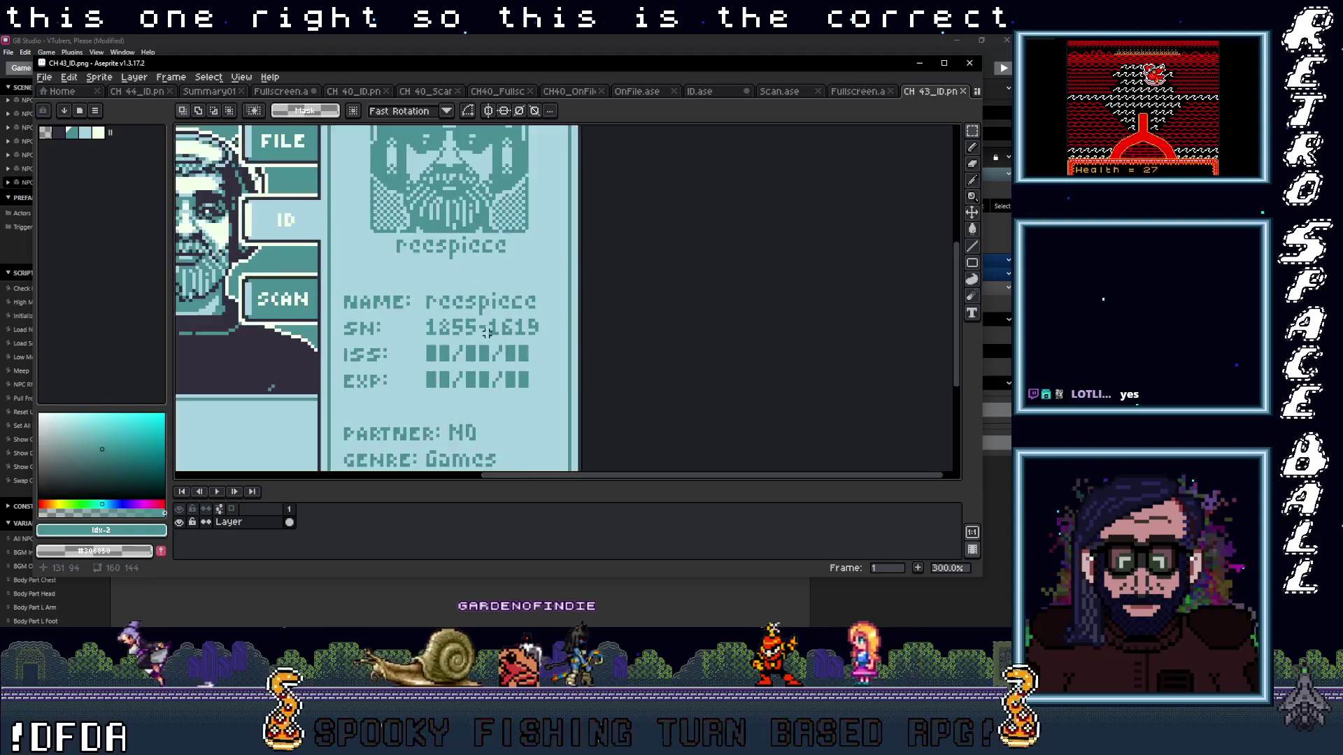
pyautogui.scroll(1, 505, 314)
pyautogui.scroll(1, 504, 314)
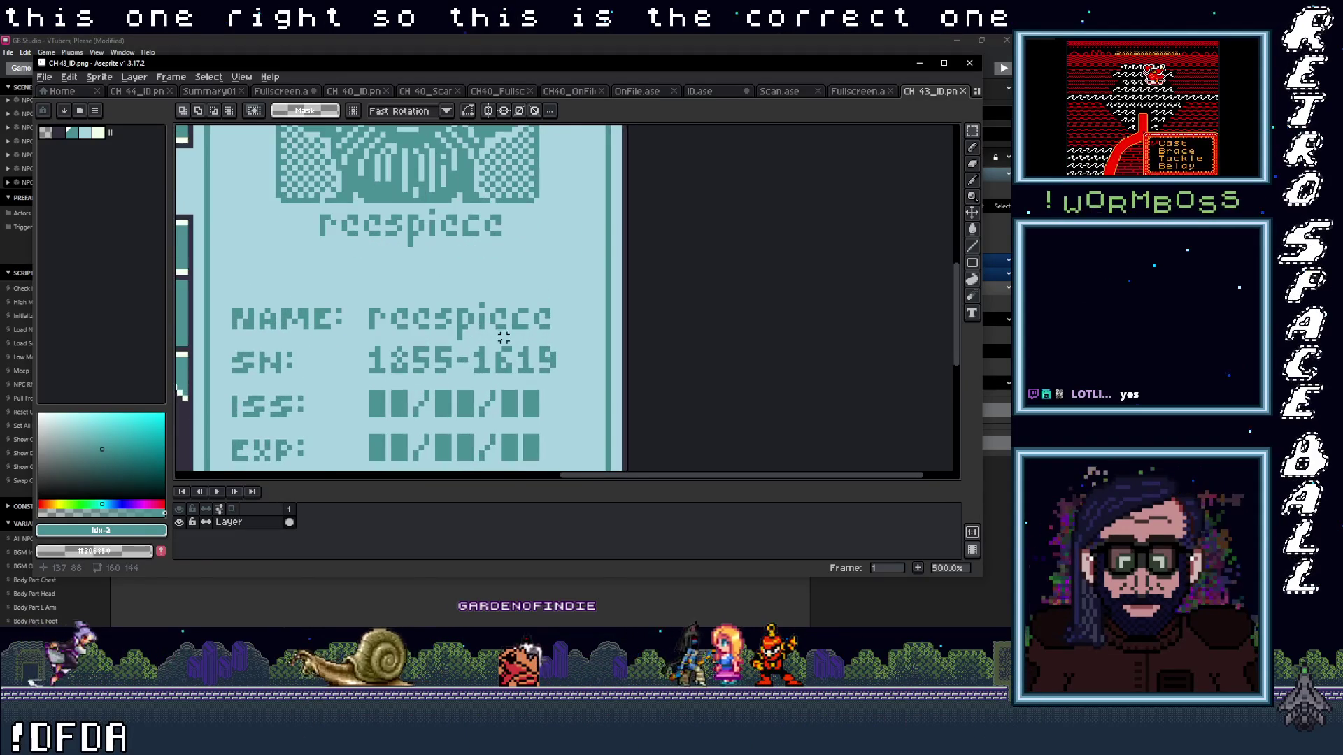
pyautogui.scroll(1, 494, 346)
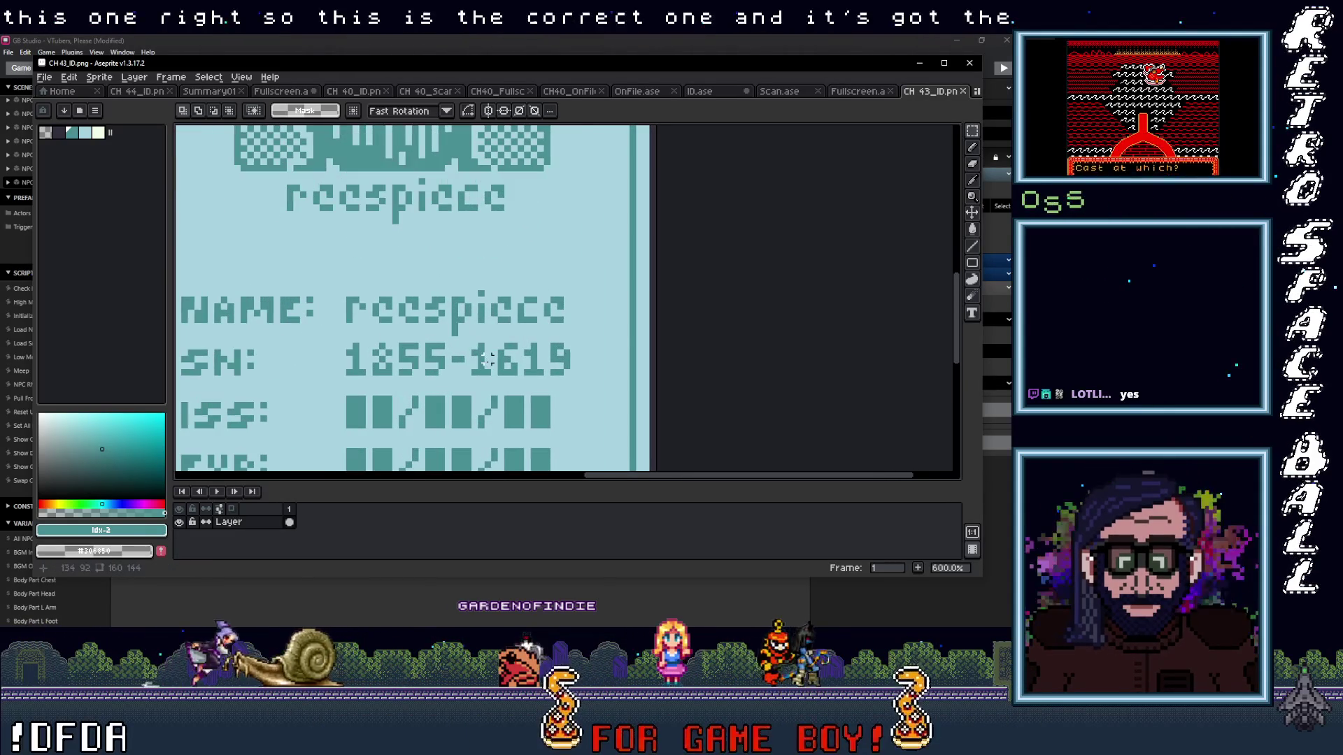
pyautogui.scroll(1, 489, 358)
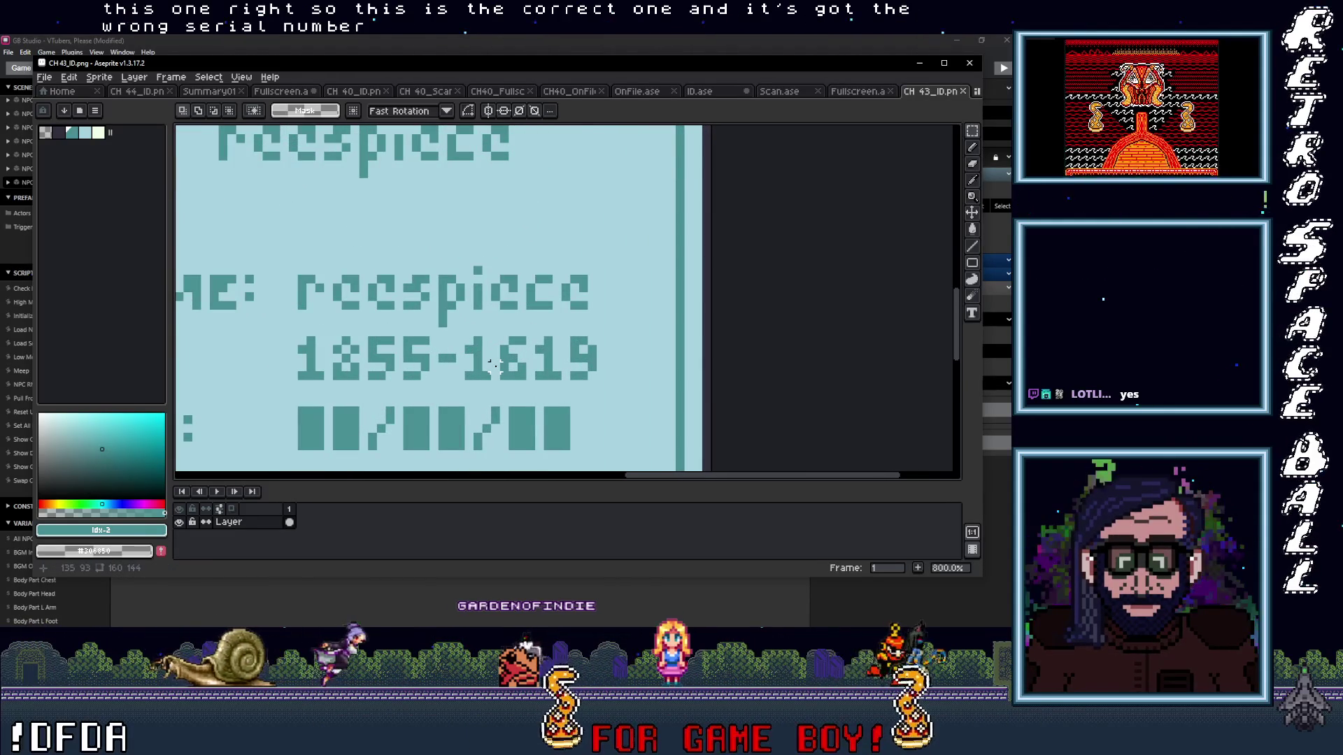
pyautogui.hotkey('ctrl', "'")
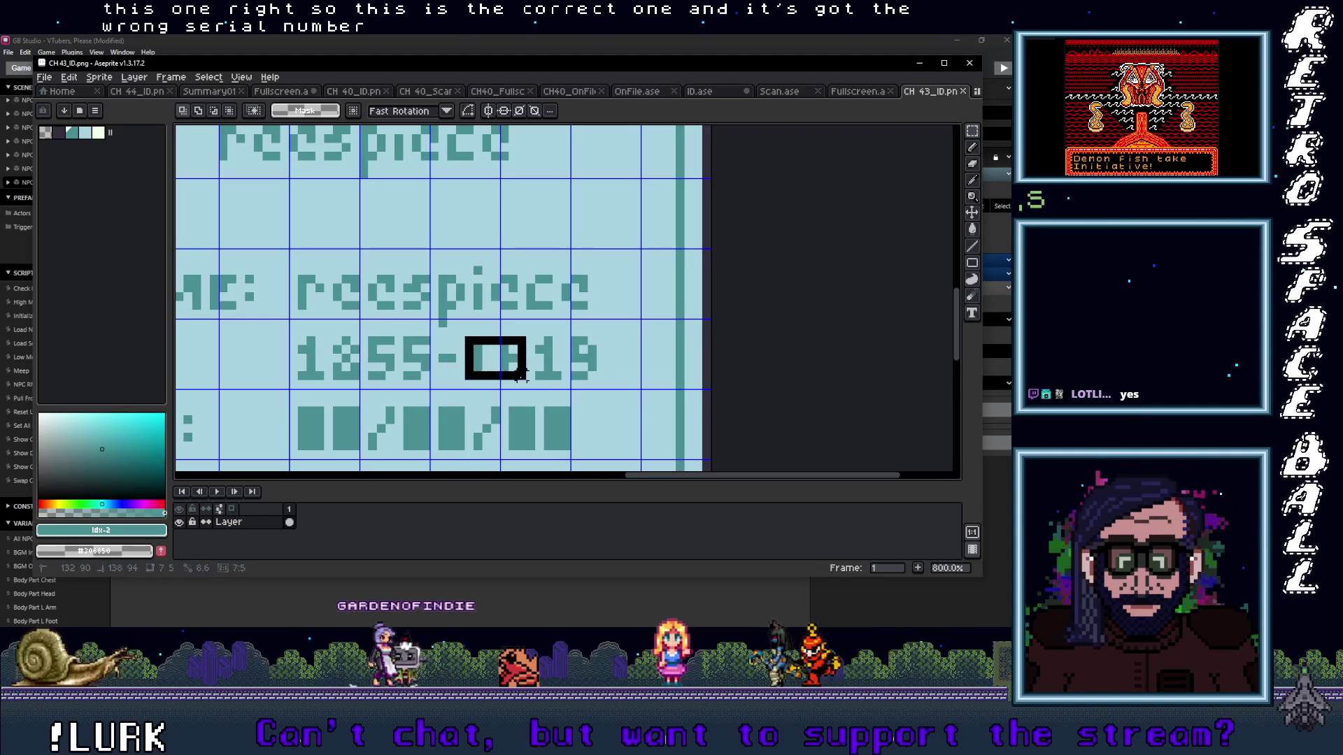
pyautogui.click(506, 382)
# - Shift the '16' digits so the serial reads 1855-1916, comparing against GB Studio's card
pyautogui.moveTo(506, 382)
pyautogui.mouseDown()
pyautogui.moveTo(604, 382)
pyautogui.moveTo(583, 382)
pyautogui.mouseUp()
pyautogui.press('Return')
pyautogui.scroll(-4, 912, 151)
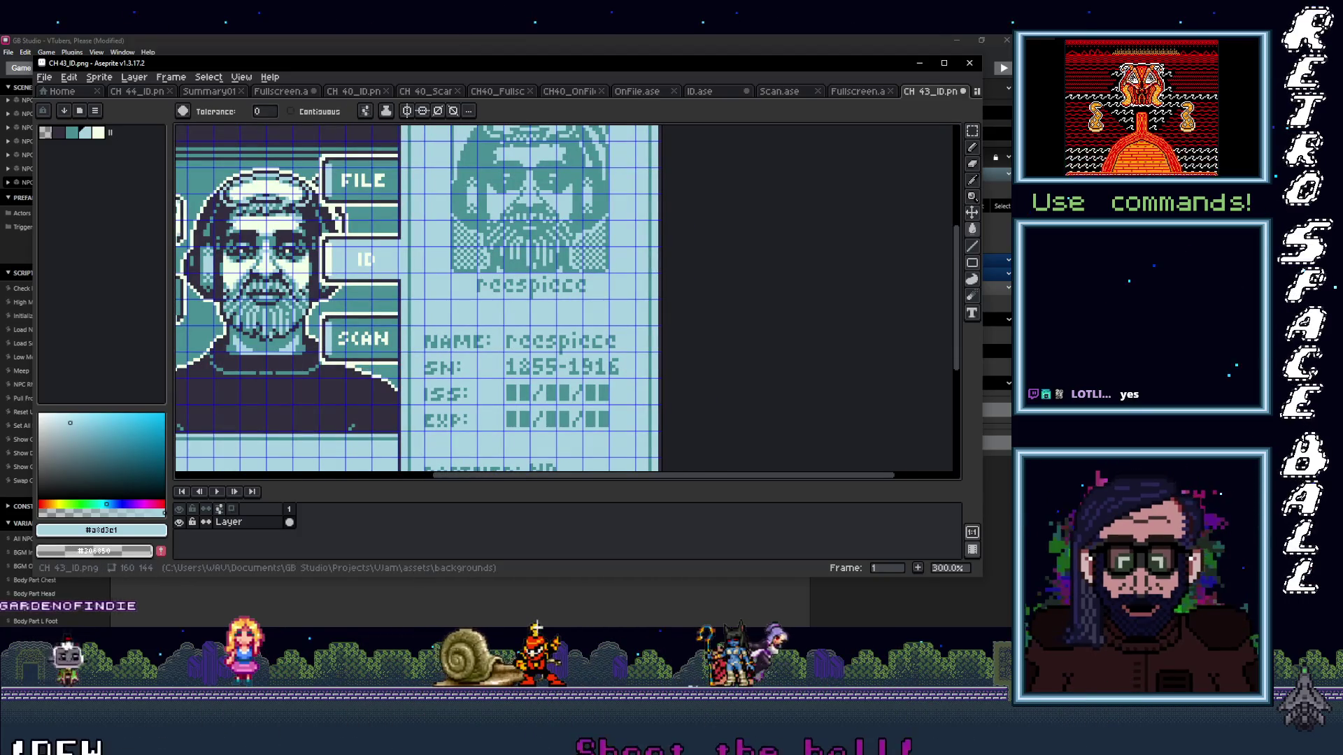
pyautogui.hotkey('alt', 'Tab')
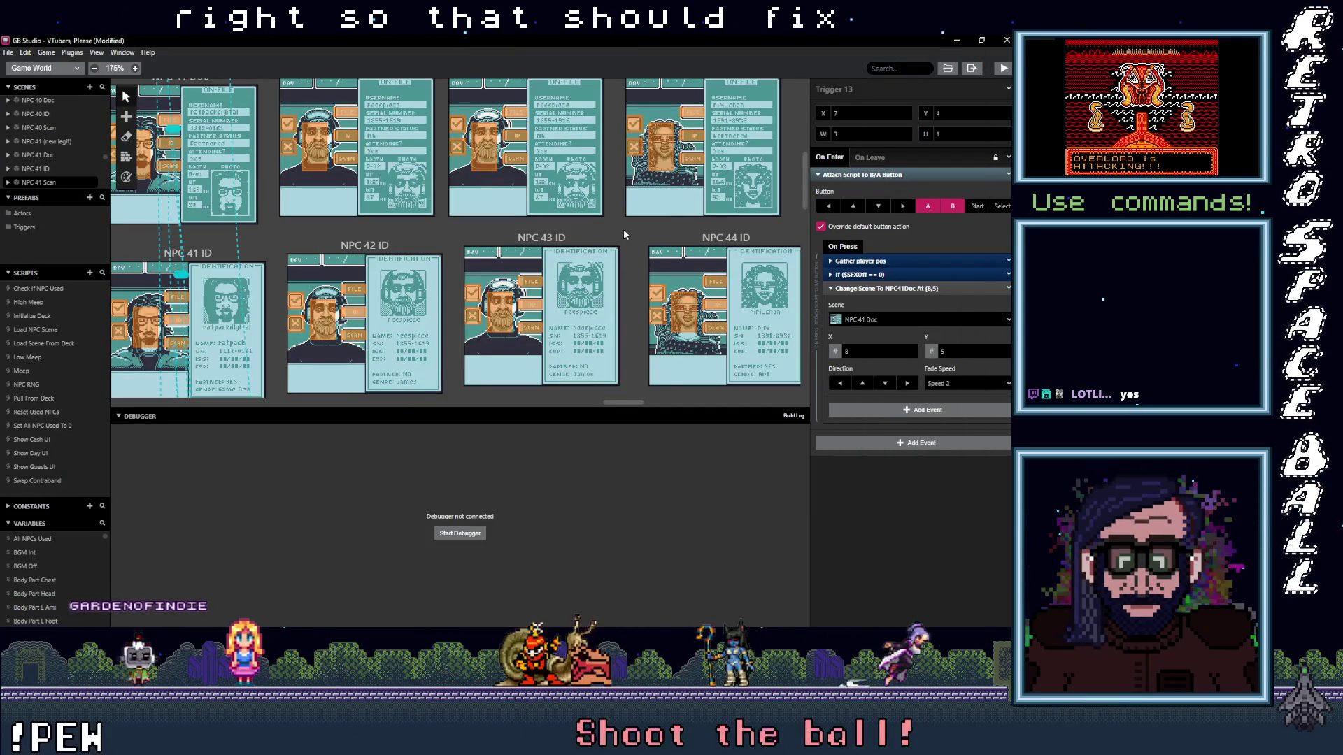
pyautogui.hotkey('alt', 'Tab')
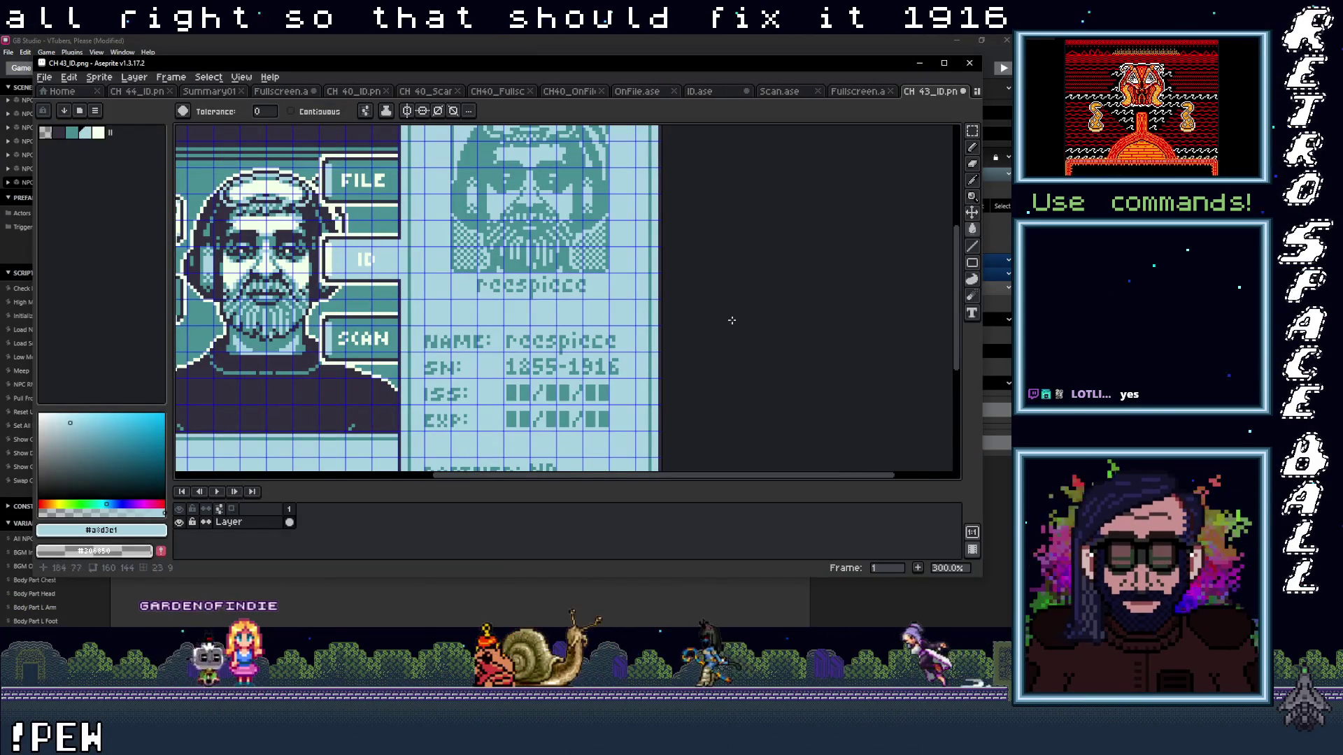
pyautogui.hotkey('alt', 'Tab')
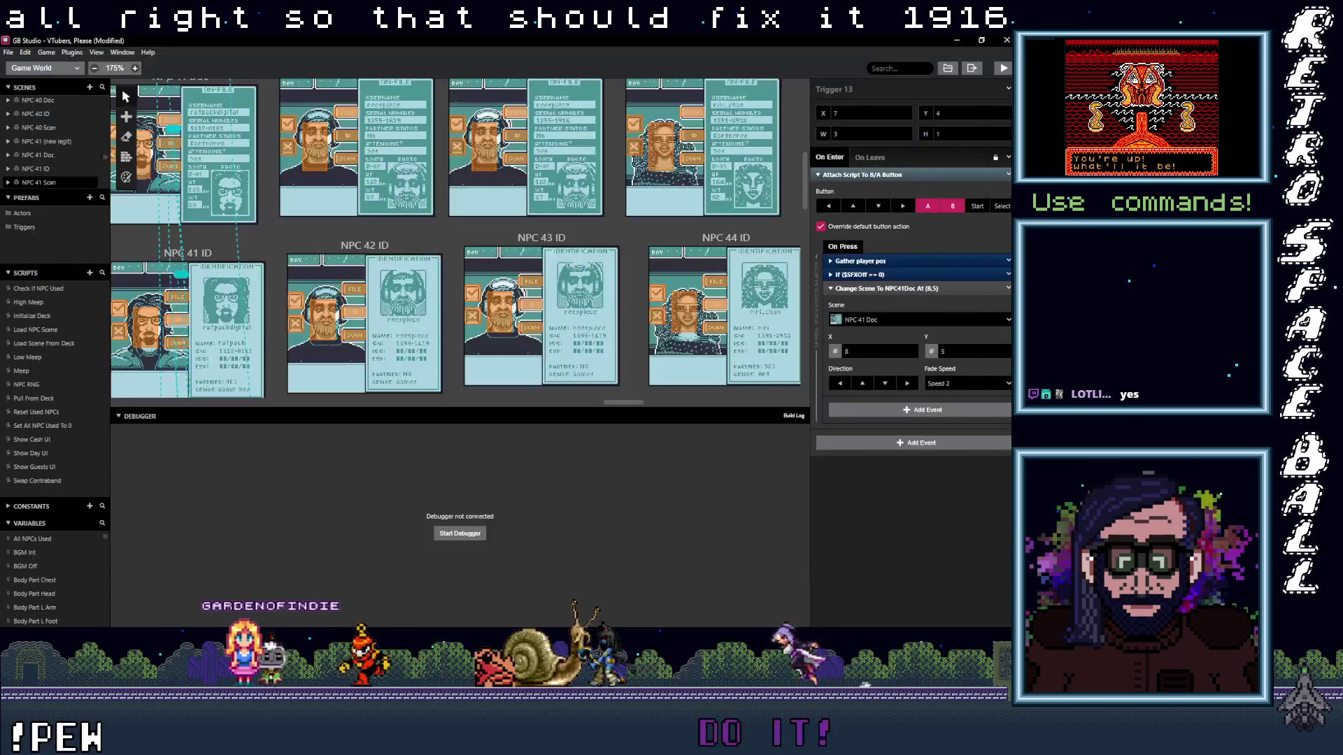
pyautogui.hotkey('alt', 'Tab')
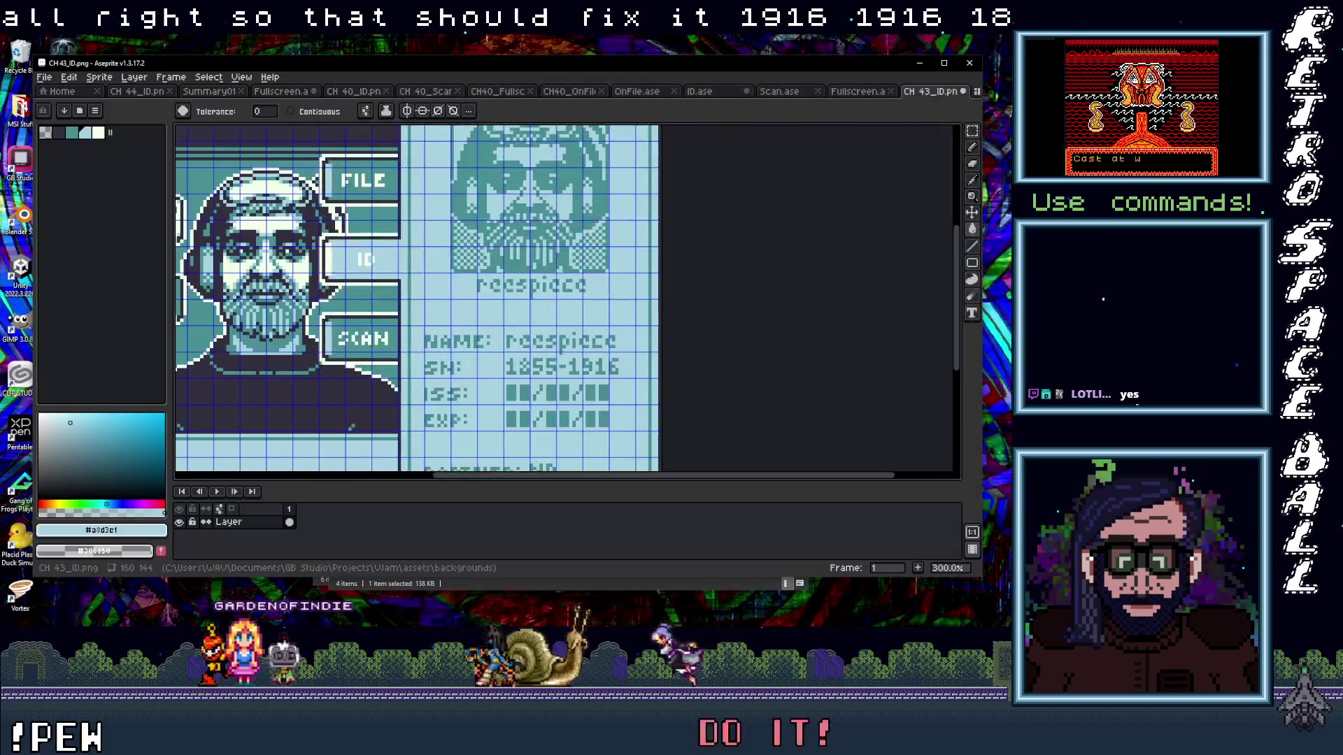
# - Dismiss the File menu and minimize Aseprite, leaving the backgrounds folder showing
pyautogui.hotkey('alt', 'f')
pyautogui.press('Escape')
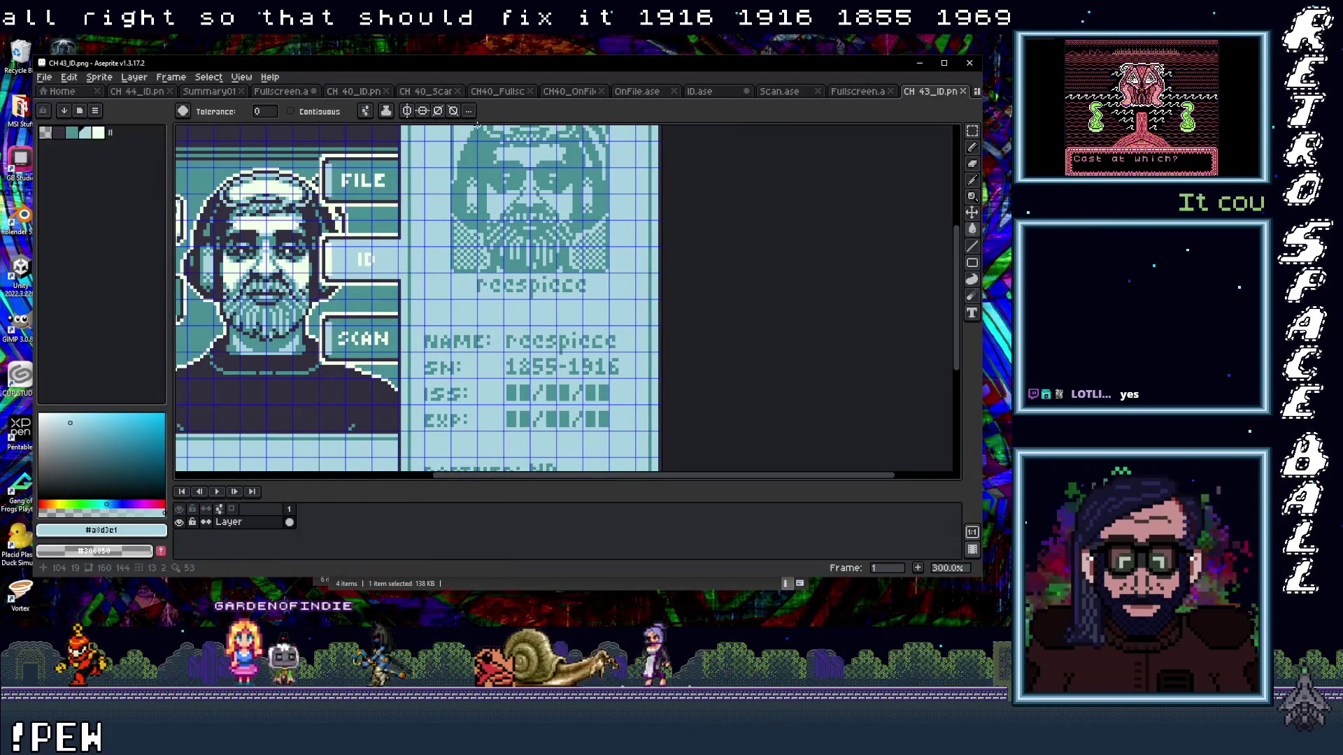
pyautogui.click(919, 66)
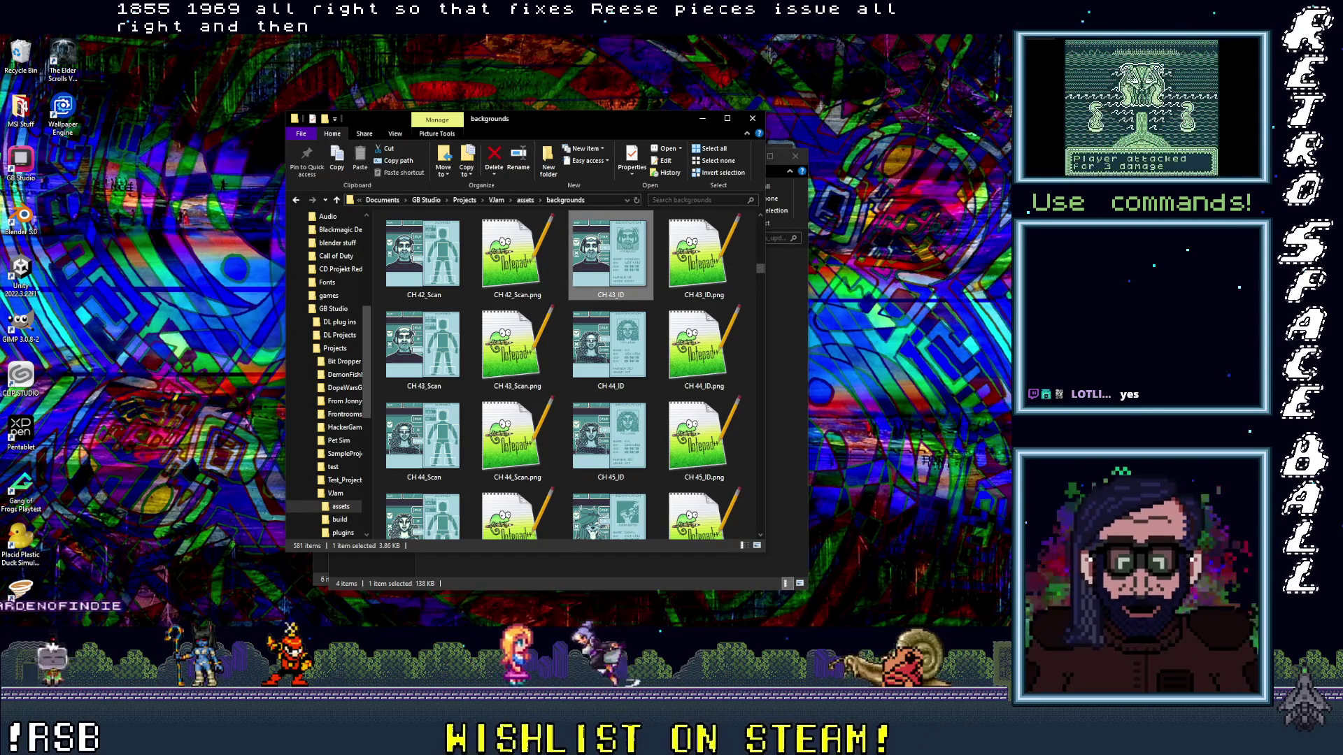
# - Switch from File Explorer to the GB Studio project window
pyautogui.hotkey('alt', 'Tab')
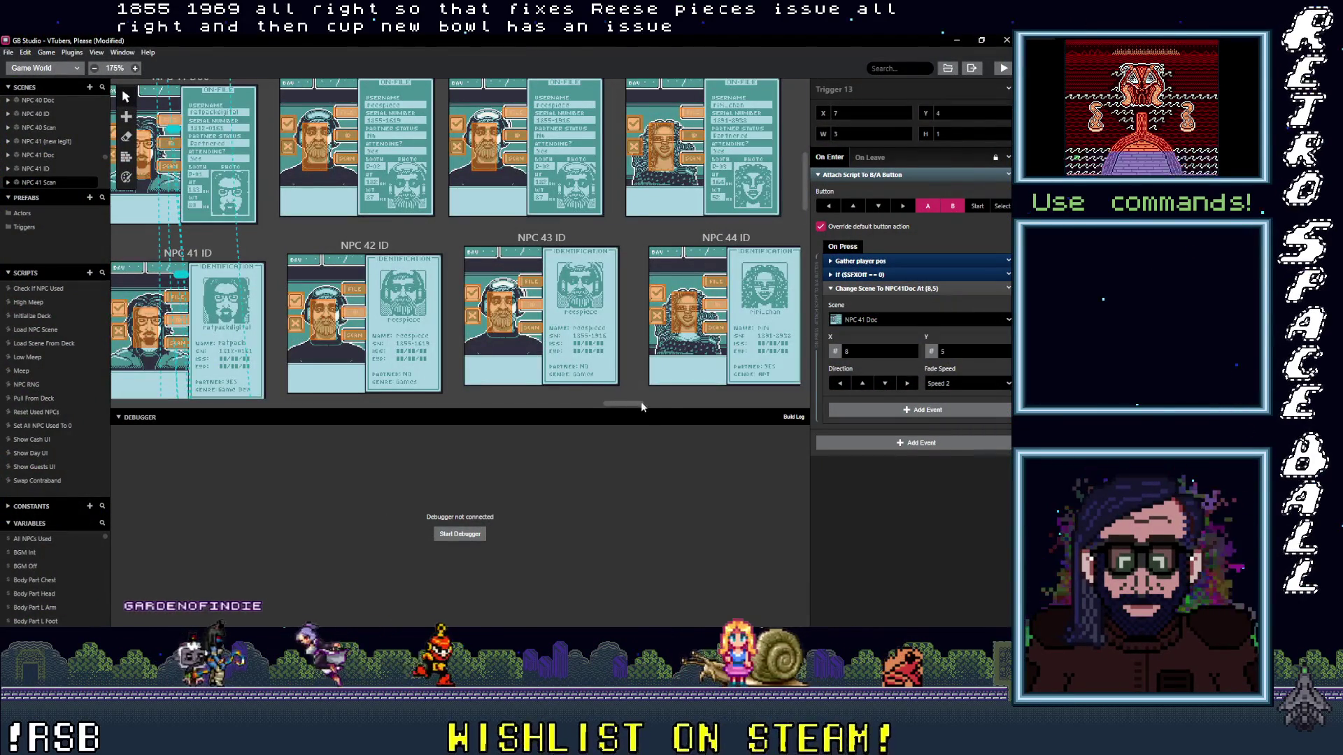
pyautogui.scroll(-3, 630, 405)
pyautogui.scroll(-3, 667, 404)
pyautogui.scroll(-3, 699, 406)
pyautogui.scroll(-3, 721, 406)
pyautogui.moveTo(749, 405); pyautogui.dragTo(526, 444)
pyautogui.scroll(-1, 617, 321)
pyautogui.scroll(-1, 547, 389)
pyautogui.moveTo(515, 401); pyautogui.dragTo(533, 410)
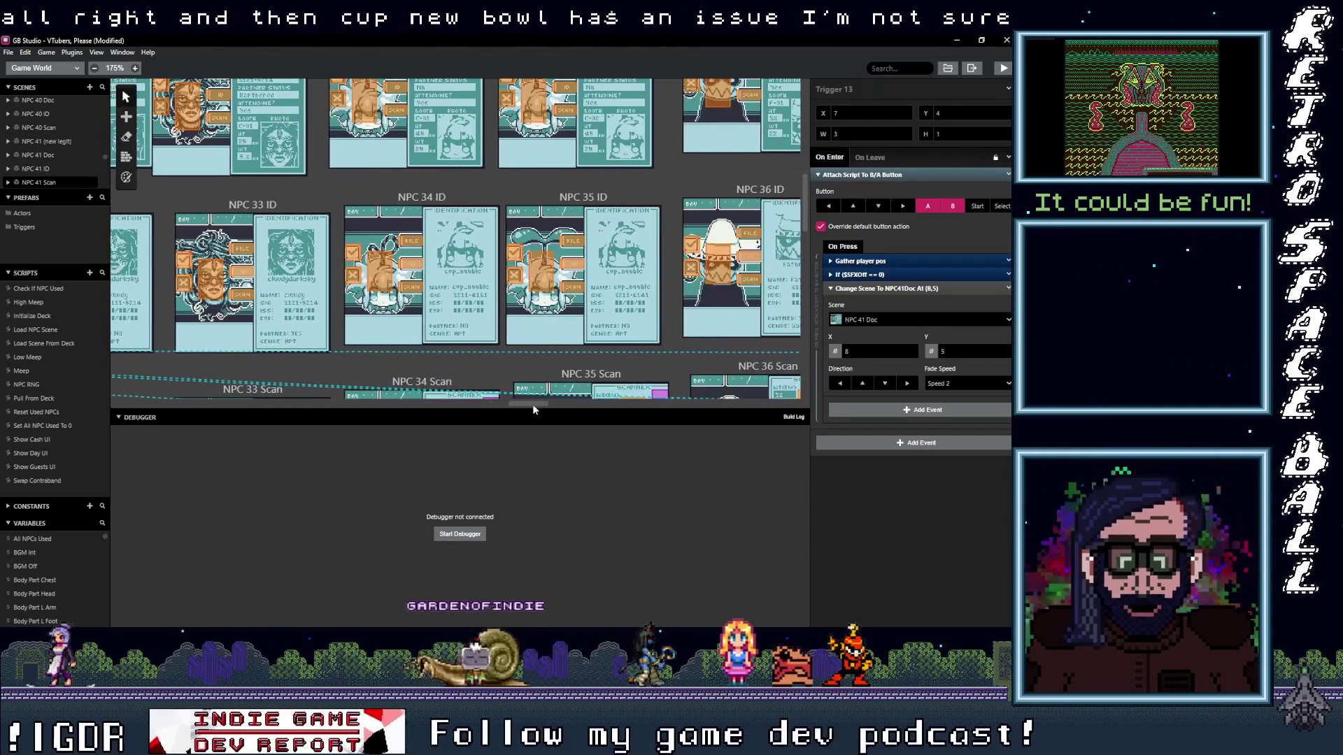
pyautogui.scroll(4, 485, 262)
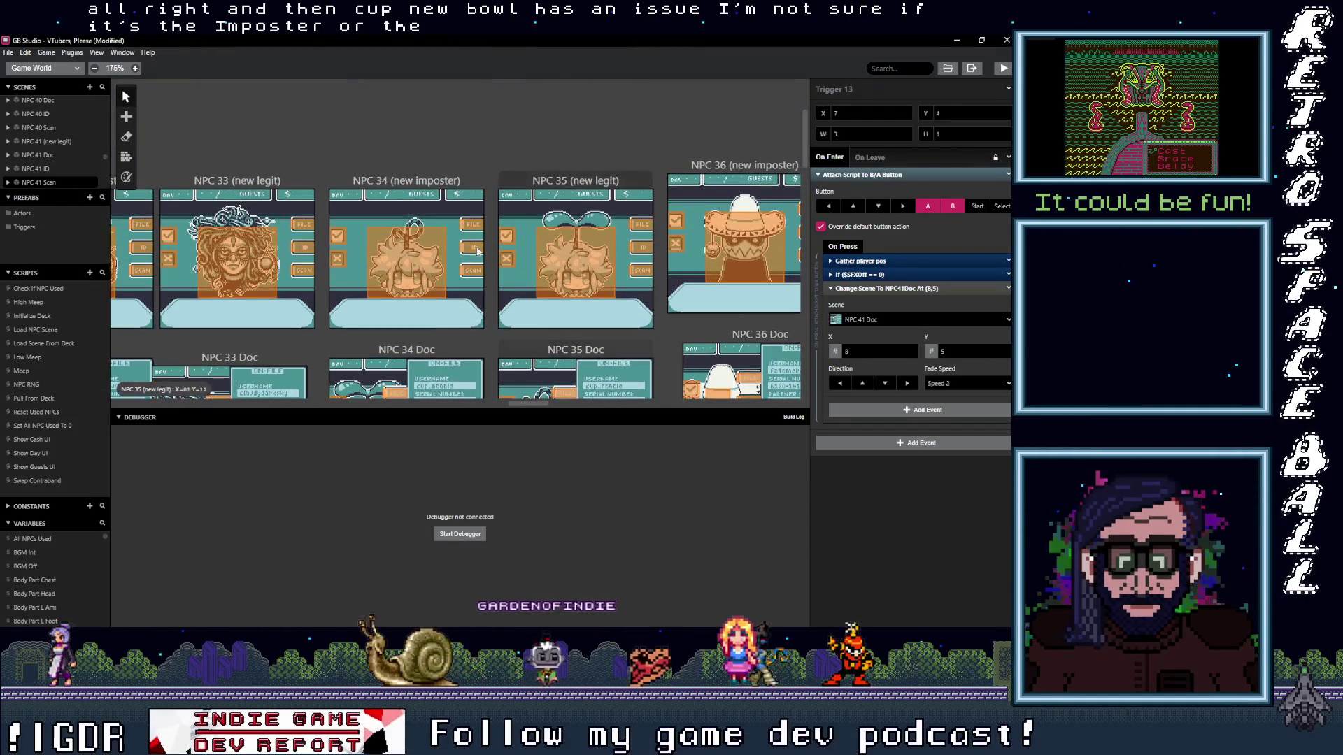
# - Check the Change Scene targets of the NPC 34, NPC 34 Doc, ID and Scan triggers
pyautogui.click(475, 227)
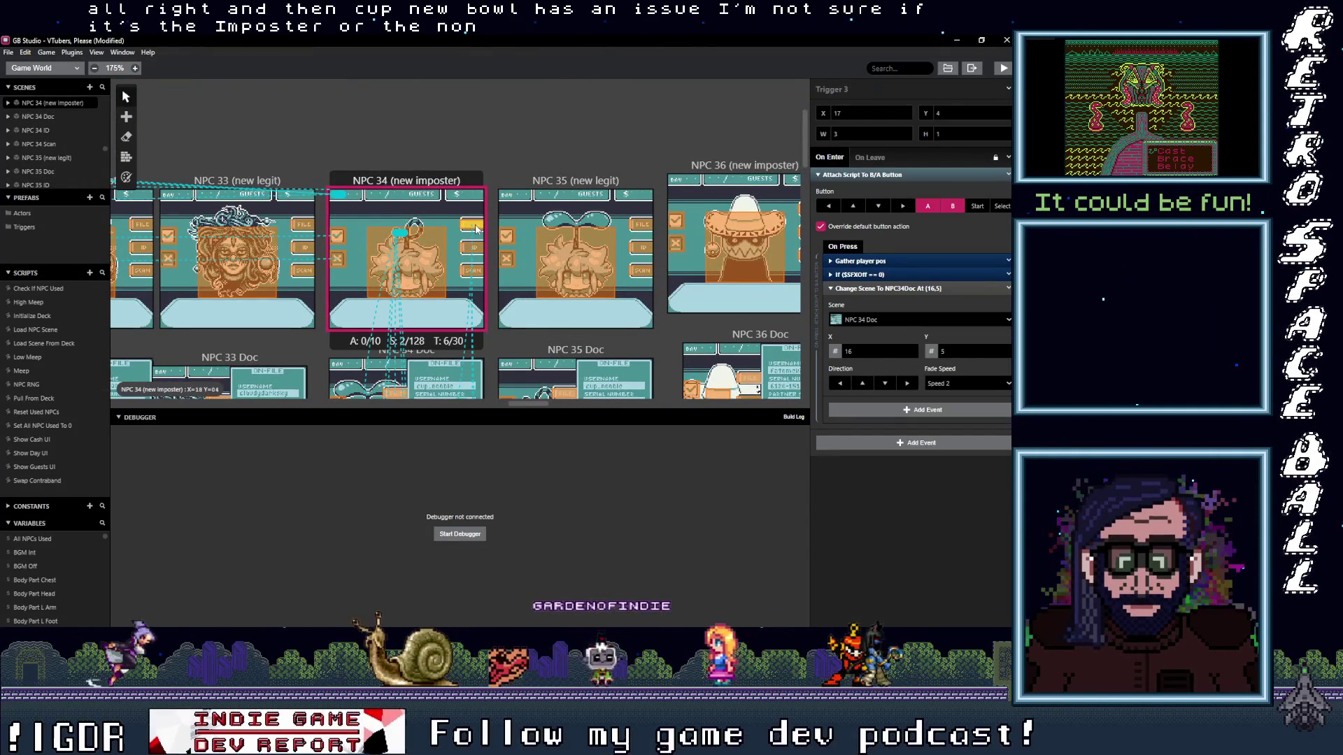
pyautogui.click(474, 272)
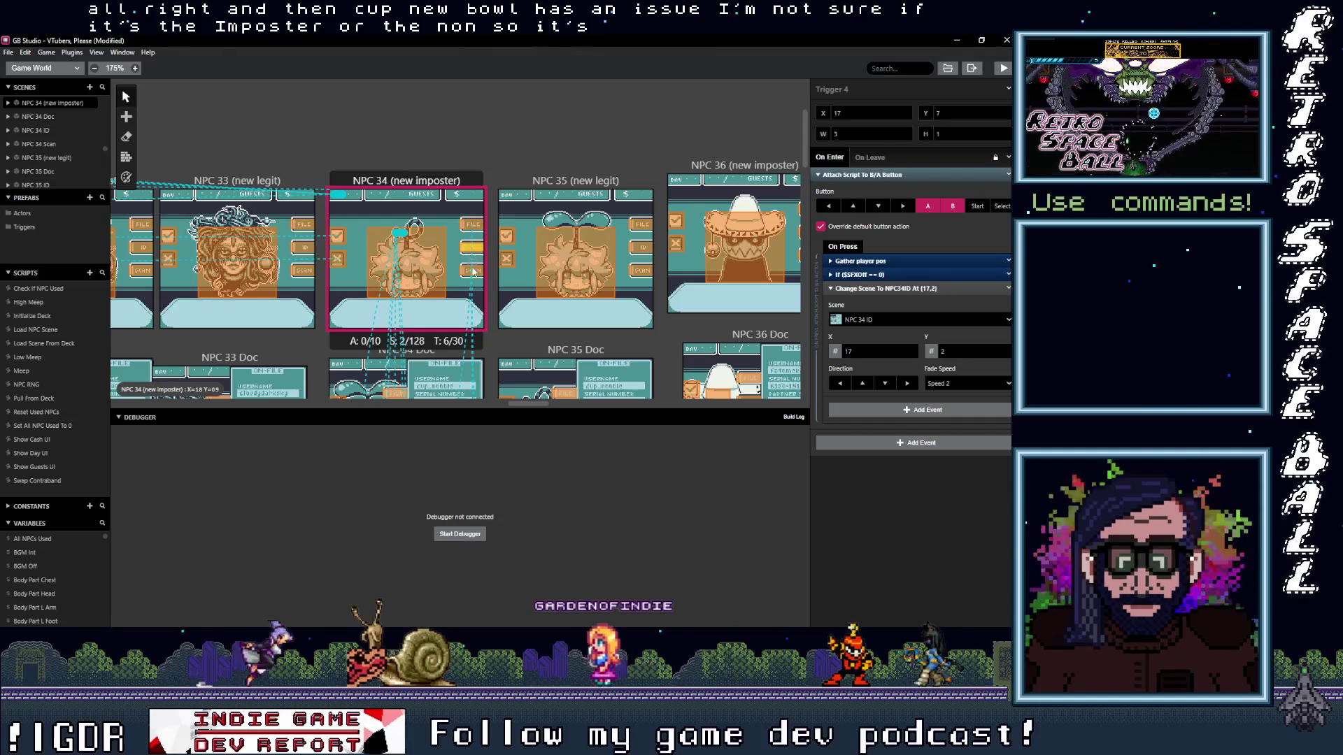
pyautogui.scroll(-3, 474, 299)
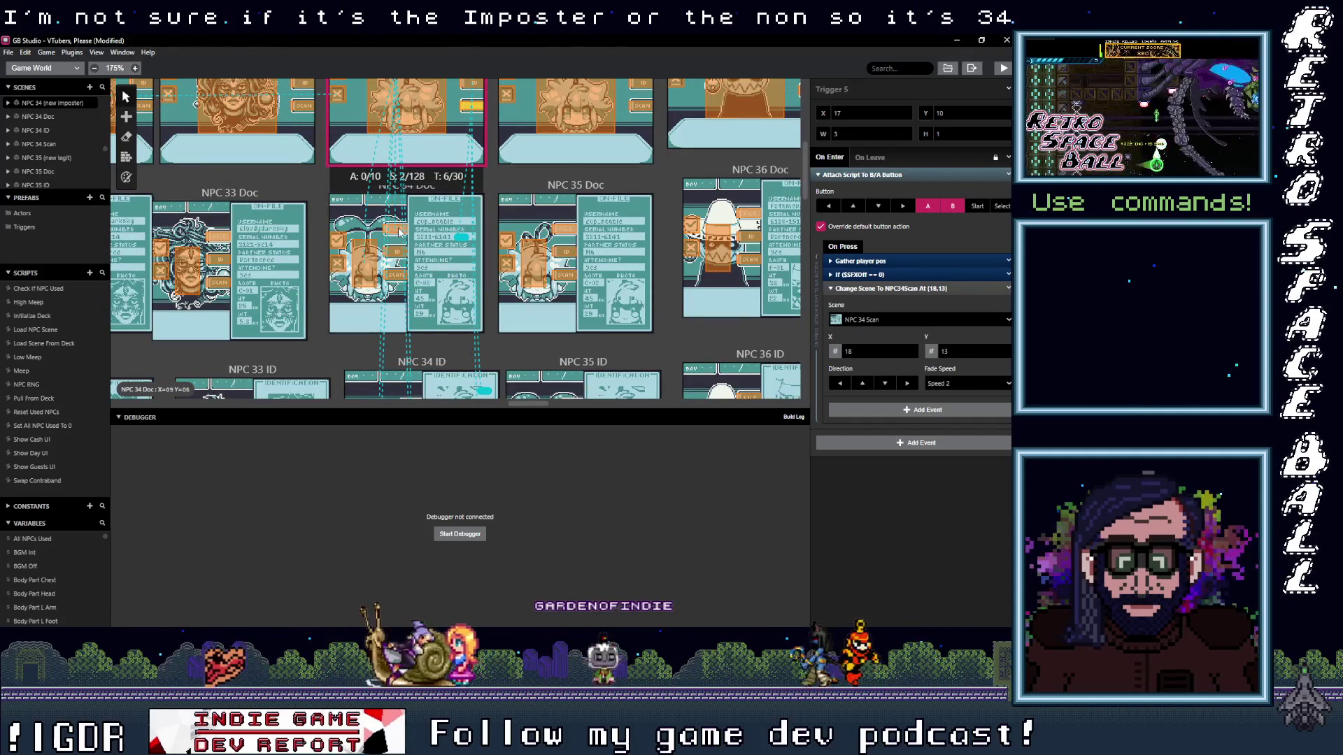
pyautogui.click(400, 275)
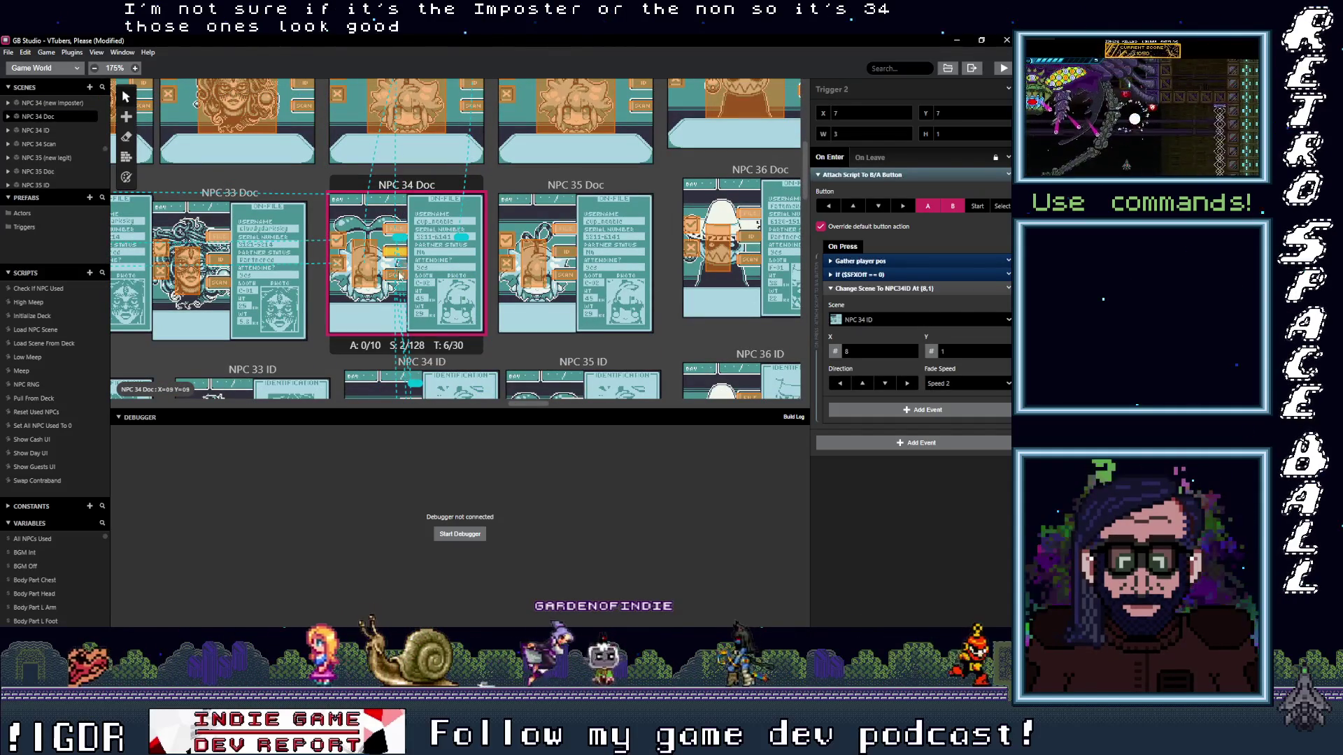
pyautogui.click(400, 274)
pyautogui.scroll(-4, 400, 276)
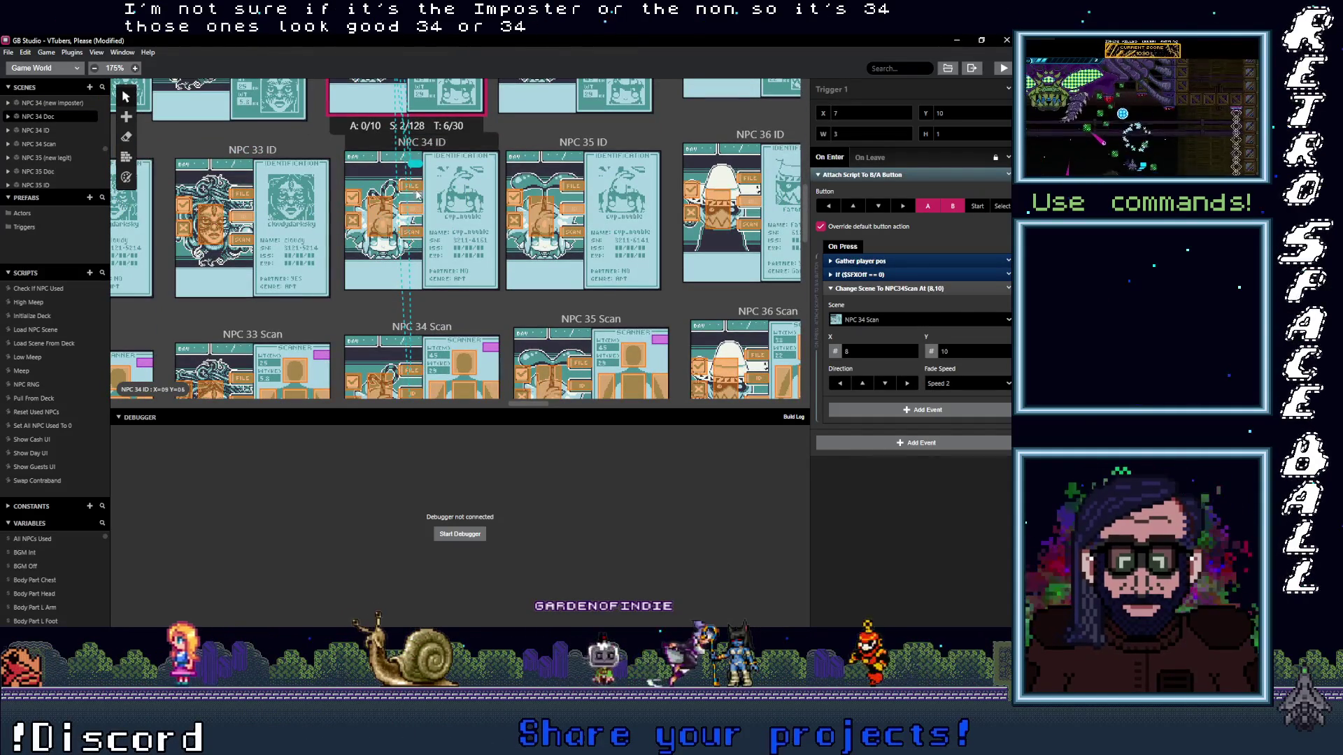
pyautogui.press('Return')
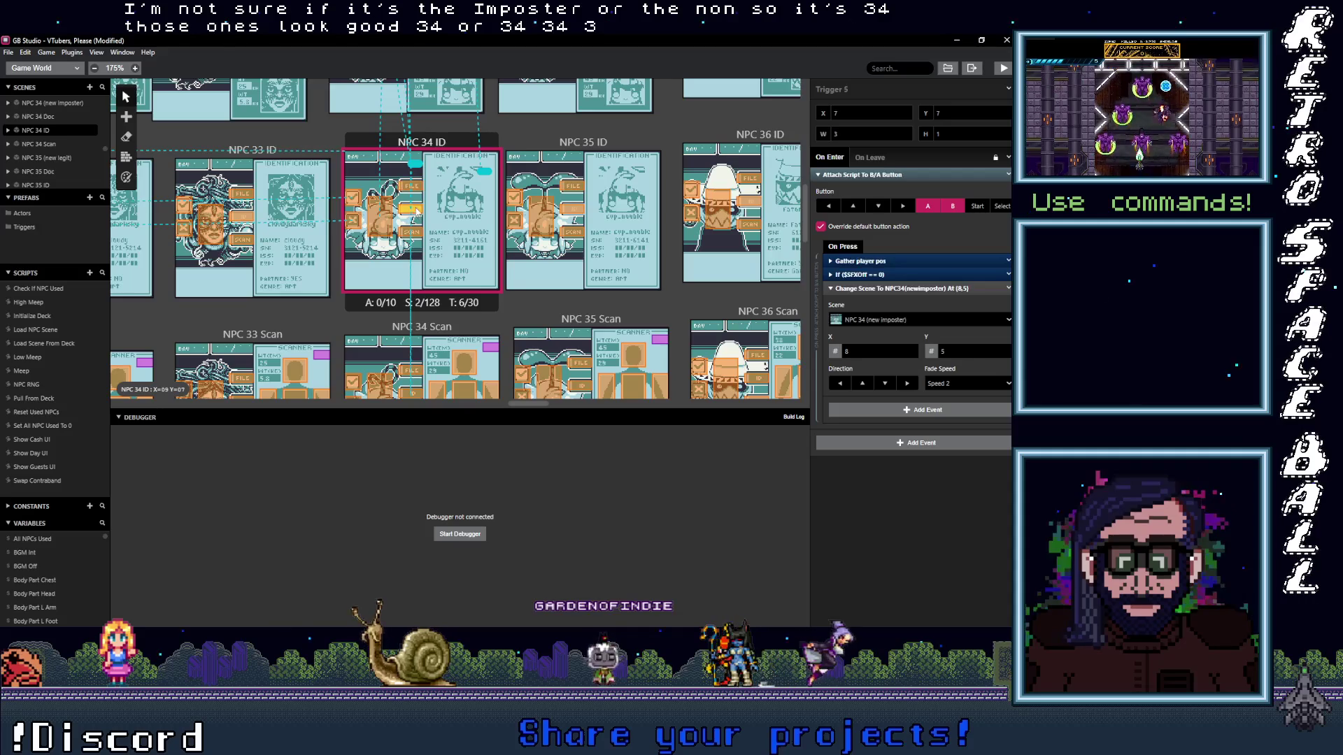
pyautogui.scroll(-4, 414, 238)
pyautogui.click(421, 184)
pyautogui.click(416, 176)
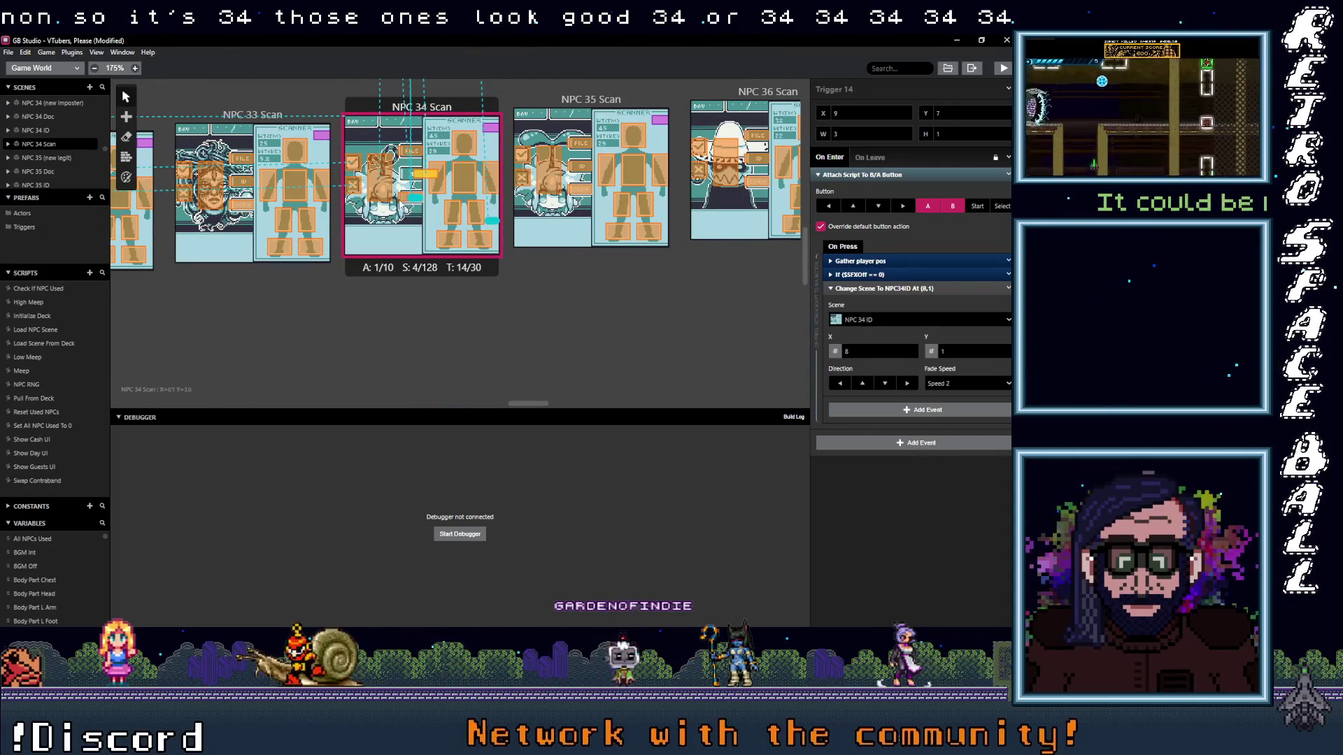
# - Check the NPC 35 Scan and ID triggers, finding the ID trigger targeting NPC 25 Scan
pyautogui.click(579, 188)
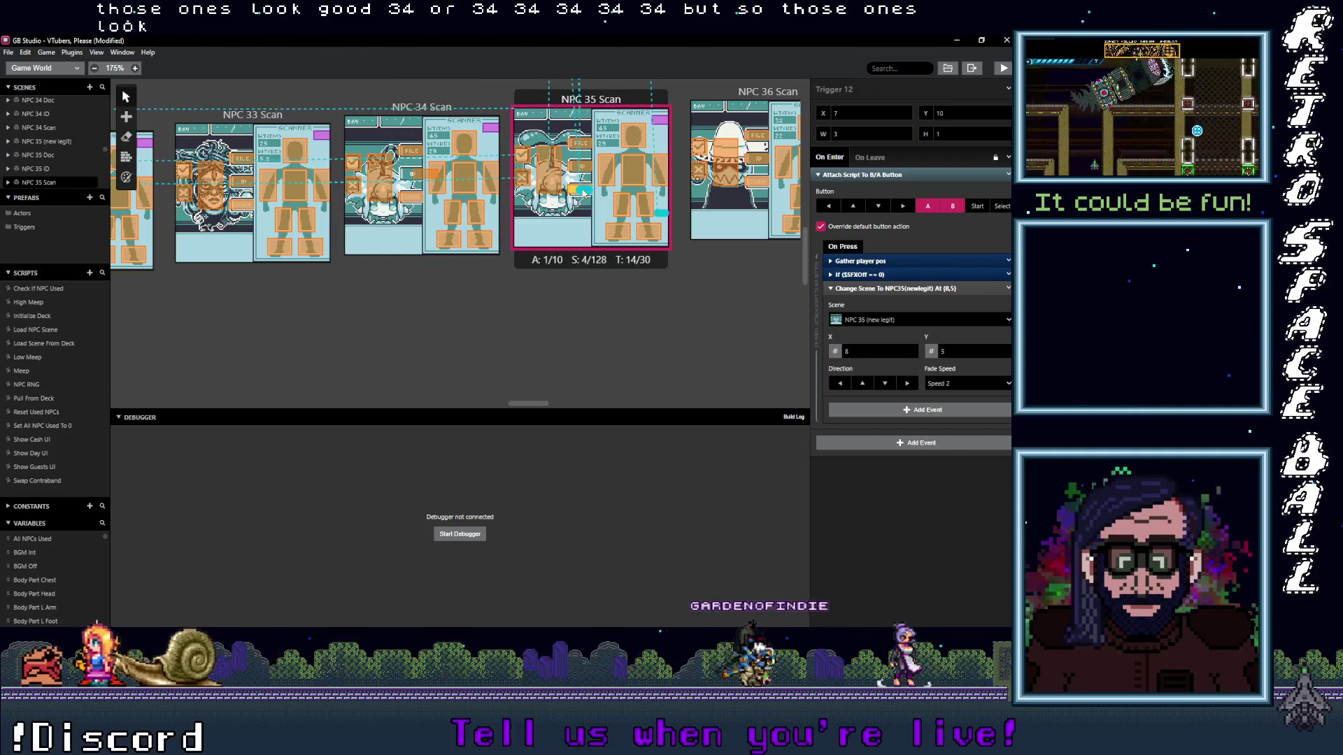
pyautogui.click(585, 207)
pyautogui.scroll(3, 584, 206)
pyautogui.scroll(2, 582, 241)
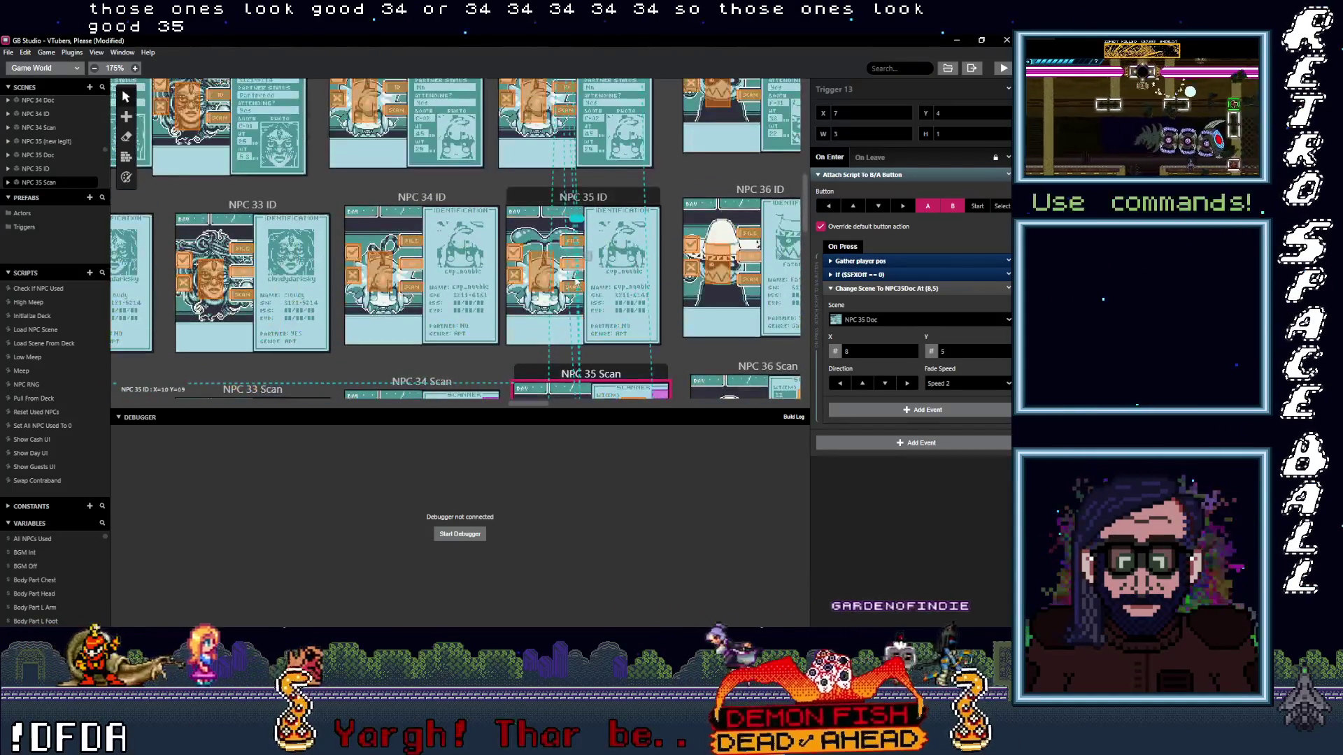
pyautogui.click(581, 292)
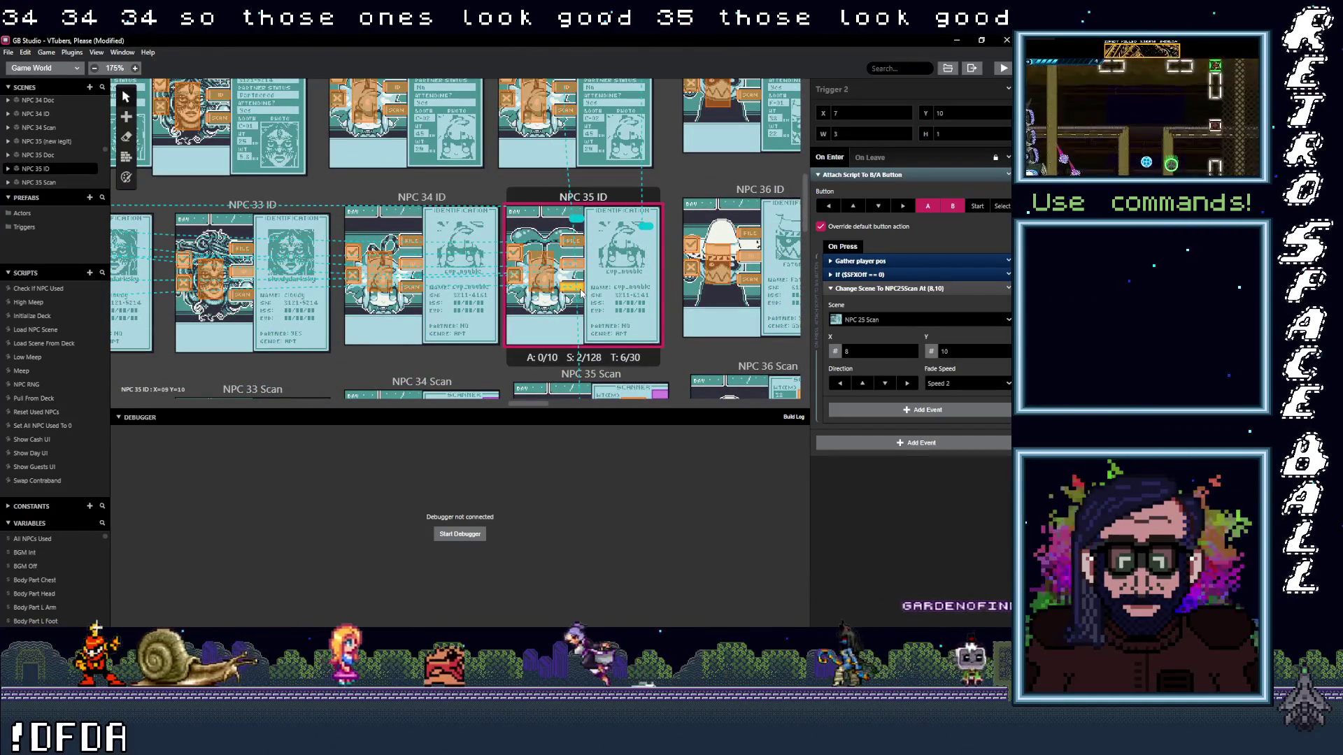
pyautogui.click(867, 320)
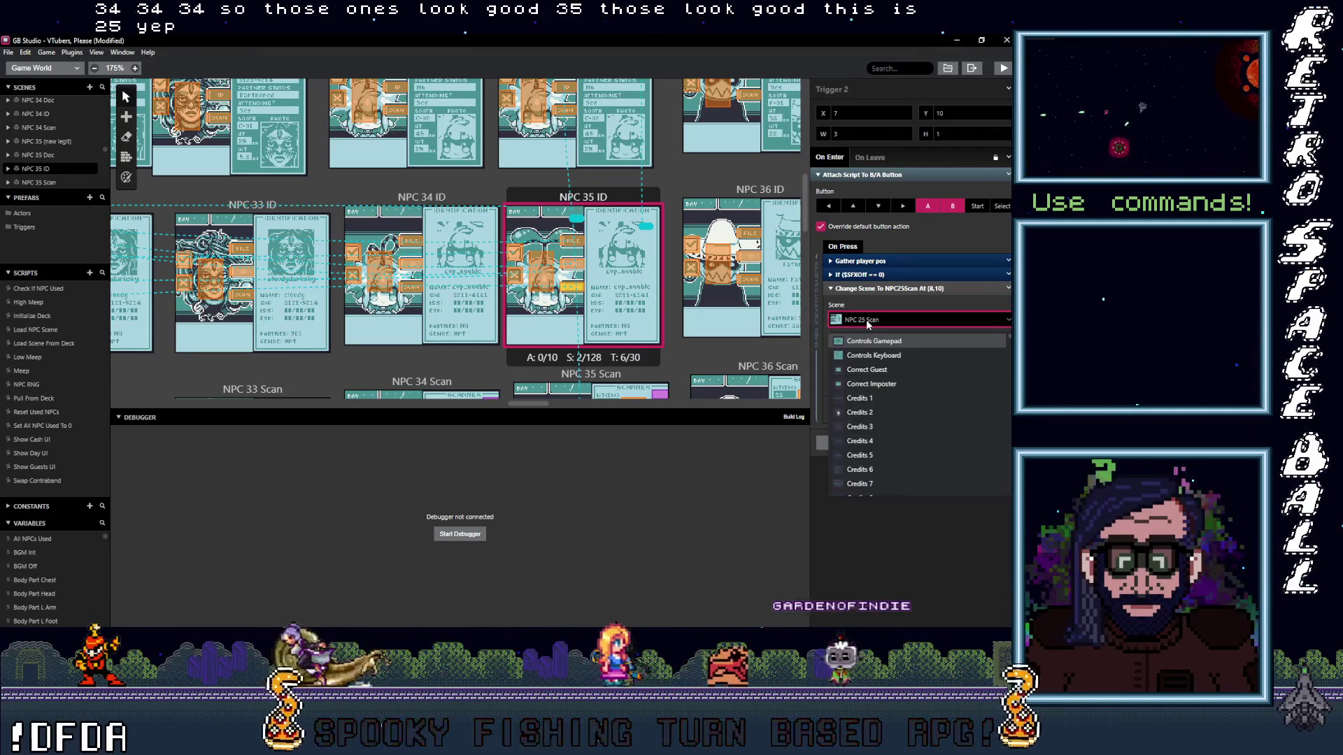
pyautogui.write('36')
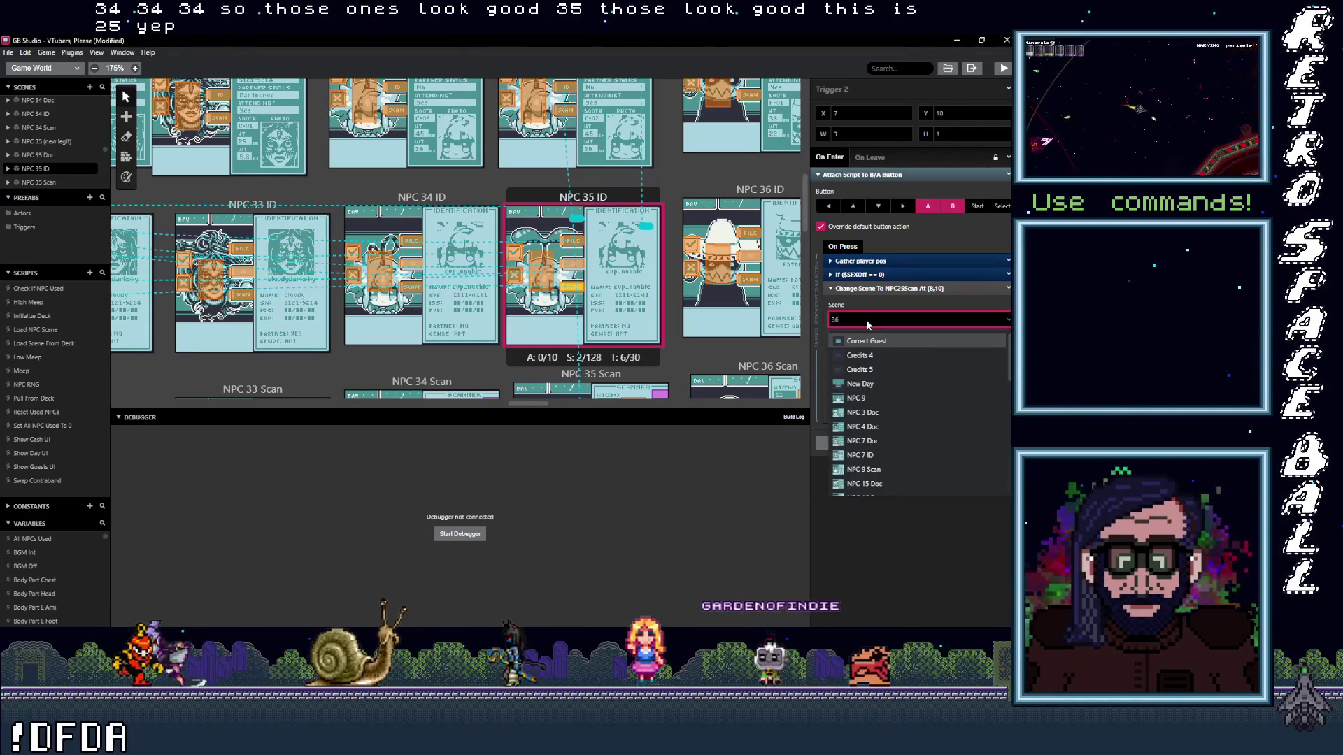
# - Retarget the NPC 35 triggers to NPC 35 (new legit) and NPC 35 Doc via the Scene dropdown
pyautogui.press('BackSpace')
pyautogui.write('5 S')
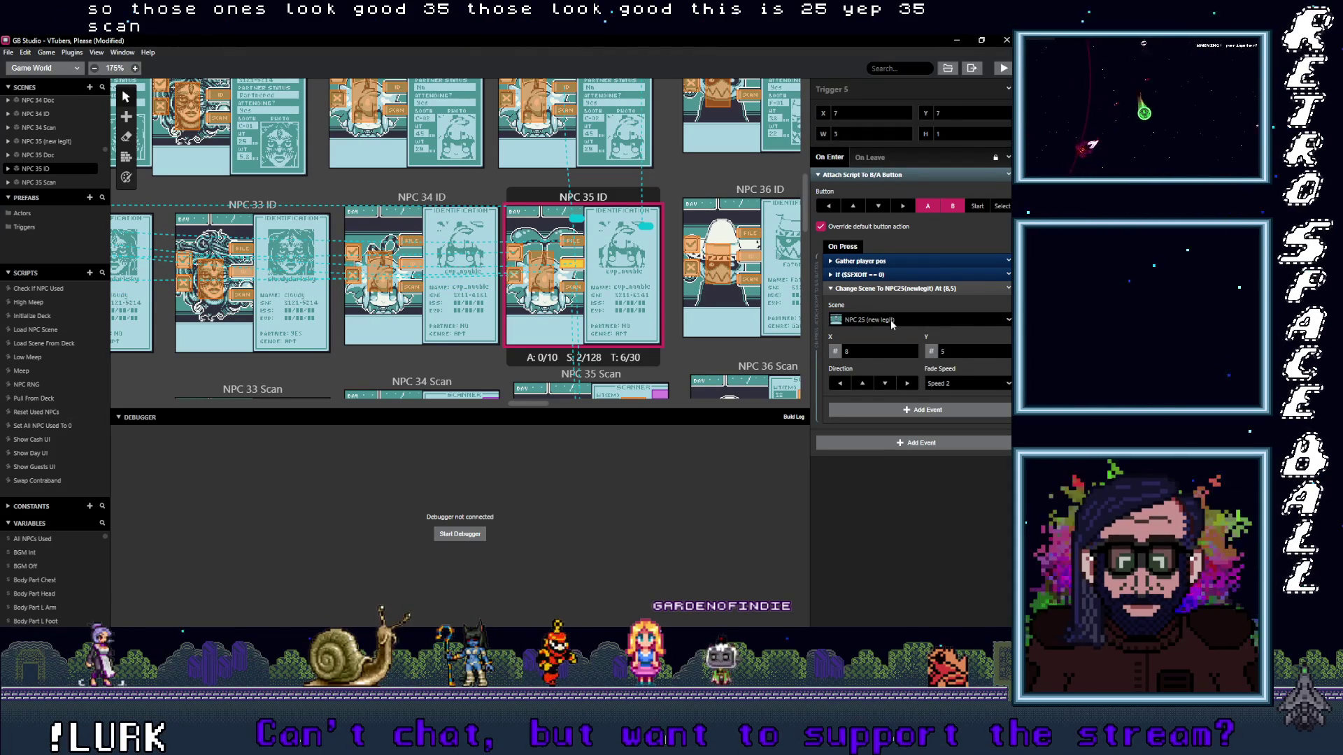
pyautogui.click(893, 320)
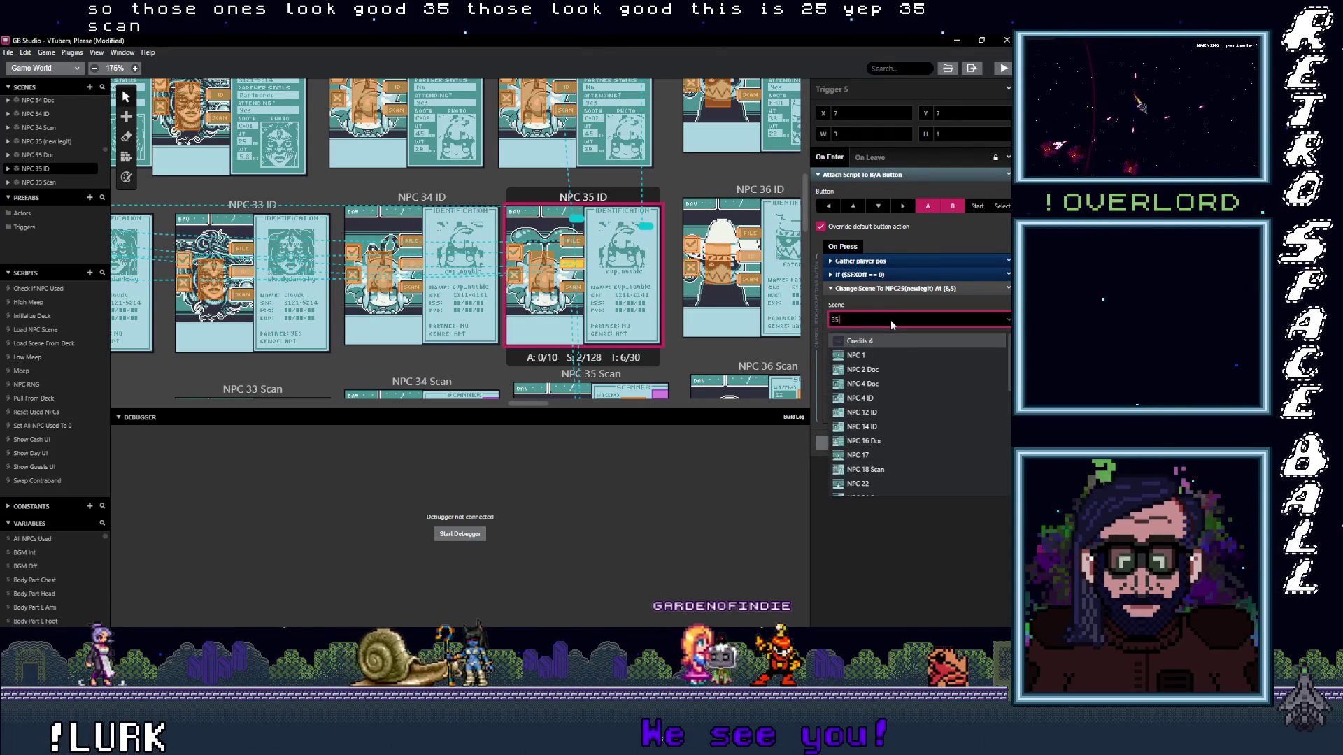
pyautogui.write(' N')
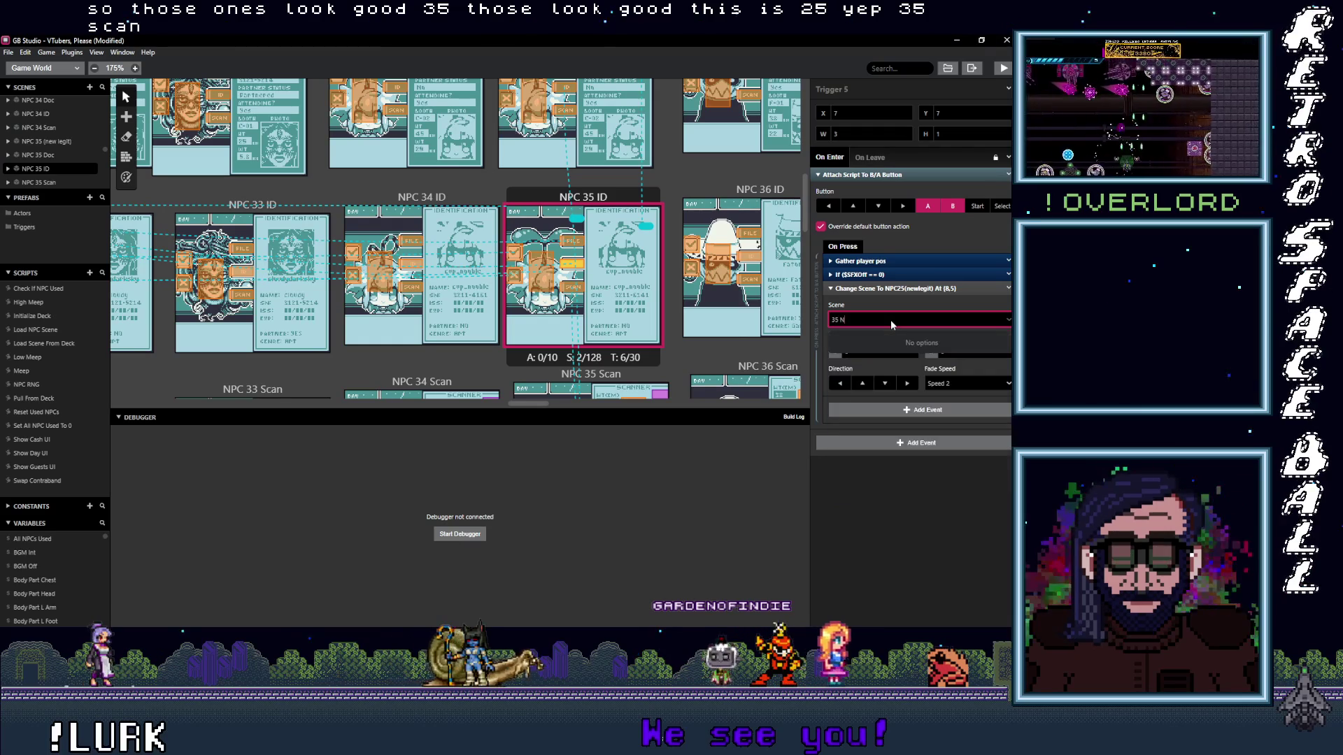
pyautogui.press('BackSpace')
pyautogui.write('(new legit')
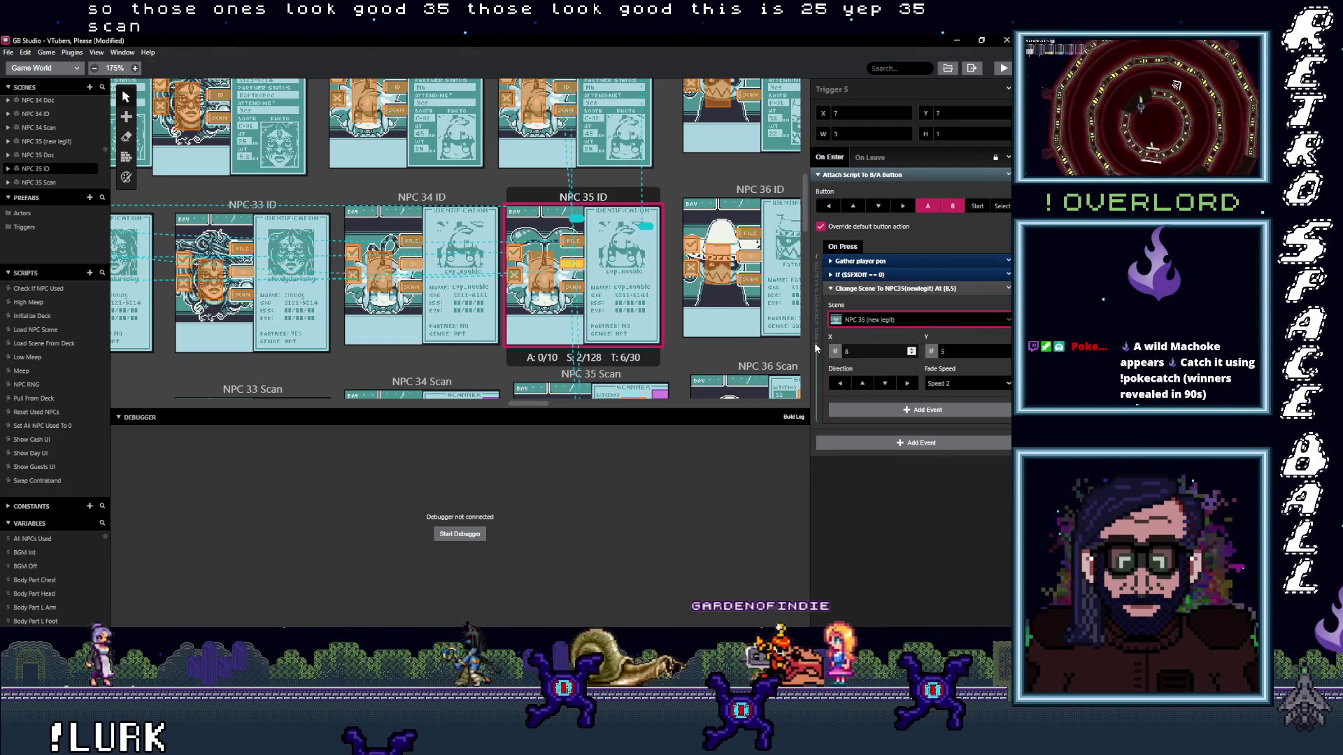
pyautogui.click(646, 270)
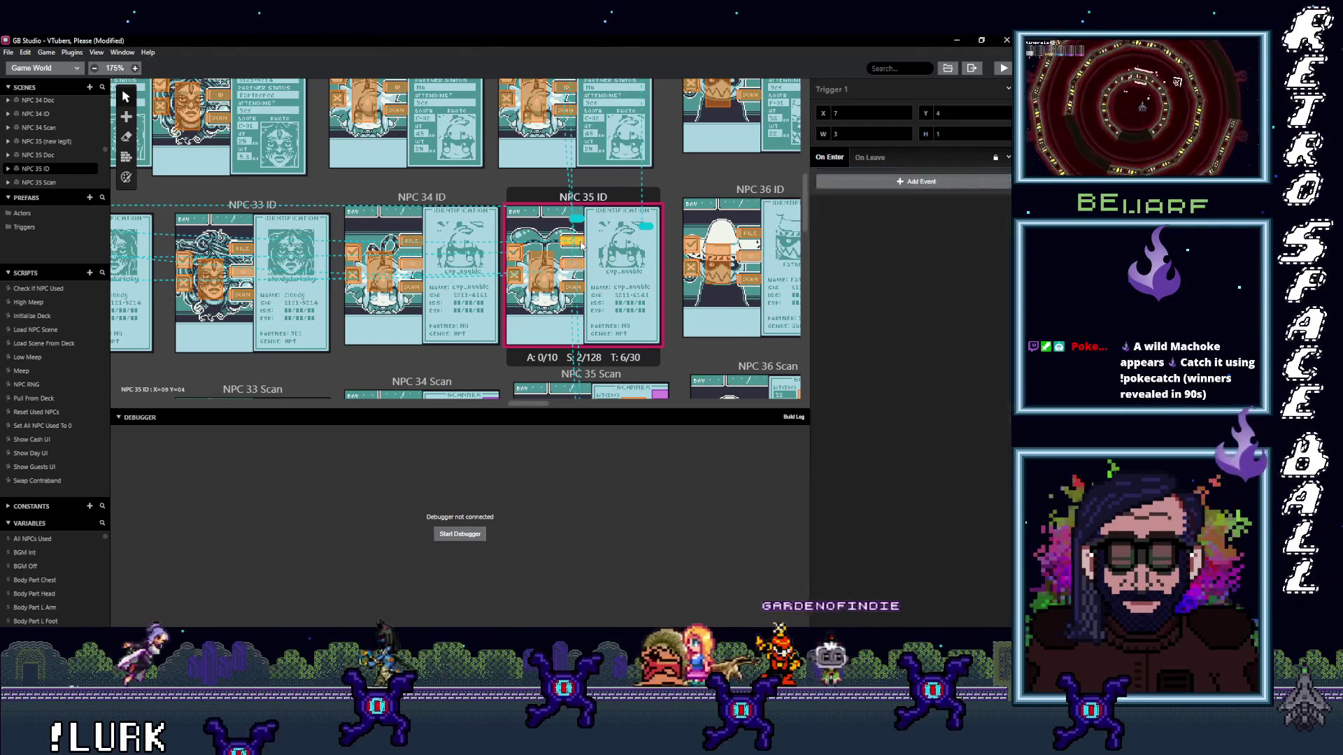
pyautogui.click(883, 318)
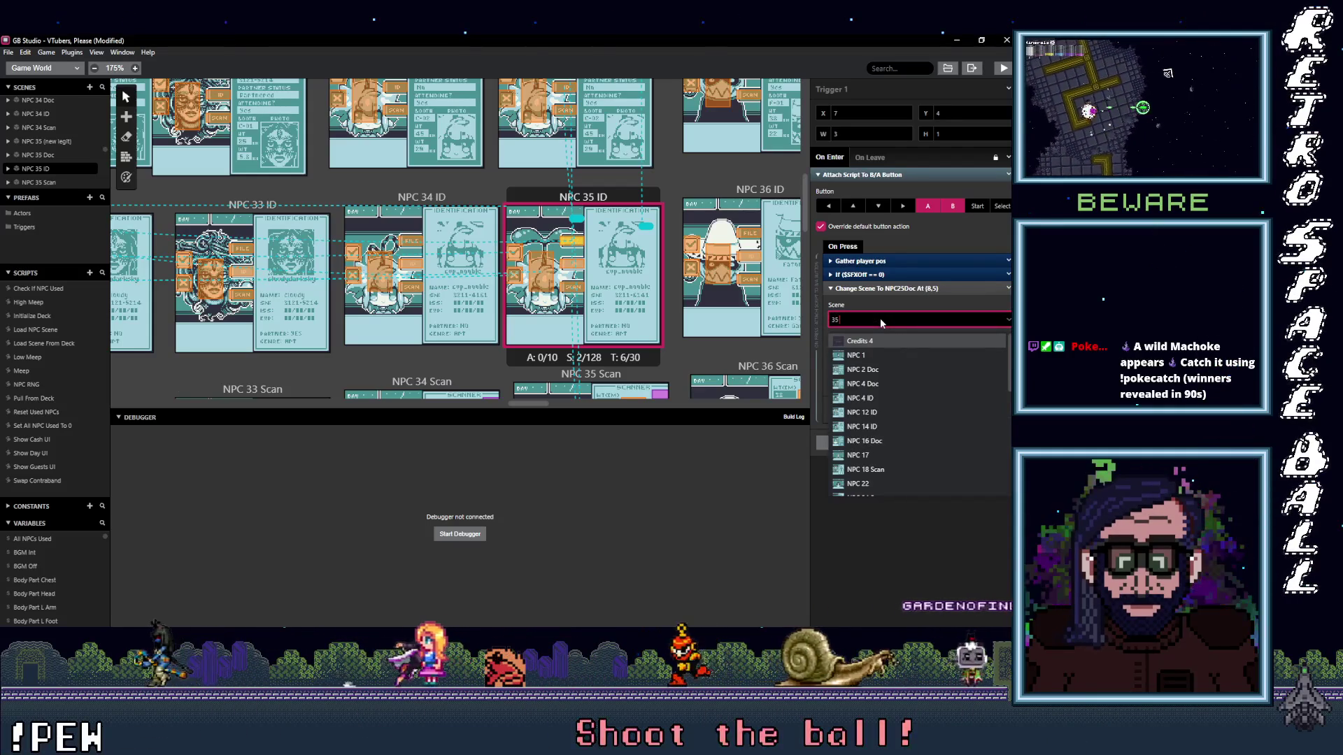
pyautogui.write('35 D')
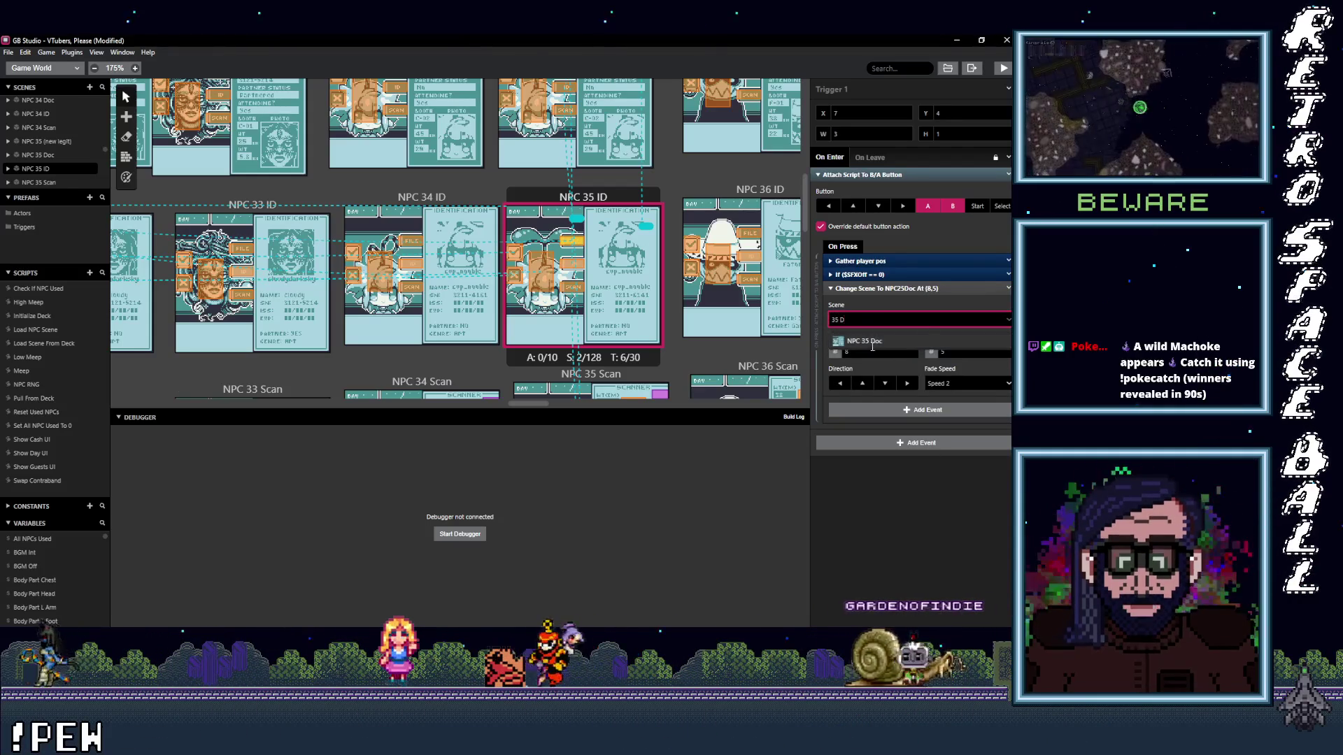
pyautogui.scroll(3, 561, 242)
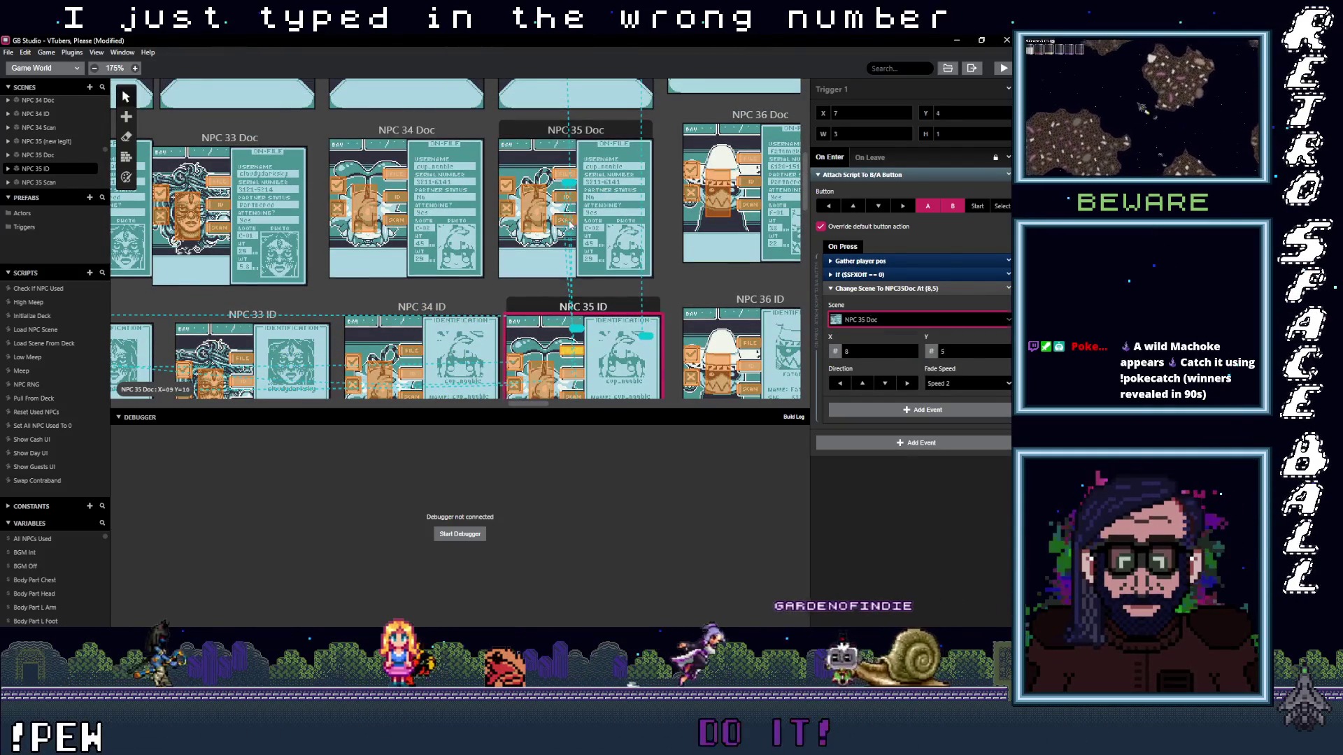
# - Verify the triggers in NPC 35 Doc and NPC 35 (new legit) now lead correctly
pyautogui.click(562, 223)
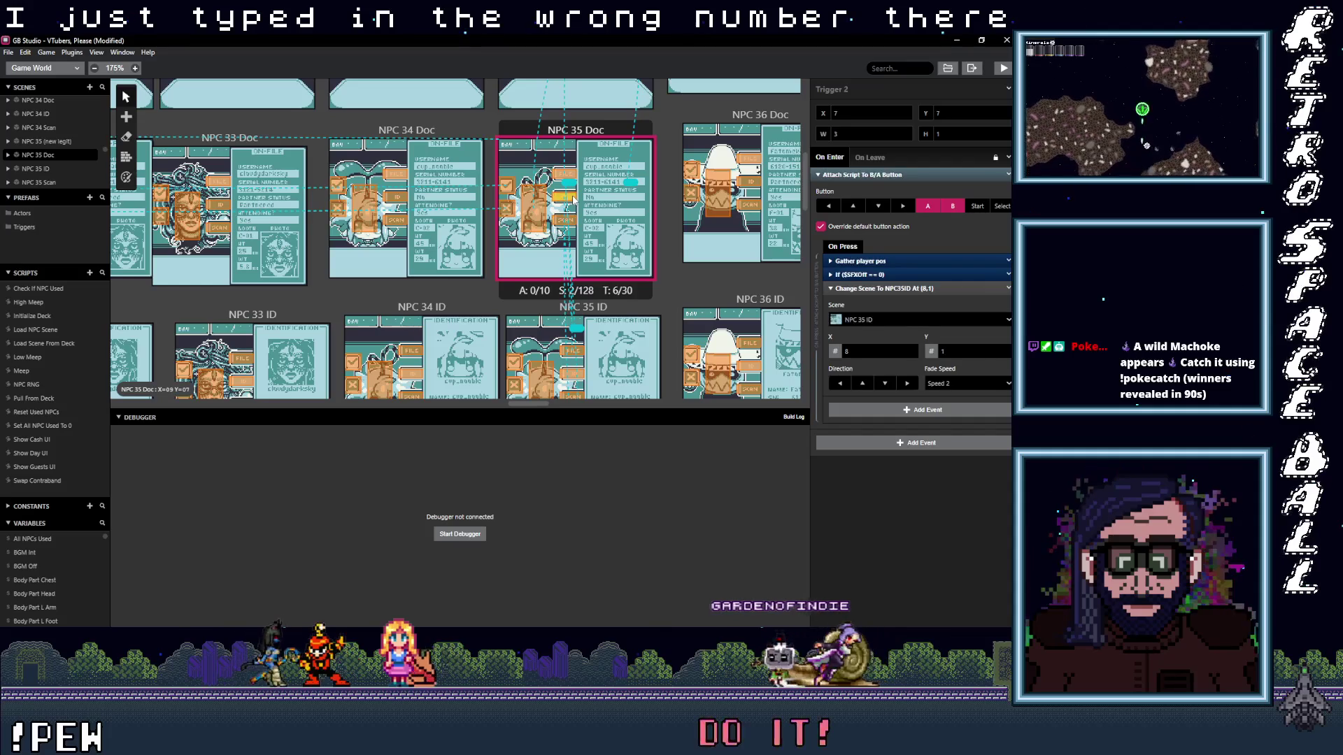
pyautogui.scroll(5, 572, 289)
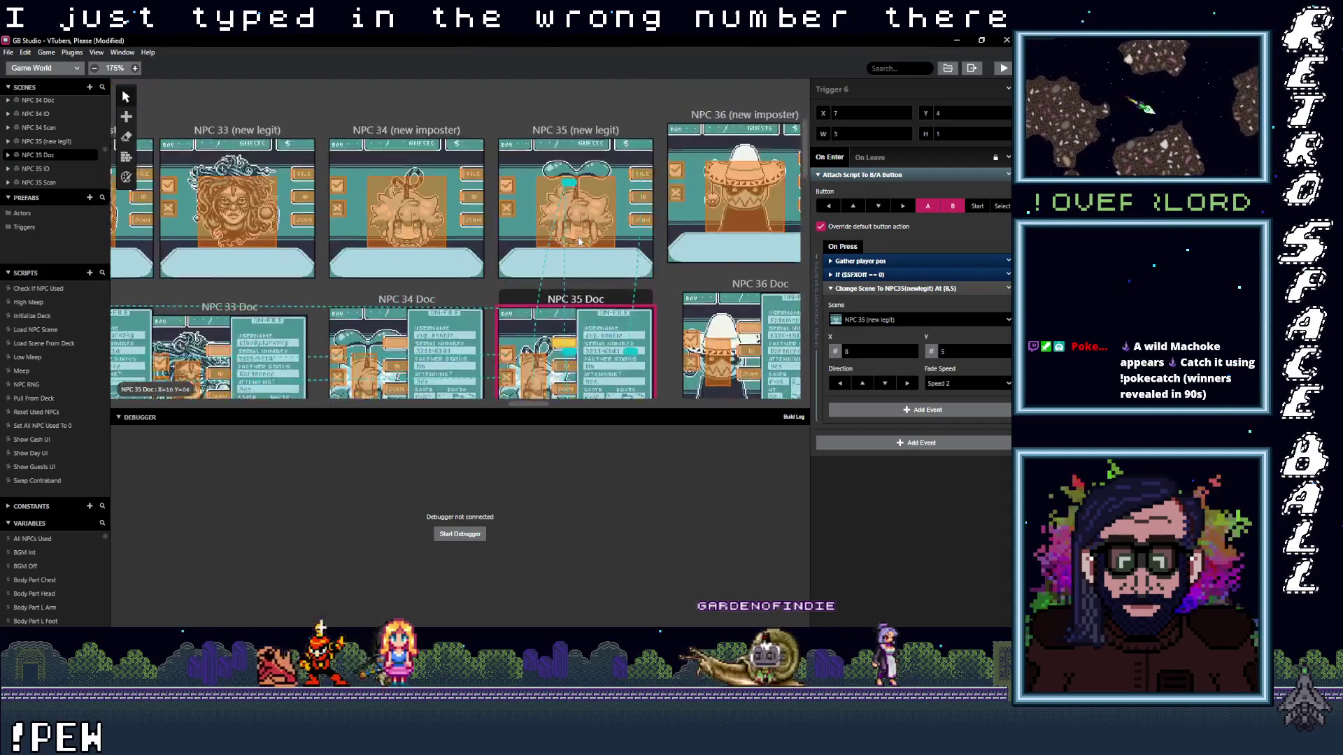
pyautogui.click(643, 271)
pyautogui.click(651, 249)
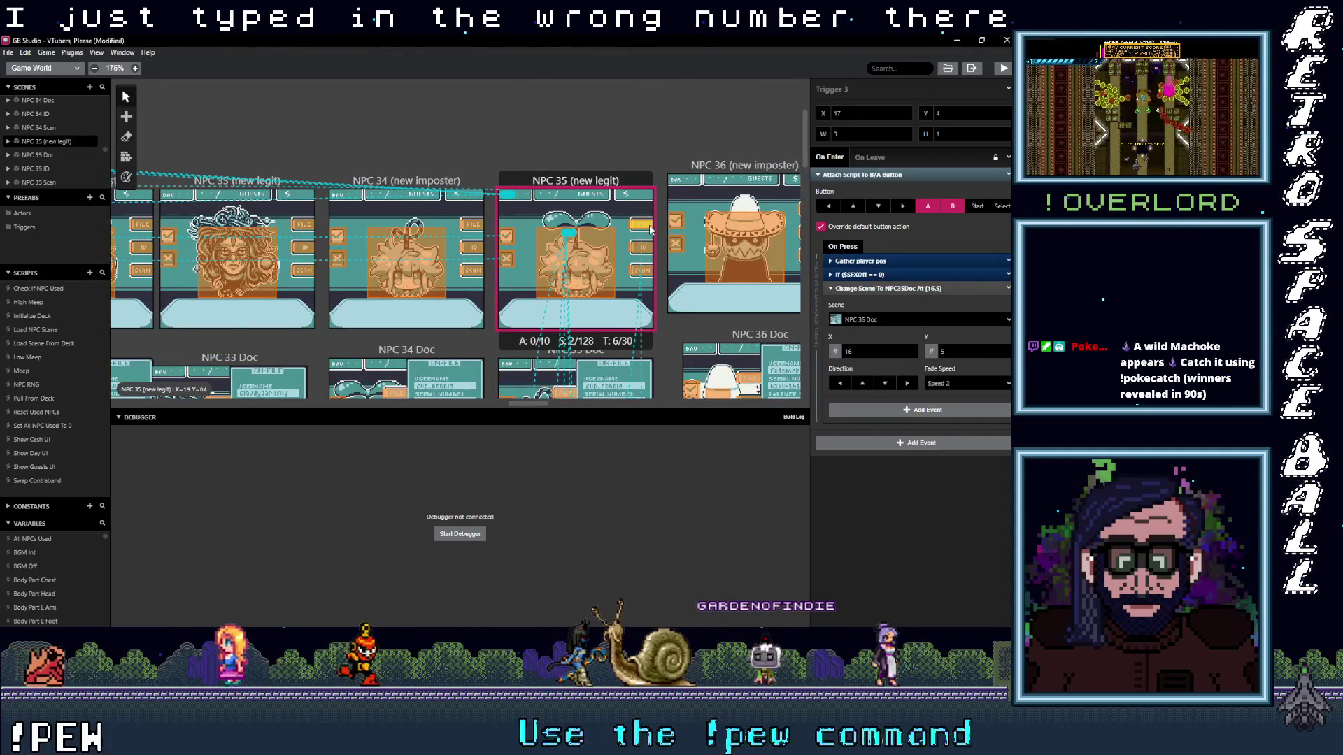
pyautogui.scroll(-1, 652, 228)
pyautogui.scroll(-6, 174, 82)
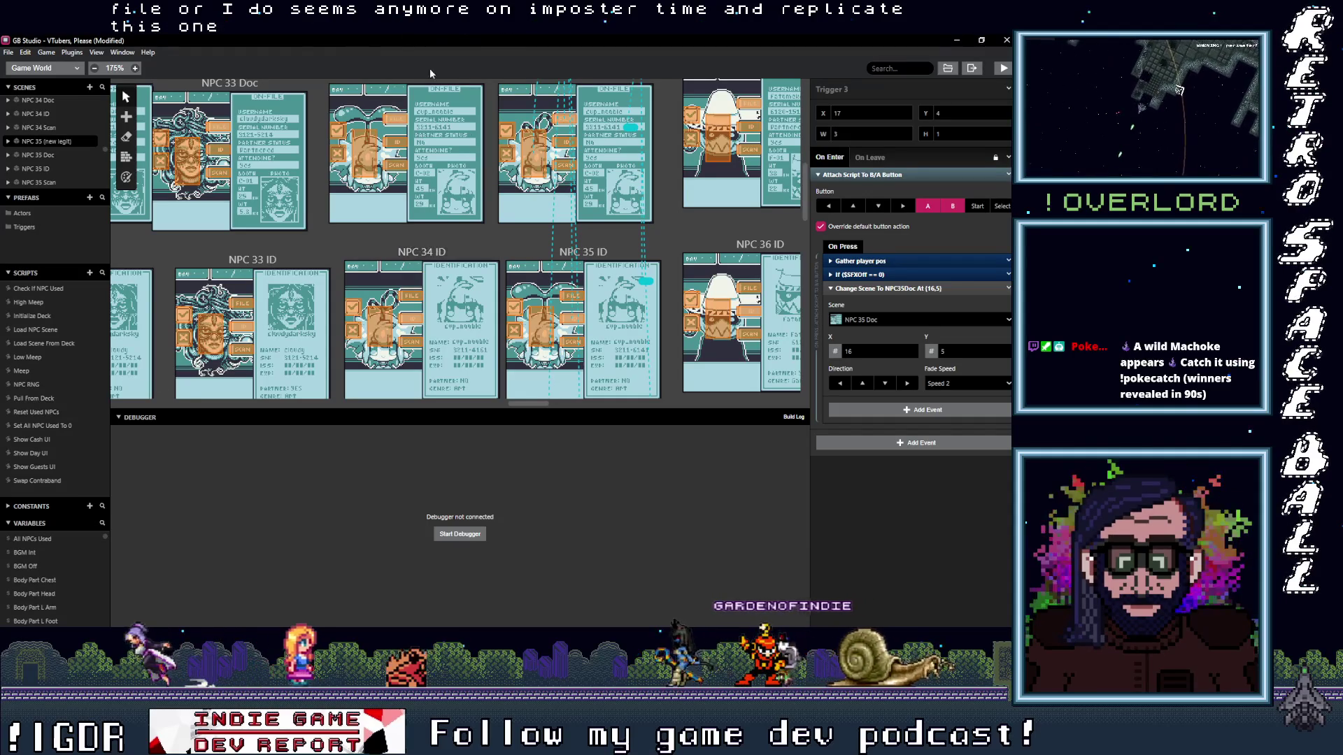
pyautogui.scroll(3, 451, 242)
pyautogui.scroll(2, 486, 235)
pyautogui.scroll(-1, 487, 235)
pyautogui.hscroll(10, 420, 273)
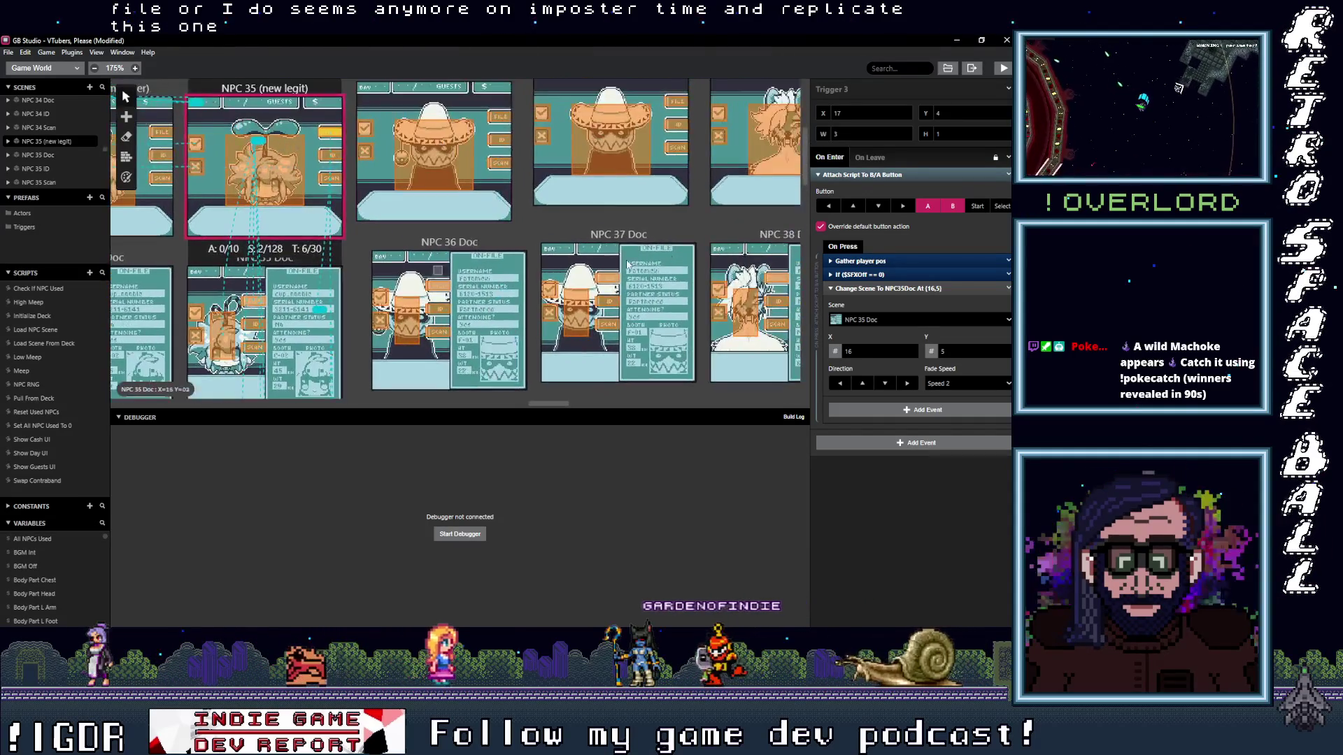
pyautogui.hscroll(3, 242, 304)
pyautogui.hscroll(3, 357, 299)
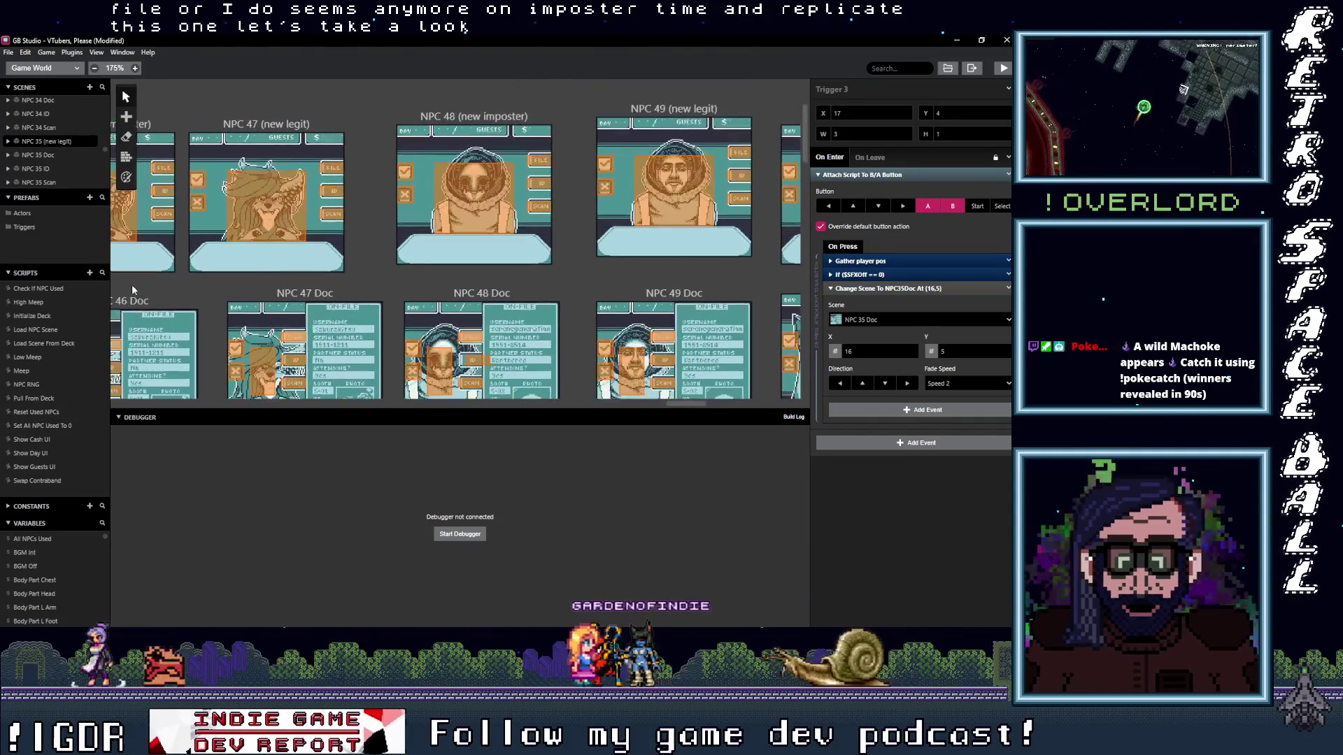
pyautogui.hscroll(3, 473, 294)
pyautogui.hscroll(3, 588, 286)
pyautogui.scroll(-1, 588, 287)
pyautogui.hscroll(-1, 420, 231)
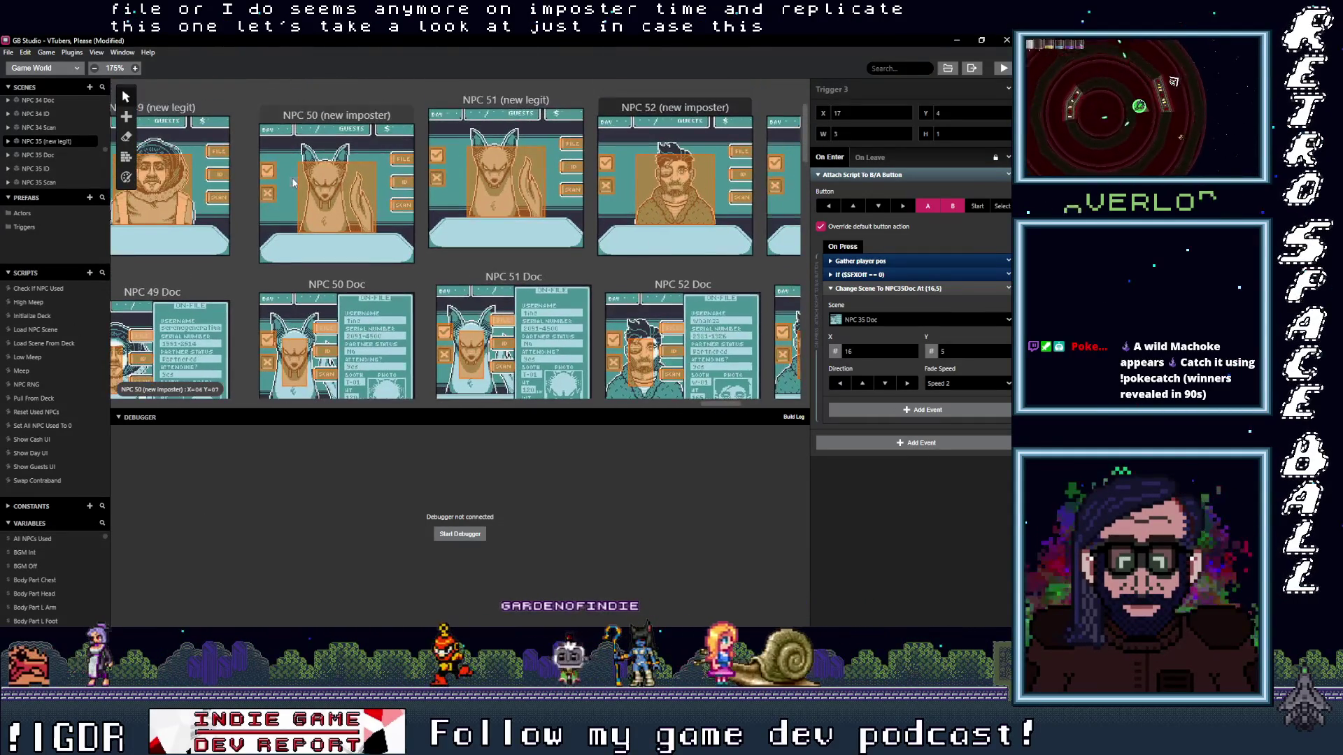
# - Select the NPC 50 (new imposter) scene to show its dialogue script
pyautogui.click(357, 205)
pyautogui.moveTo(918, 444)
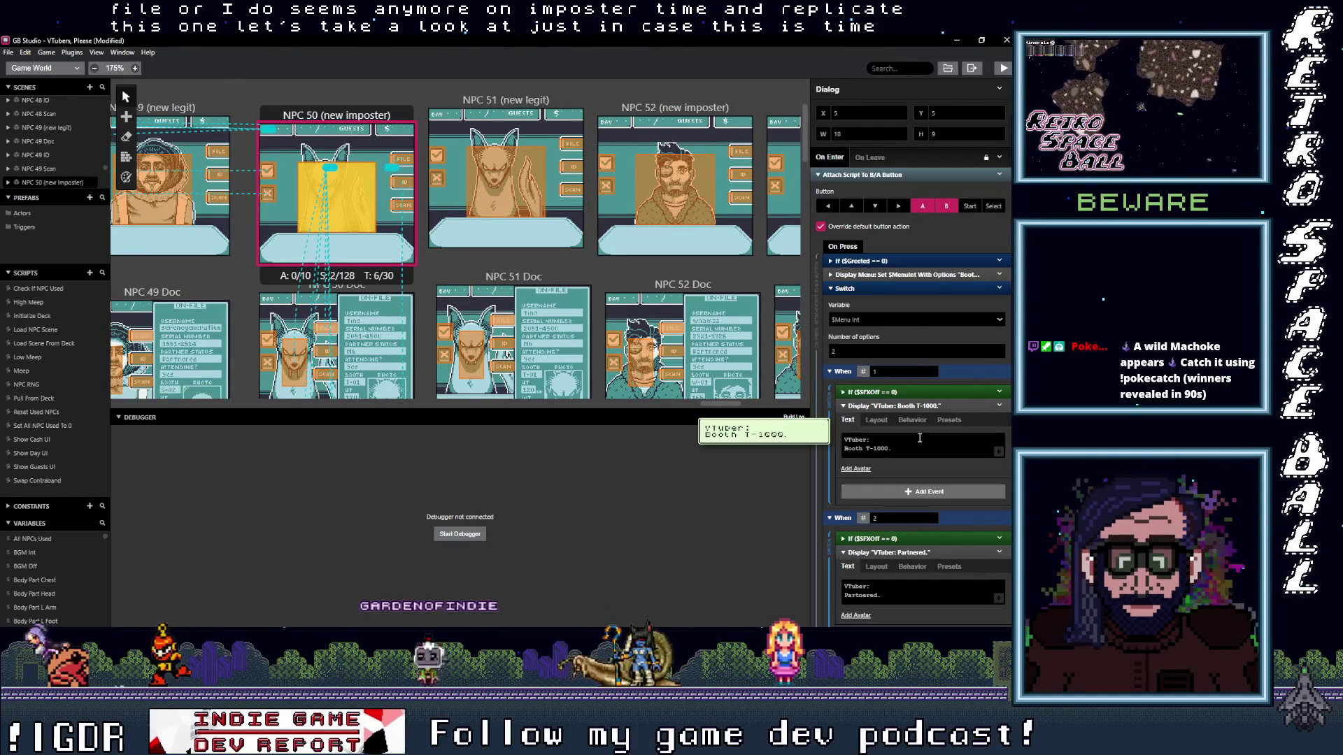
pyautogui.scroll(-1, 917, 449)
pyautogui.scroll(-1, 918, 450)
pyautogui.scroll(-1, 918, 450)
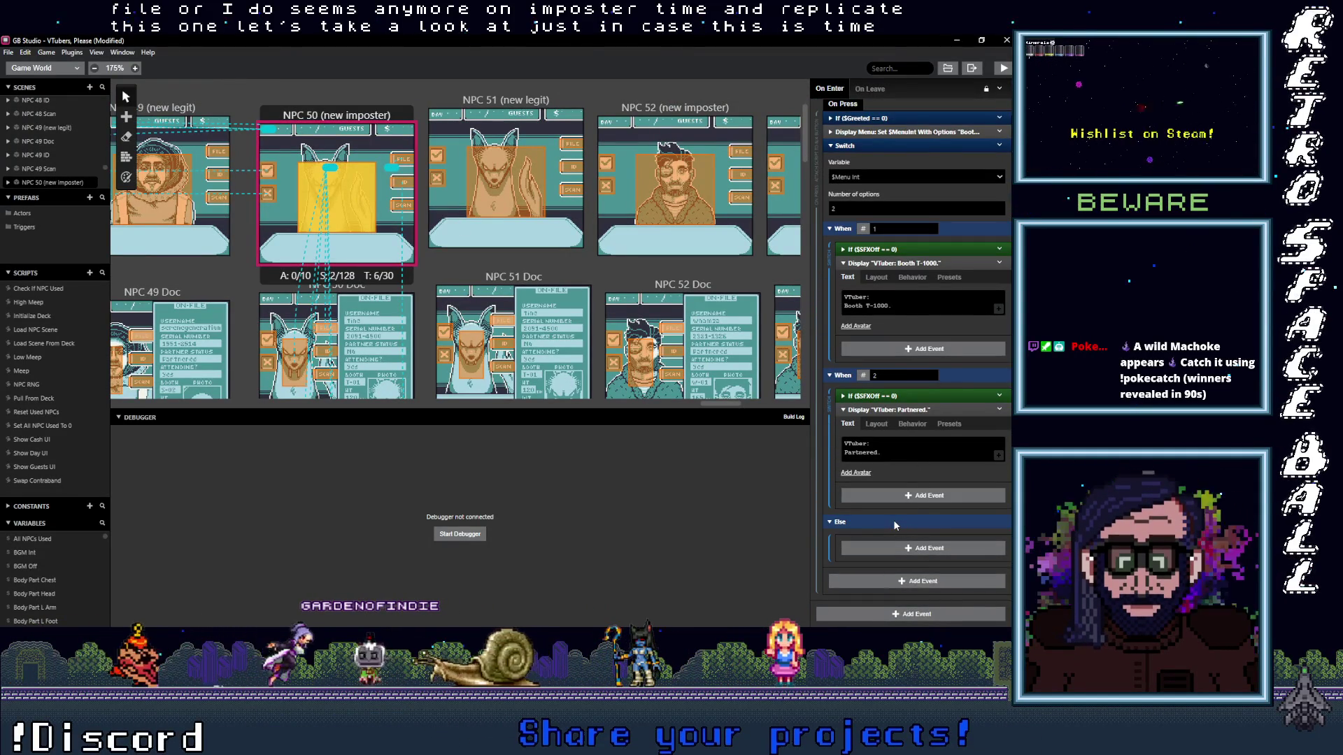
# - Compare the NPC 50 and NPC 51 On Leave scripts, expanding the button script removal step
pyautogui.click(494, 189)
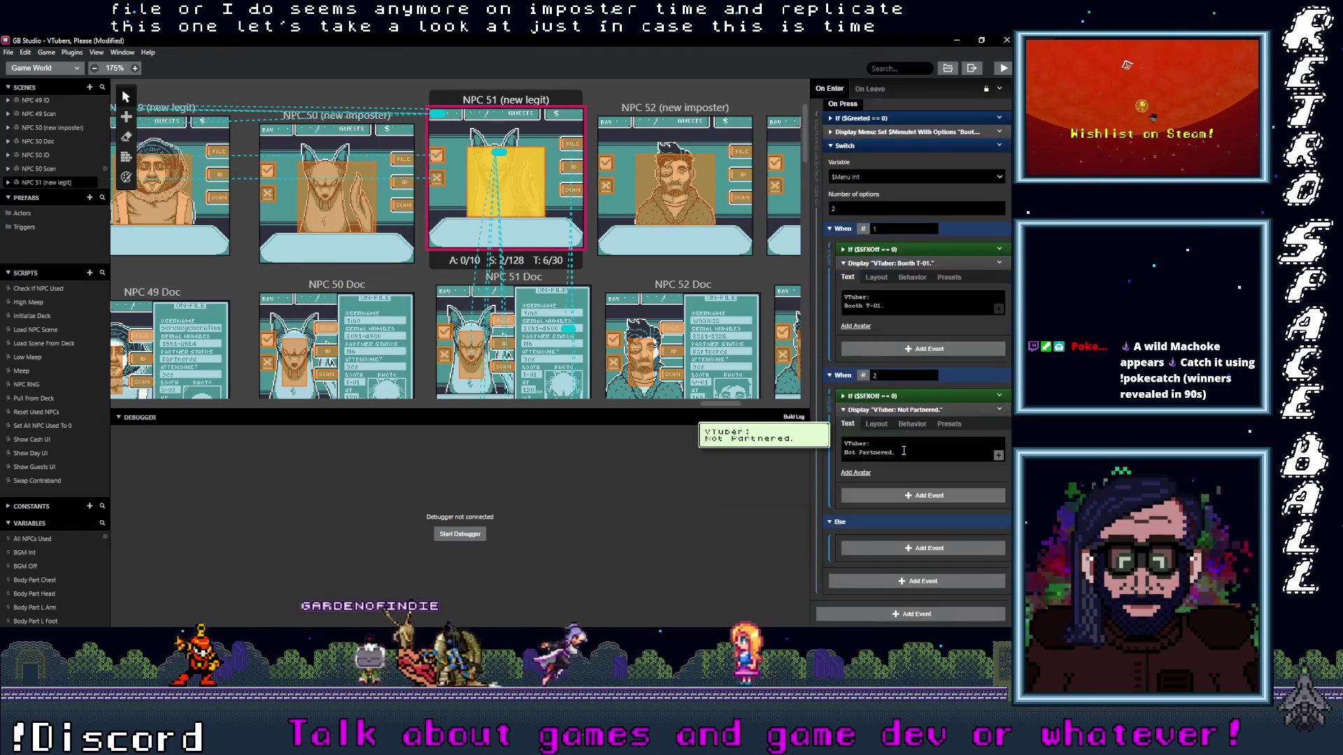
pyautogui.click(335, 189)
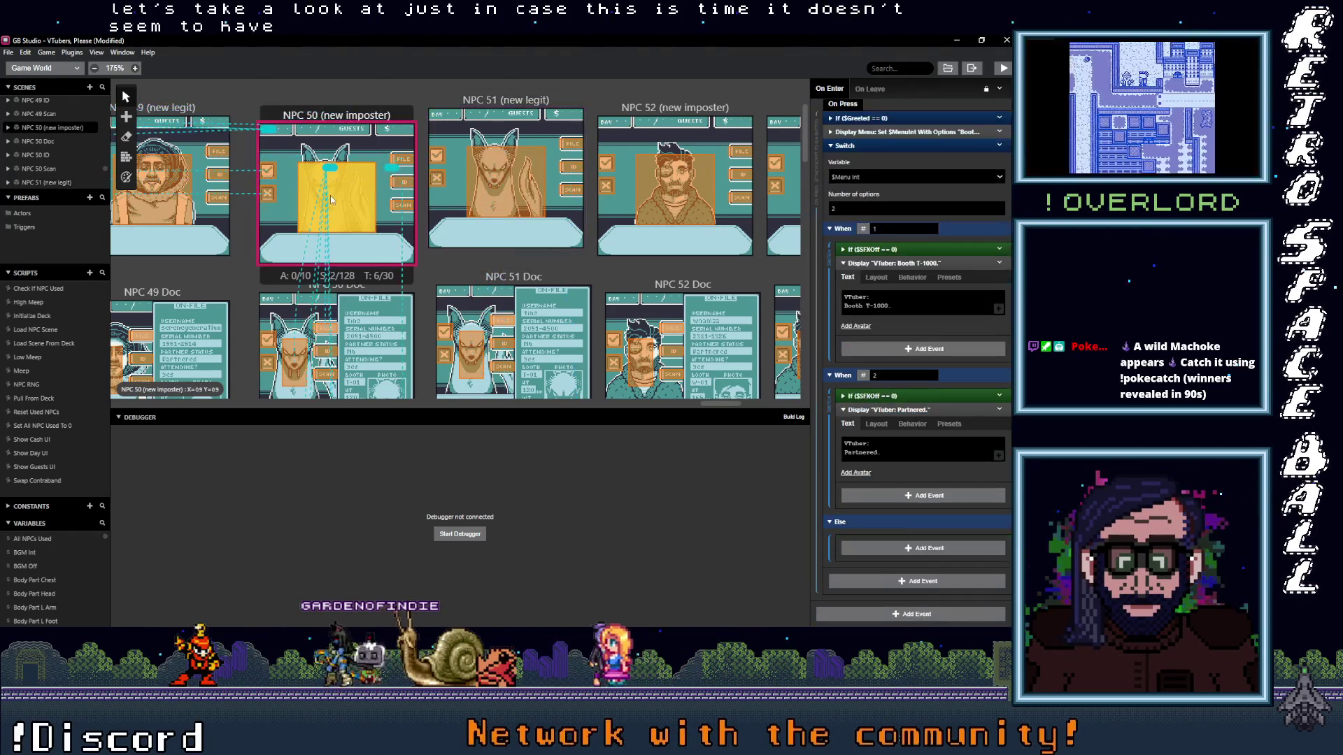
pyautogui.scroll(2, 895, 382)
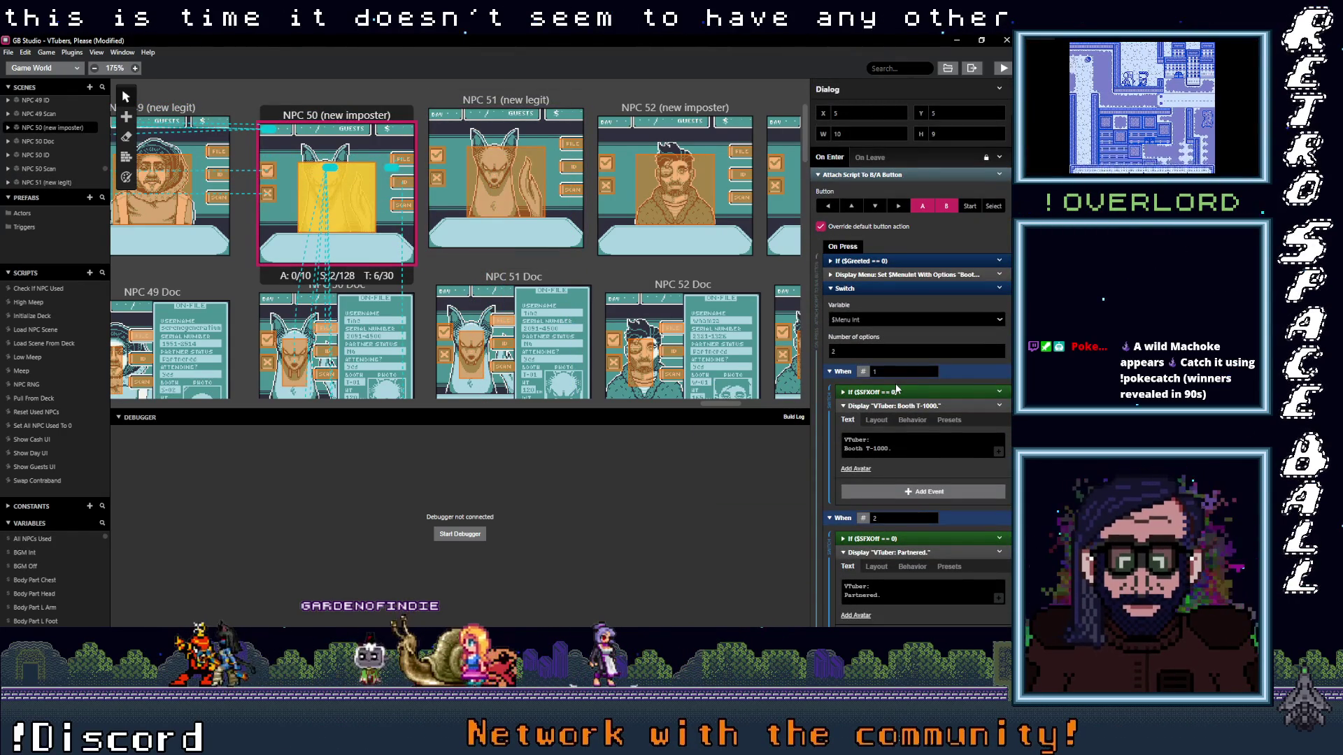
pyautogui.click(869, 158)
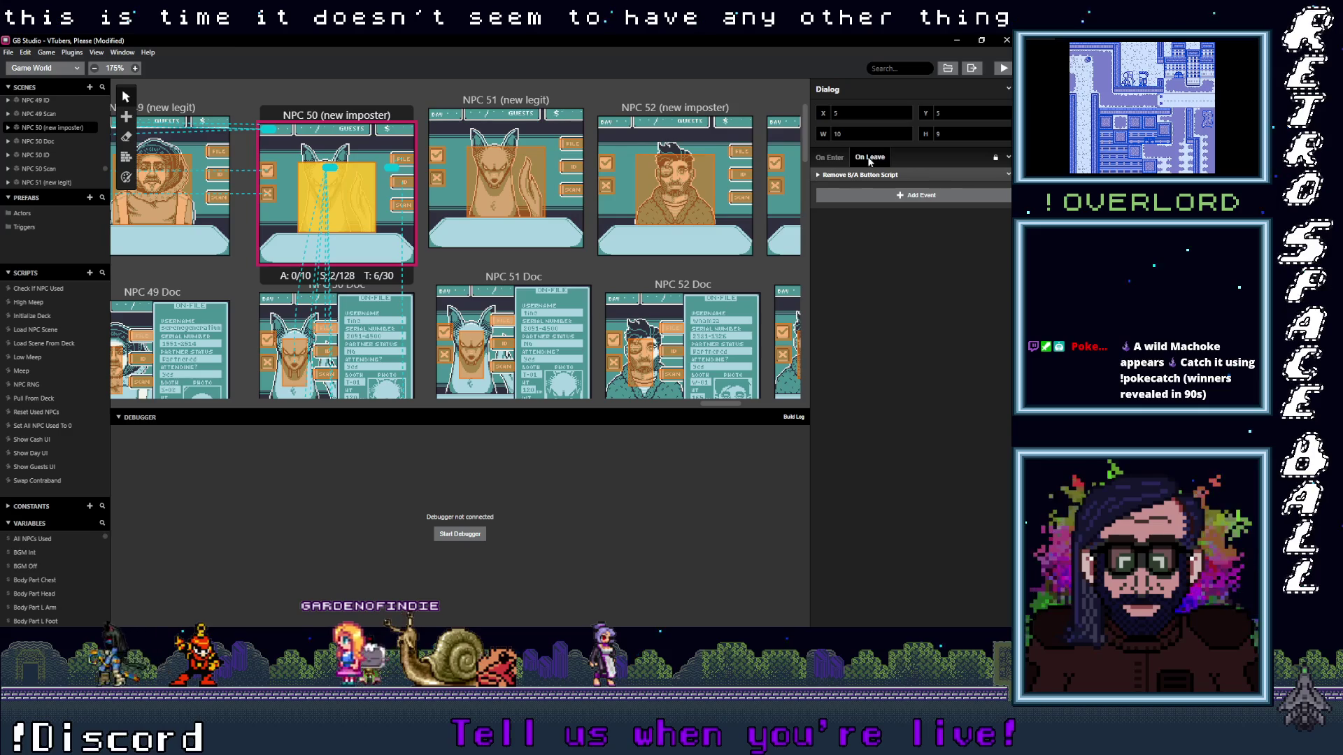
pyautogui.click(867, 174)
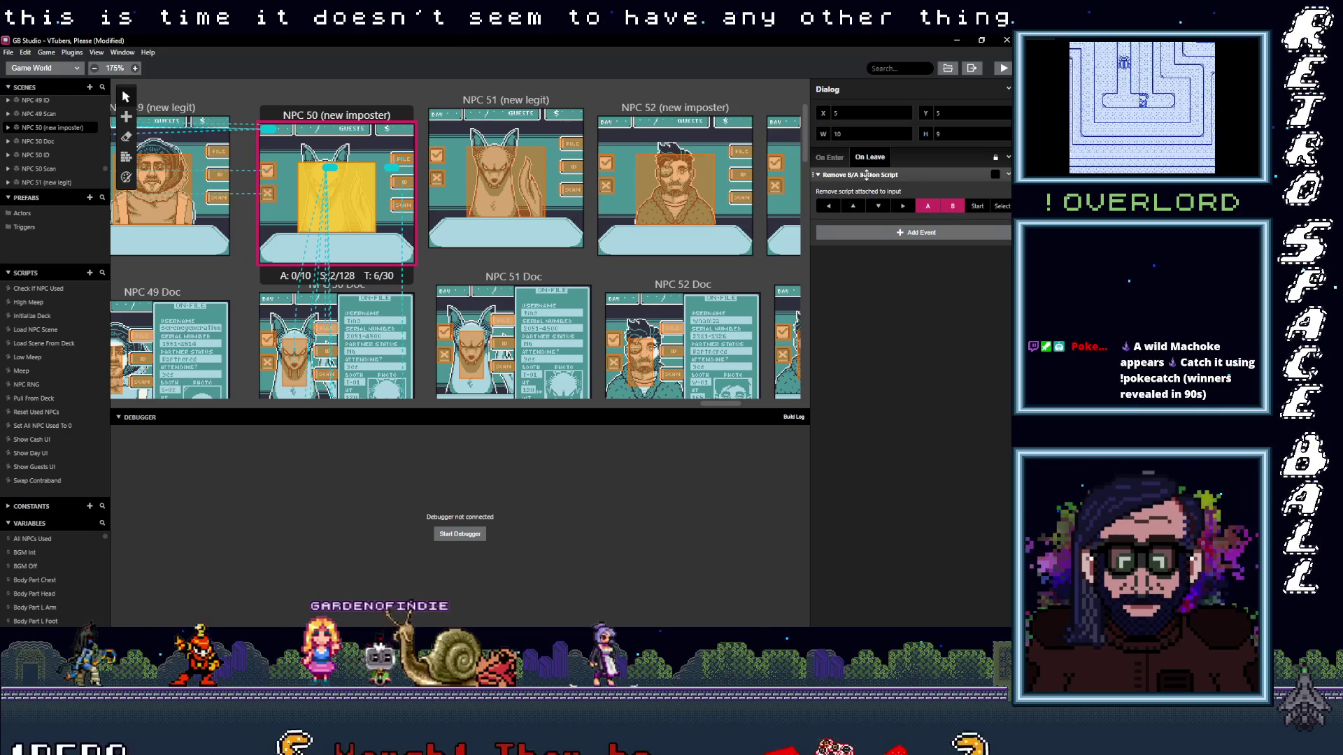
pyautogui.click(906, 175)
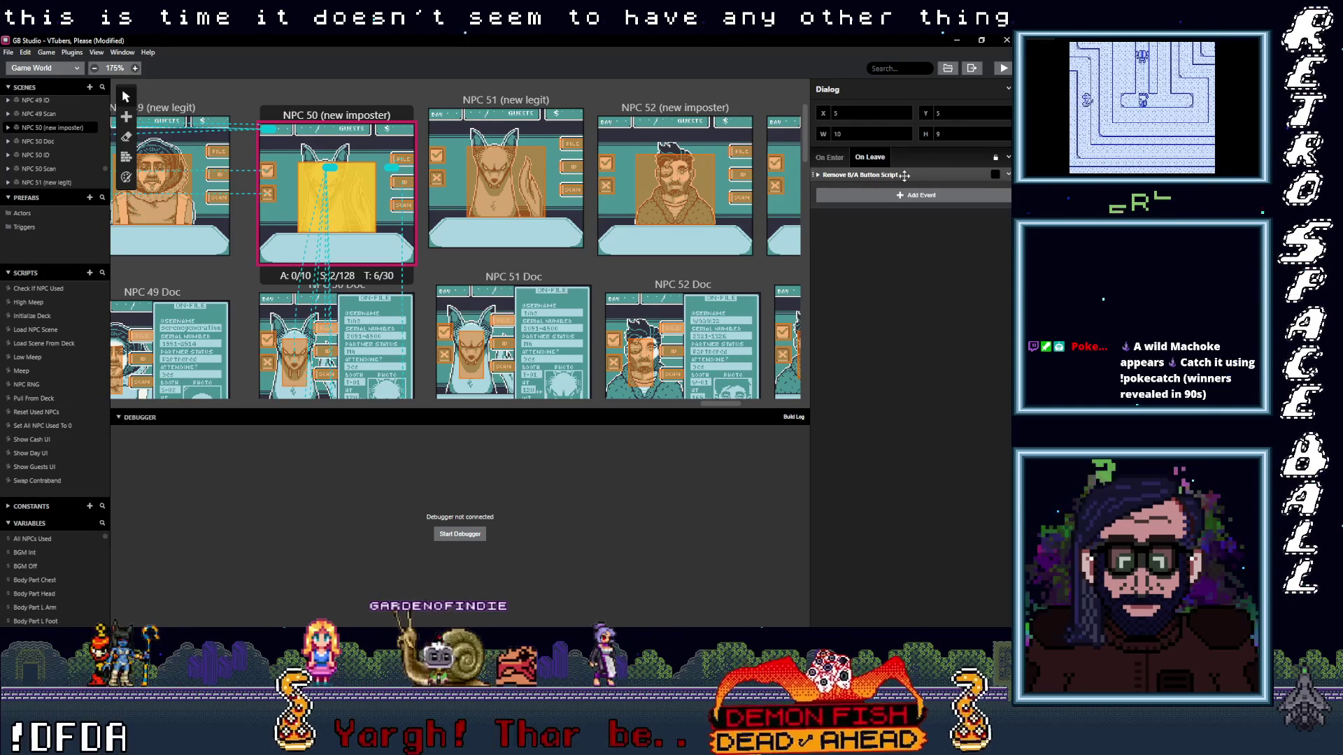
pyautogui.click(505, 100)
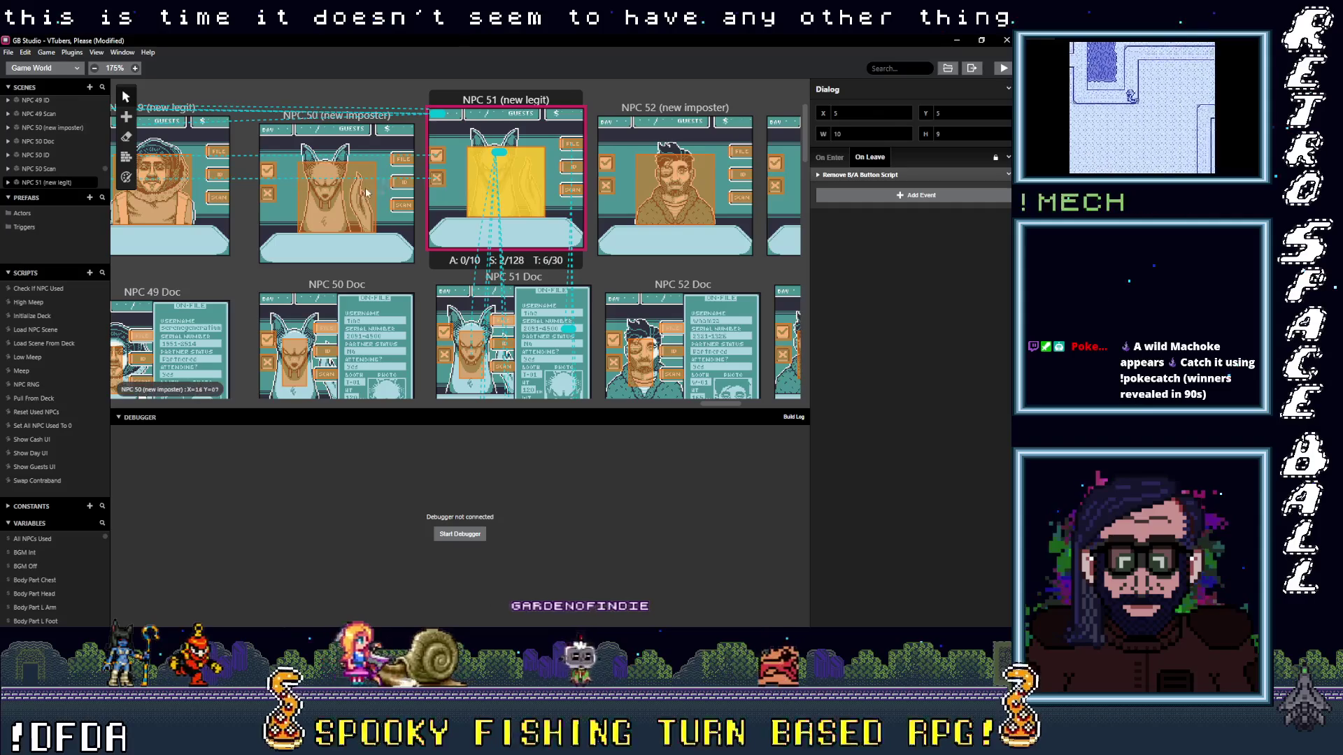
pyautogui.click(336, 114)
# - Compare the NPC 50 and NPC 51 On Enter dialogue scripts, inspecting the greeting condition
pyautogui.click(829, 158)
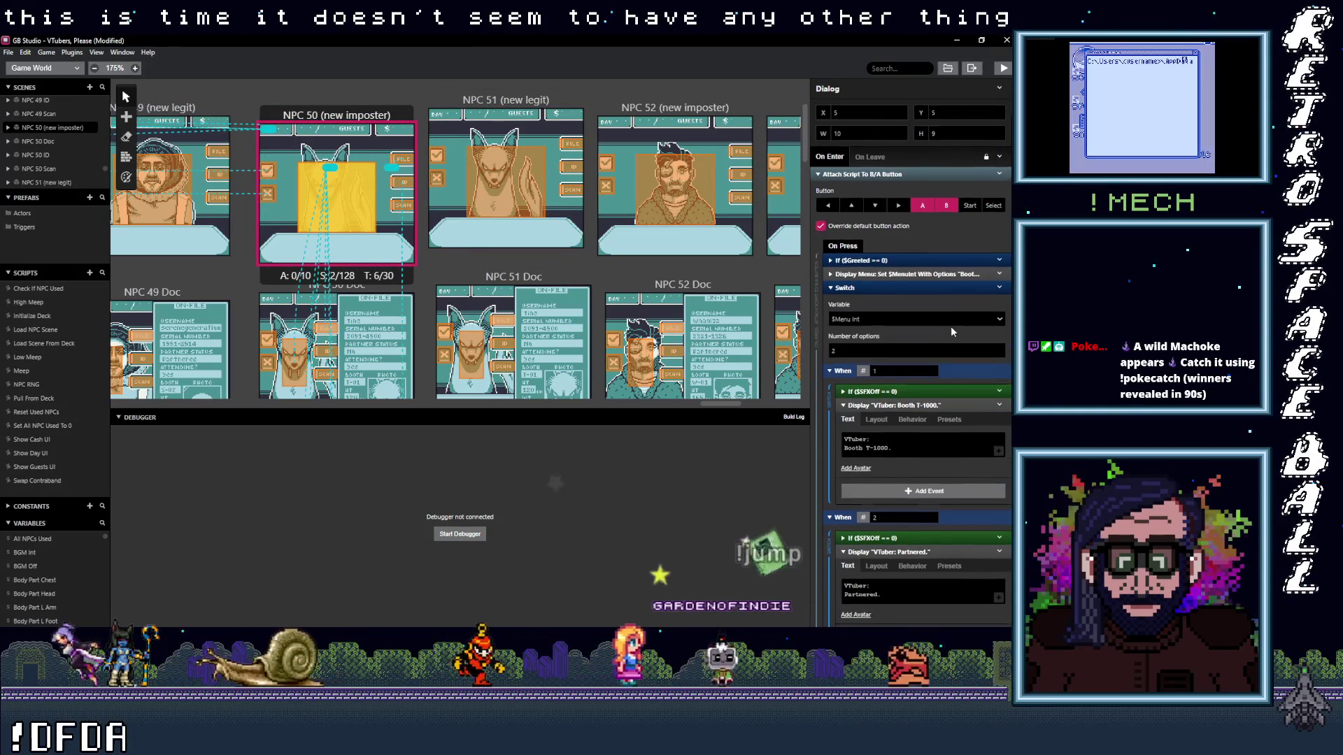
pyautogui.scroll(-1, 951, 328)
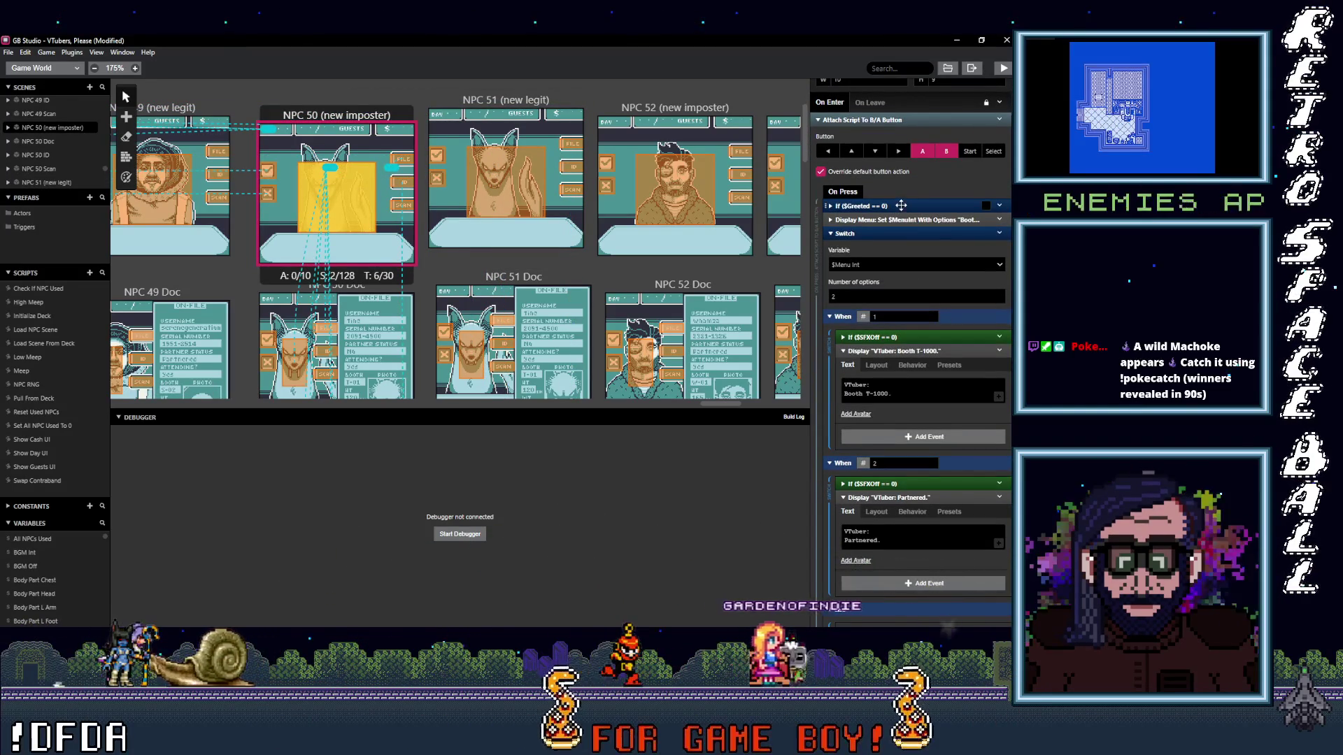
pyautogui.click(901, 206)
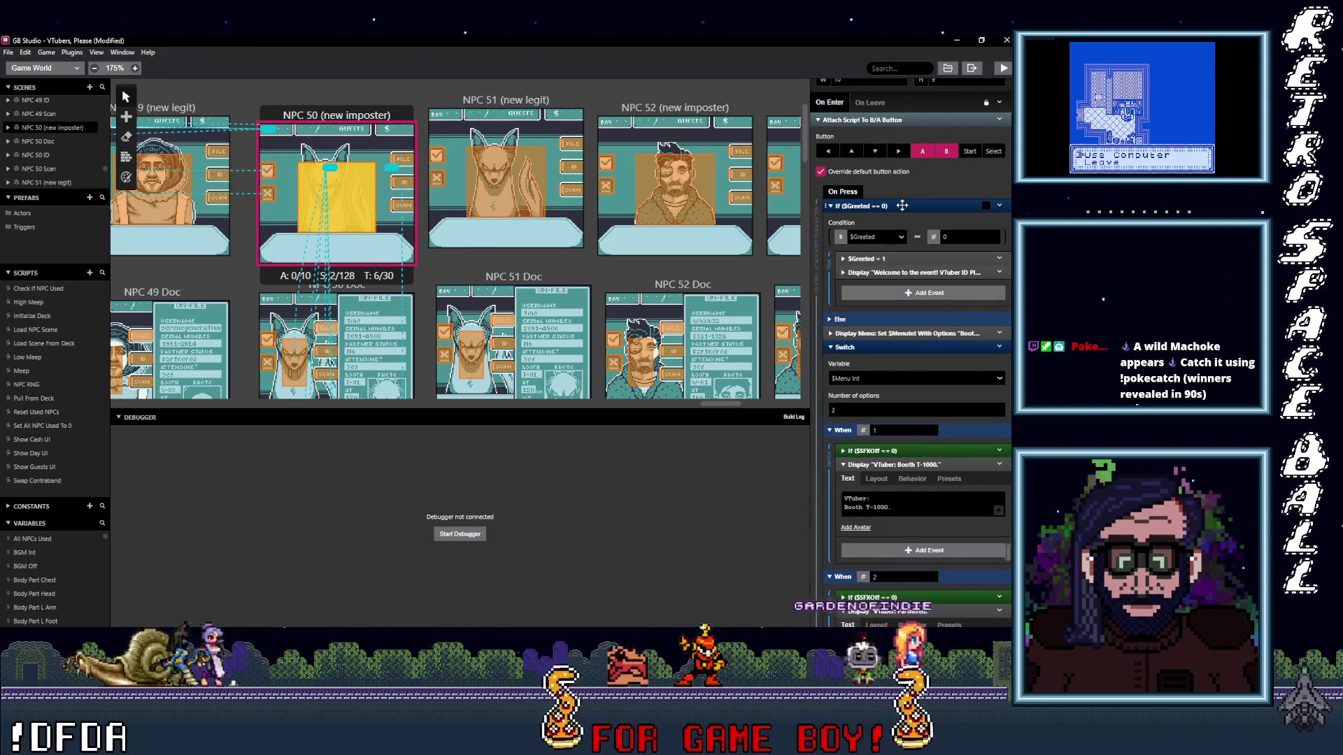
pyautogui.click(901, 206)
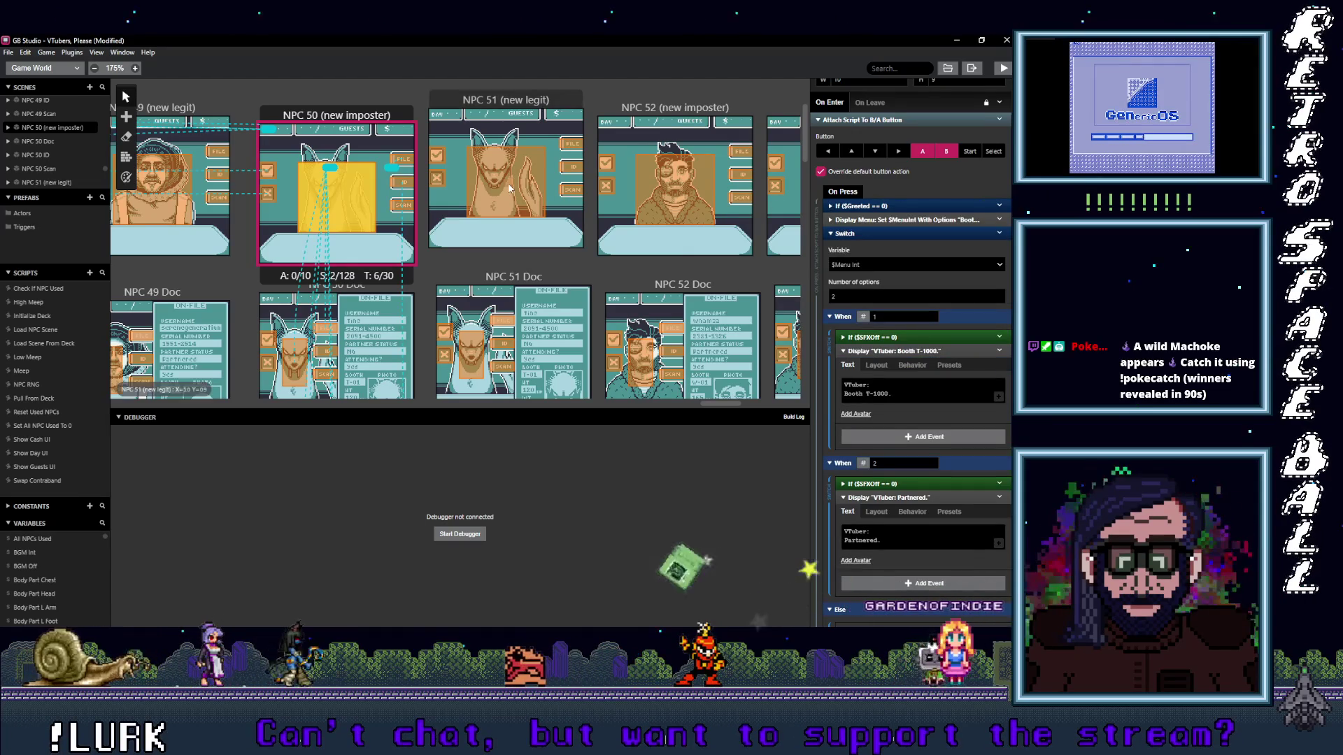
pyautogui.click(508, 183)
pyautogui.scroll(-2, 946, 332)
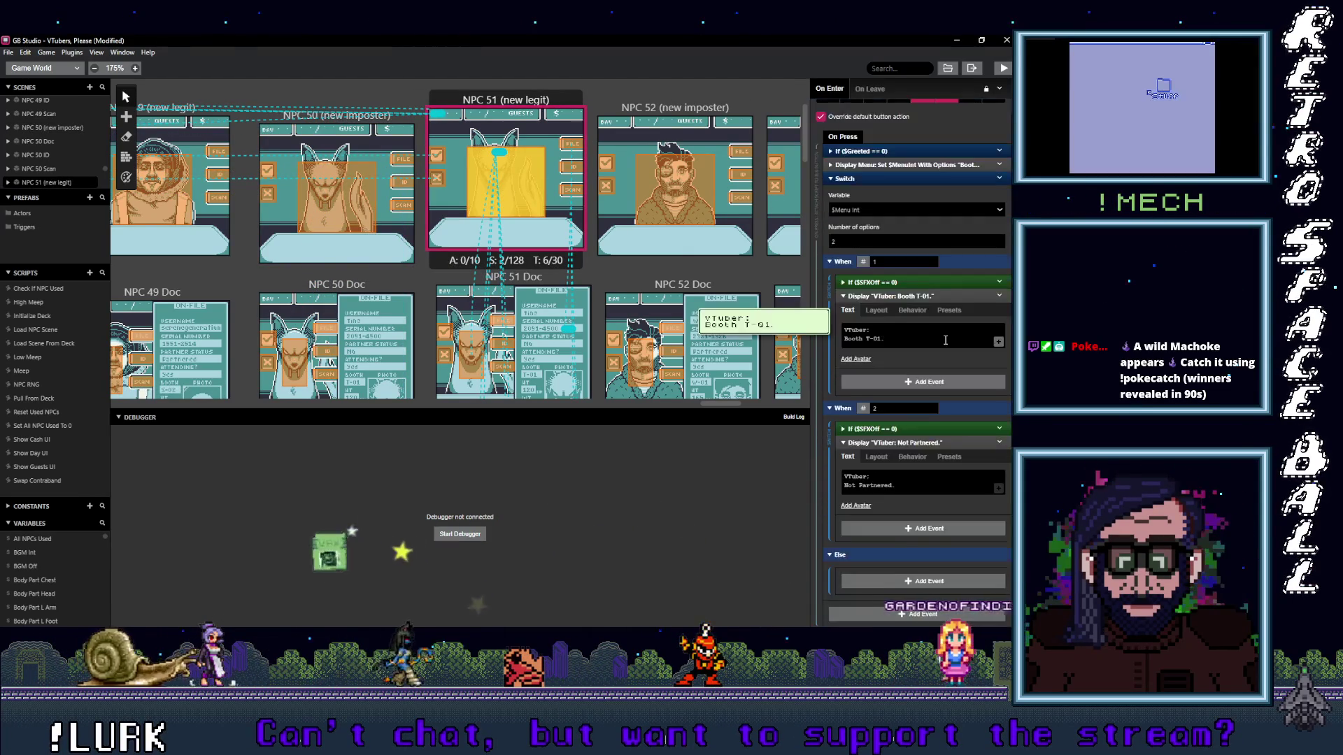
pyautogui.scroll(-1, 944, 338)
pyautogui.click(310, 181)
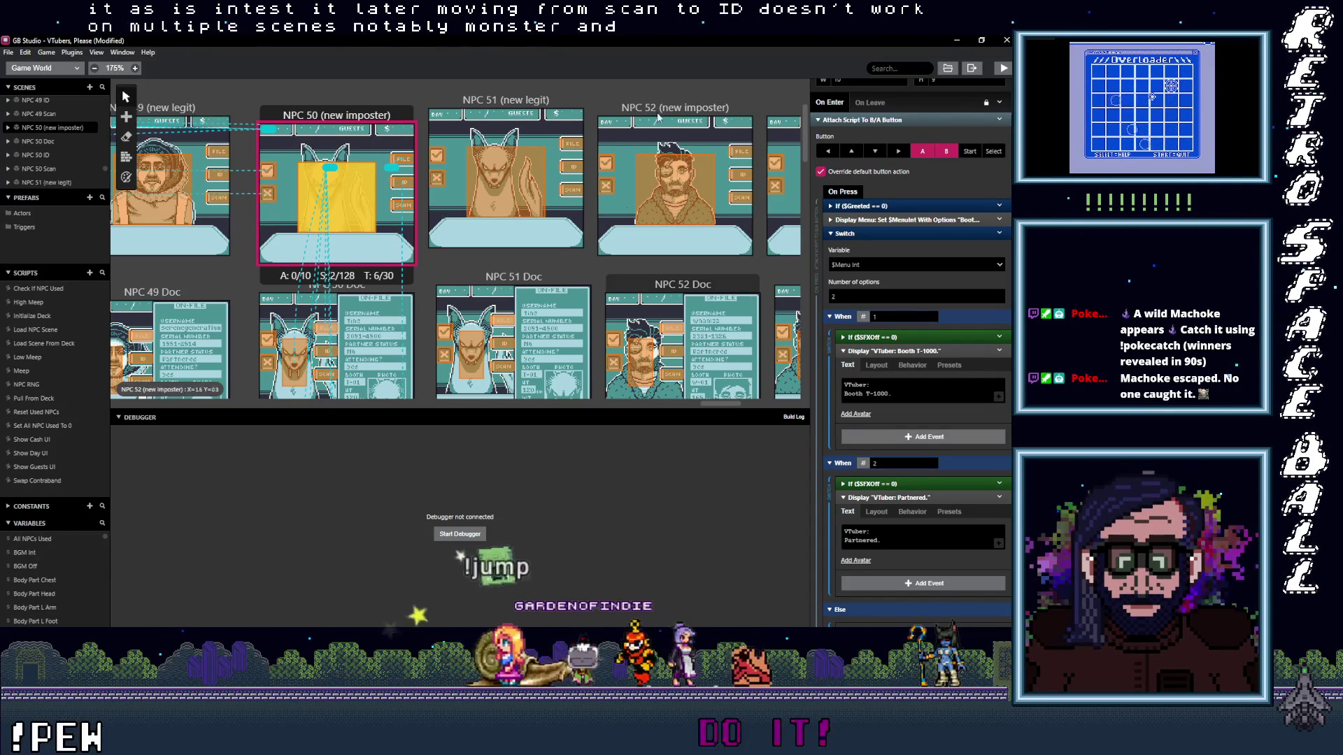
pyautogui.moveTo(727, 404); pyautogui.dragTo(581, 407)
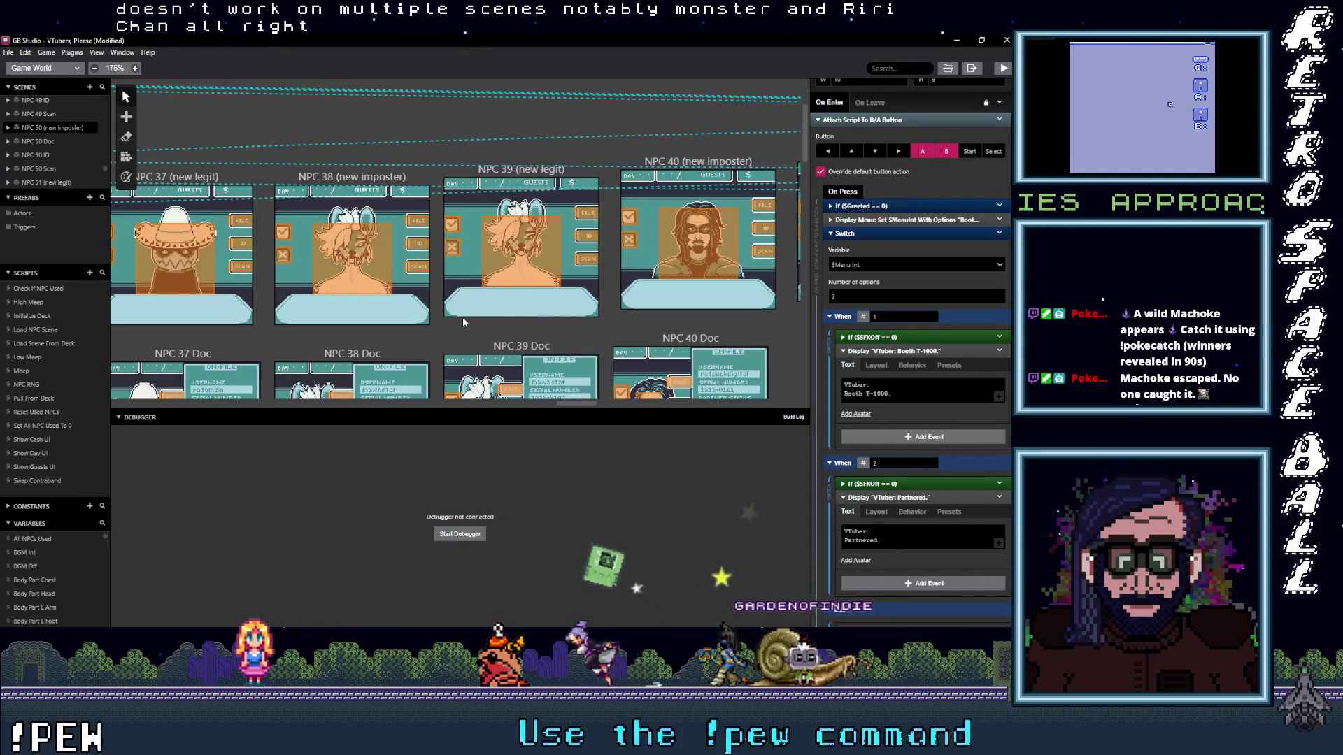
pyautogui.click(422, 223)
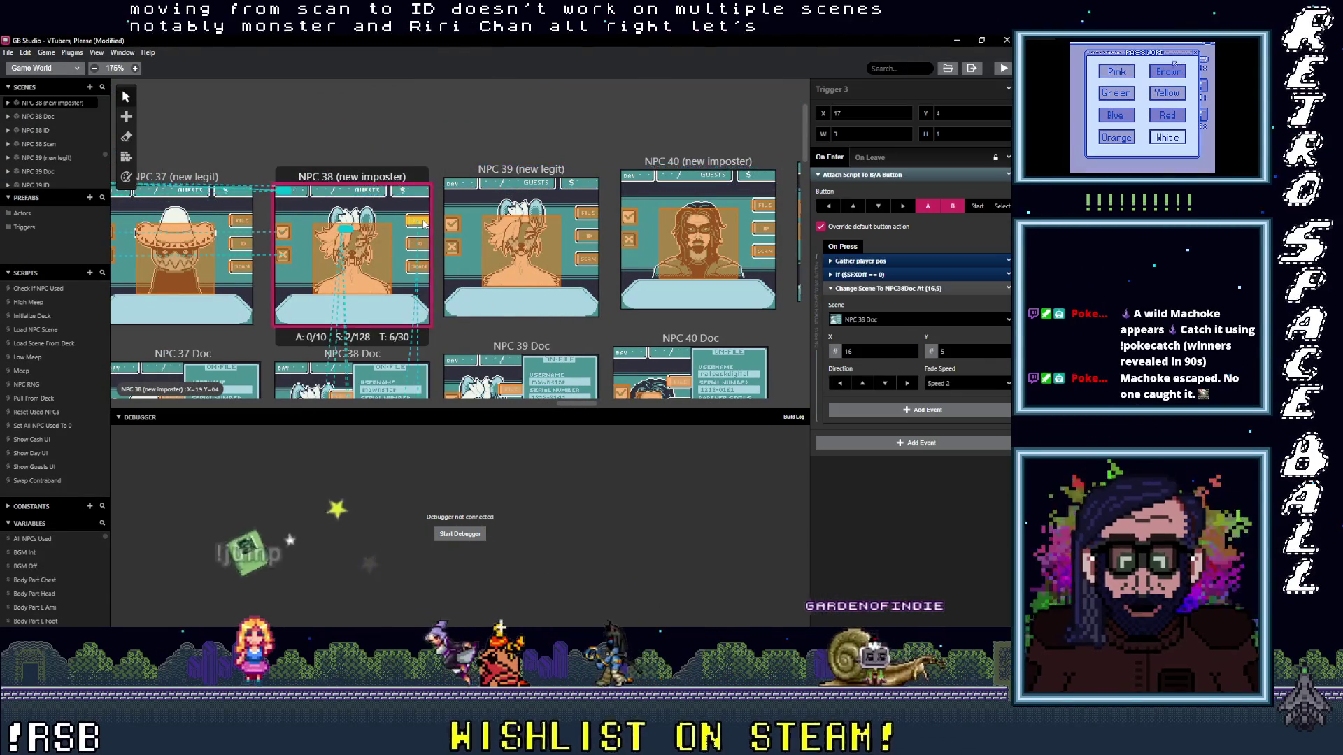
pyautogui.click(417, 244)
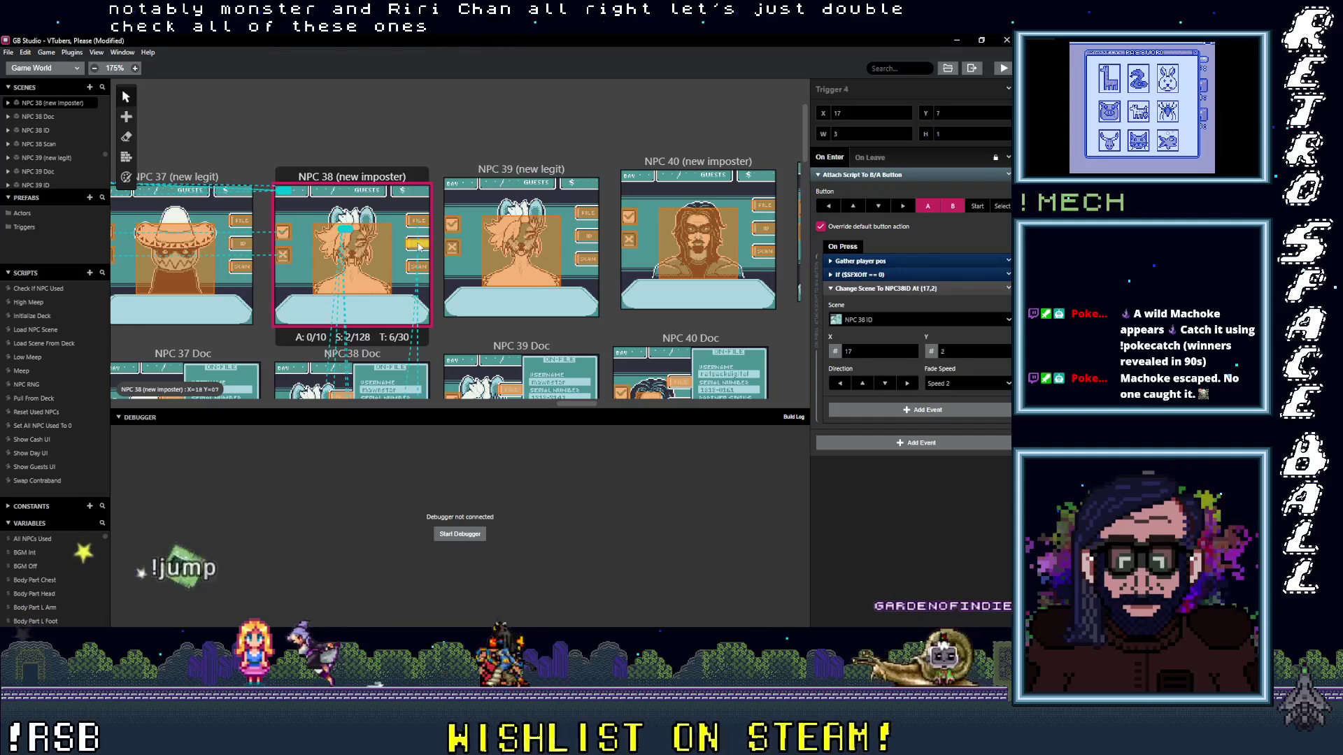
pyautogui.click(415, 263)
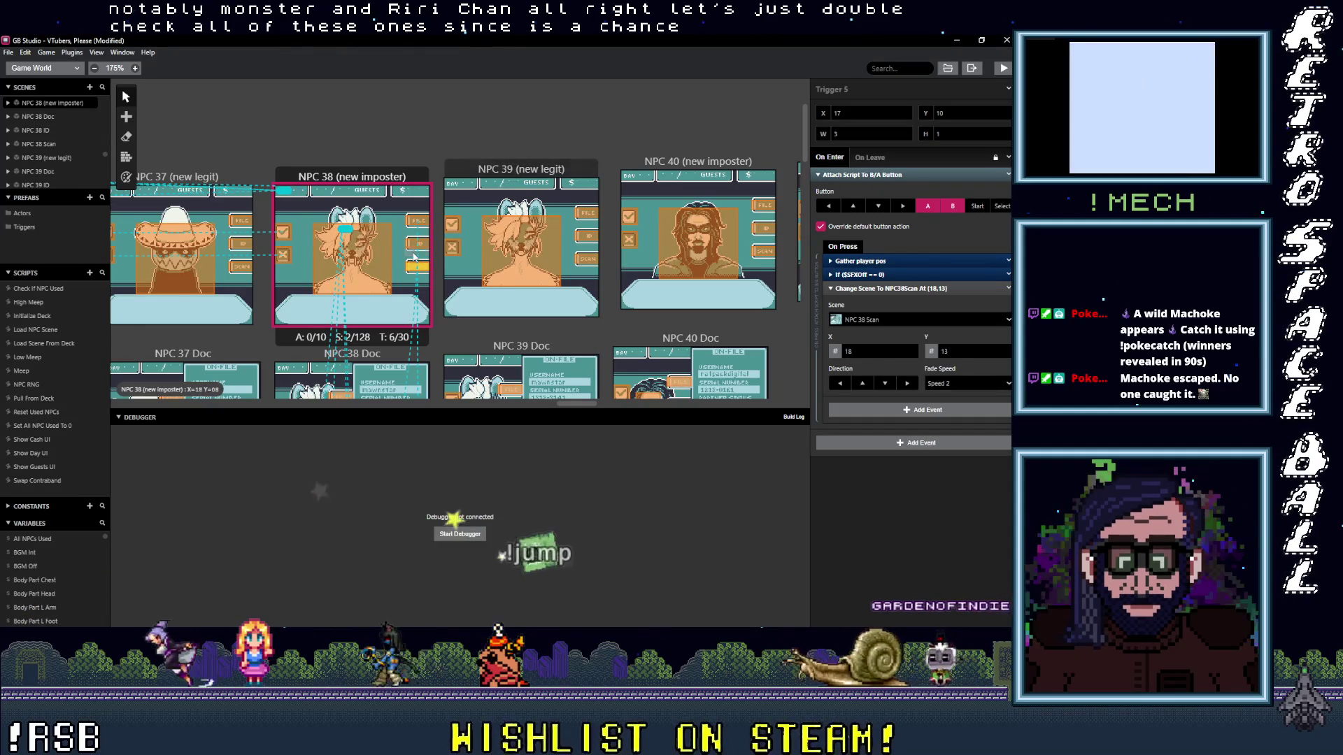
pyautogui.click(591, 217)
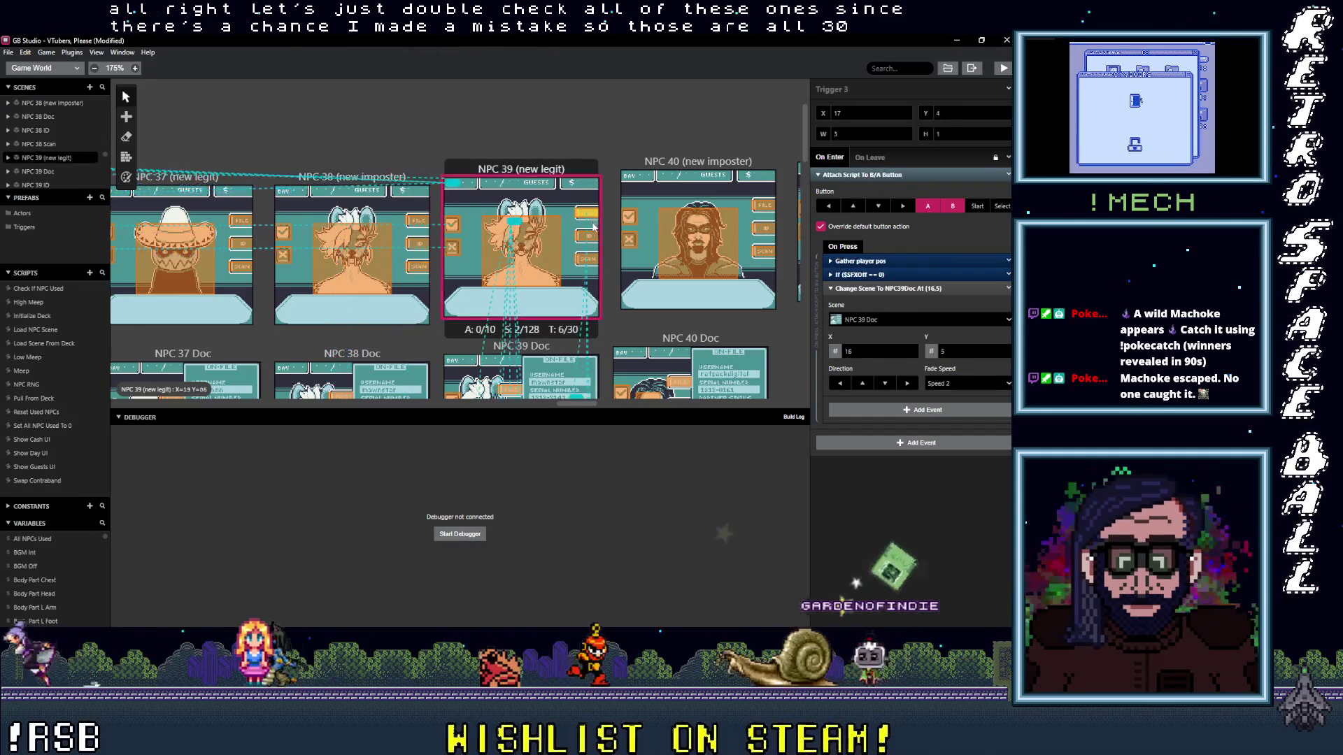
pyautogui.click(587, 242)
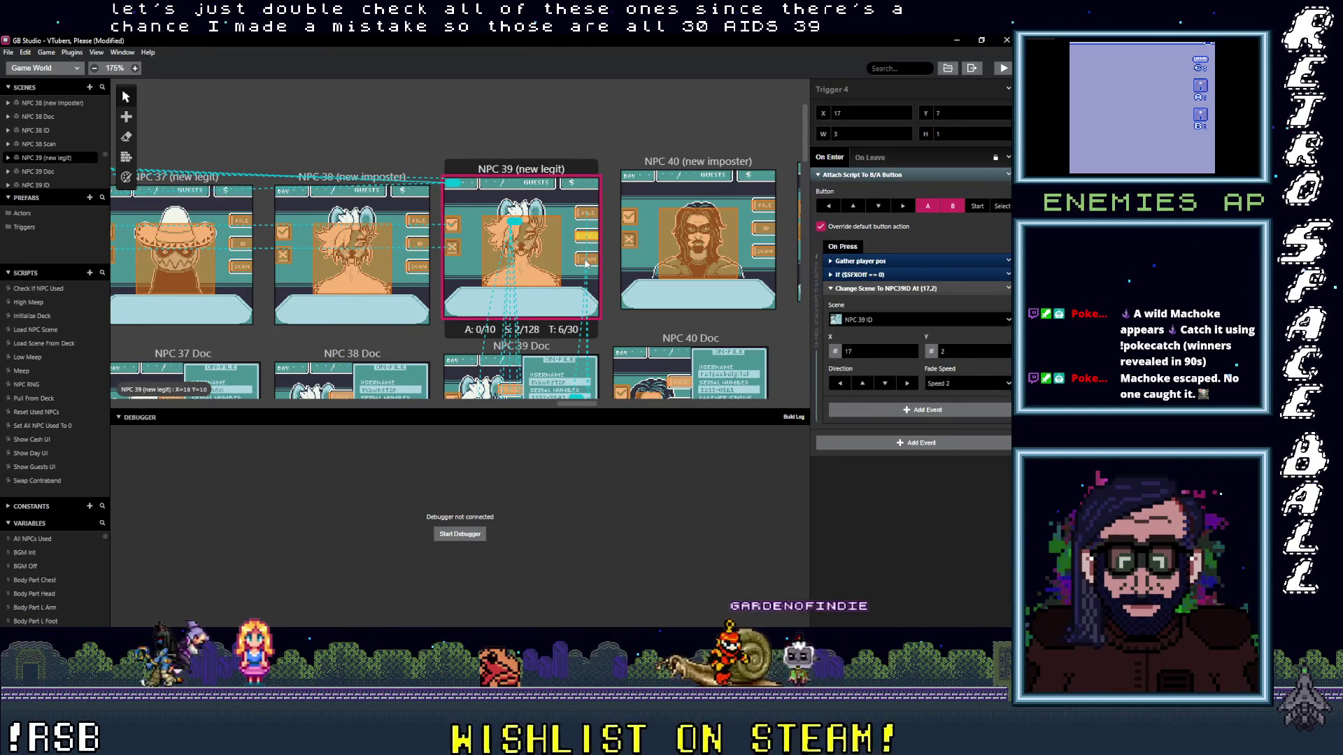
pyautogui.scroll(-5, 563, 304)
pyautogui.click(407, 185)
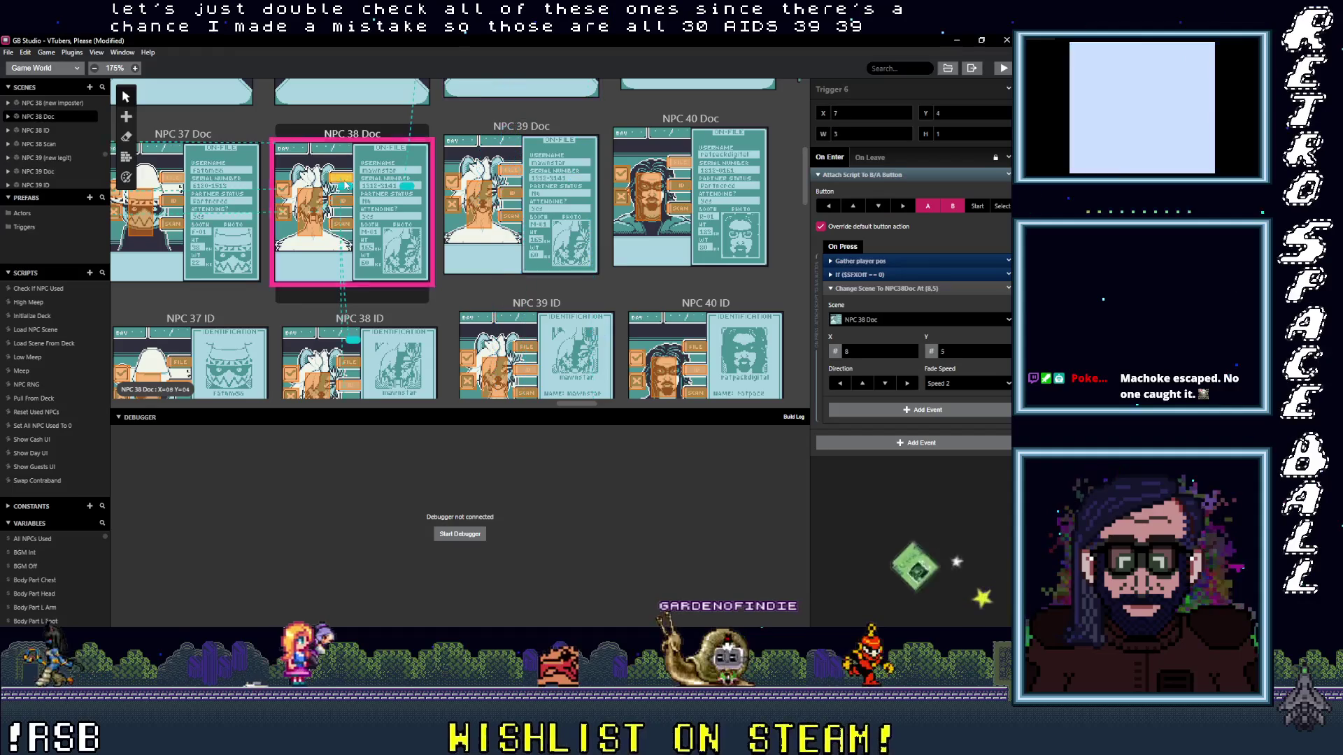
pyautogui.click(332, 221)
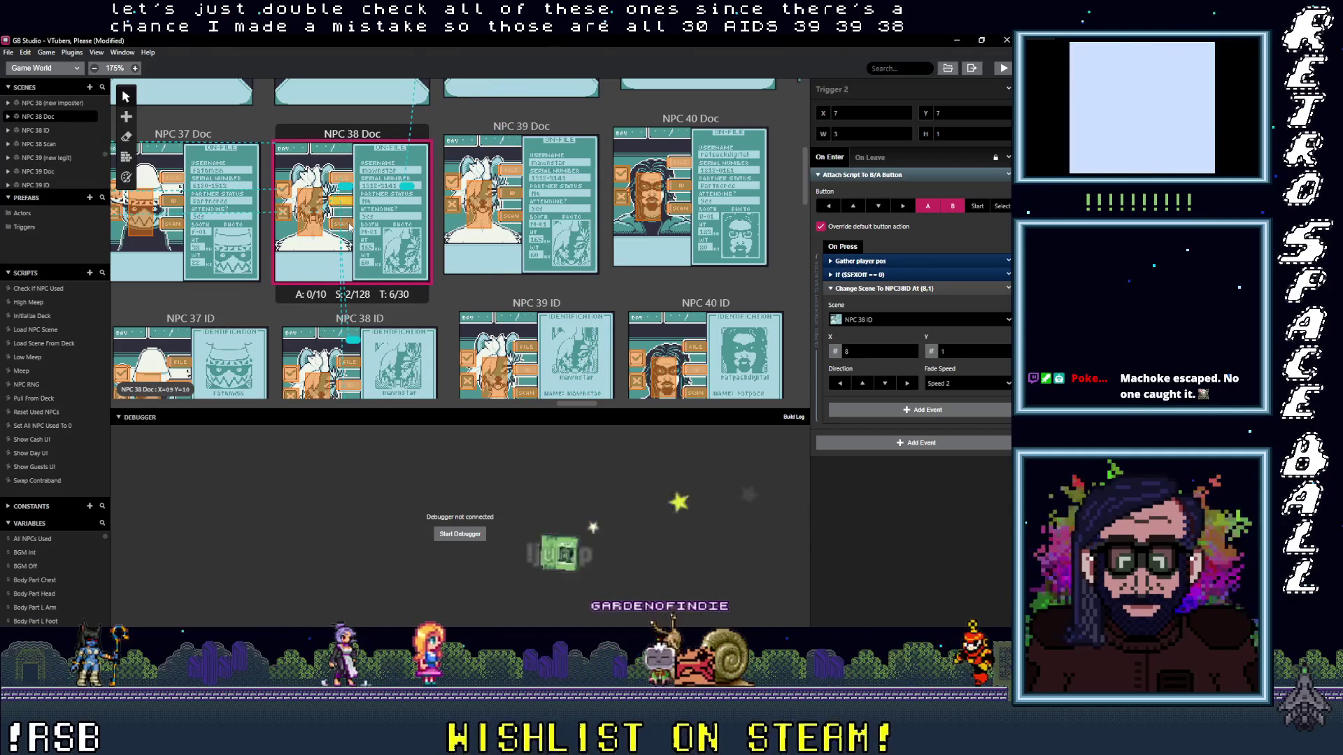
pyautogui.click(515, 180)
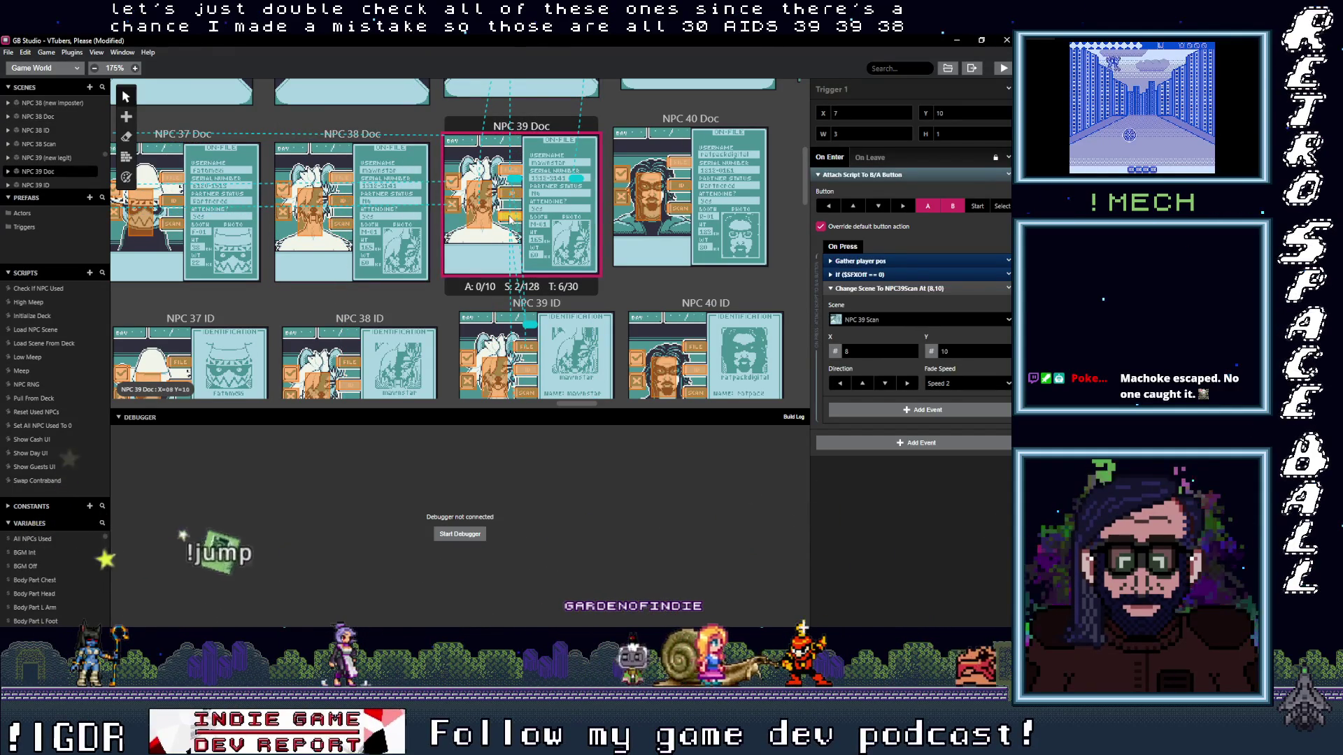
pyautogui.scroll(-3, 506, 281)
pyautogui.click(336, 220)
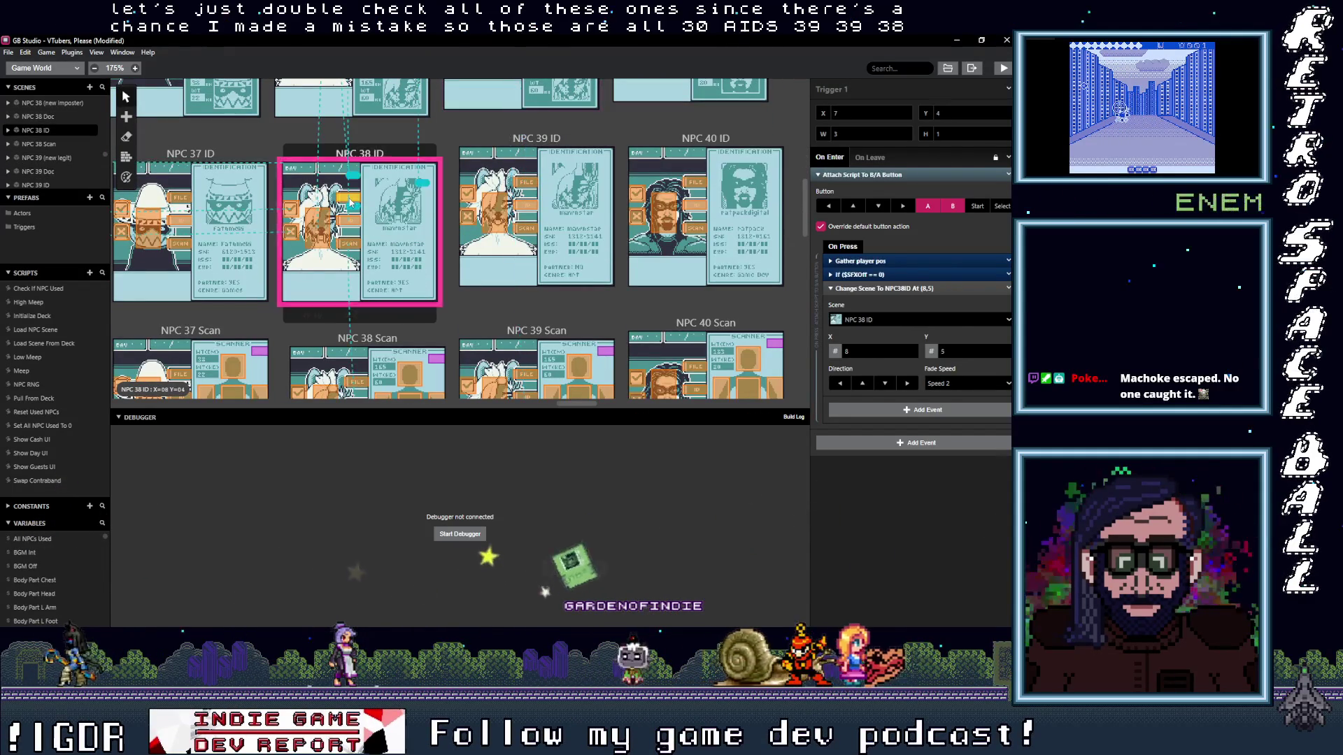
pyautogui.click(353, 223)
pyautogui.click(353, 244)
pyautogui.click(530, 188)
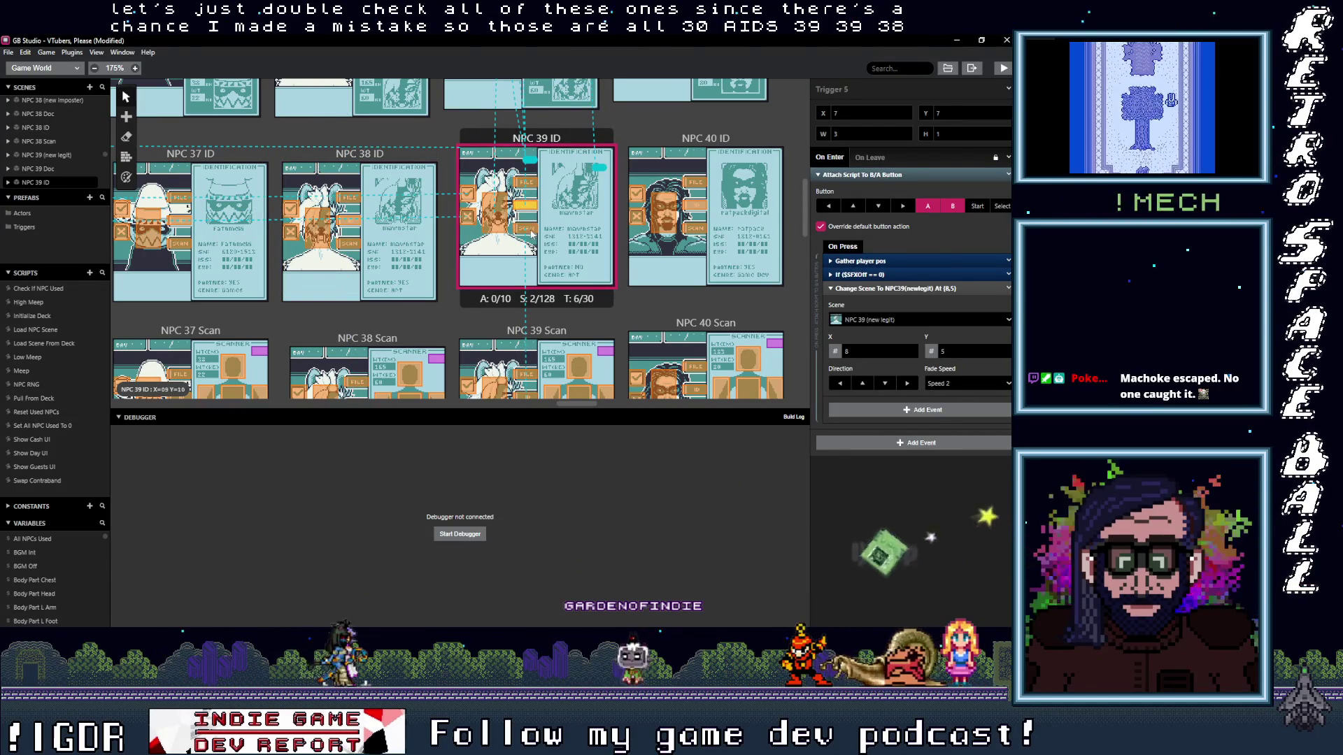
pyautogui.click(493, 216)
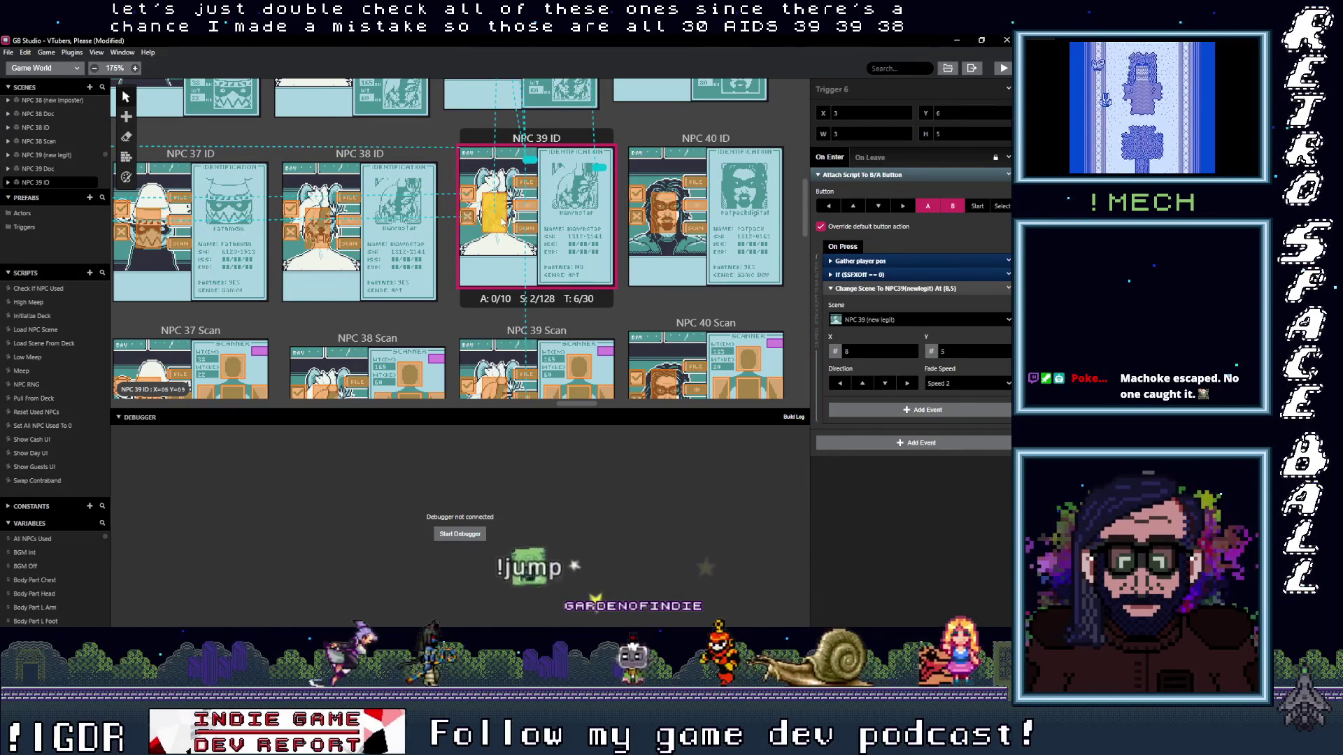
pyautogui.click(318, 228)
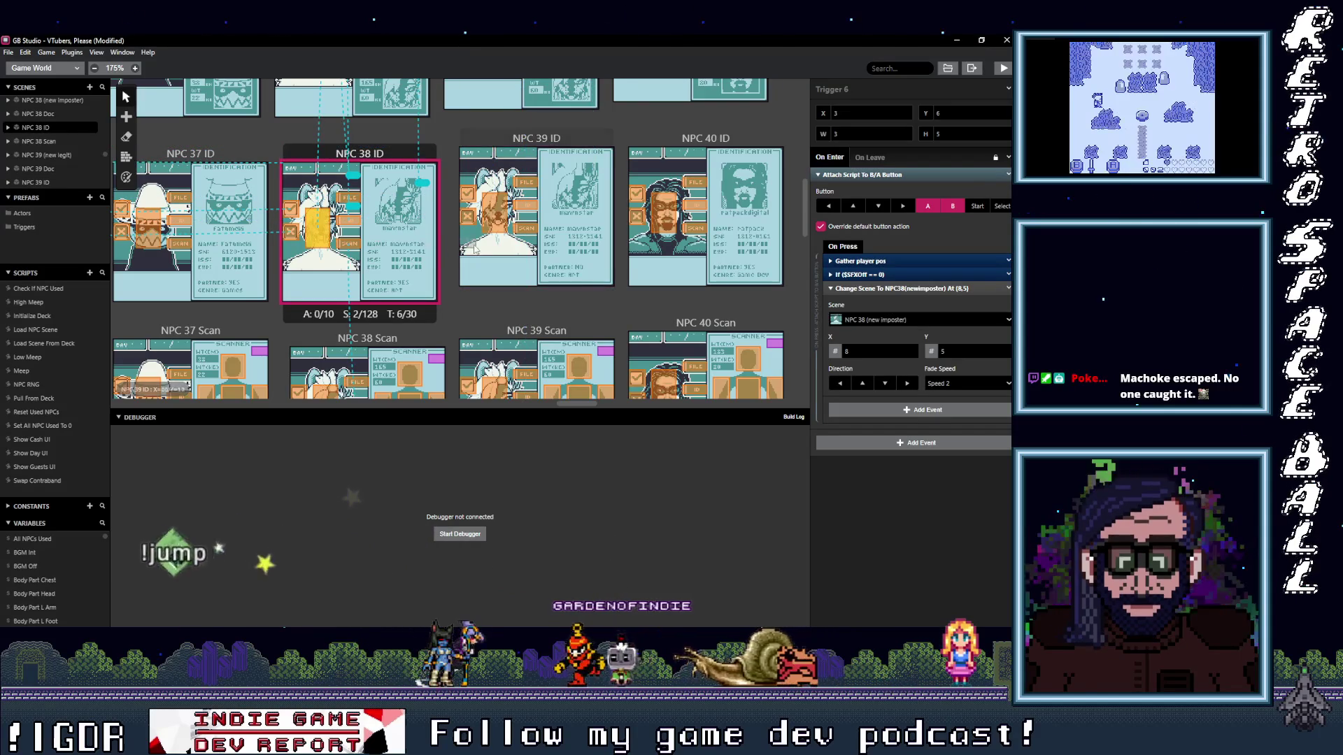
pyautogui.scroll(-3, 532, 221)
pyautogui.click(532, 236)
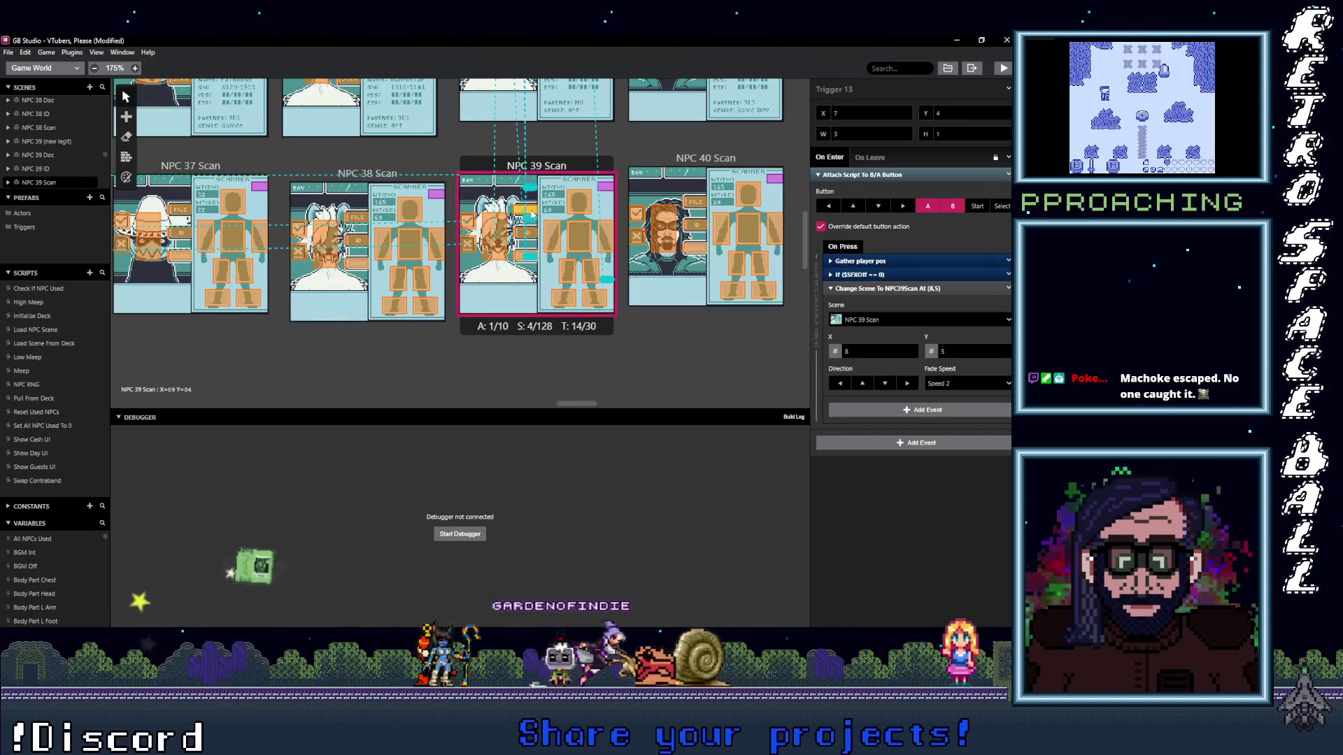
# - Check the NPC 39 Scan triggers and pick the one that loops back wrongly
pyautogui.click(533, 213)
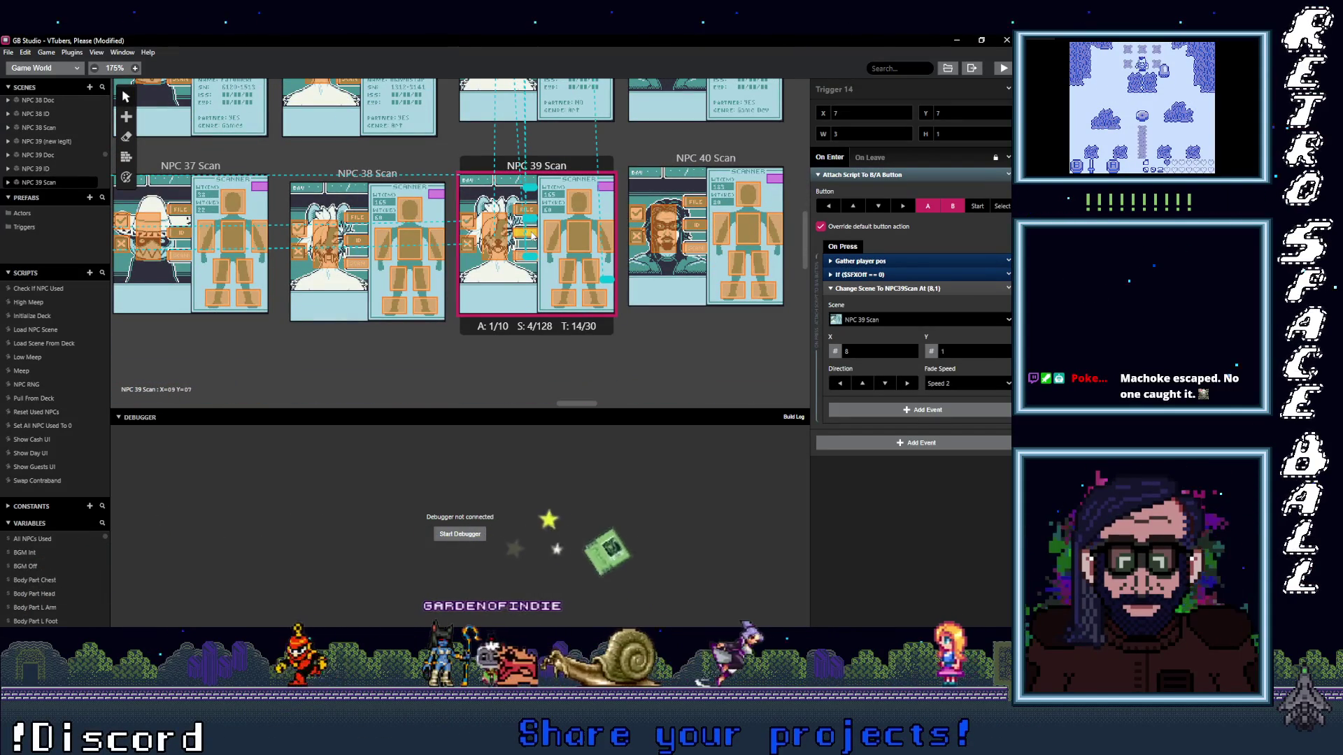
pyautogui.click(533, 212)
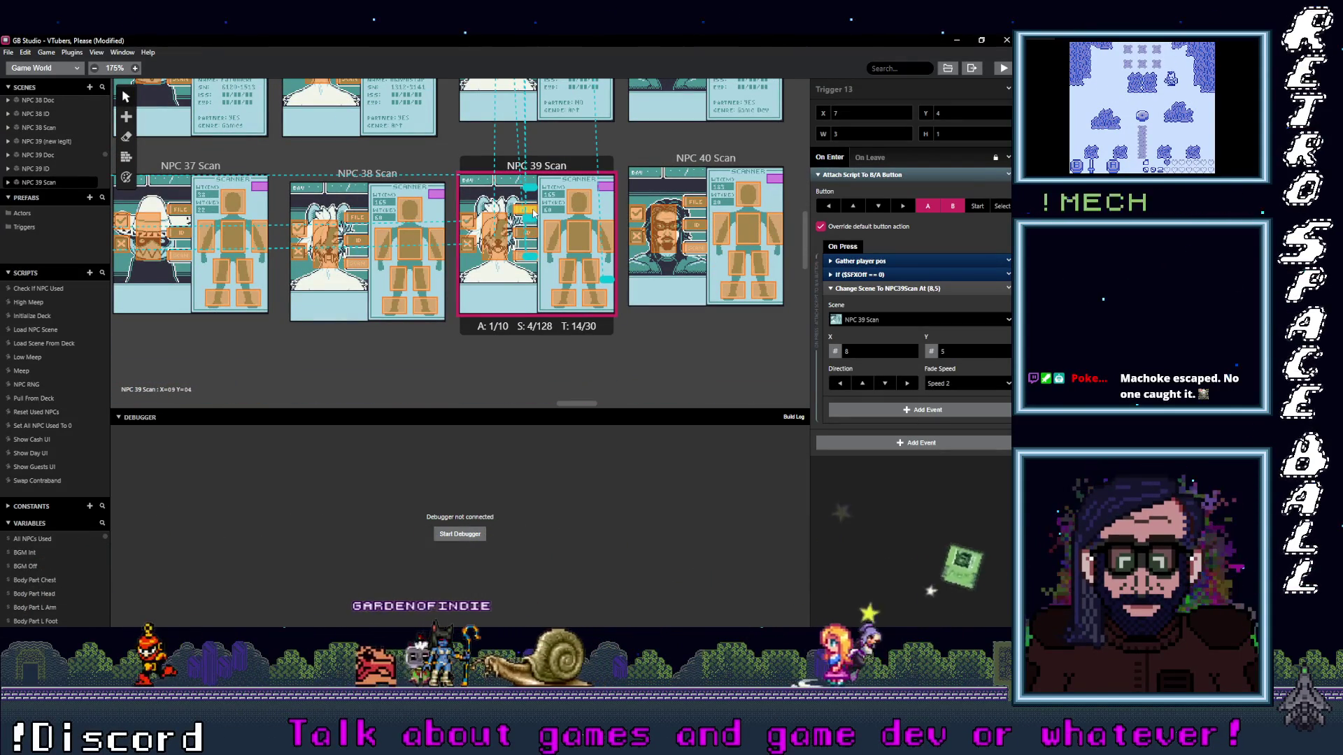
pyautogui.click(532, 237)
pyautogui.click(533, 233)
pyautogui.click(517, 256)
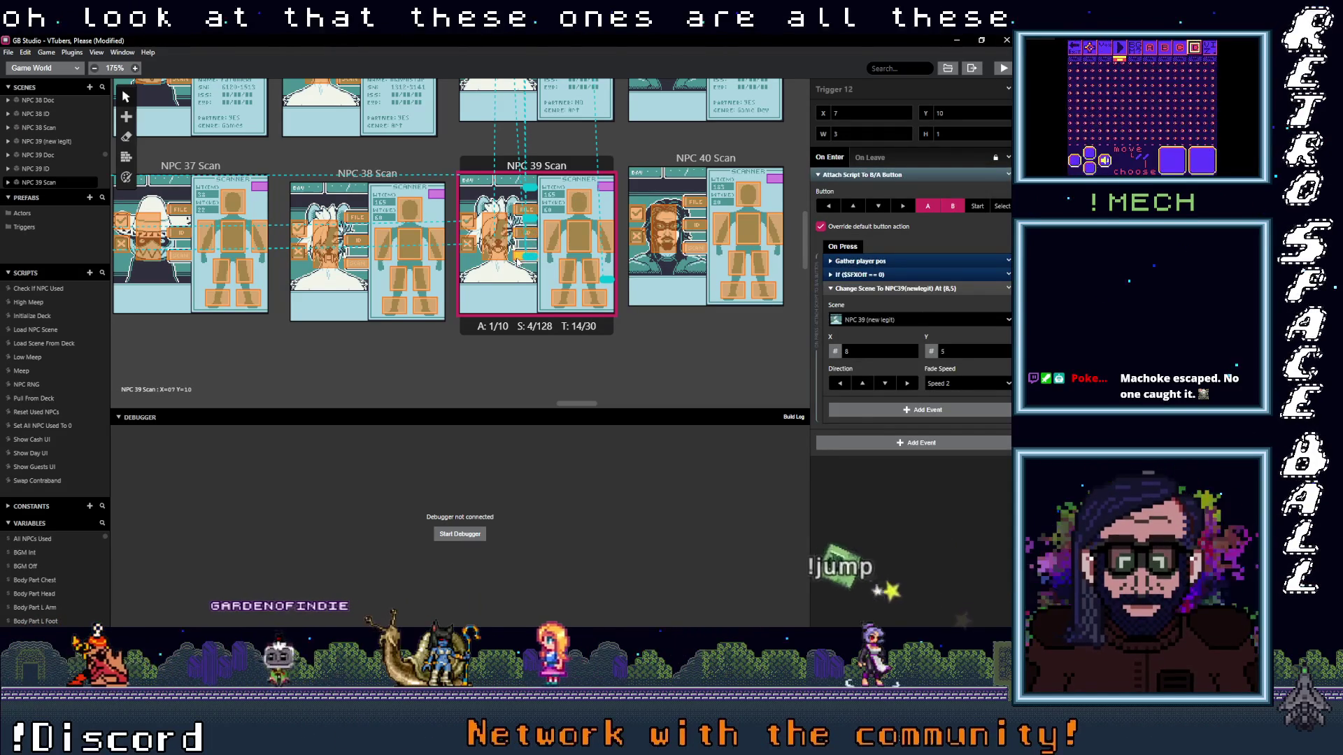
pyautogui.click(530, 228)
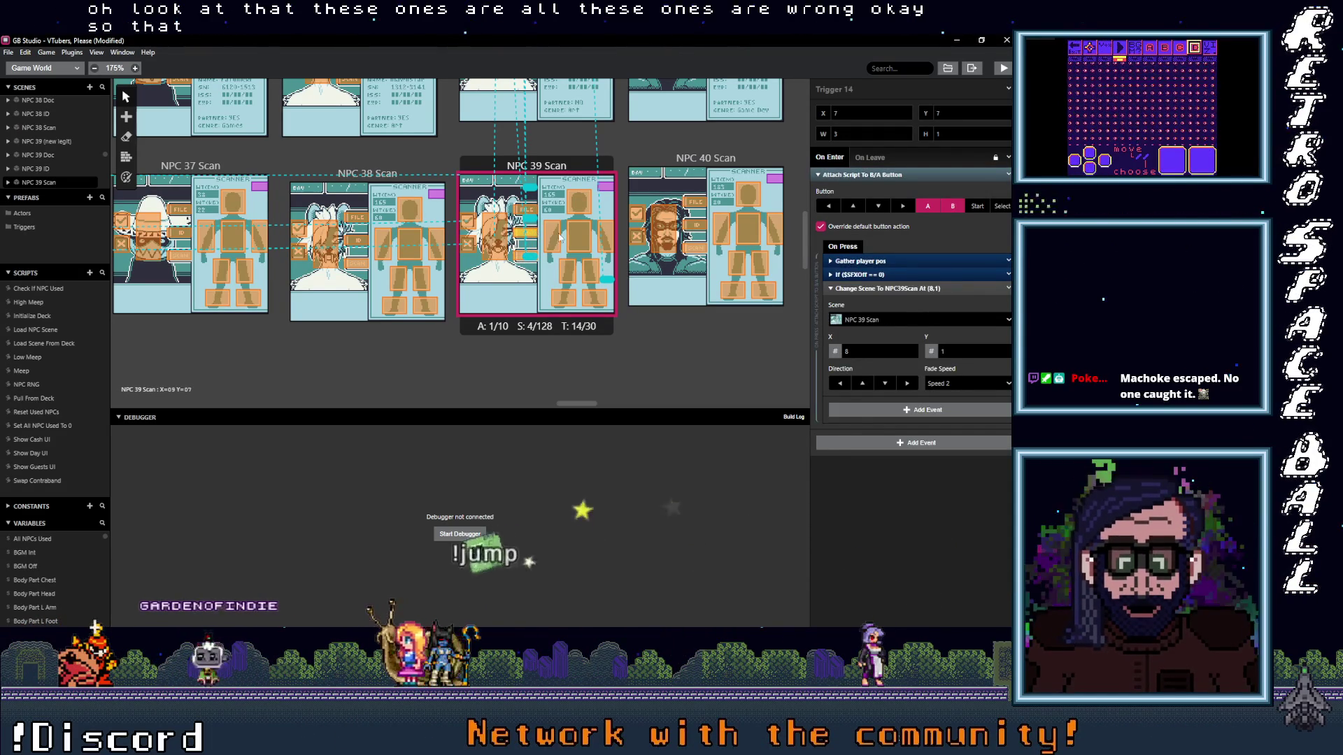
# - Make that NPC 39 Scan trigger lead to NPC 39 ID and recheck the other NPC 39 triggers
pyautogui.click(906, 322)
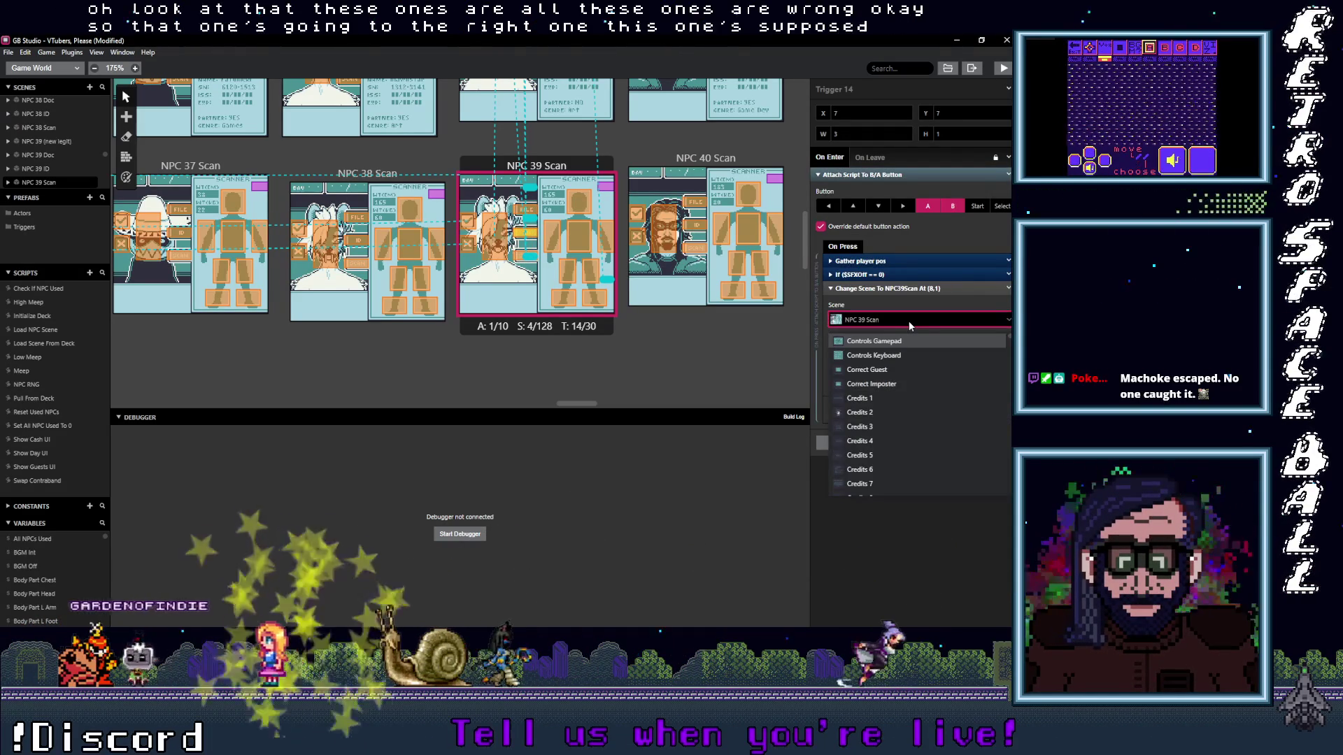
pyautogui.write('39')
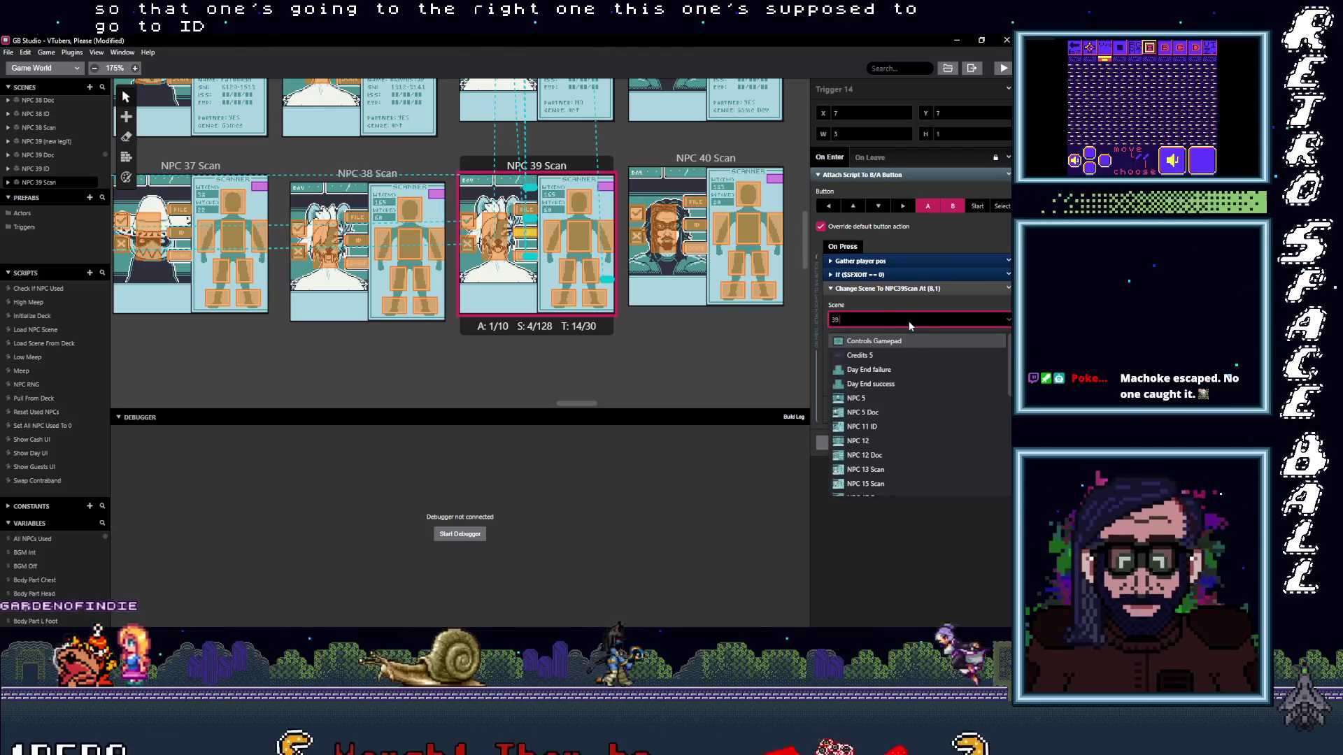
pyautogui.write(' S')
pyautogui.press('BackSpace')
pyautogui.write('I')
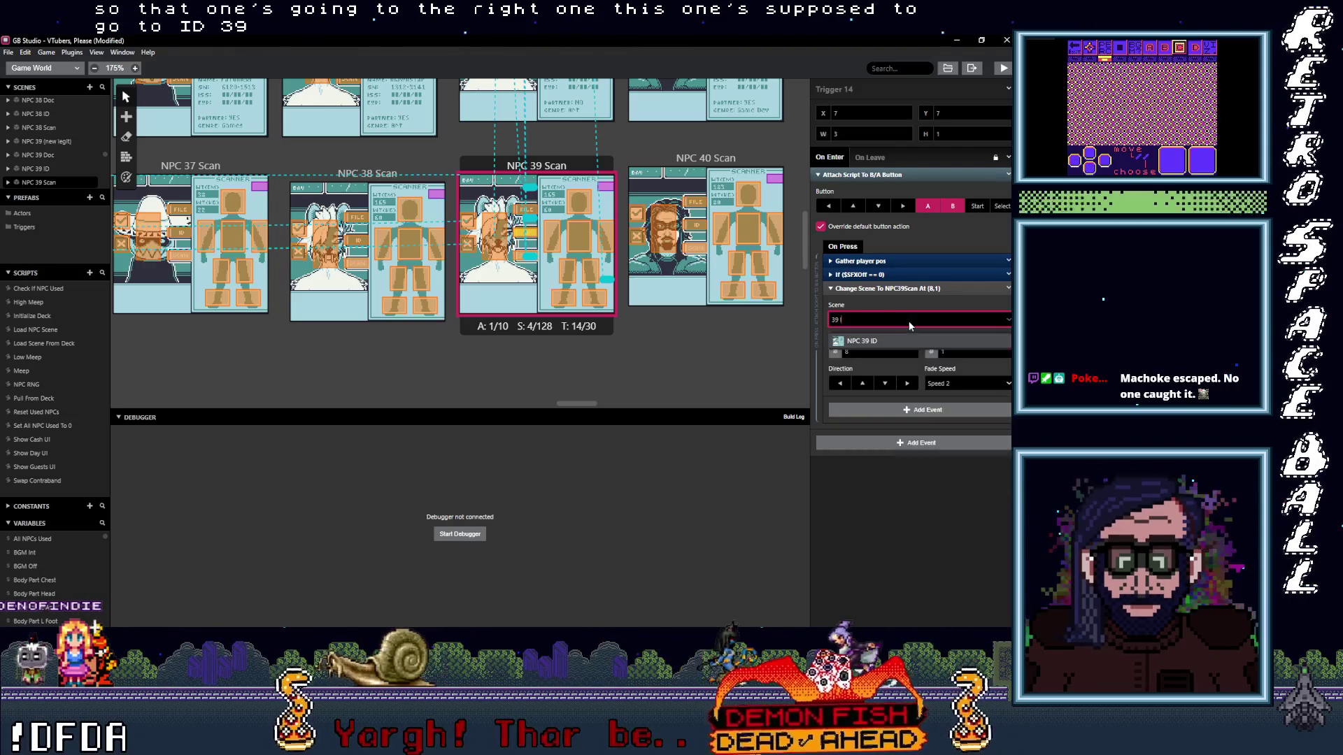
pyautogui.press('Return')
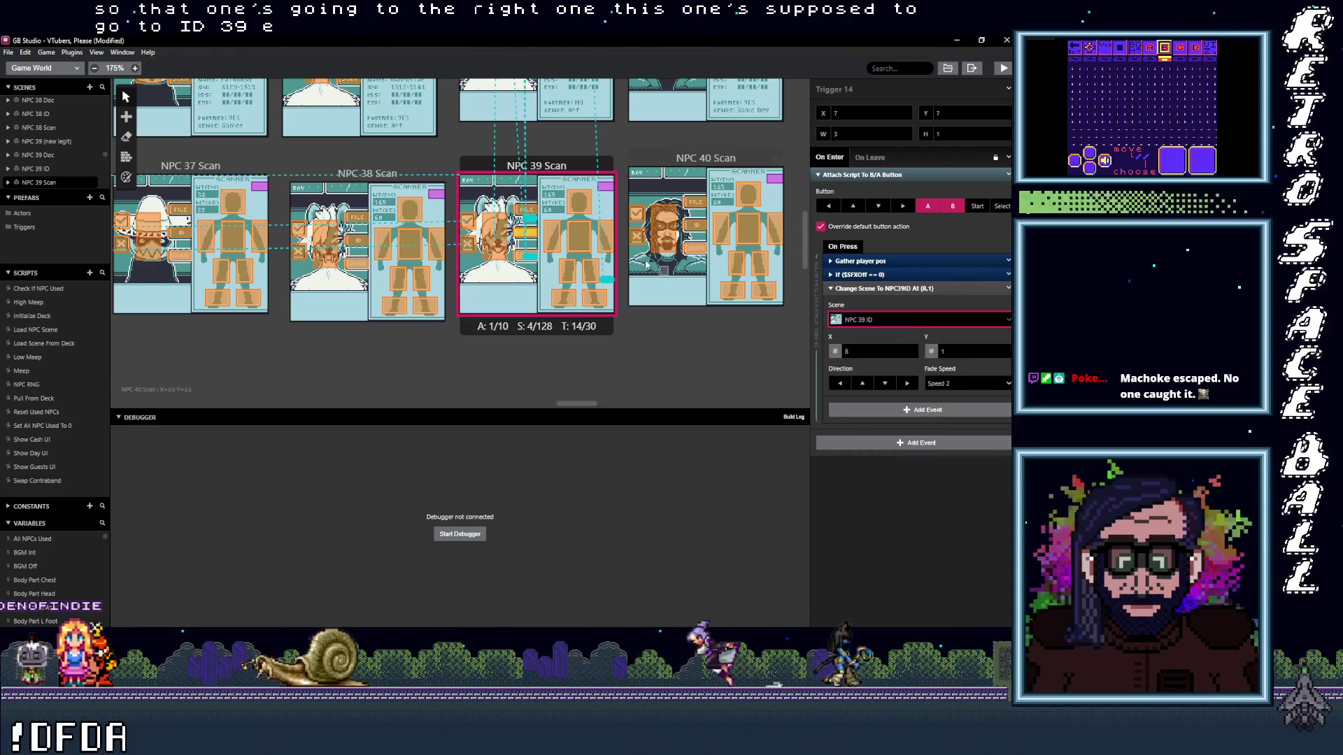
pyautogui.click(525, 209)
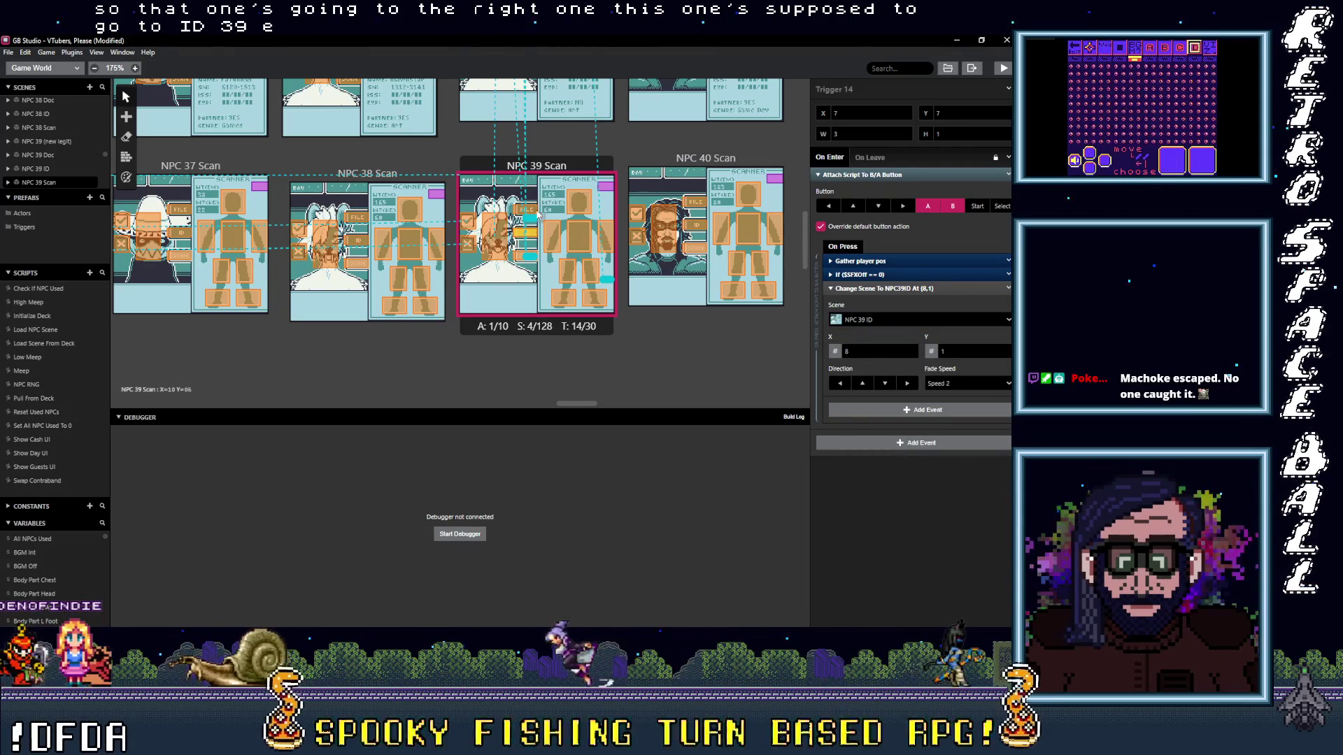
pyautogui.click(880, 320)
pyautogui.write('39')
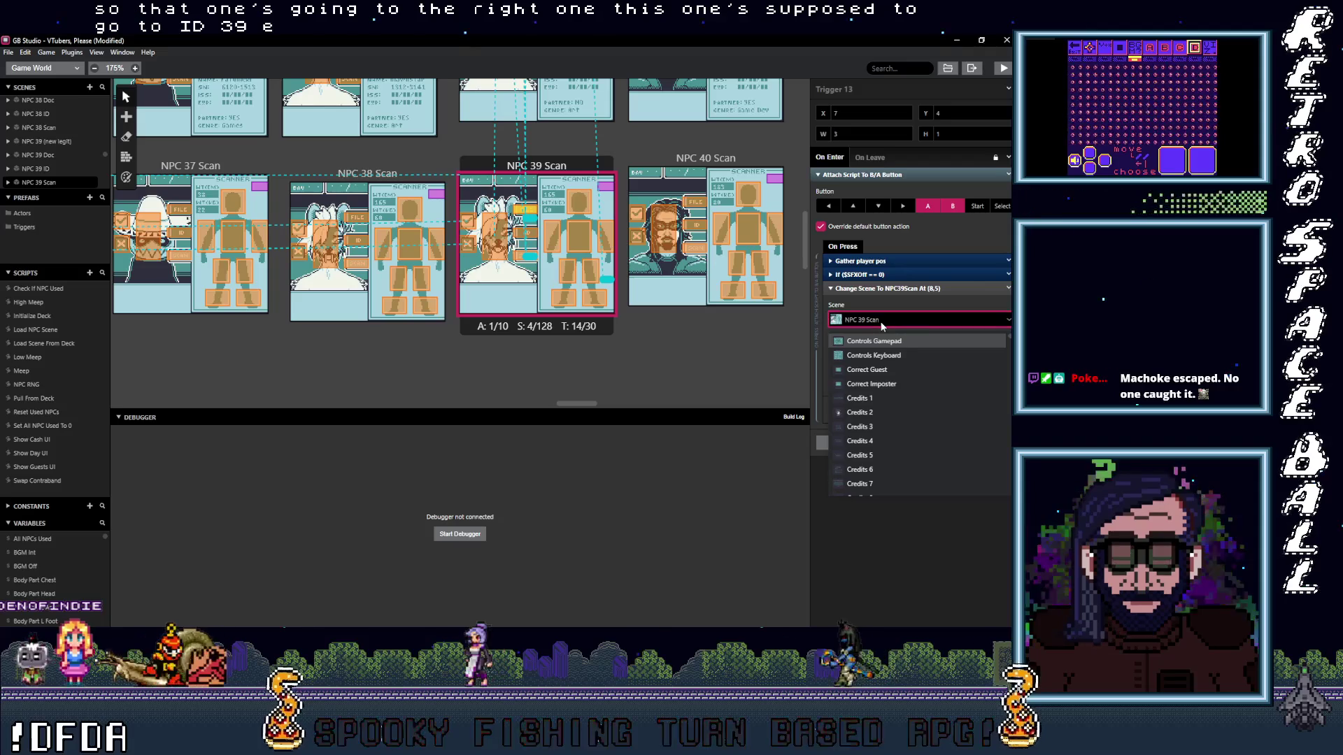
pyautogui.write(' Do')
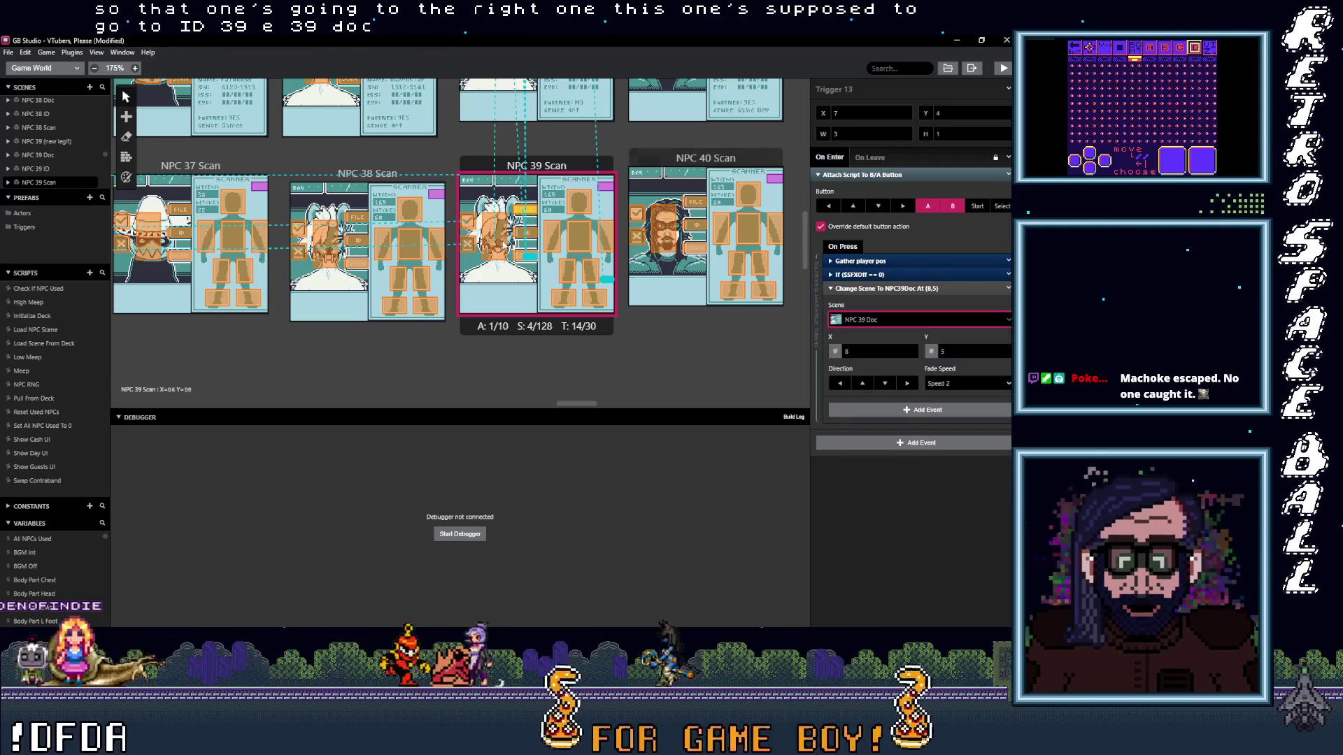
pyautogui.click(493, 240)
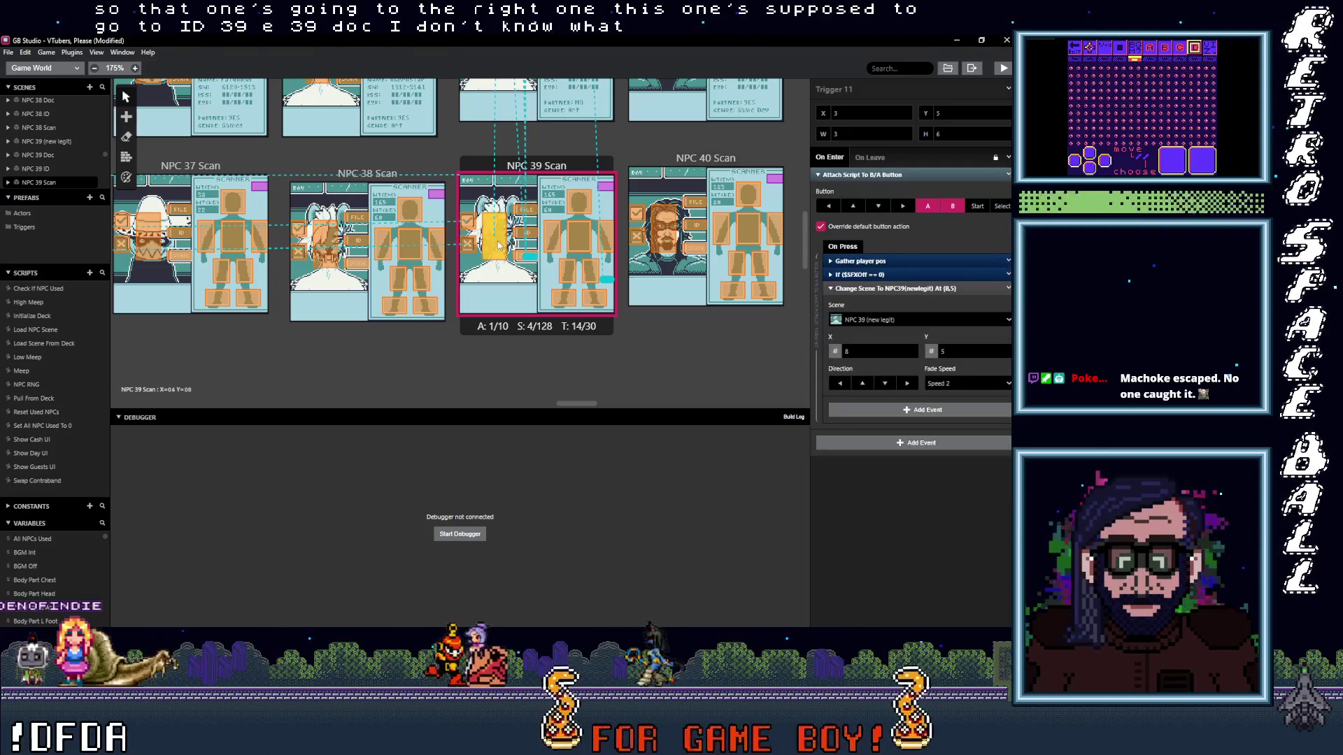
# - Point the NPC 38 Scan triggers to NPC 38 ID and NPC 38 Doc, then check NPC 37 and 40 Scan
pyautogui.click(362, 243)
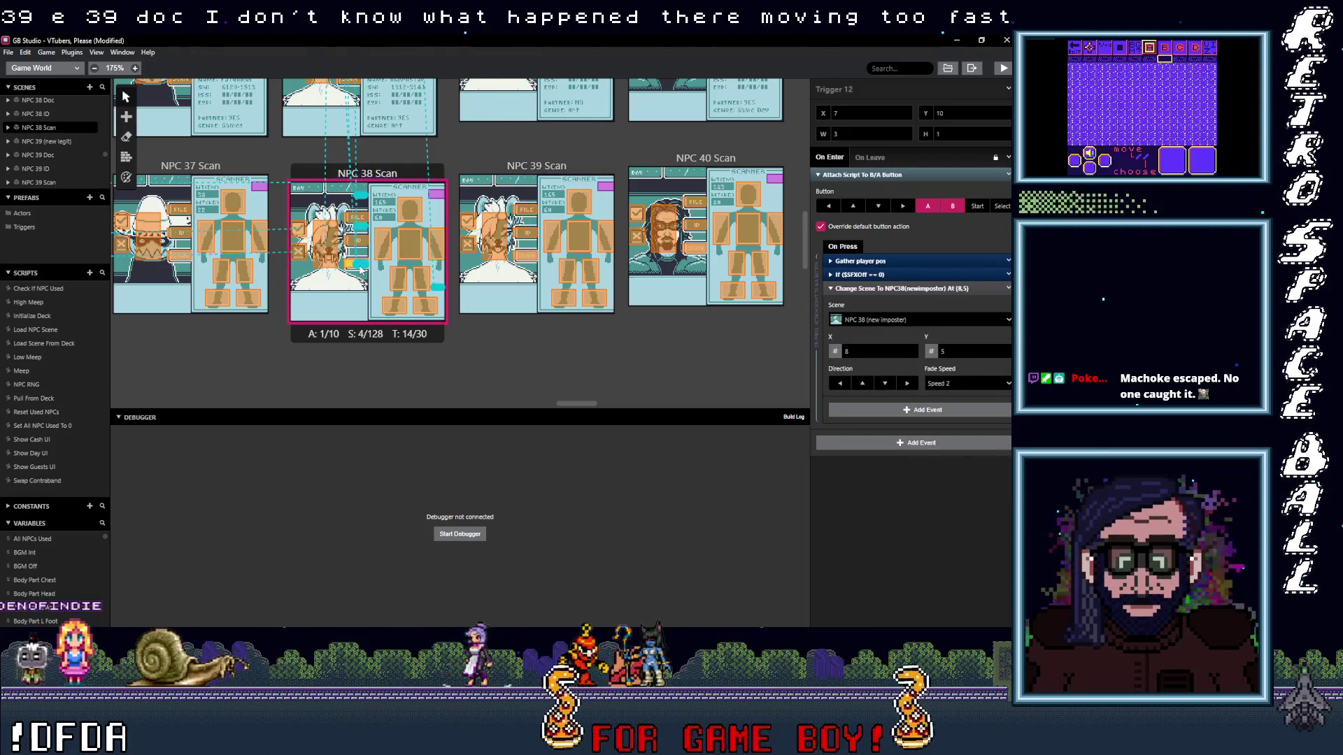
pyautogui.click(362, 242)
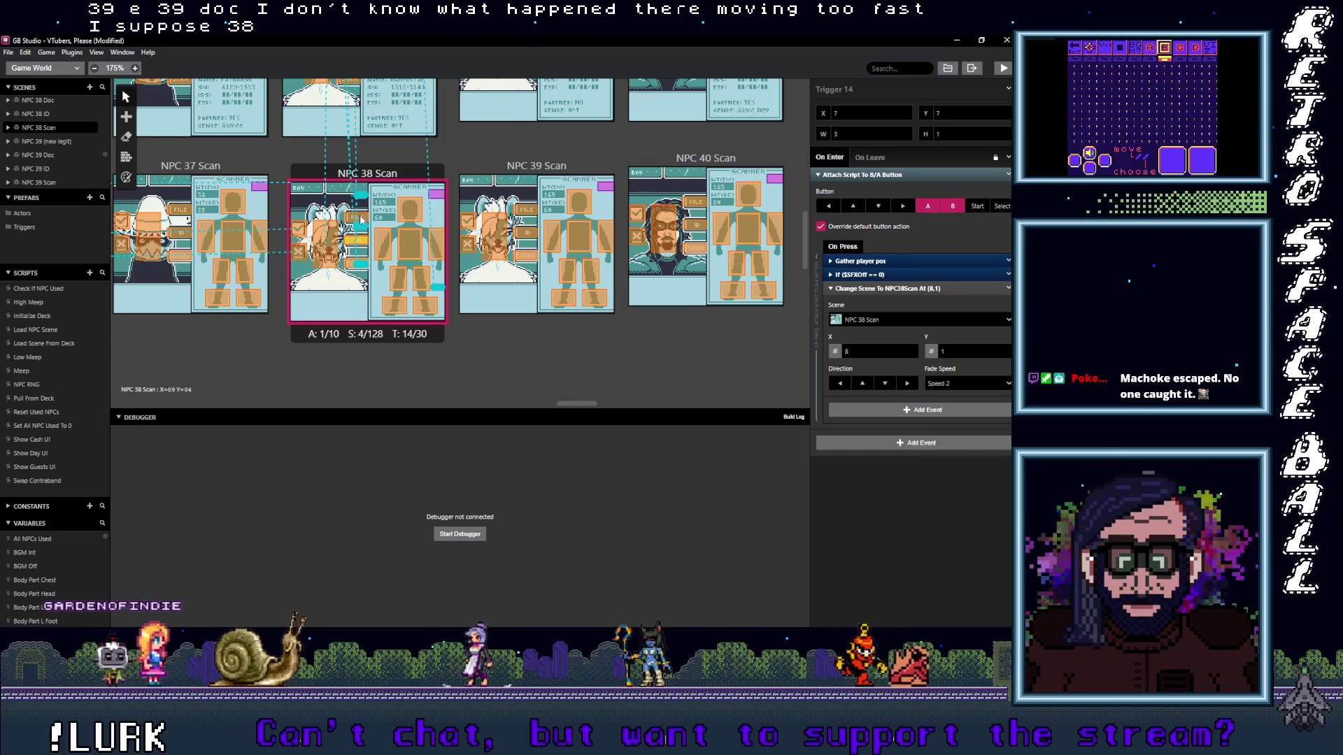
pyautogui.click(890, 320)
pyautogui.write('38')
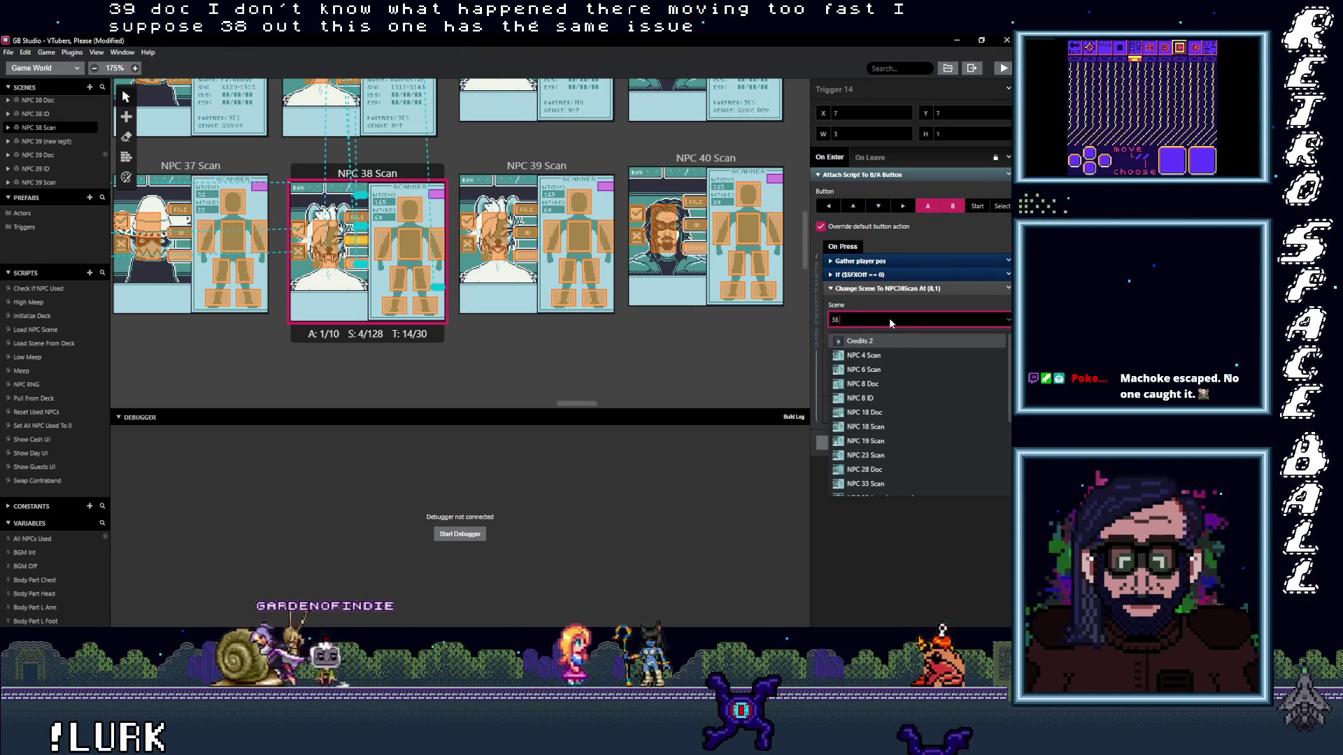
pyautogui.write(' I')
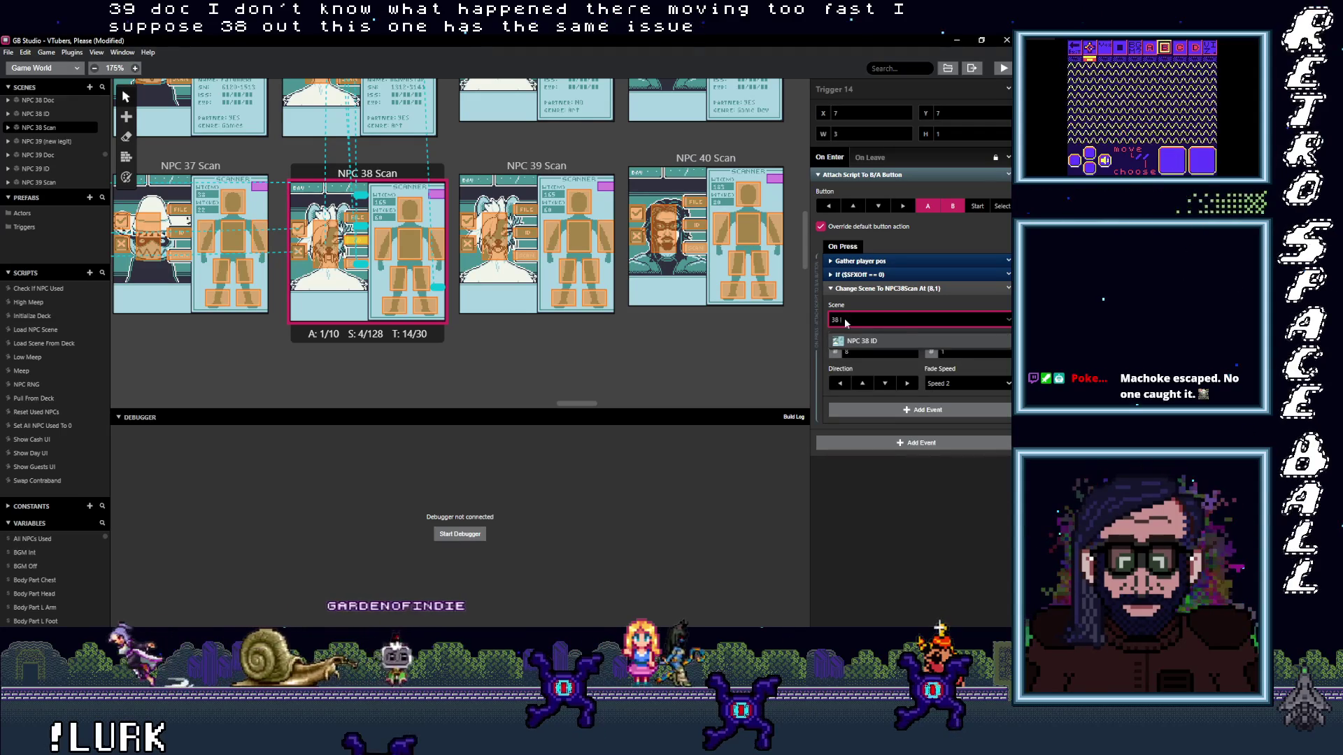
pyautogui.press('Return')
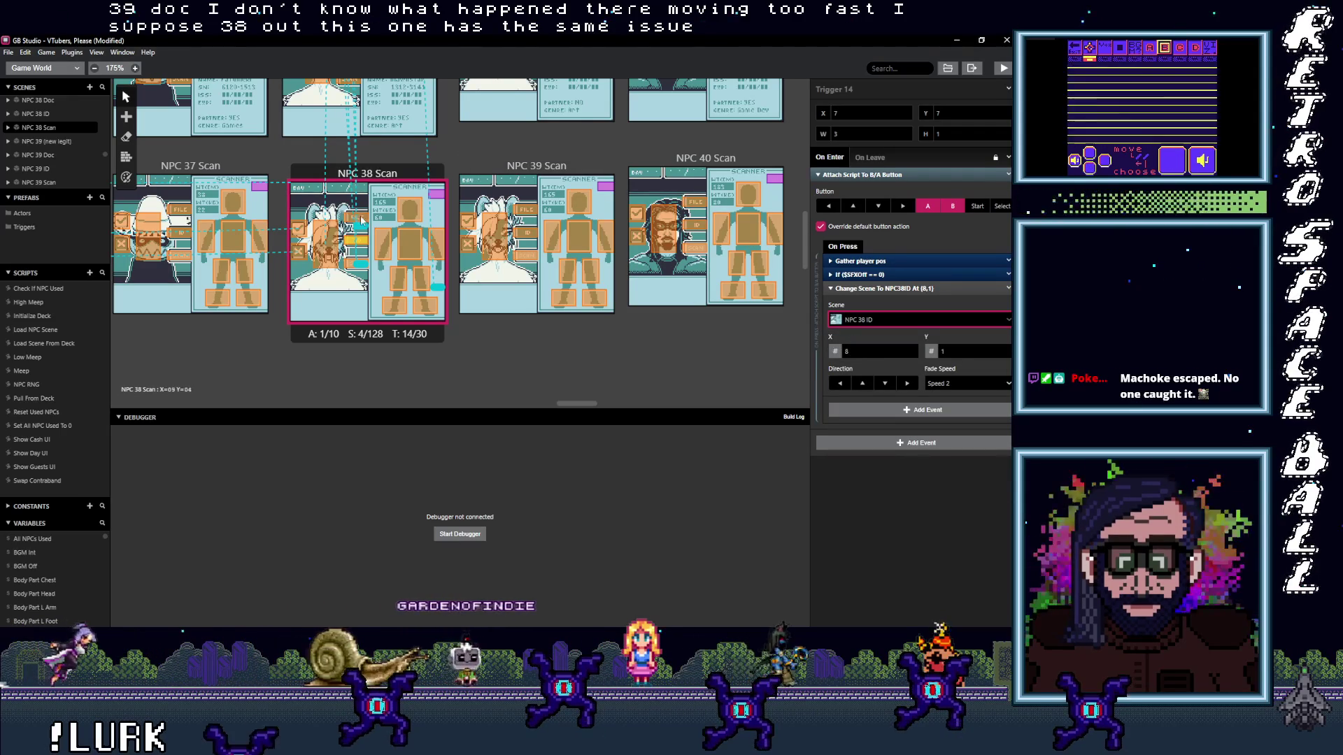
pyautogui.click(893, 319)
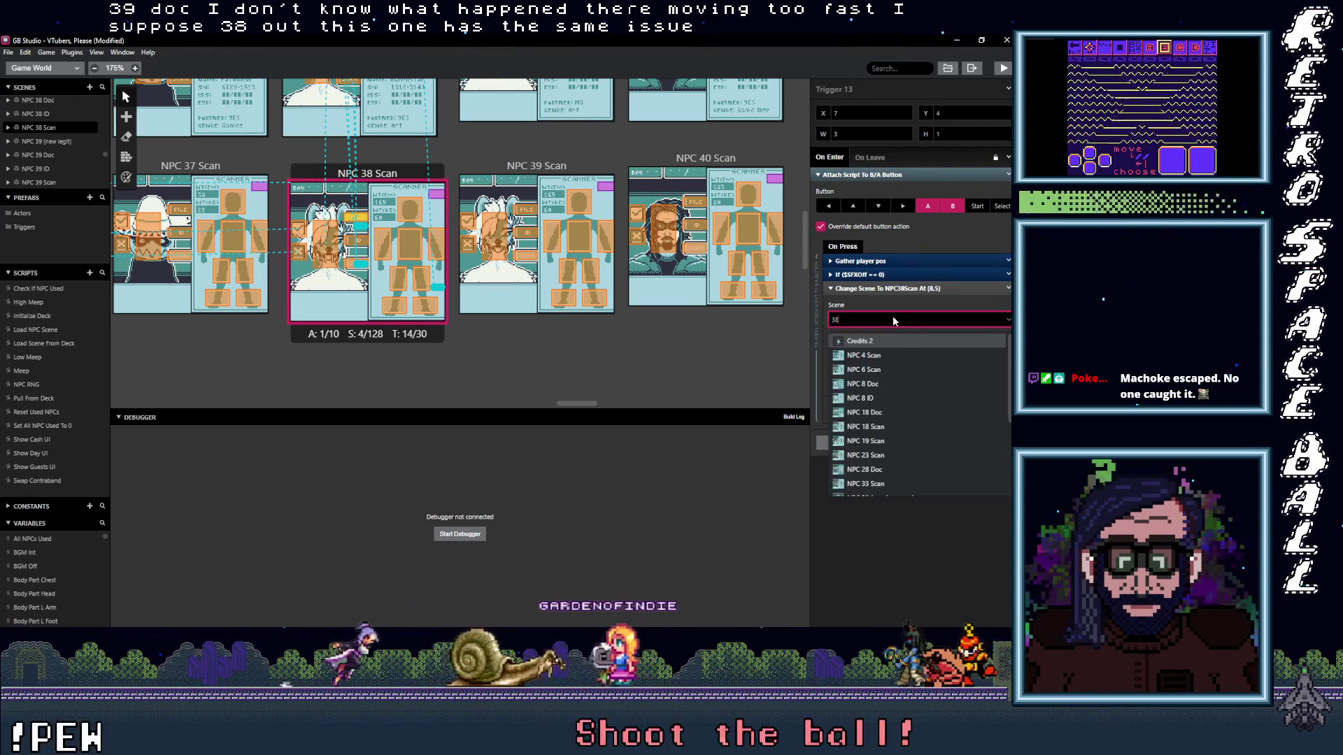
pyautogui.write('F')
pyautogui.press('BackSpace')
pyautogui.write('Doc')
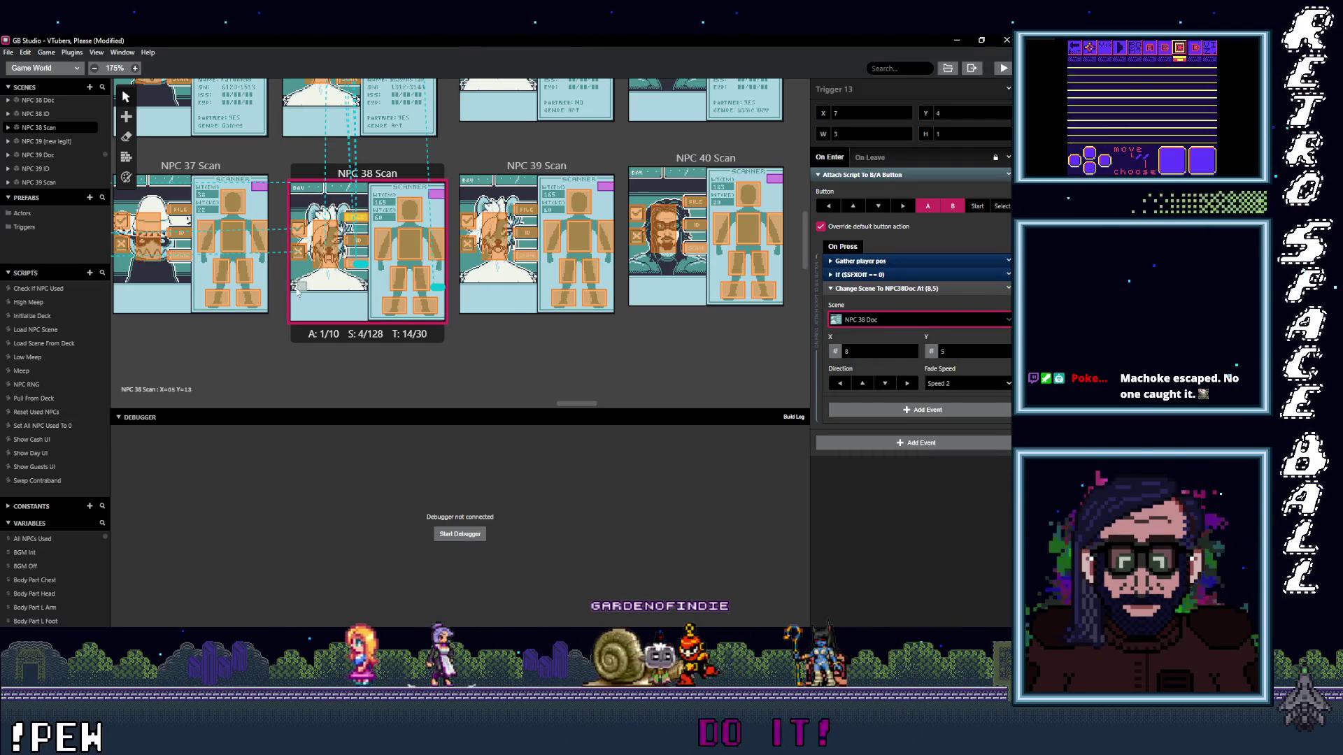
pyautogui.click(184, 238)
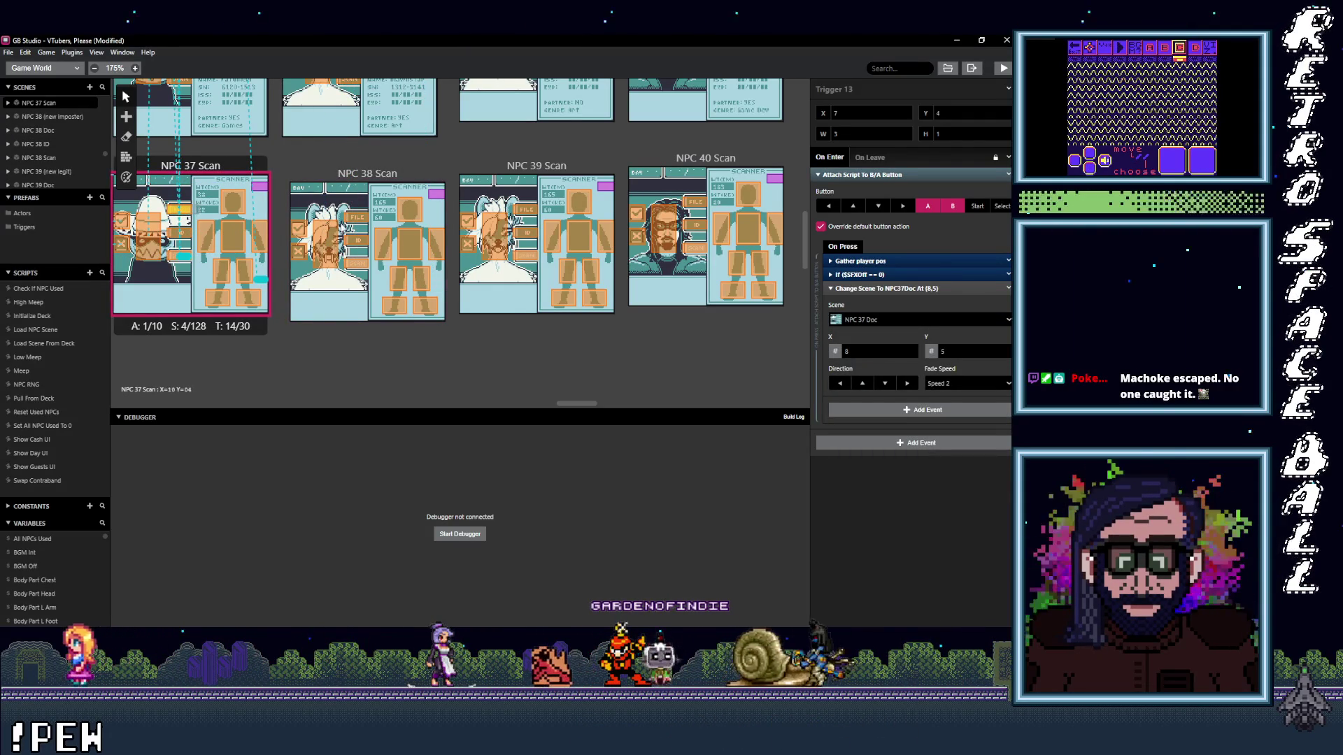
pyautogui.click(698, 229)
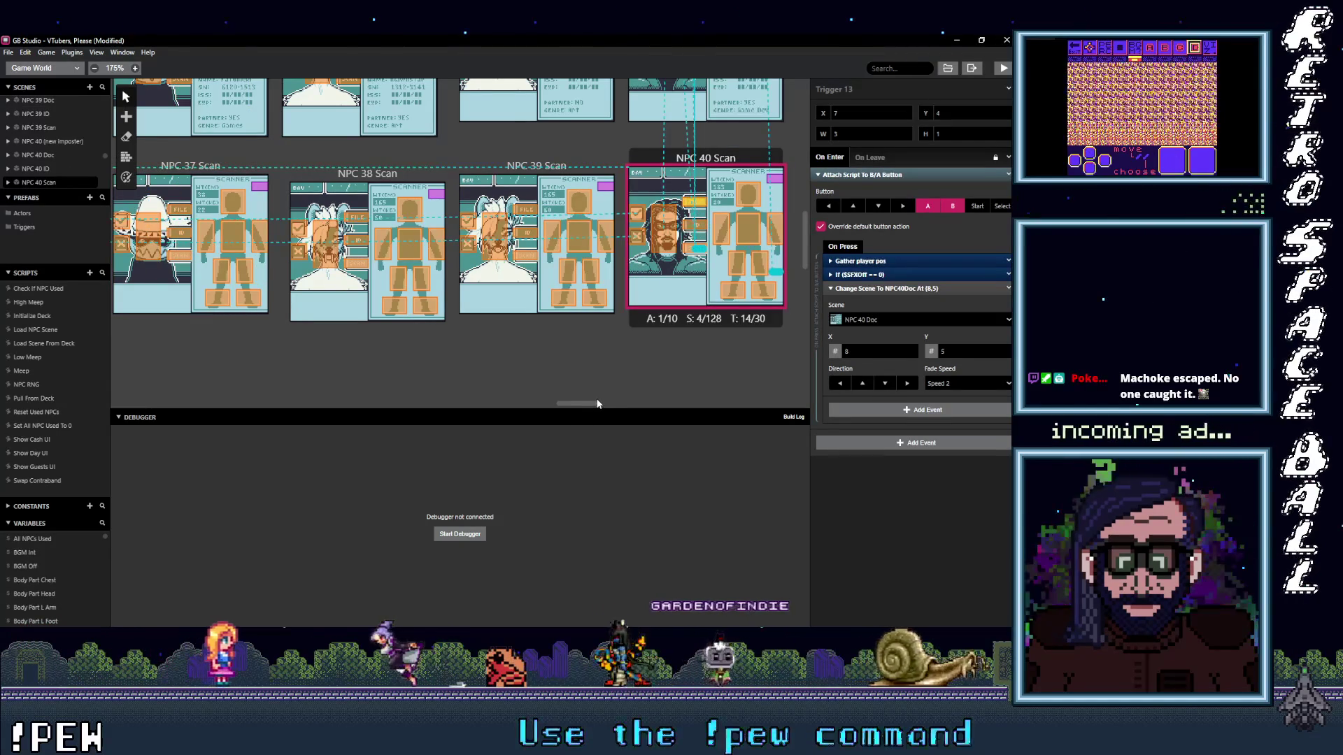
pyautogui.hscroll(-5, 597, 405)
pyautogui.hscroll(2, 467, 408)
pyautogui.hscroll(2, 450, 408)
pyautogui.hscroll(2, 530, 410)
pyautogui.hscroll(2, 608, 410)
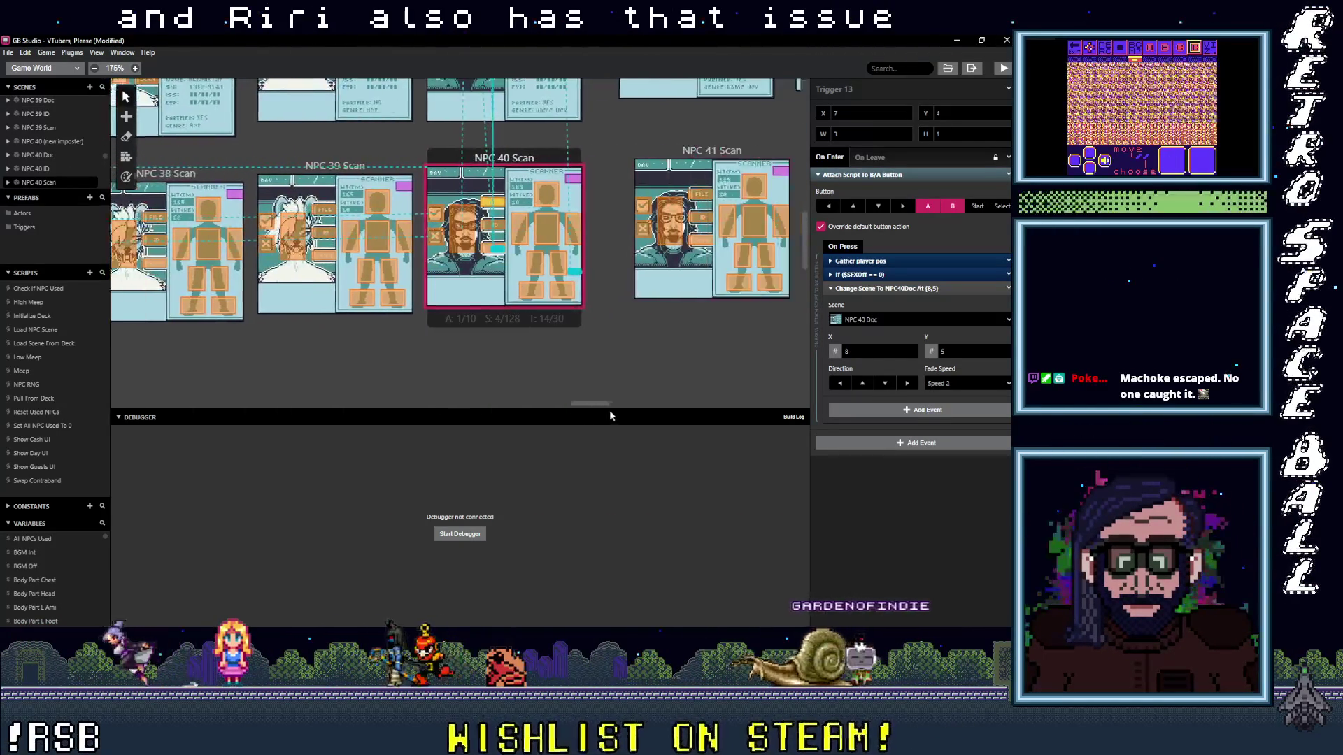
pyautogui.hscroll(2, 607, 411)
pyautogui.hscroll(2, 637, 411)
pyautogui.hscroll(2, 665, 411)
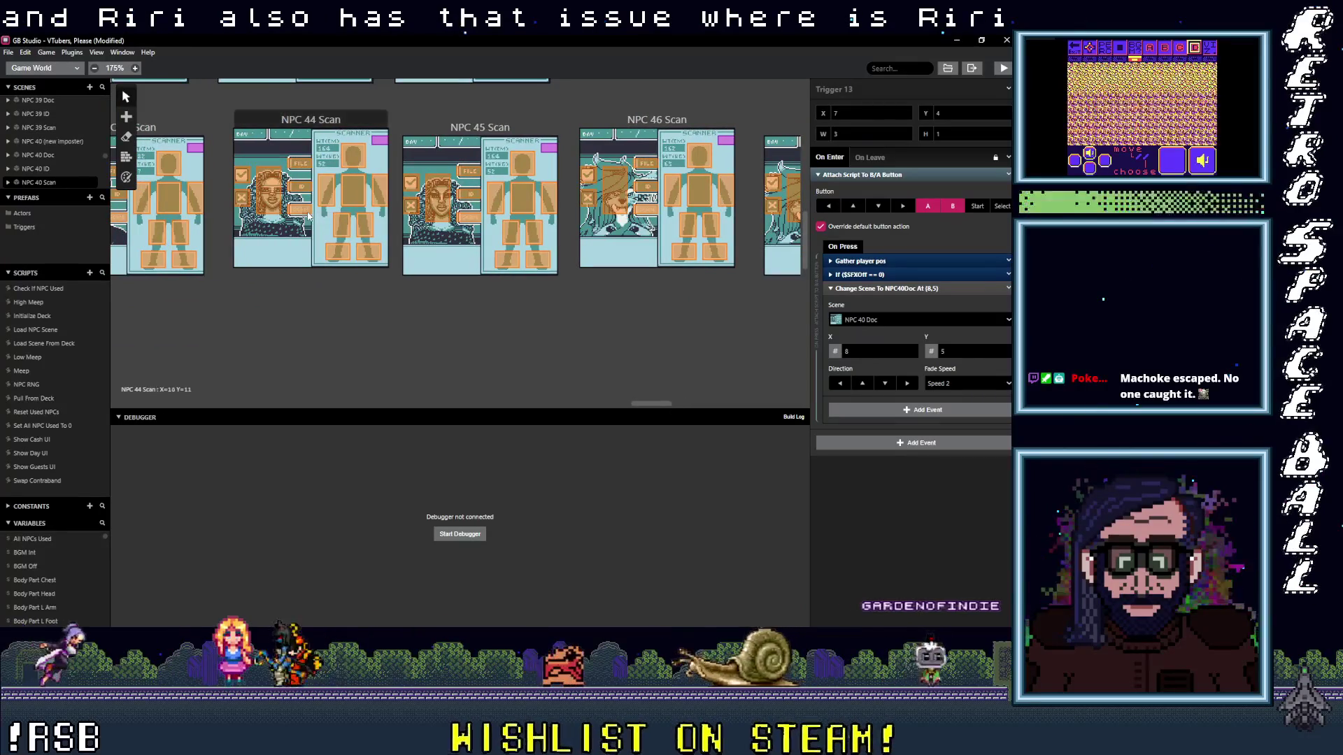
# - Check the NPC 44 and 45 Scan triggers, finding one leading back to NPC 45 Scan
pyautogui.click(307, 214)
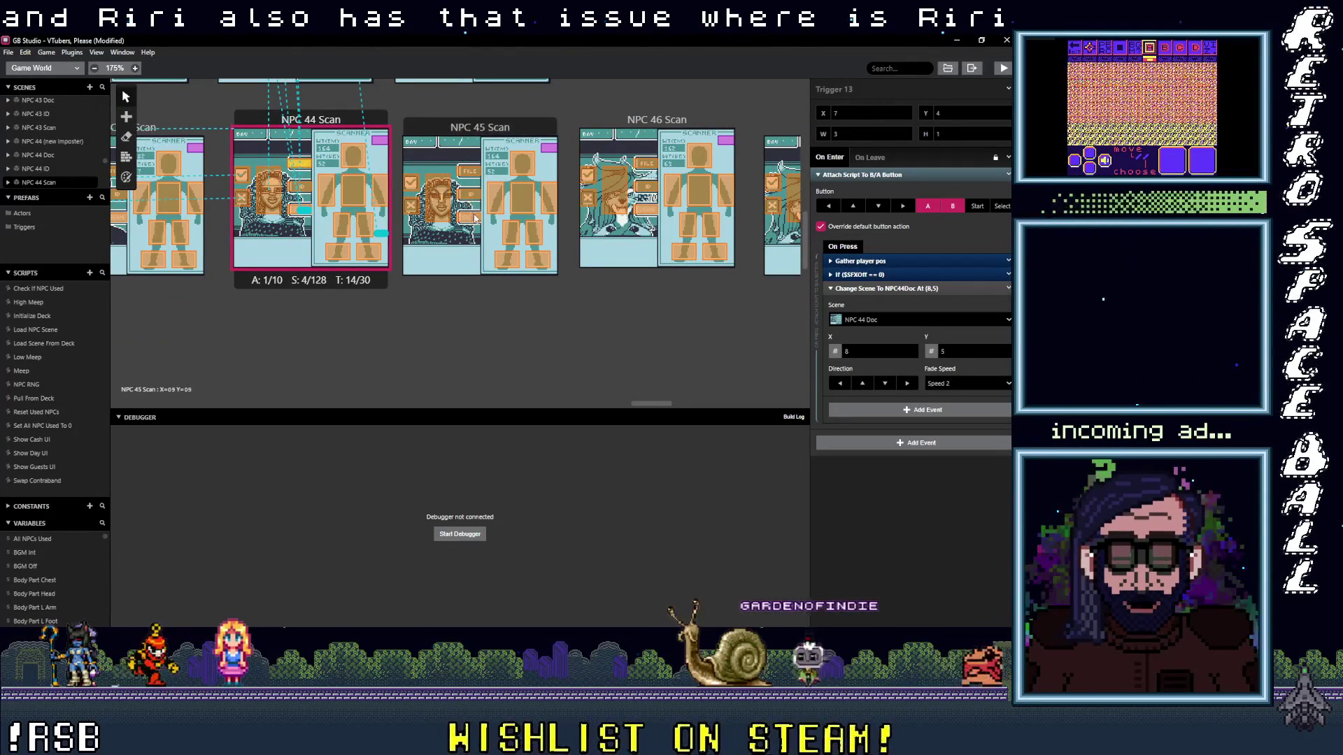
pyautogui.click(474, 216)
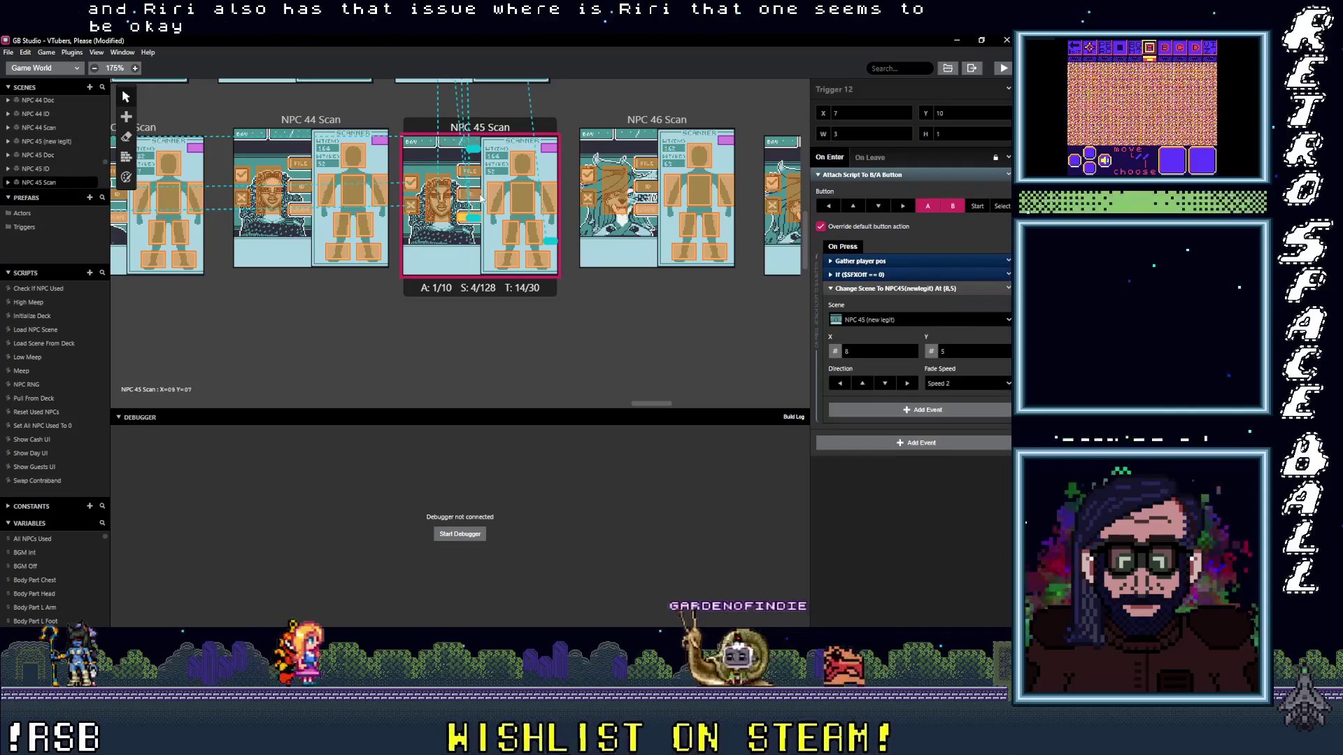
pyautogui.click(474, 186)
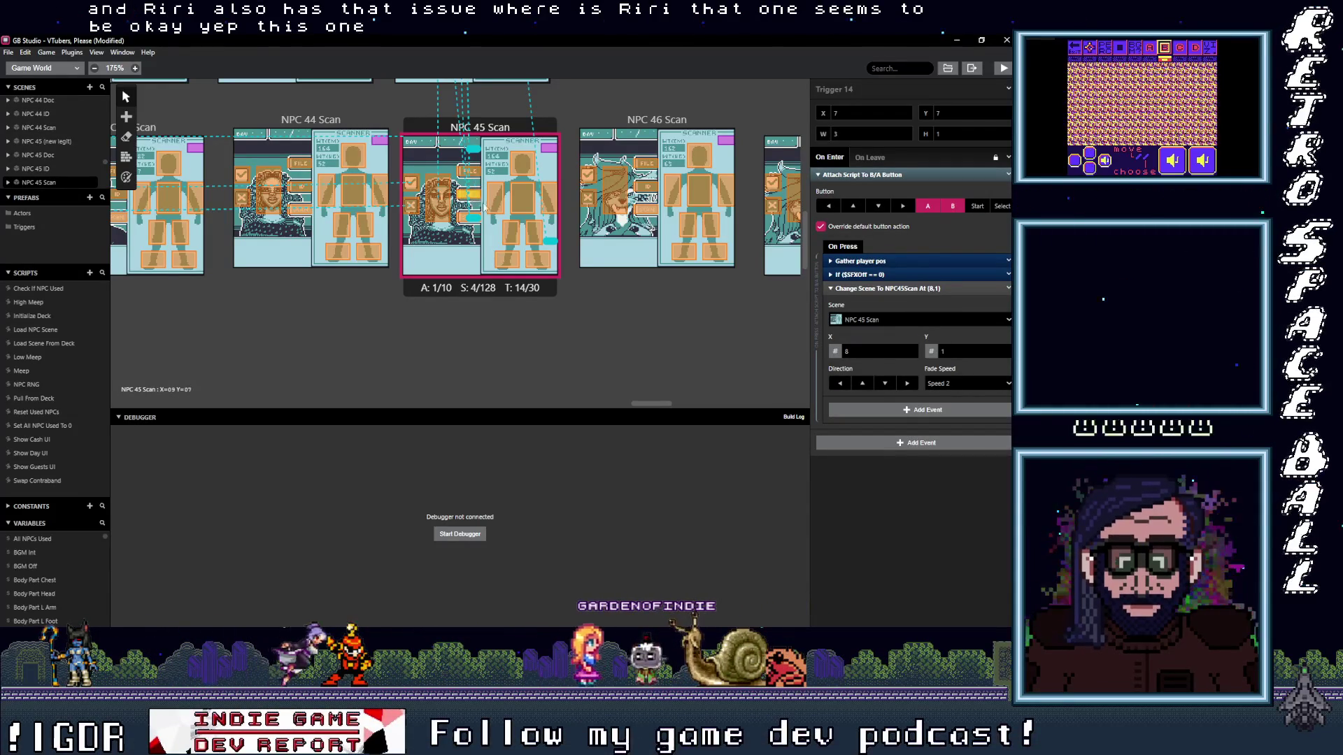
pyautogui.click(893, 322)
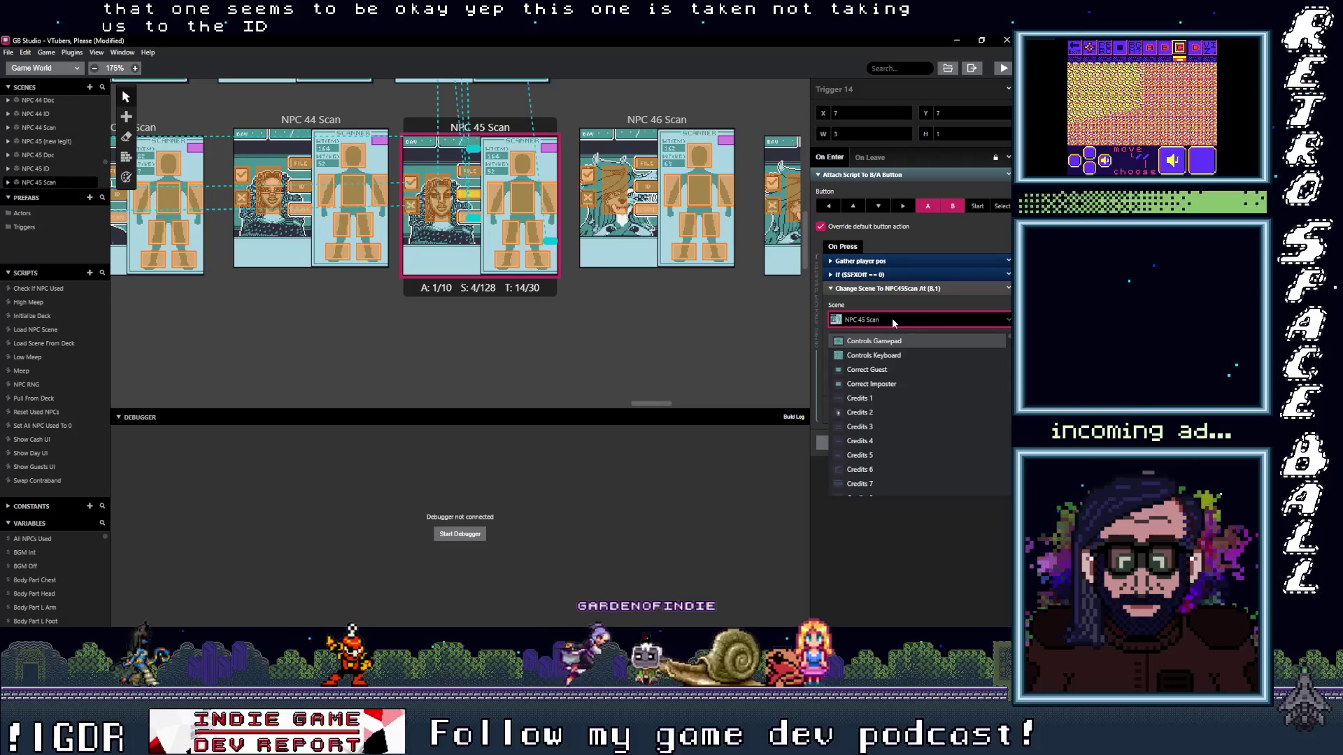
pyautogui.write('l')
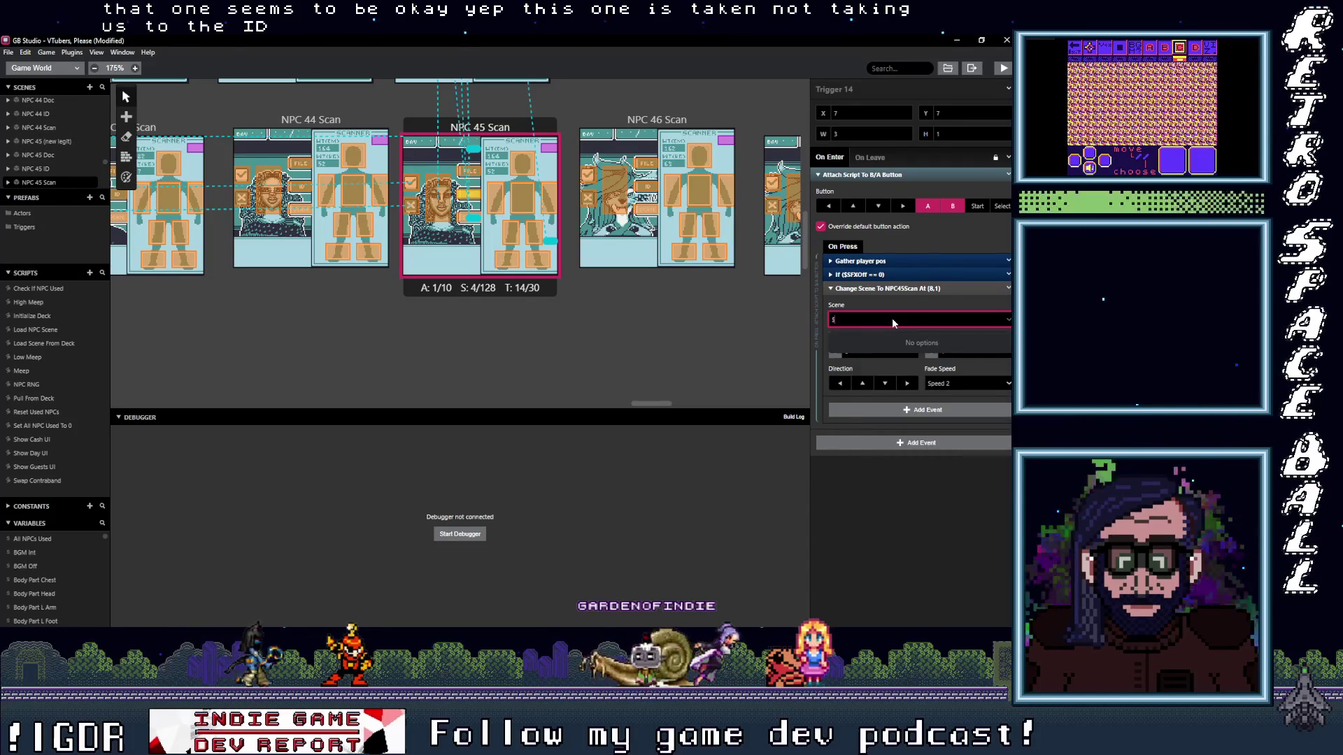
pyautogui.press('BackSpace')
pyautogui.write('45 S')
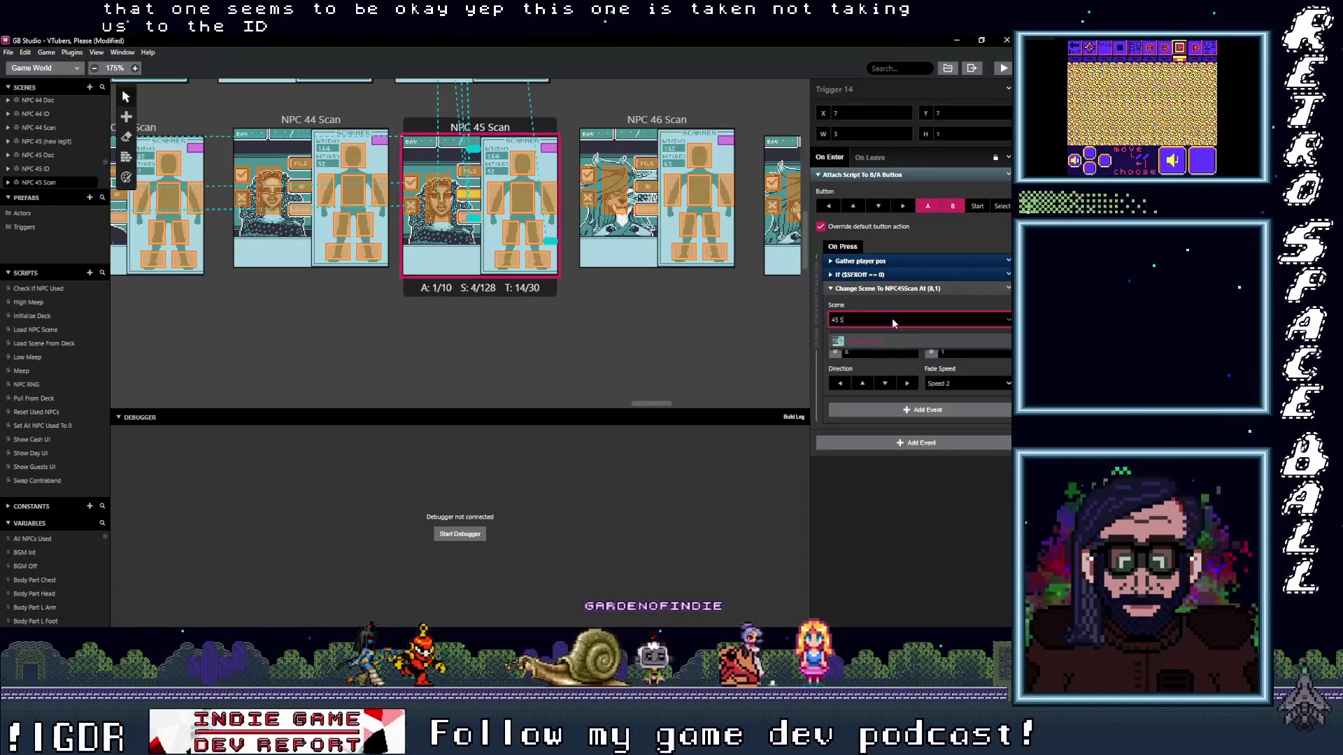
pyautogui.click(885, 341)
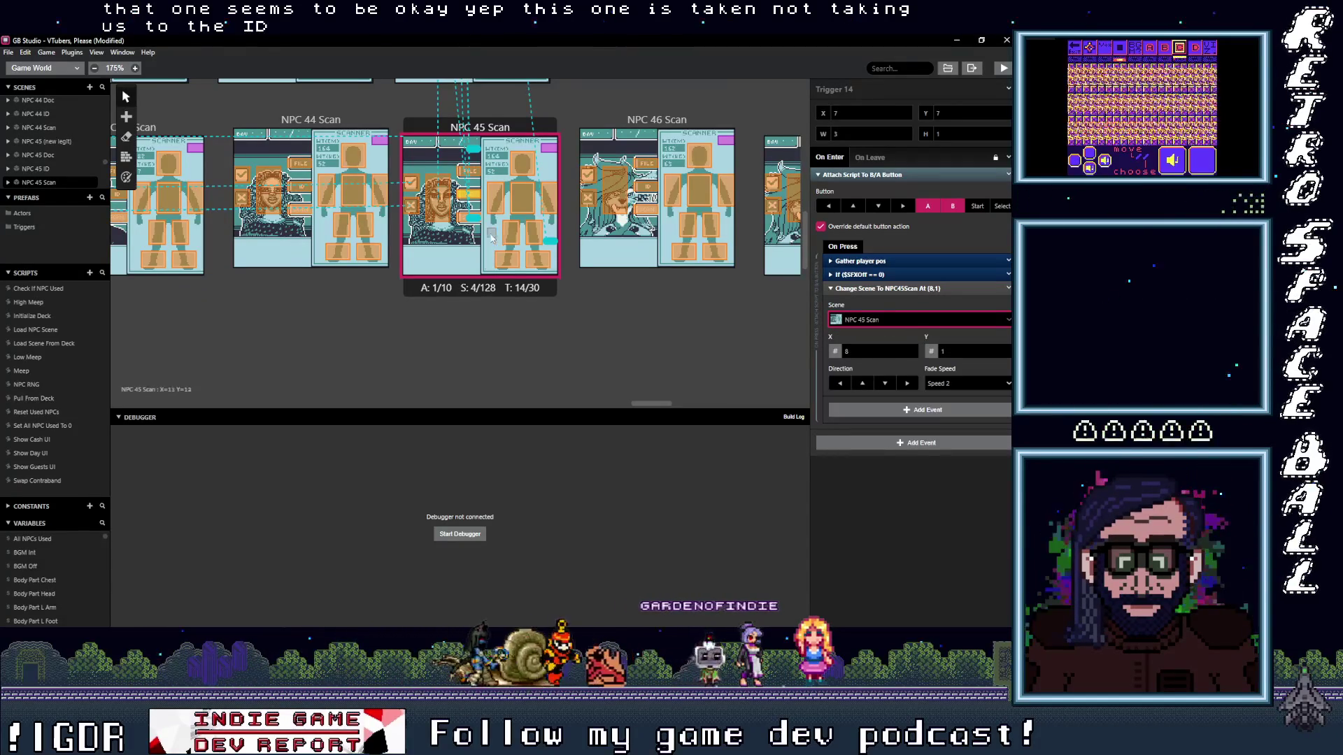
pyautogui.scroll(3, 491, 237)
# - Check the NPC 45 Scan triggers leading to NPC 45 Doc and NPC 45 Scan
pyautogui.click(457, 314)
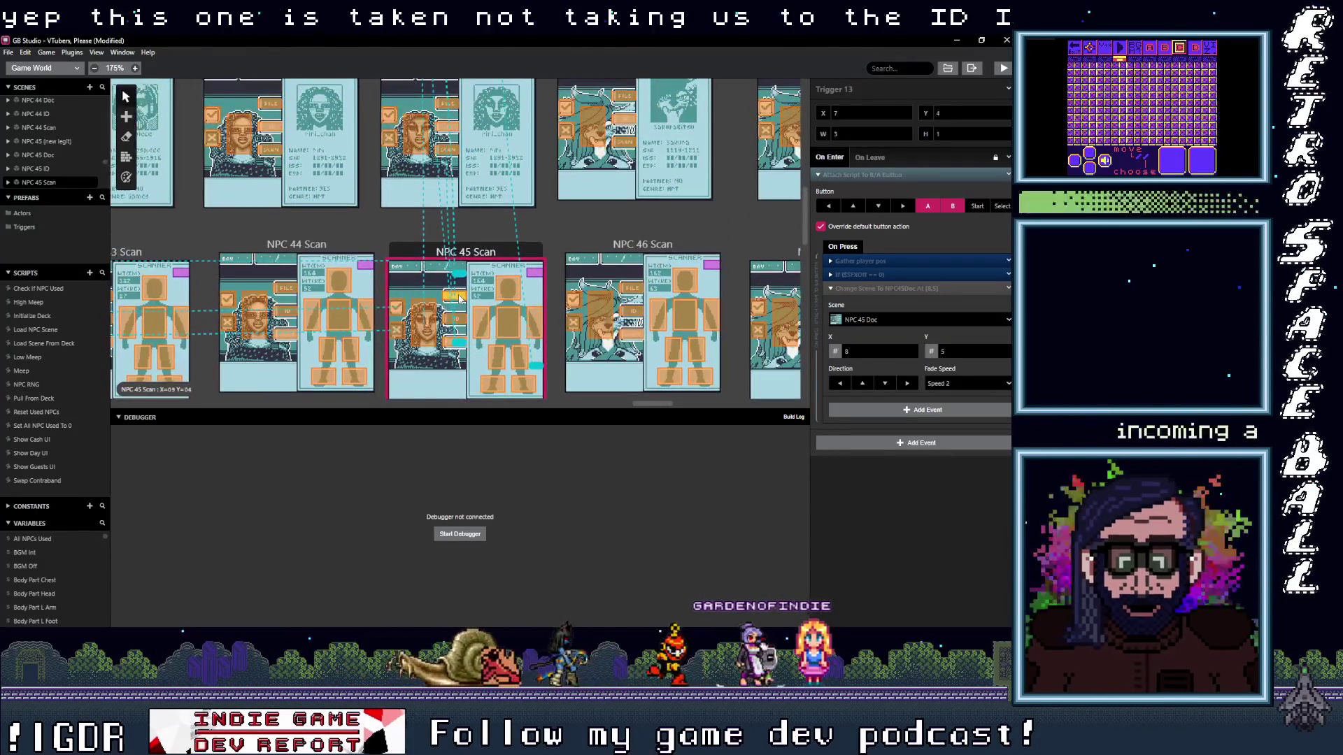
pyautogui.click(455, 322)
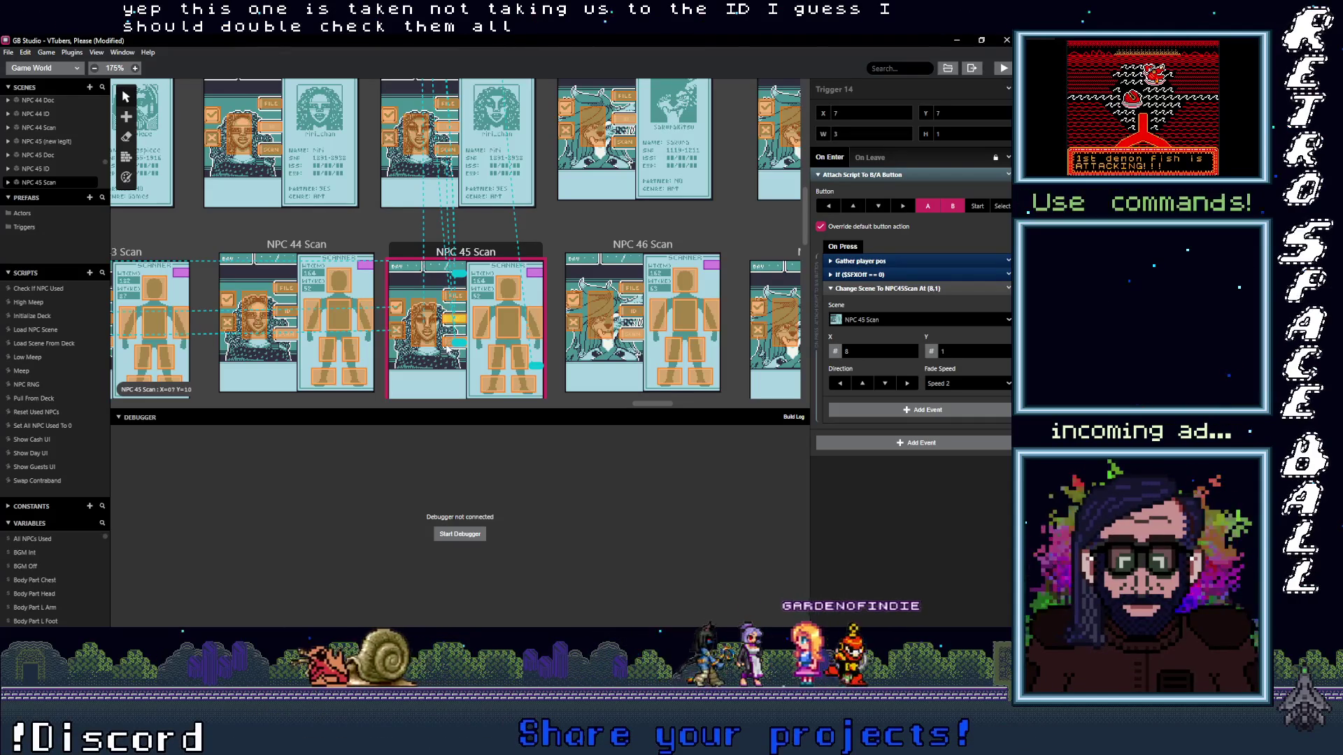
pyautogui.click(462, 304)
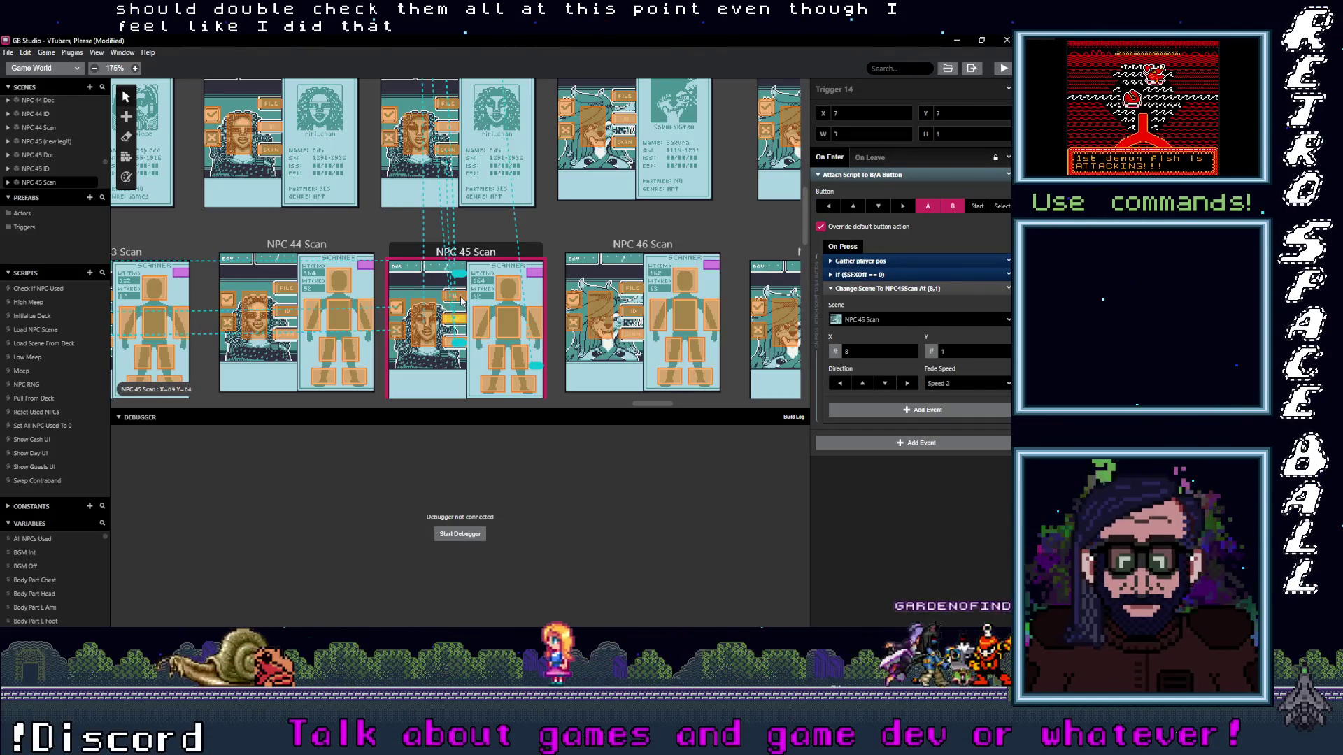
pyautogui.click(462, 301)
pyautogui.scroll(3, 458, 274)
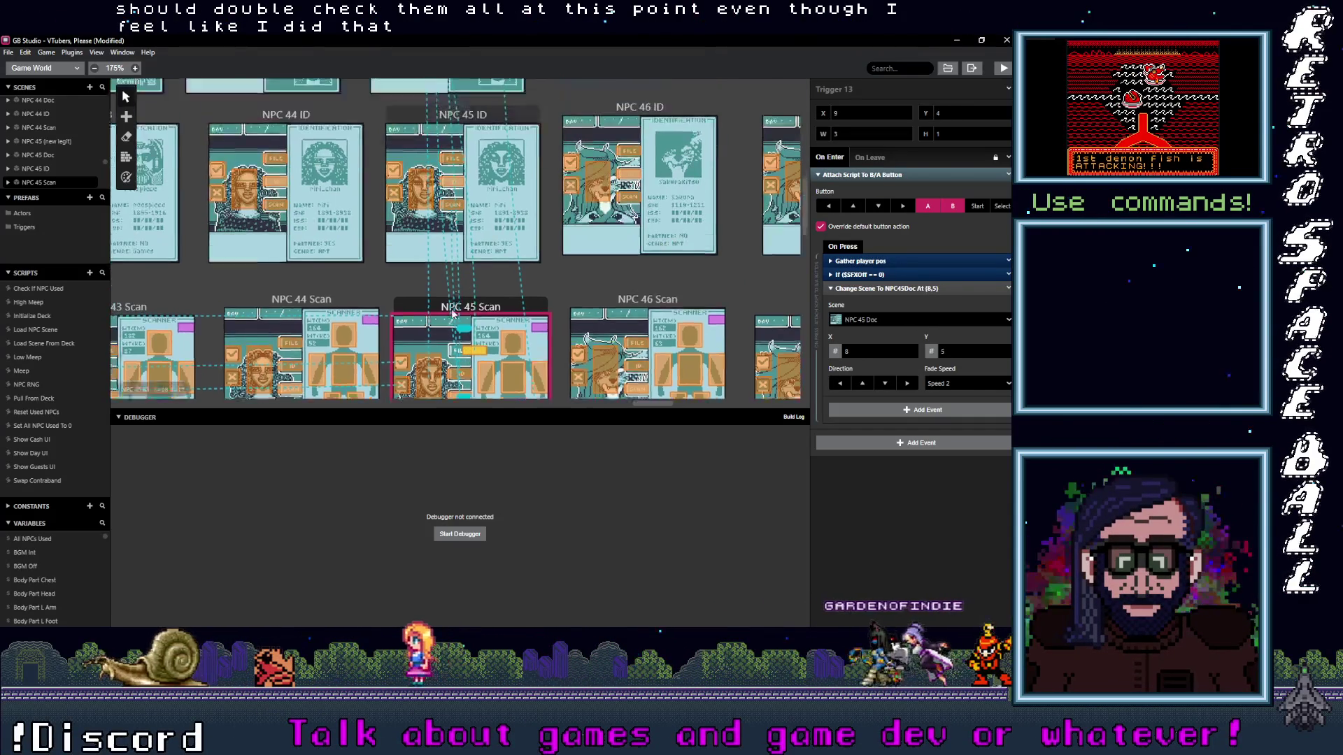
# - Check the NPC 45 ID triggers, find the one targeting NPC 45 ID itself and start changing its destination scene
pyautogui.click(458, 247)
pyautogui.click(458, 207)
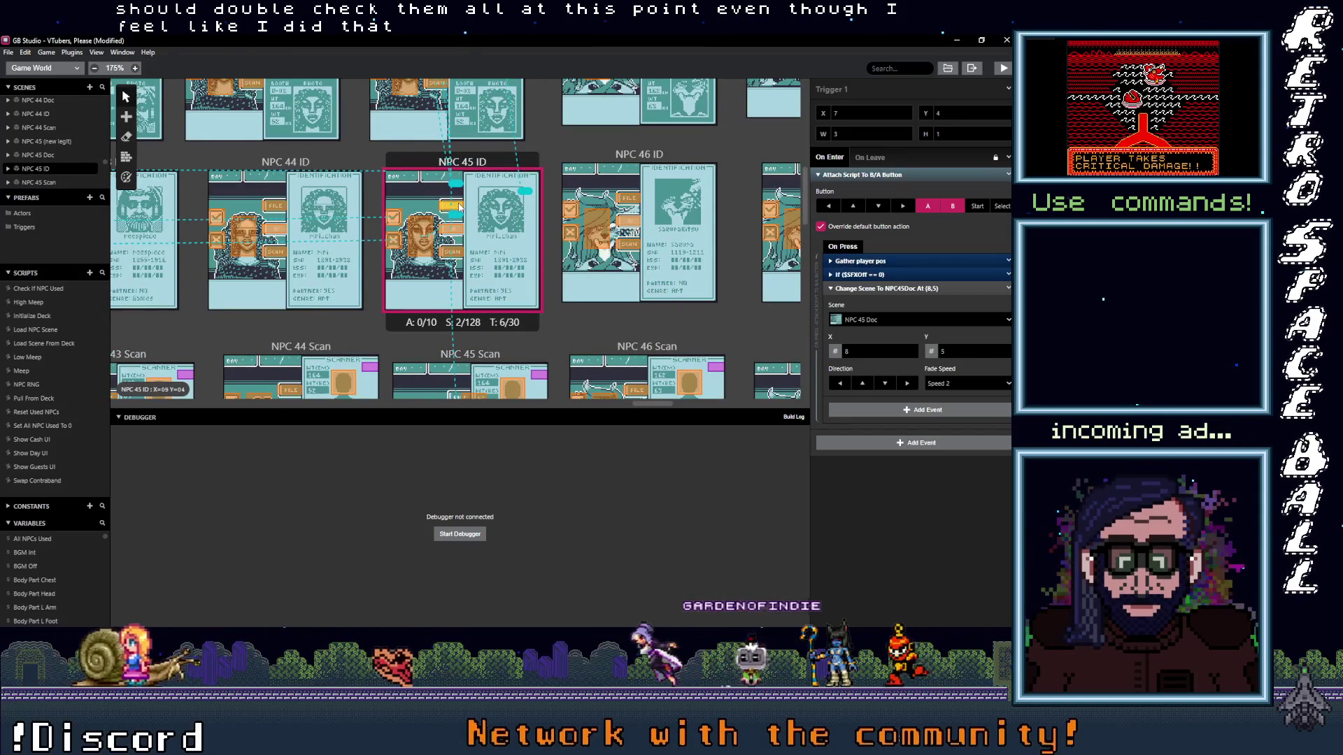
pyautogui.click(419, 231)
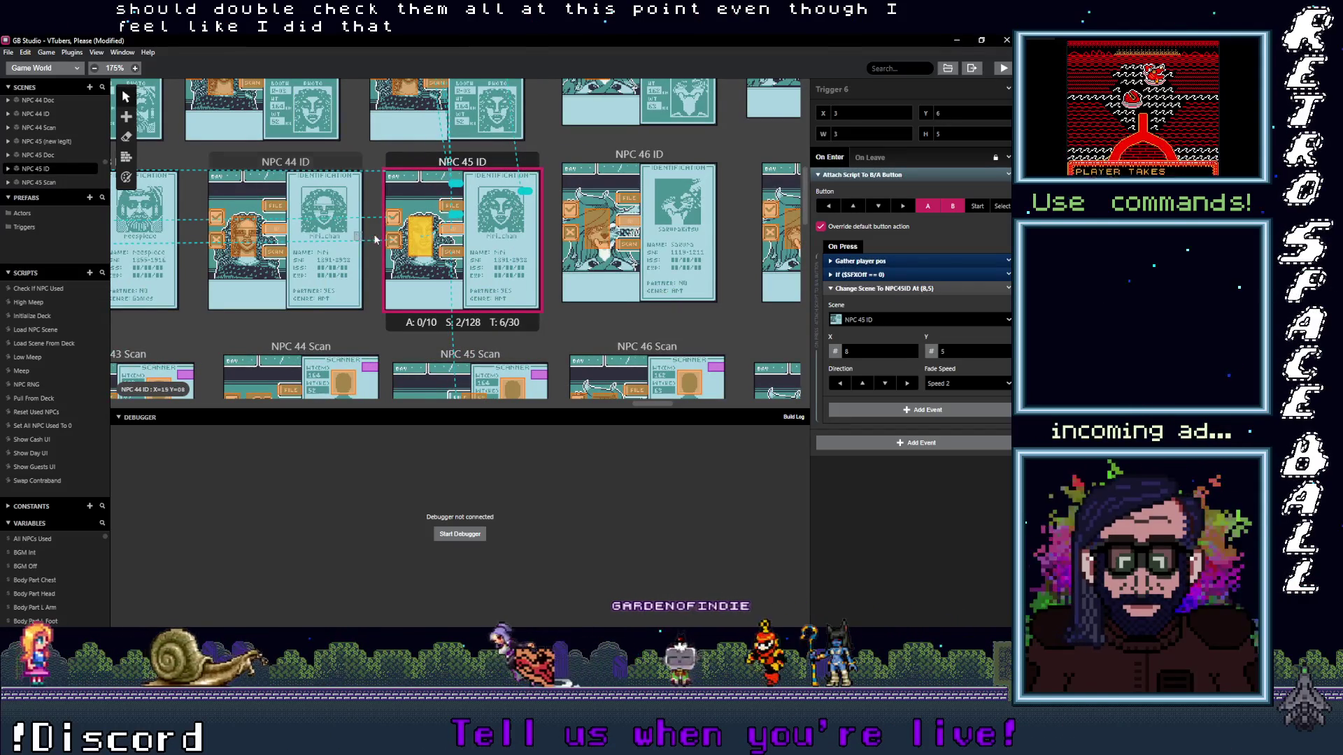
pyautogui.moveTo(357, 237); pyautogui.dragTo(472, 253)
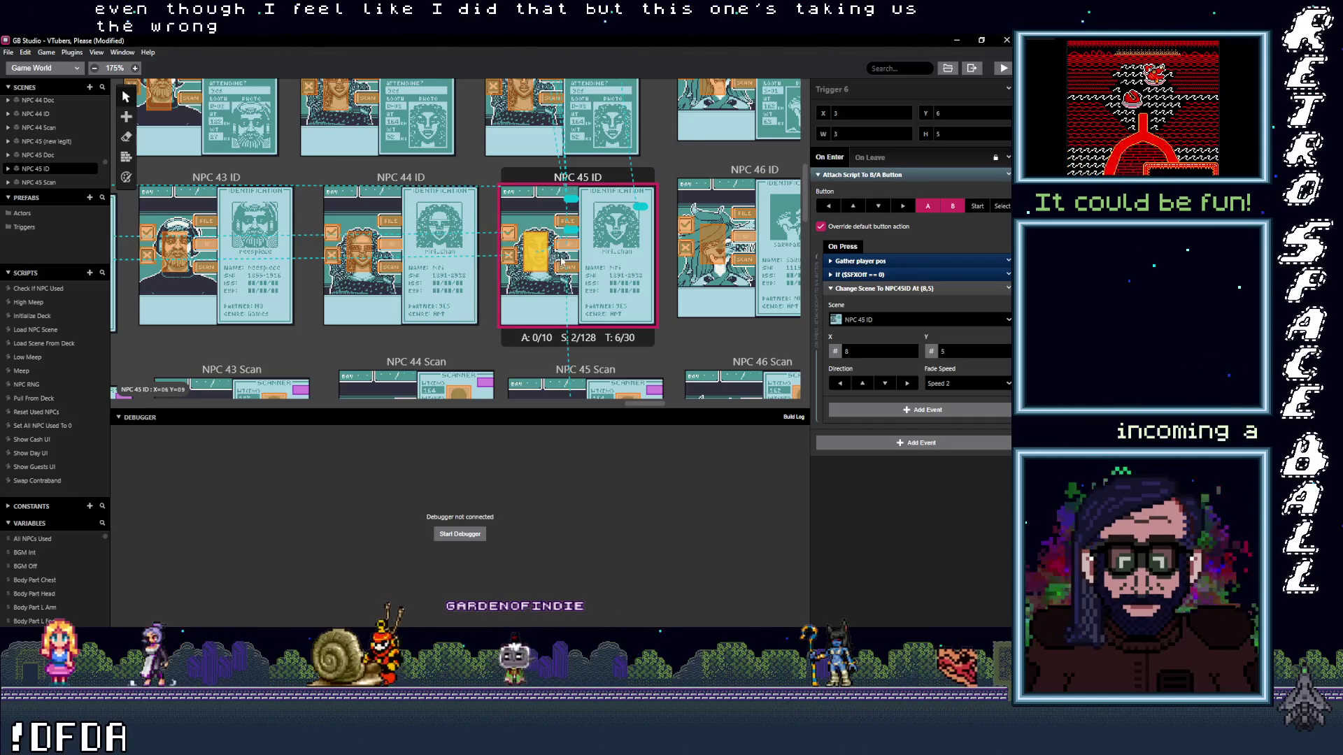
pyautogui.click(888, 320)
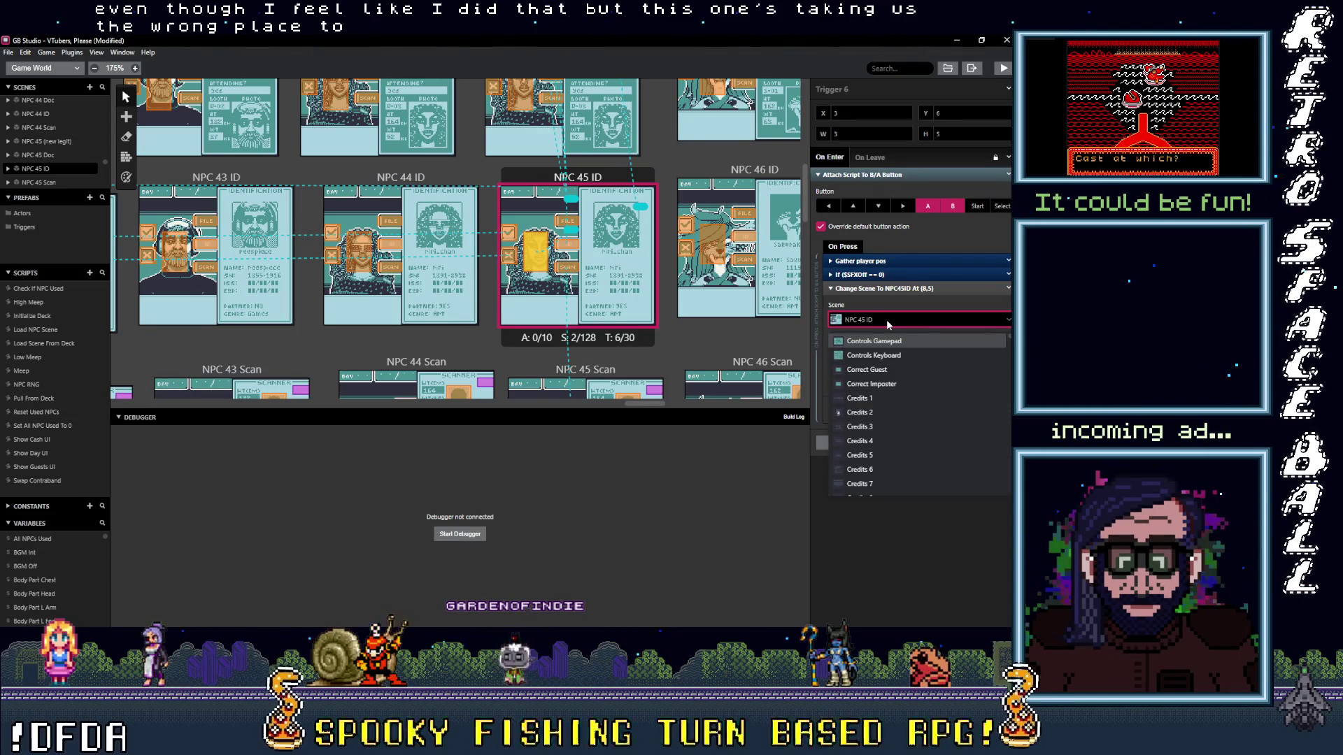
pyautogui.write('24')
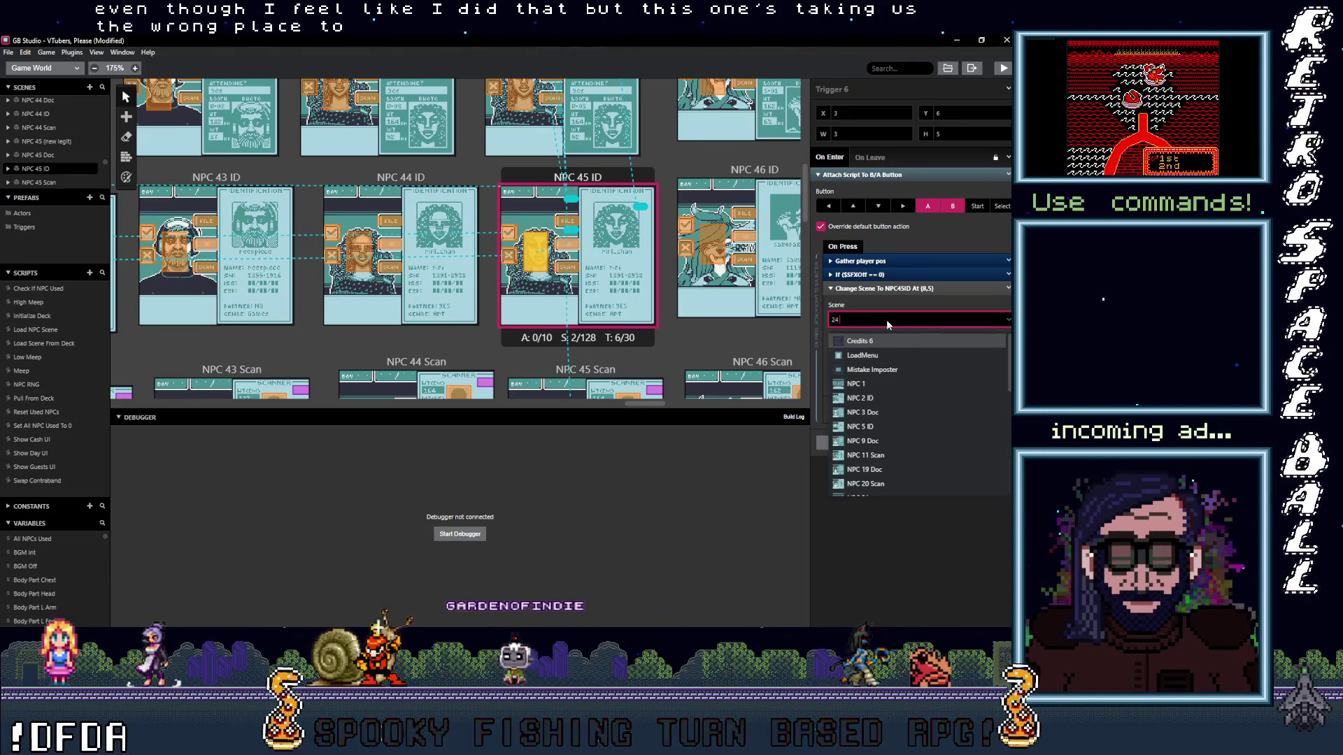
# - Set the NPC 45 ID trigger's destination to NPC 45 (new legit) and start checking NPC 44 ID
pyautogui.press('BackSpace')
pyautogui.press('BackSpace')
pyautogui.write('45 ID')
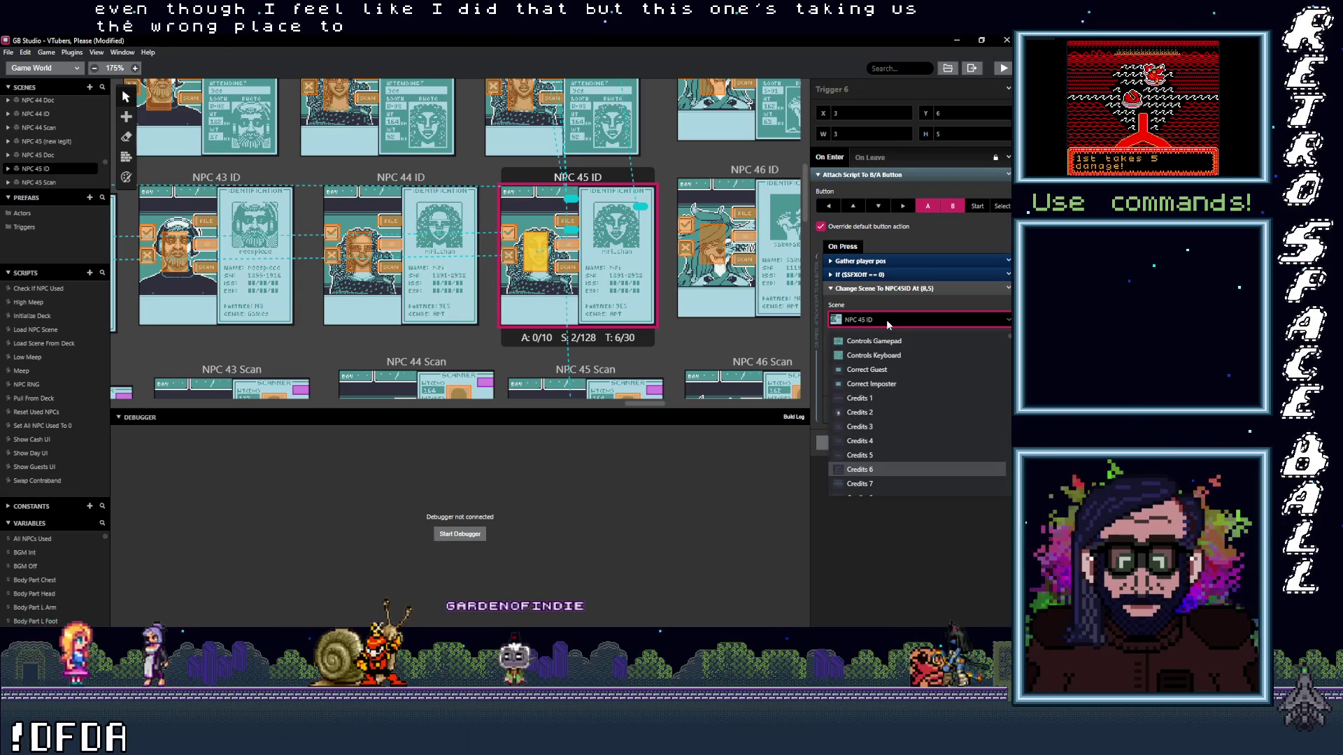
pyautogui.press('Return')
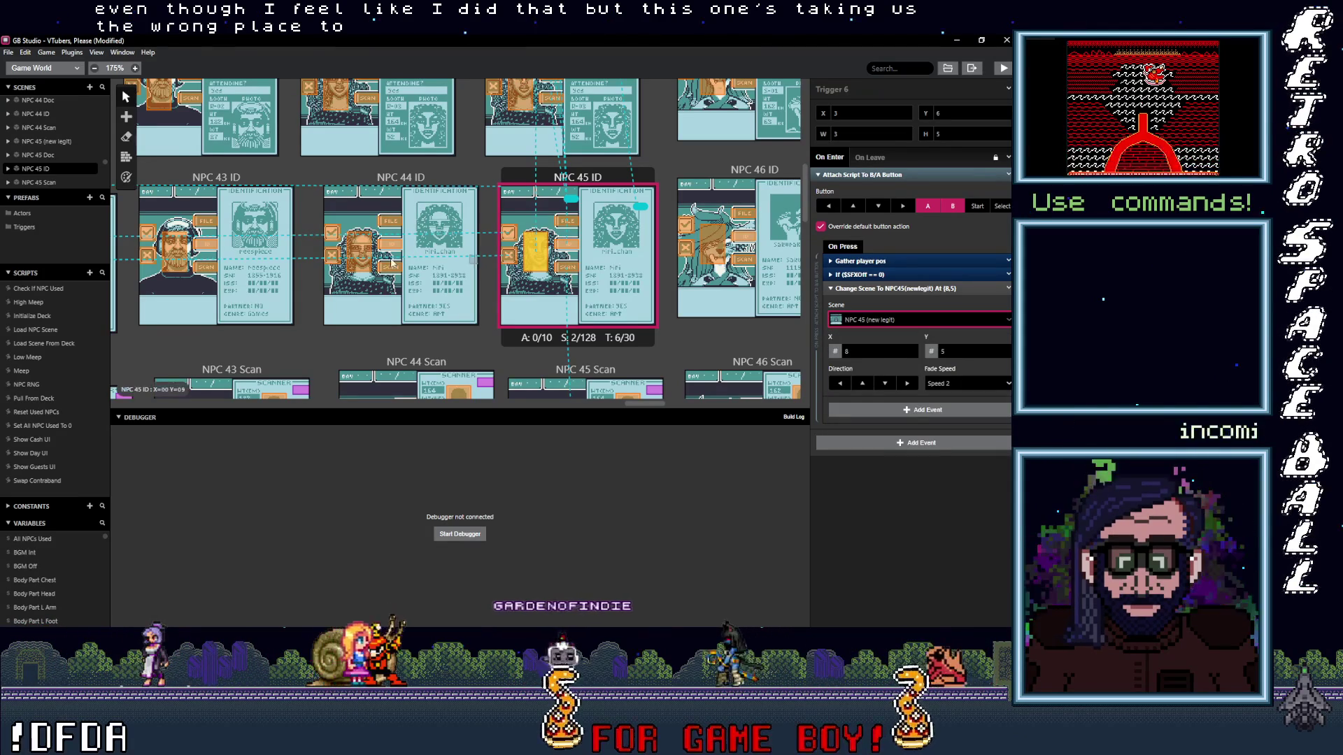
pyautogui.click(397, 198)
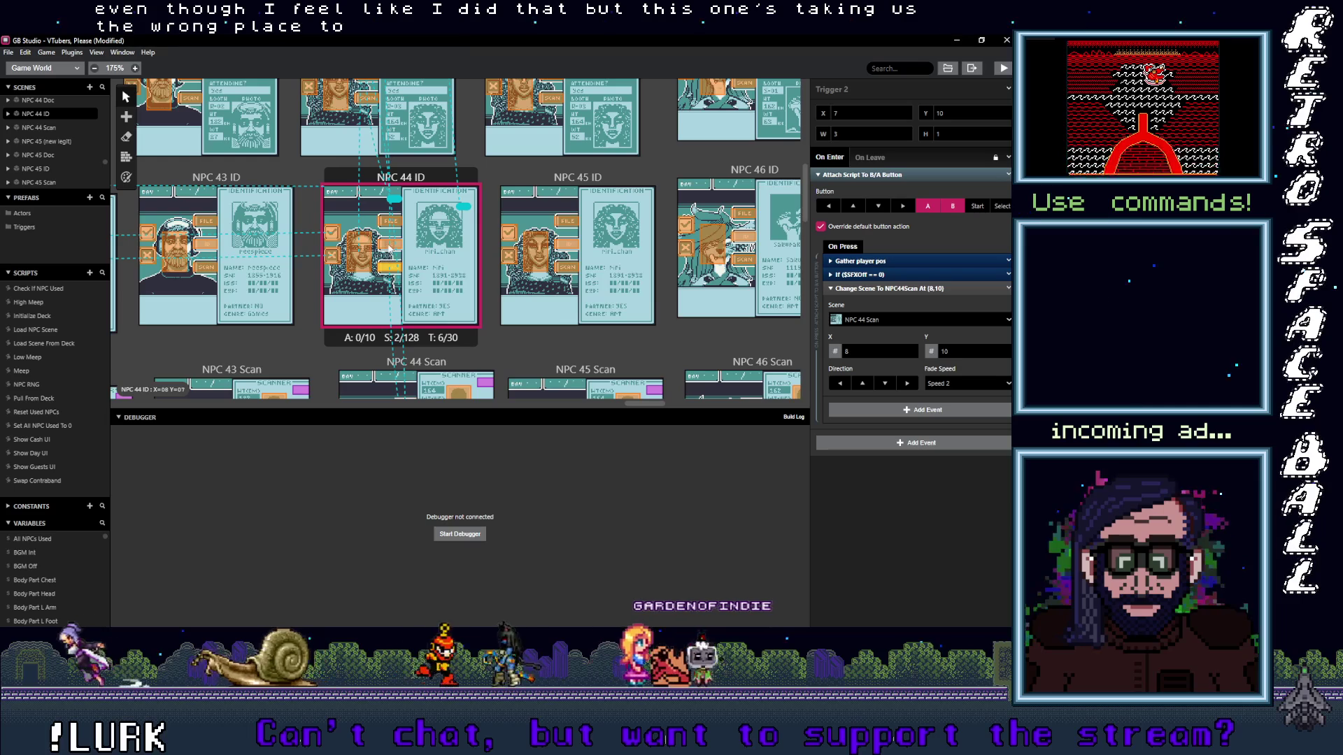
# - Confirm NPC 44 ID triggers lead to NPC 44 Scan and imposter, and NPC 45 Doc's to NPC 45 Scan
pyautogui.click(385, 272)
pyautogui.click(390, 221)
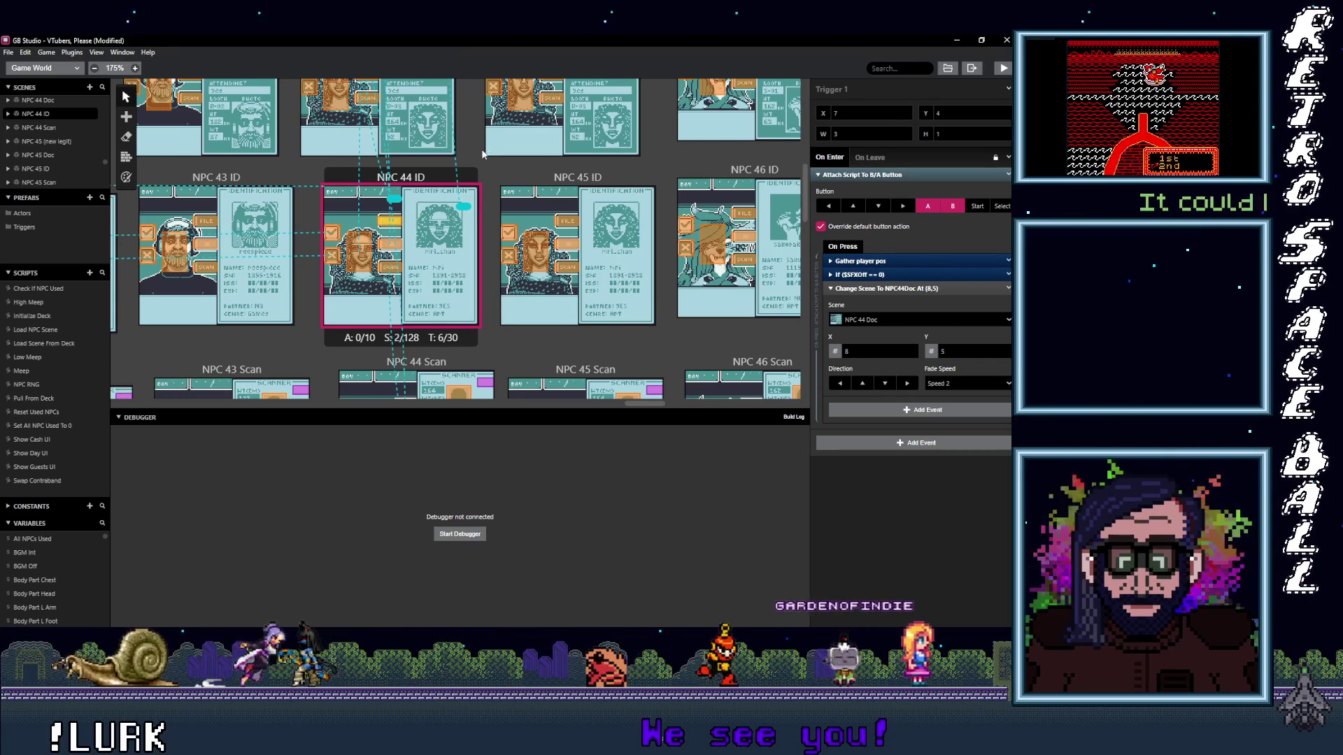
pyautogui.moveTo(391, 221); pyautogui.dragTo(457, 258)
pyautogui.scroll(1, 456, 258)
pyautogui.click(507, 259)
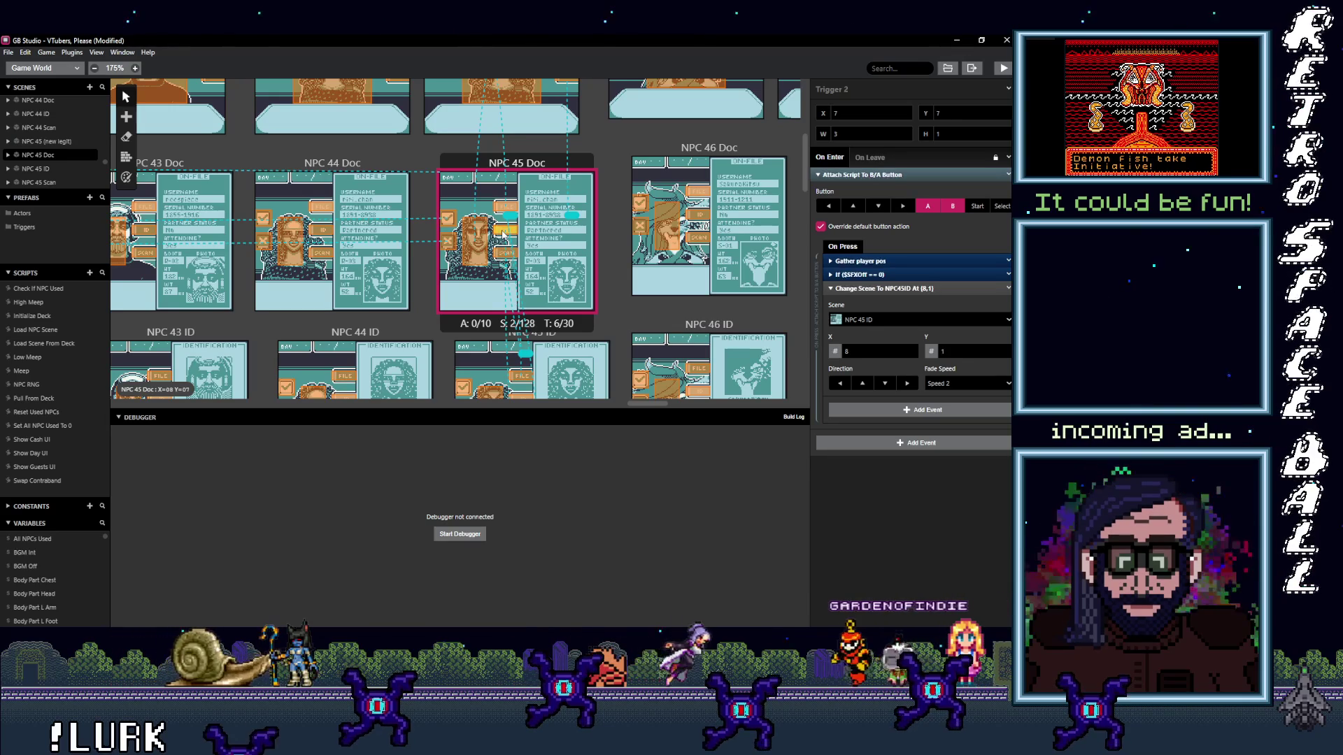
# - Confirm NPC 45 Doc triggers reach NPC 45 (new legit) and NPC 44 Doc's reach its Scan, ID and imposter scenes
pyautogui.click(502, 204)
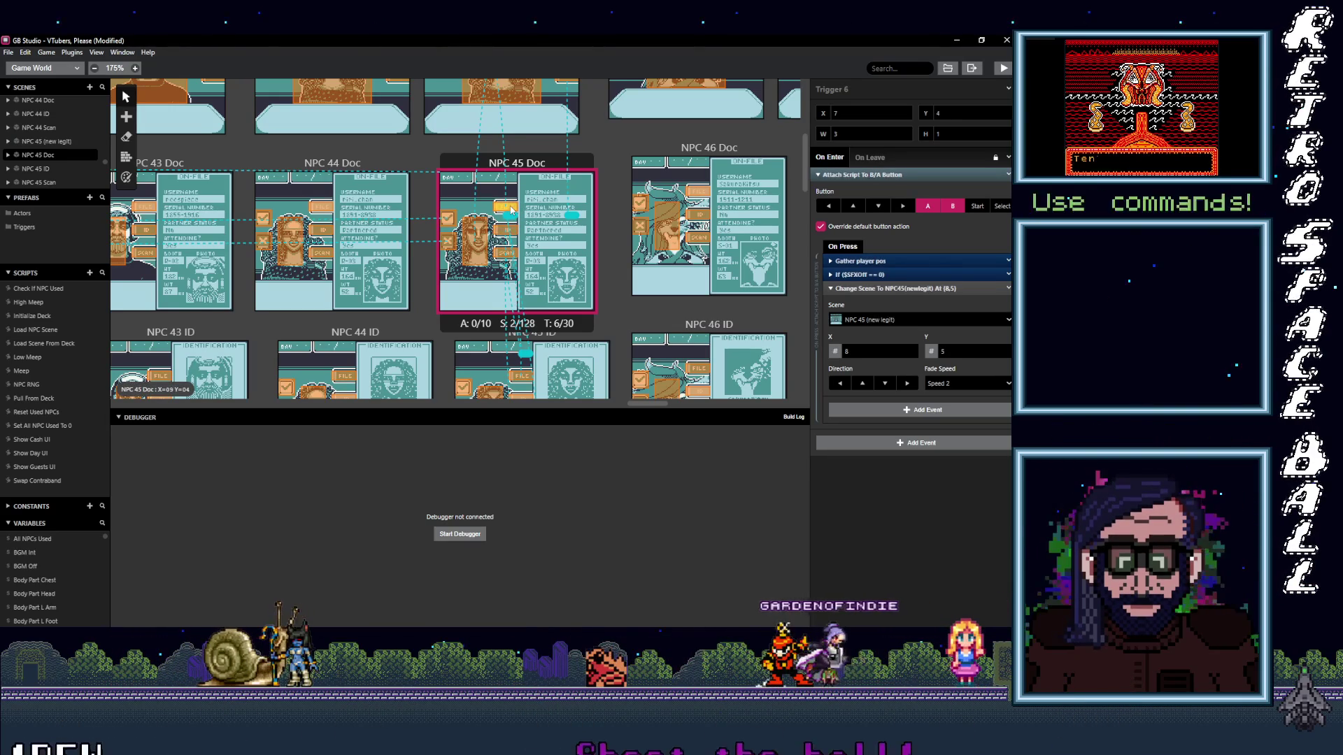
pyautogui.click(482, 240)
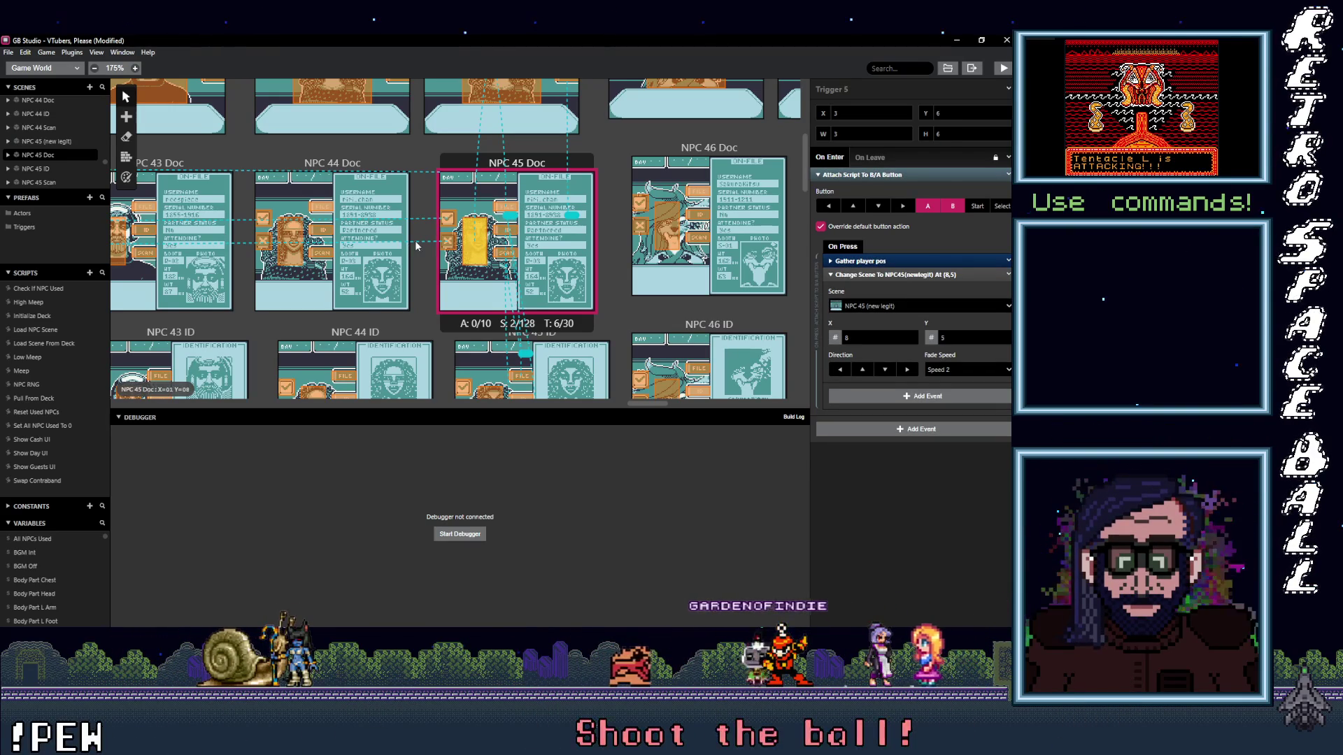
pyautogui.click(329, 256)
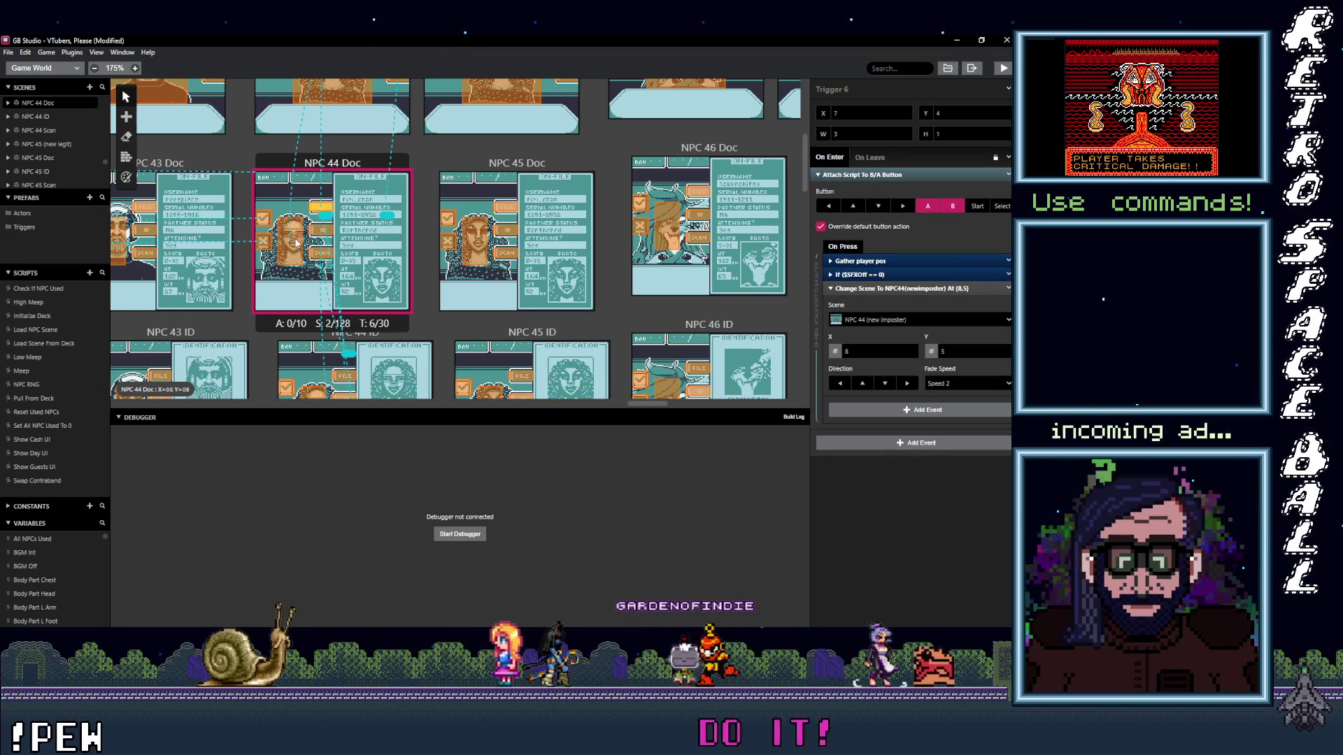
pyautogui.scroll(4, 365, 276)
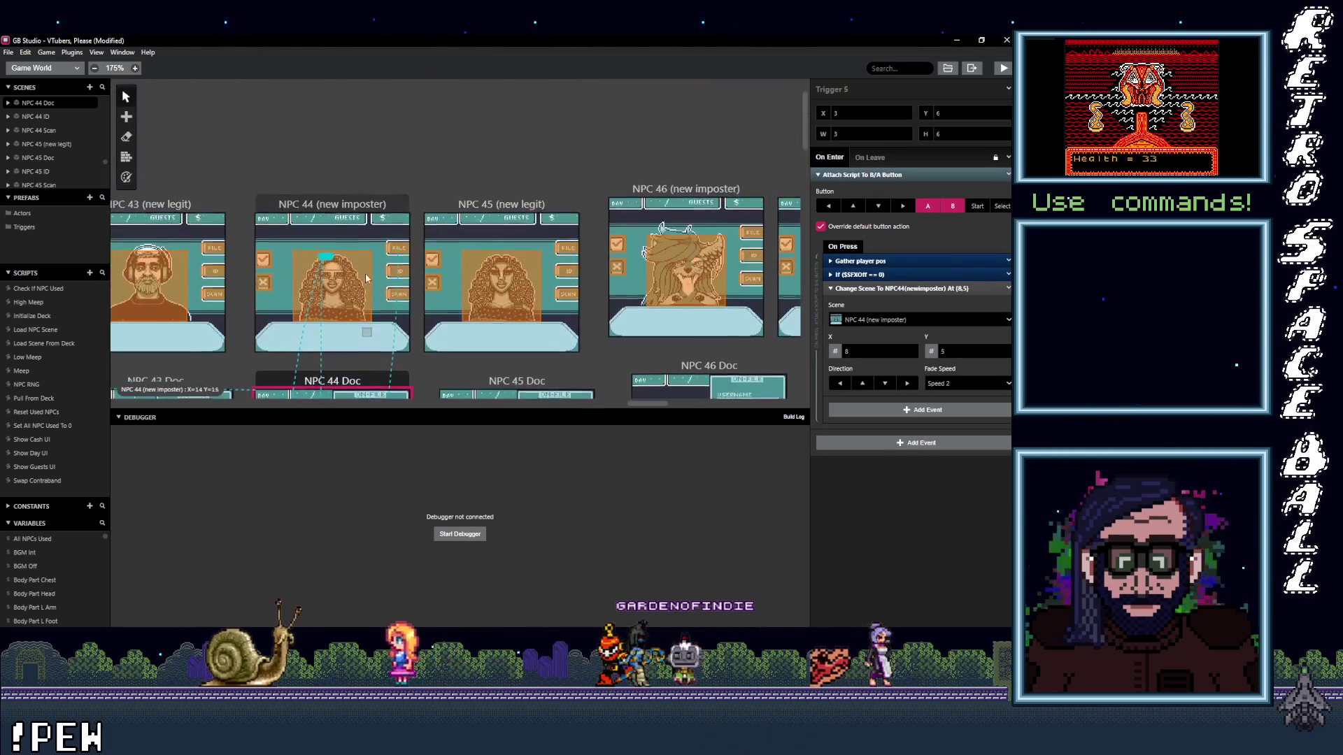
# - Read the NPC 44 imposter triggers (ID, portrait dialog) and NPC 45 legit triggers (Scan, ID)
pyautogui.click(402, 300)
pyautogui.click(402, 270)
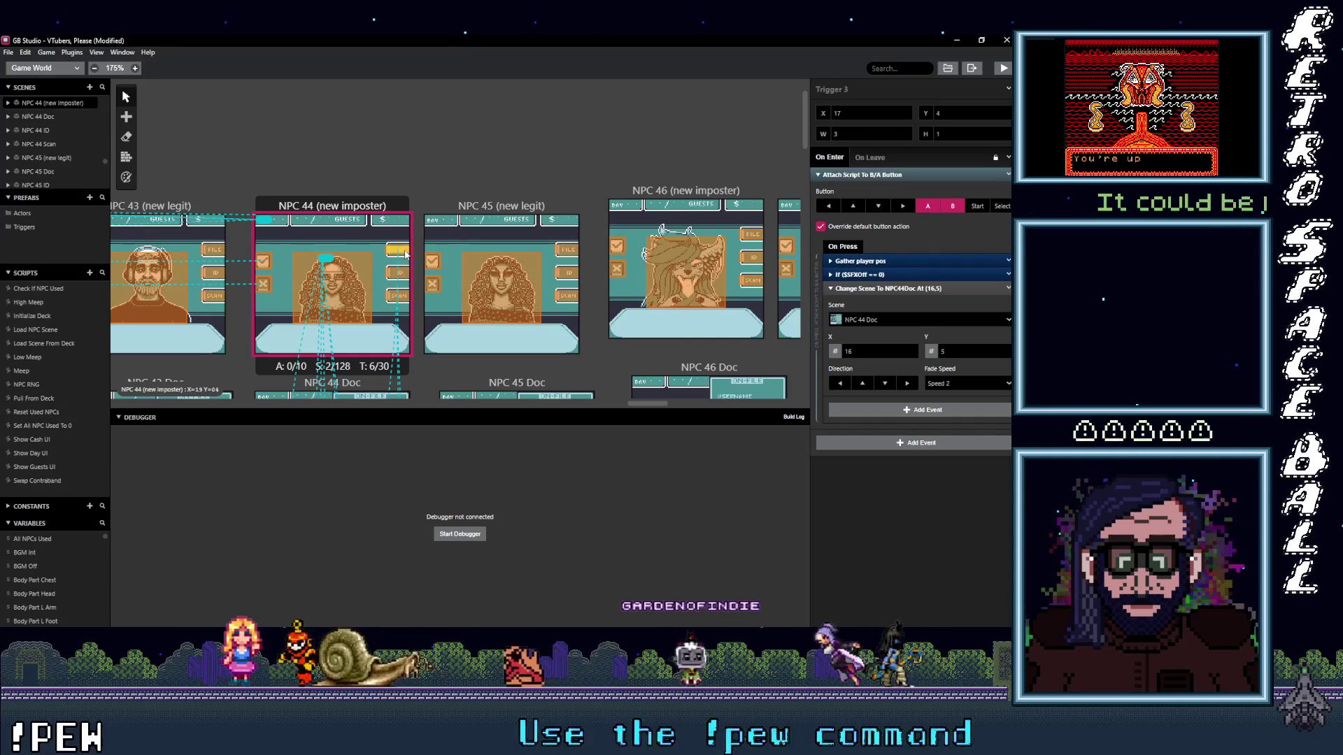
pyautogui.click(352, 299)
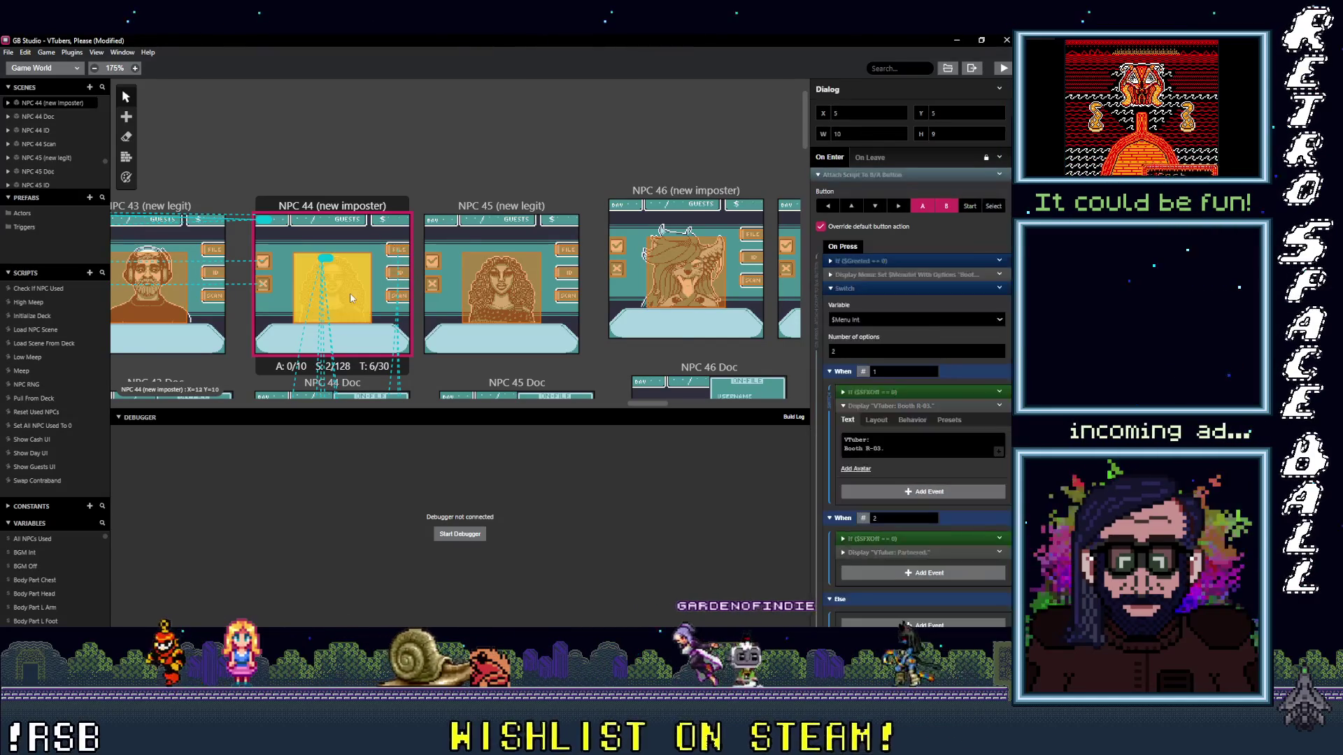
pyautogui.click(568, 298)
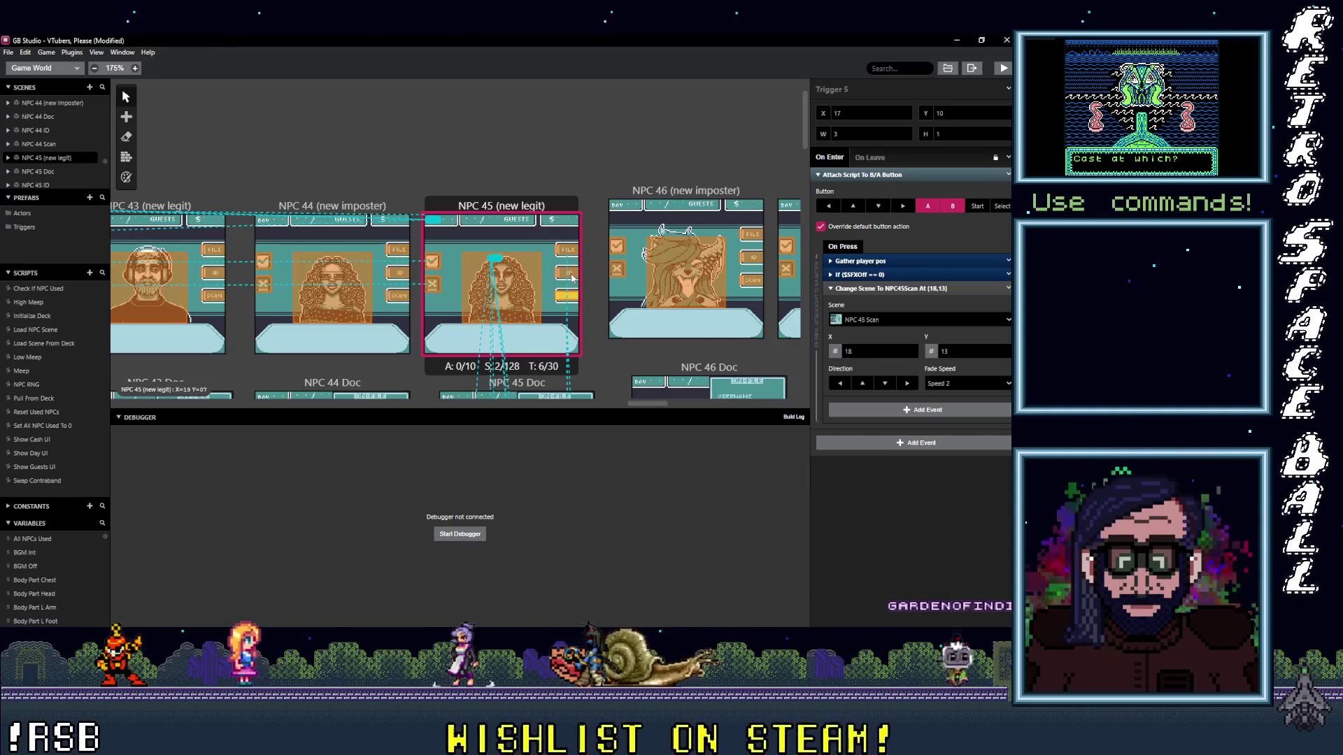
pyautogui.click(571, 273)
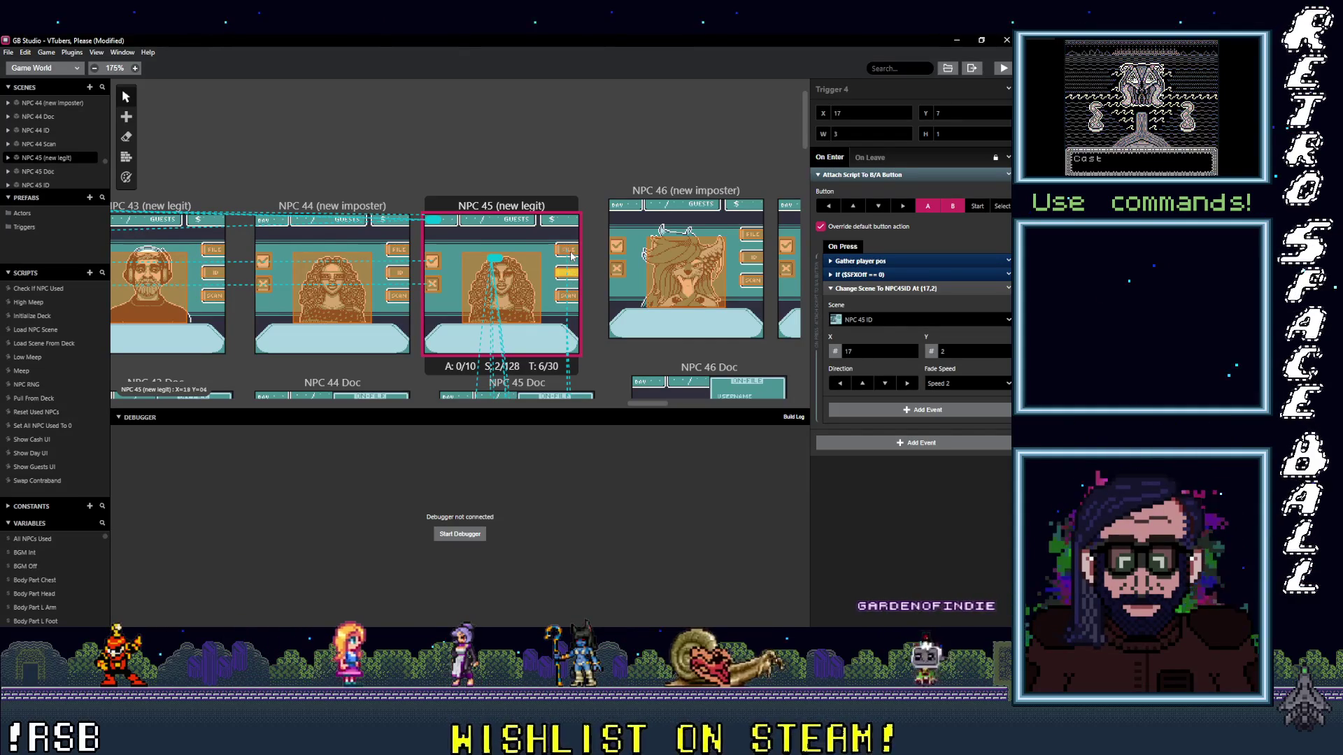
pyautogui.scroll(-2, 589, 322)
pyautogui.scroll(-2, 473, 305)
pyautogui.scroll(3, 357, 278)
pyautogui.hscroll(-2, 358, 279)
pyautogui.hscroll(-3, 357, 277)
pyautogui.hscroll(-3, 524, 252)
pyautogui.hscroll(-3, 731, 215)
pyautogui.hscroll(-2, 651, 237)
pyautogui.hscroll(-2, 484, 249)
pyautogui.hscroll(-2, 310, 249)
pyautogui.hscroll(-2, 273, 252)
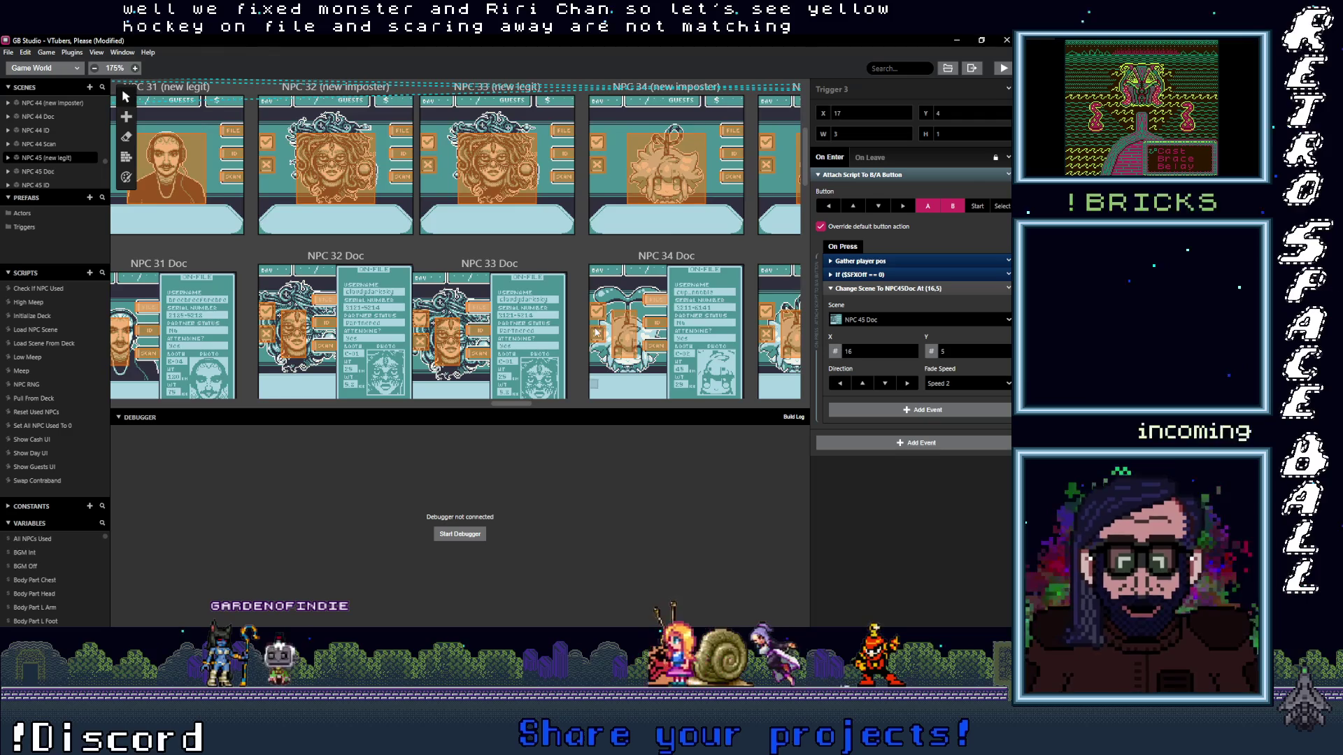
pyautogui.scroll(-2, 594, 327)
pyautogui.scroll(-2, 576, 367)
pyautogui.scroll(-2, 576, 368)
pyautogui.moveTo(525, 404); pyautogui.dragTo(758, 418)
pyautogui.scroll(-1, 647, 410)
pyautogui.scroll(-1, 718, 412)
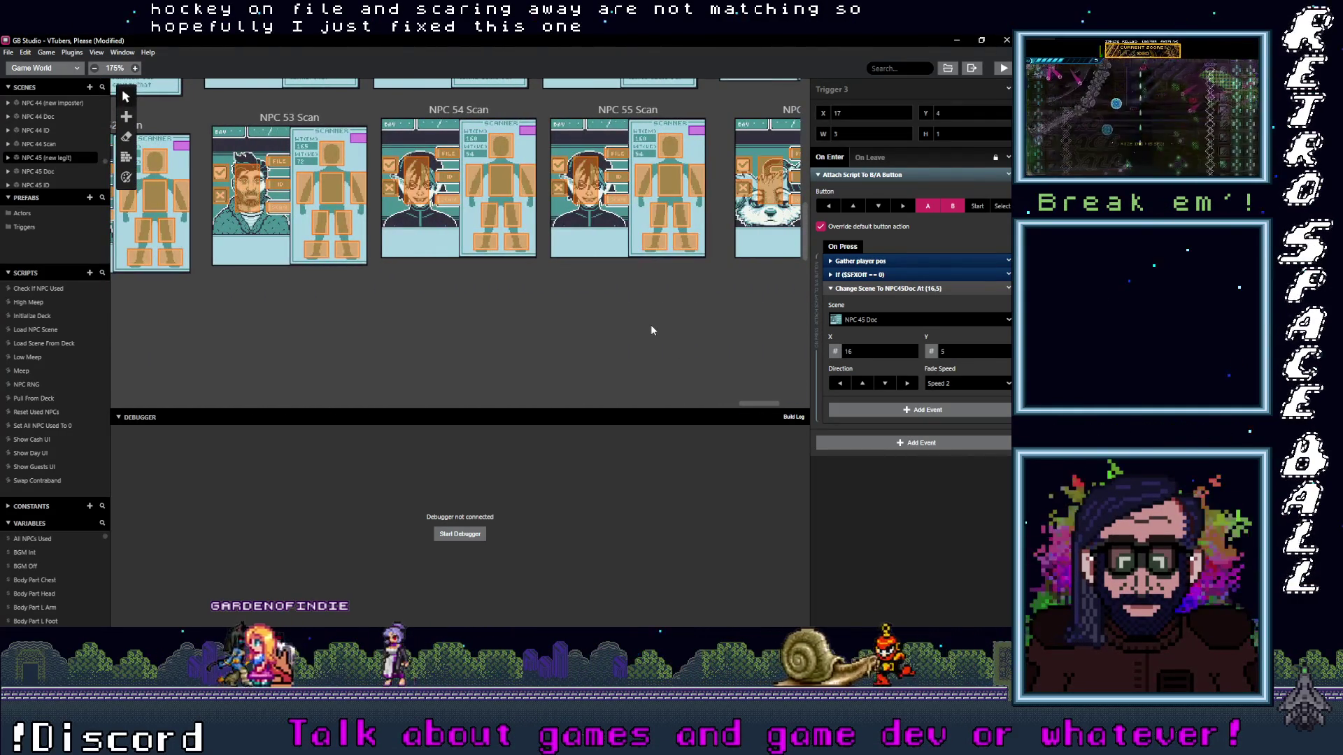
pyautogui.scroll(1, 652, 330)
pyautogui.scroll(1, 650, 337)
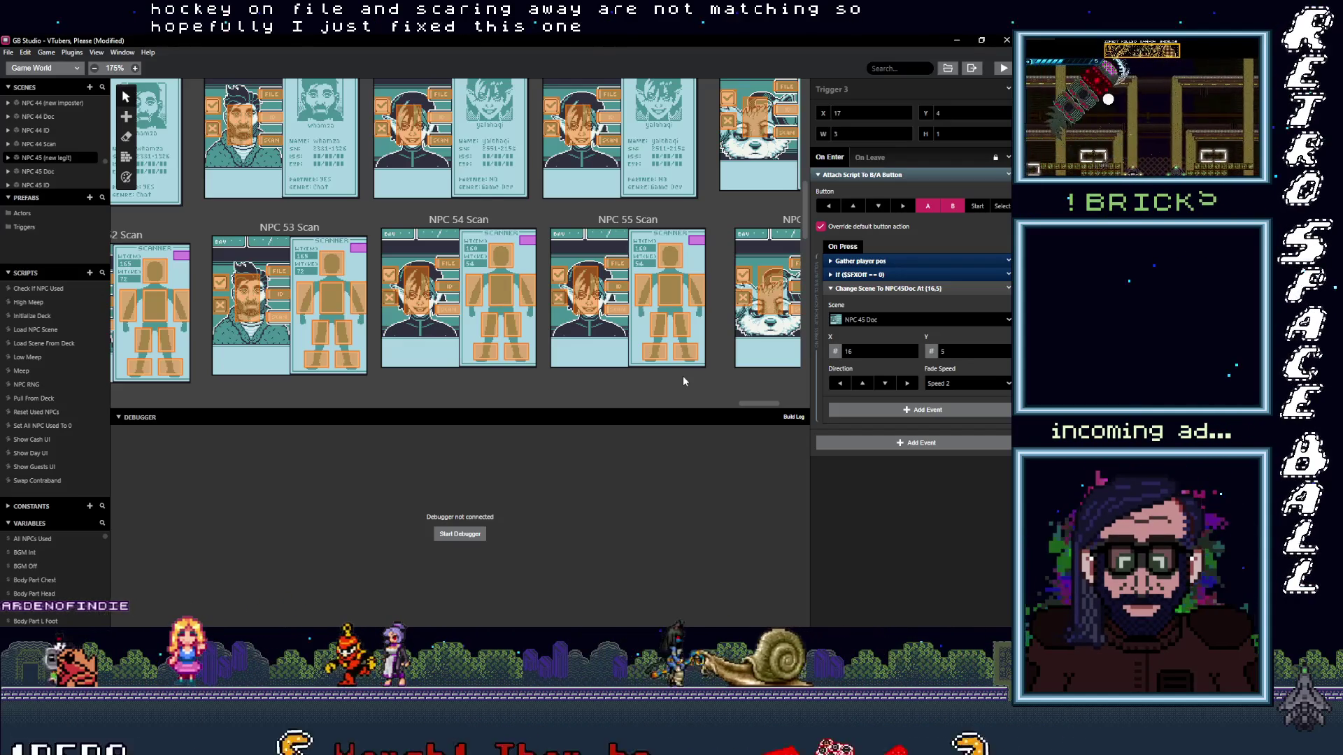
pyautogui.scroll(3, 683, 376)
pyautogui.scroll(2, 682, 376)
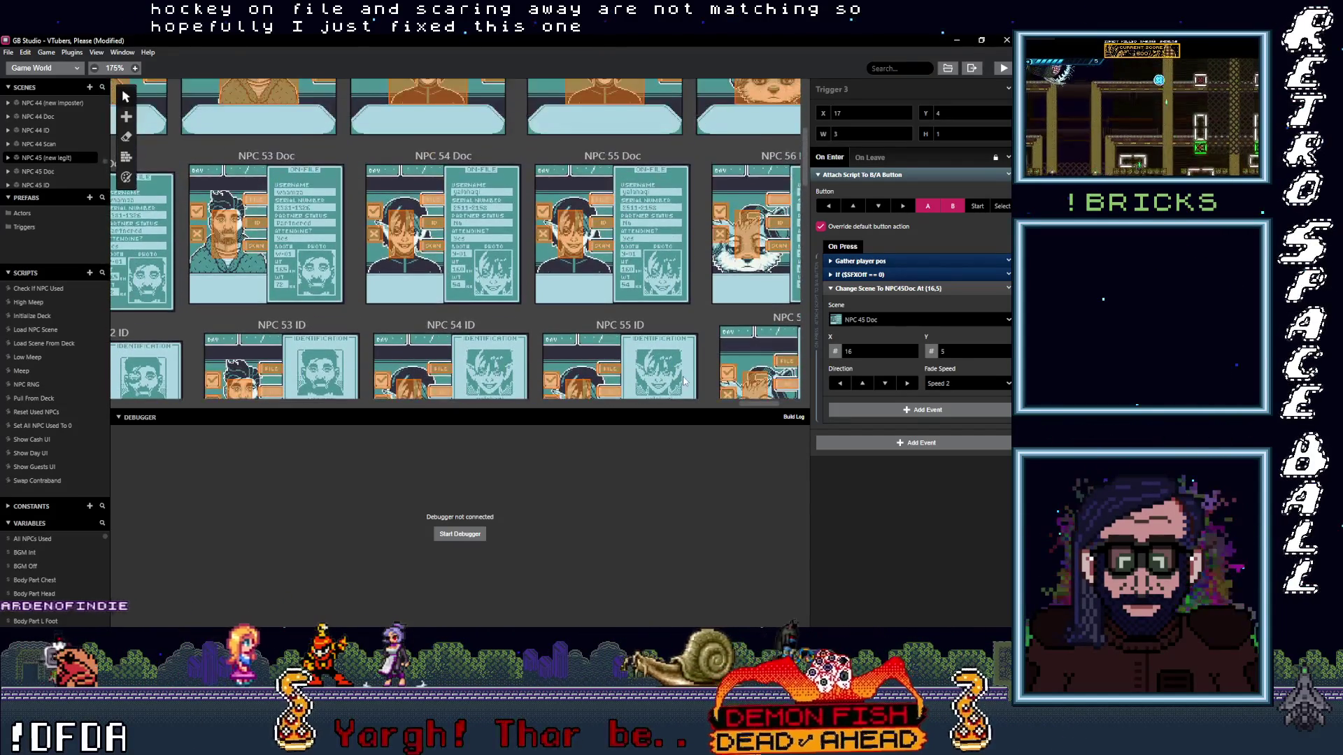
pyautogui.scroll(3, 684, 376)
pyautogui.scroll(-2, 683, 376)
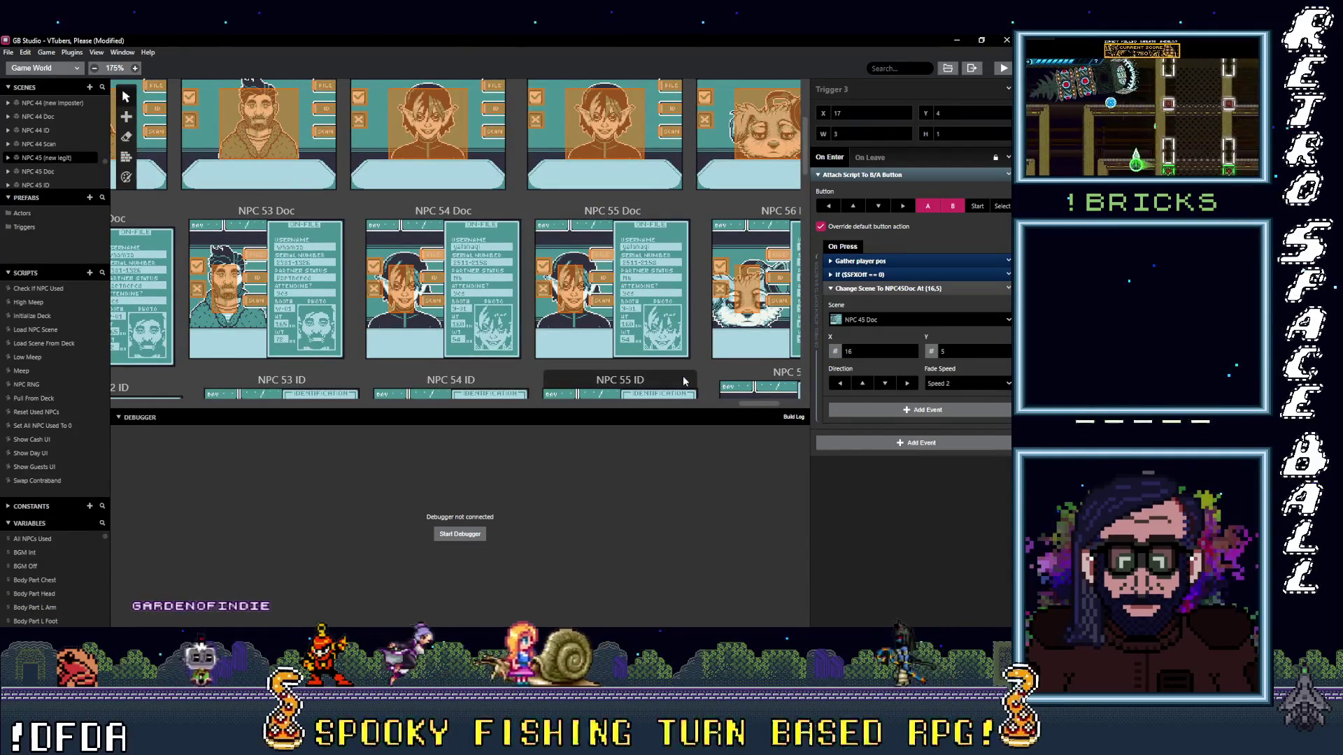
pyautogui.scroll(-2, 683, 381)
pyautogui.scroll(-4, 682, 381)
pyautogui.scroll(2, 683, 380)
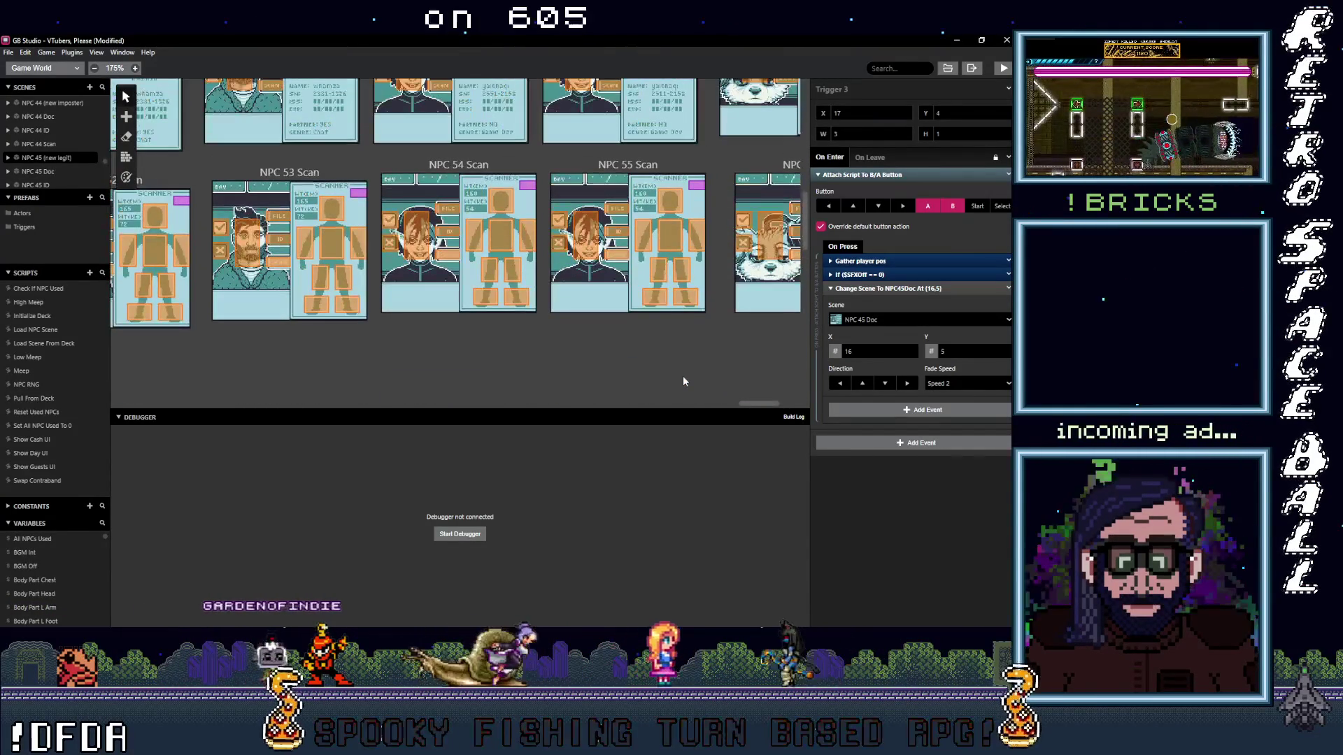
pyautogui.scroll(5, 682, 381)
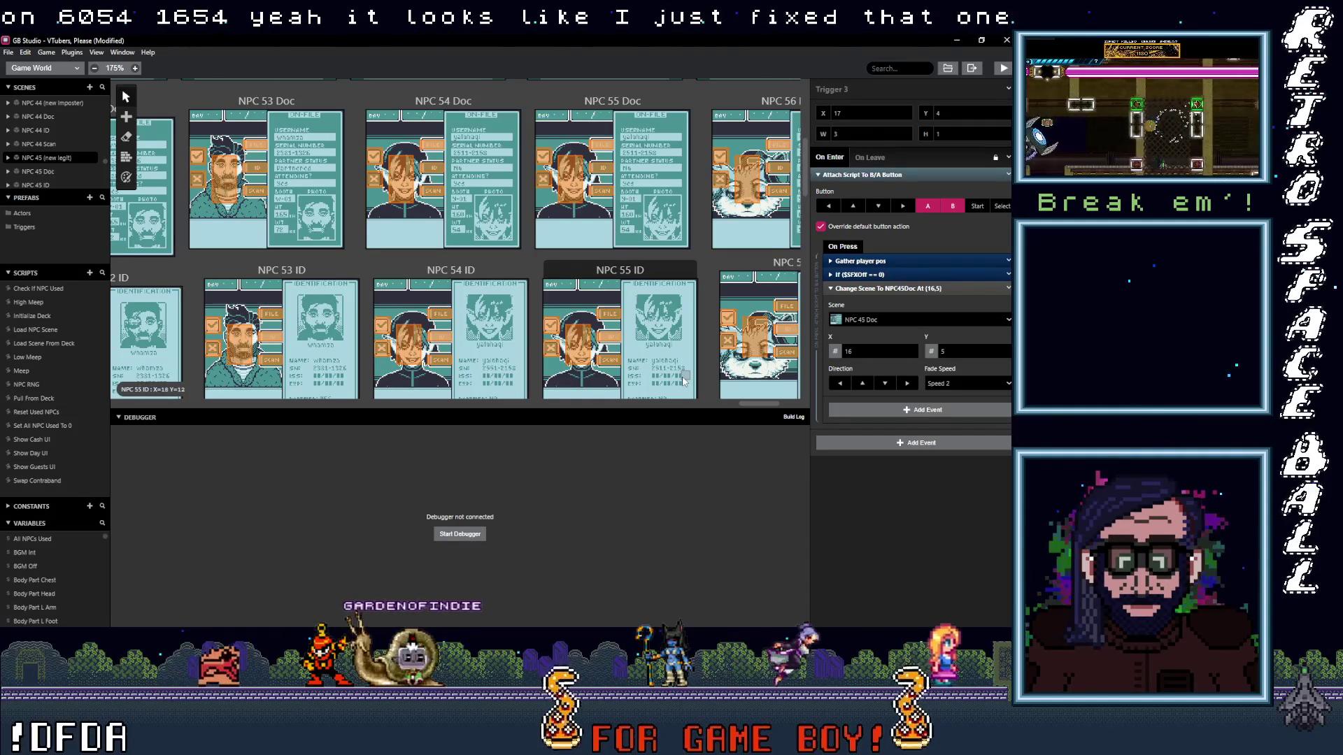
pyautogui.scroll(1, 683, 381)
pyautogui.scroll(3, 683, 385)
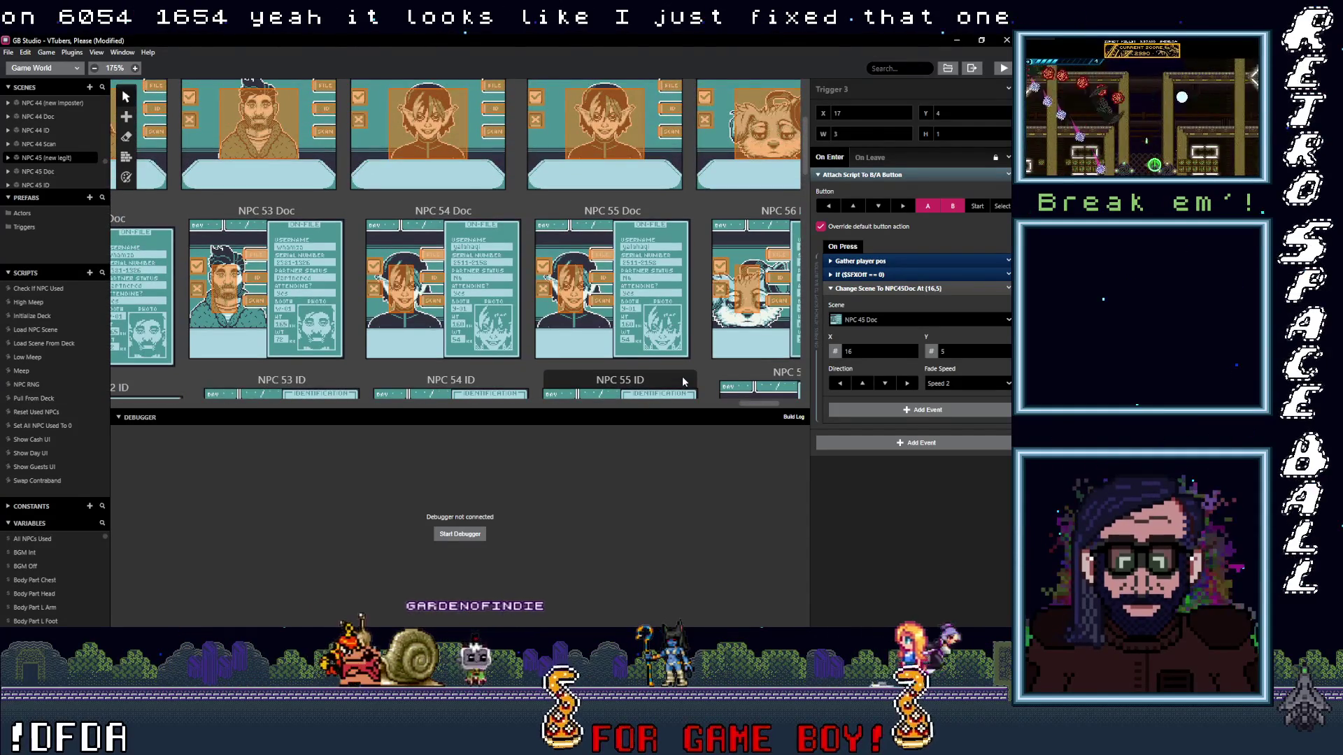
pyautogui.scroll(-3, 682, 377)
pyautogui.scroll(-3, 682, 382)
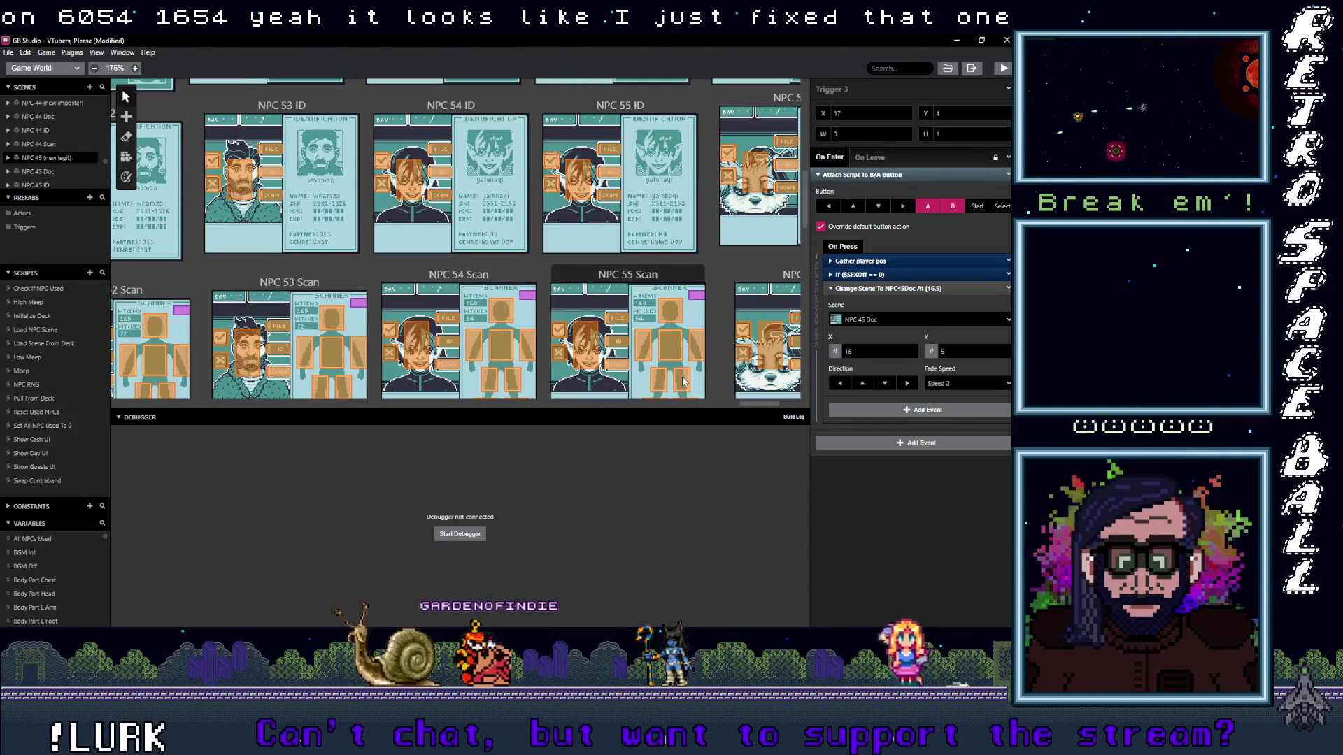
pyautogui.scroll(-2, 683, 382)
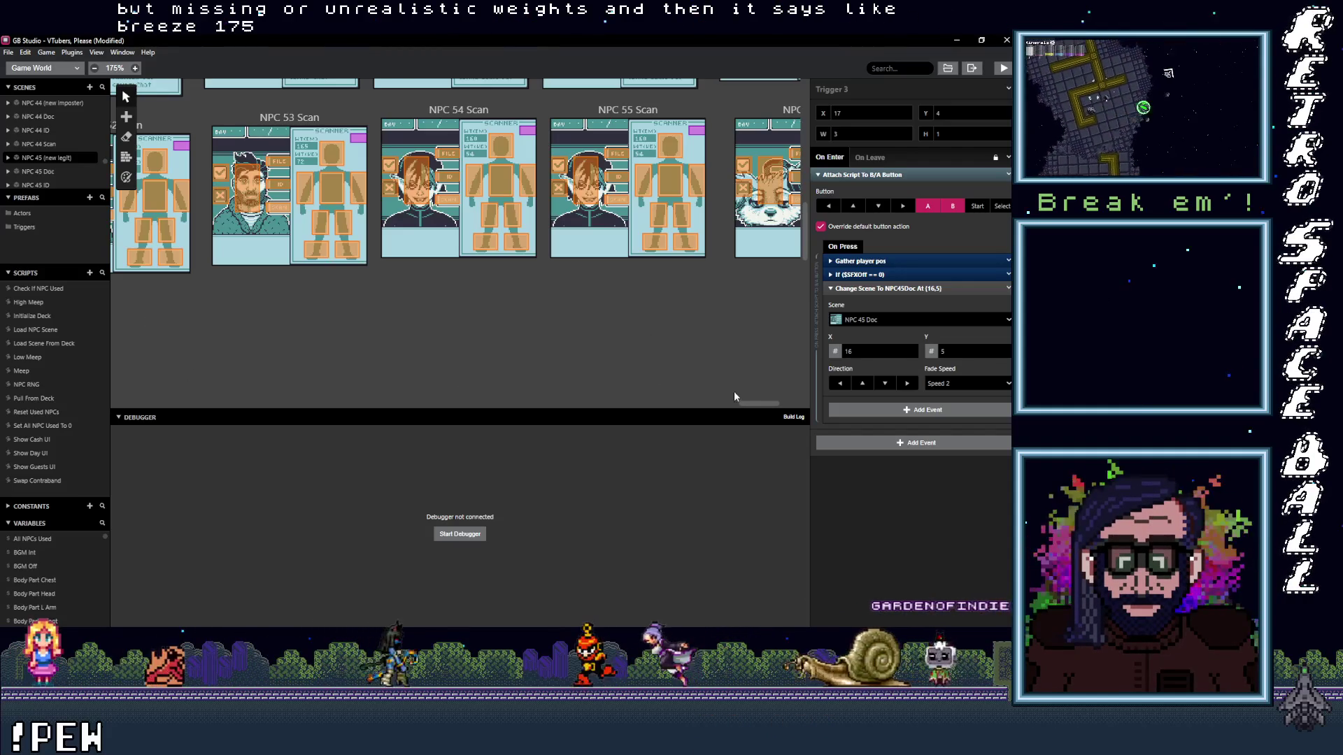
pyautogui.moveTo(751, 405)
pyautogui.mouseDown()
pyautogui.moveTo(785, 415)
pyautogui.moveTo(638, 425)
pyautogui.mouseUp()
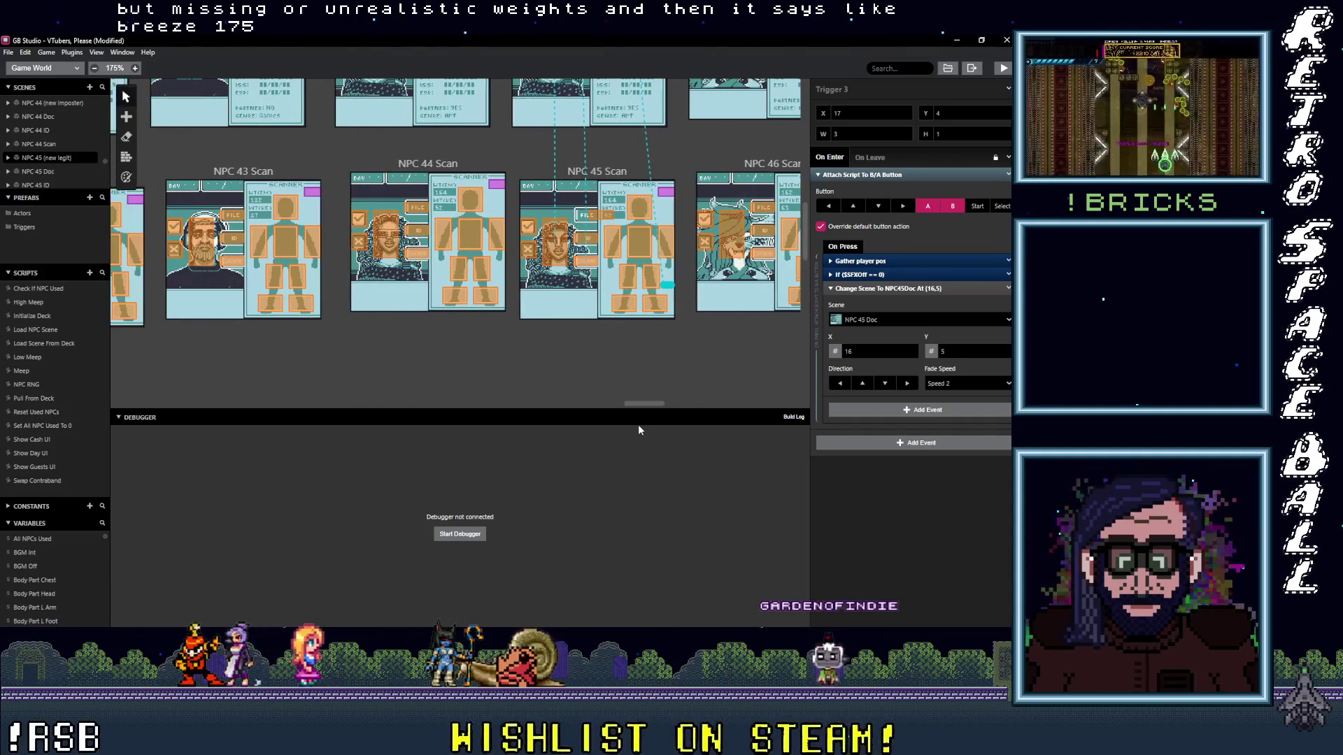
pyautogui.click(593, 216)
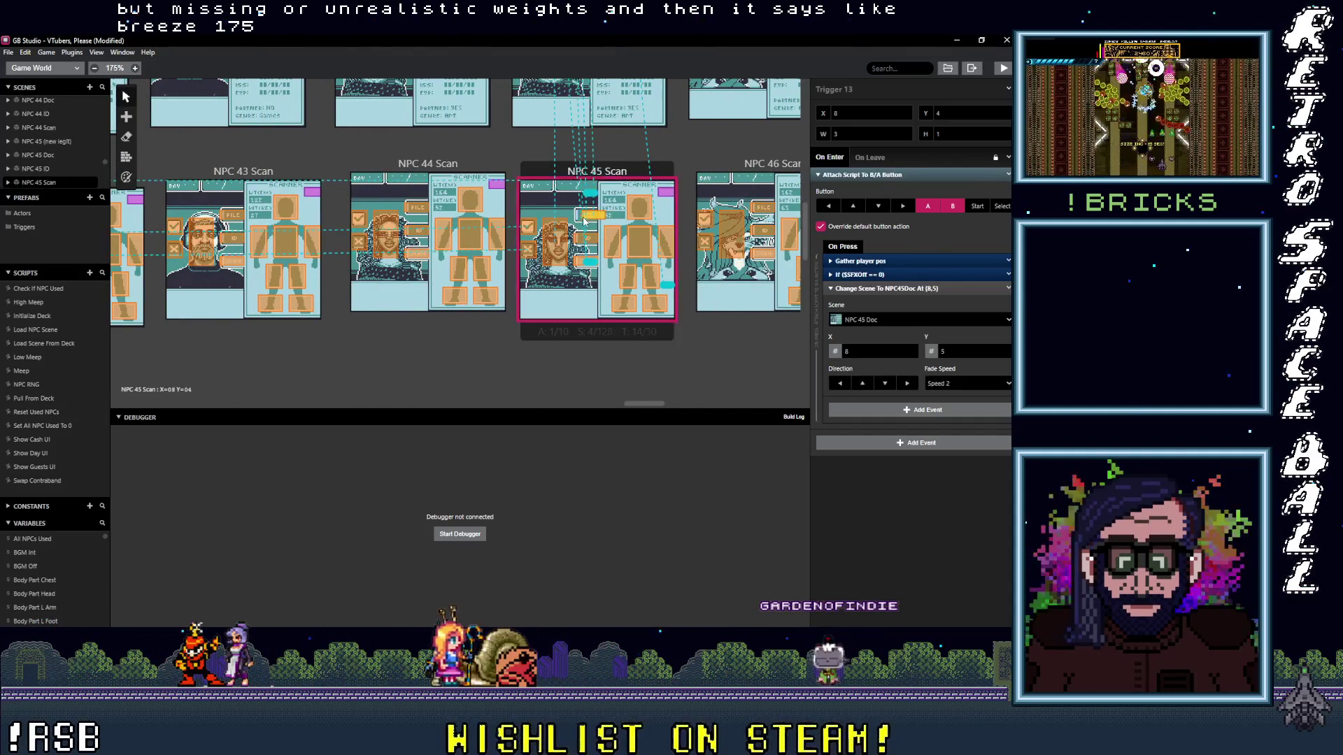
pyautogui.moveTo(658, 405); pyautogui.dragTo(642, 407)
pyautogui.moveTo(640, 402); pyautogui.dragTo(497, 423)
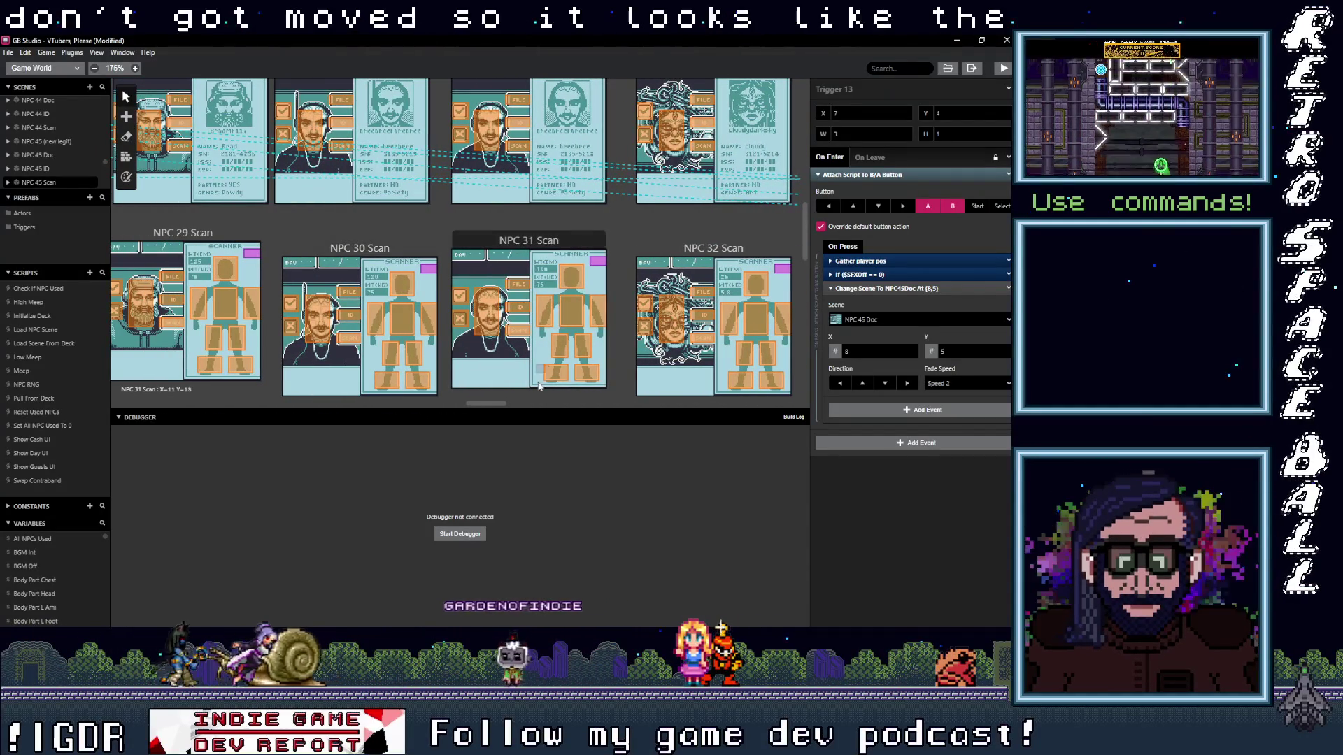
pyautogui.moveTo(497, 407)
pyautogui.mouseDown()
pyautogui.moveTo(420, 419)
pyautogui.moveTo(451, 429)
pyautogui.mouseUp()
pyautogui.scroll(1, 482, 425)
pyautogui.hscroll(3, 472, 383)
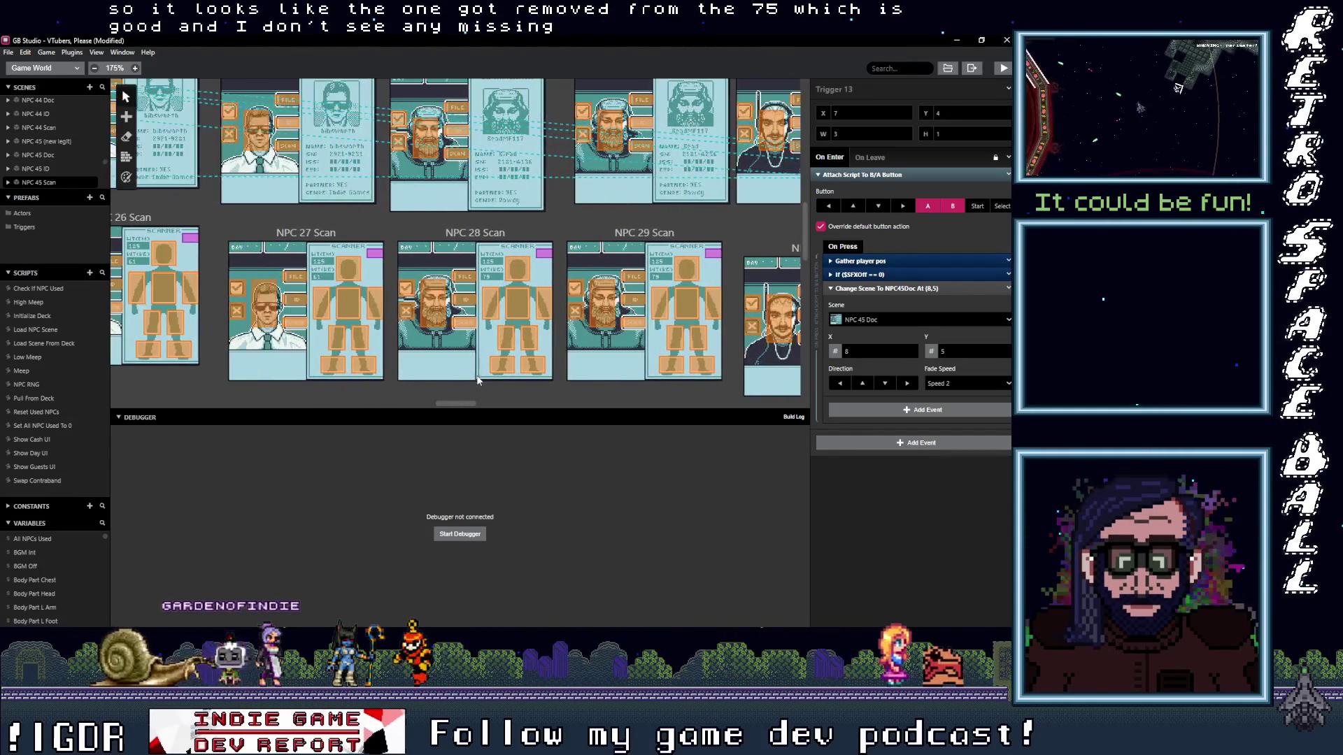
pyautogui.scroll(2, 477, 375)
pyautogui.moveTo(463, 403)
pyautogui.mouseDown()
pyautogui.moveTo(442, 407)
pyautogui.moveTo(789, 418)
pyautogui.mouseUp()
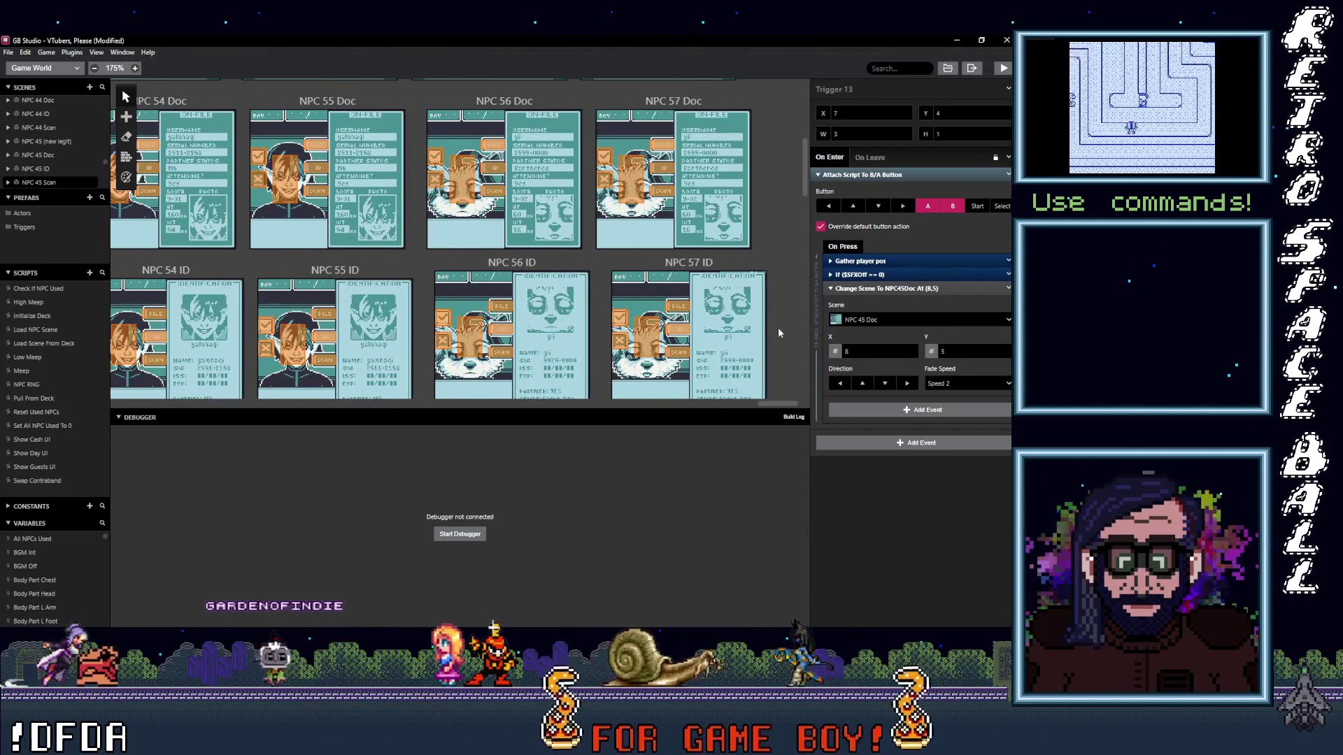
pyautogui.scroll(-2, 777, 315)
pyautogui.scroll(-3, 779, 318)
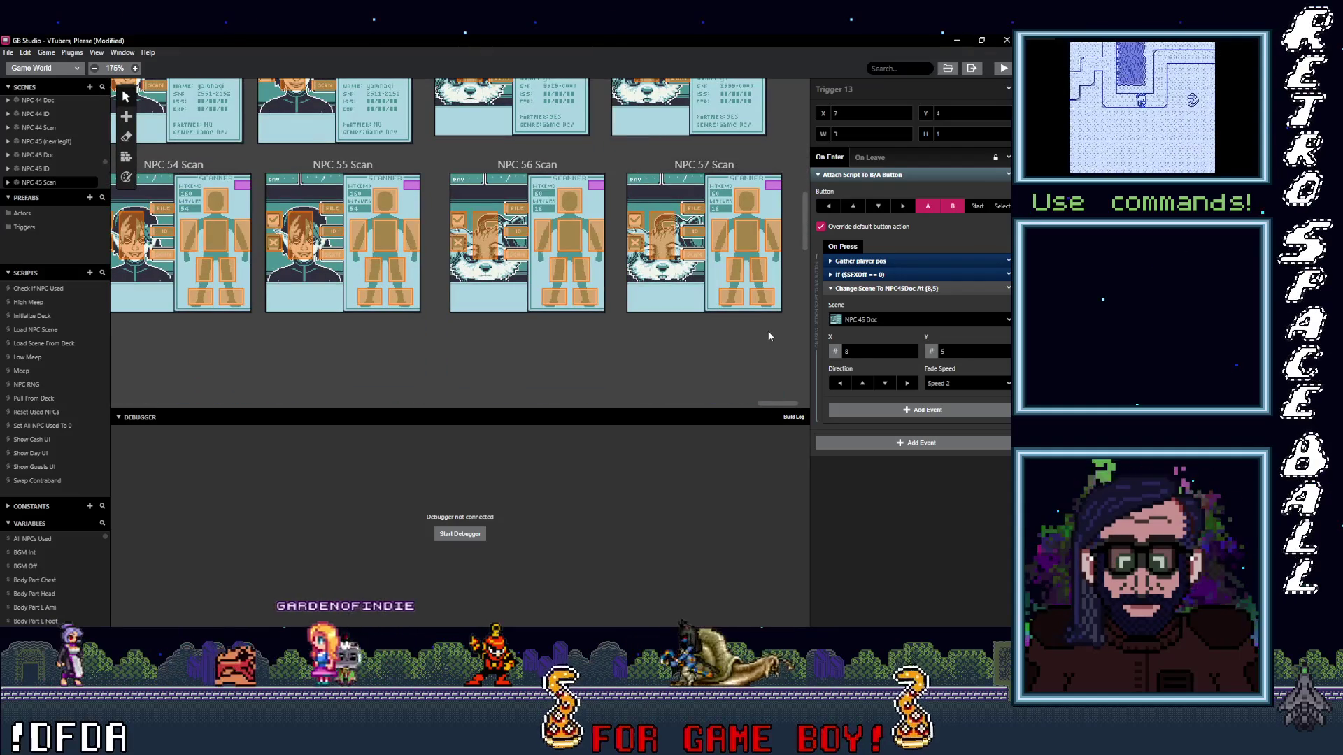
pyautogui.scroll(3, 765, 334)
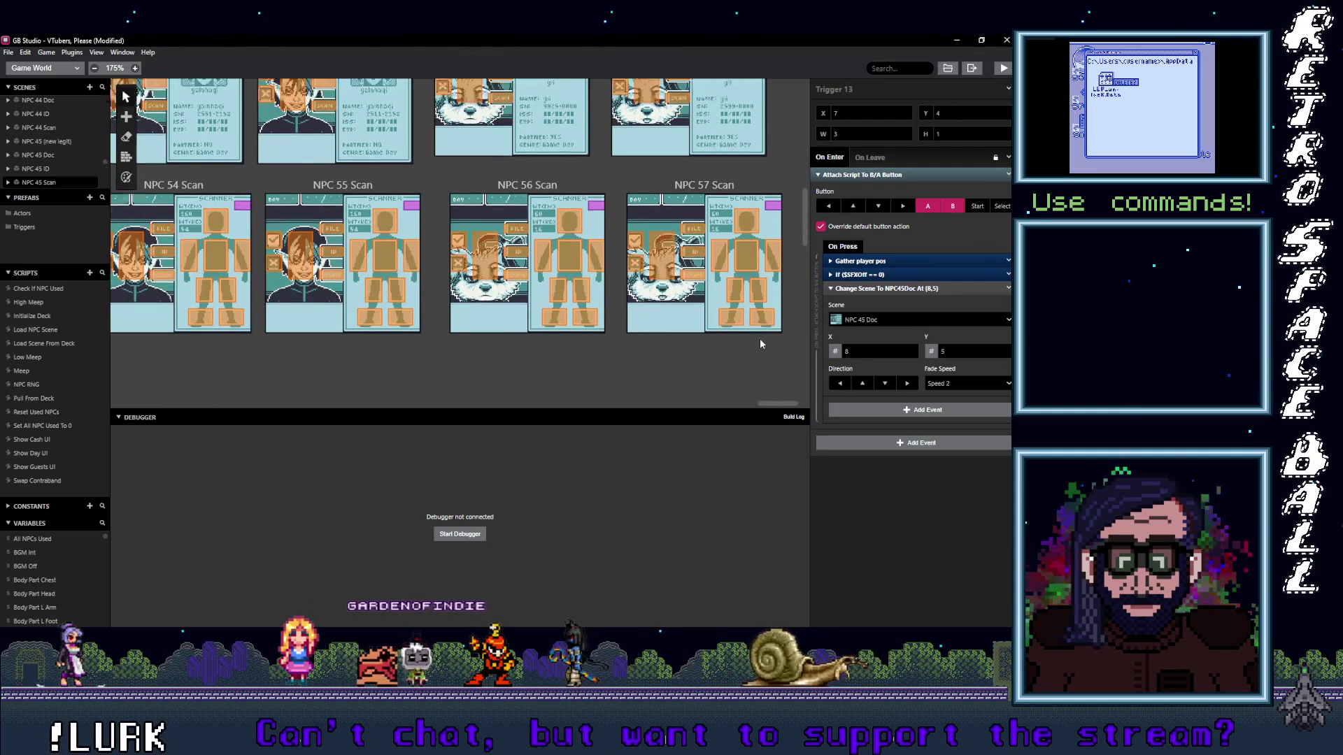
pyautogui.scroll(-2, 761, 343)
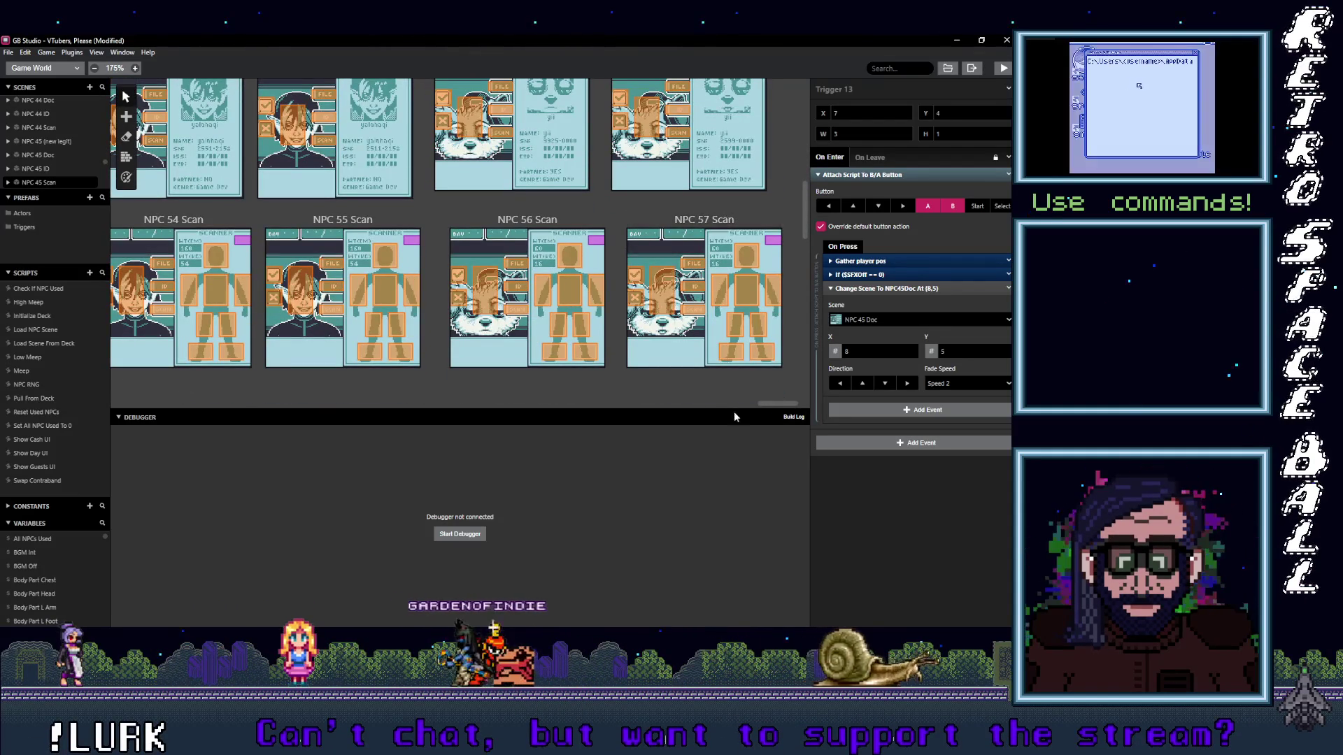
pyautogui.hscroll(-2, 755, 411)
pyautogui.hscroll(-2, 736, 412)
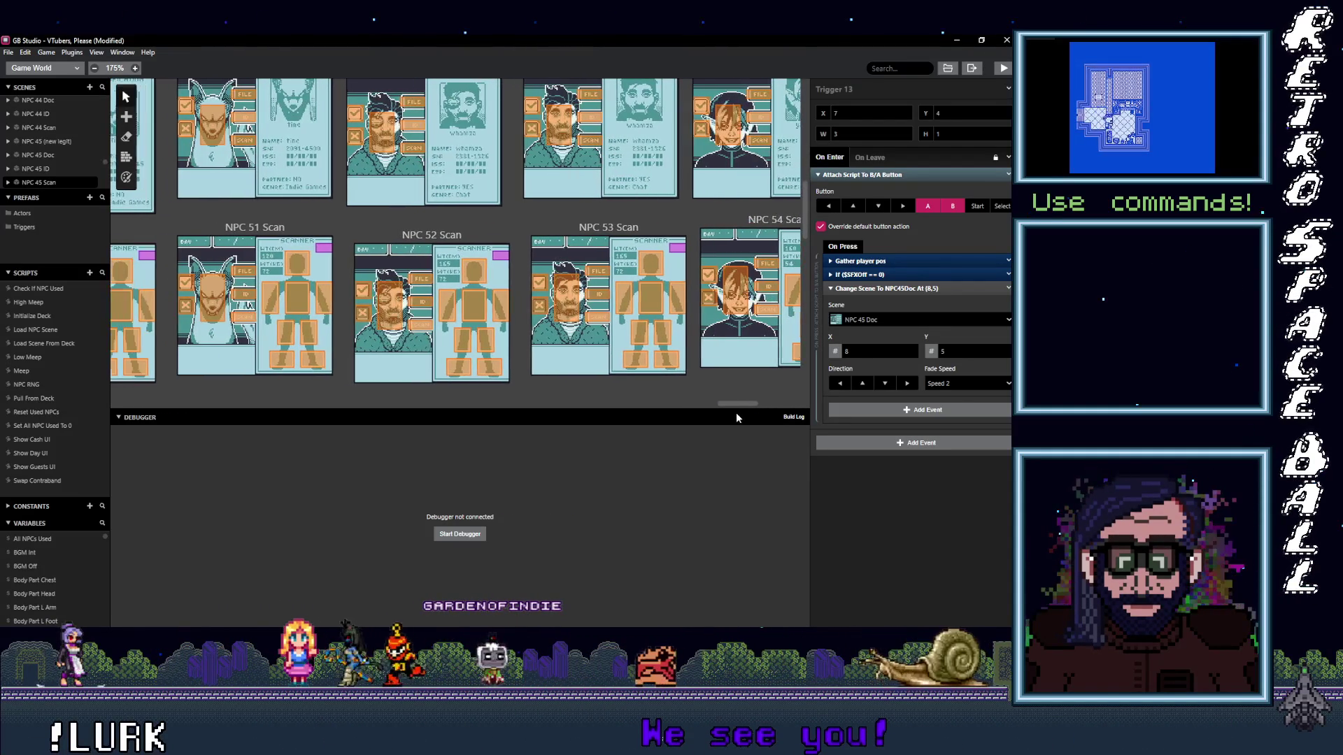
pyautogui.hscroll(-2, 737, 413)
pyautogui.hscroll(-2, 730, 413)
pyautogui.hscroll(-1, 727, 418)
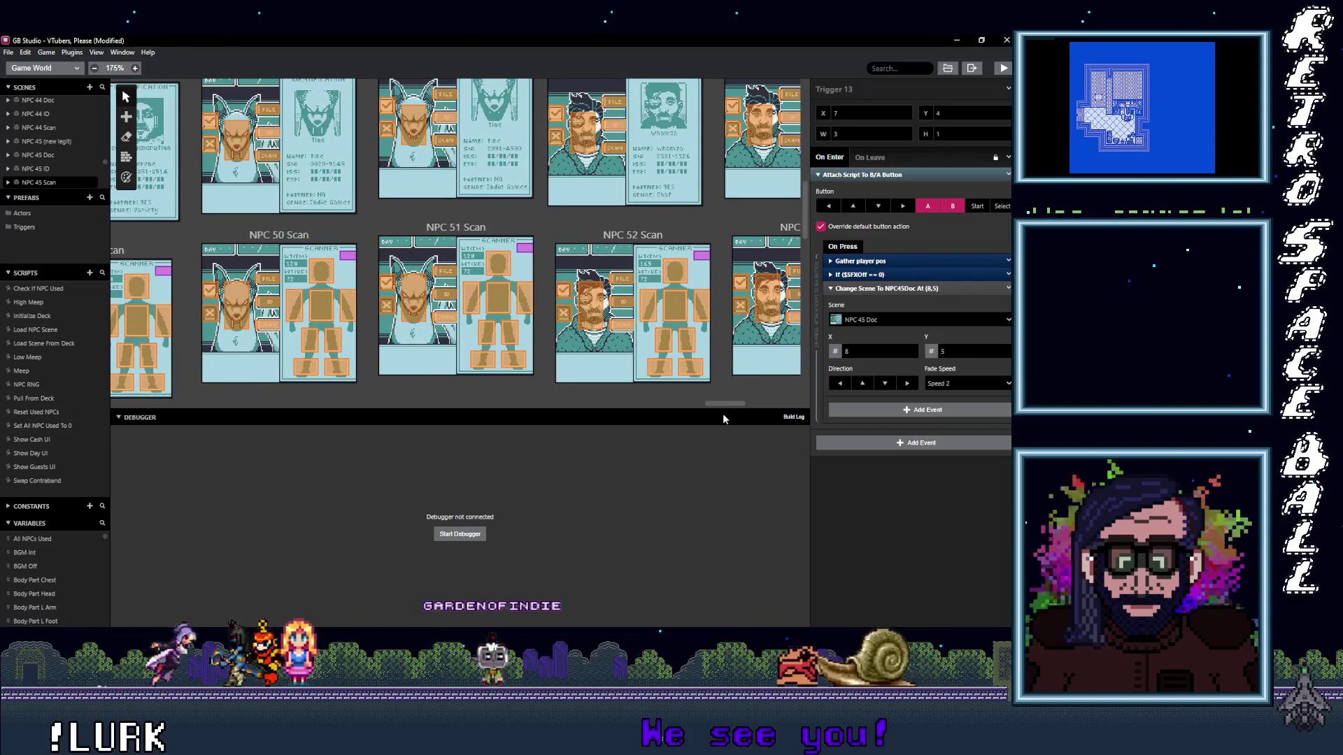
pyautogui.hscroll(-1, 723, 418)
pyautogui.hscroll(-1, 716, 416)
pyautogui.hscroll(-2, 708, 419)
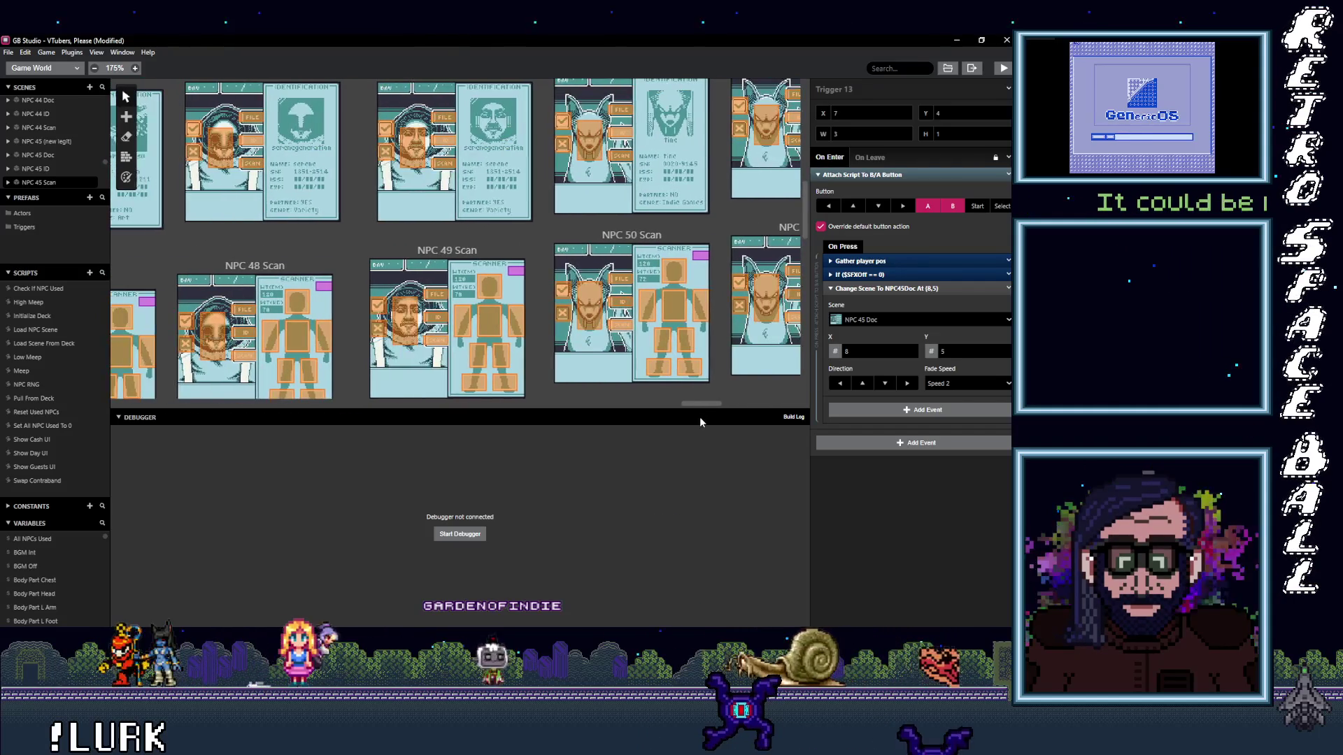
pyautogui.hscroll(-2, 692, 417)
pyautogui.hscroll(-1, 682, 420)
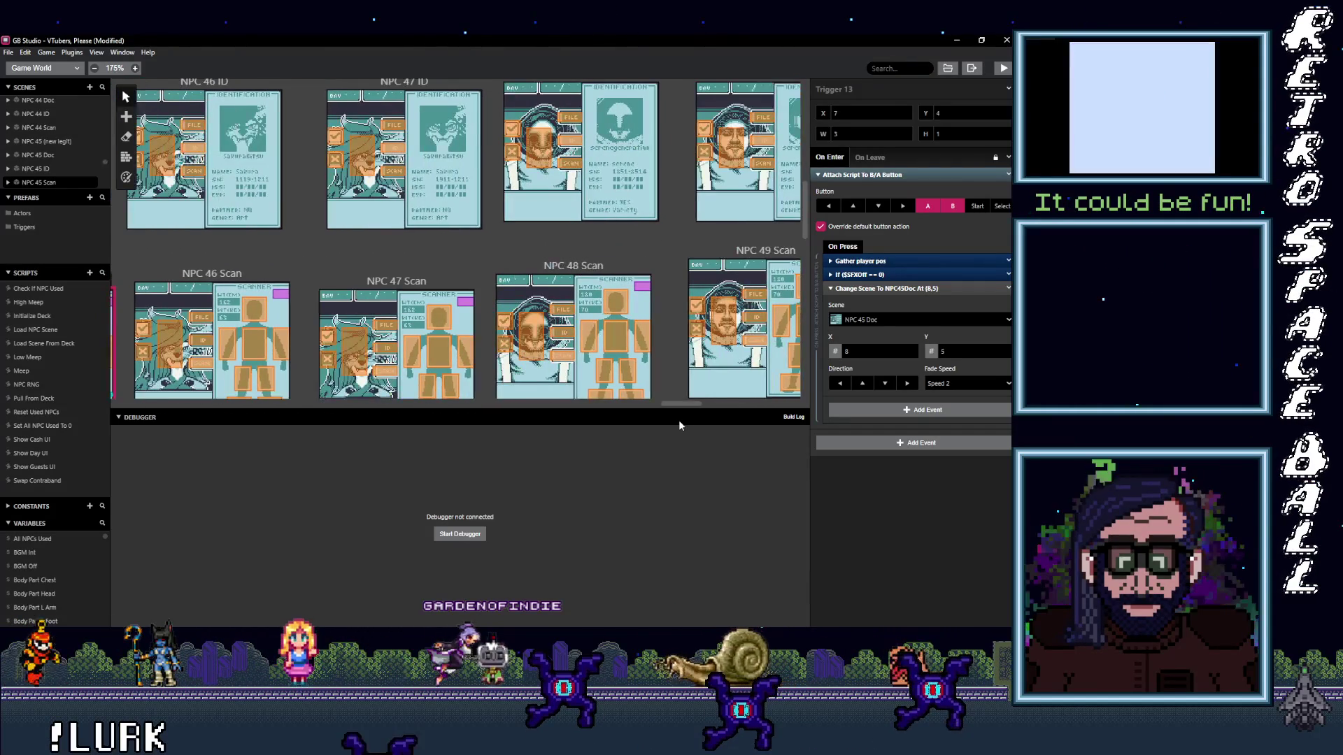
pyautogui.hscroll(-2, 676, 420)
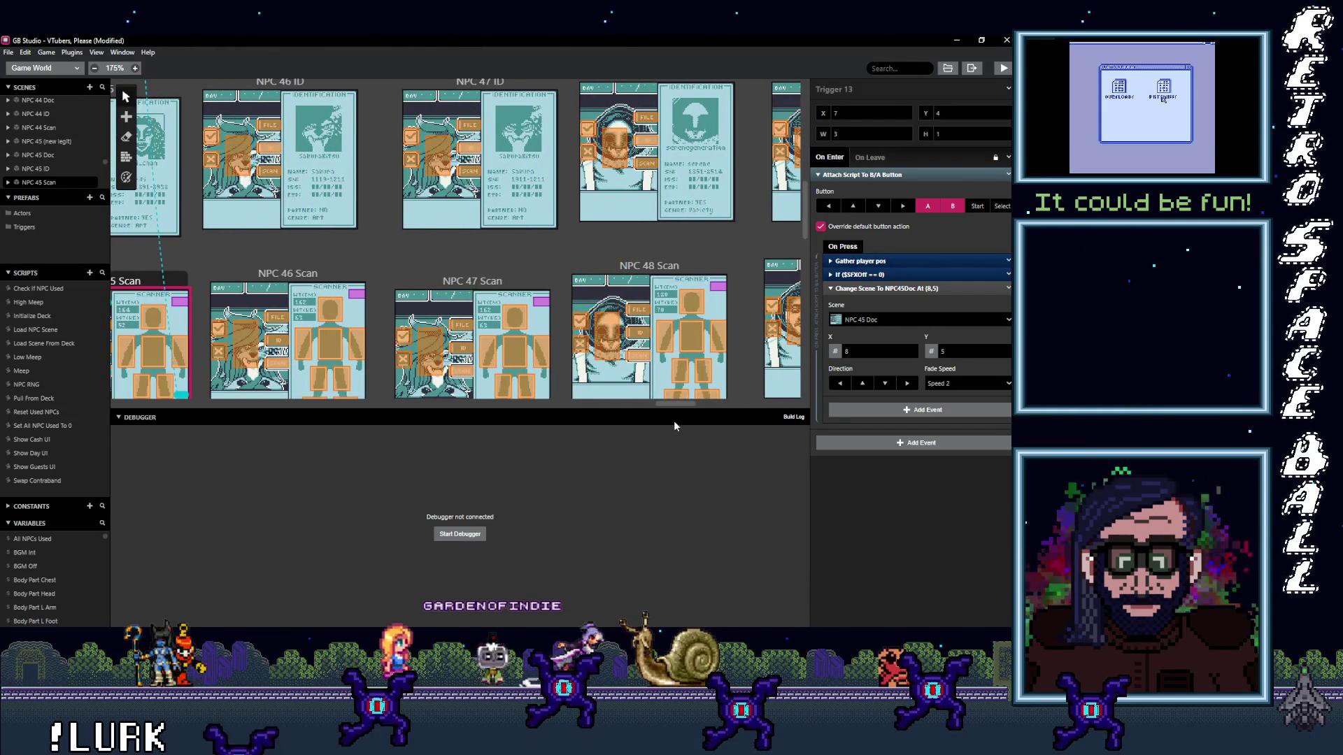
pyautogui.hscroll(-1, 674, 421)
pyautogui.hscroll(-2, 666, 422)
pyautogui.hscroll(-1, 657, 423)
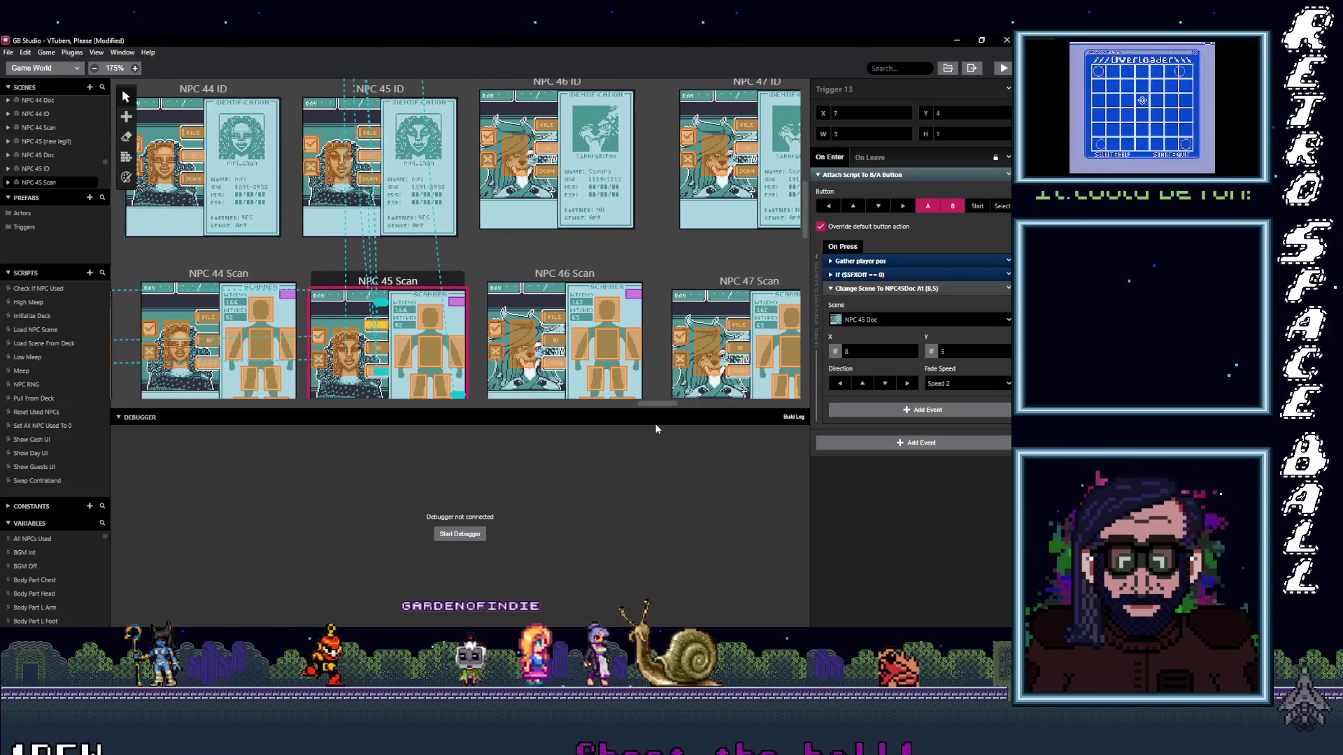
pyautogui.hscroll(-1, 651, 424)
pyautogui.hscroll(-1, 646, 426)
pyautogui.hscroll(-1, 640, 429)
pyautogui.hscroll(-1, 634, 430)
pyautogui.hscroll(-1, 635, 431)
pyautogui.hscroll(-1, 627, 431)
pyautogui.hscroll(-1, 623, 432)
pyautogui.hscroll(-1, 620, 439)
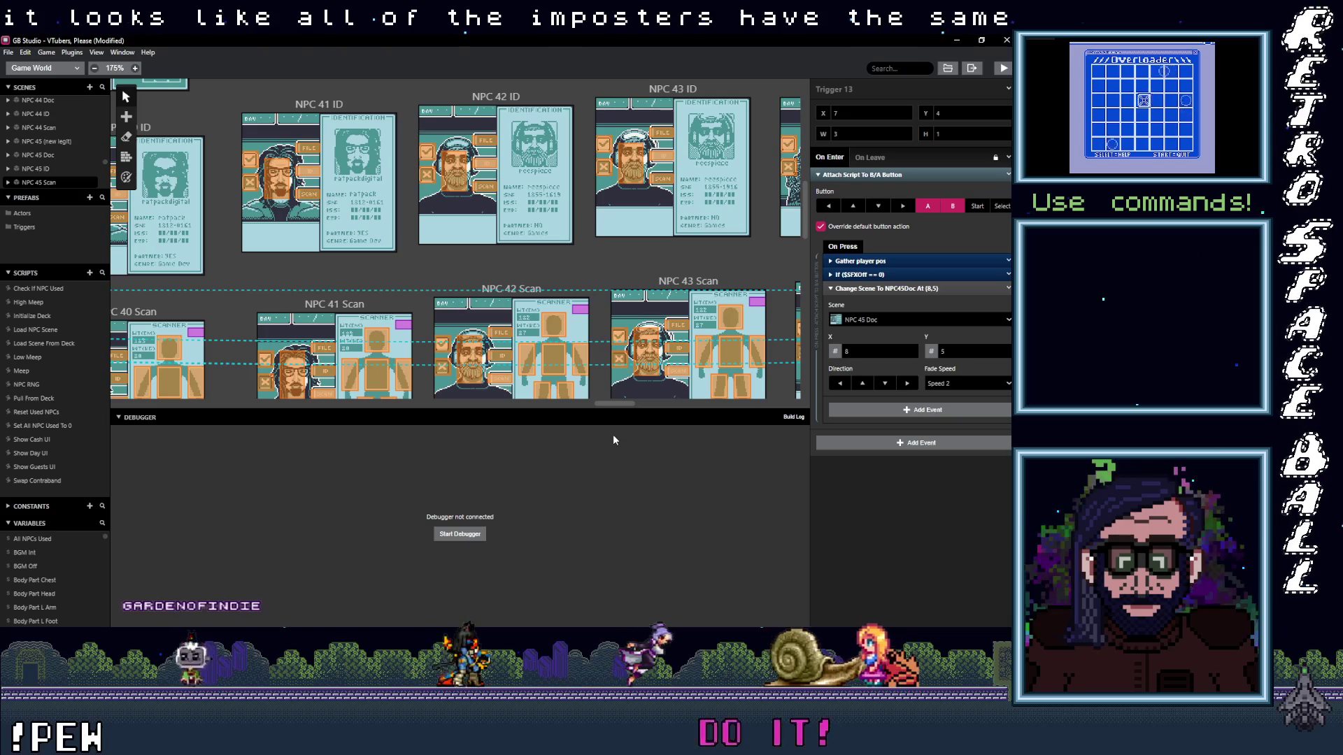
pyautogui.hscroll(-1, 612, 435)
pyautogui.hscroll(-1, 606, 435)
pyautogui.hscroll(-1, 594, 437)
pyautogui.hscroll(-1, 590, 441)
pyautogui.hscroll(-1, 590, 442)
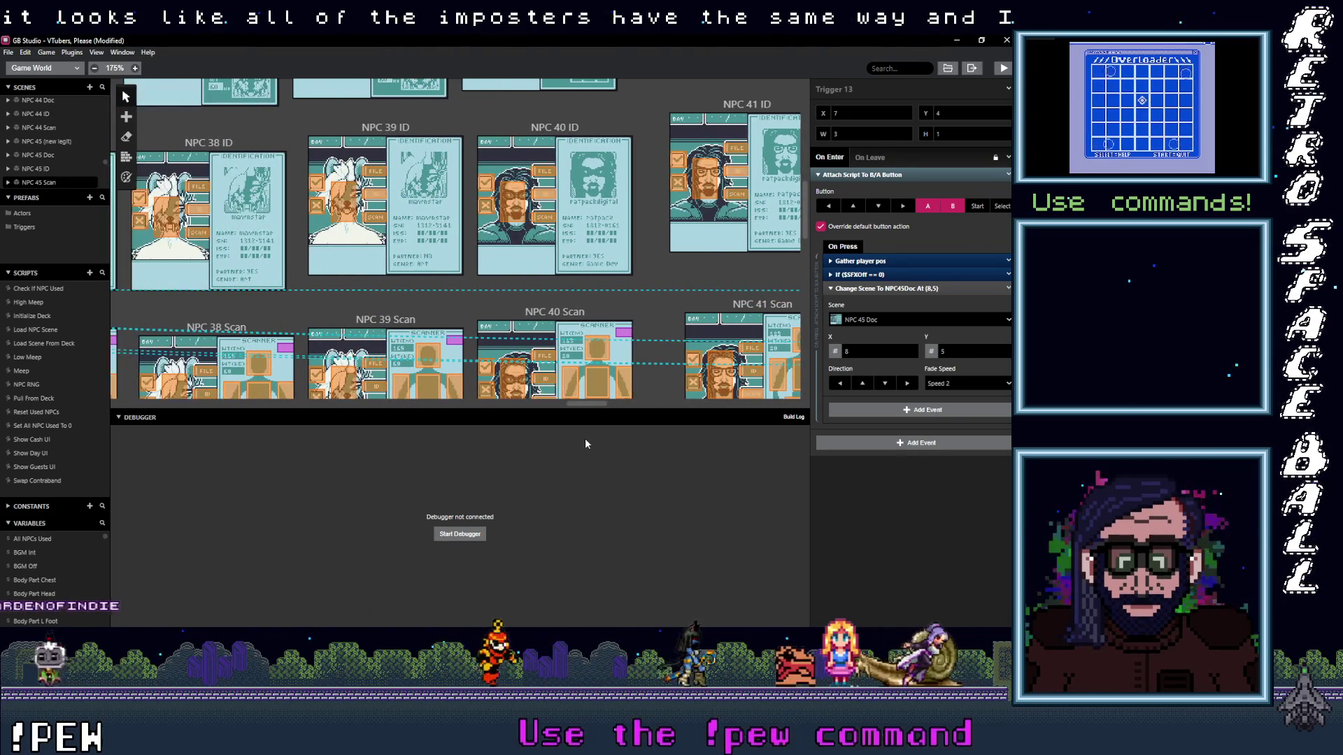
pyautogui.hscroll(-1, 584, 443)
pyautogui.hscroll(-1, 577, 439)
pyautogui.hscroll(-1, 570, 440)
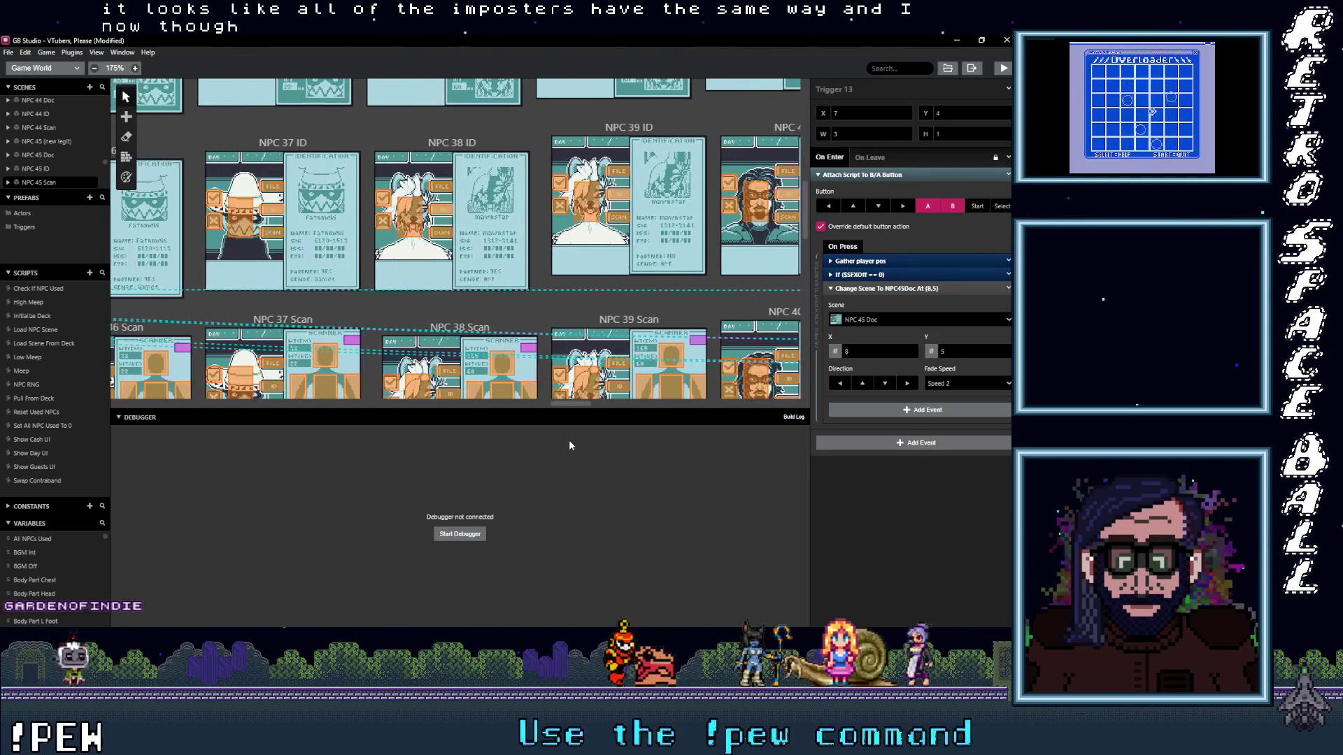
pyautogui.hscroll(-1, 564, 441)
pyautogui.hscroll(-1, 561, 445)
pyautogui.hscroll(-1, 554, 448)
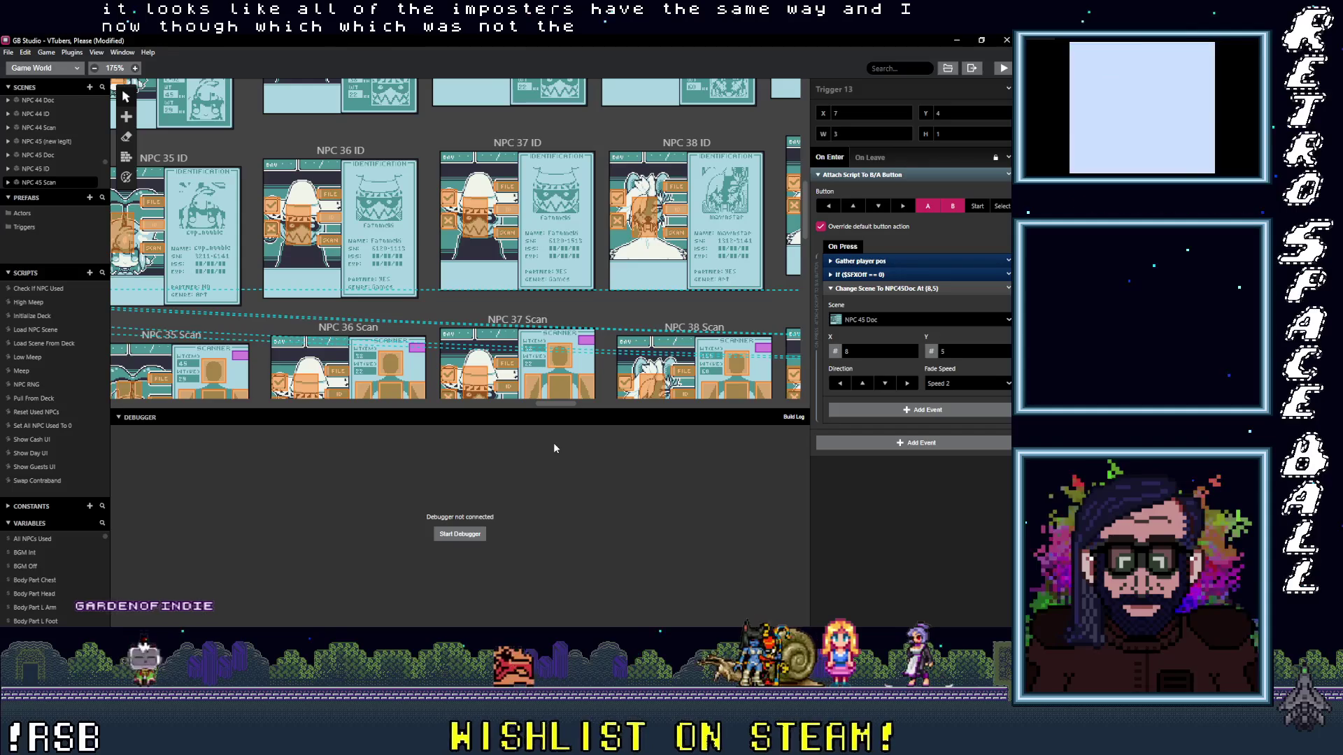
pyautogui.hscroll(-1, 554, 443)
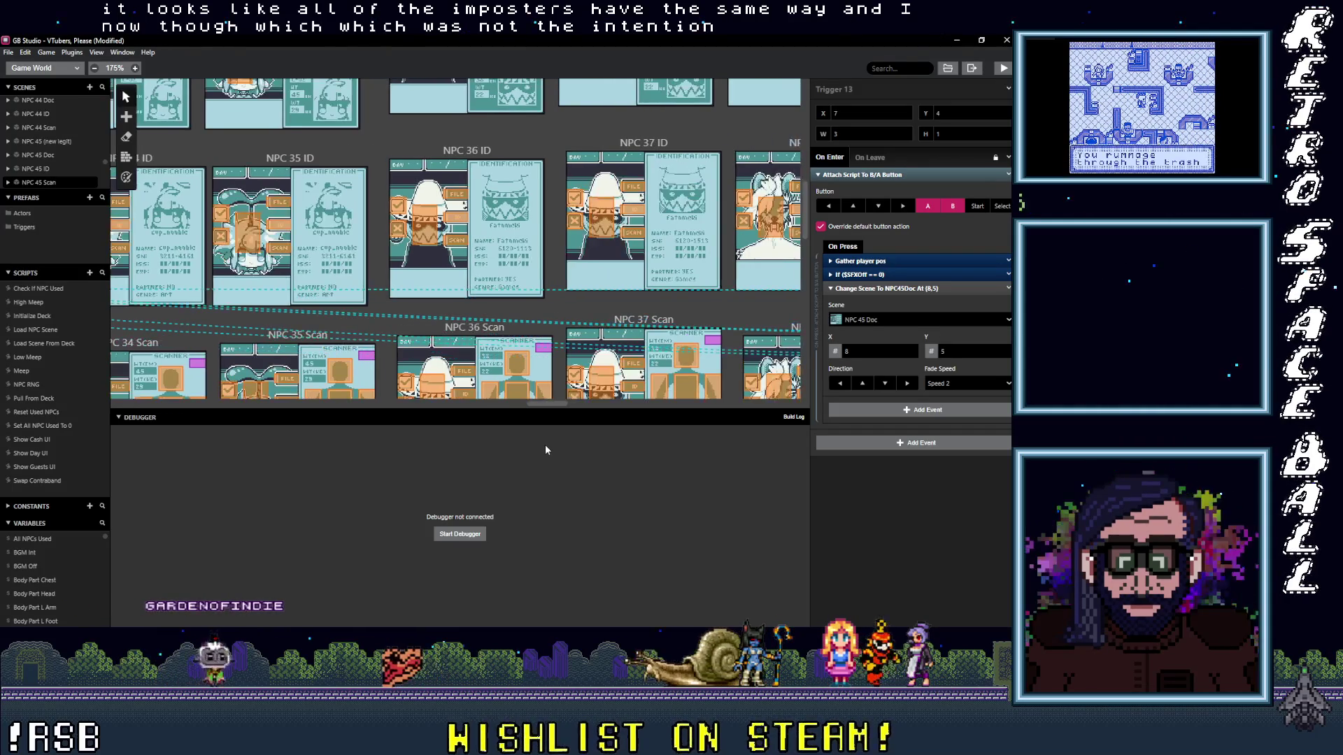
pyautogui.hscroll(-1, 545, 443)
pyautogui.hscroll(-1, 539, 451)
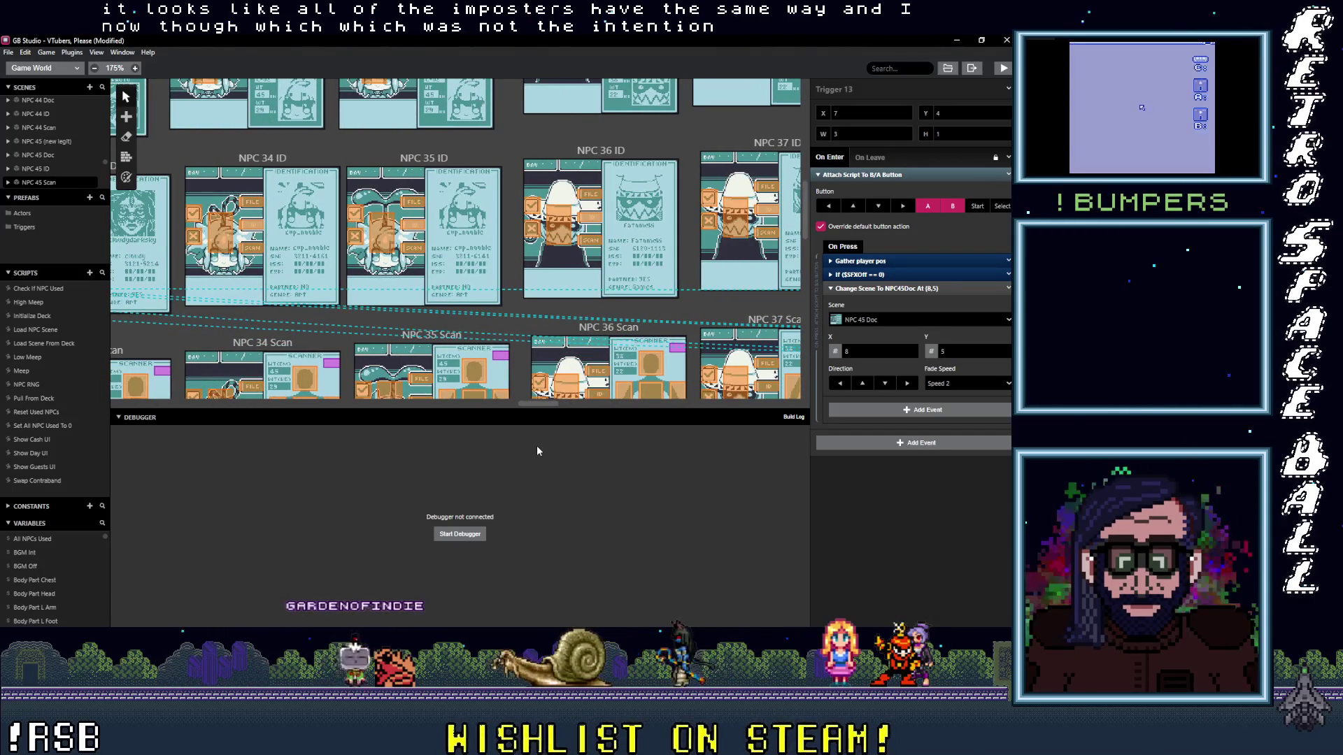
pyautogui.hscroll(-1, 534, 446)
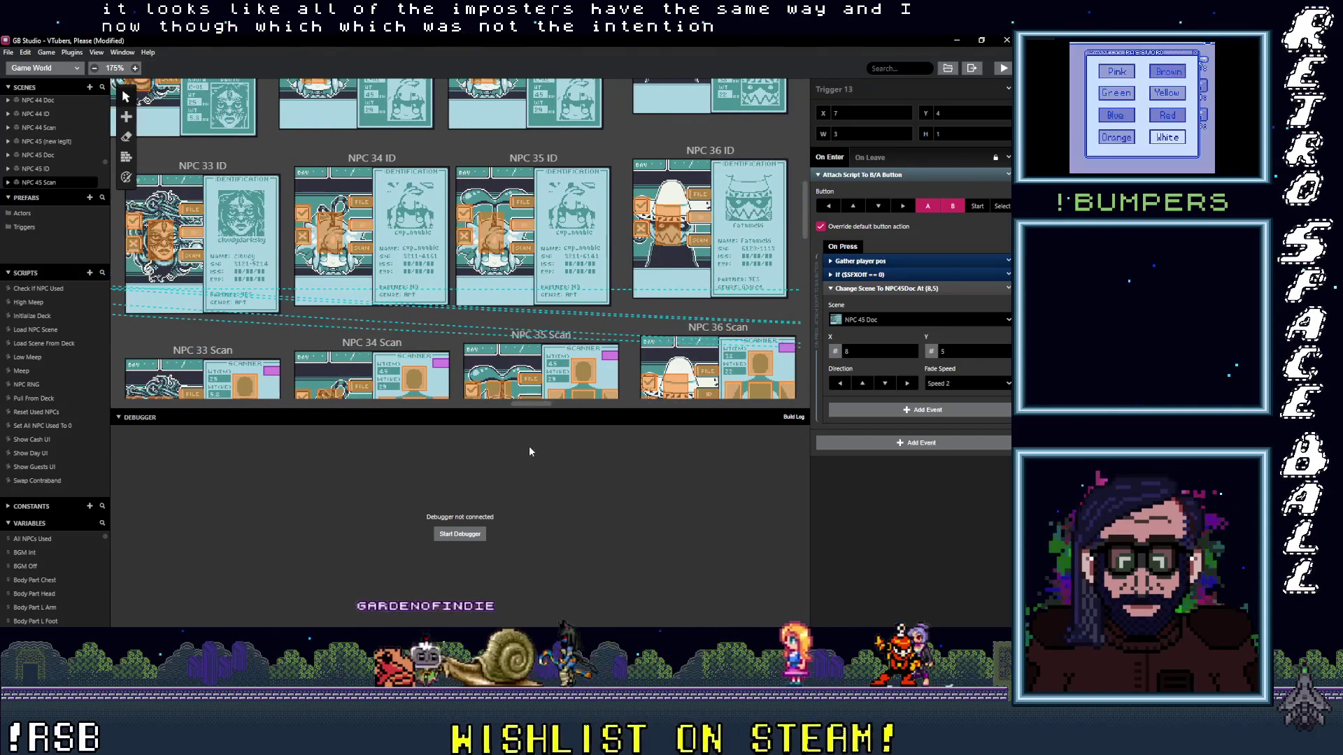
pyautogui.hscroll(-1, 528, 446)
pyautogui.hscroll(-1, 521, 446)
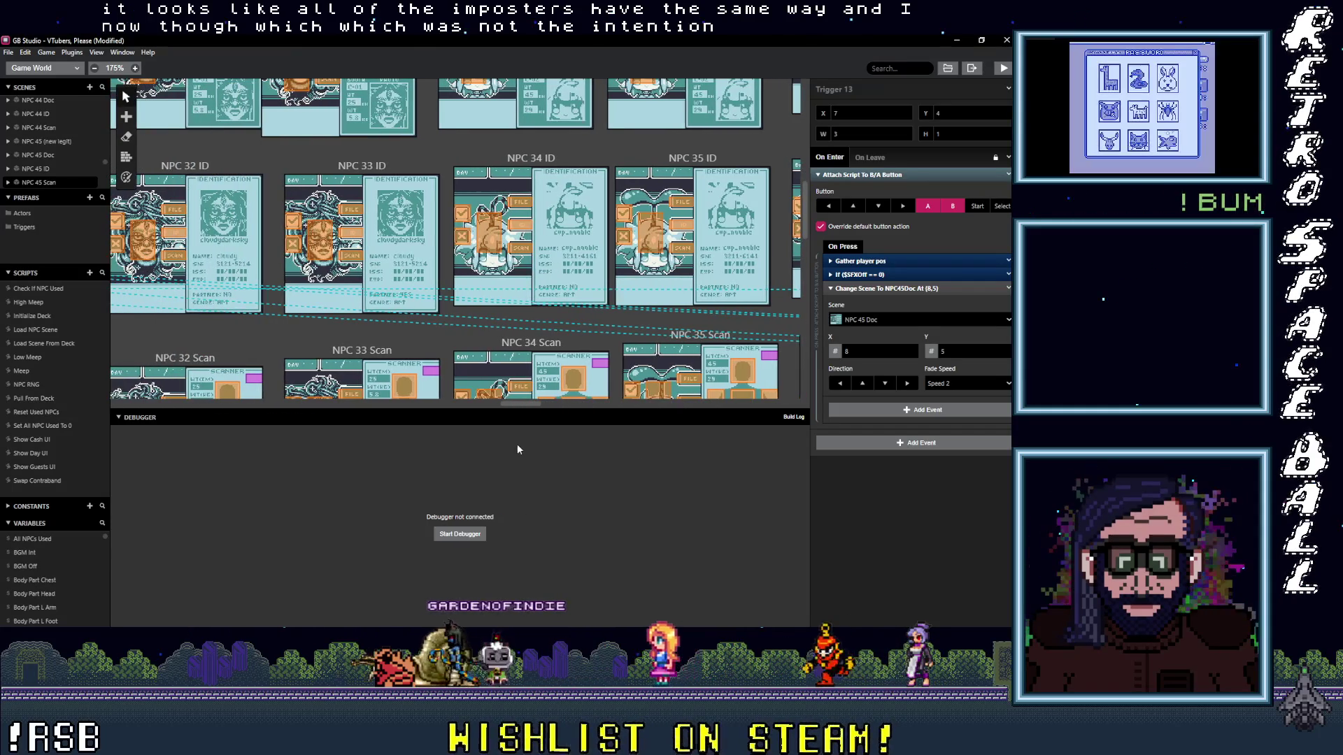
pyautogui.scroll(-1, 519, 346)
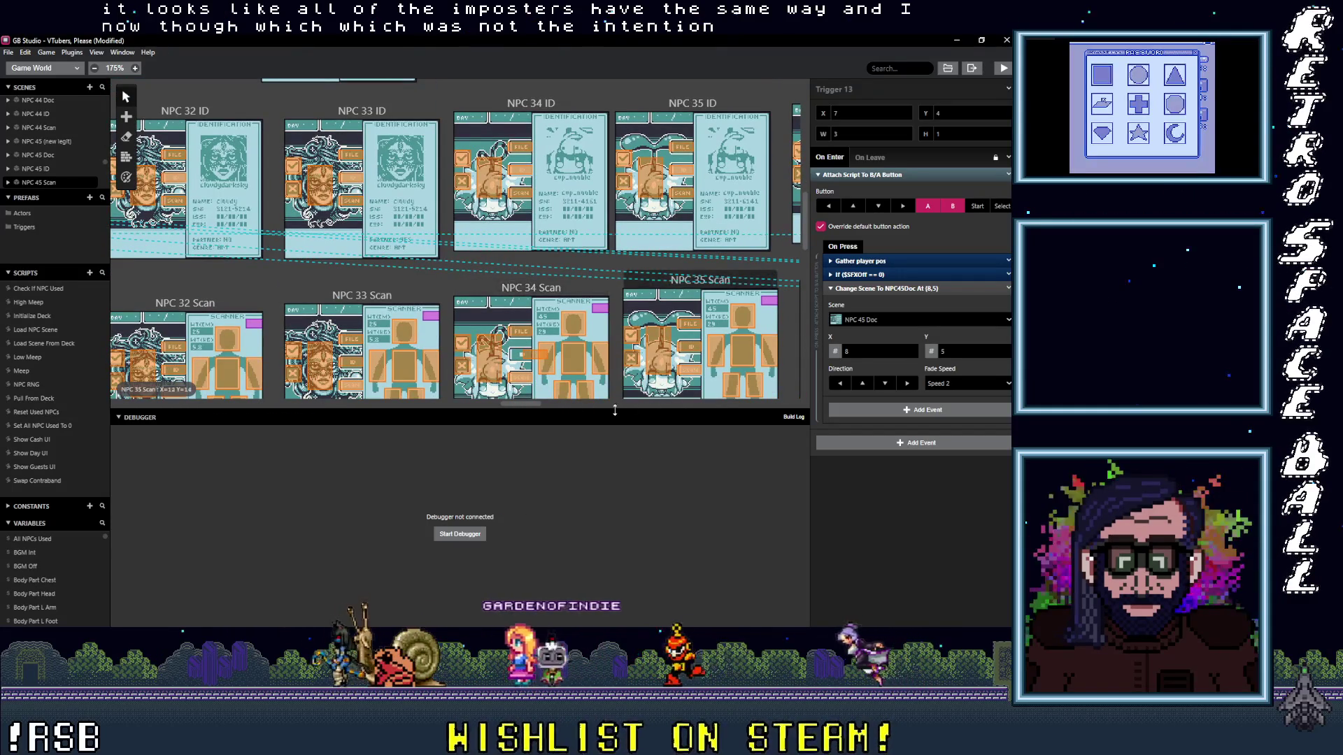
pyautogui.hscroll(-1, 530, 407)
pyautogui.hscroll(-1, 522, 404)
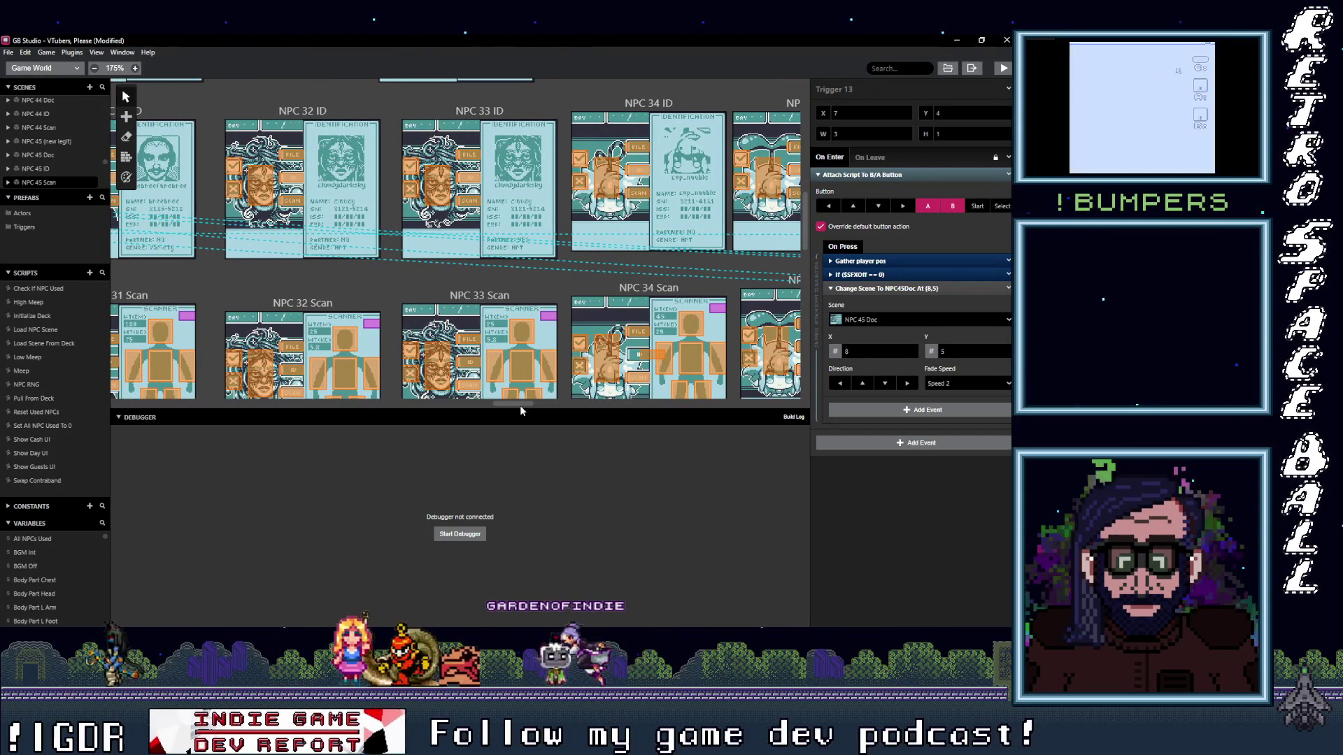
pyautogui.hscroll(-1, 520, 405)
pyautogui.hscroll(-2, 520, 407)
pyautogui.hscroll(-2, 511, 408)
pyautogui.hscroll(-1, 504, 408)
pyautogui.hscroll(-1, 500, 408)
pyautogui.hscroll(-2, 493, 410)
pyautogui.hscroll(-1, 488, 412)
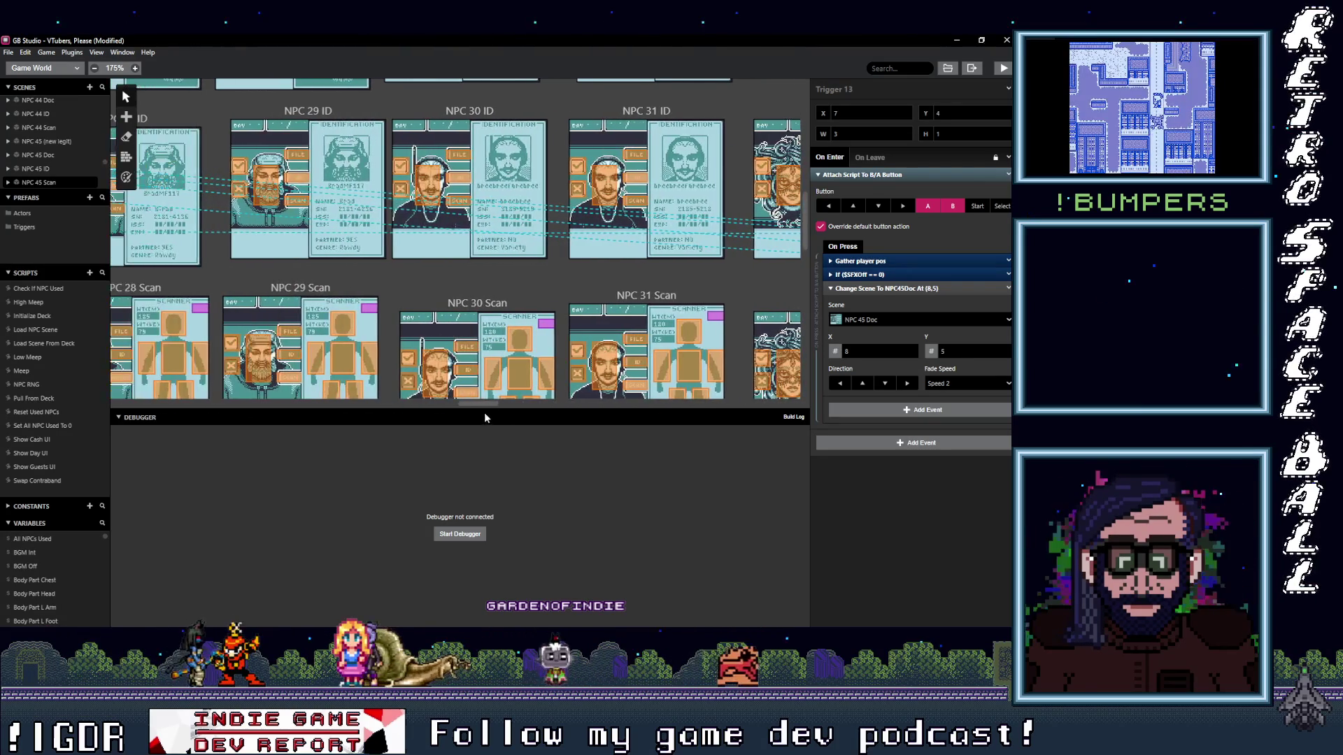
pyautogui.hscroll(-2, 483, 412)
pyautogui.hscroll(-2, 474, 414)
pyautogui.hscroll(-1, 467, 415)
pyautogui.hscroll(-2, 461, 417)
pyautogui.hscroll(-1, 459, 419)
pyautogui.hscroll(-1, 455, 420)
pyautogui.hscroll(-2, 445, 423)
pyautogui.hscroll(-1, 442, 423)
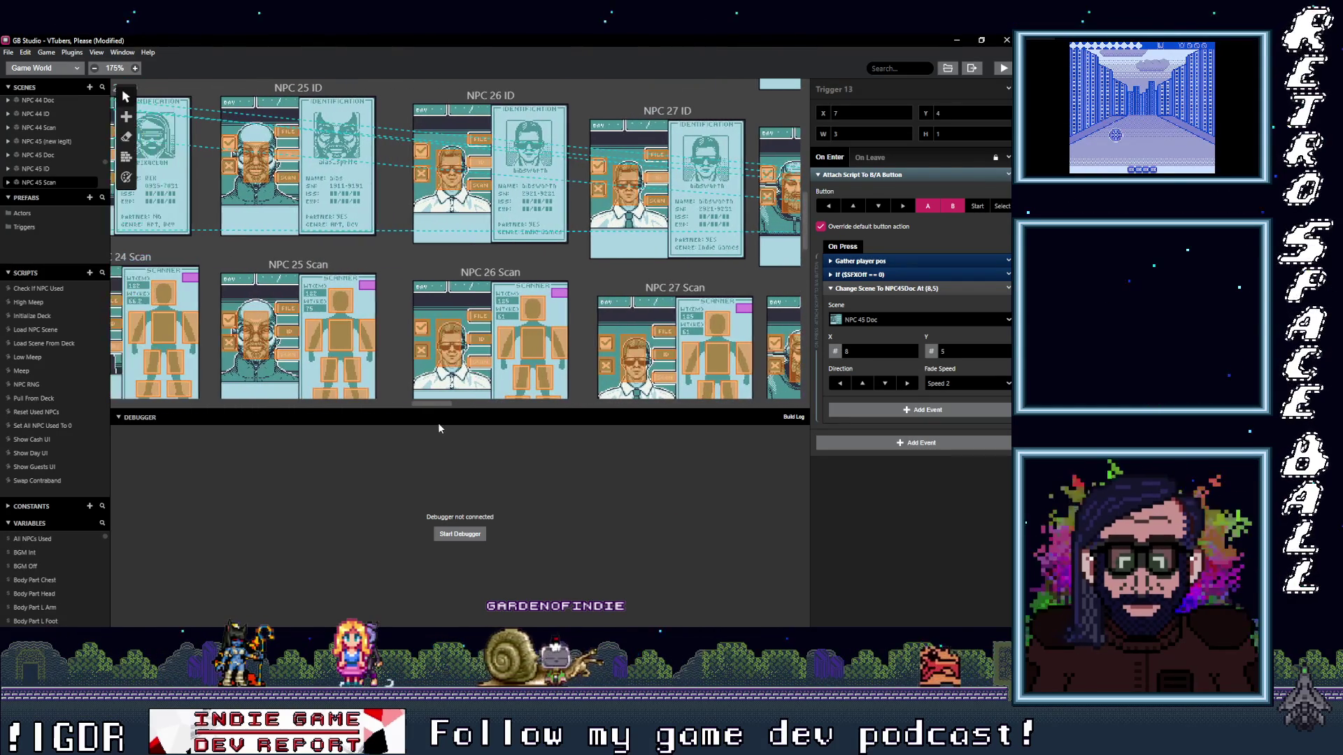
pyautogui.hscroll(-1, 435, 425)
pyautogui.hscroll(-1, 432, 423)
pyautogui.moveTo(434, 423); pyautogui.dragTo(787, 430)
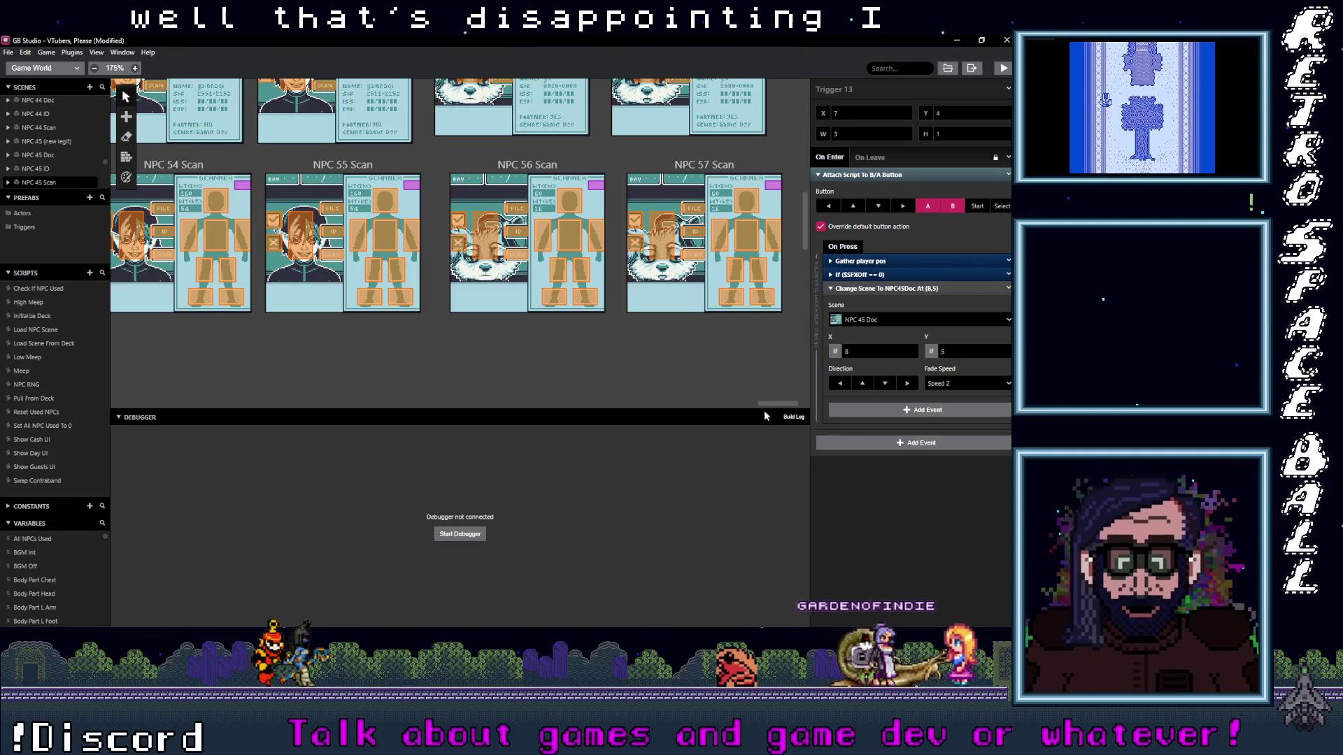
# - Glance at the CH 43 ID card in Aseprite twice, returning to GB Studio's NPC 54–57 Scan scenes
pyautogui.hotkey('alt', 'Tab')
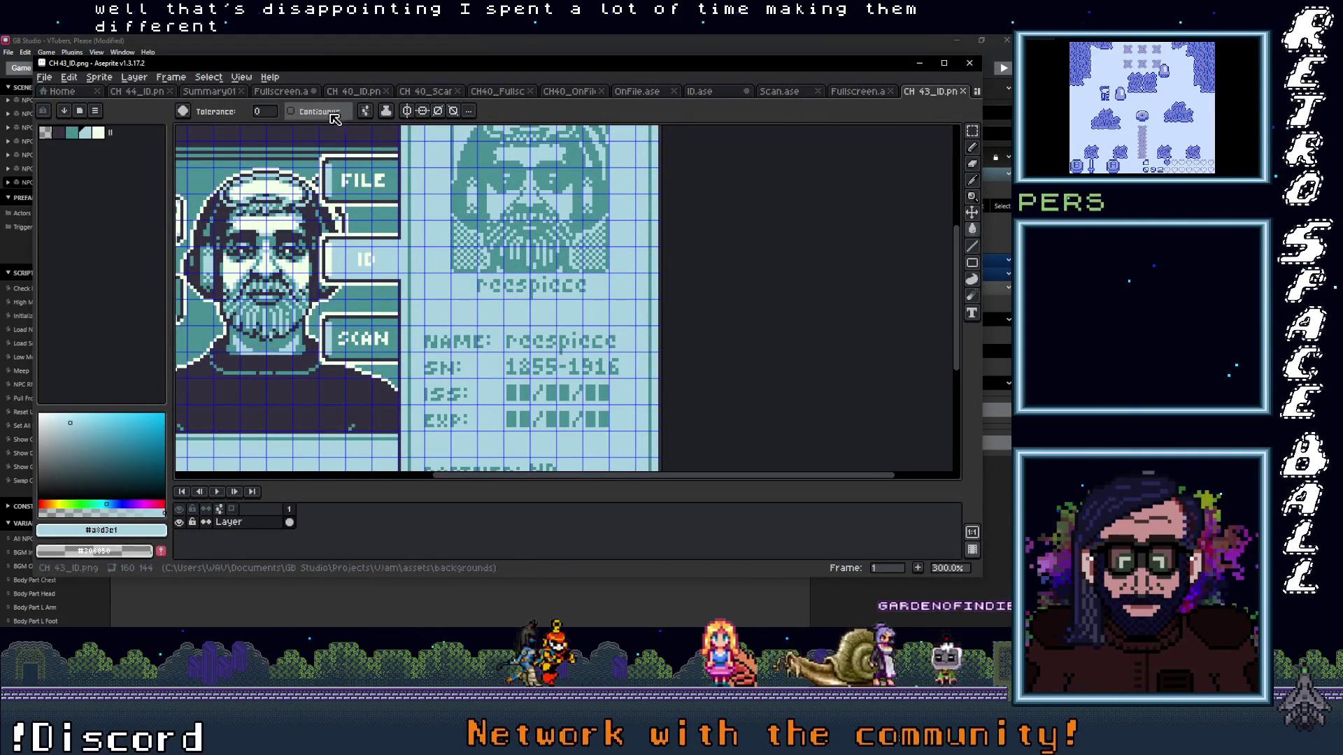
pyautogui.click(921, 65)
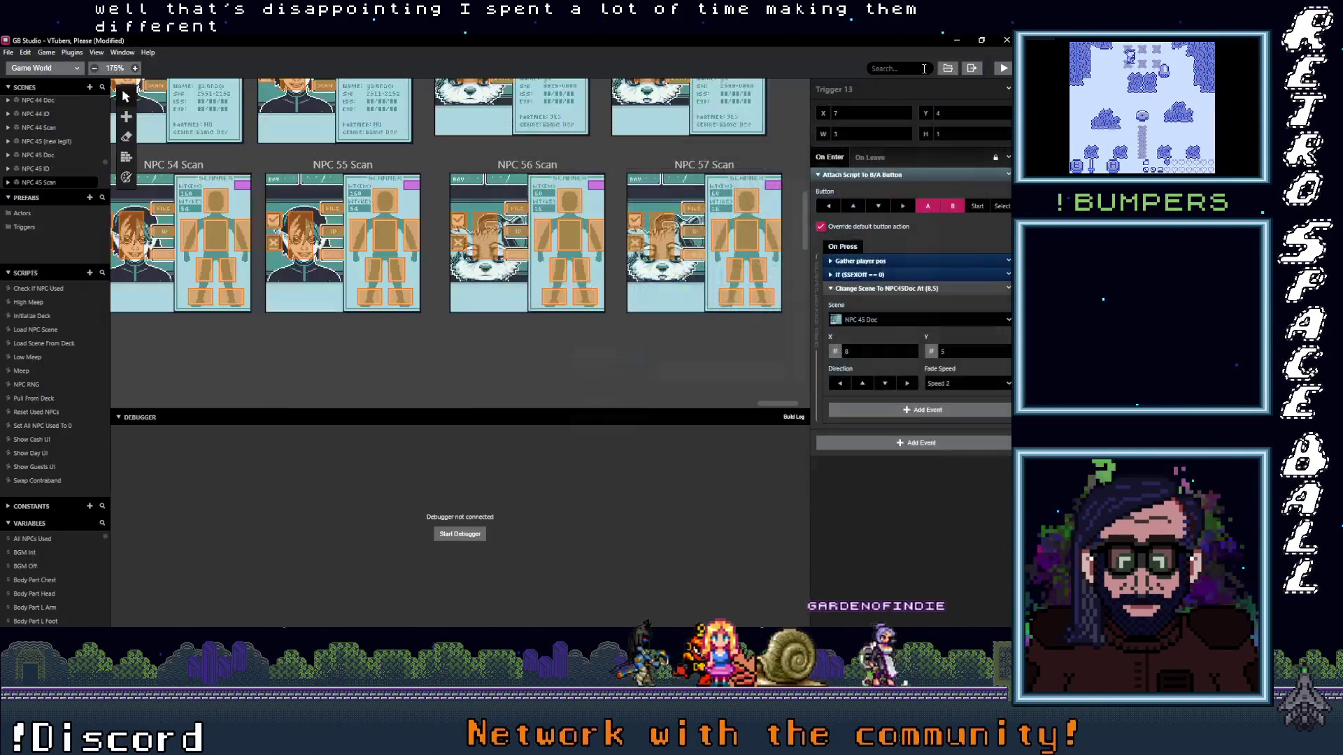
pyautogui.hotkey('alt', 'Tab')
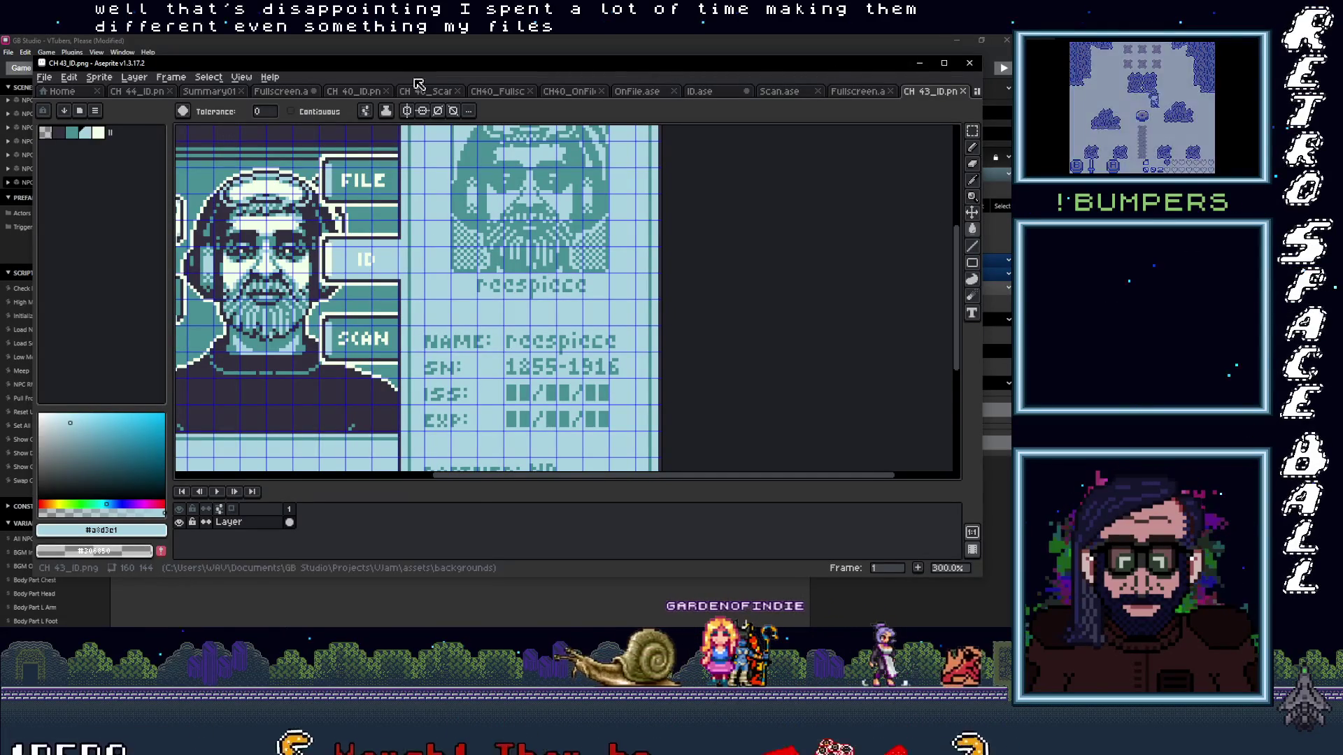
pyautogui.click(921, 65)
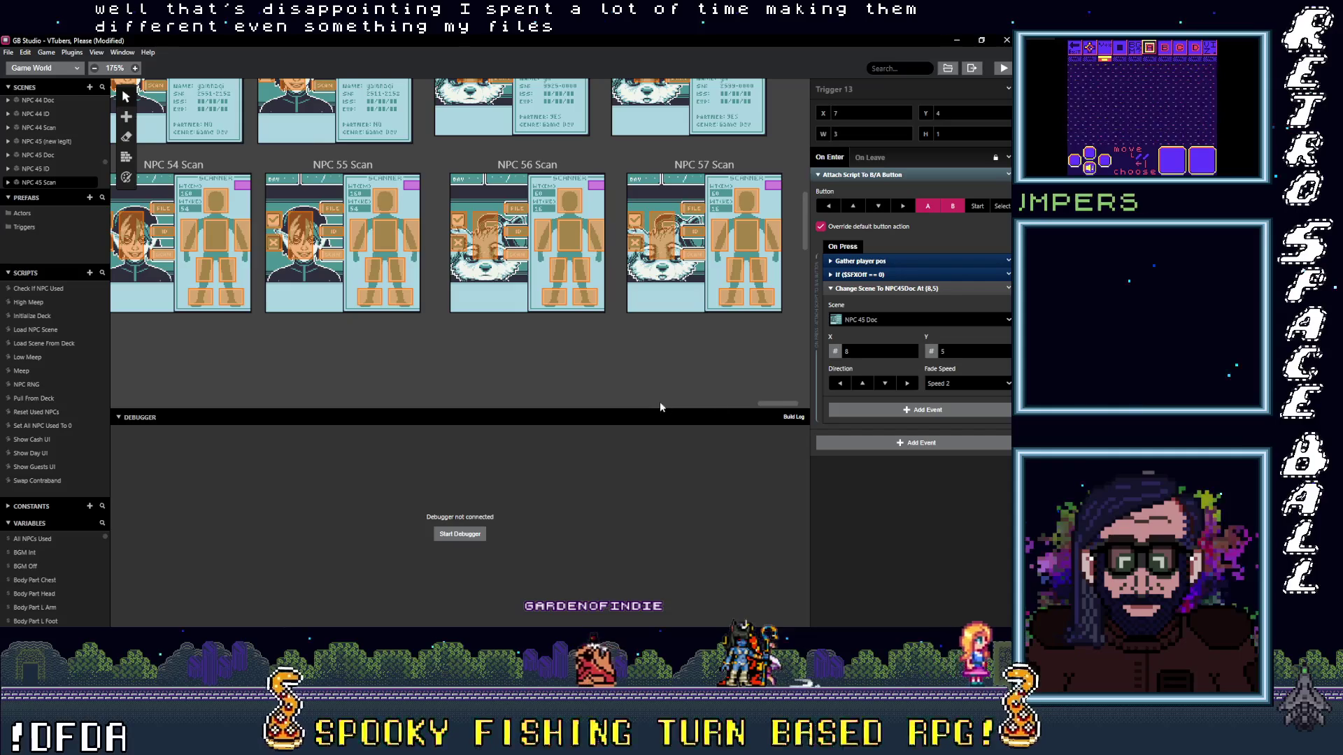
pyautogui.moveTo(782, 407); pyautogui.dragTo(736, 410)
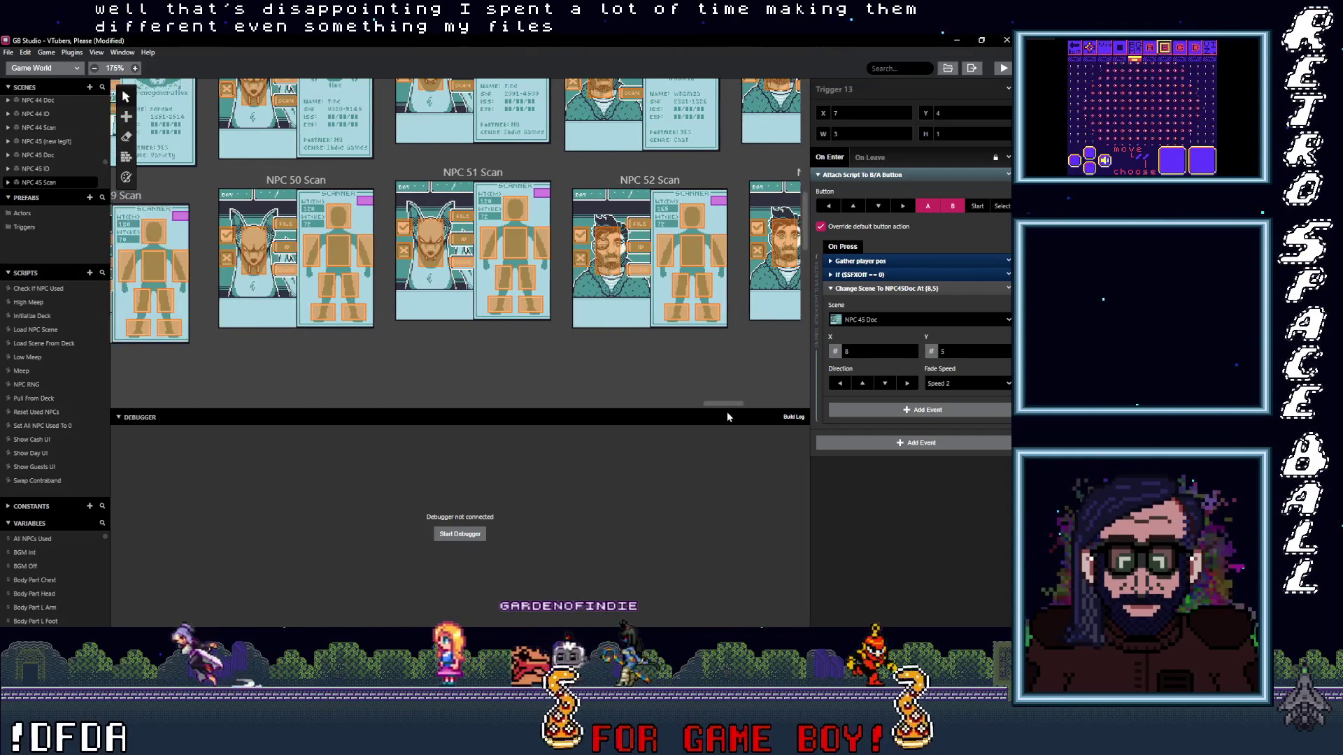
pyautogui.moveTo(736, 409)
pyautogui.mouseDown()
pyautogui.moveTo(625, 438)
pyautogui.moveTo(472, 408)
pyautogui.moveTo(359, 413)
pyautogui.mouseUp()
pyautogui.scroll(-1, 571, 353)
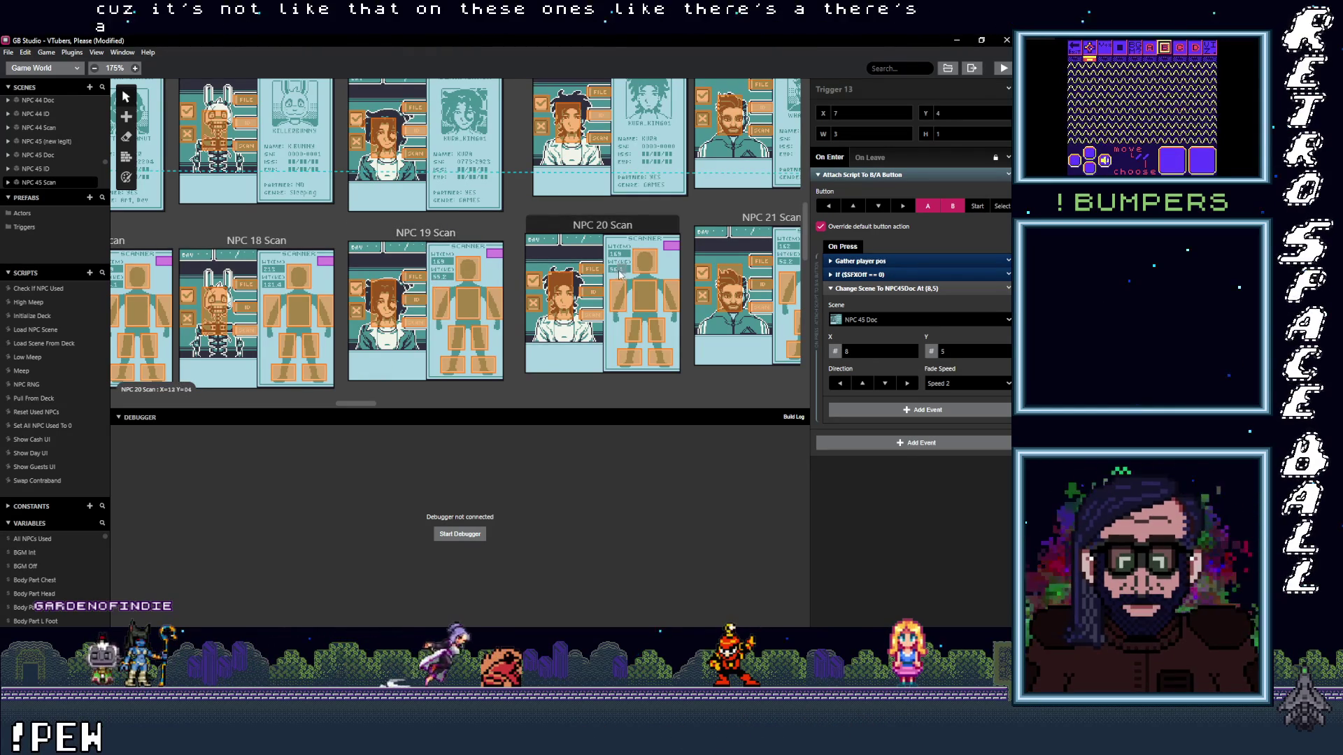
pyautogui.moveTo(369, 403)
pyautogui.mouseDown()
pyautogui.moveTo(392, 408)
pyautogui.moveTo(342, 408)
pyautogui.moveTo(430, 413)
pyautogui.moveTo(413, 417)
pyautogui.mouseUp()
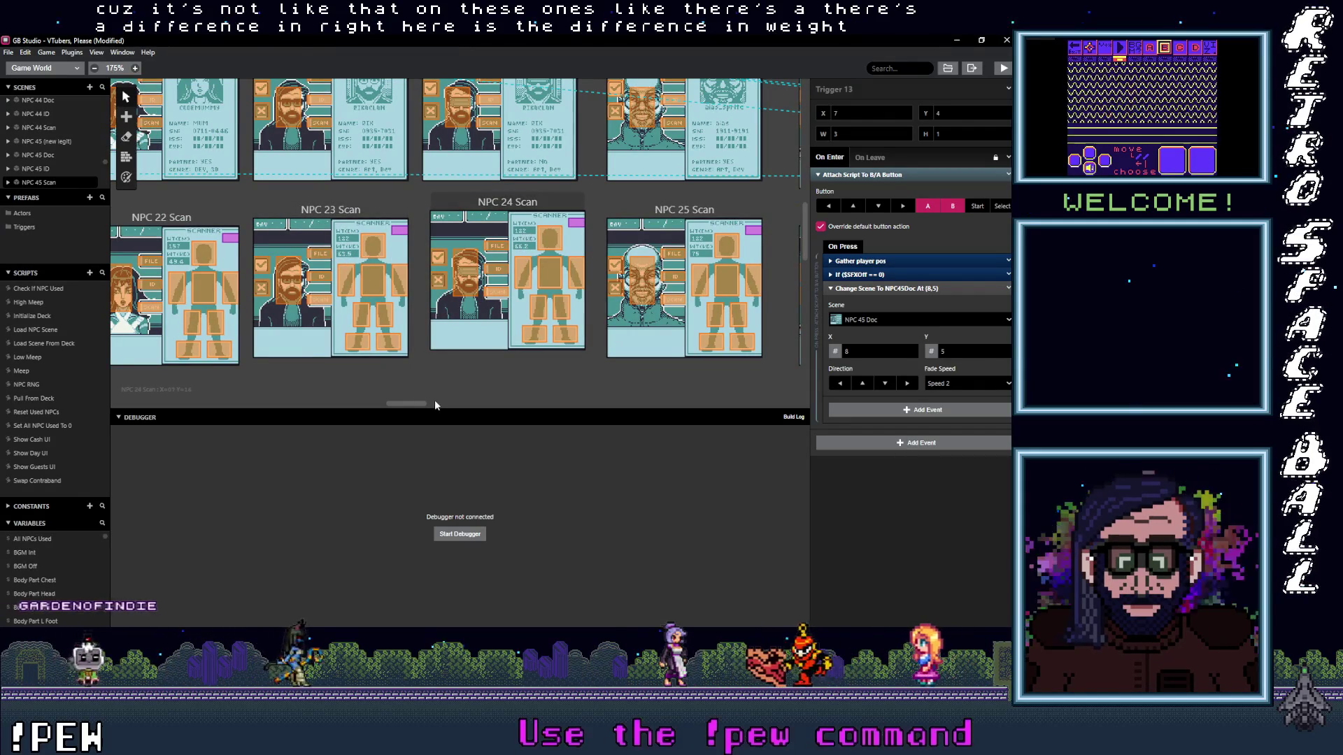
pyautogui.moveTo(416, 404); pyautogui.dragTo(311, 421)
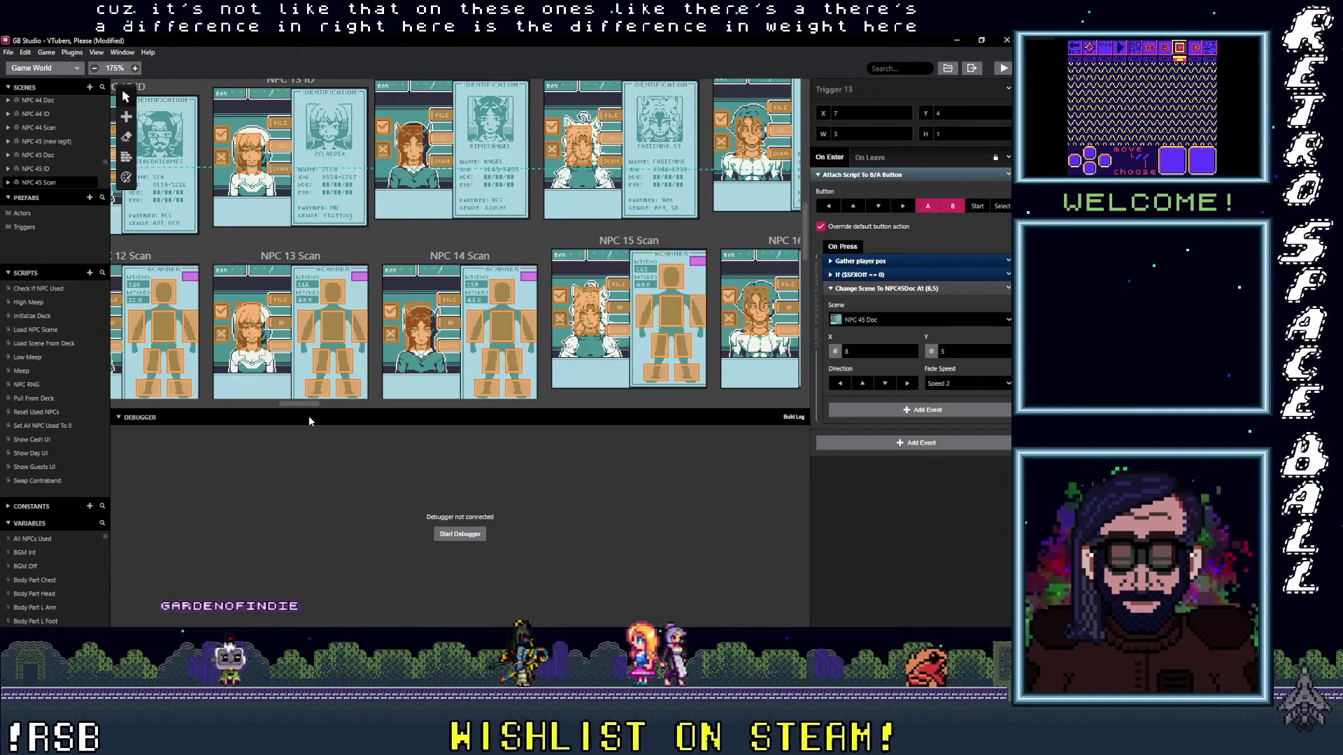
pyautogui.moveTo(309, 415)
pyautogui.mouseDown()
pyautogui.moveTo(269, 417)
pyautogui.moveTo(326, 416)
pyautogui.moveTo(279, 423)
pyautogui.moveTo(299, 404)
pyautogui.moveTo(334, 404)
pyautogui.mouseUp()
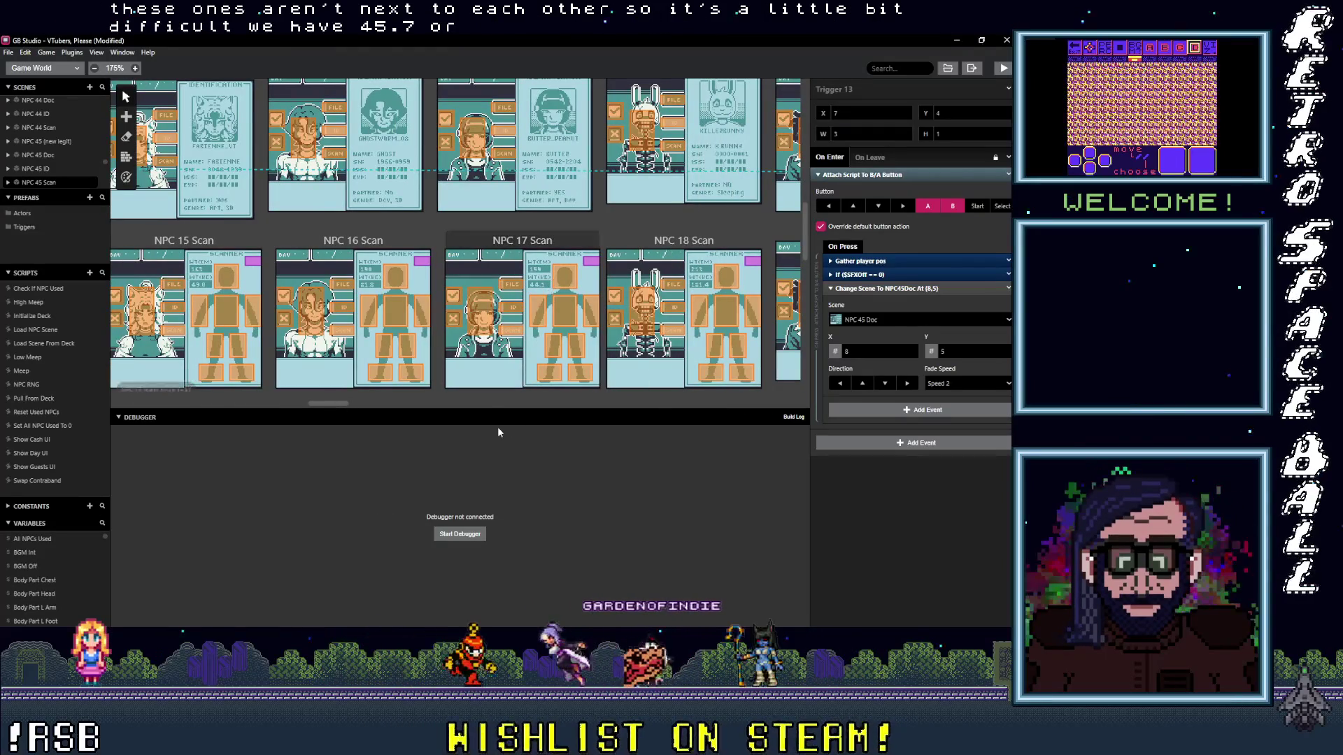
pyautogui.moveTo(329, 407)
pyautogui.mouseDown()
pyautogui.moveTo(667, 380)
pyautogui.moveTo(811, 386)
pyautogui.mouseUp()
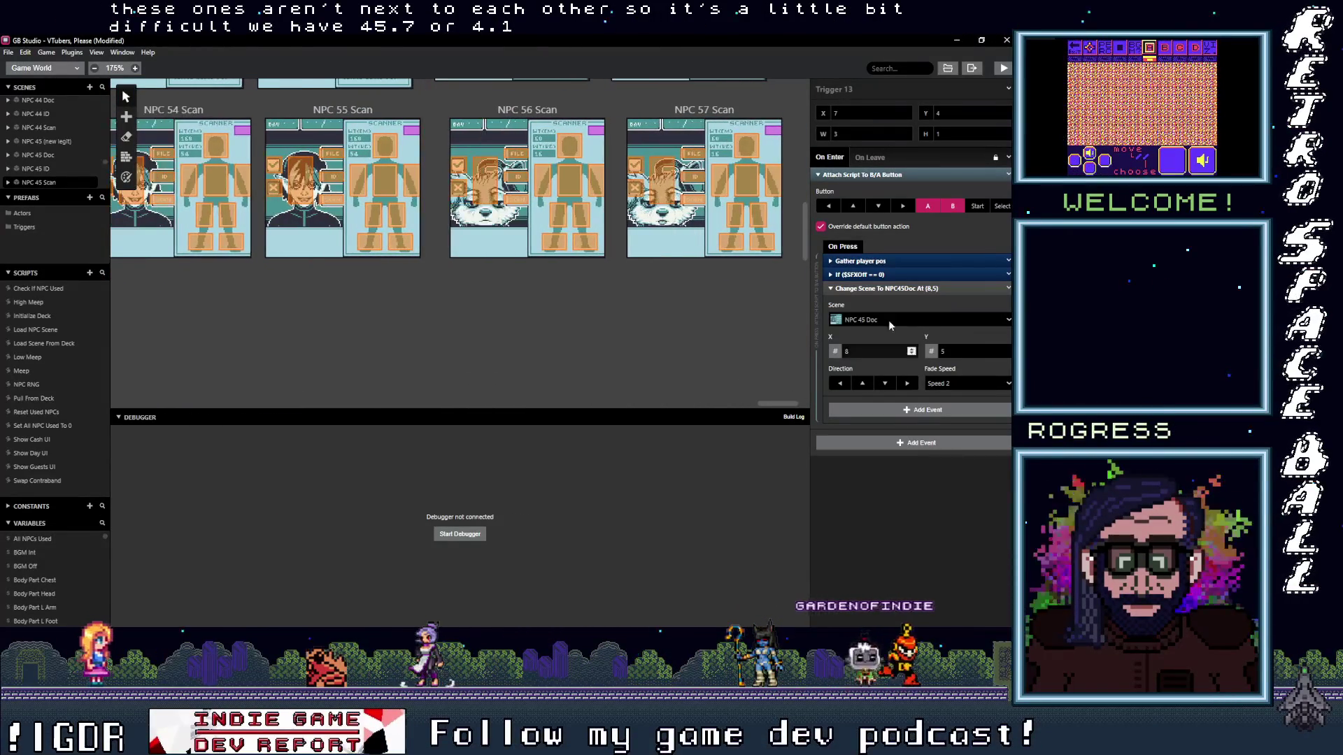
# - Switch to Aseprite and close the CH 40 Scan, Fullscreen and ID images after viewing CH 44_ID
pyautogui.hotkey('alt', 'Tab')
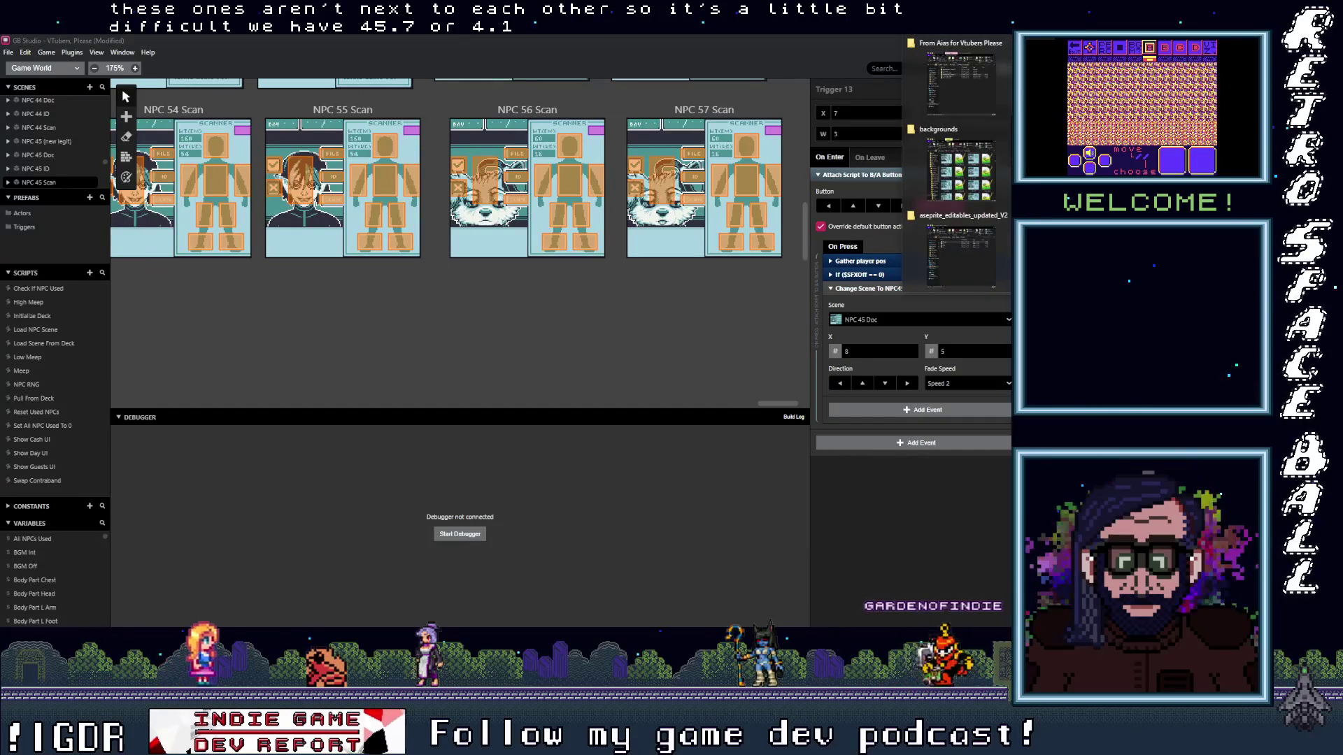
pyautogui.click(967, 214)
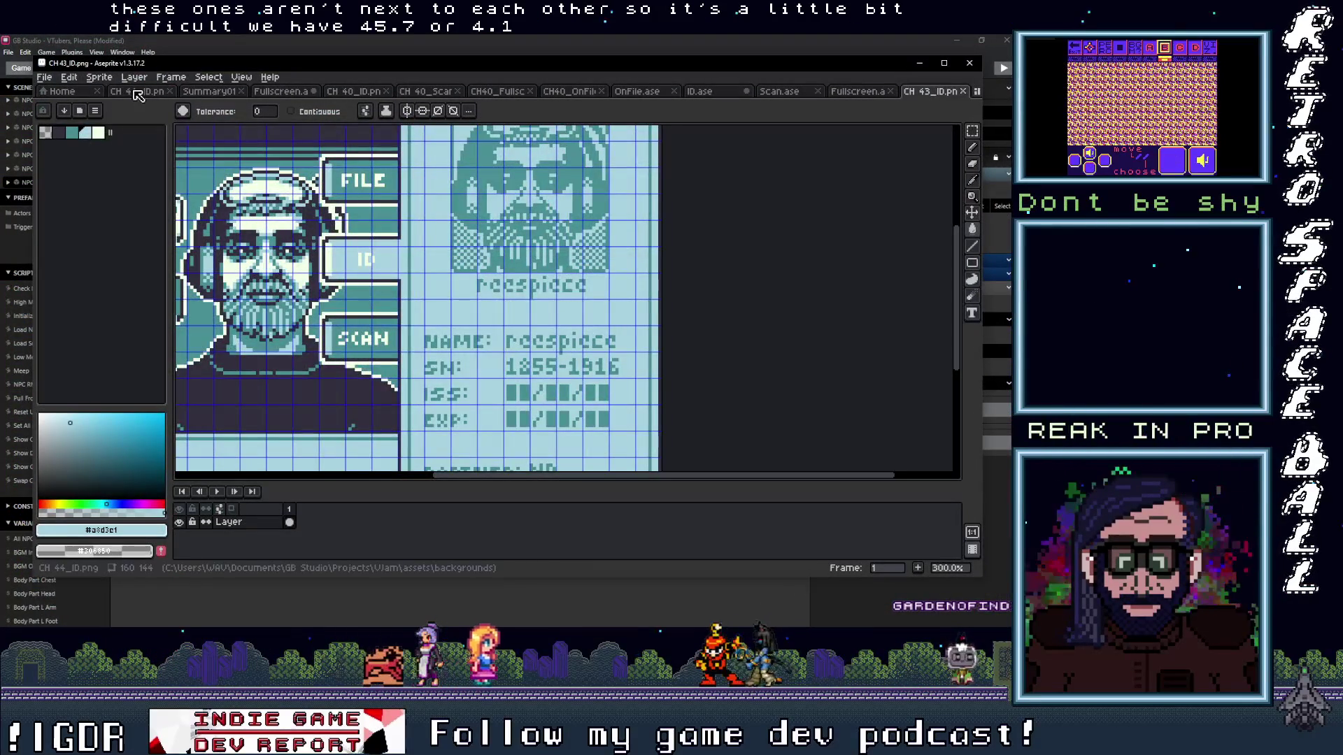
pyautogui.click(145, 92)
pyautogui.click(410, 92)
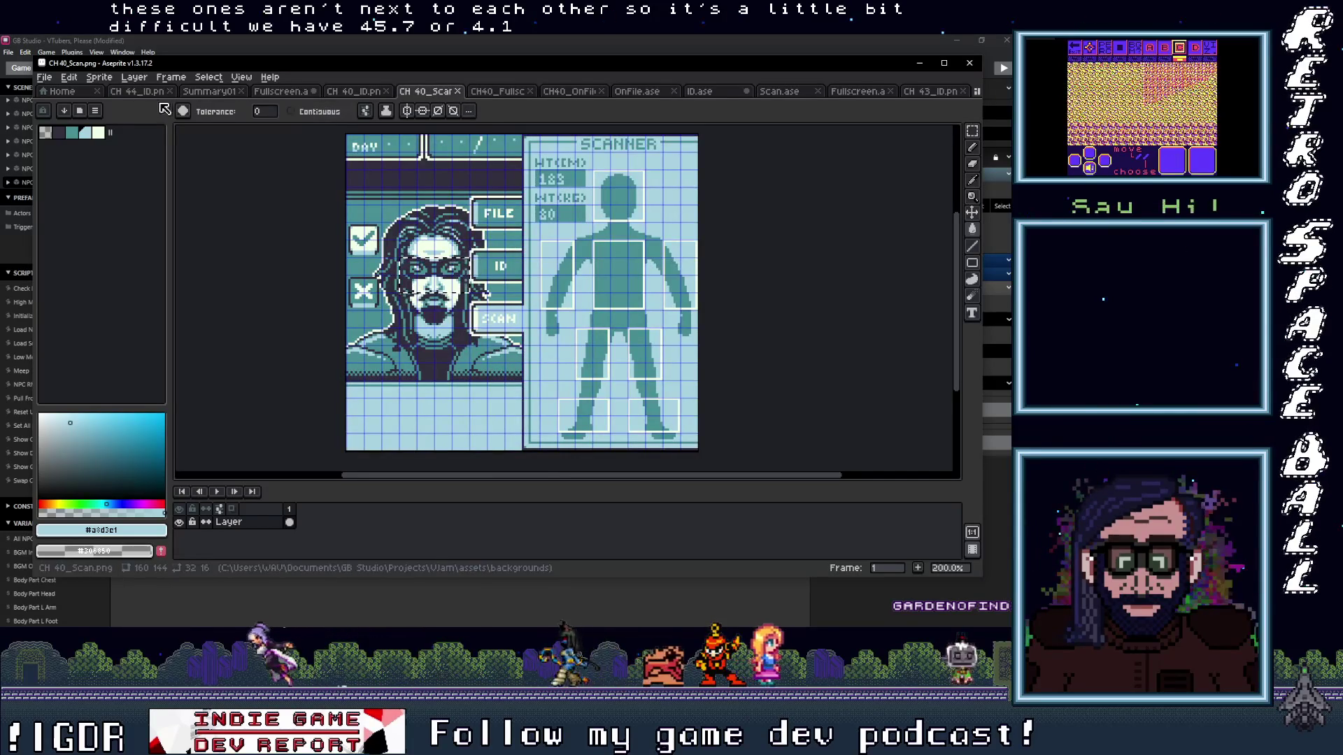
pyautogui.click(458, 93)
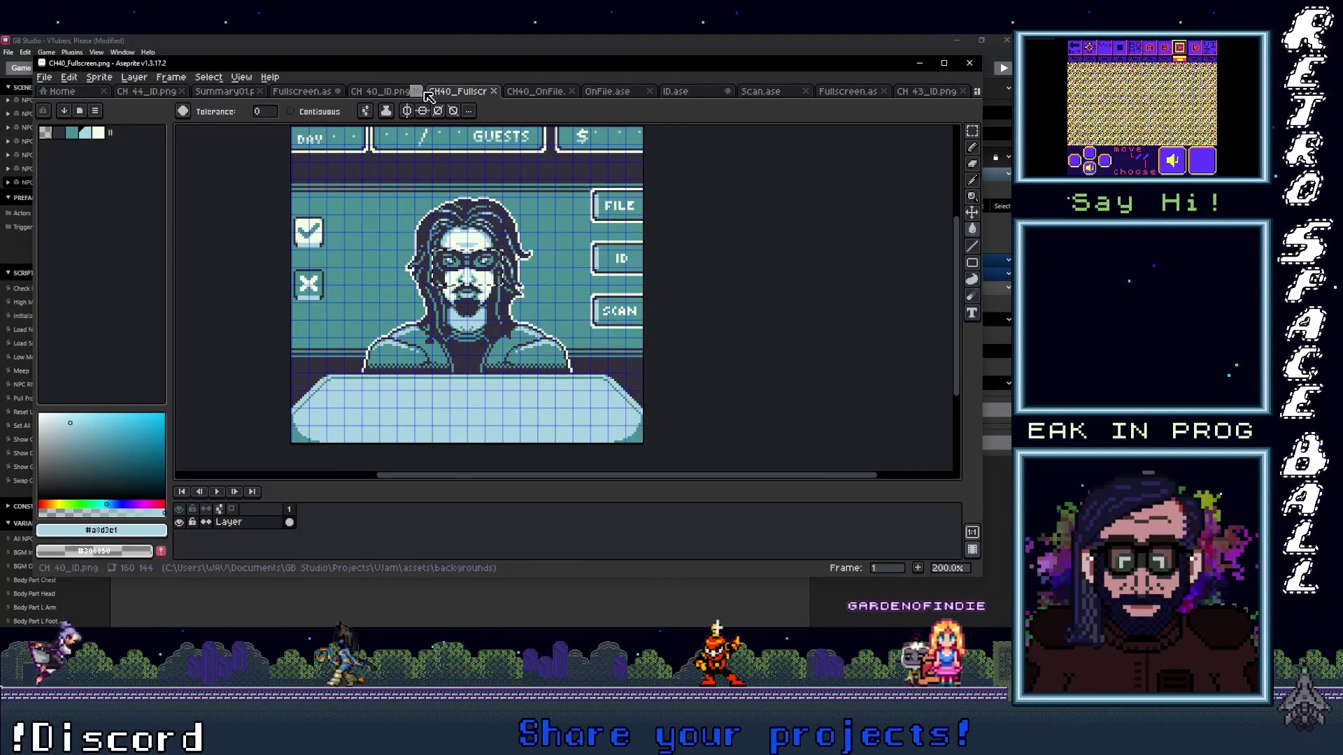
pyautogui.click(459, 93)
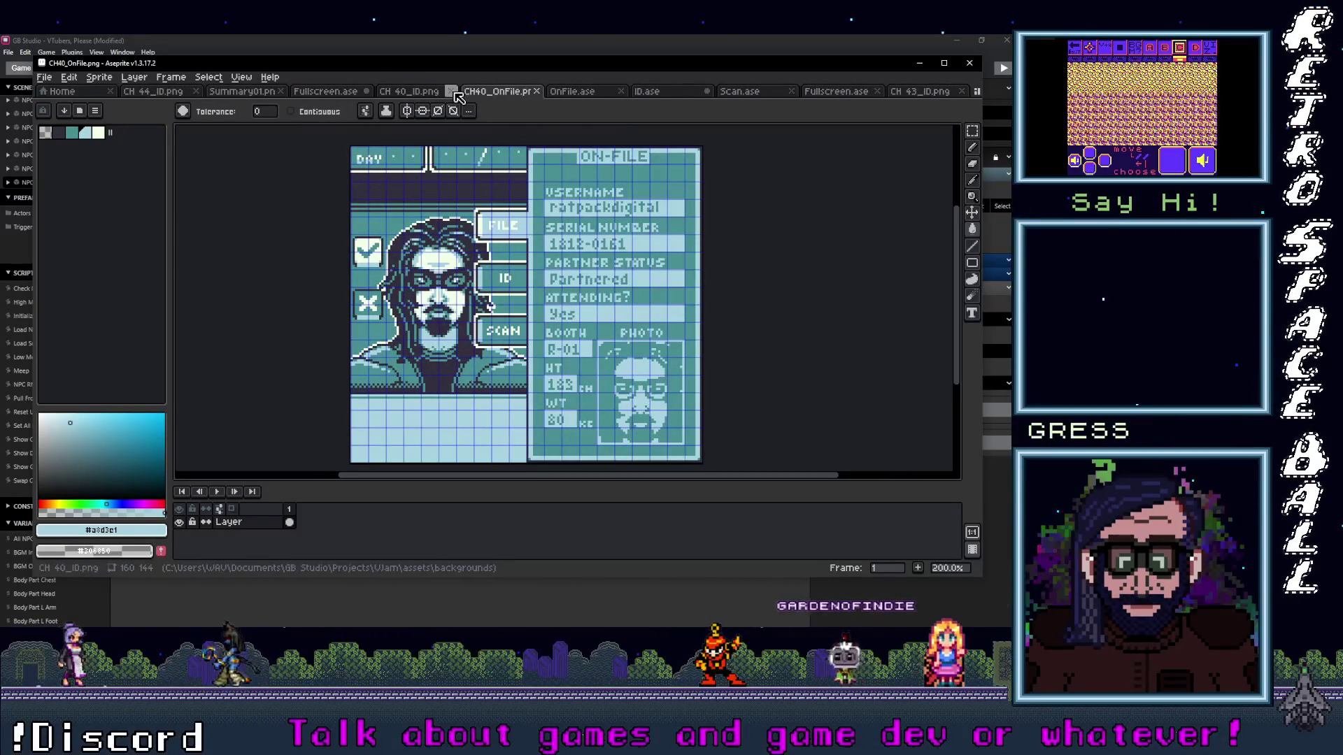
pyautogui.click(452, 92)
# - Close Fullscreen.ase, CH40_OnFile.png, OnFile and ID sprites without saving, leaving only Scan open
pyautogui.click(377, 92)
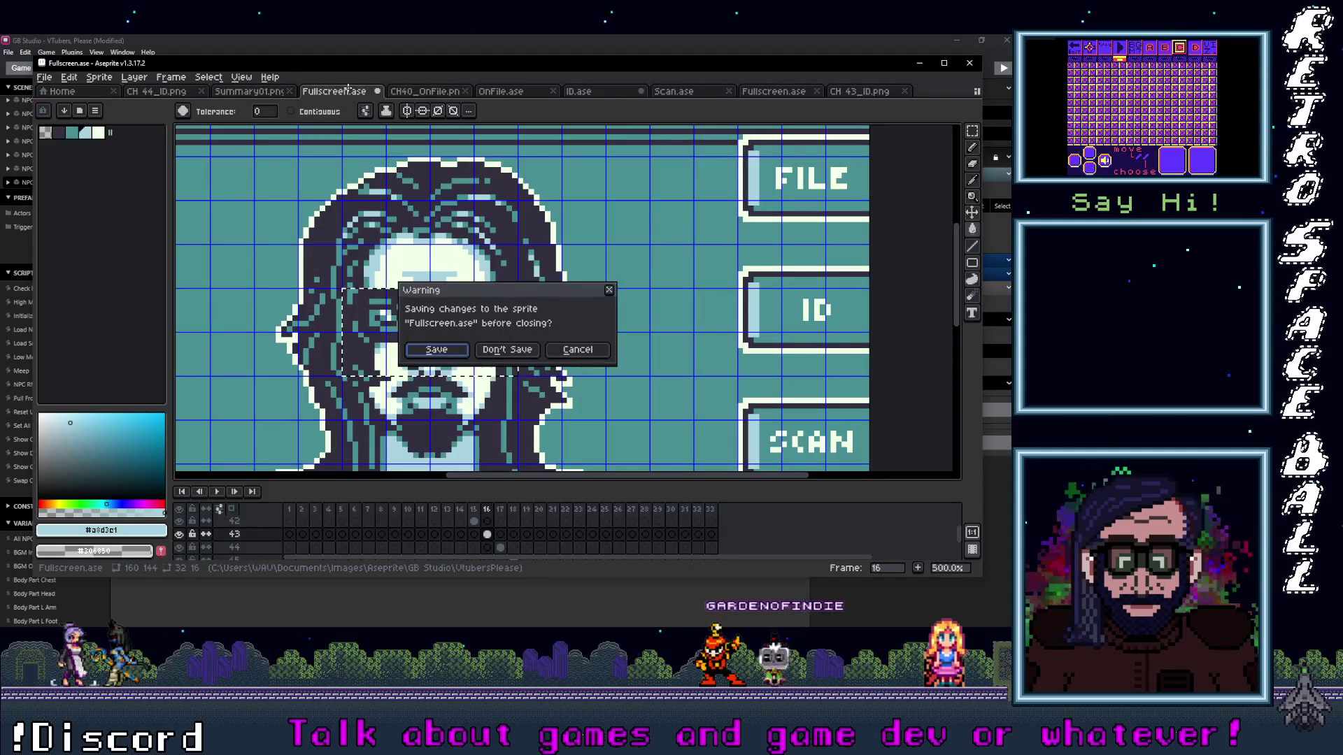
pyautogui.click(508, 350)
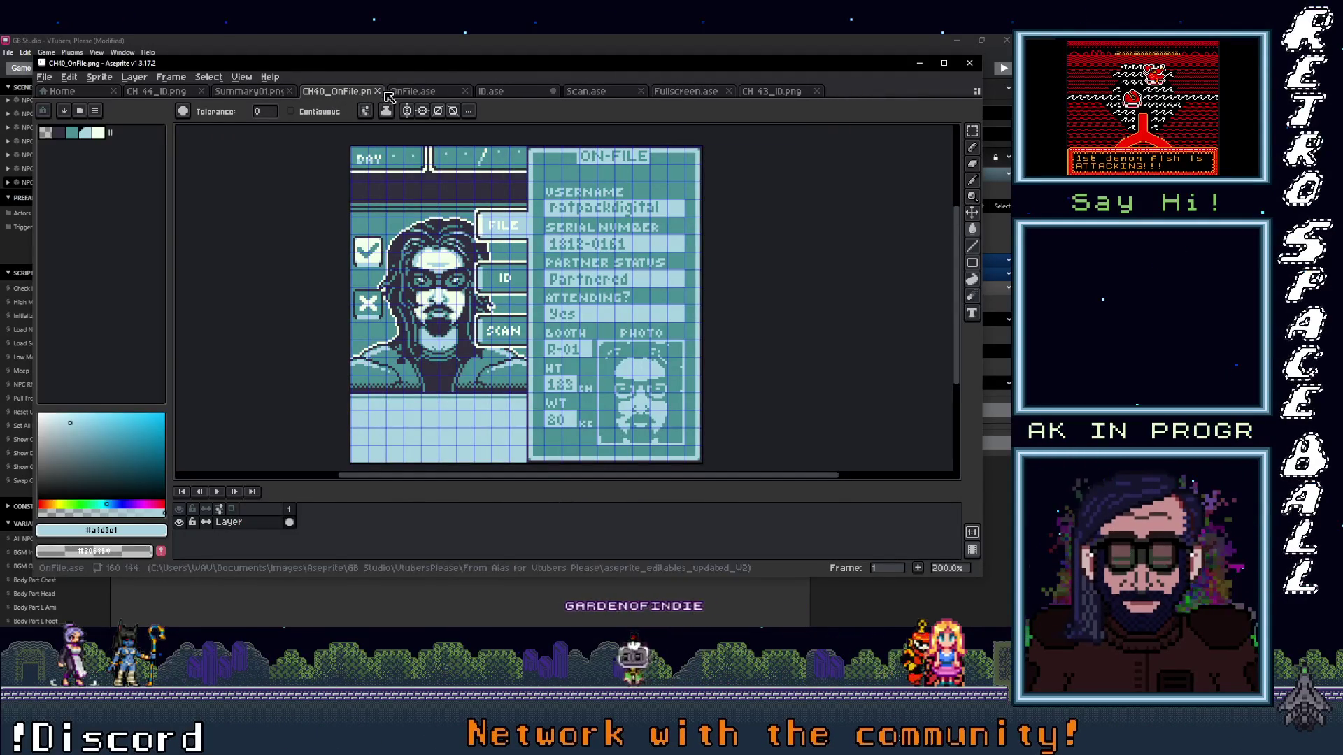
pyautogui.click(377, 92)
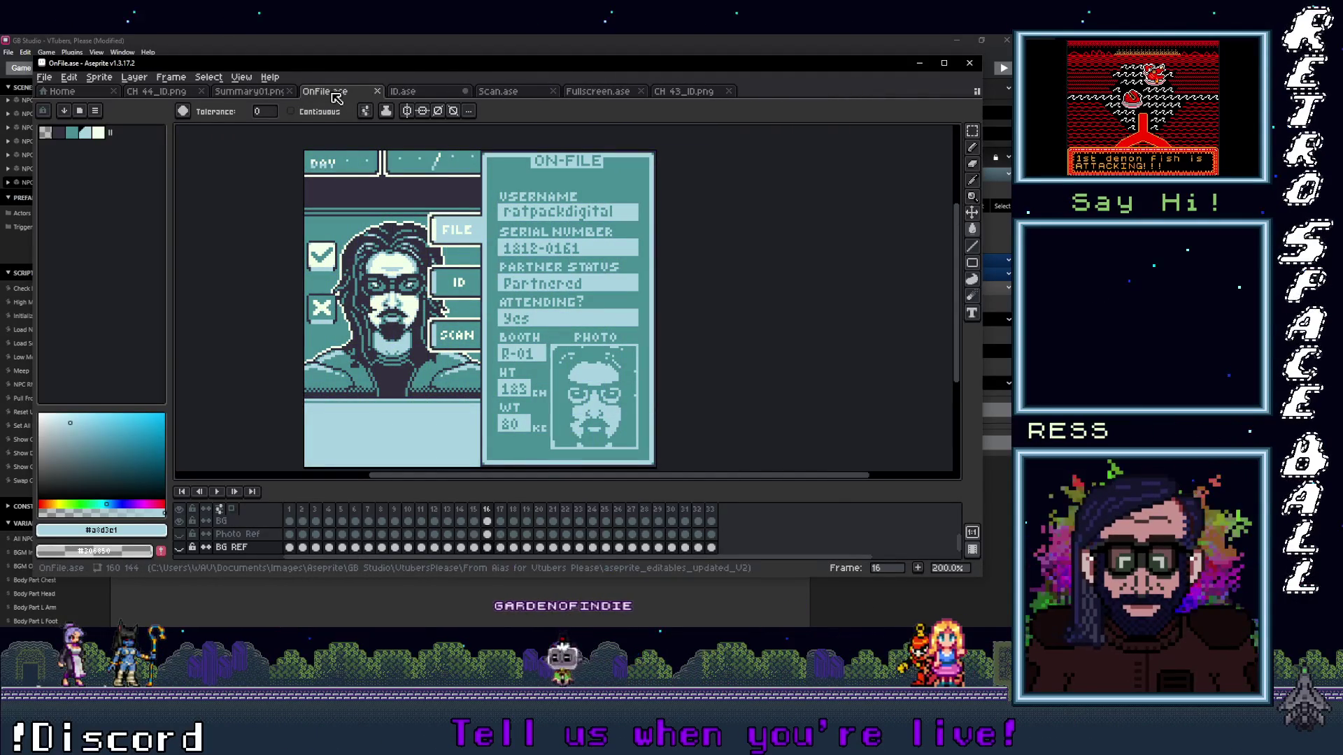
pyautogui.click(383, 94)
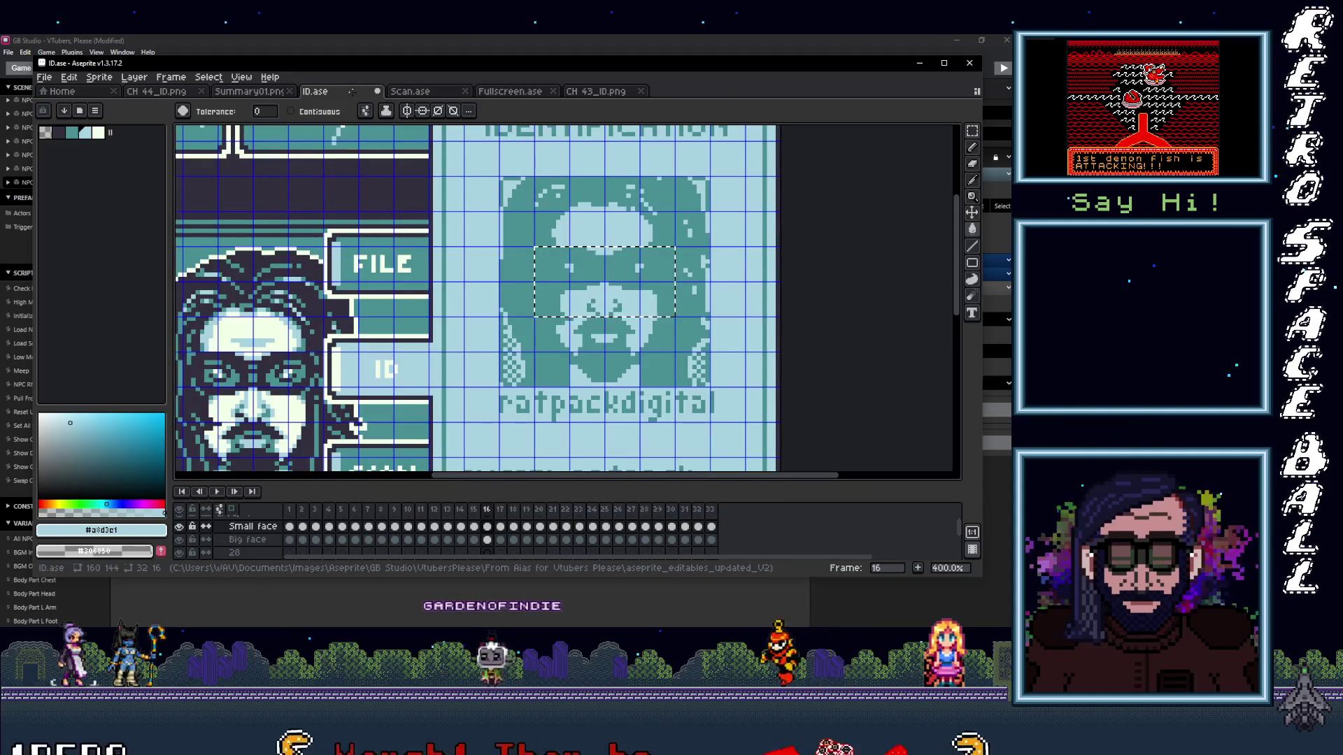
pyautogui.hotkey('ctrl', 'w')
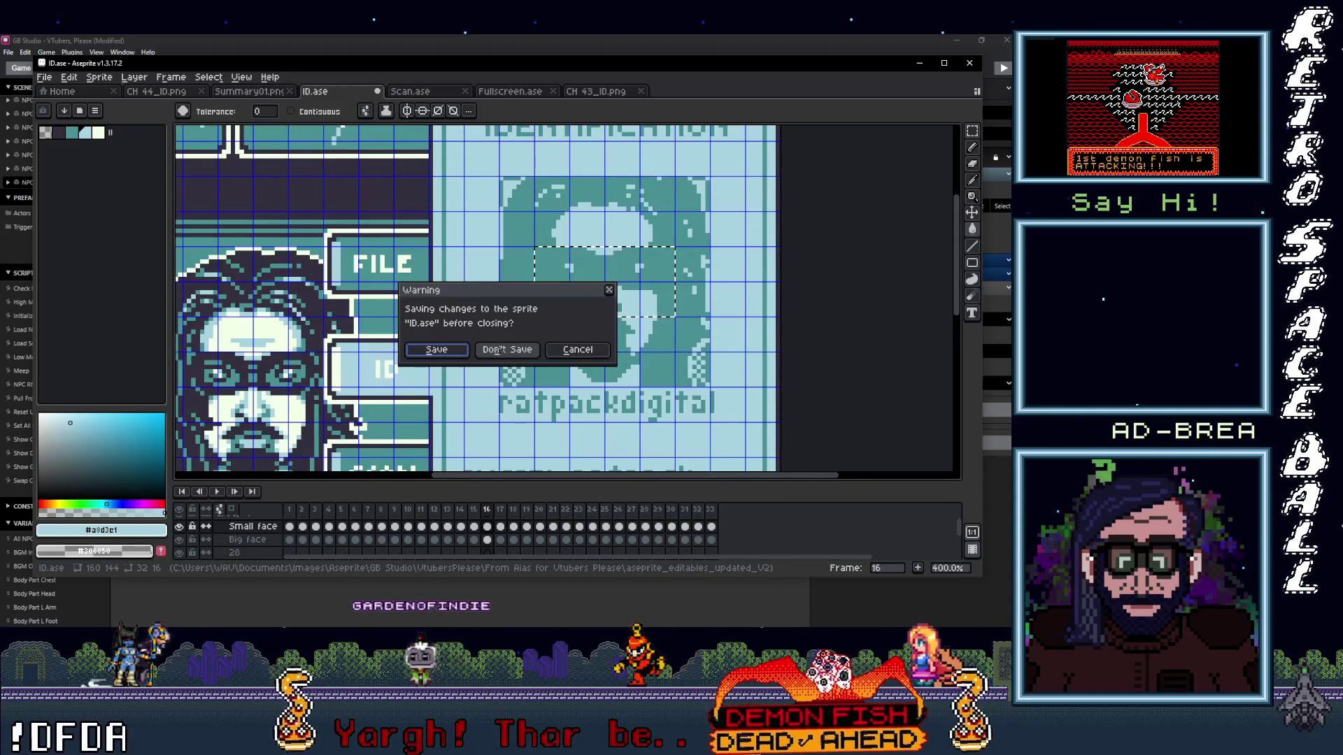
pyautogui.press('Return')
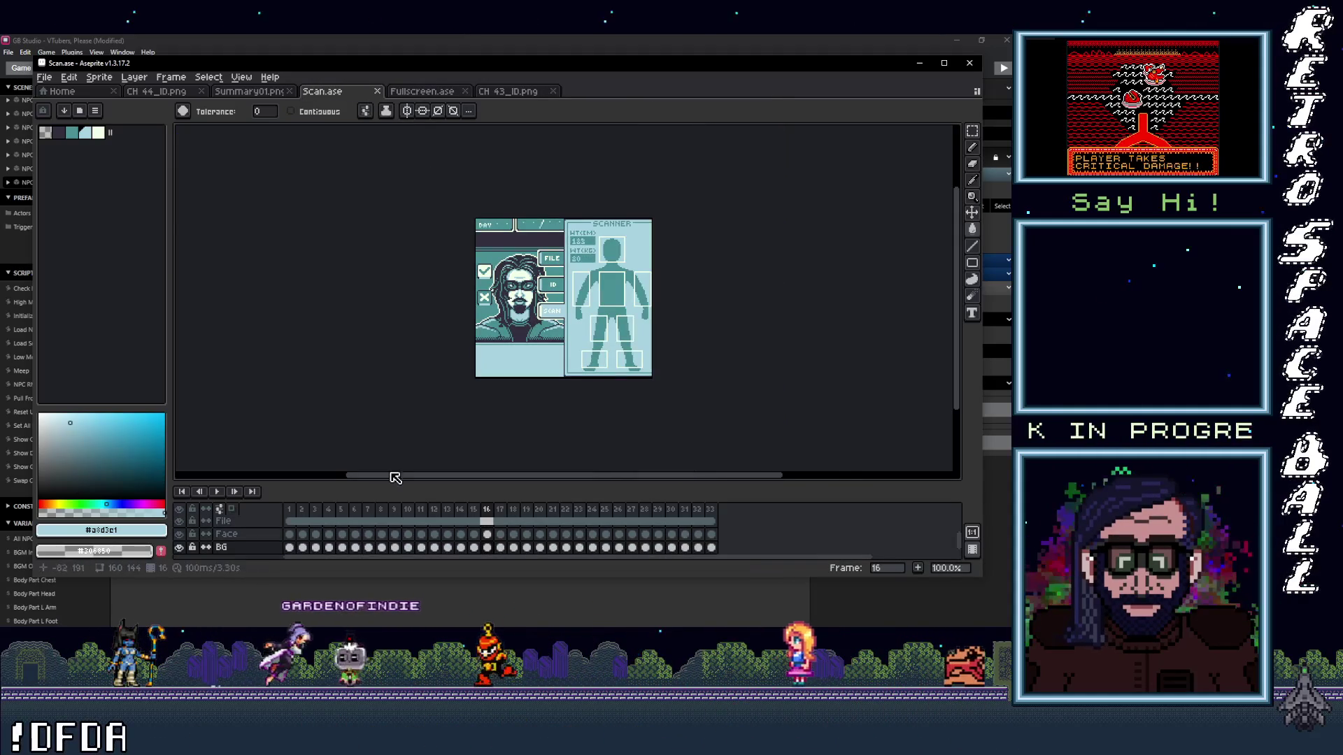
pyautogui.moveTo(439, 517)
pyautogui.mouseDown()
pyautogui.moveTo(659, 516)
pyautogui.moveTo(327, 511)
pyautogui.moveTo(386, 509)
pyautogui.mouseUp()
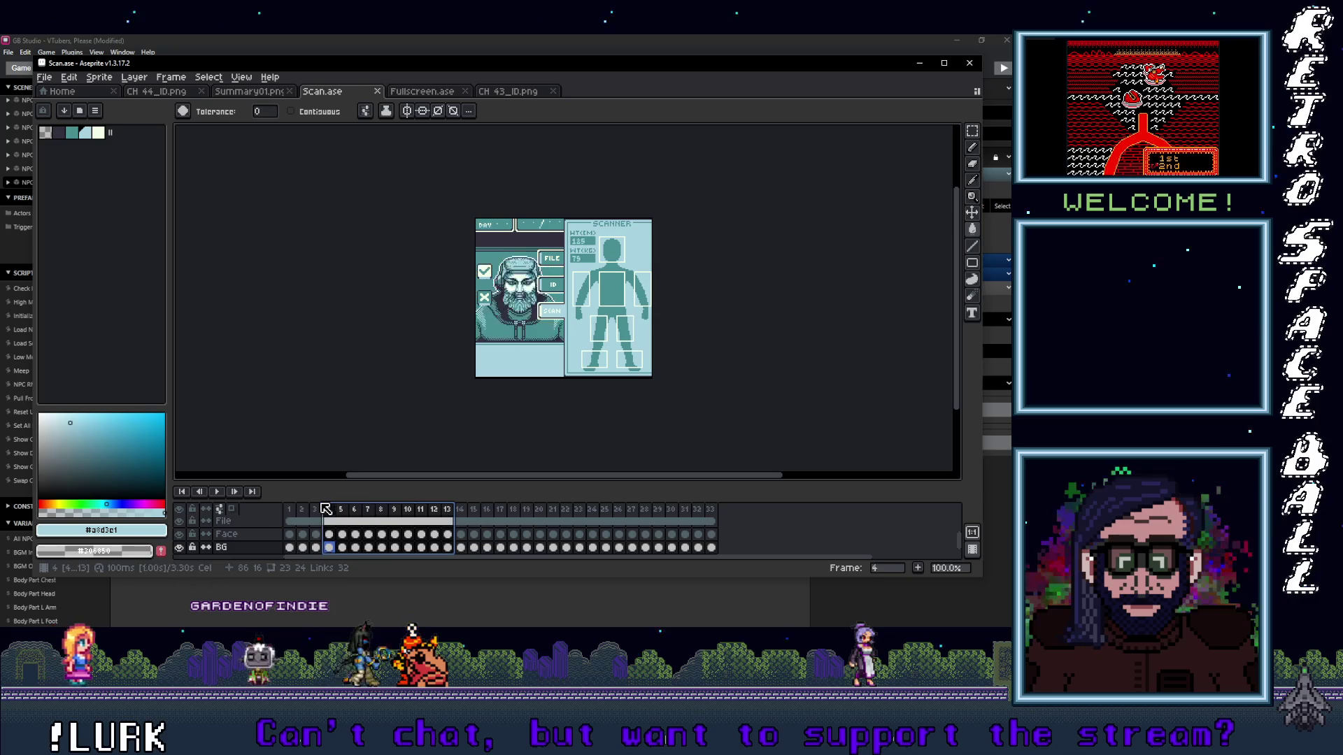
# - Step through Scan.ase frames 2–13 to check each NPC's height and weight values
pyautogui.moveTo(281, 509); pyautogui.dragTo(313, 509)
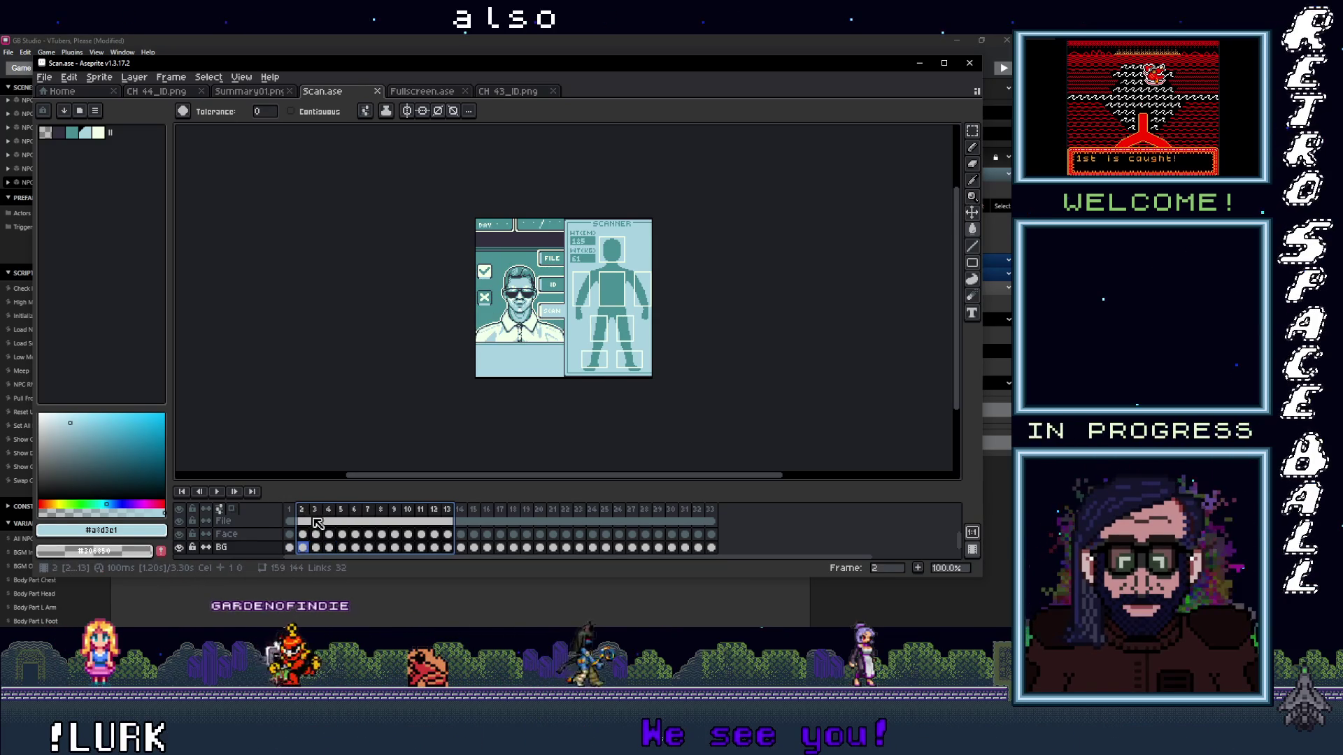
pyautogui.click(309, 516)
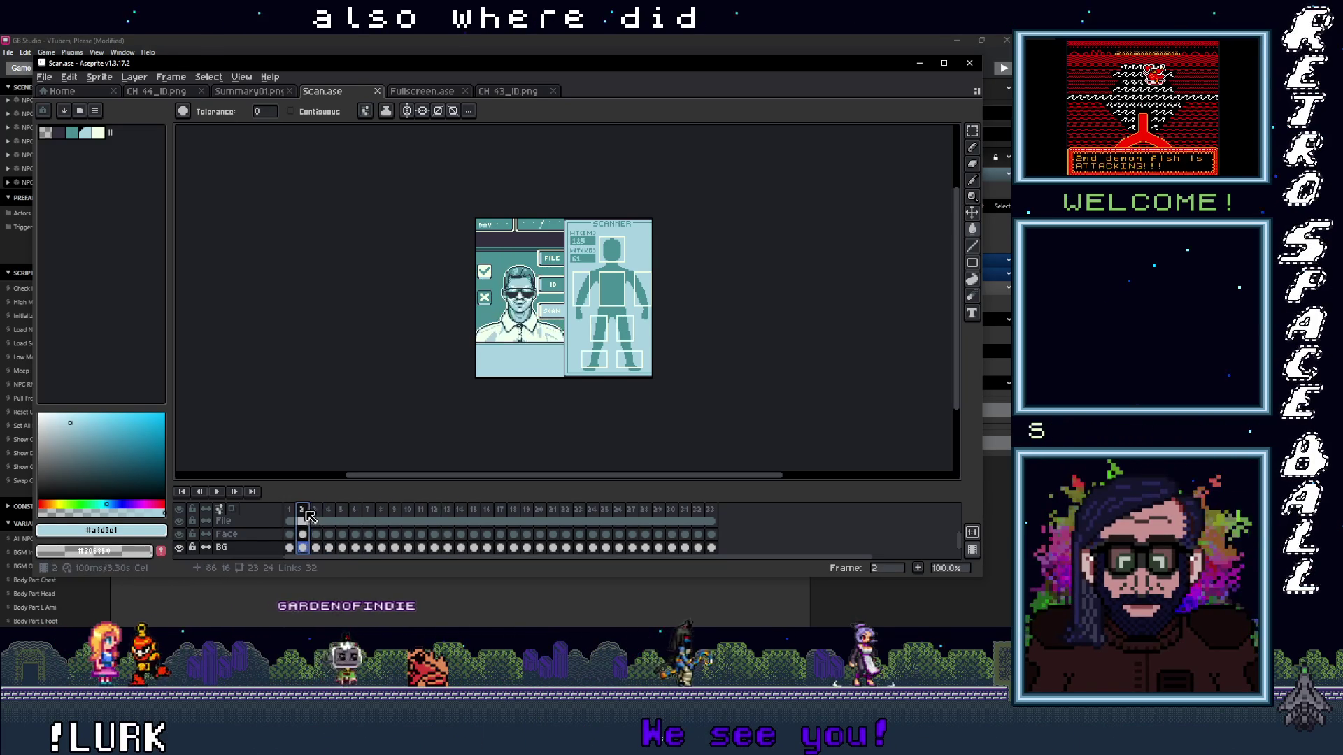
pyautogui.moveTo(309, 516)
pyautogui.mouseDown()
pyautogui.moveTo(718, 516)
pyautogui.moveTo(289, 522)
pyautogui.mouseUp()
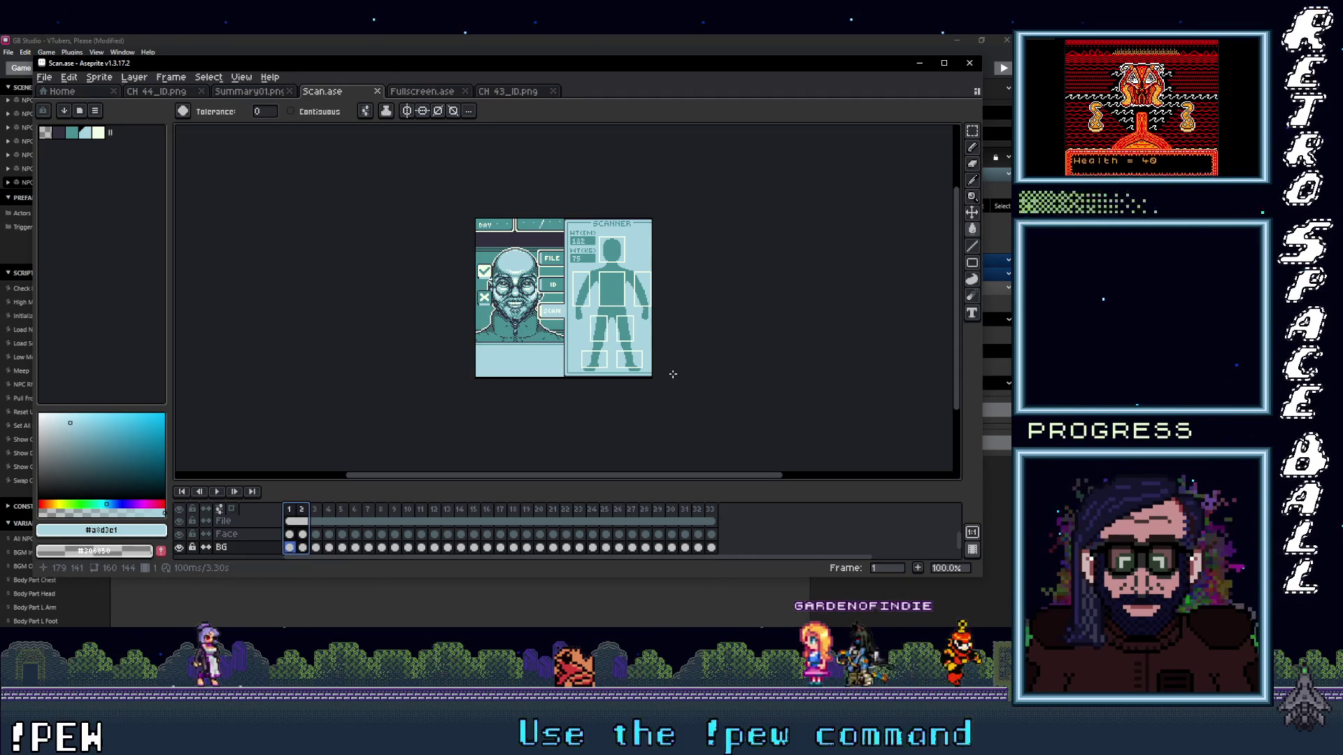
# - Minimize Aseprite to compare the NPC 54–57 Scan scenes in GB Studio, then switch to File Explorer
pyautogui.click(919, 66)
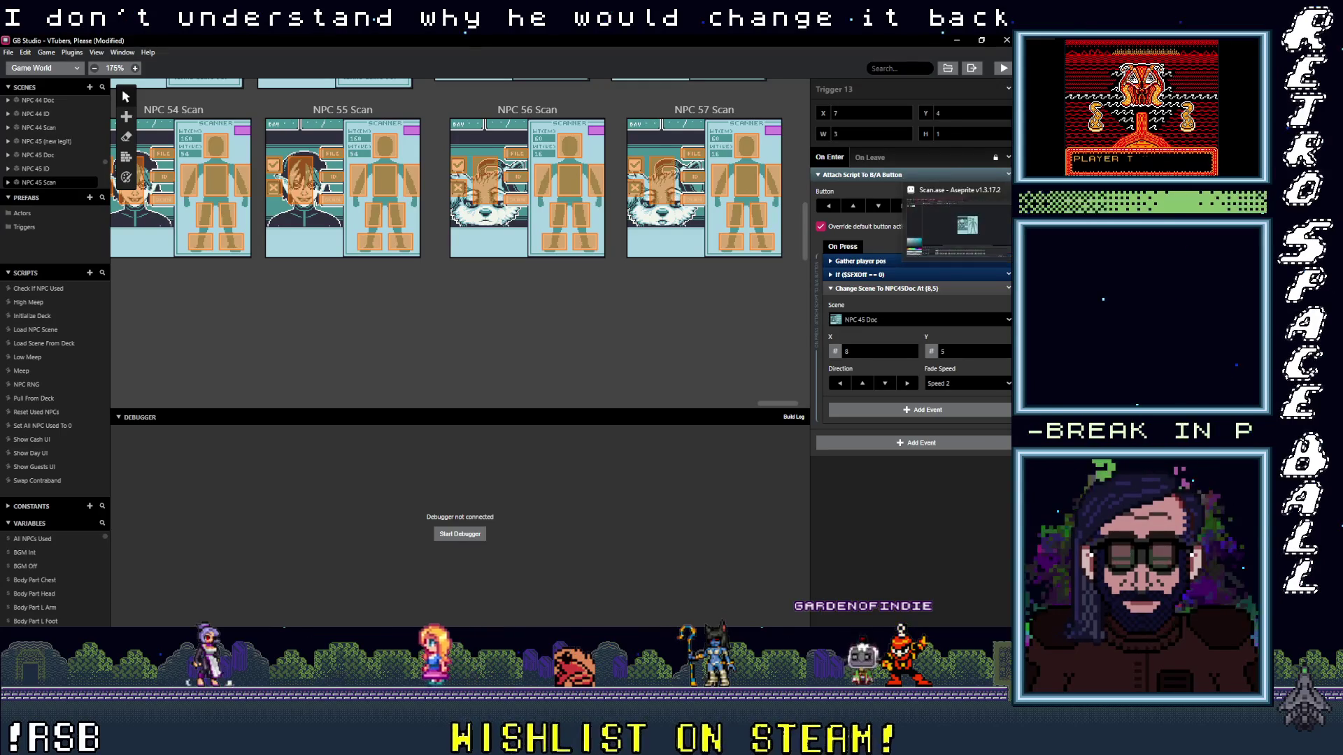
pyautogui.click(960, 222)
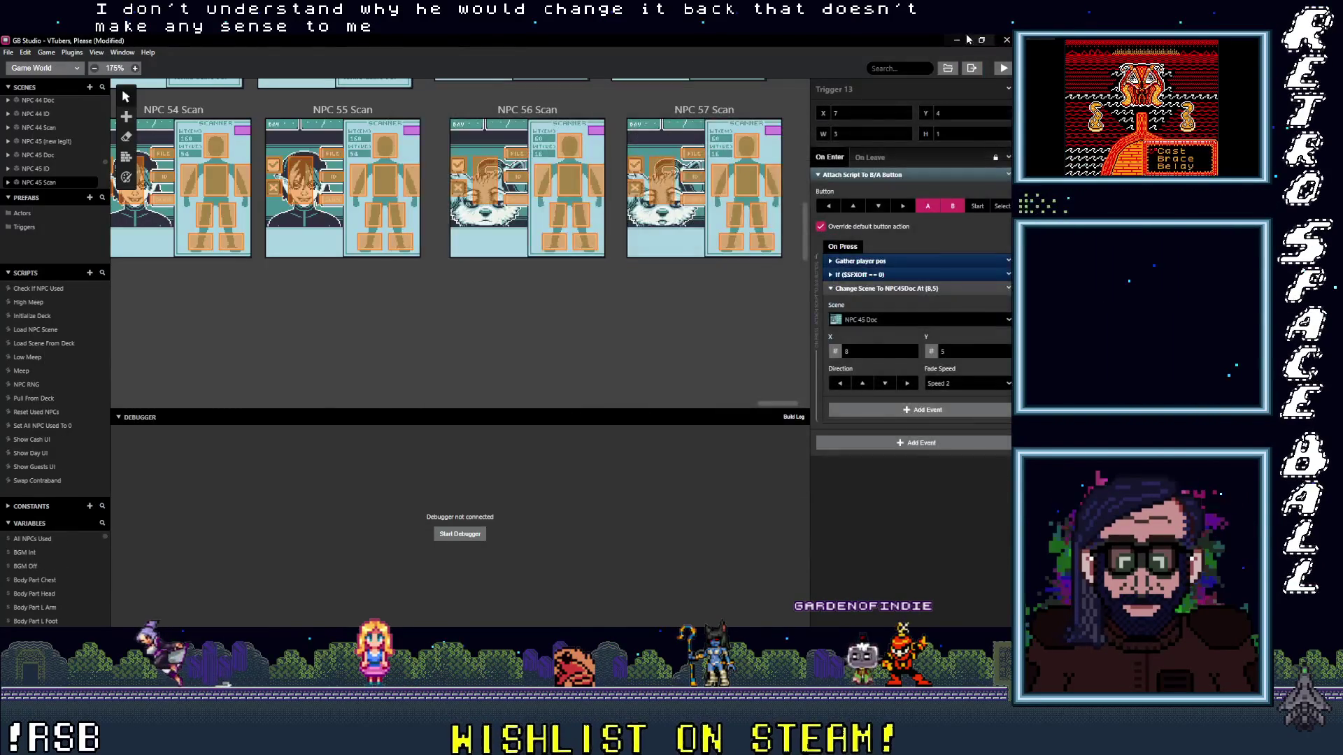
pyautogui.hotkey('alt', 'Tab')
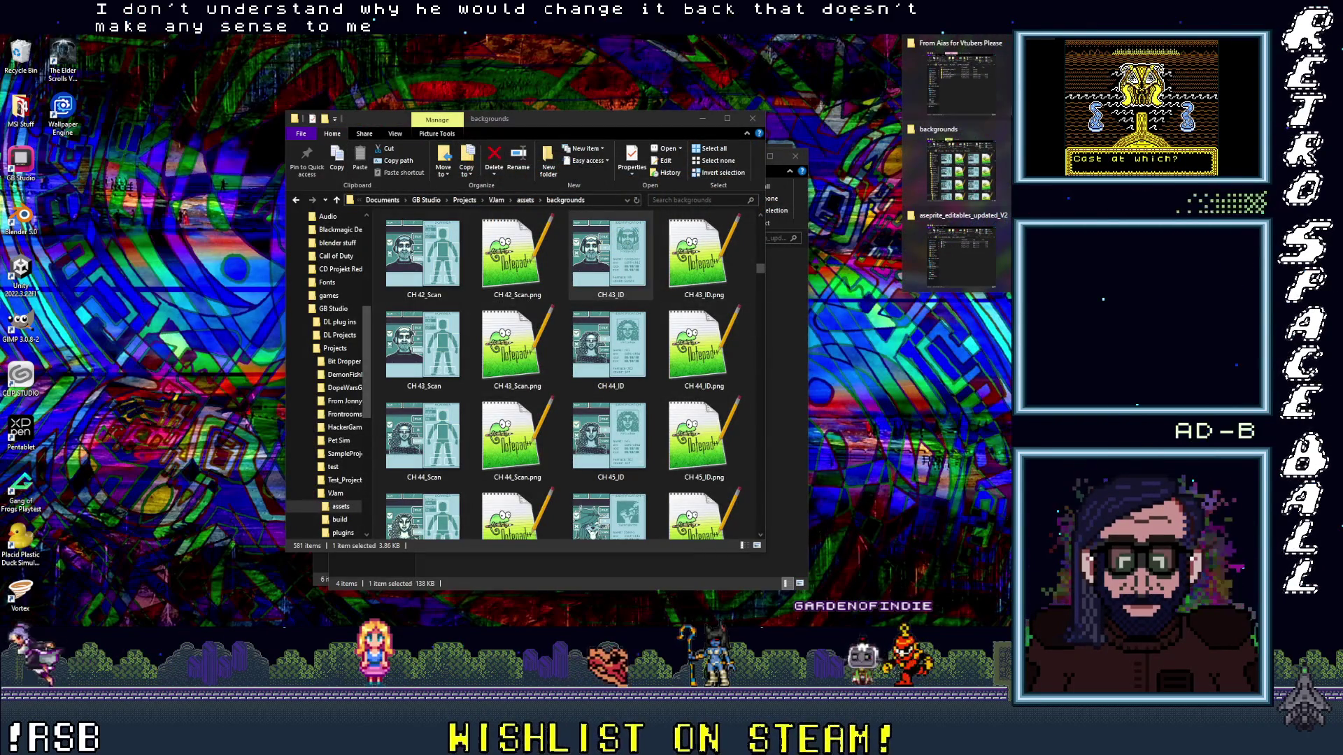
# - In the From Aias Explorer window, go up to VtubersPlease and open the Scan Aseprite file
pyautogui.click(973, 49)
pyautogui.click(971, 46)
pyautogui.click(362, 234)
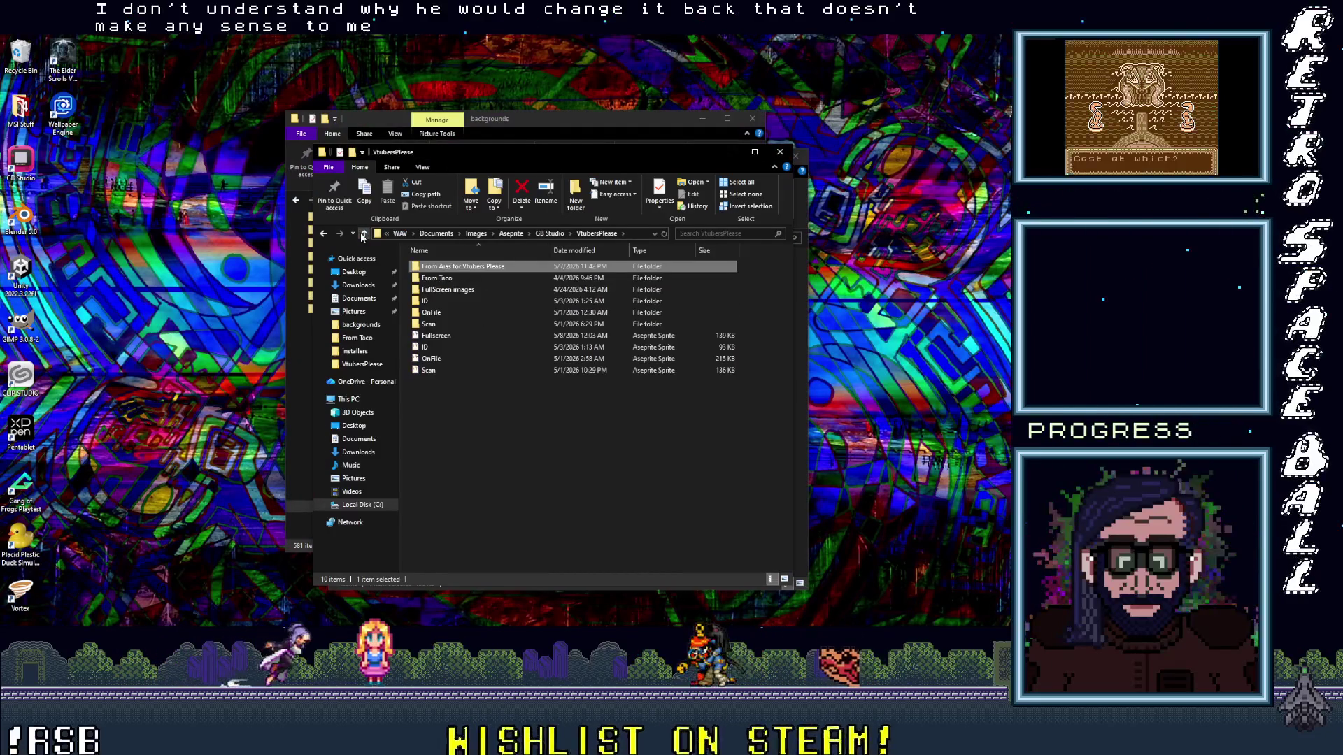
pyautogui.click(428, 373)
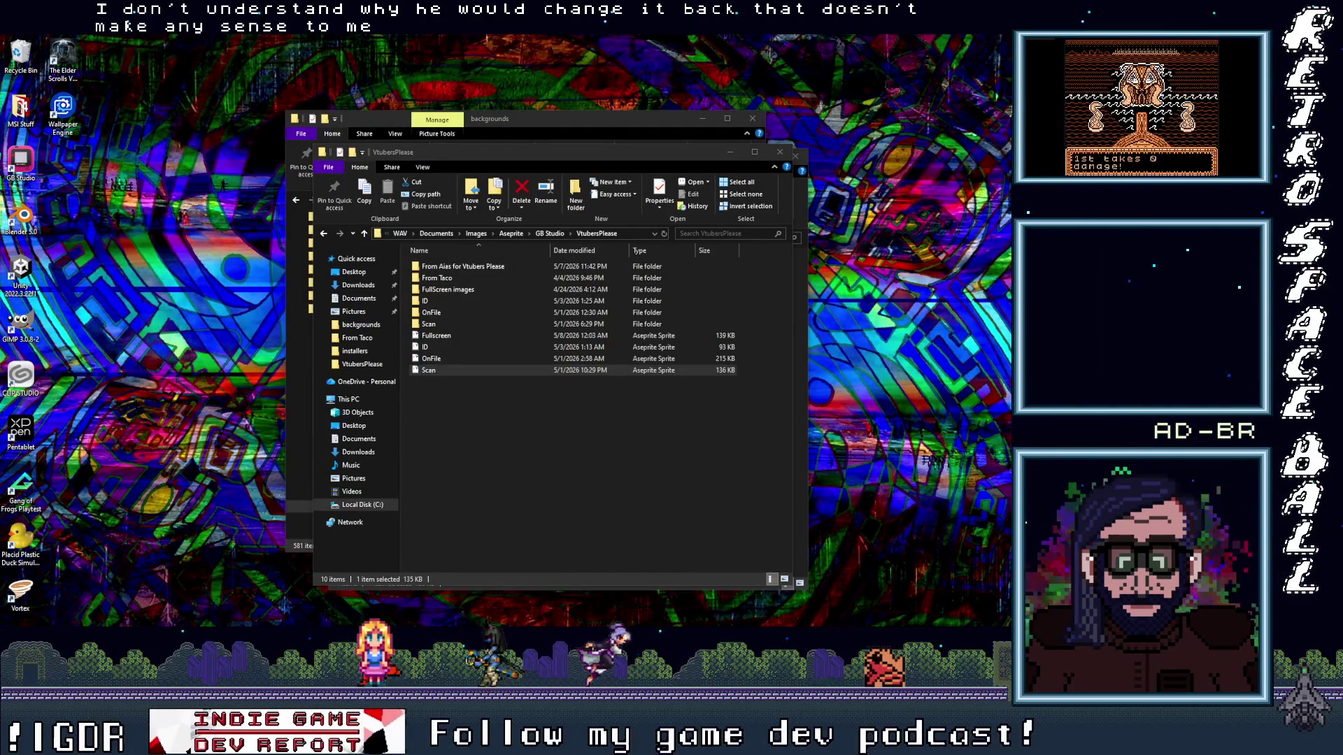
pyautogui.hotkey('alt', 'Tab')
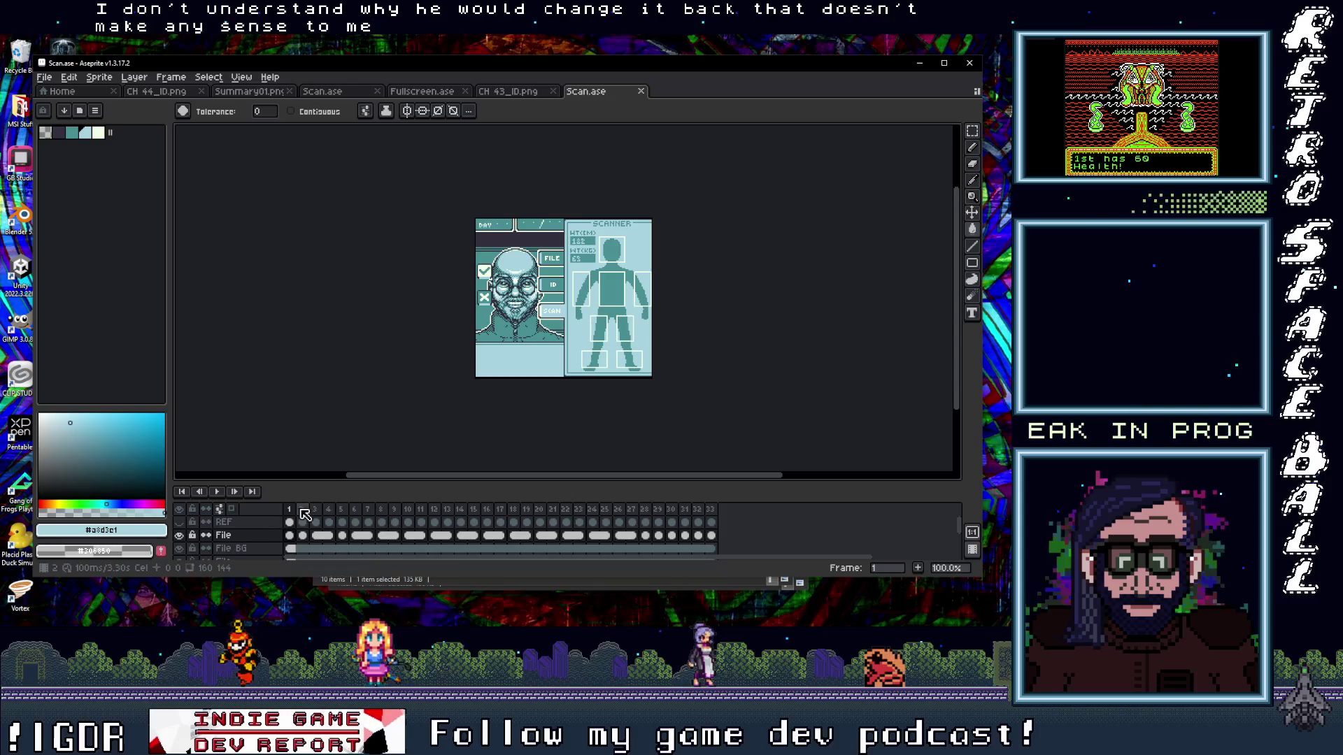
# - Scrub through frames 1–33 of the reopened Scan file, ending on the fox character's scan card
pyautogui.click(303, 510)
pyautogui.moveTo(325, 514); pyautogui.dragTo(508, 516)
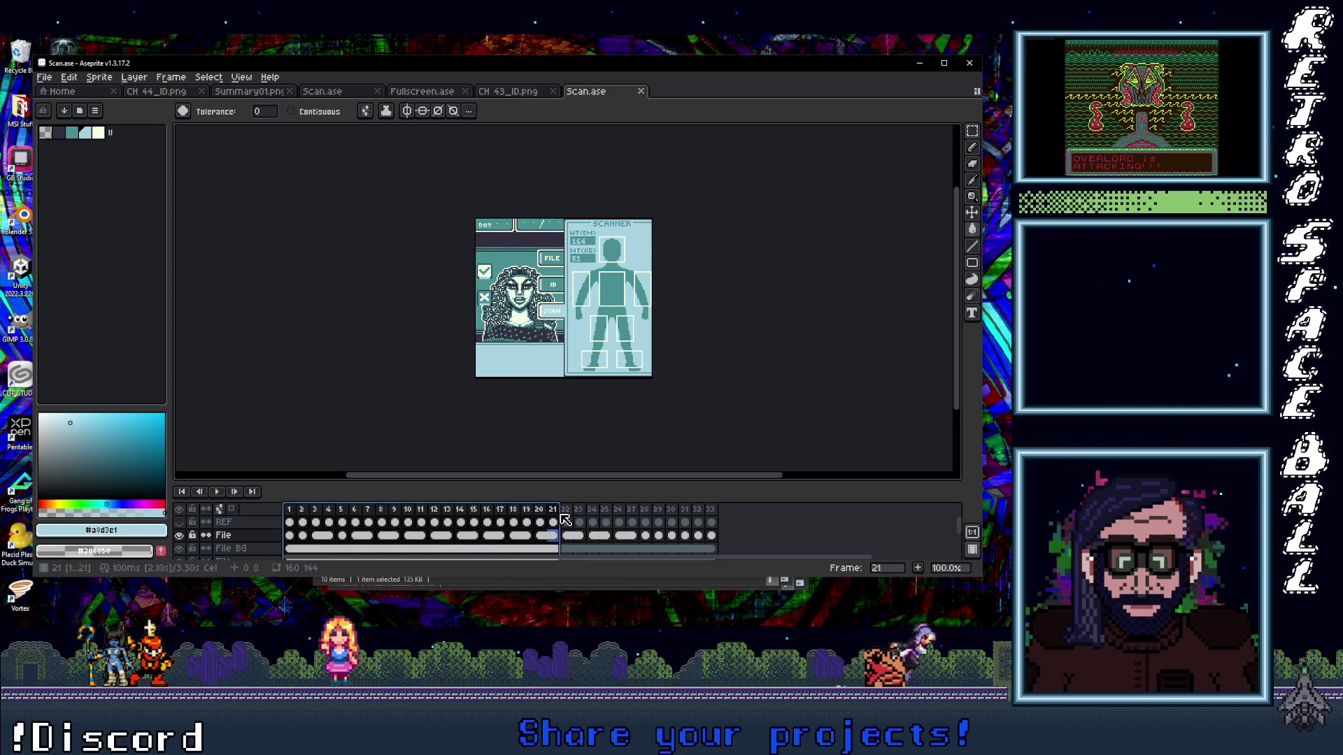
pyautogui.moveTo(585, 519); pyautogui.dragTo(715, 540)
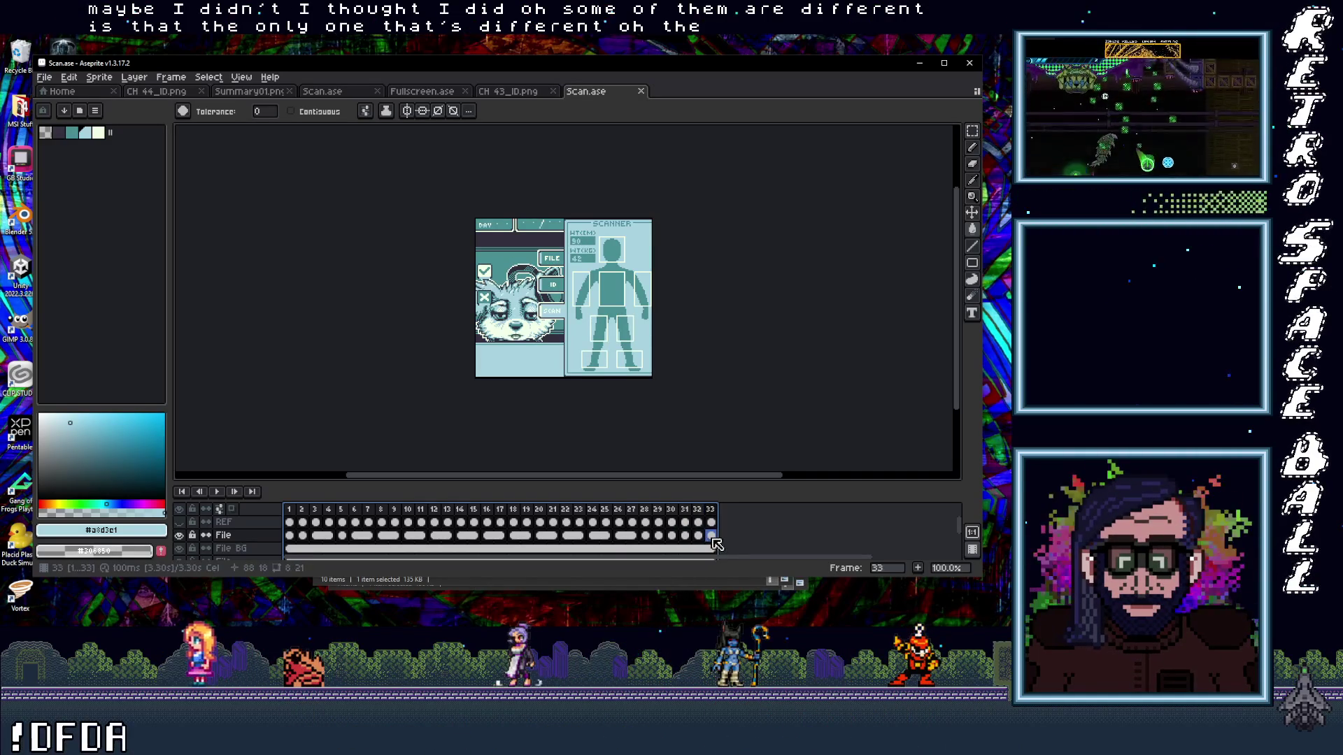
pyautogui.moveTo(665, 544)
pyautogui.mouseDown()
pyautogui.moveTo(302, 537)
pyautogui.moveTo(336, 537)
pyautogui.mouseUp()
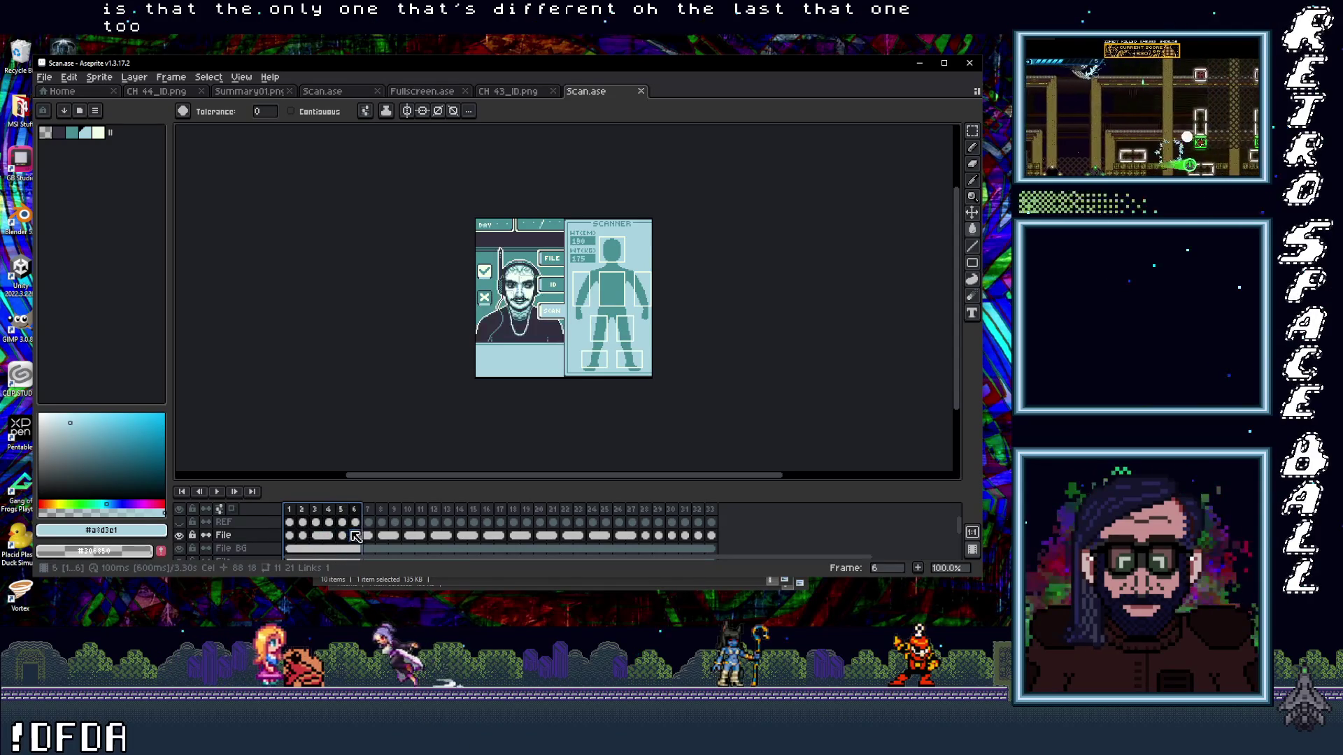
pyautogui.moveTo(396, 535); pyautogui.dragTo(701, 539)
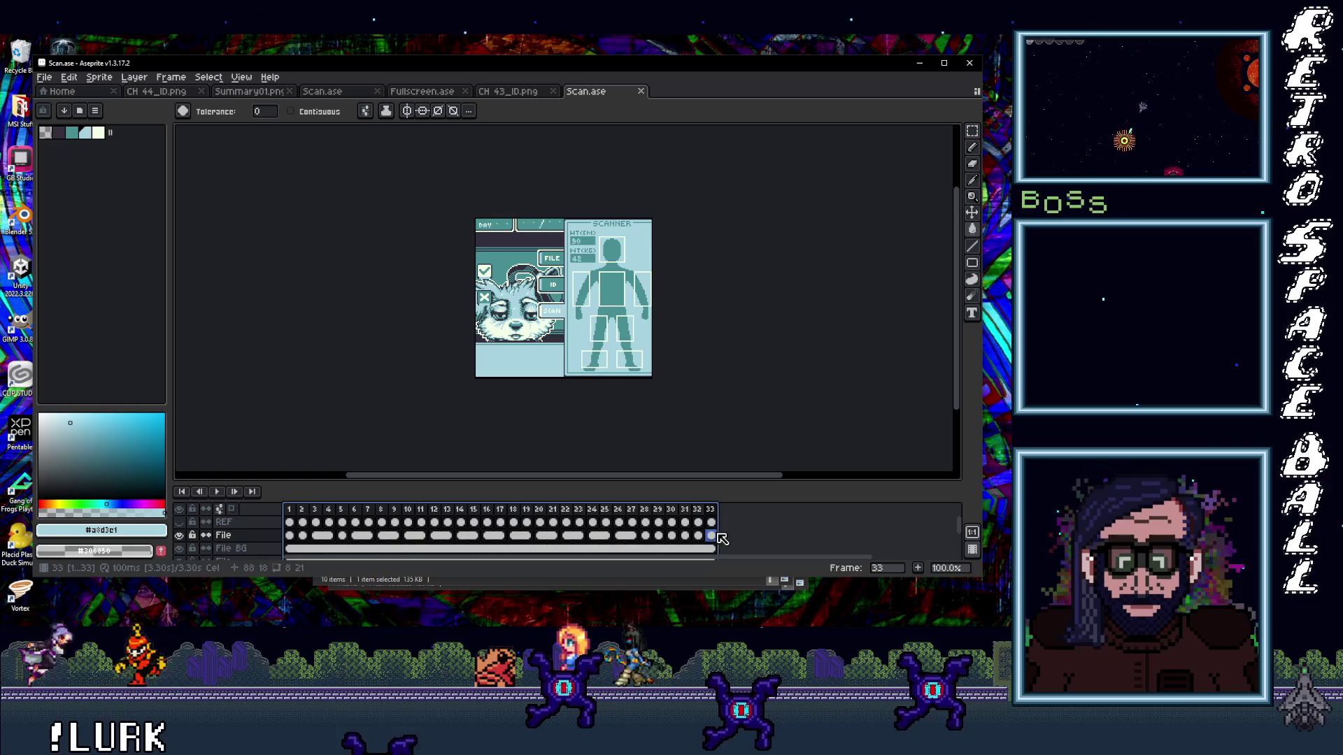
pyautogui.moveTo(703, 542); pyautogui.dragTo(707, 547)
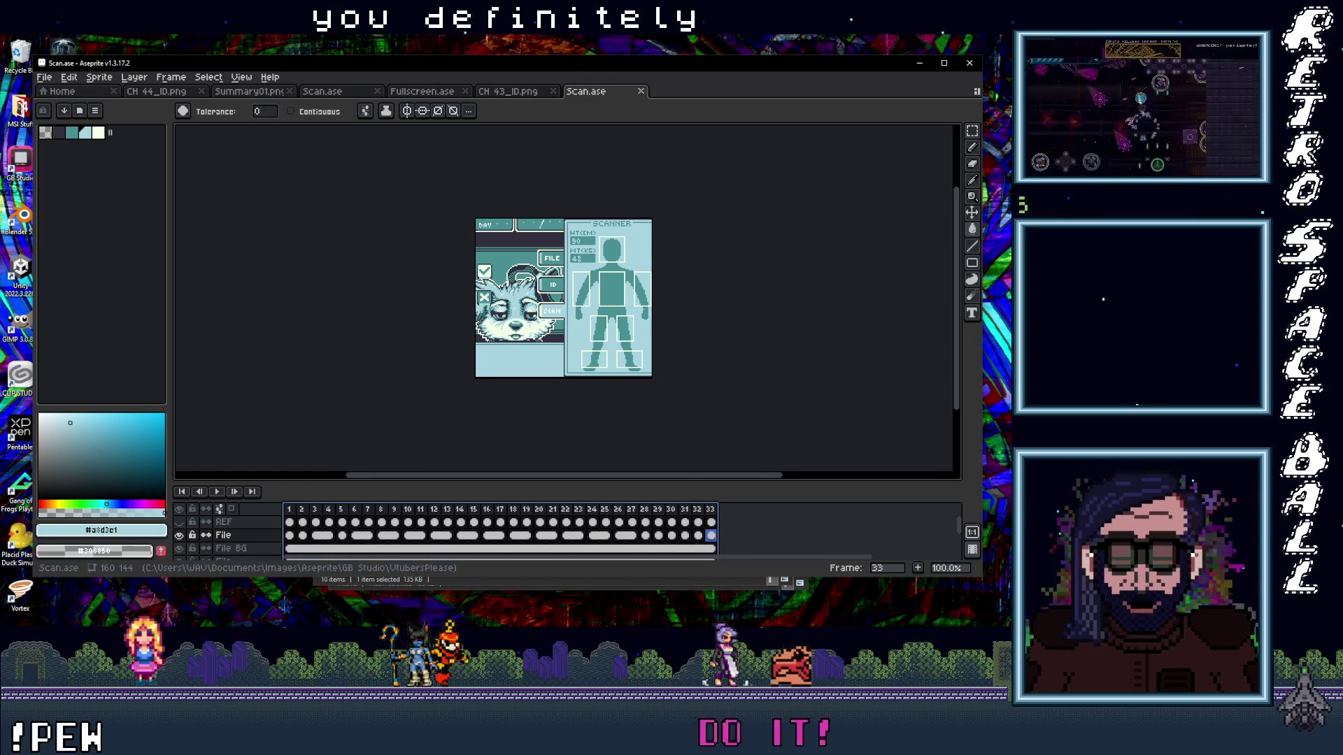
# - Review GB Studio's NPC Scan scenes back through NPC 38, then hide it to return to Aseprite
pyautogui.hotkey('alt', 'Tab')
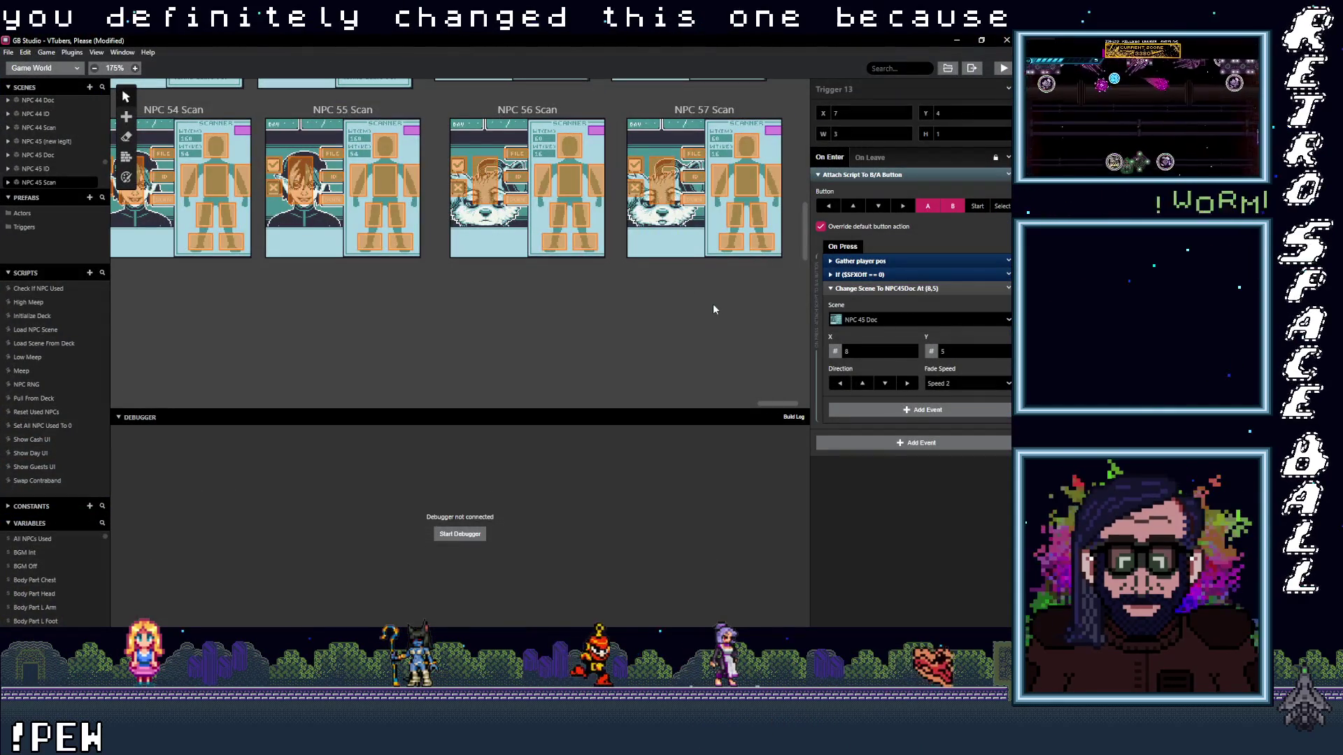
pyautogui.scroll(1, 712, 332)
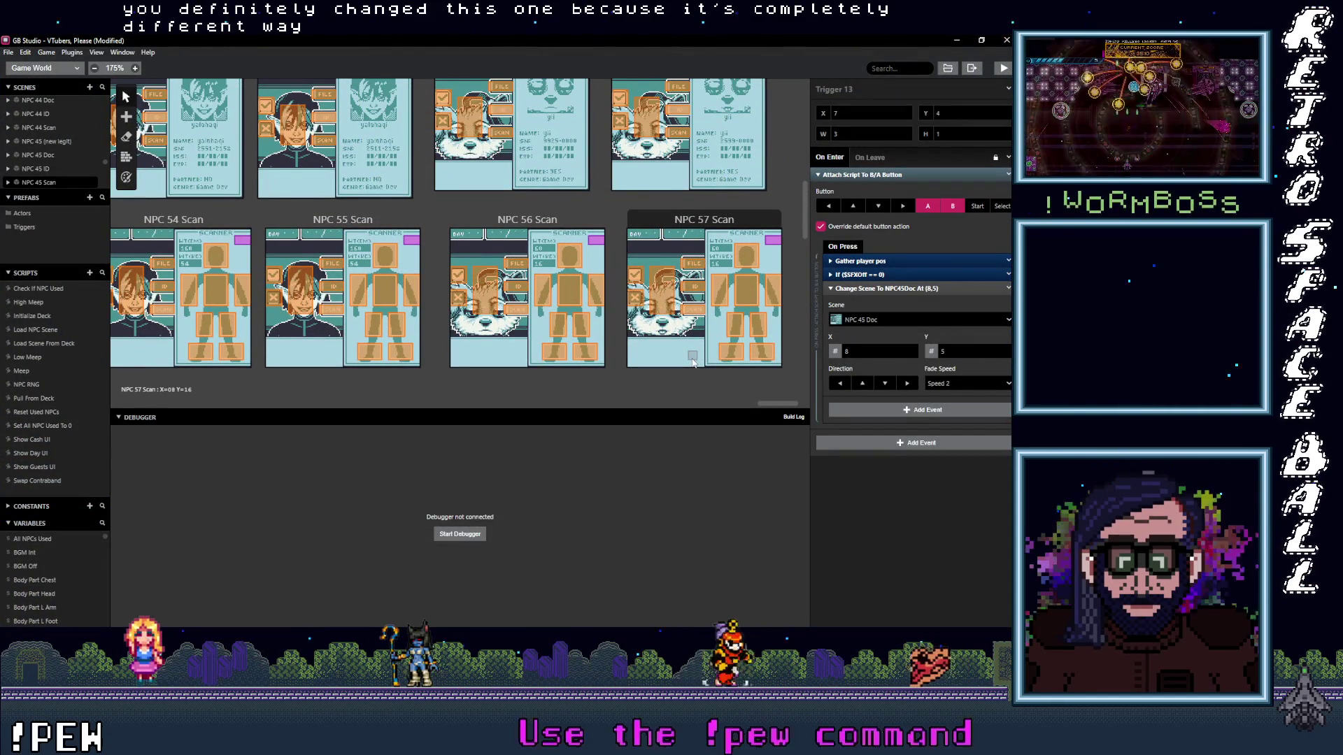
pyautogui.scroll(2, 691, 361)
pyautogui.scroll(3, 692, 363)
pyautogui.scroll(3, 693, 363)
pyautogui.scroll(-8, 694, 364)
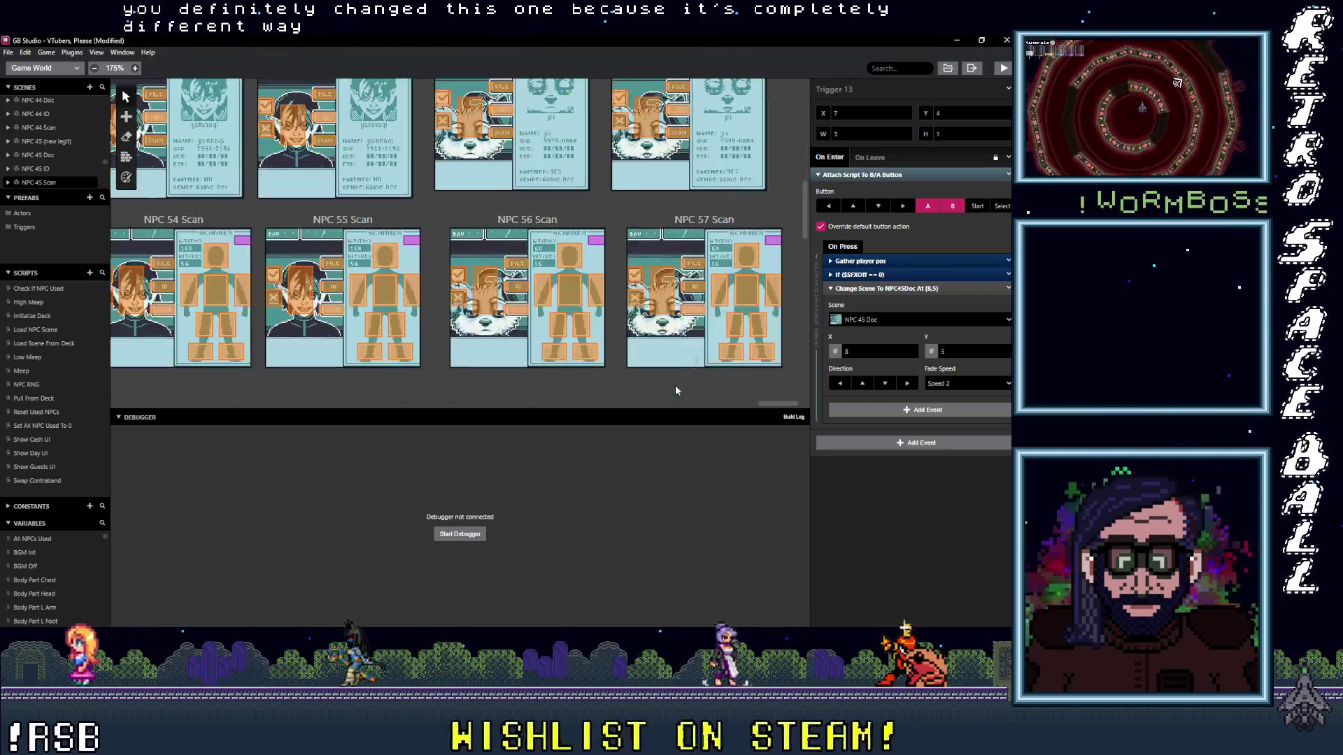
pyautogui.moveTo(774, 408); pyautogui.dragTo(728, 415)
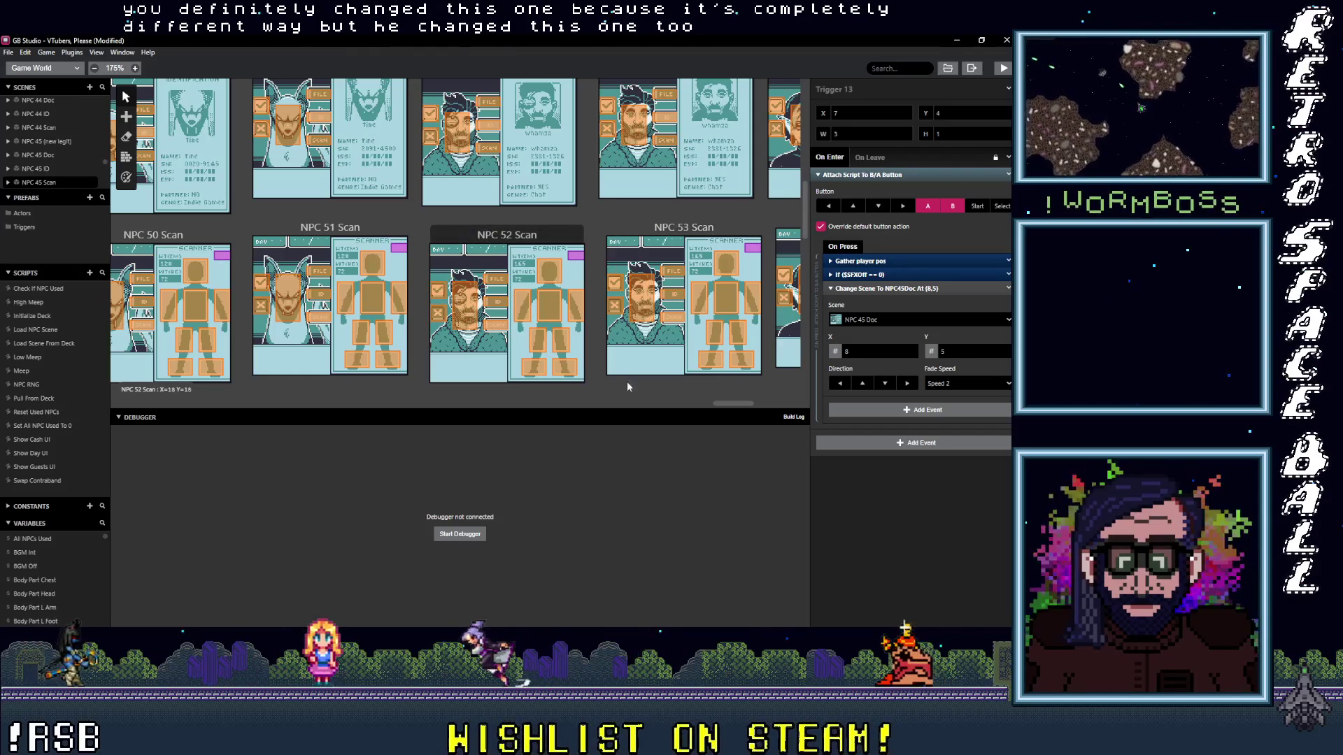
pyautogui.moveTo(727, 400); pyautogui.dragTo(592, 419)
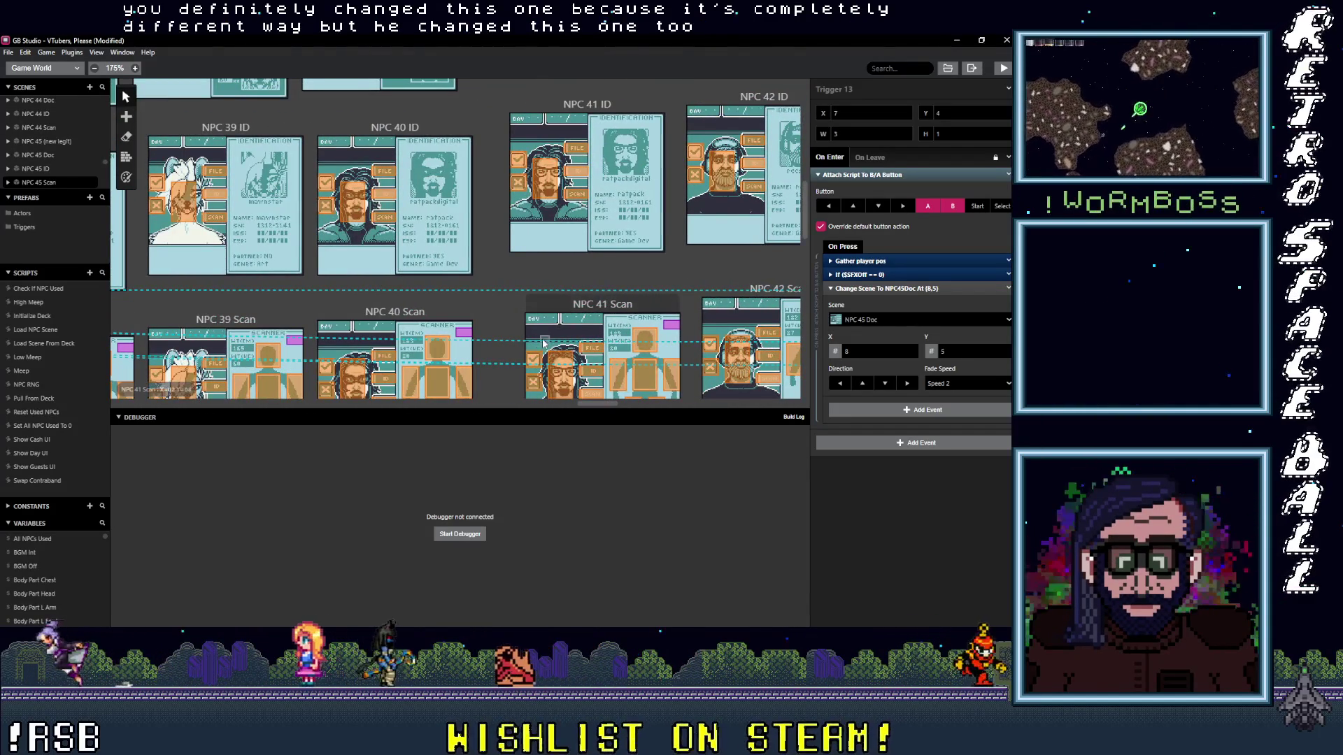
pyautogui.scroll(-1, 525, 344)
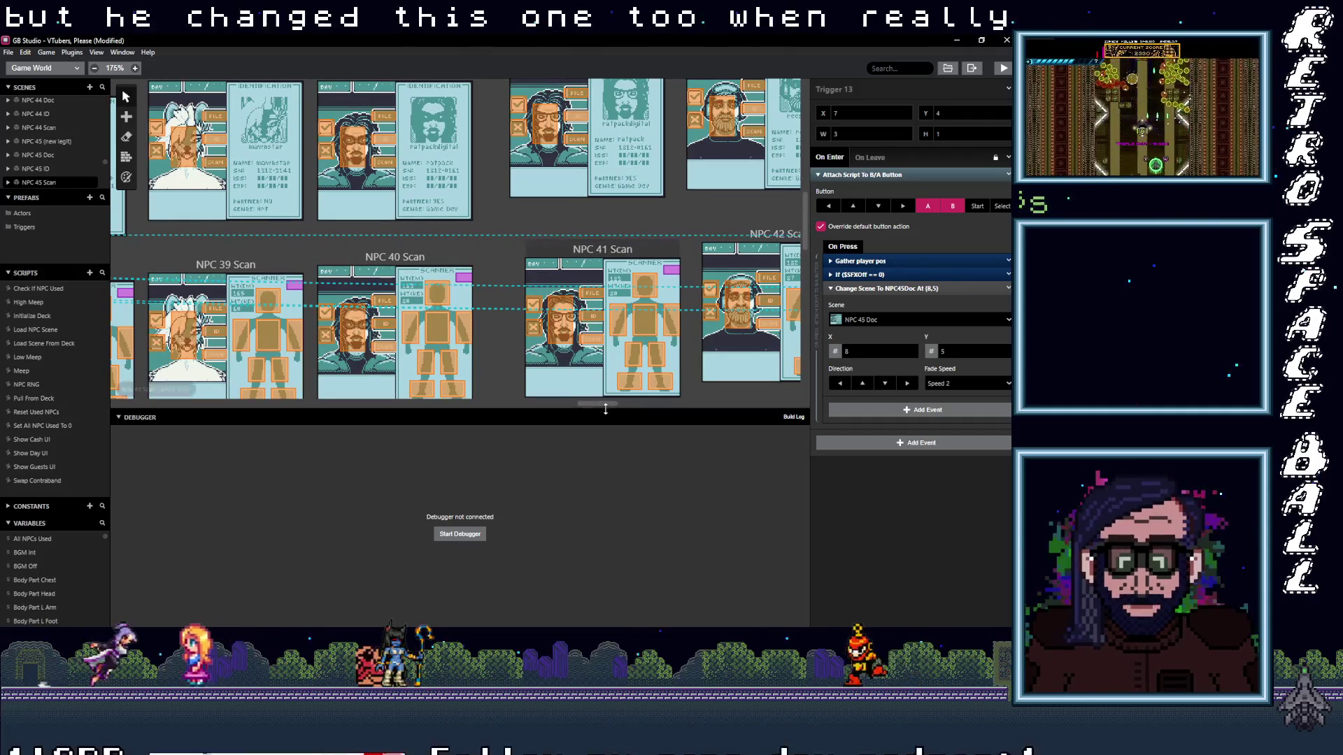
pyautogui.moveTo(603, 404); pyautogui.dragTo(603, 410)
pyautogui.hscroll(1, 525, 347)
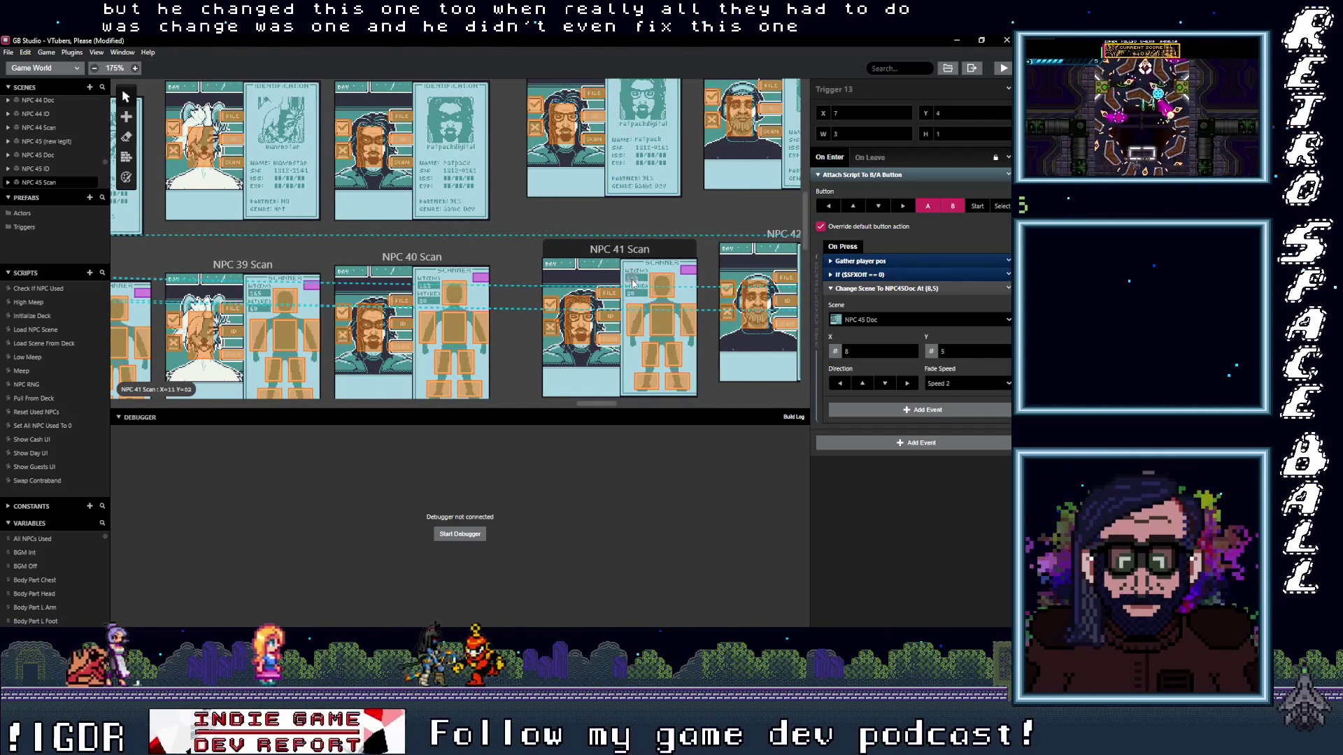
pyautogui.moveTo(601, 402)
pyautogui.mouseDown()
pyautogui.moveTo(574, 409)
pyautogui.moveTo(591, 415)
pyautogui.mouseUp()
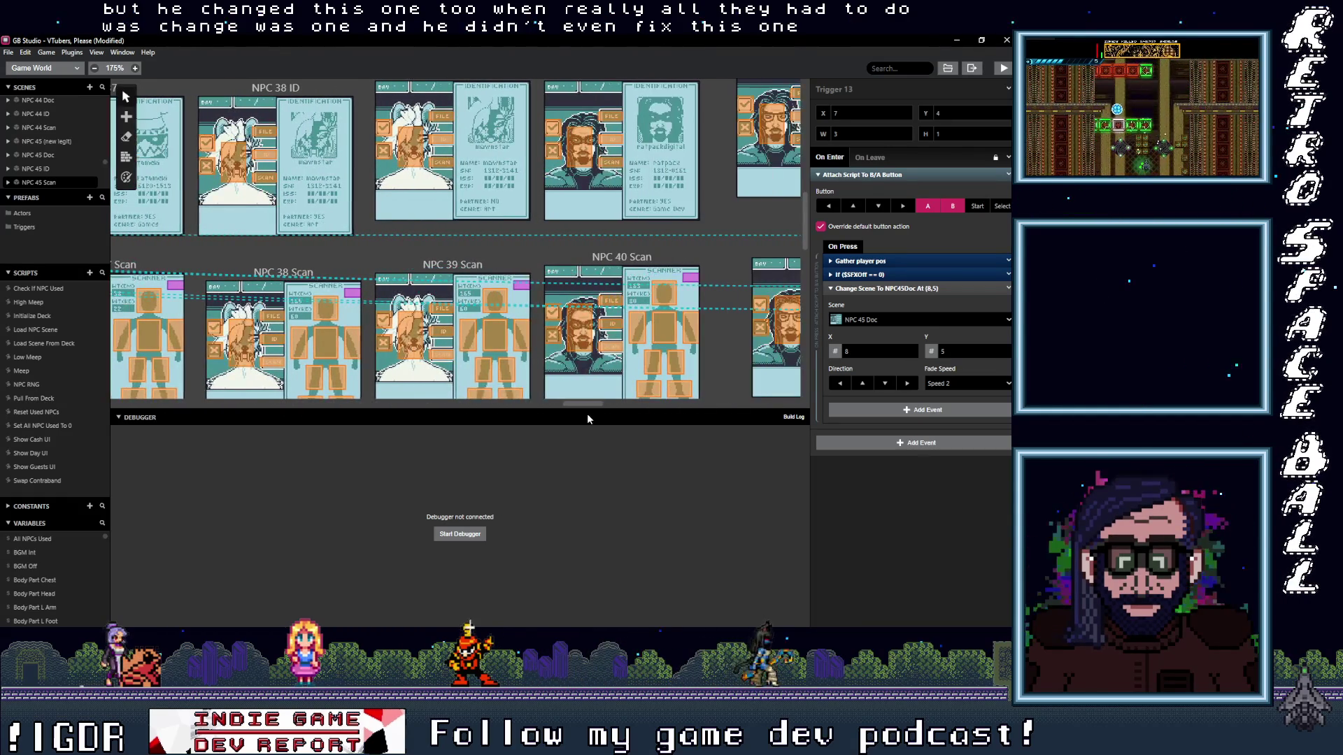
pyautogui.click(972, 39)
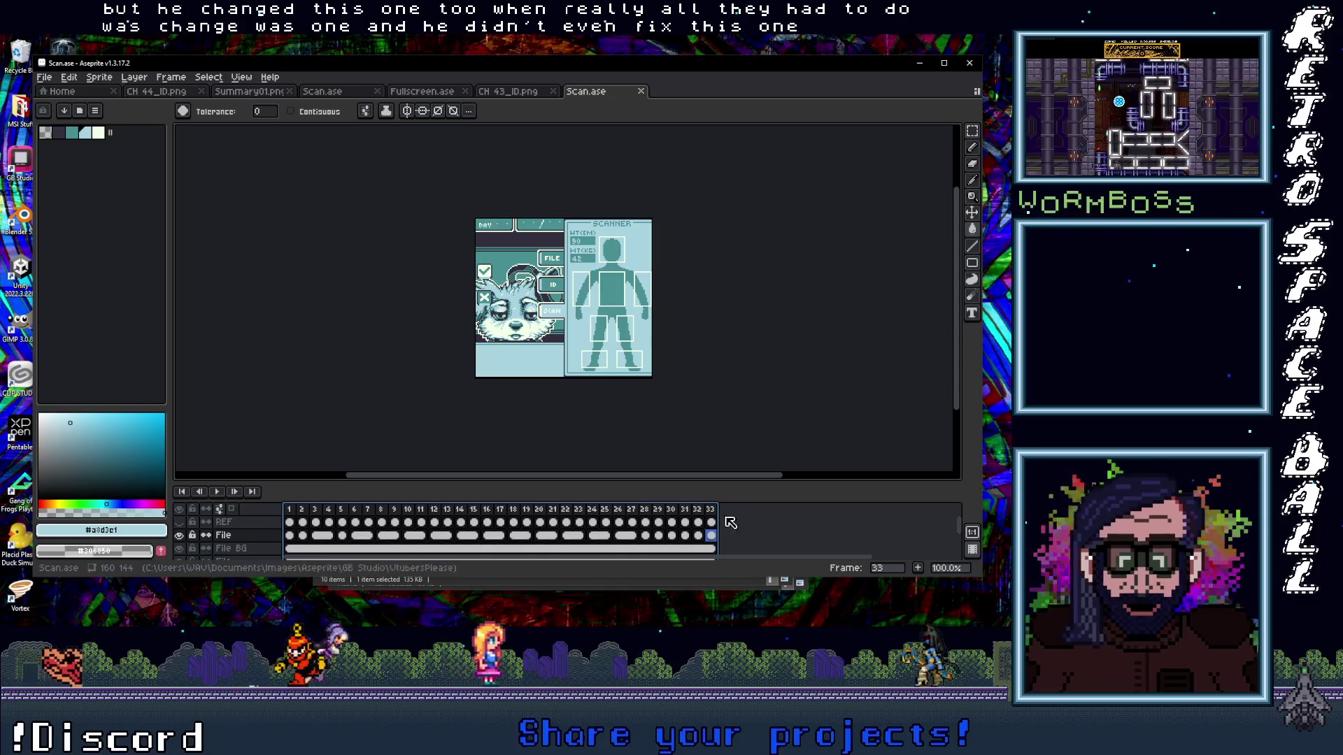
# - Zoom in on frames 27–33 and check the 188 height digits on the scanner
pyautogui.moveTo(711, 525); pyautogui.dragTo(500, 524)
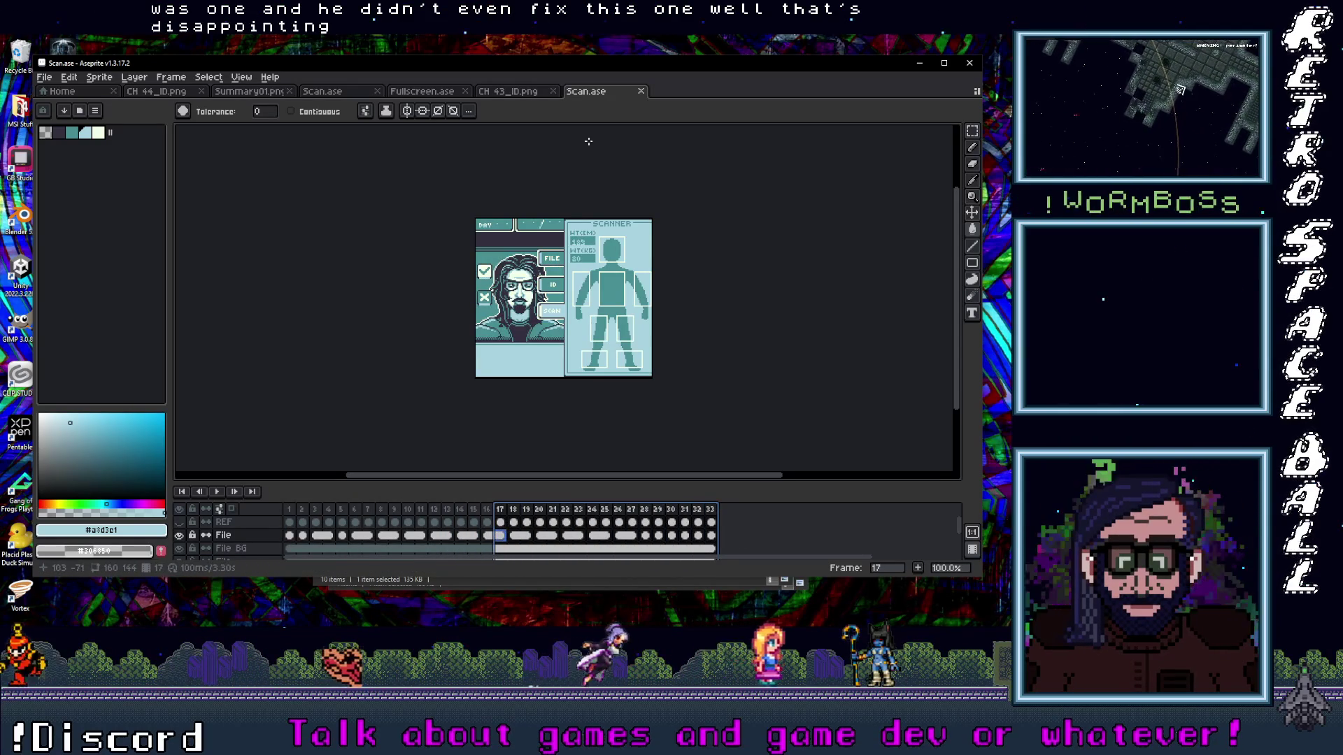
pyautogui.scroll(5, 480, 294)
pyautogui.press('m')
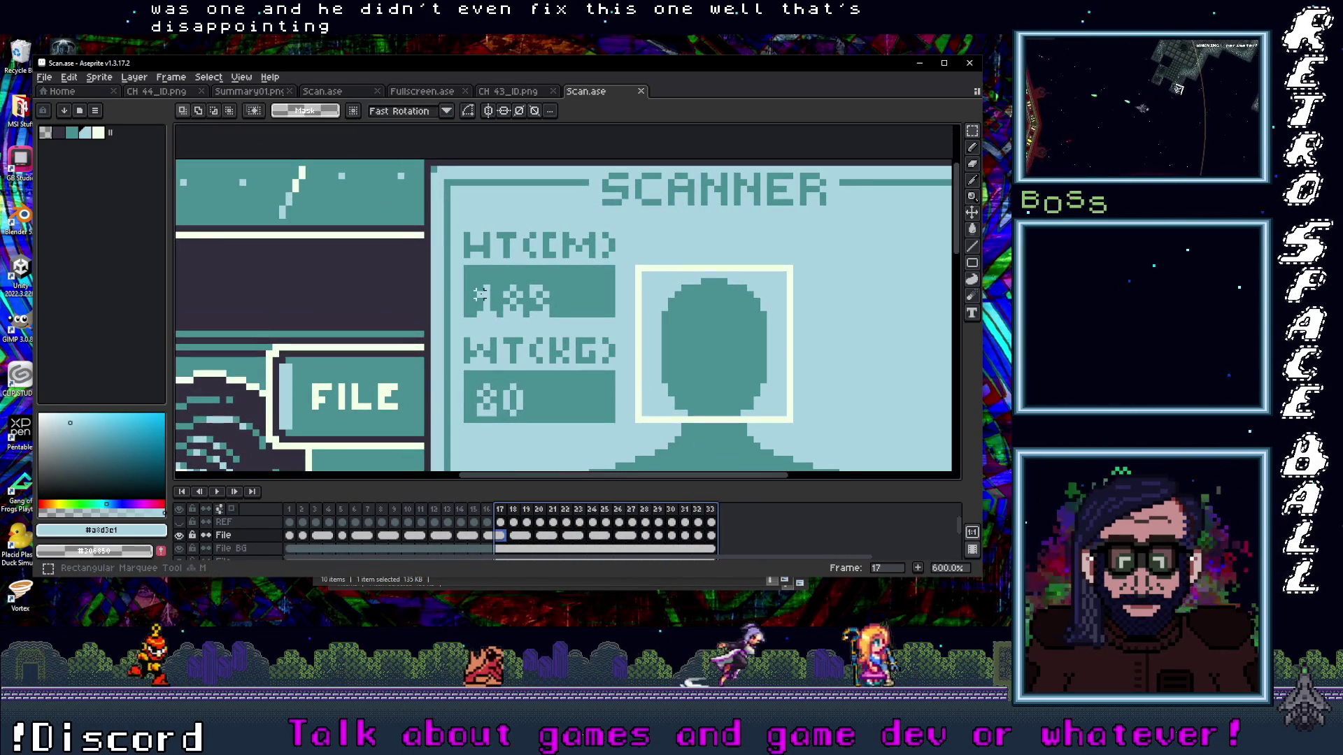
pyautogui.moveTo(474, 282); pyautogui.dragTo(553, 320)
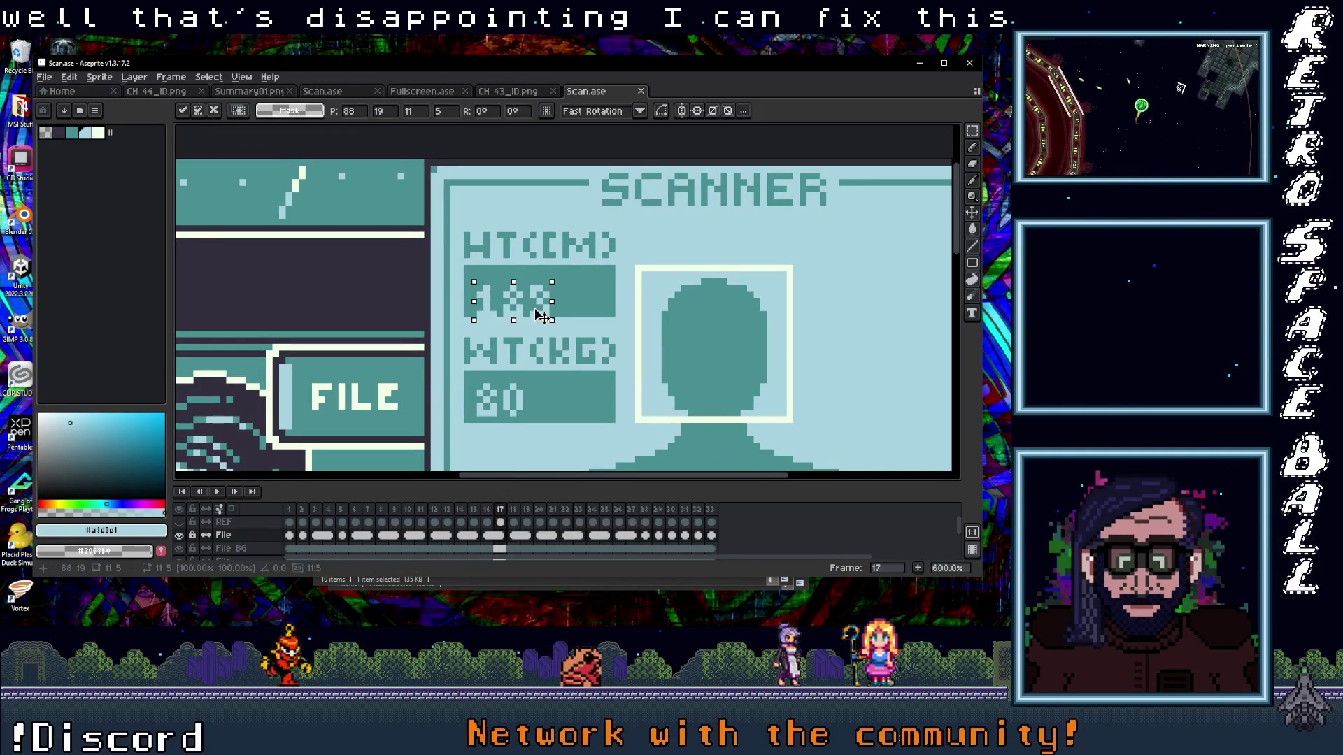
pyautogui.hotkey('ctrl', 'd')
pyautogui.scroll(-3, 584, 327)
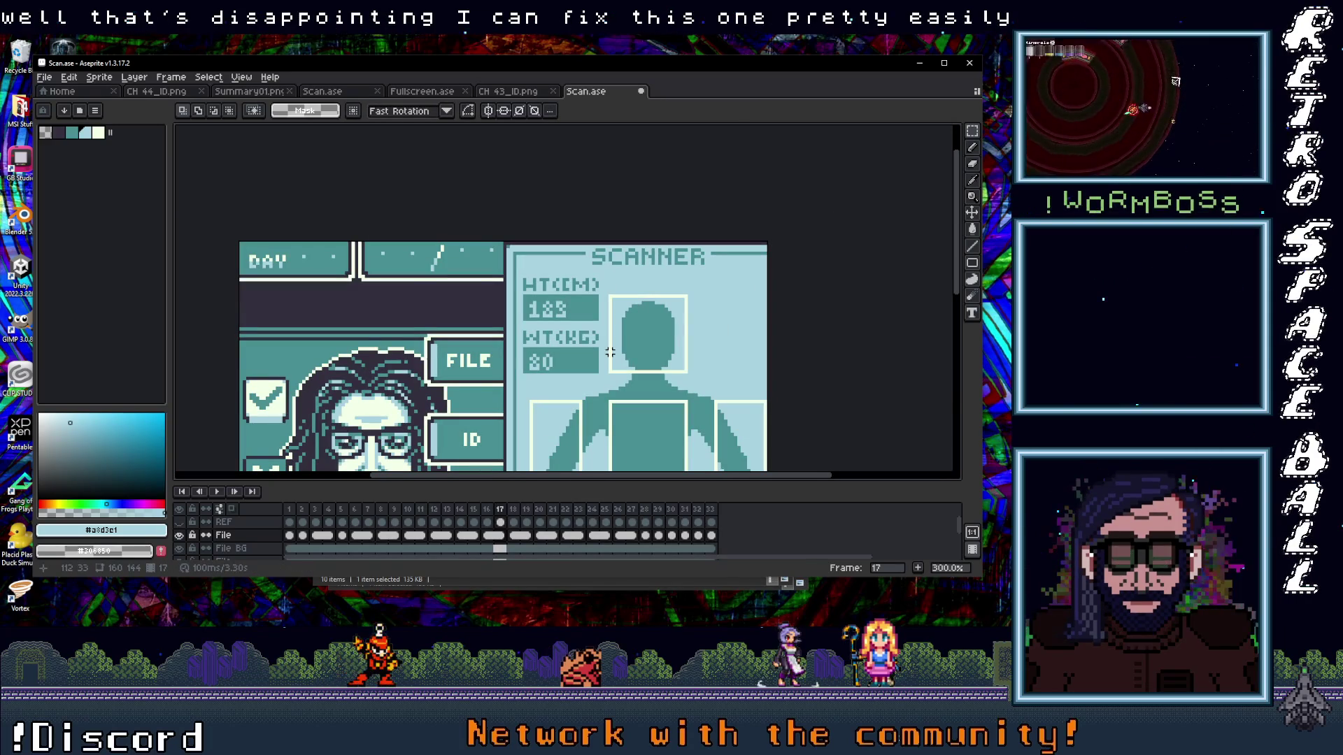
pyautogui.scroll(-1, 553, 538)
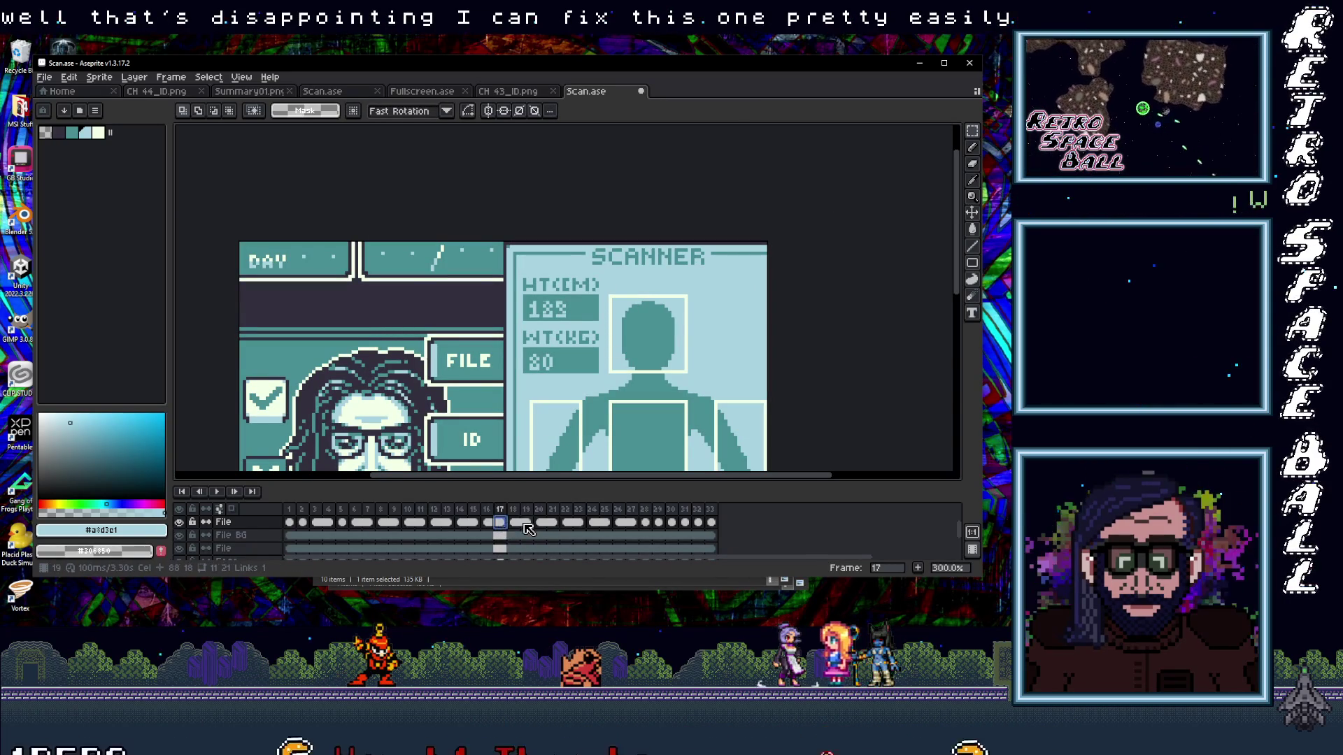
pyautogui.press('Right')
pyautogui.press('Right')
pyautogui.press('Right')
pyautogui.press('Right')
# - Check frames 12–19 and frame 8, selecting the weight value 75, then play through to frame 29
pyautogui.moveTo(525, 523); pyautogui.dragTo(396, 523)
pyautogui.press('Left')
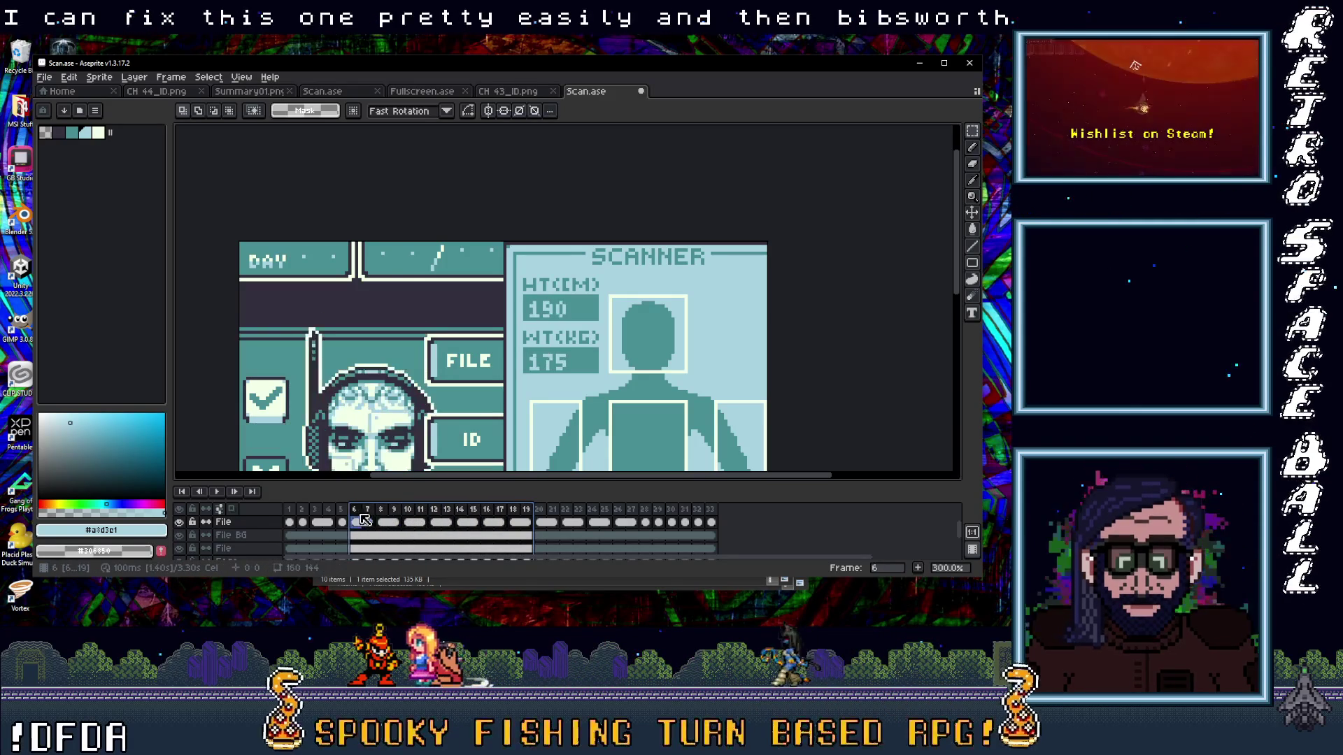
pyautogui.scroll(1, 620, 297)
pyautogui.scroll(2, 551, 367)
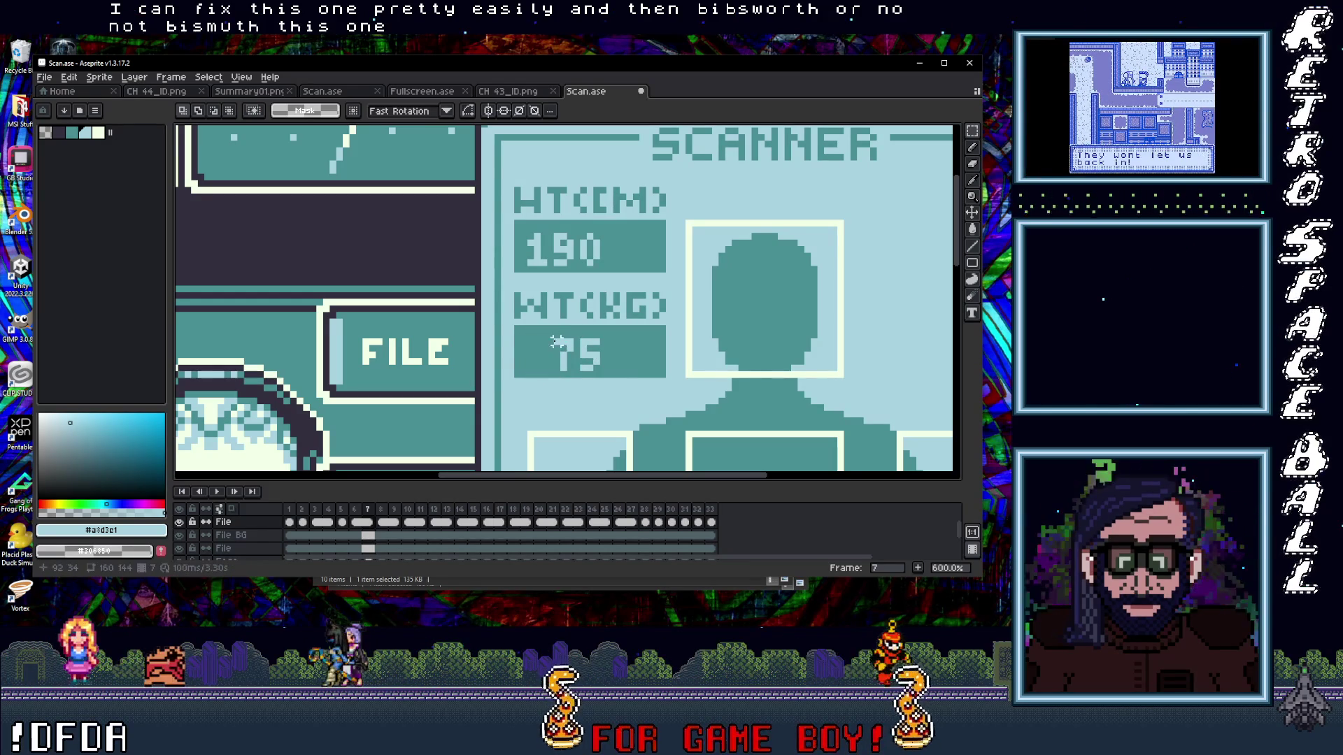
pyautogui.moveTo(538, 336); pyautogui.dragTo(590, 374)
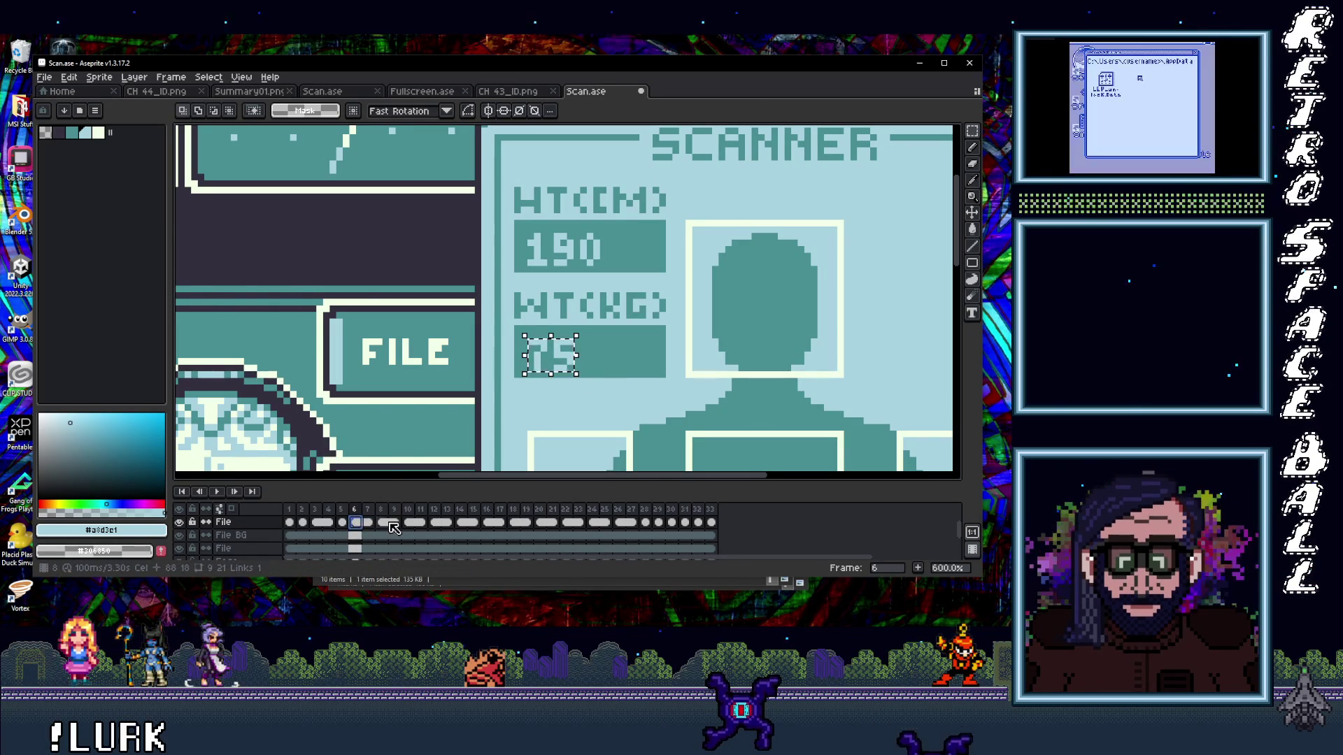
pyautogui.click(380, 523)
pyautogui.press('Return')
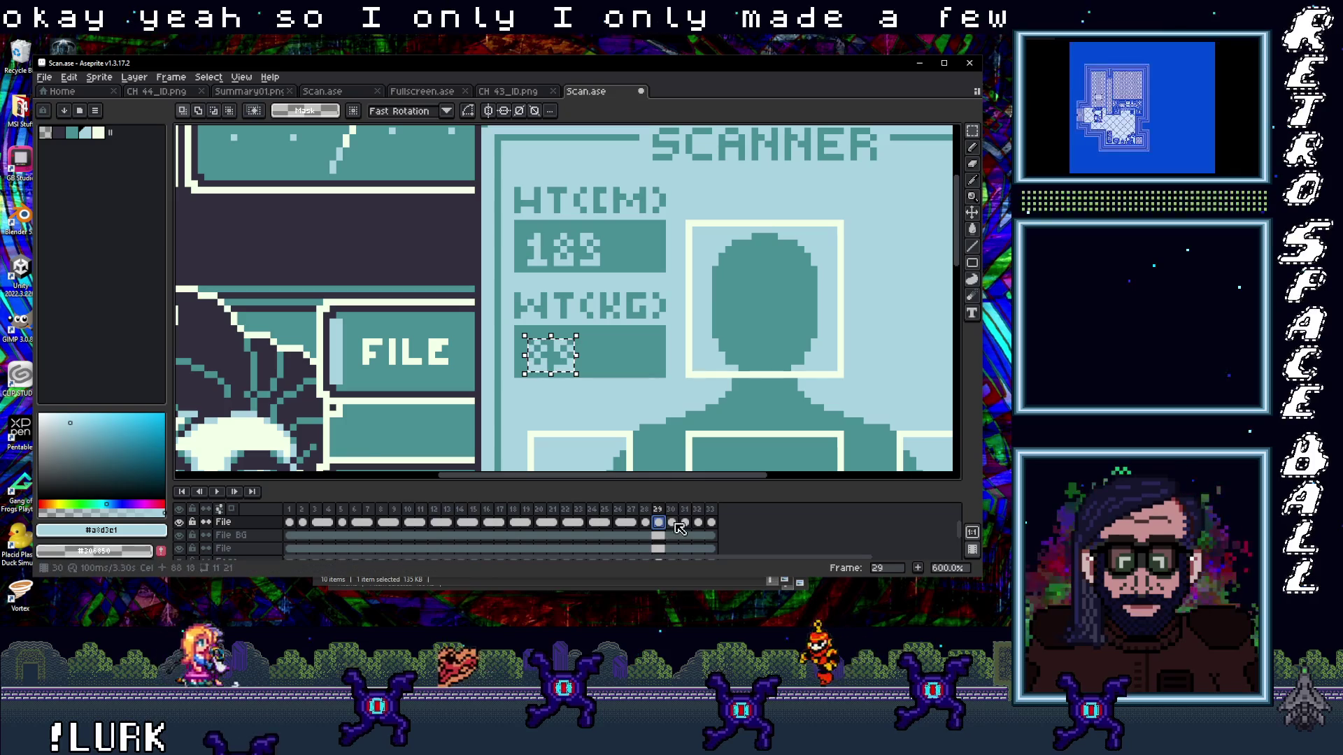
# - Compare frames 32 and 33 (90 and 42) on the full scanner screen, then switch to GB Studio
pyautogui.moveTo(678, 528); pyautogui.dragTo(705, 528)
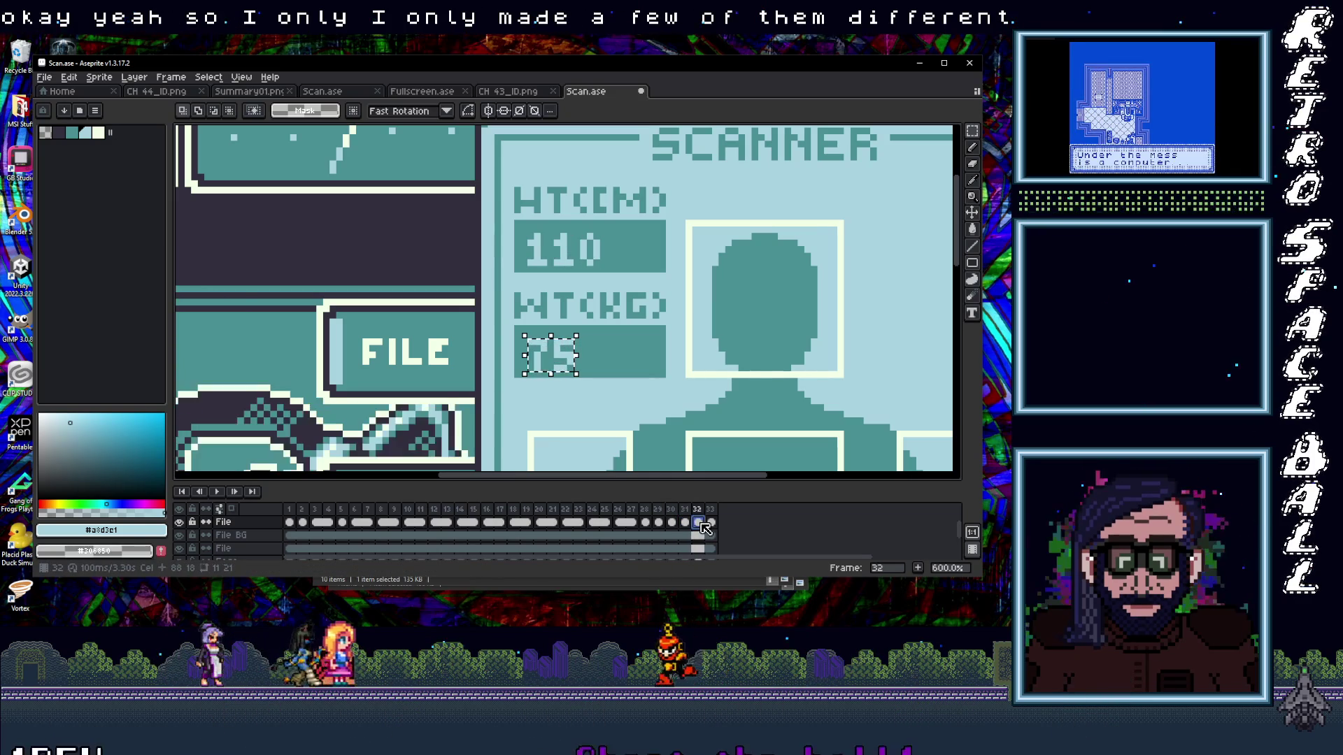
pyautogui.press('Right')
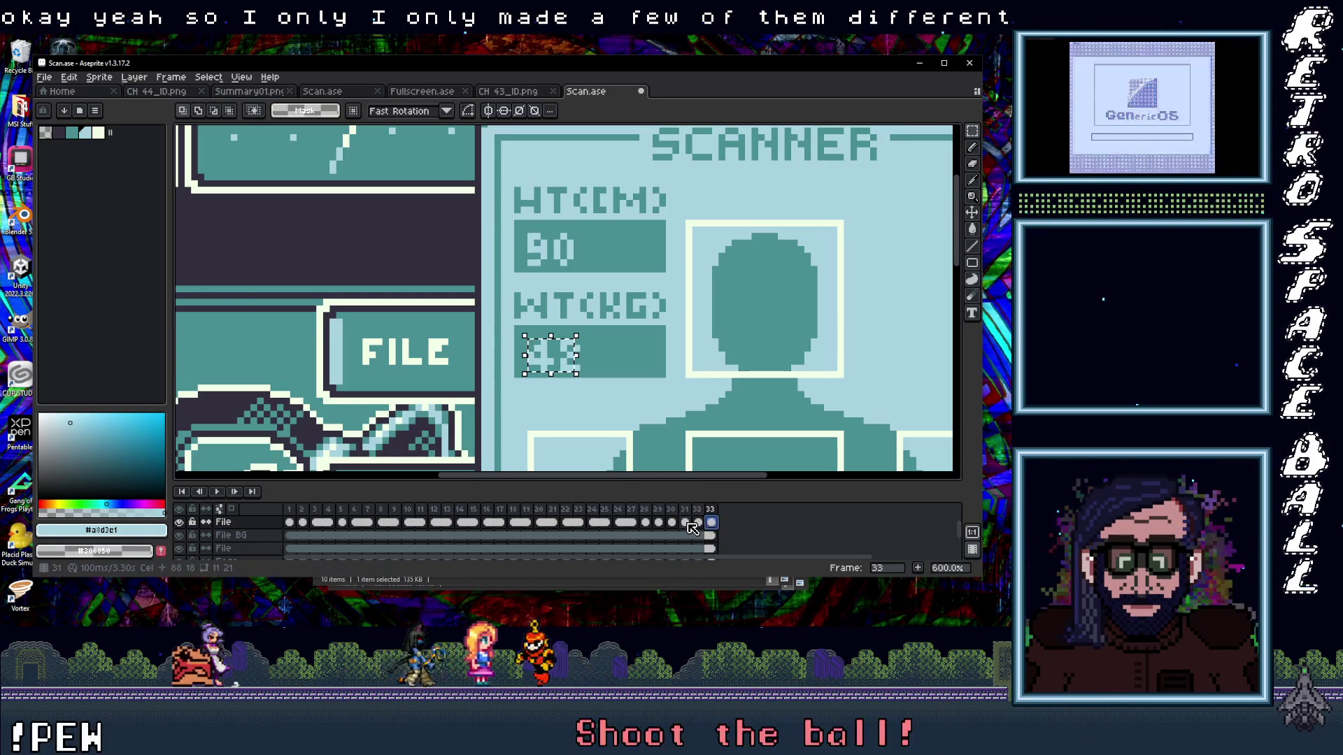
pyautogui.hotkey('ctrl', 'd')
pyautogui.scroll(-3, 603, 393)
pyautogui.scroll(1, 542, 296)
pyautogui.scroll(-2, 567, 334)
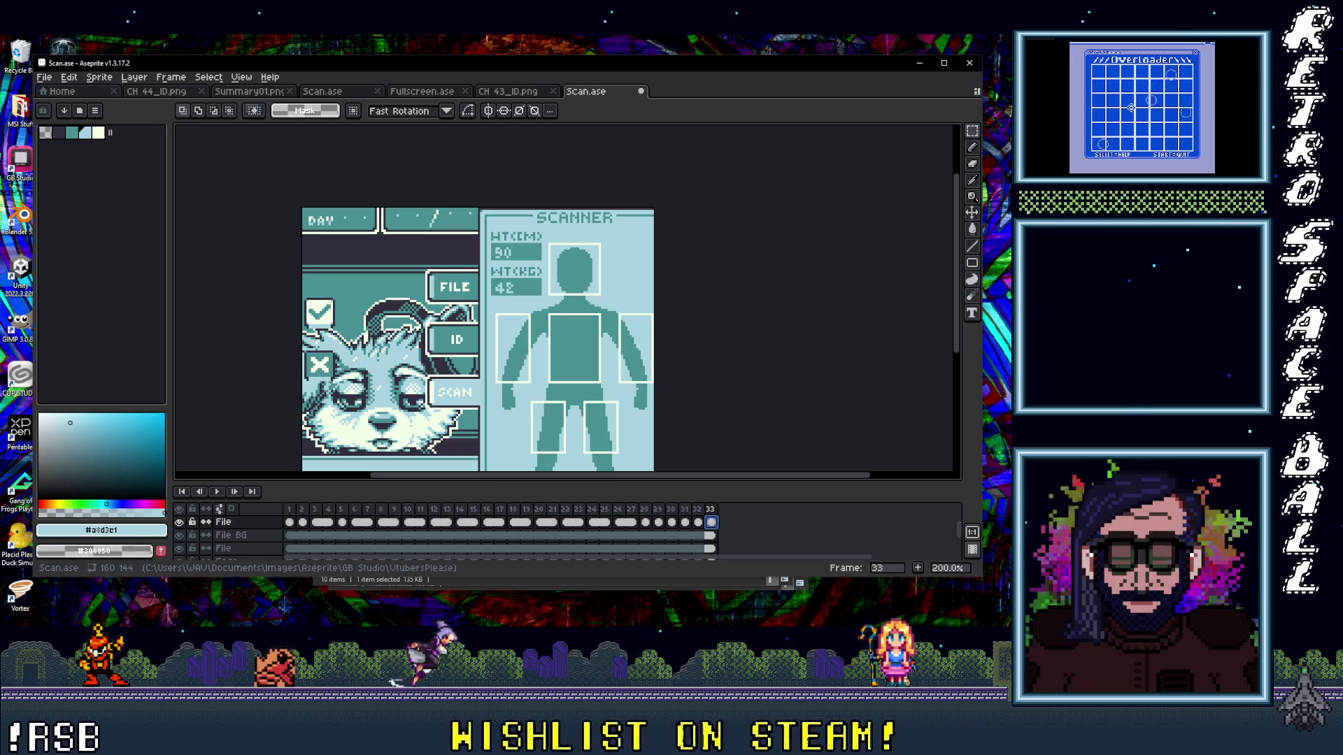
pyautogui.hotkey('alt', 'Tab')
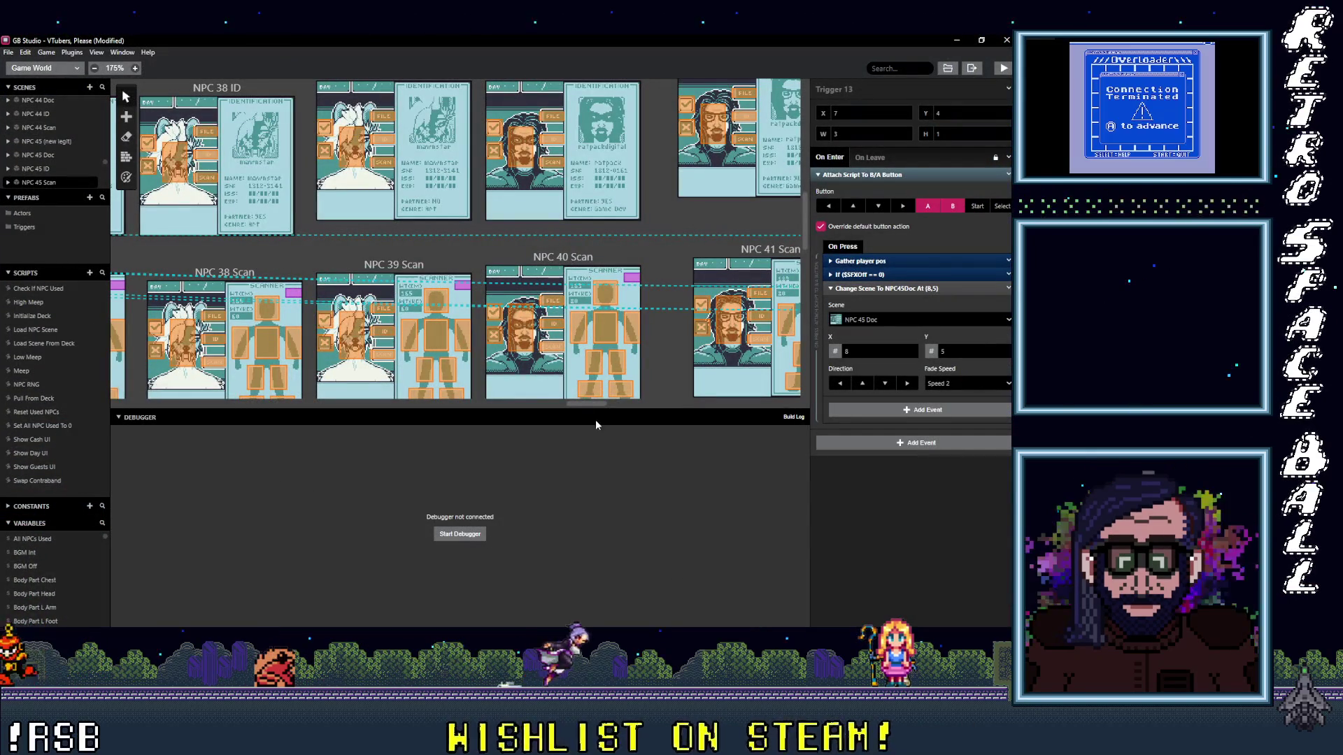
pyautogui.moveTo(581, 404); pyautogui.dragTo(781, 409)
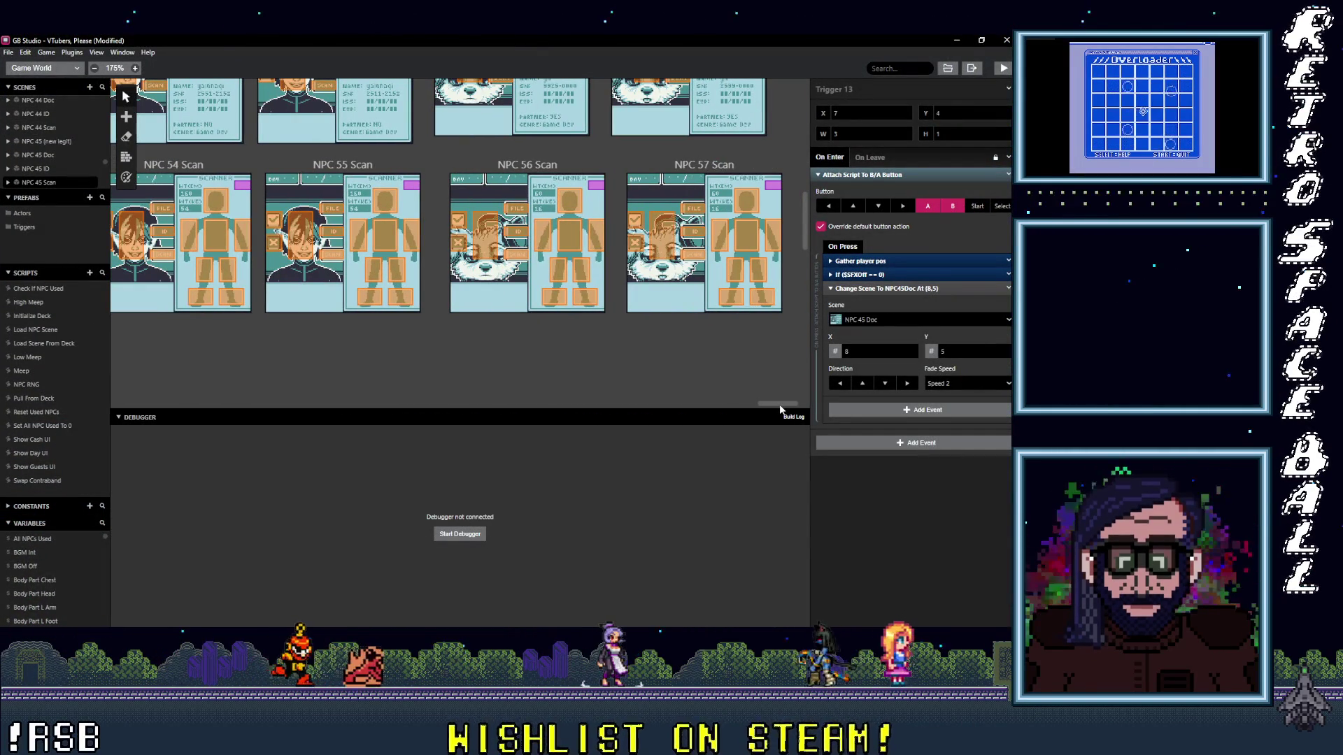
pyautogui.scroll(1, 717, 304)
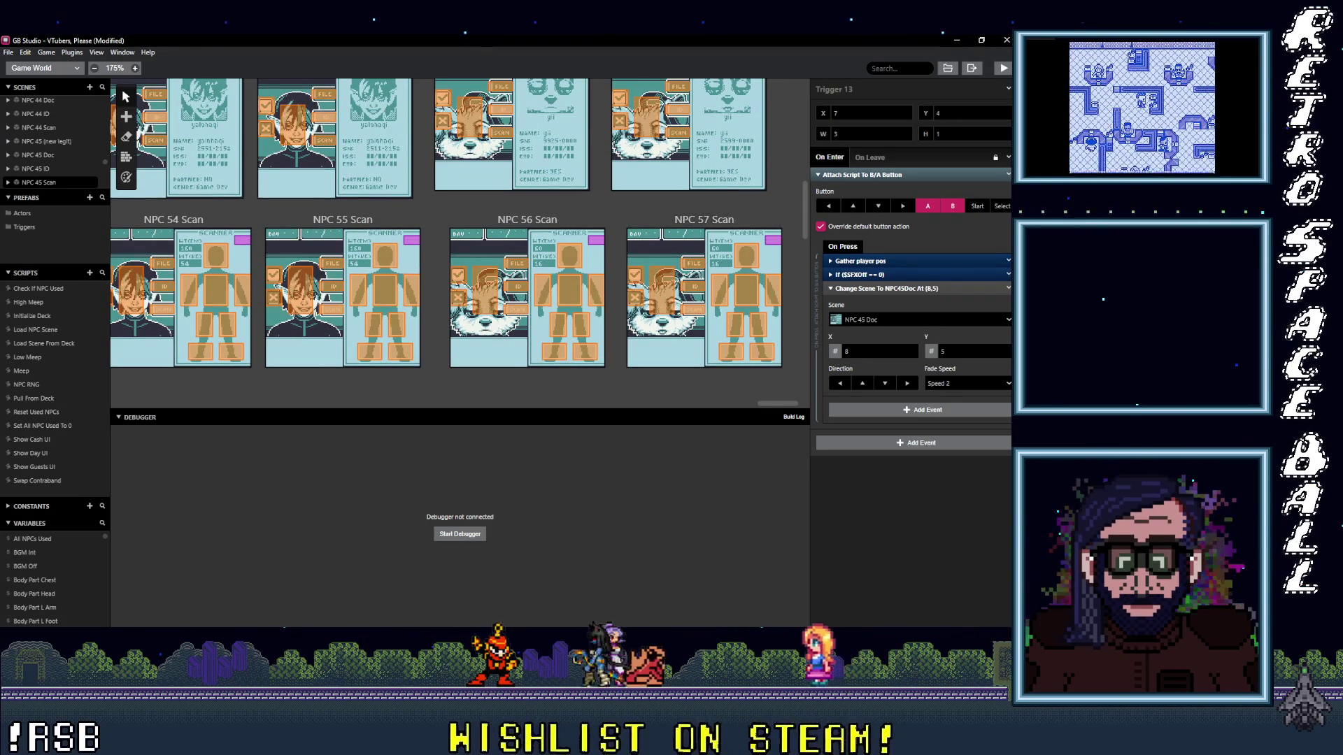
# - Return from GB Studio's NPC 54–57 Scan scenes to the scanner artwork in Aseprite
pyautogui.hotkey('alt', 'Tab')
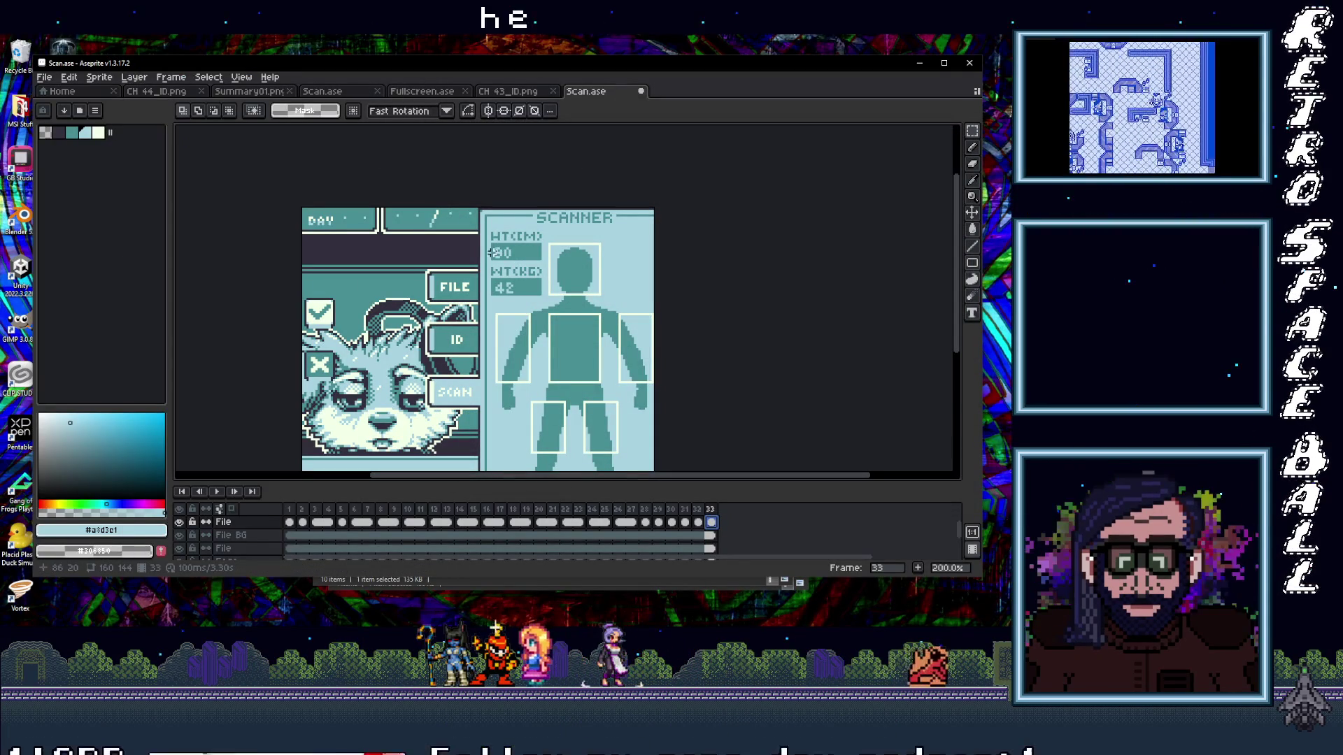
pyautogui.scroll(-3, 485, 383)
pyautogui.scroll(2, 472, 386)
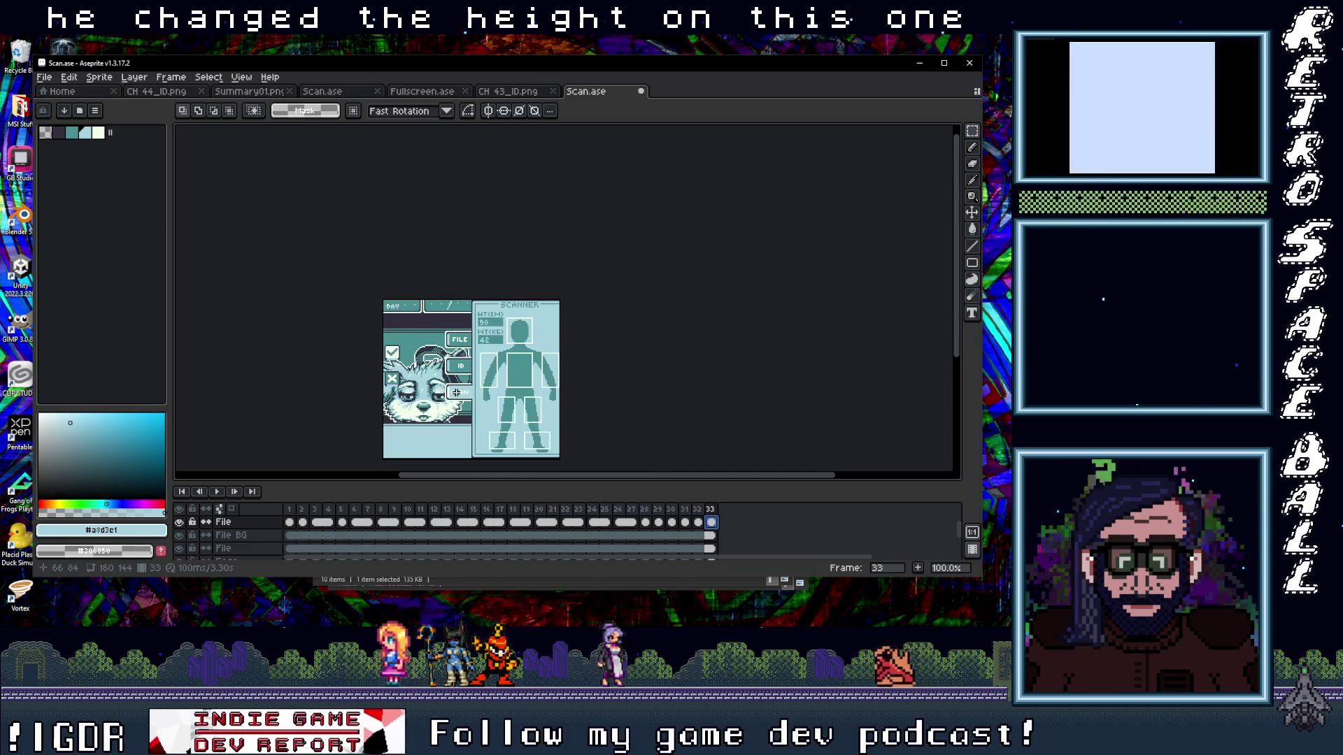
pyautogui.scroll(1, 454, 392)
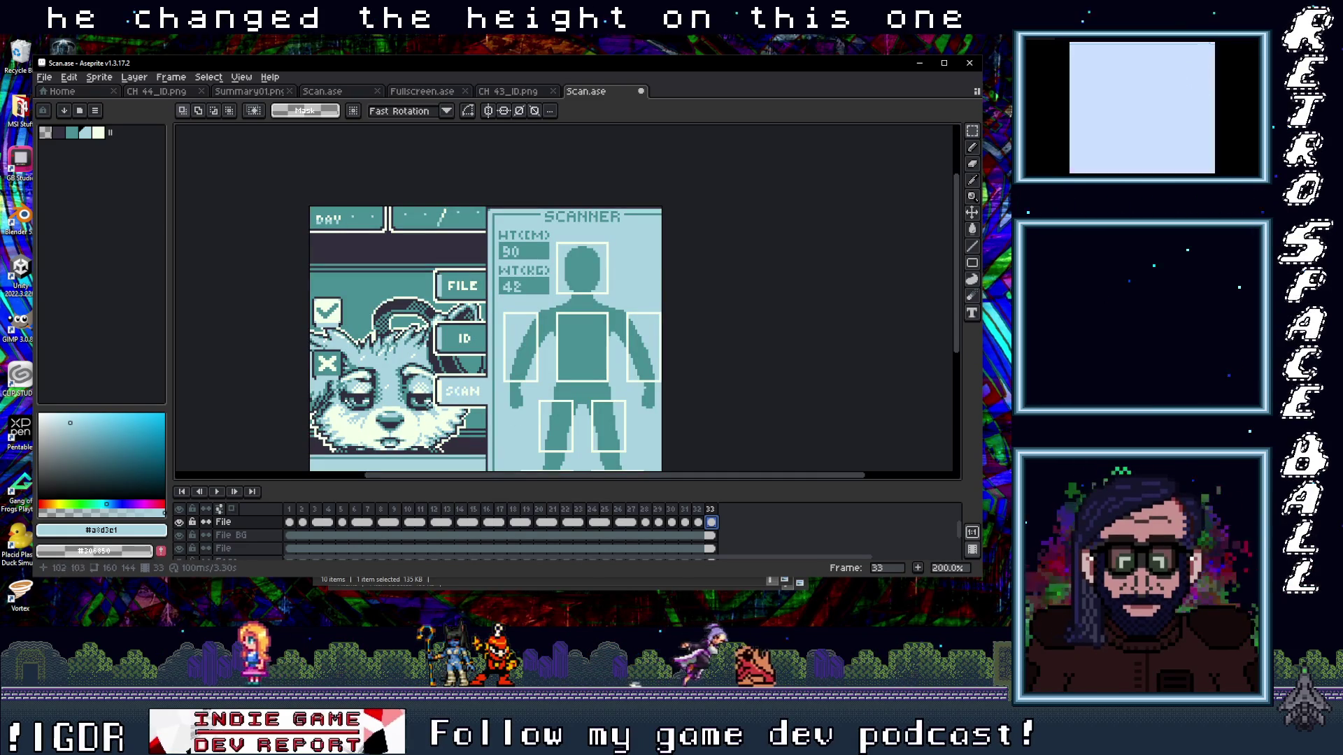
pyautogui.click(698, 522)
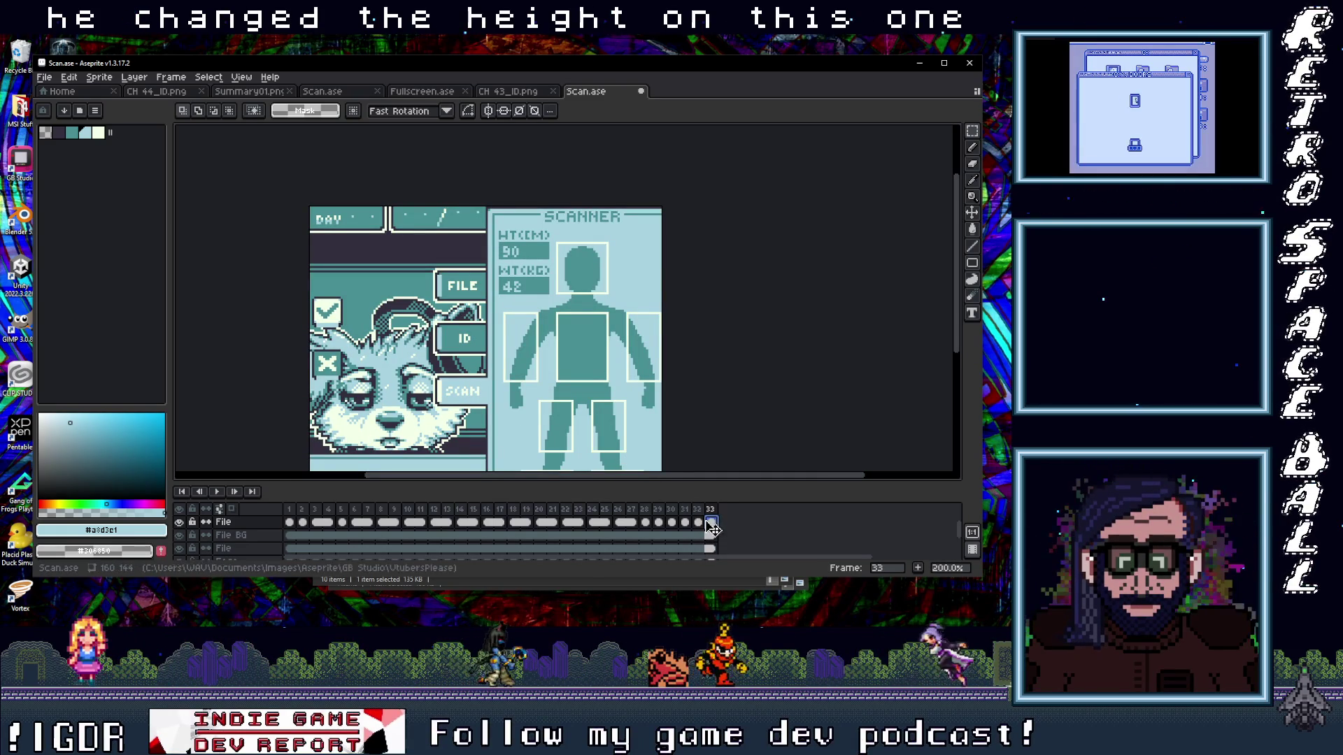
pyautogui.scroll(1, 519, 258)
pyautogui.scroll(1, 519, 259)
pyautogui.scroll(-1, 577, 262)
pyautogui.scroll(-2, 577, 263)
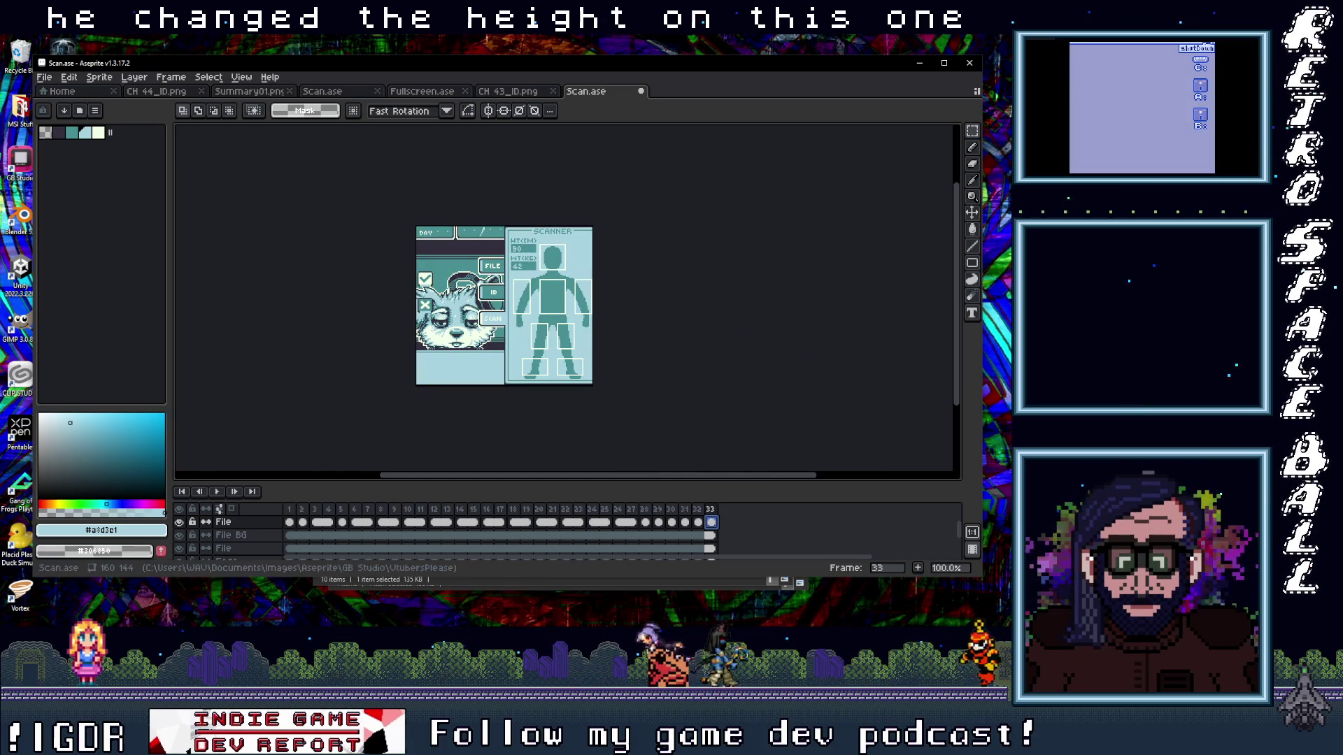
pyautogui.press('super+Down')
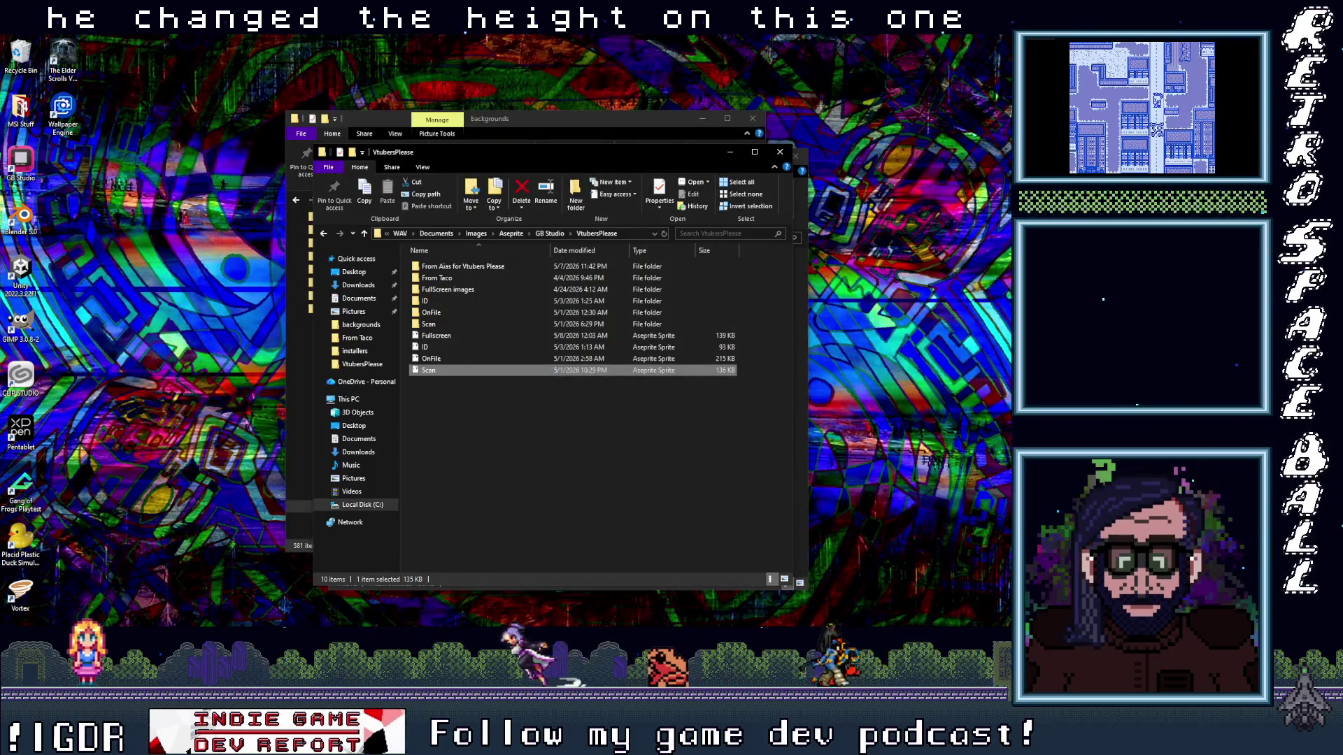
pyautogui.press('Return')
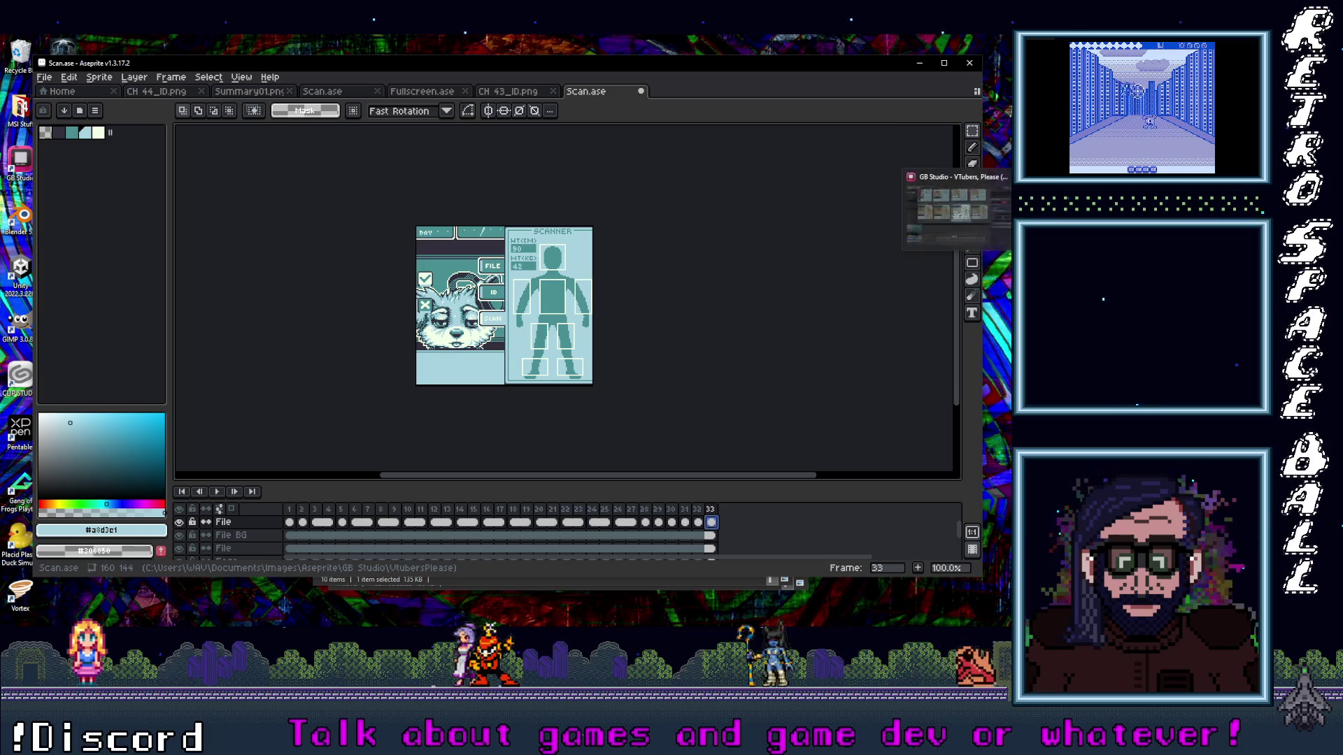
# - Bring GB Studio to the front to compare the NPC 51–57 Doc, ID and Scan scenes
pyautogui.click(958, 210)
pyautogui.scroll(-5, 739, 346)
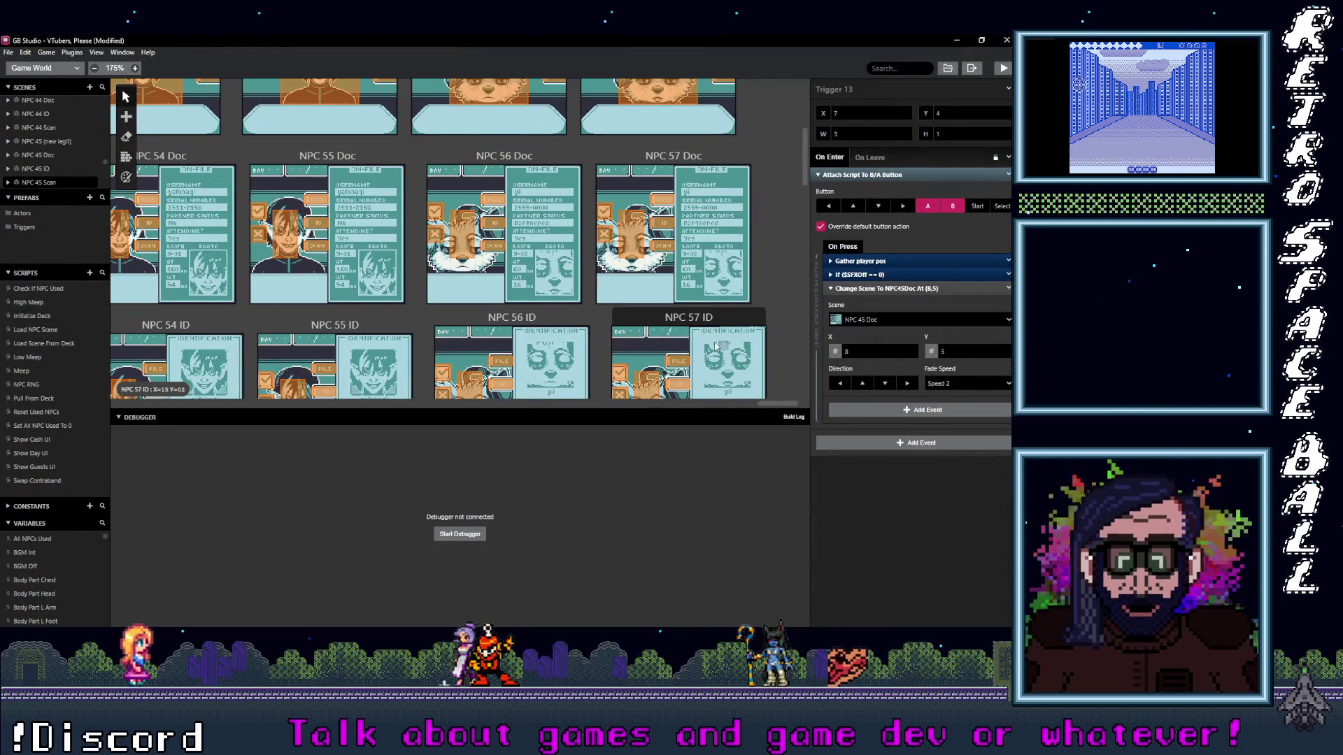
pyautogui.scroll(1, 702, 284)
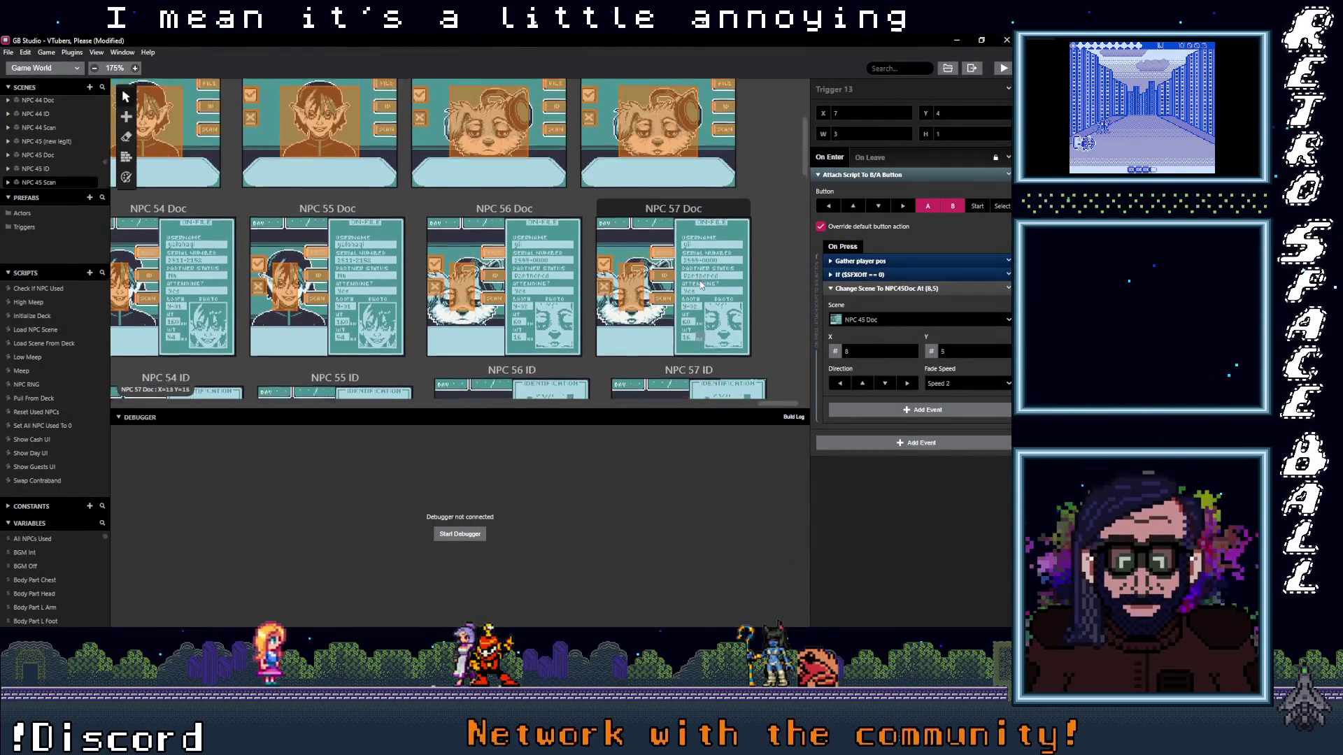
pyautogui.scroll(-3, 699, 285)
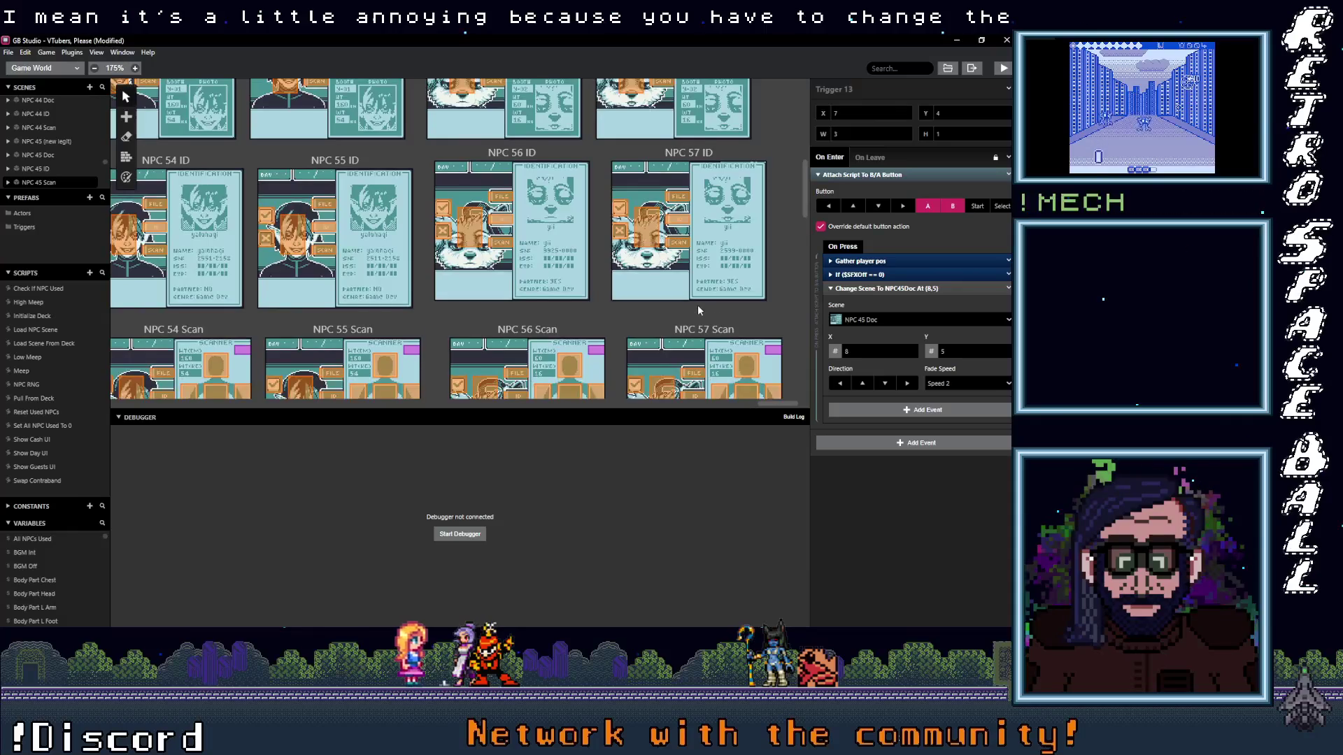
pyautogui.scroll(-2, 696, 308)
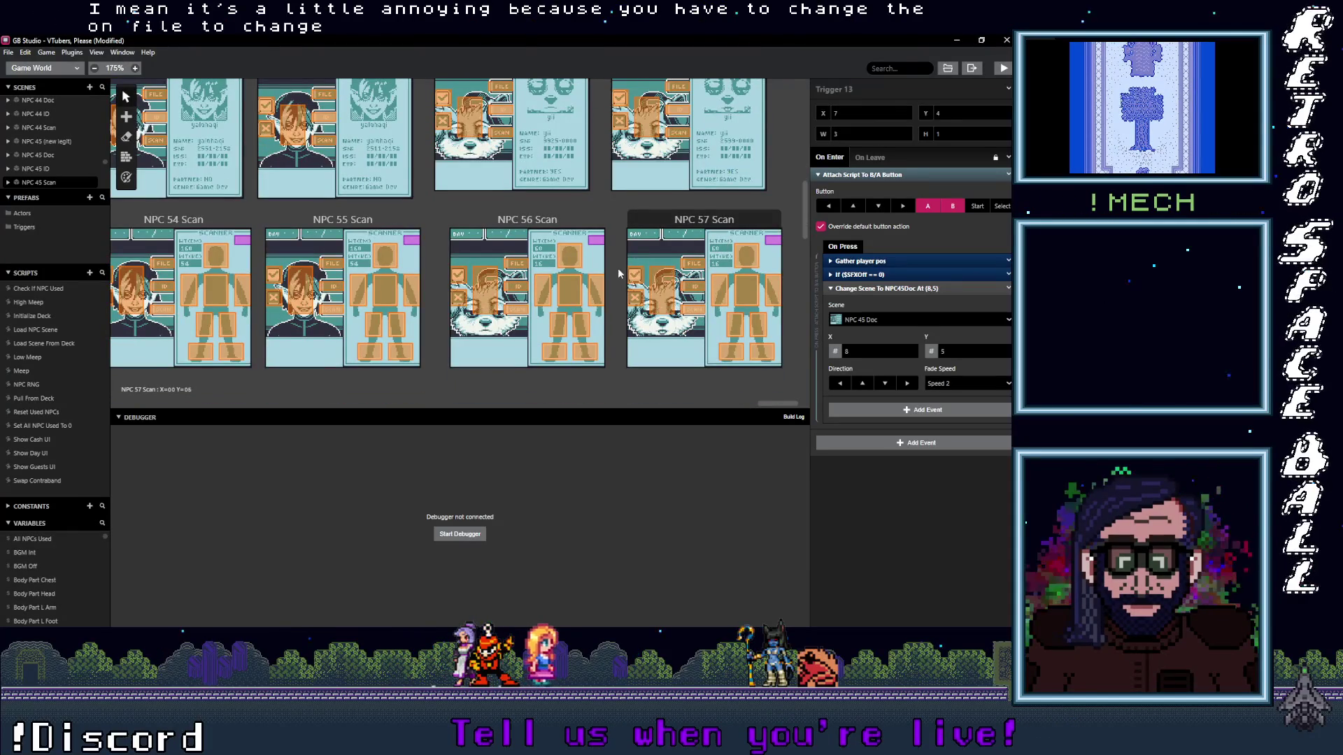
pyautogui.scroll(1, 619, 273)
pyautogui.scroll(1, 621, 294)
pyautogui.scroll(1, 624, 315)
pyautogui.scroll(1, 627, 341)
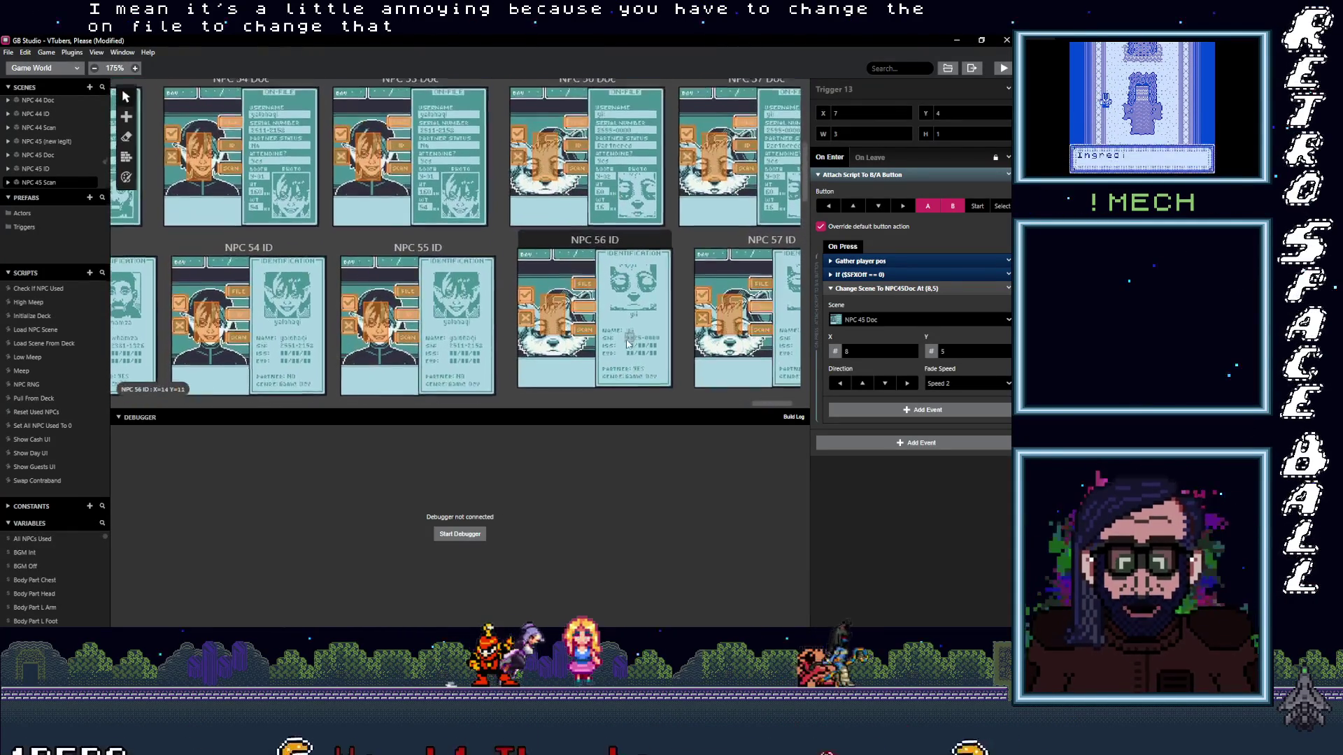
pyautogui.scroll(1, 627, 344)
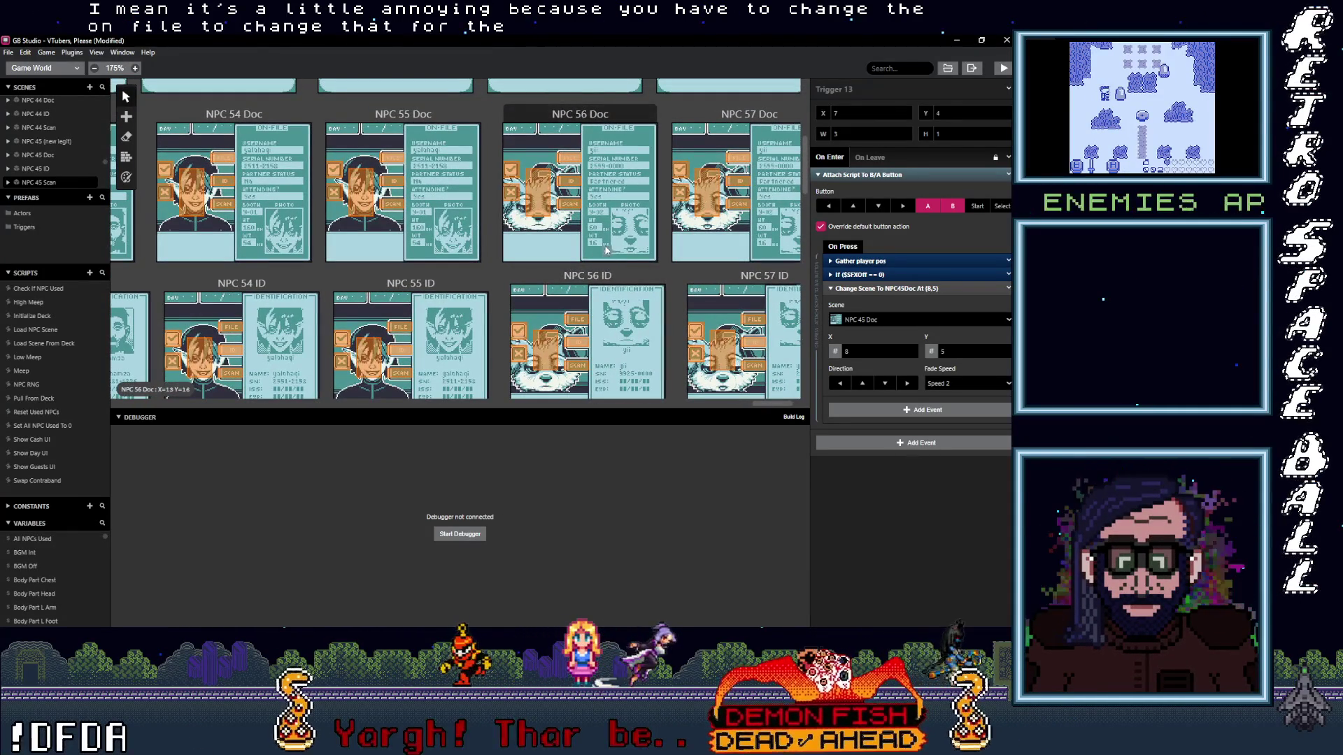
pyautogui.scroll(1, 587, 321)
pyautogui.scroll(-3, 586, 320)
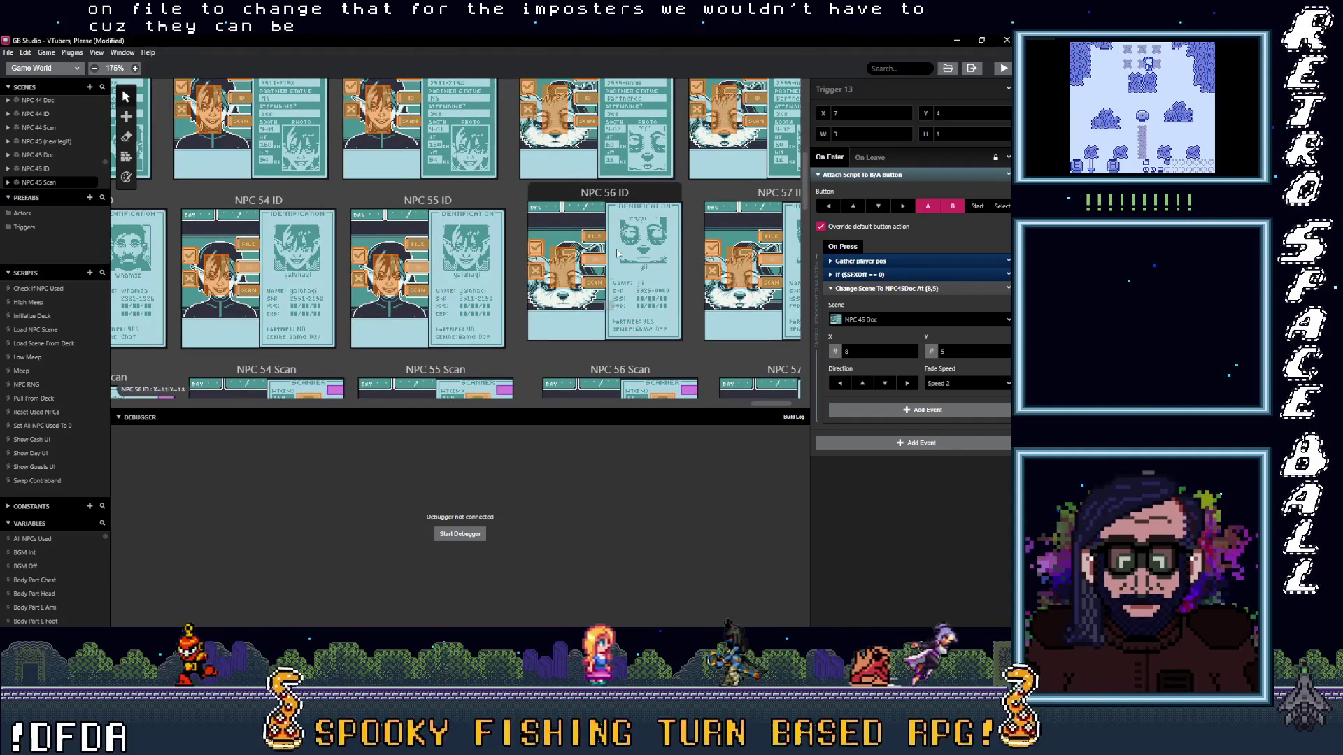
pyautogui.scroll(3, 596, 315)
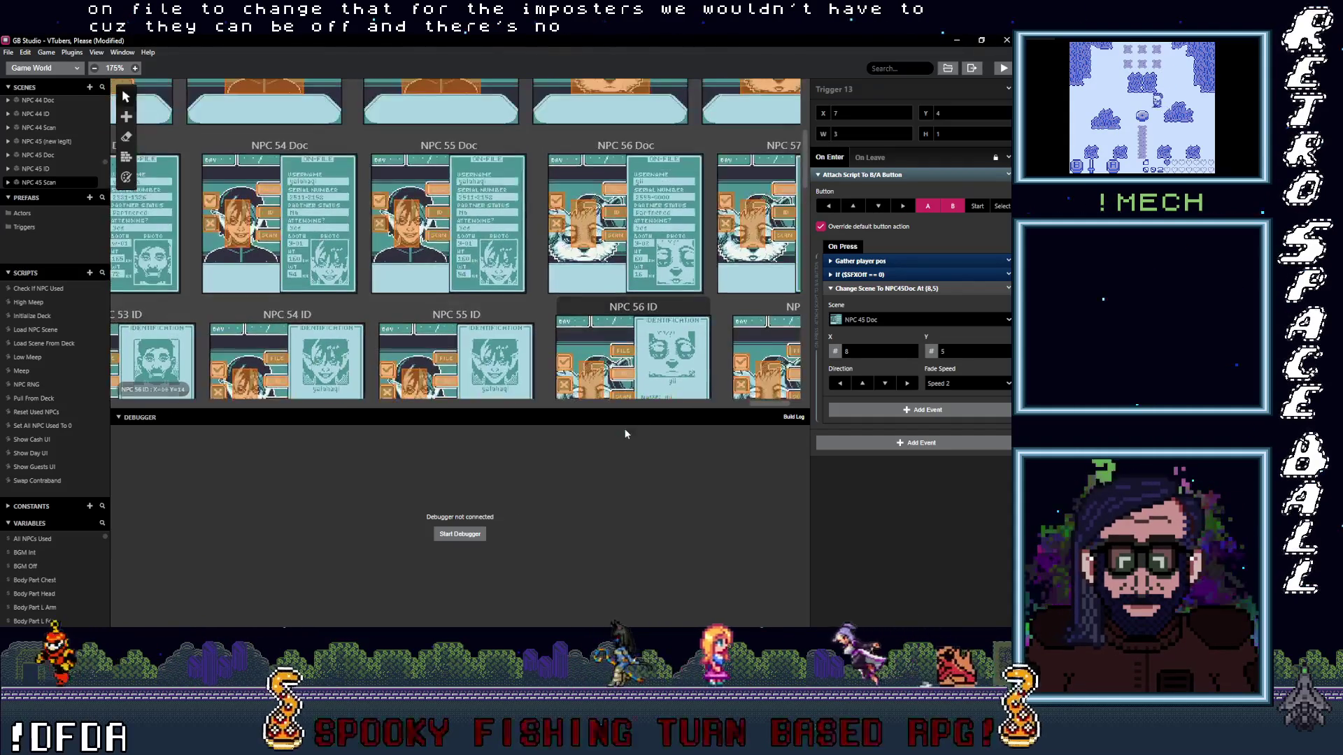
pyautogui.scroll(-5, 624, 430)
pyautogui.scroll(-2, 490, 309)
pyautogui.scroll(2, 576, 400)
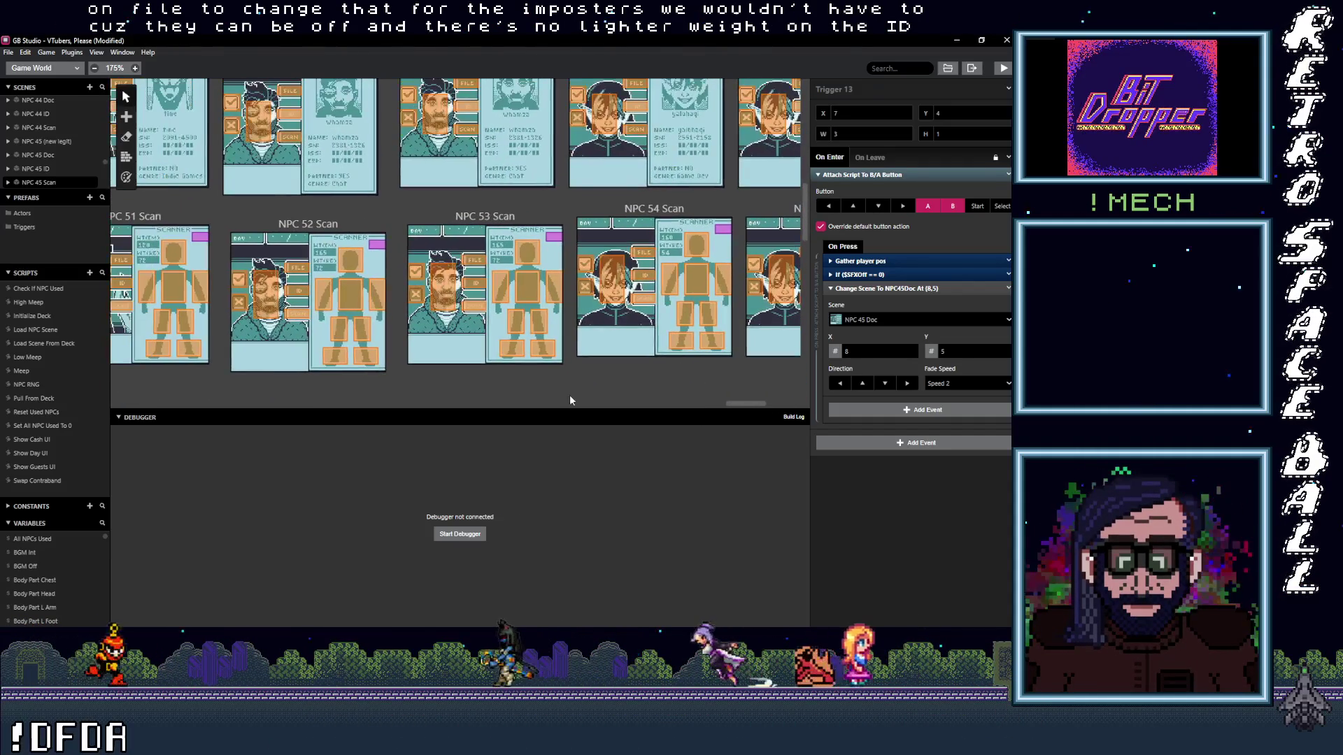
pyautogui.moveTo(754, 403); pyautogui.dragTo(541, 438)
pyautogui.scroll(-1, 511, 378)
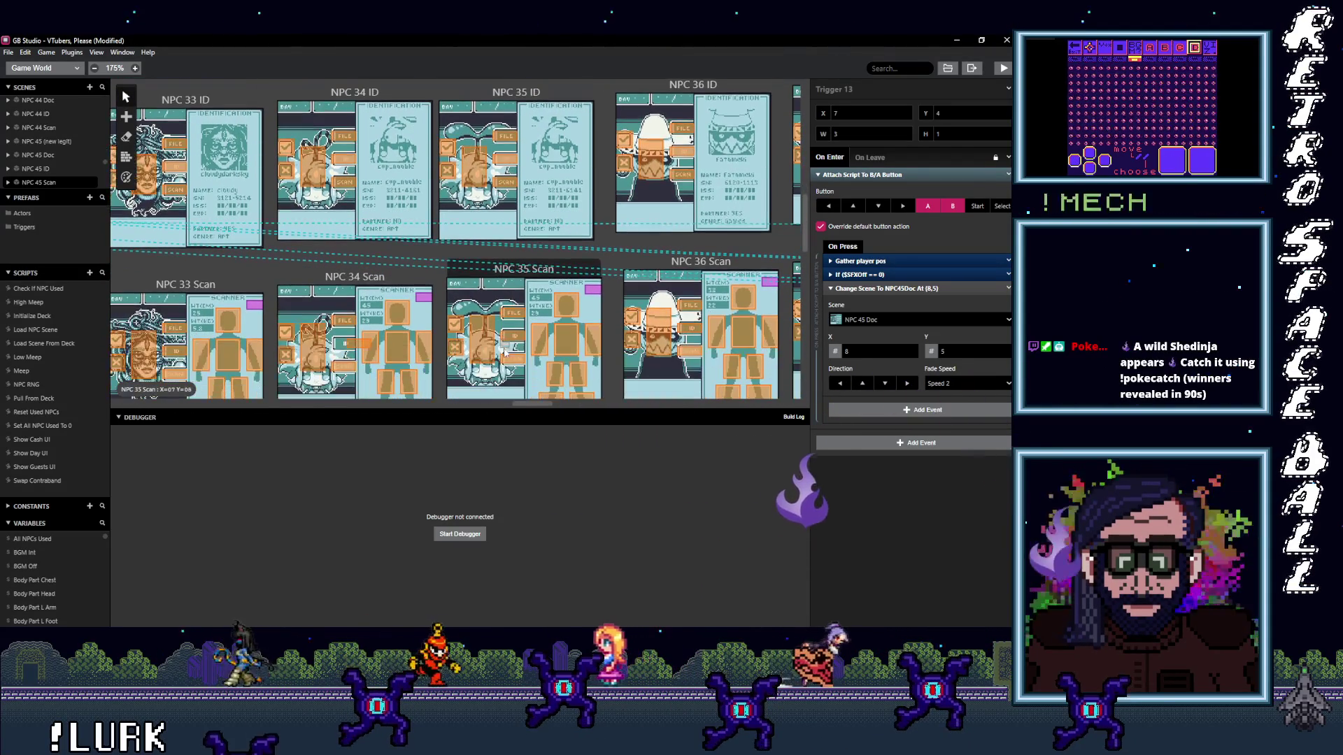
pyautogui.moveTo(514, 410)
pyautogui.mouseDown()
pyautogui.moveTo(767, 405)
pyautogui.moveTo(435, 446)
pyautogui.moveTo(495, 449)
pyautogui.mouseUp()
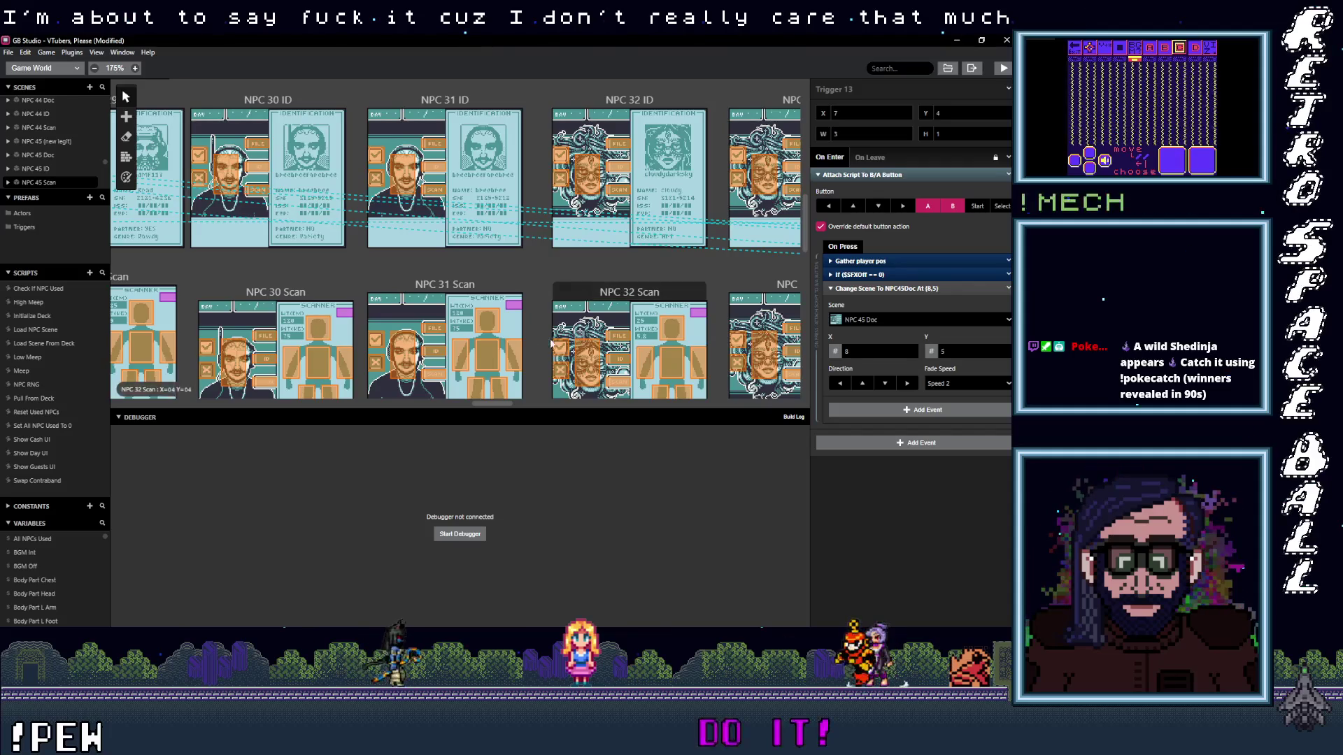
pyautogui.scroll(-3, 517, 386)
pyautogui.moveTo(485, 404); pyautogui.dragTo(585, 407)
pyautogui.scroll(2, 587, 327)
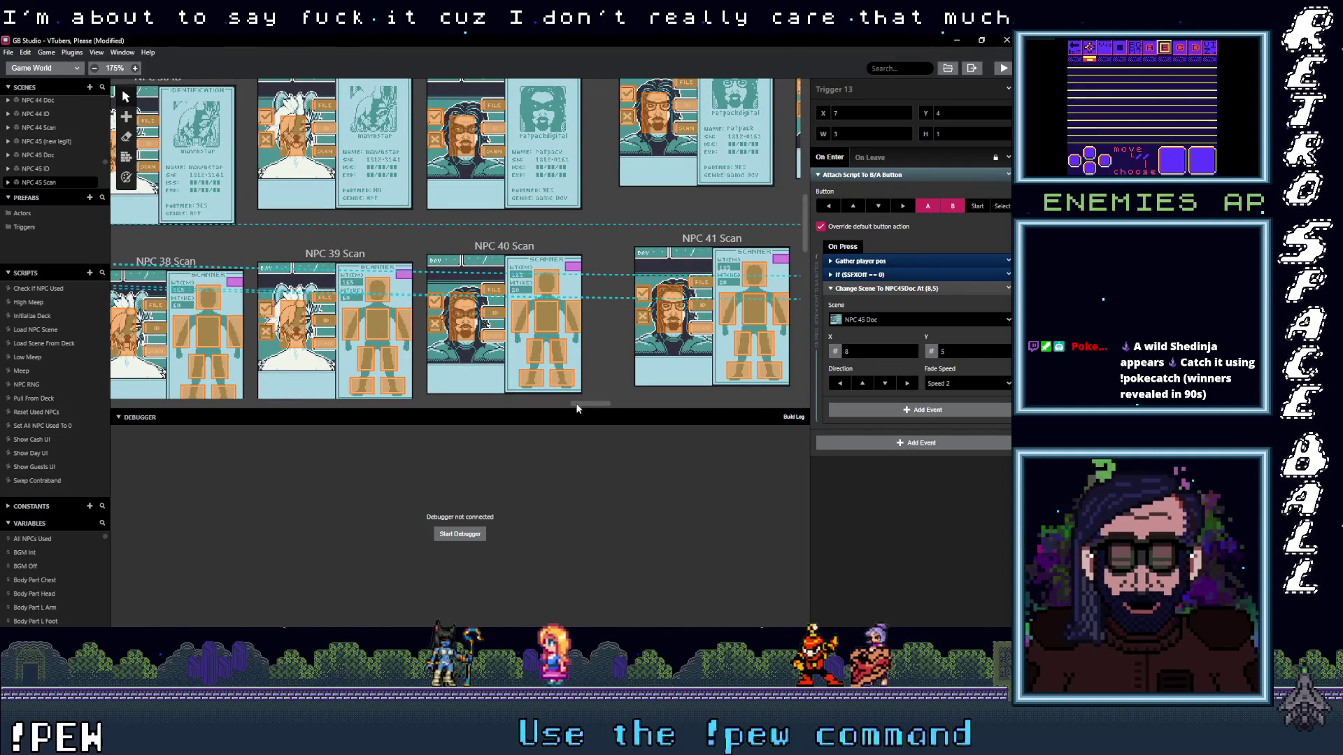
pyautogui.moveTo(582, 405); pyautogui.dragTo(588, 405)
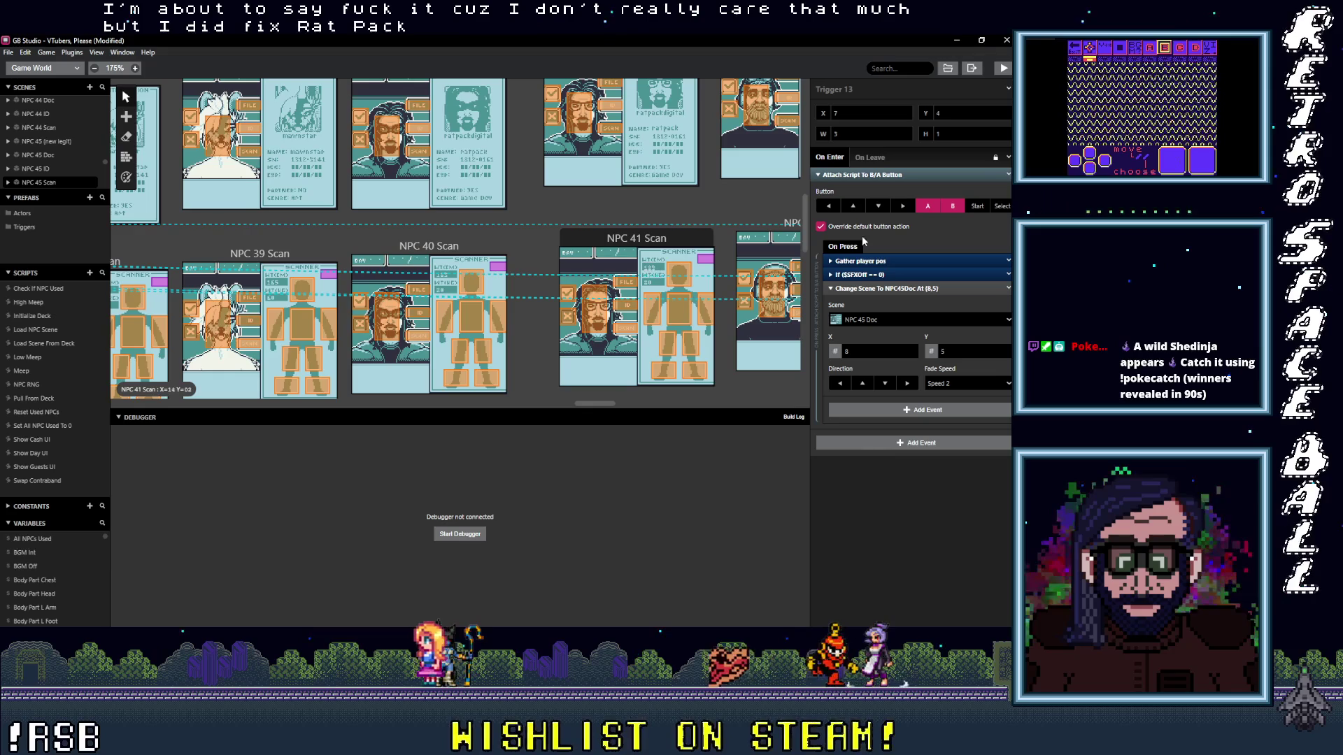
# - After sweeping GB Studio's NPC 39–41 Scan scenes, bring the Aseprite Scan artwork forward
pyautogui.hotkey('alt', 'Tab')
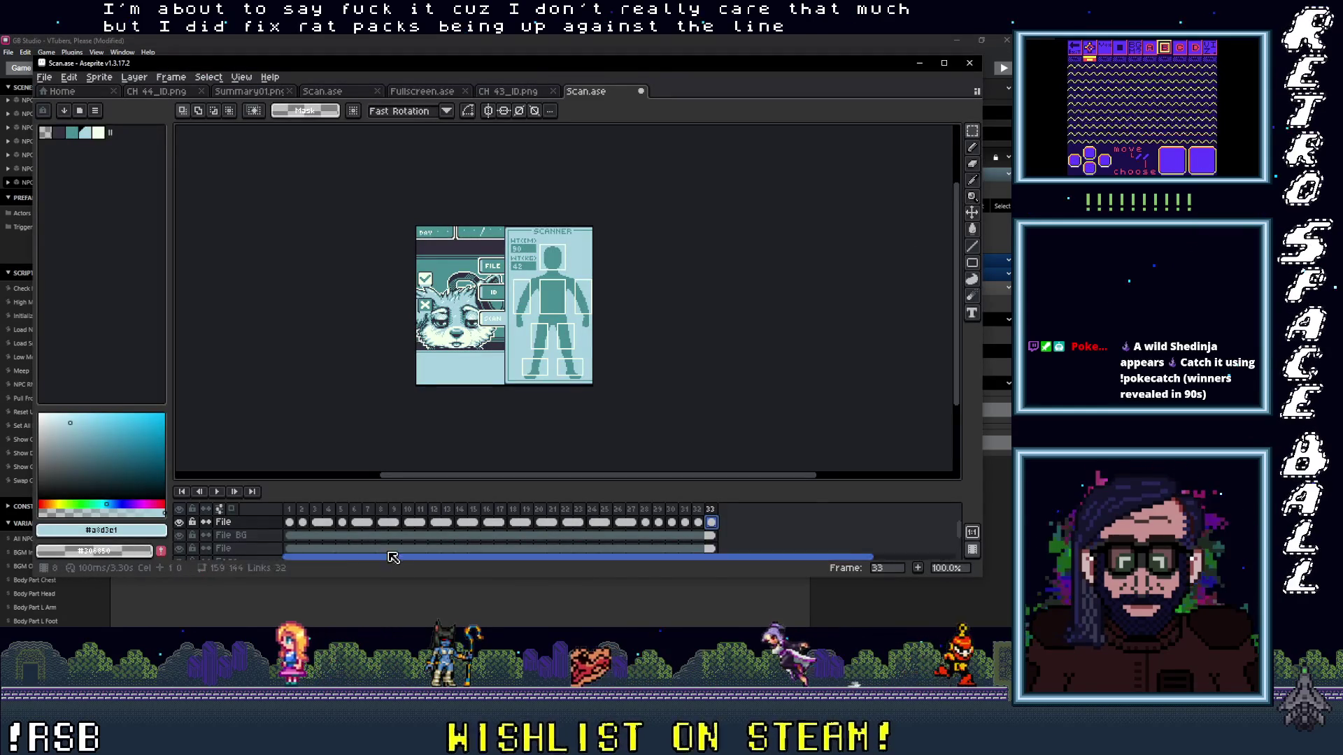
# - Scrub the Scan timeline from frame 8 forward and back to the frame 17 portrait
pyautogui.click(384, 516)
pyautogui.moveTo(420, 520); pyautogui.dragTo(469, 513)
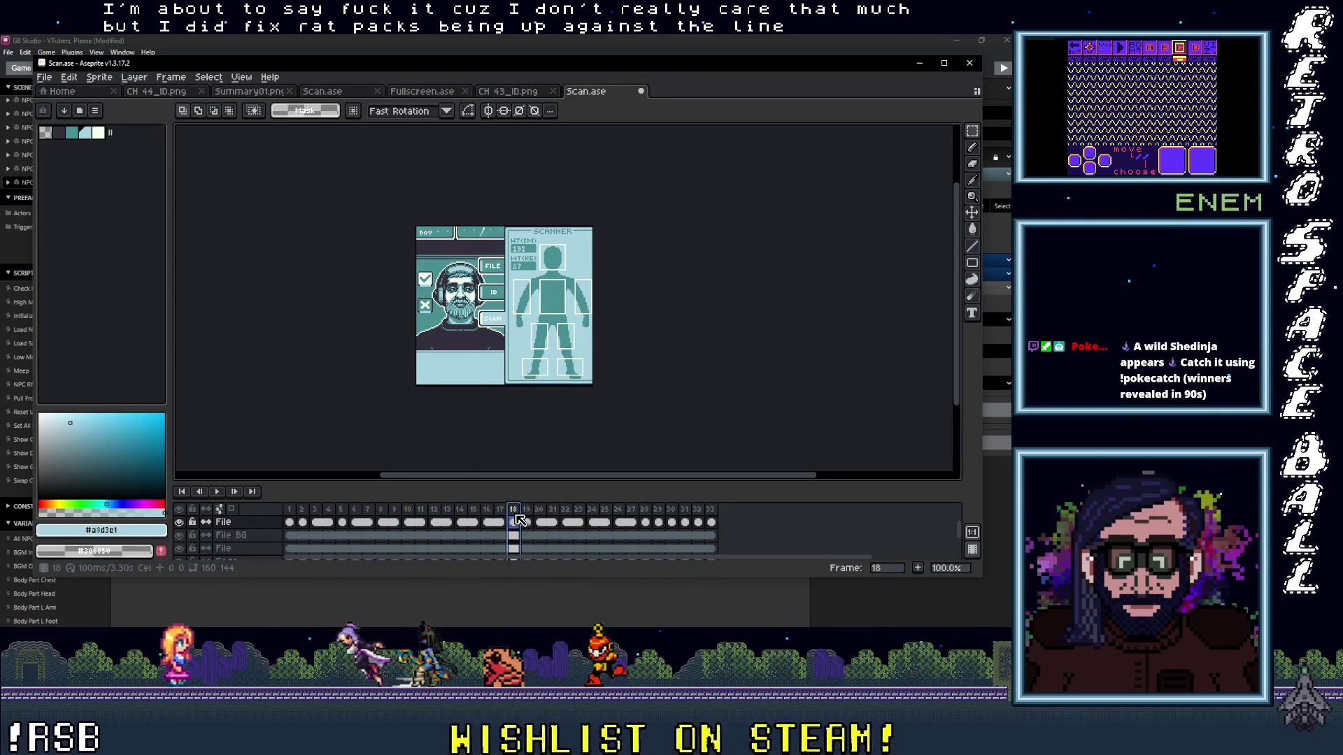
pyautogui.moveTo(519, 520); pyautogui.dragTo(503, 515)
# - Flip through the other open files (Fullscreen, CH 43_ID), return to Scan.ase, then minimize Aseprite
pyautogui.click(326, 91)
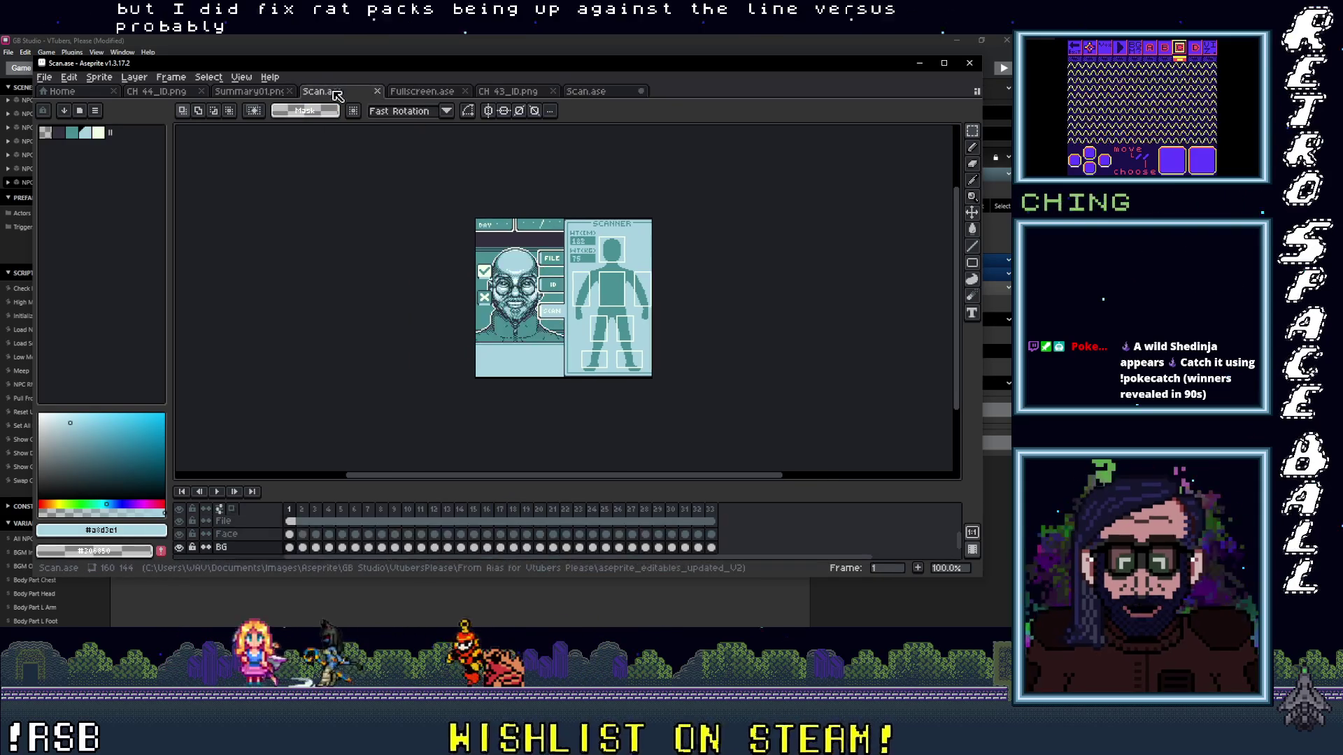
pyautogui.click(175, 97)
pyautogui.click(255, 93)
pyautogui.click(321, 92)
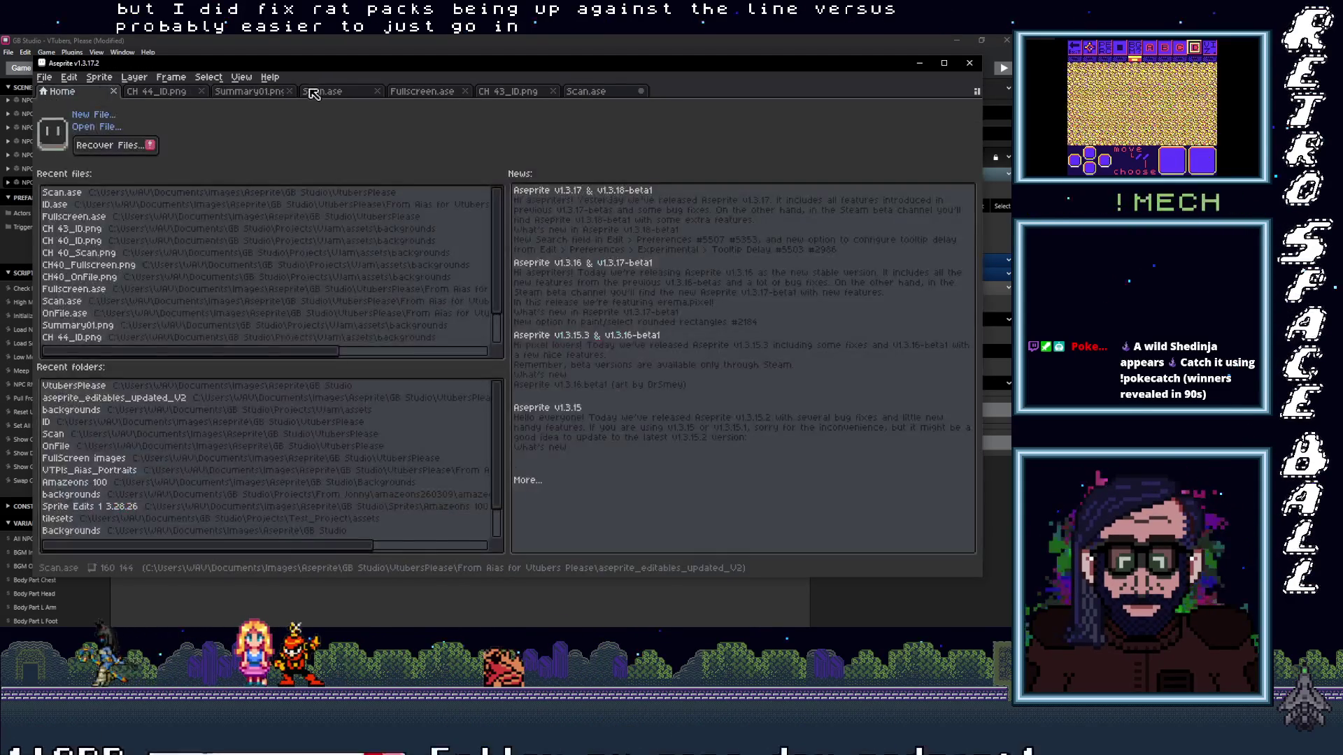
pyautogui.click(421, 91)
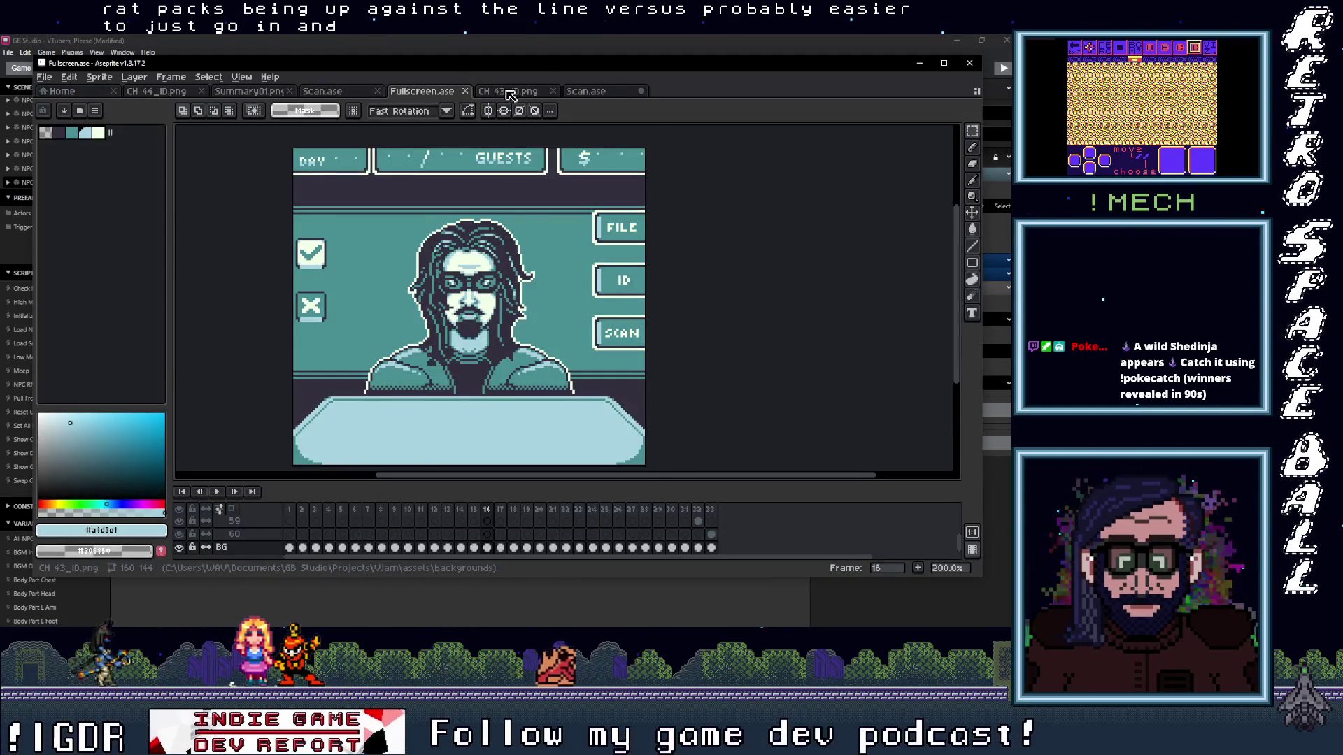
pyautogui.click(510, 93)
pyautogui.click(593, 93)
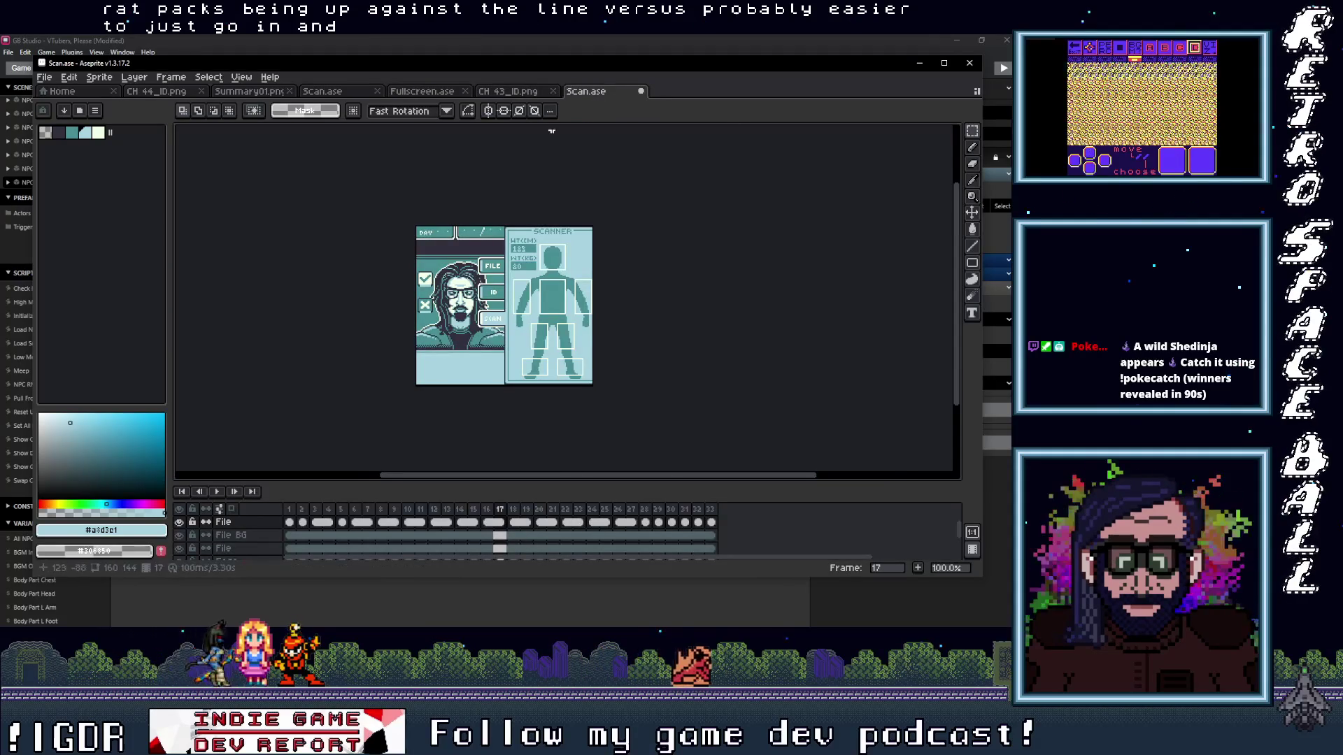
pyautogui.click(920, 64)
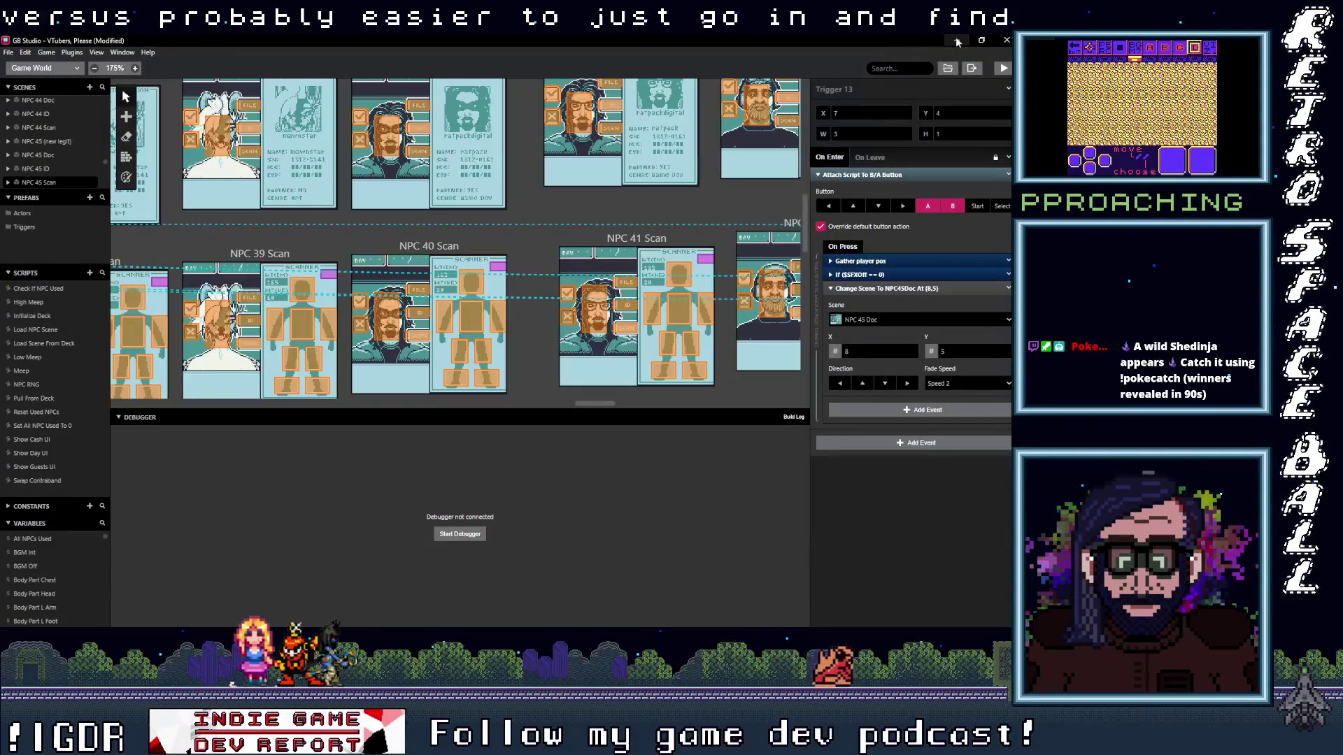
# - Browse the project's assets/backgrounds folder and drag CH 40_Scan.png toward Aseprite
pyautogui.click(948, 68)
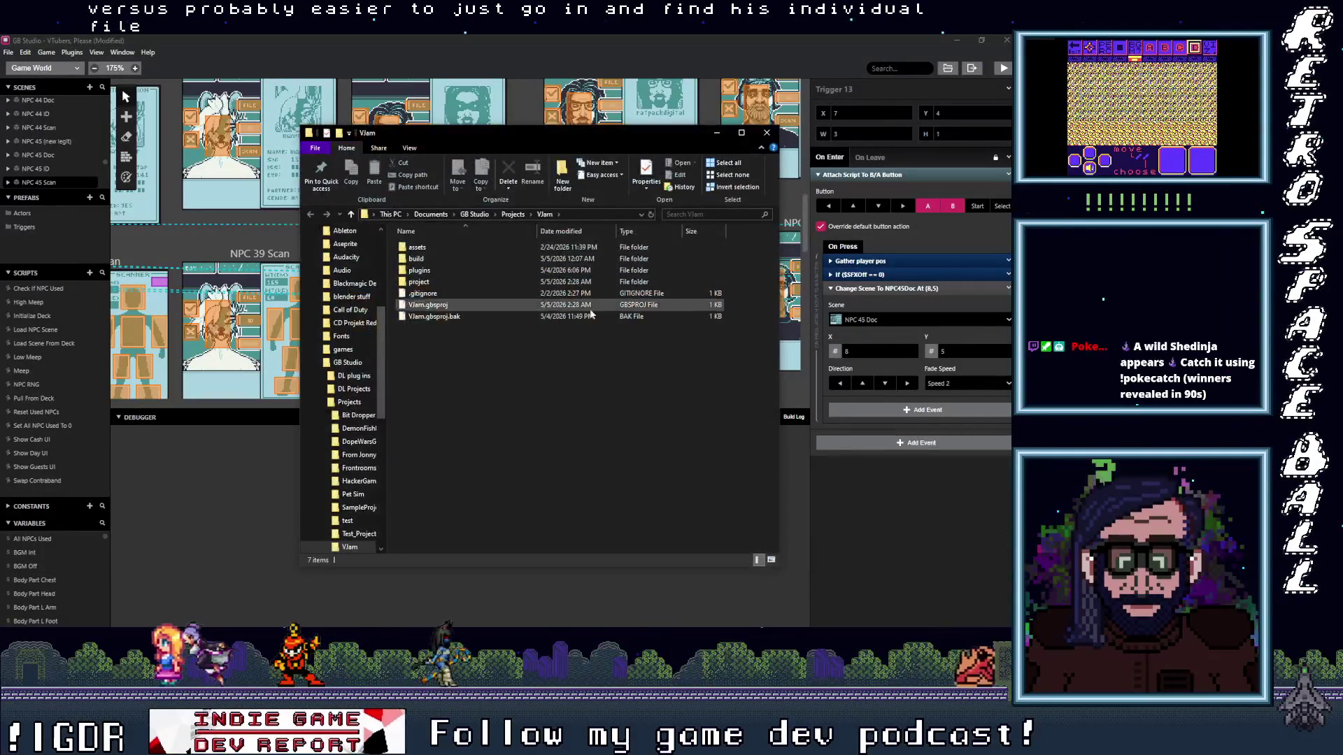
pyautogui.doubleClick(416, 249)
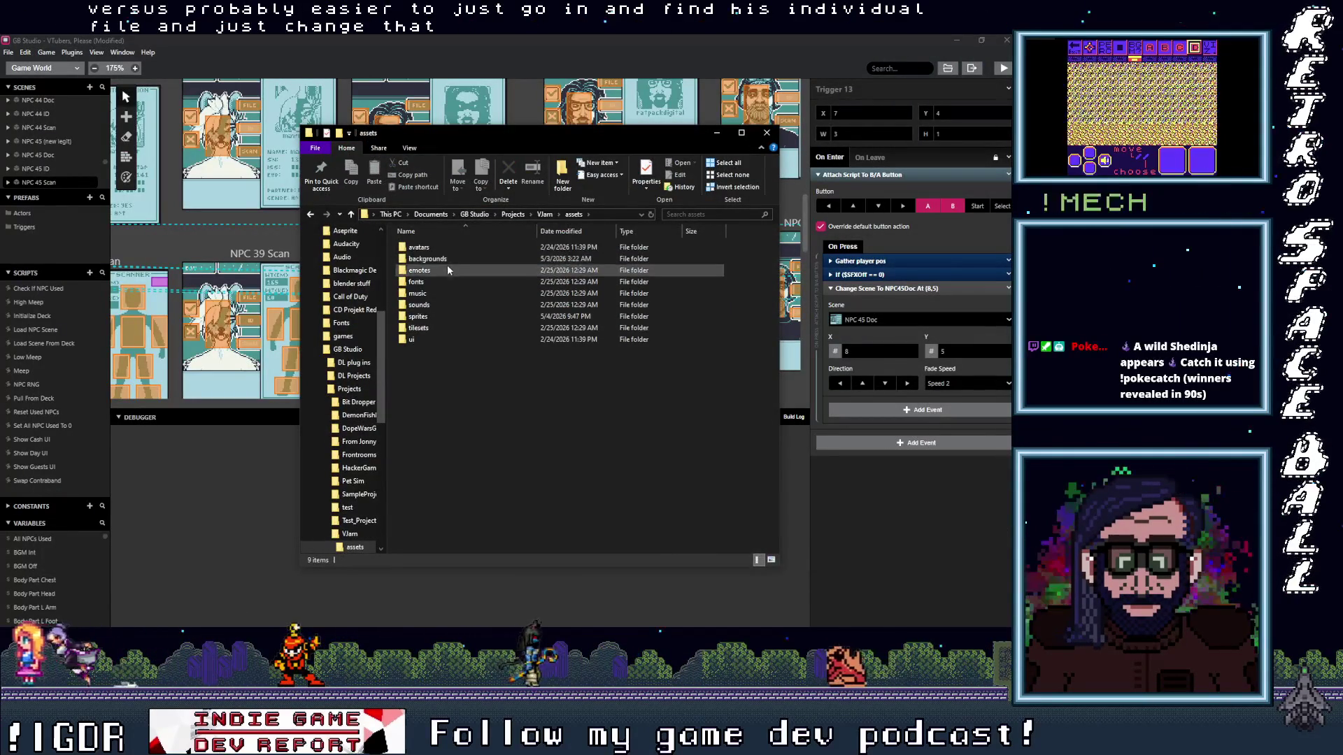
pyautogui.doubleClick(443, 259)
pyautogui.moveTo(776, 242); pyautogui.dragTo(774, 276)
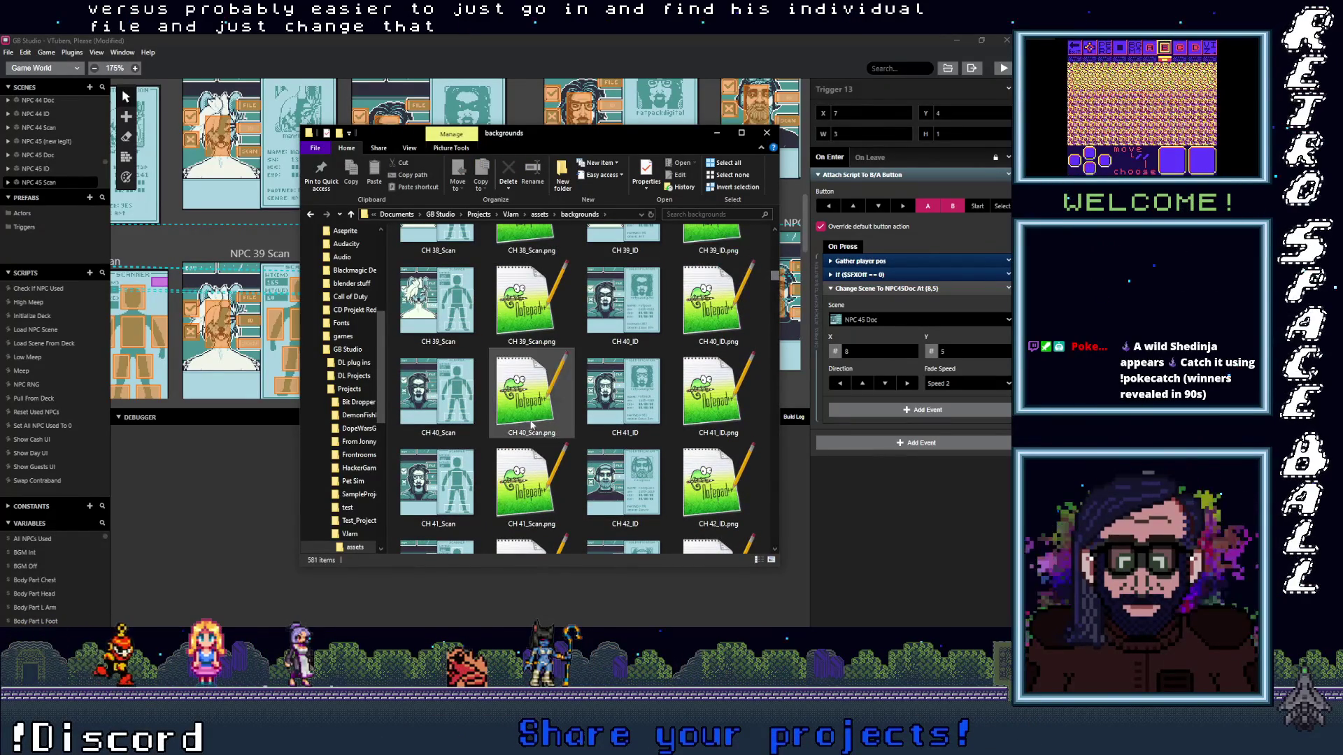
pyautogui.click(448, 417)
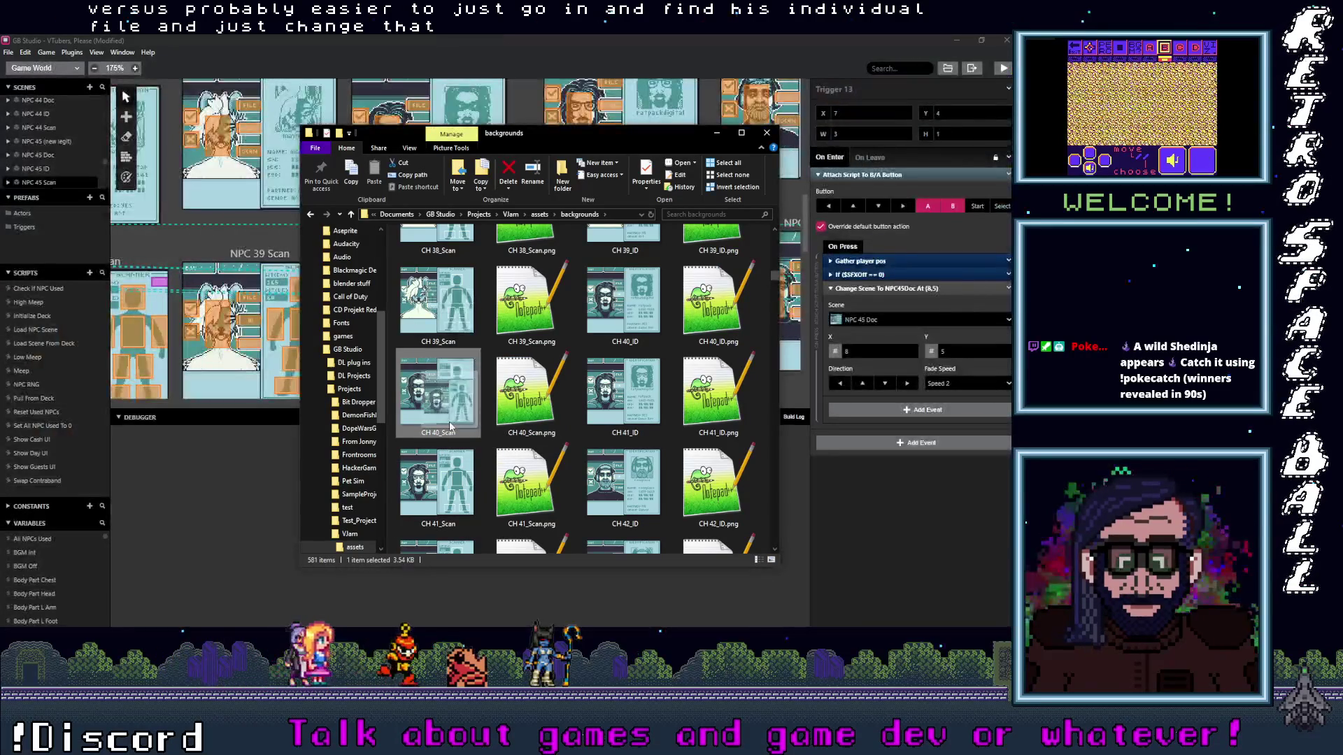
pyautogui.moveTo(703, 307)
pyautogui.mouseDown()
pyautogui.moveTo(1003, 157)
pyautogui.moveTo(920, 234)
pyautogui.mouseUp()
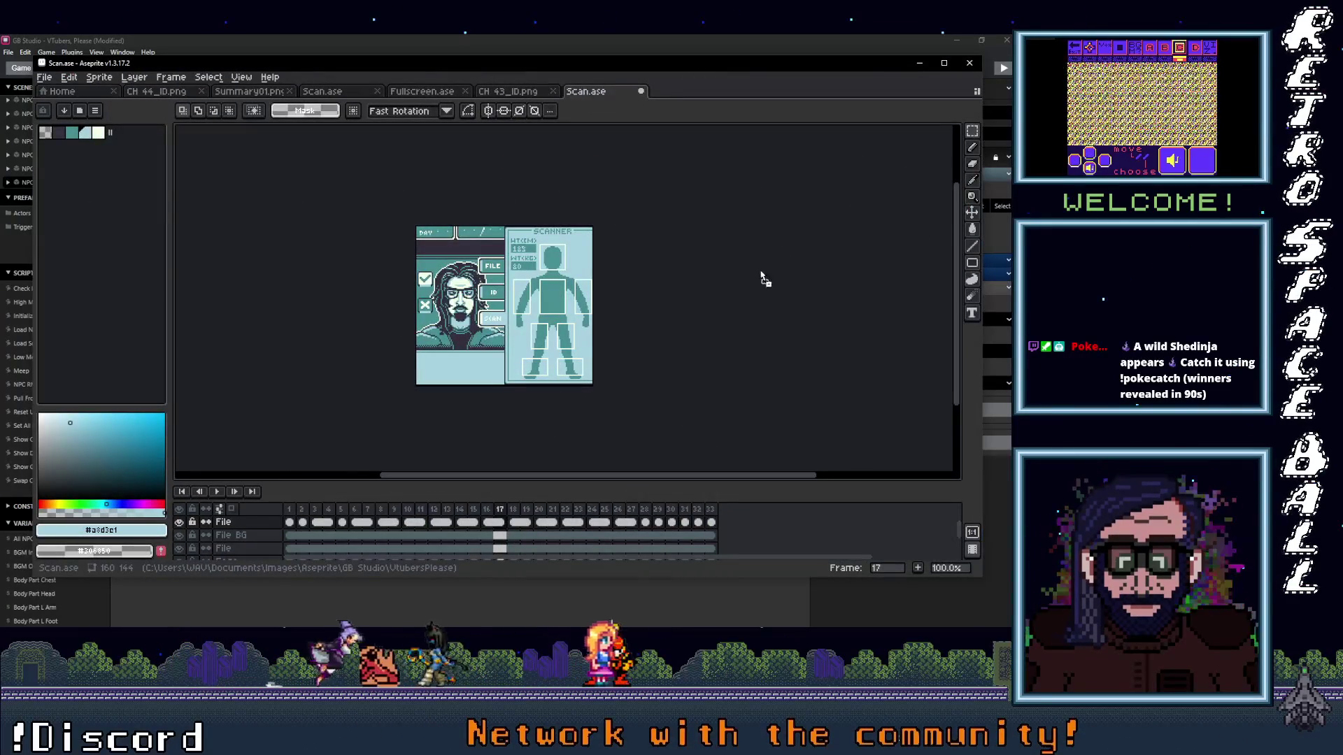
# - Go back to the backgrounds folder and drag CH 41_Scan.png into Aseprite instead
pyautogui.click(805, 37)
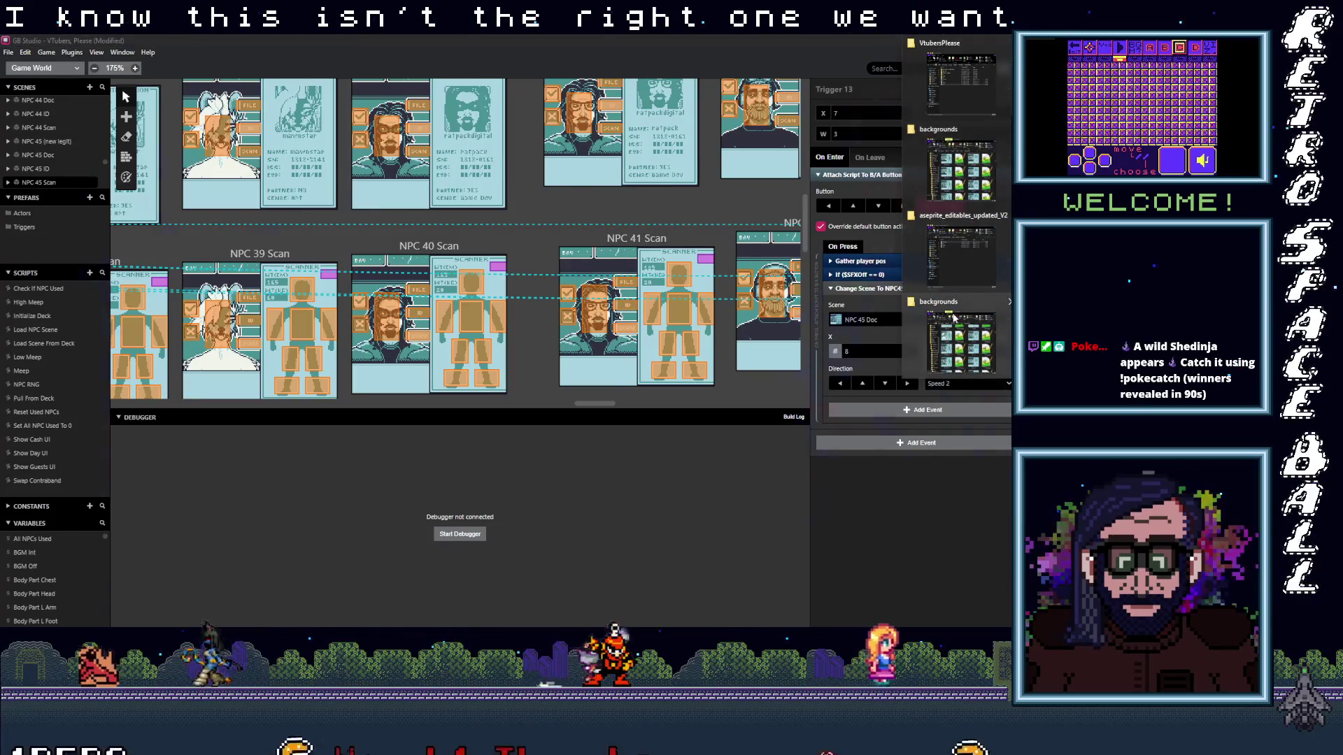
pyautogui.click(955, 315)
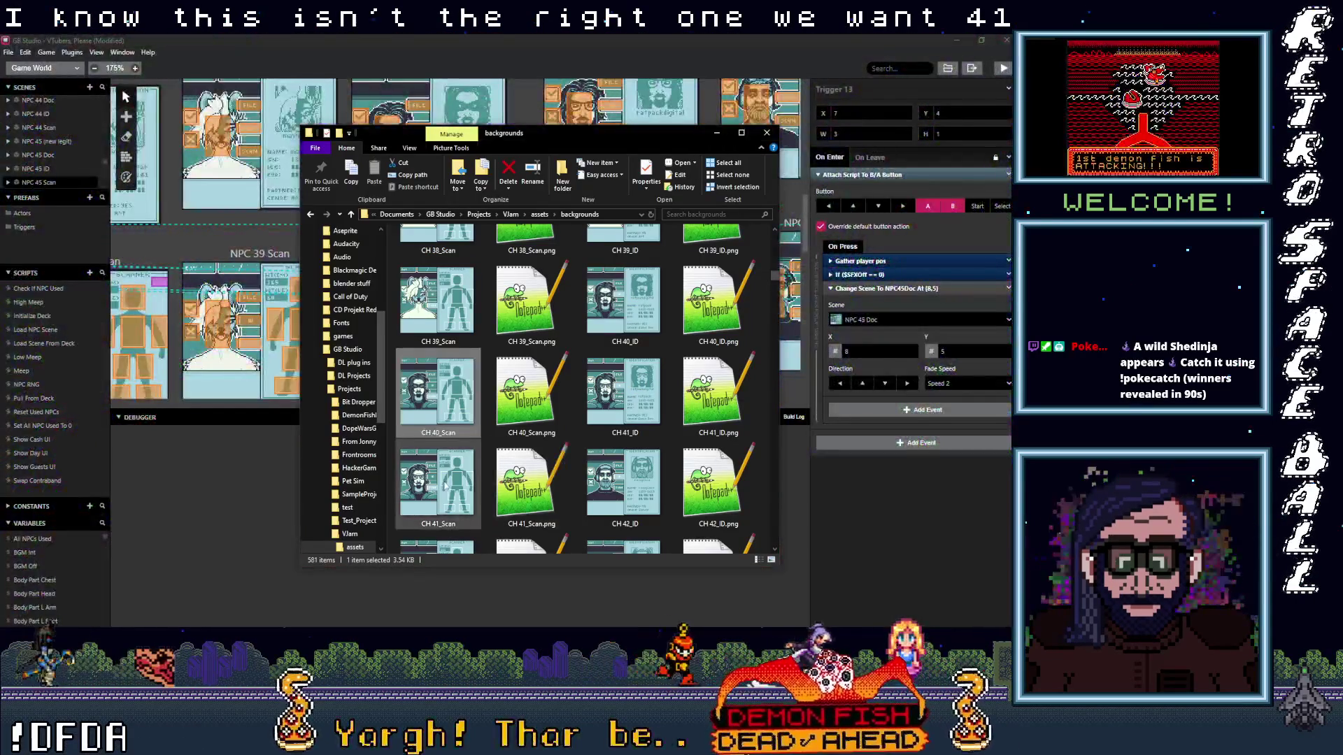
pyautogui.click(443, 449)
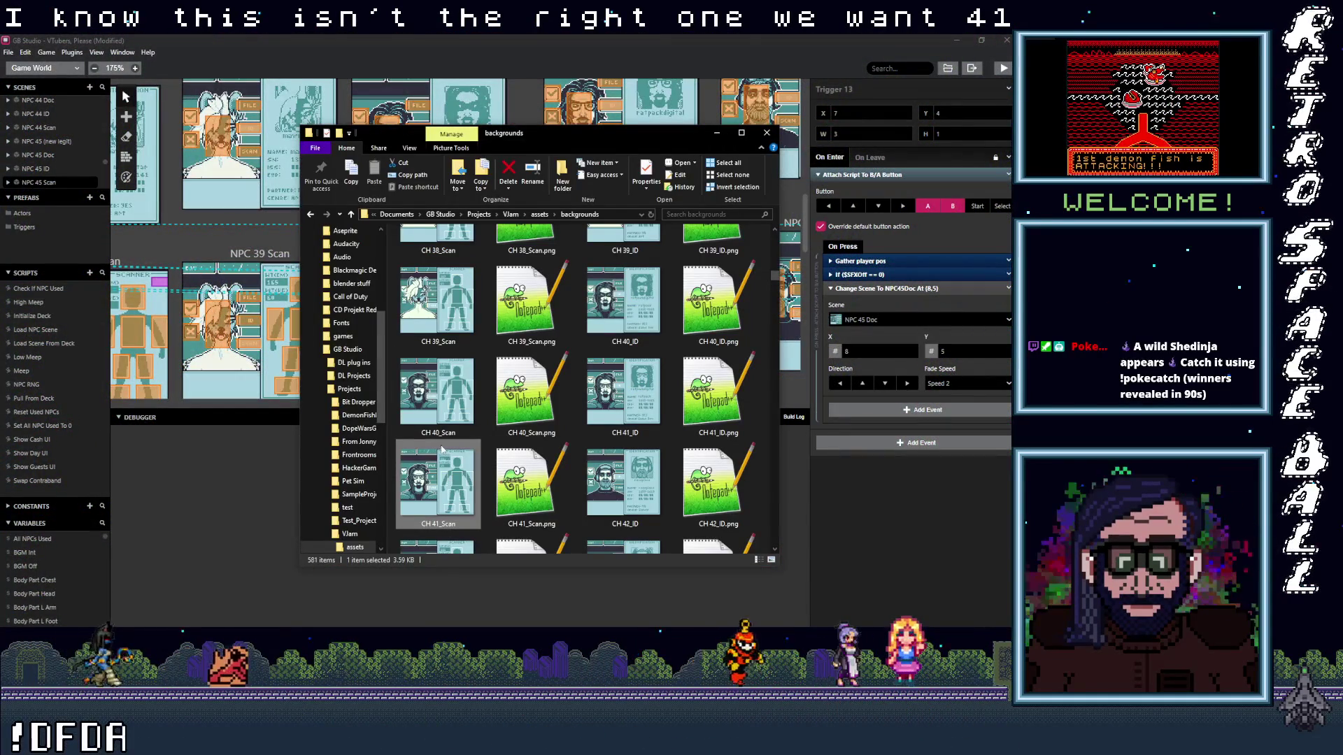
pyautogui.moveTo(439, 481); pyautogui.dragTo(703, 94)
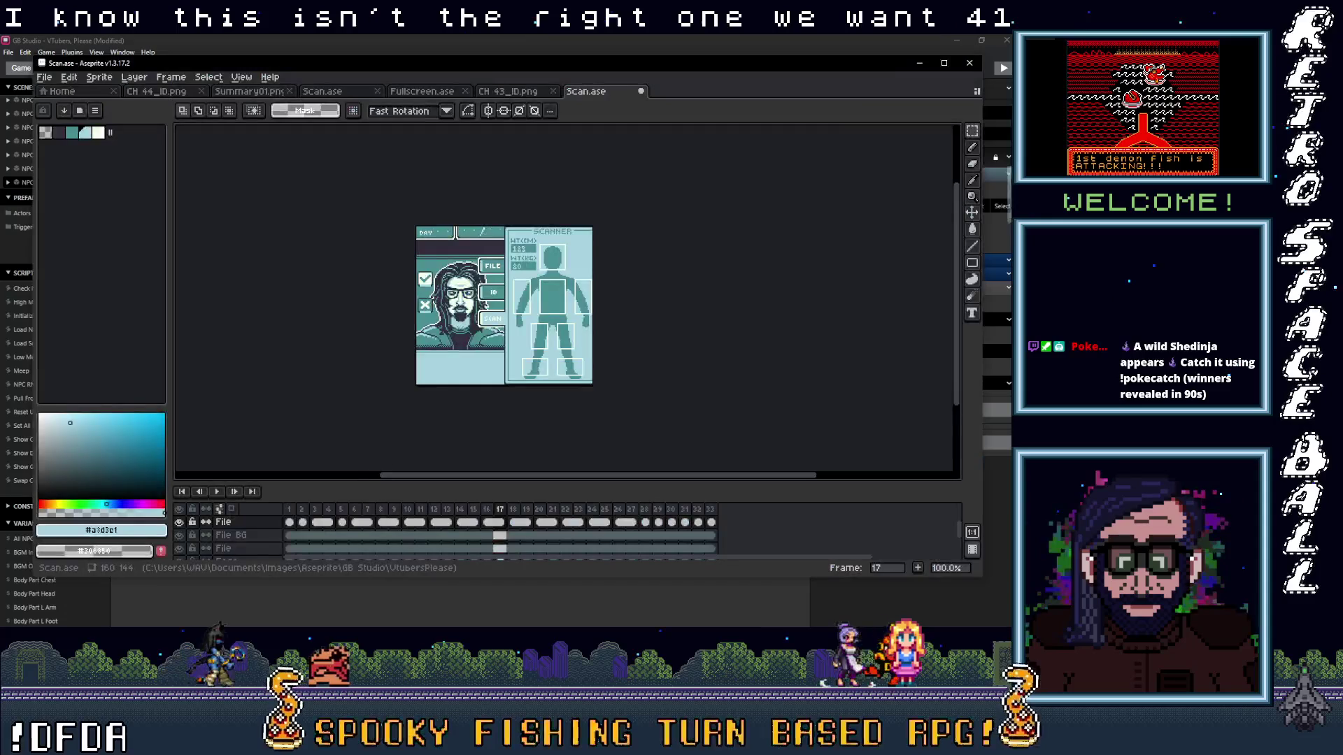
pyautogui.scroll(2, 514, 310)
pyautogui.scroll(1, 515, 310)
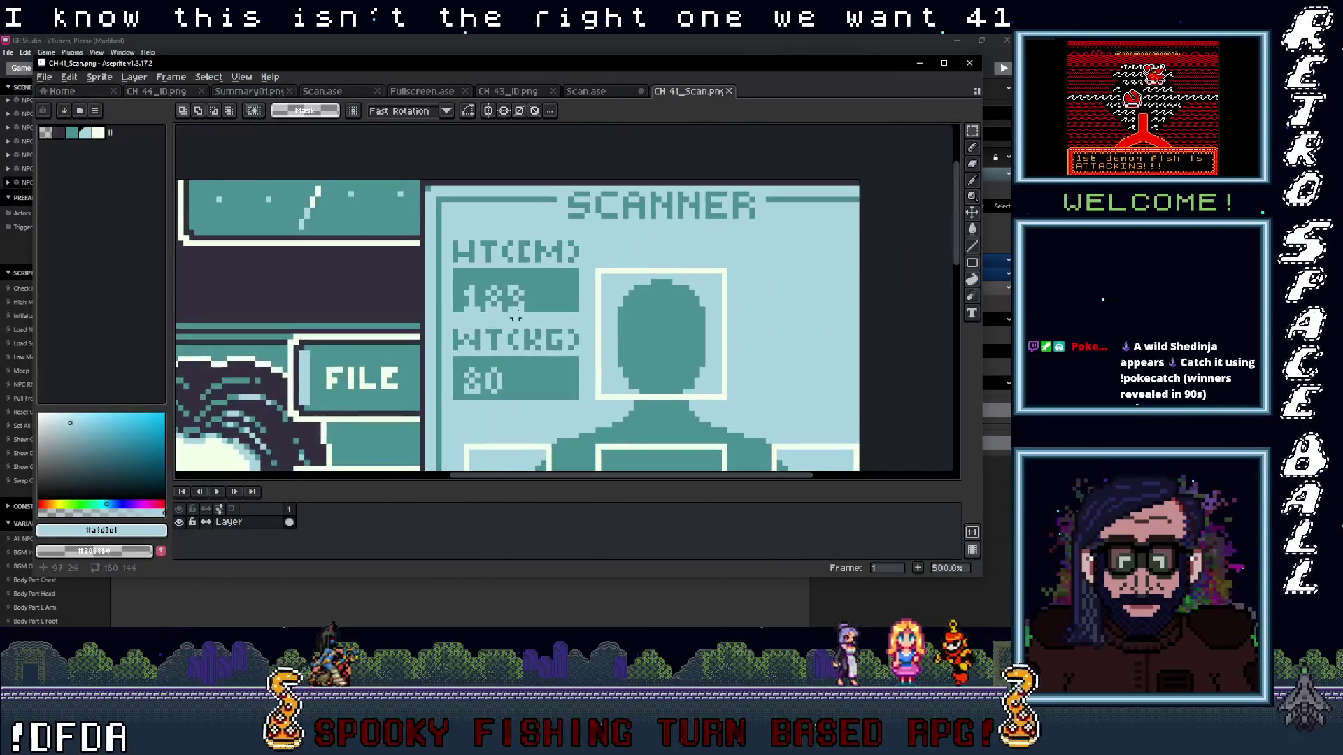
pyautogui.scroll(1, 514, 311)
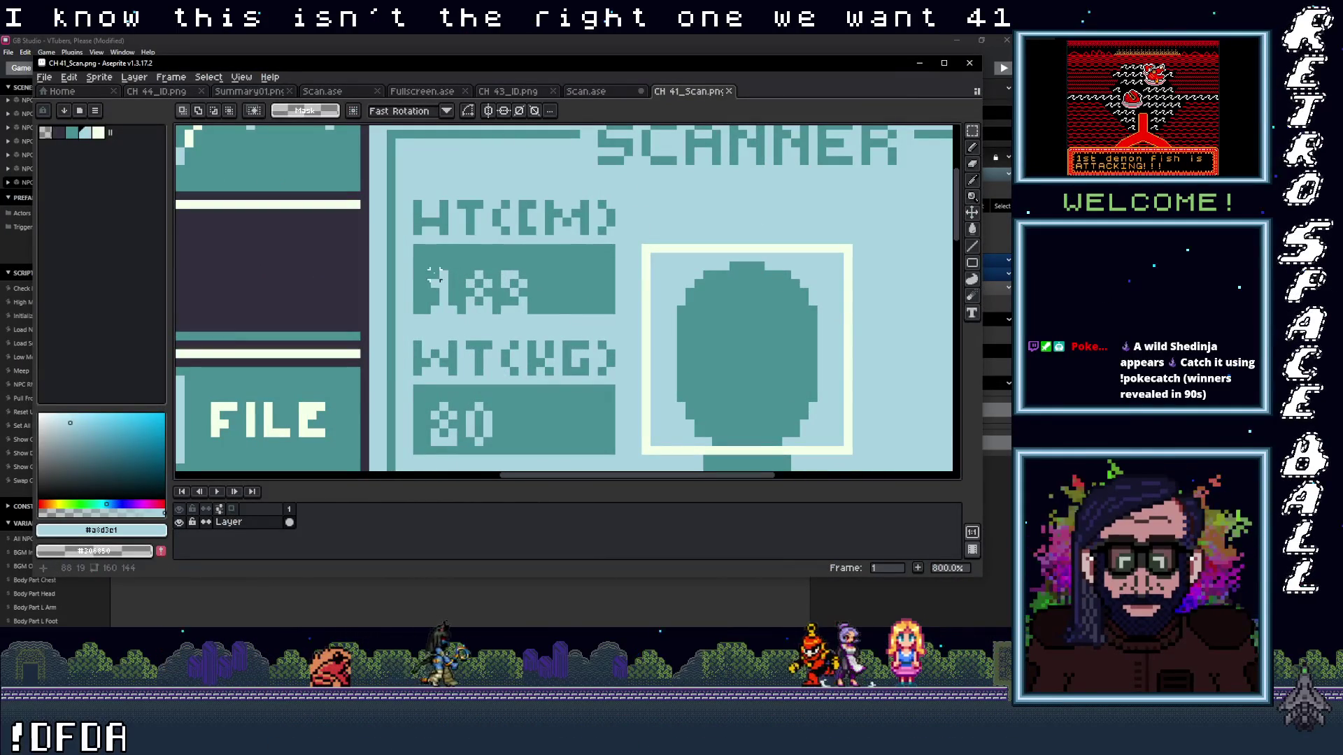
# - Place the 189 height digits in CH 41_Scan's HT field, save the image, and minimize back to GB Studio
pyautogui.moveTo(525, 307); pyautogui.dragTo(524, 304)
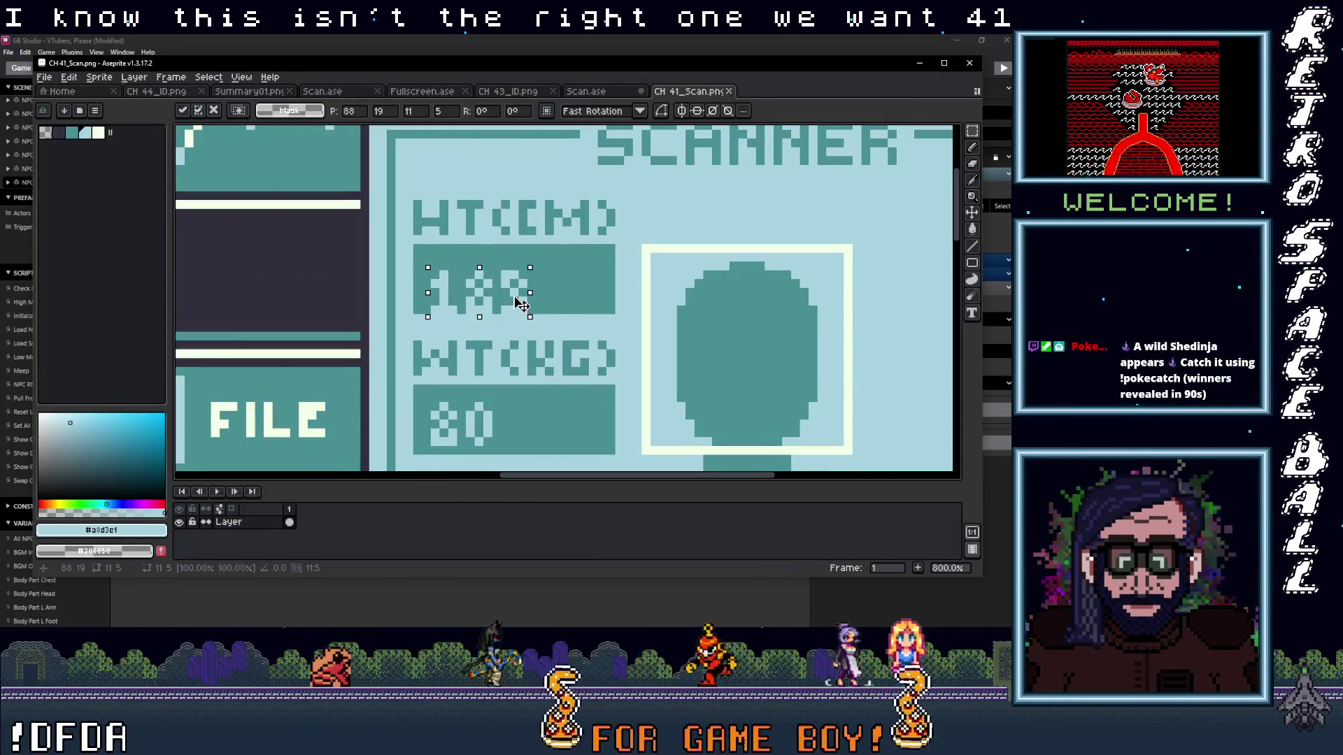
pyautogui.keyDown('alt'); pyautogui.click(561, 292); pyautogui.keyUp('alt')
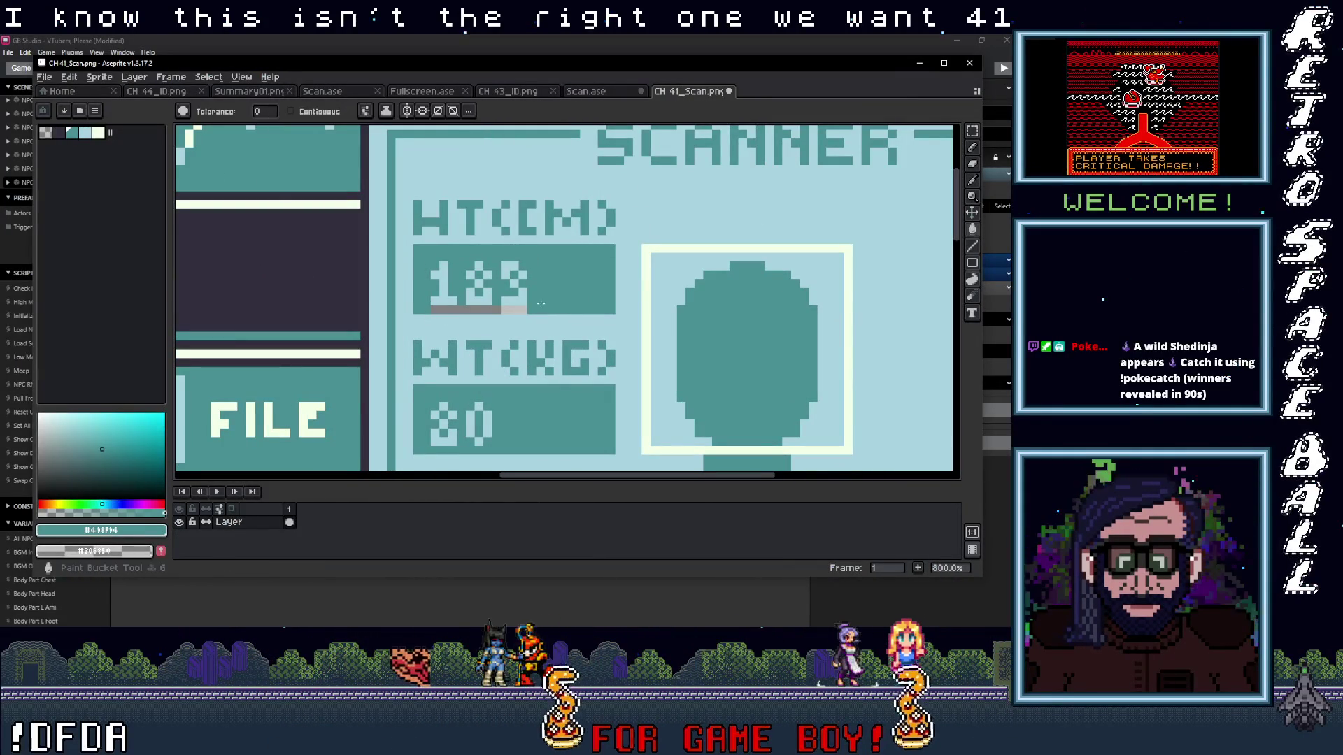
pyautogui.scroll(-4, 524, 307)
pyautogui.scroll(-1, 493, 284)
pyautogui.scroll(-1, 451, 254)
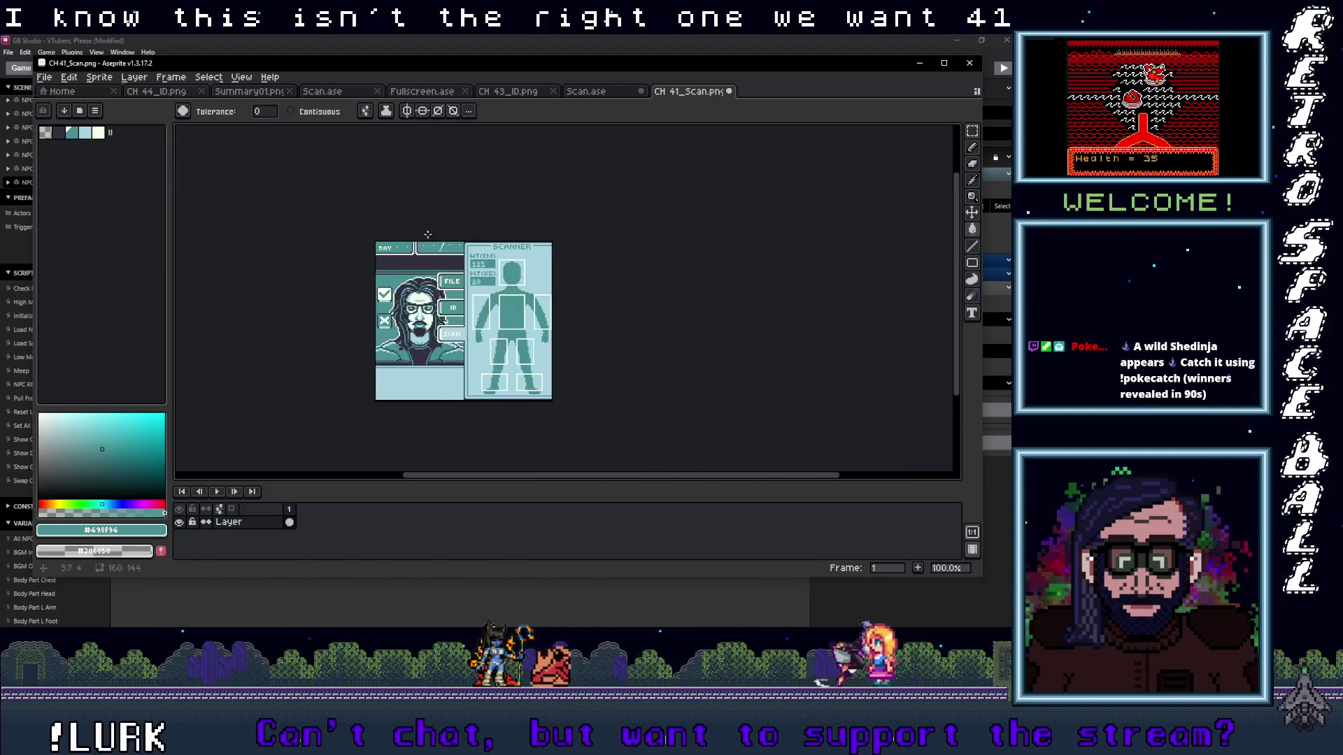
pyautogui.click(45, 76)
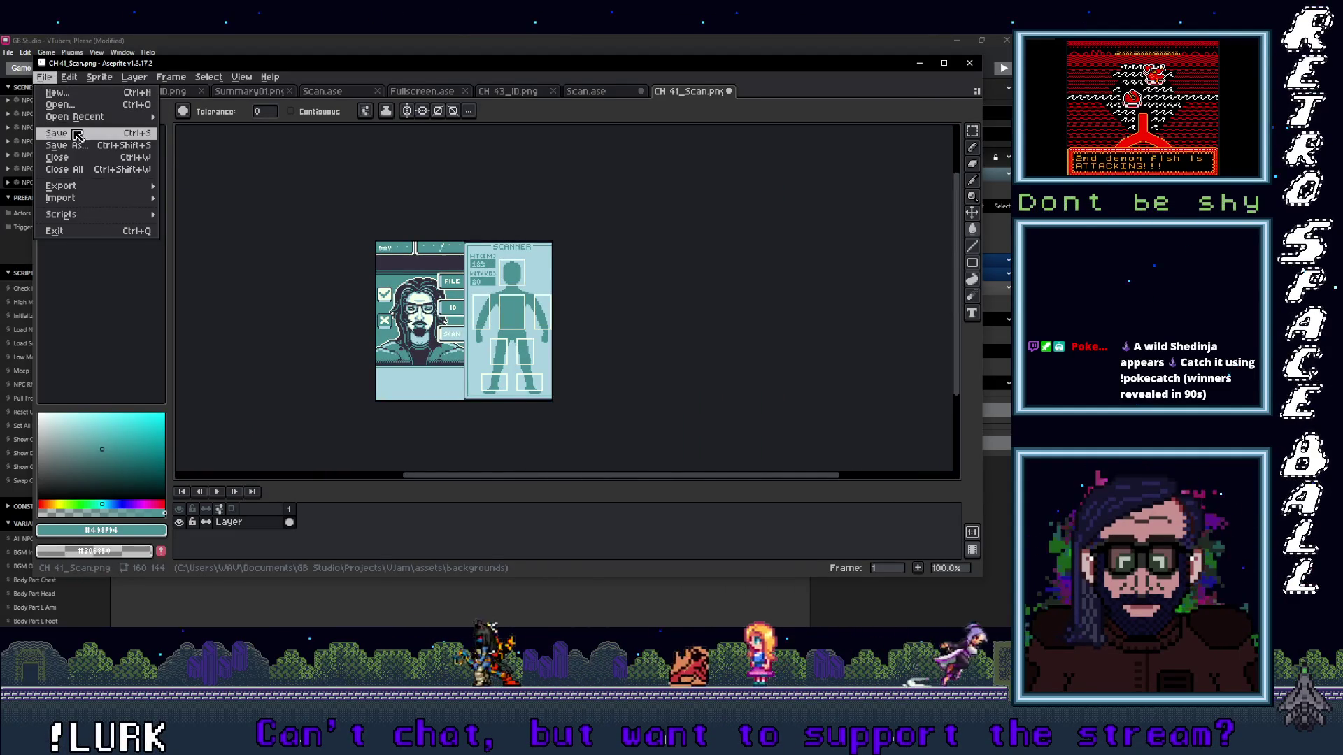
pyautogui.click(76, 135)
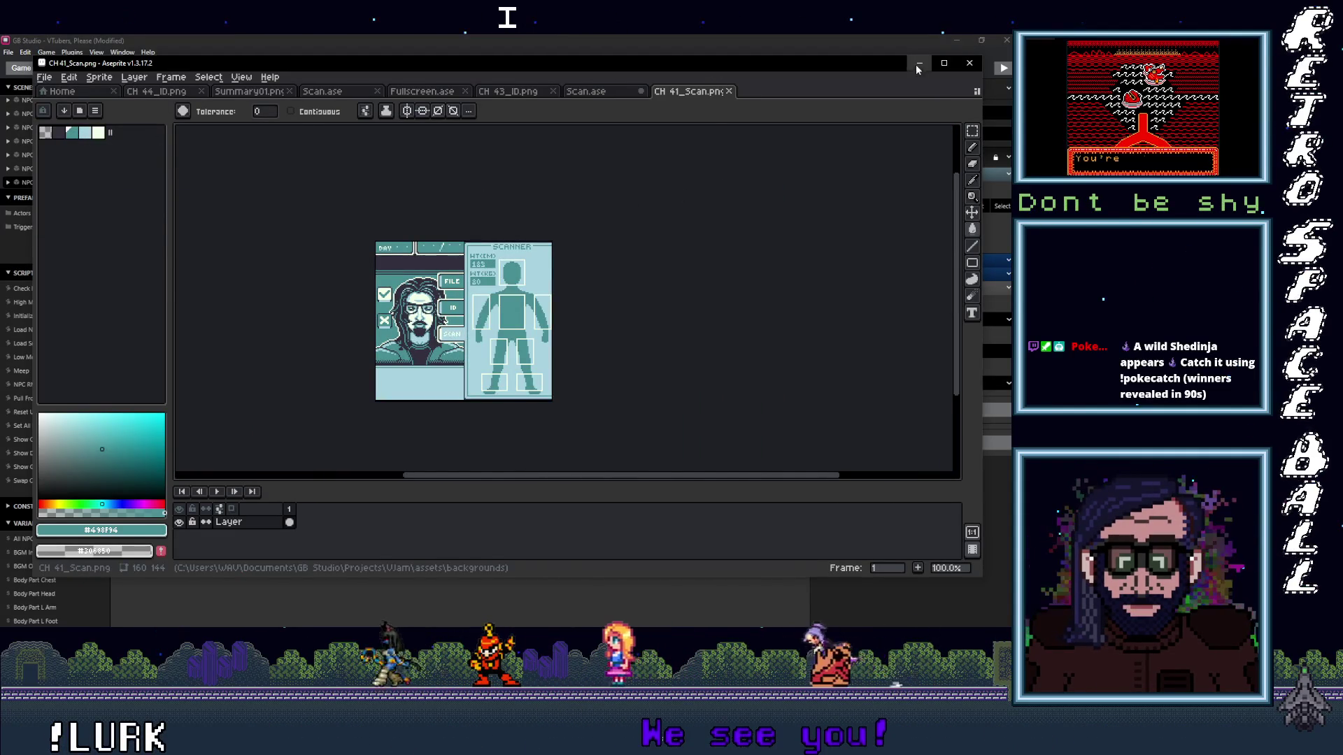
pyautogui.click(919, 63)
pyautogui.click(725, 134)
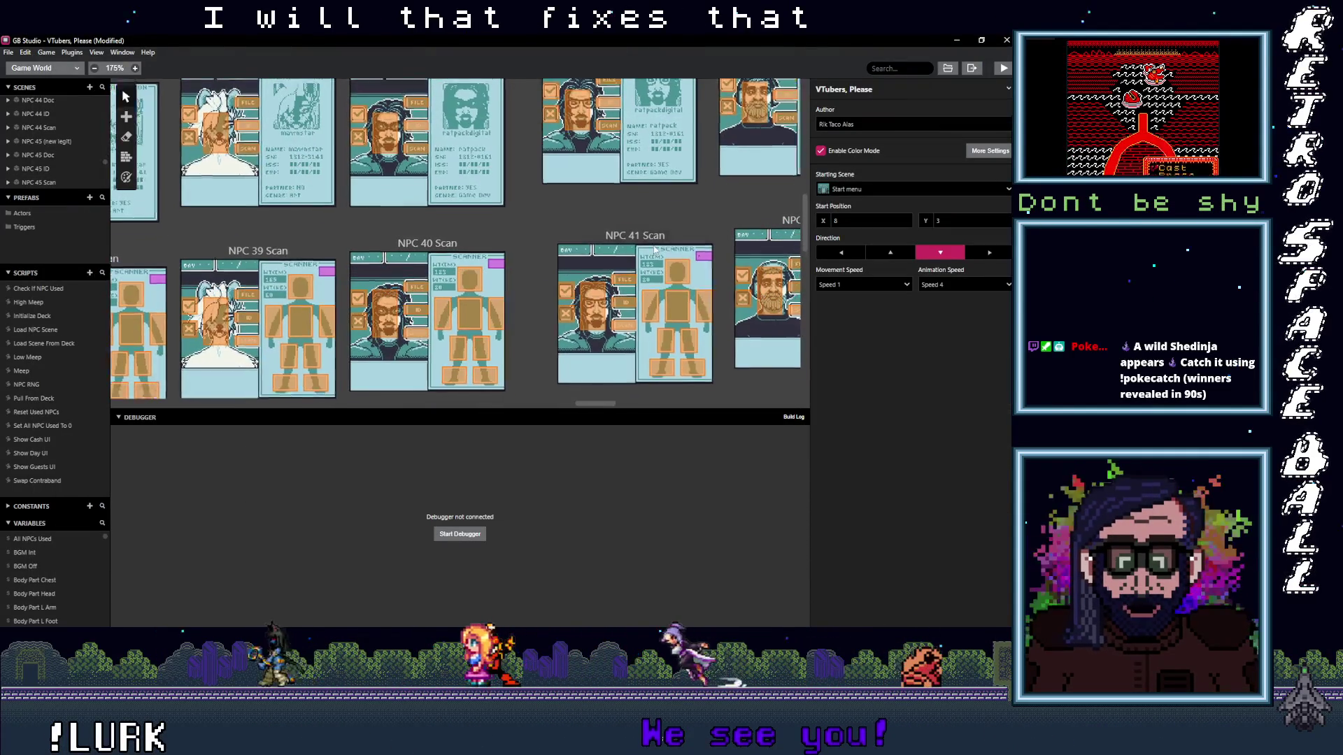
pyautogui.hscroll(8, 675, 276)
pyautogui.hscroll(5, 675, 275)
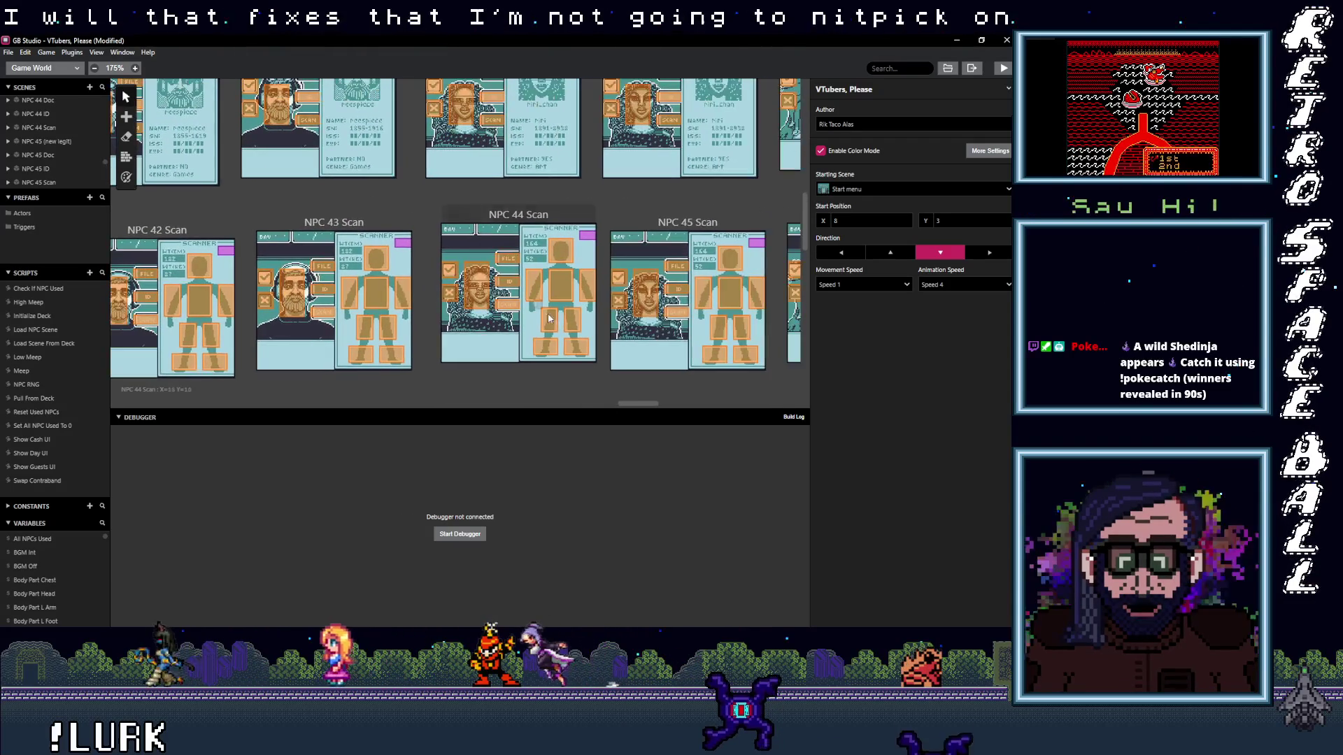
pyautogui.moveTo(686, 409); pyautogui.dragTo(781, 410)
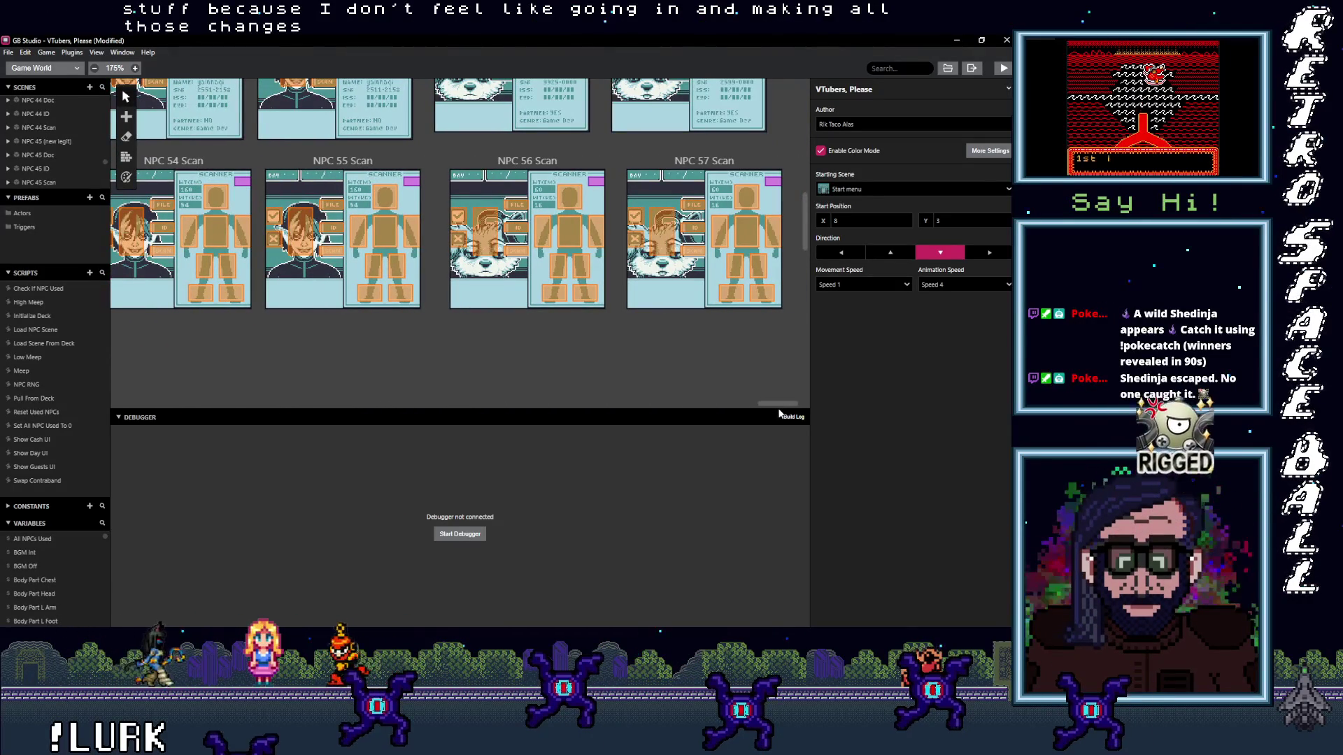
pyautogui.moveTo(782, 416); pyautogui.dragTo(777, 415)
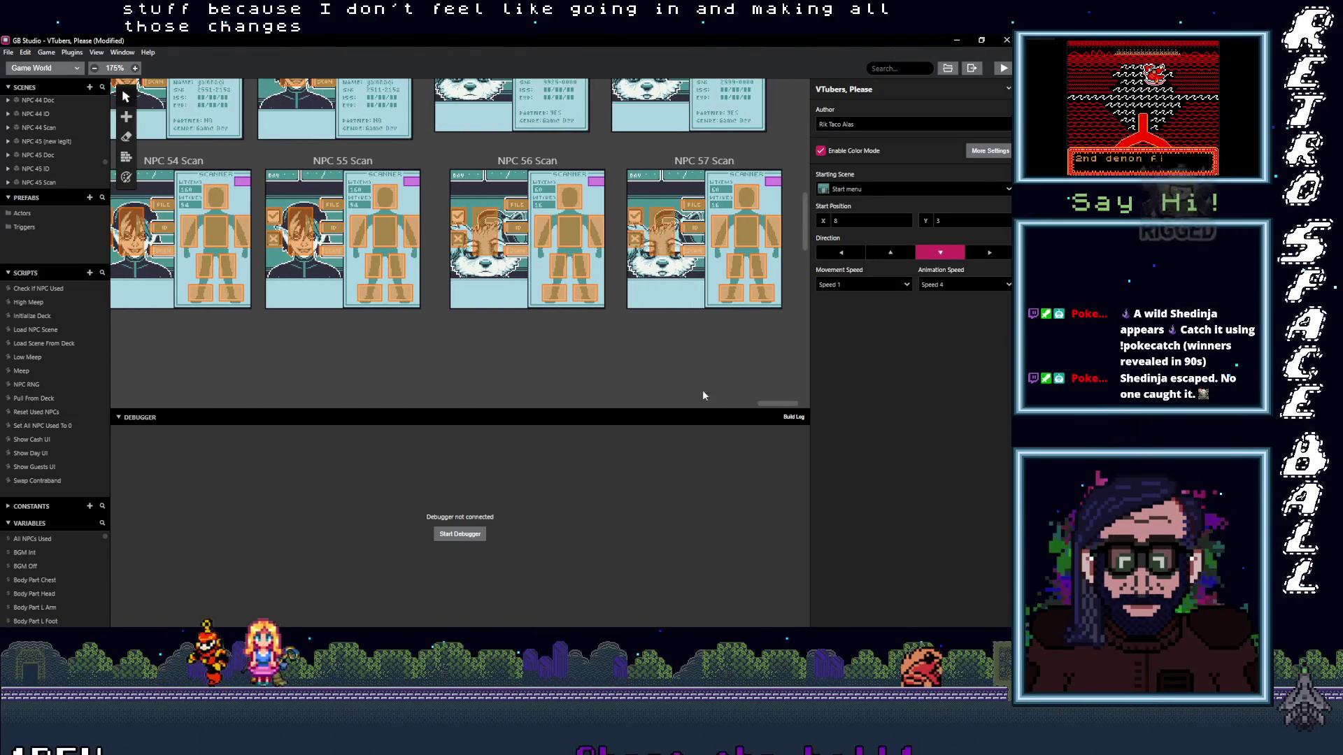
pyautogui.scroll(2, 589, 366)
pyautogui.moveTo(782, 411)
pyautogui.mouseDown()
pyautogui.moveTo(588, 409)
pyautogui.moveTo(631, 409)
pyautogui.moveTo(501, 423)
pyautogui.mouseUp()
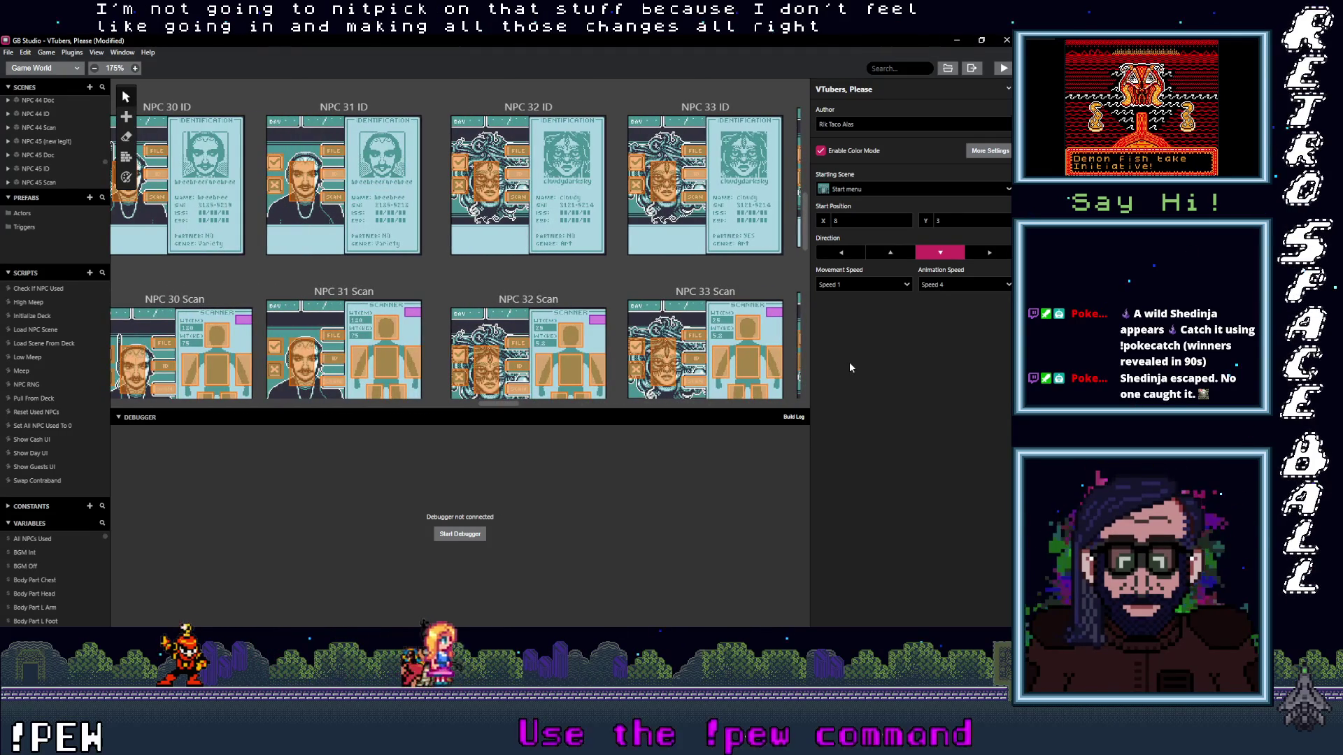
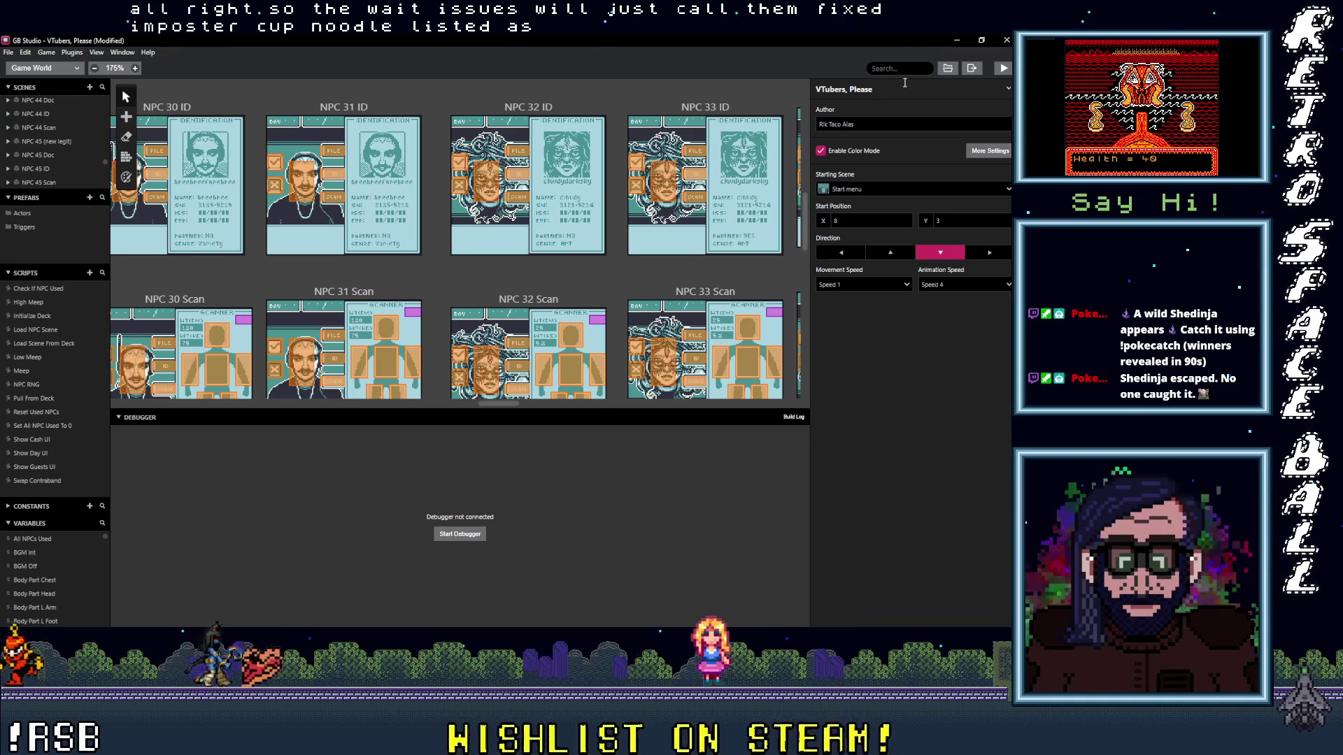
pyautogui.scroll(-3, 614, 237)
pyautogui.scroll(-3, 556, 283)
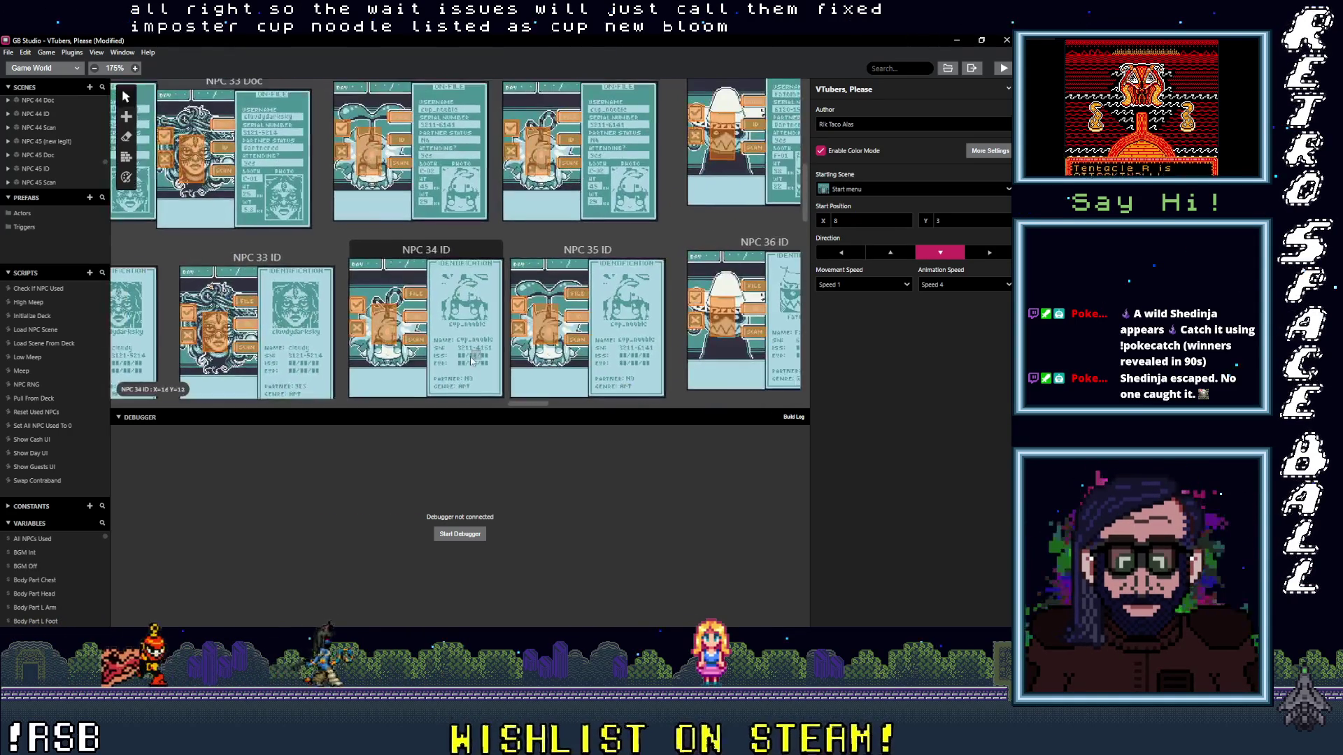
pyautogui.scroll(-3, 504, 325)
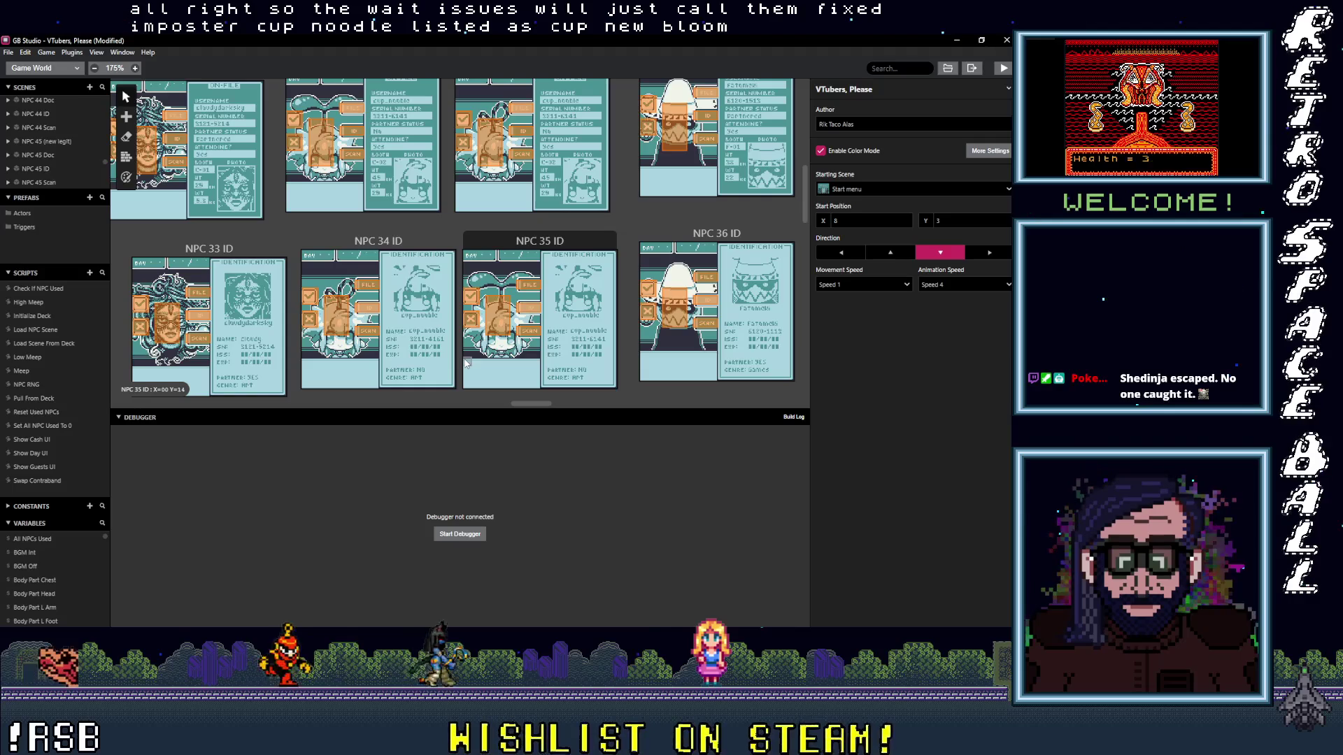
pyautogui.scroll(1, 467, 362)
pyautogui.scroll(1, 467, 362)
pyautogui.scroll(1, 466, 362)
pyautogui.scroll(1, 464, 362)
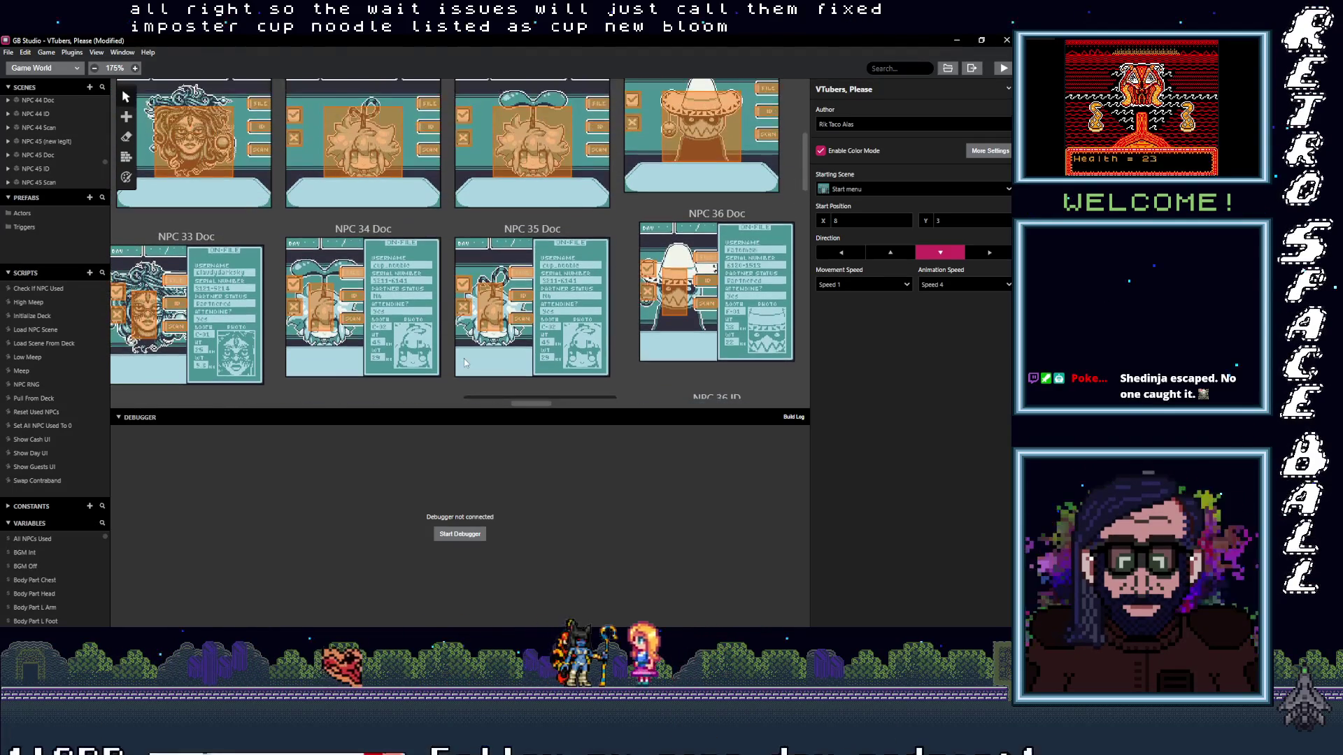
pyautogui.scroll(-1, 464, 362)
pyautogui.scroll(-3, 464, 360)
pyautogui.scroll(-2, 462, 355)
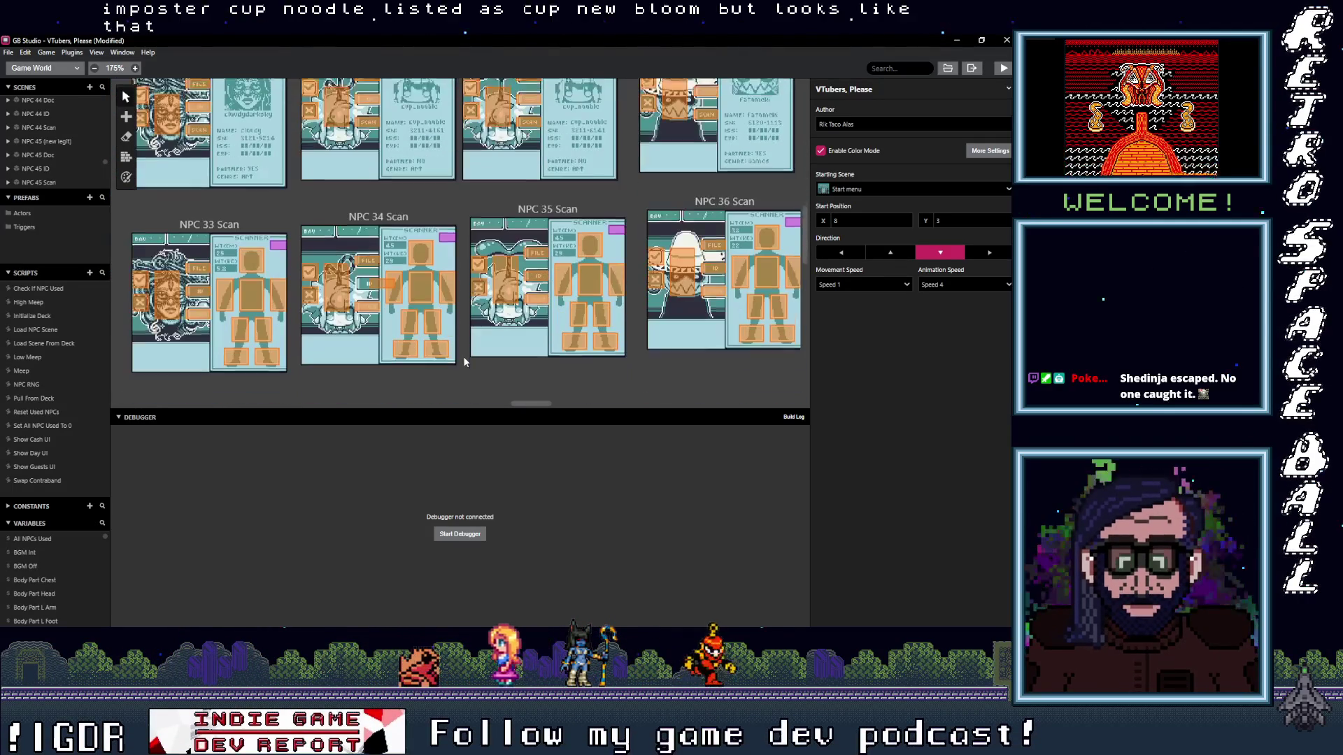
pyautogui.scroll(3, 463, 356)
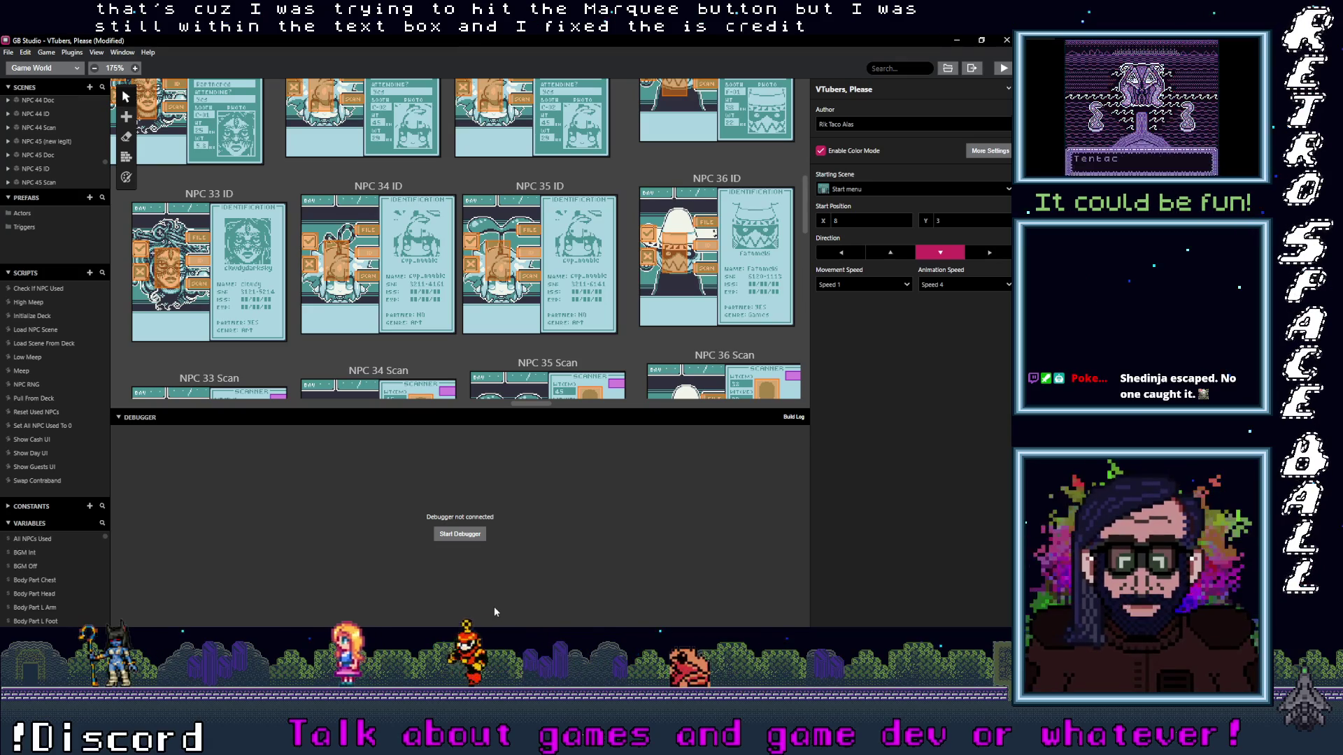
pyautogui.scroll(-3, 567, 315)
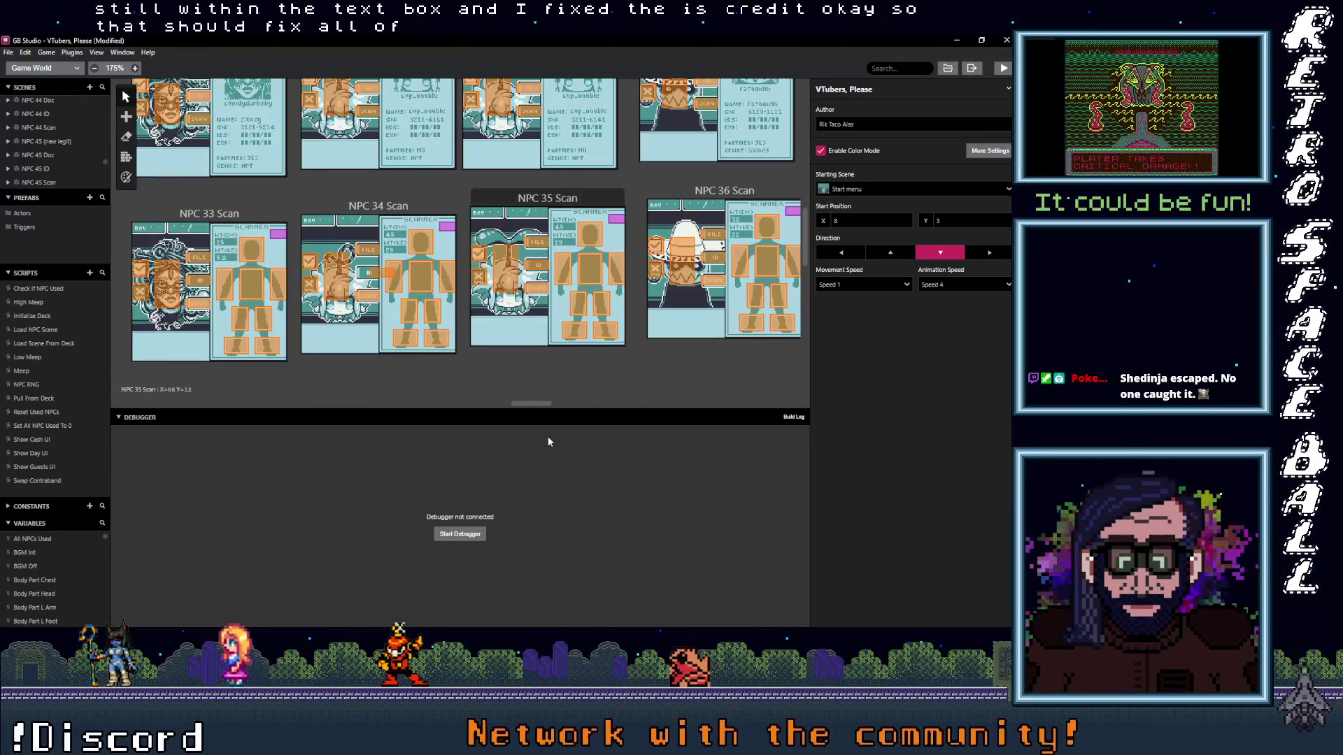
pyautogui.moveTo(542, 403); pyautogui.dragTo(567, 407)
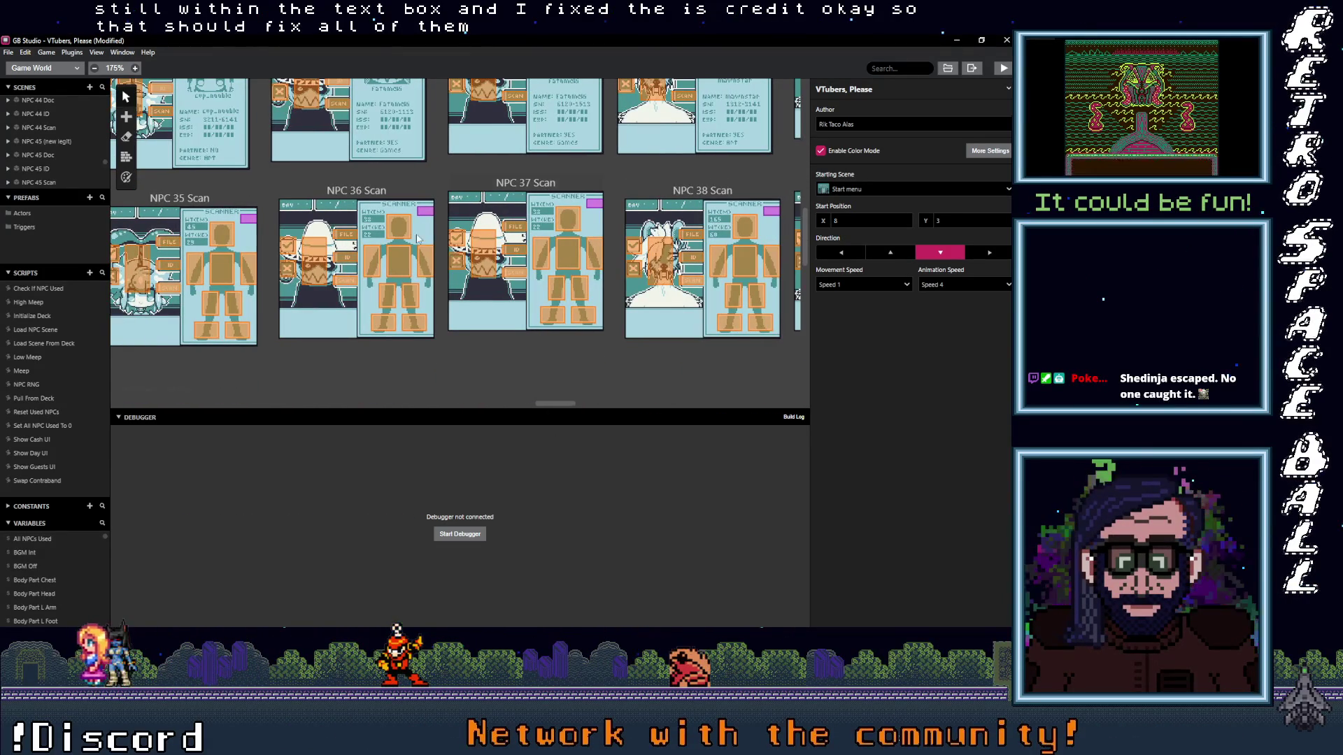
# - Verify the NPC 36 Scan and NPC 37 Scan triggers lead to their main, ID and Doc scenes
pyautogui.click(345, 281)
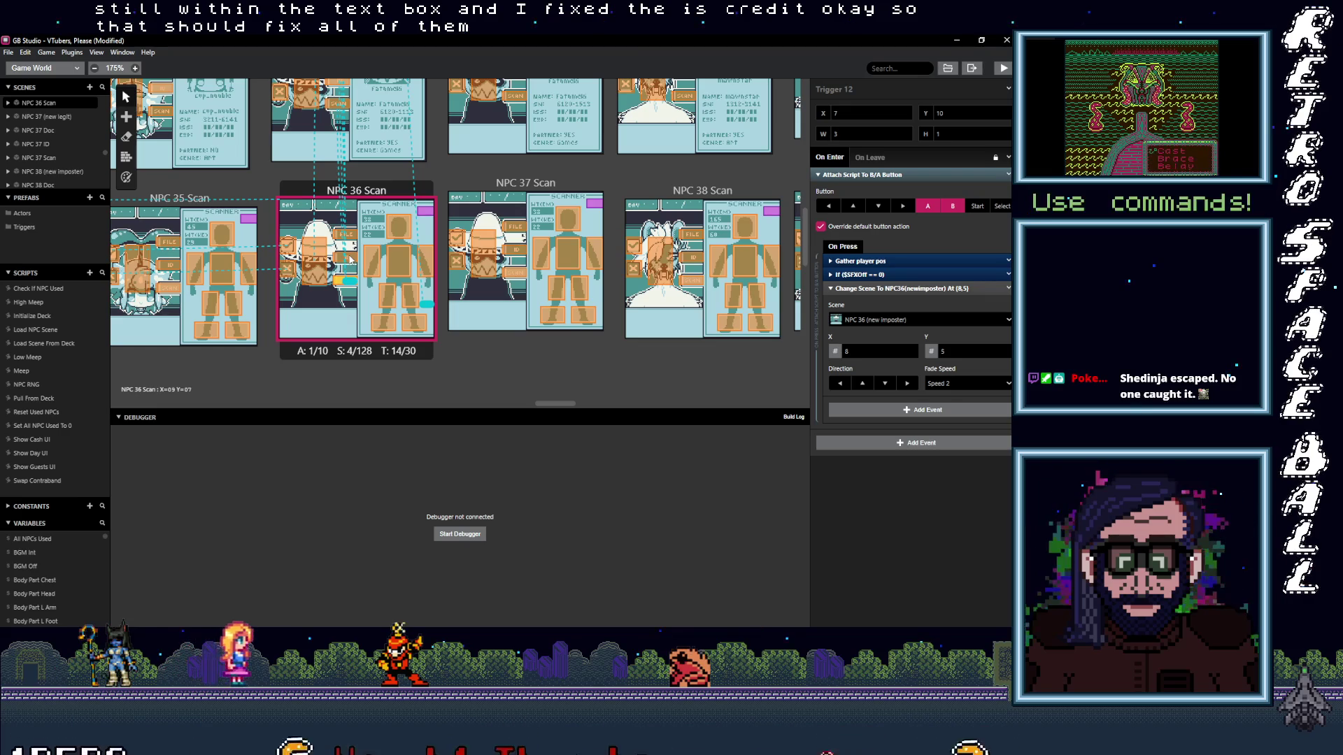
pyautogui.click(347, 258)
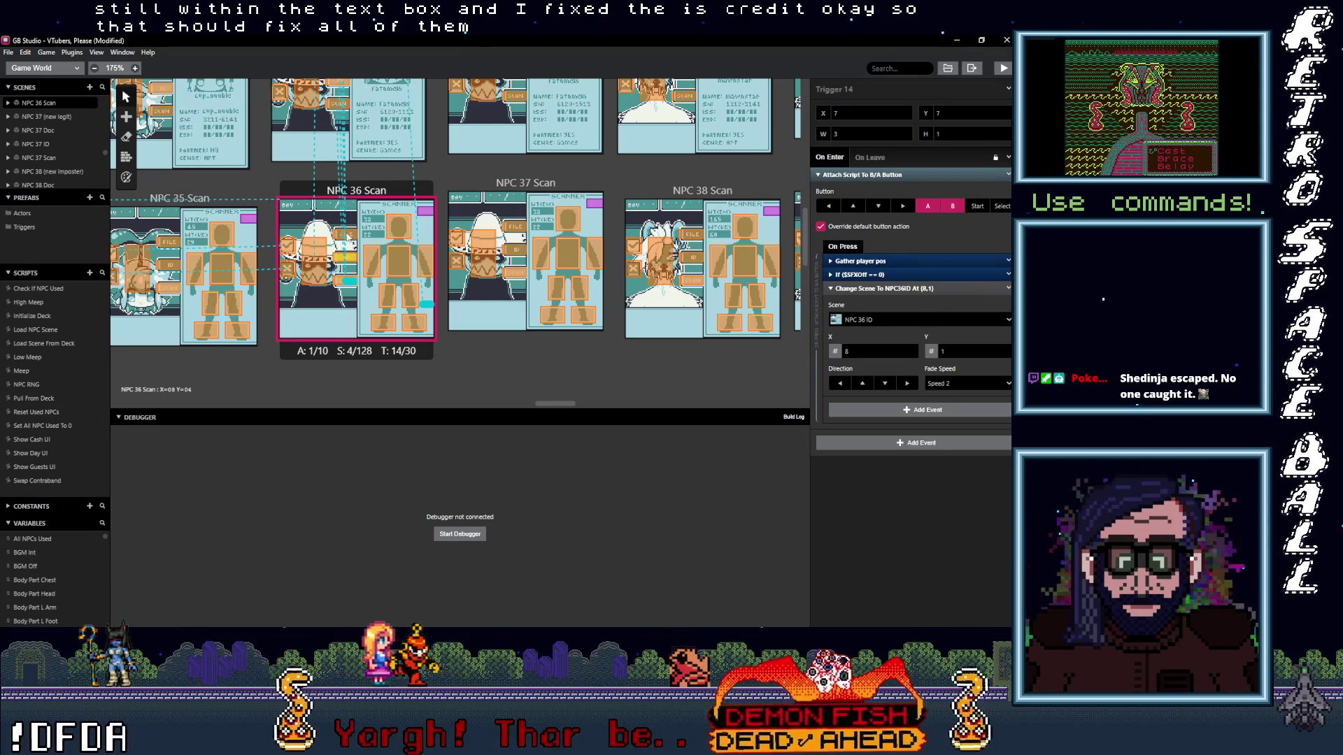
pyautogui.click(315, 257)
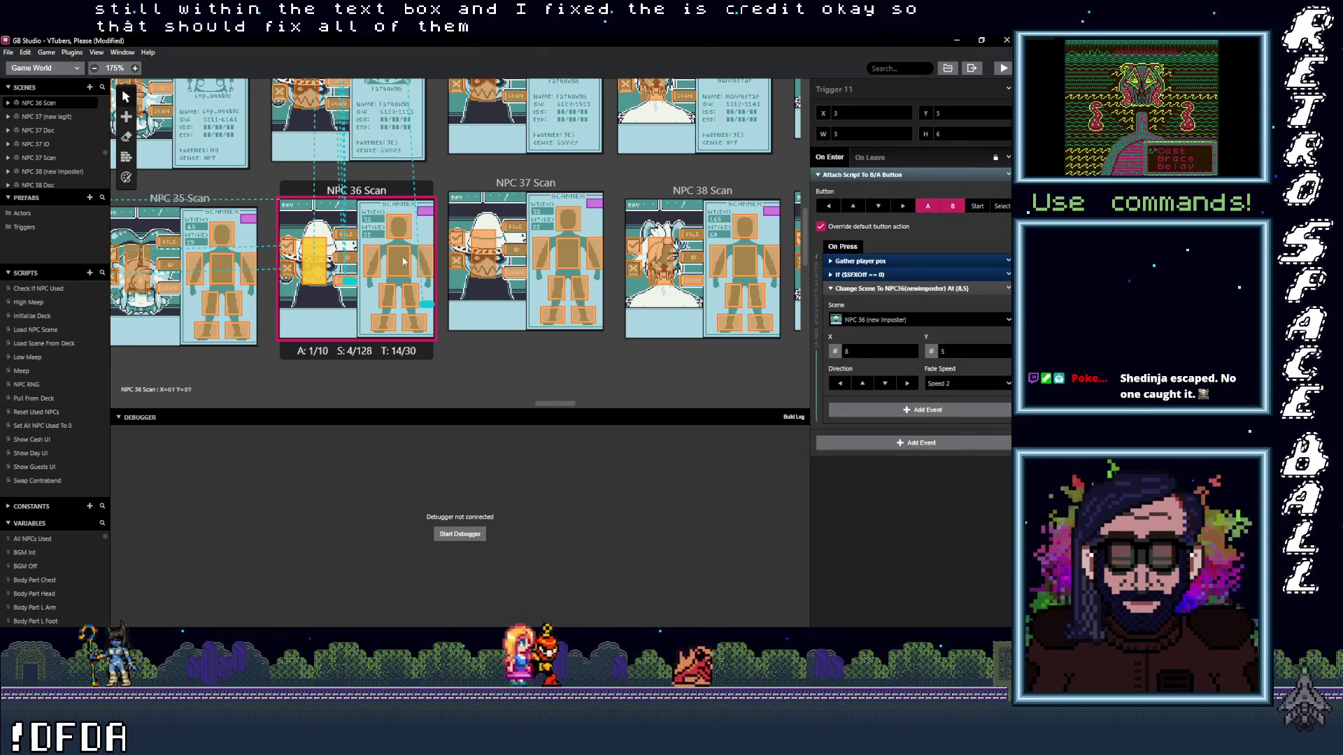
pyautogui.click(515, 271)
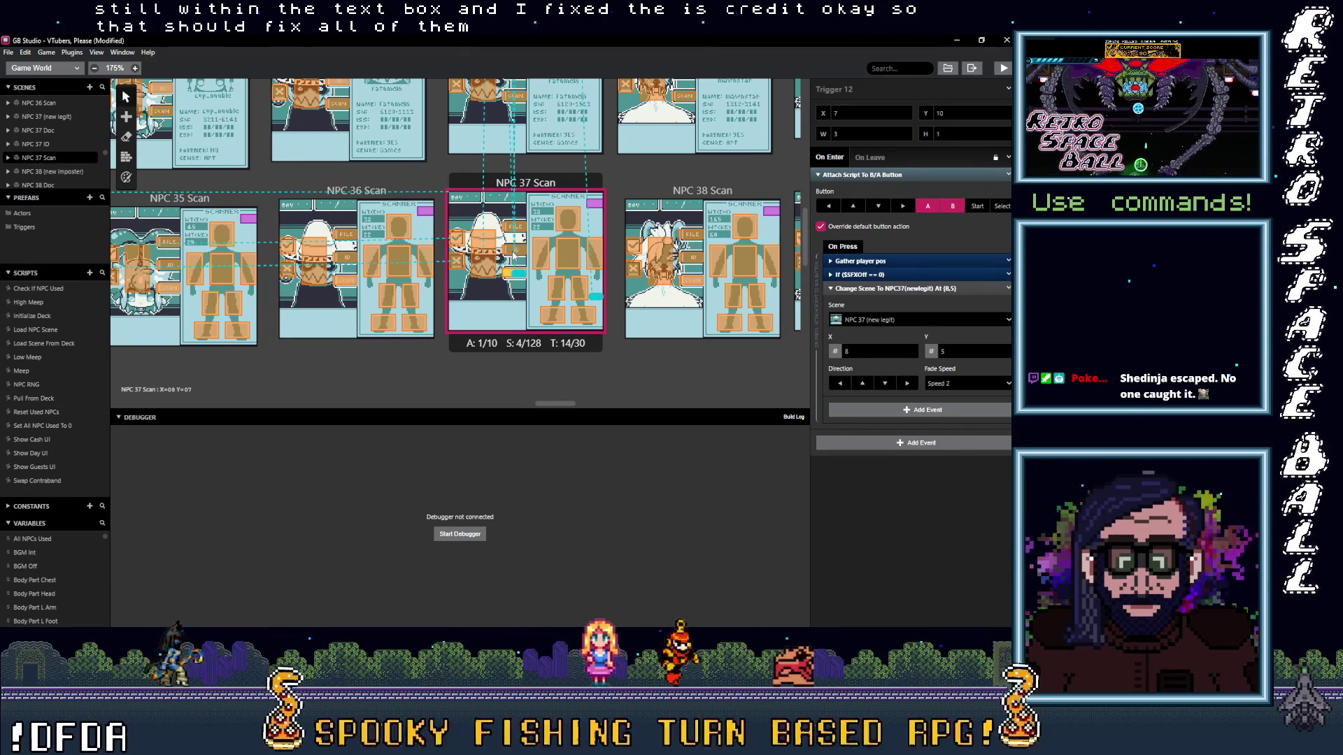
pyautogui.click(525, 206)
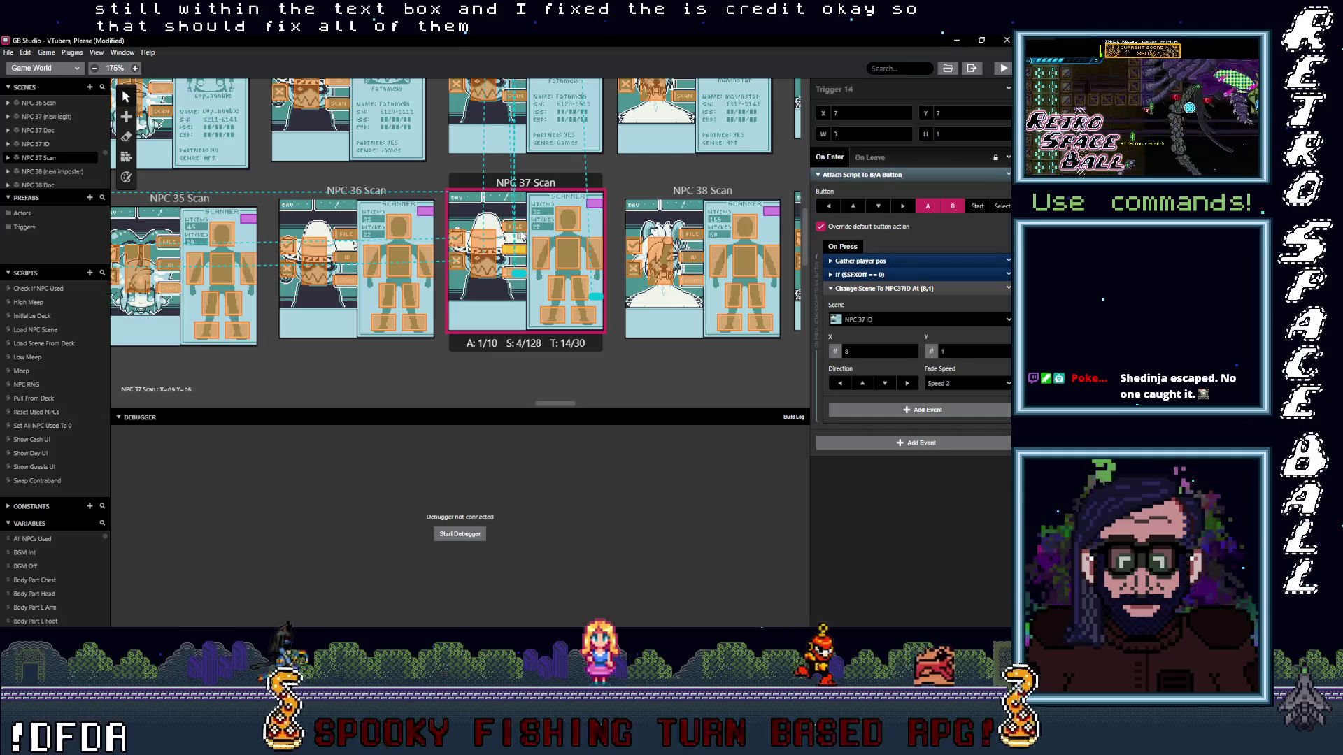
pyautogui.scroll(1, 523, 228)
pyautogui.click(514, 124)
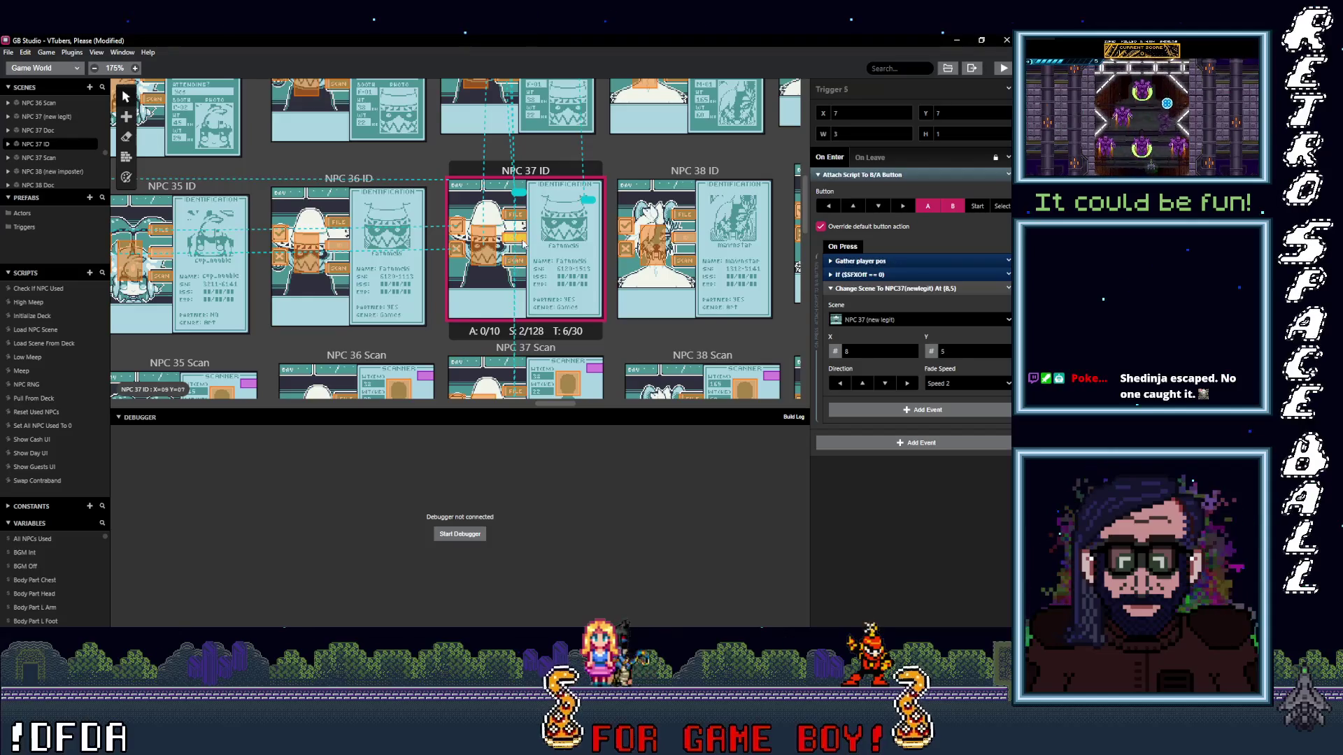
# - Verify NPC 37 Scan and NPC 37 ID triggers target NPC 37 (new legit), Doc and back
pyautogui.click(487, 312)
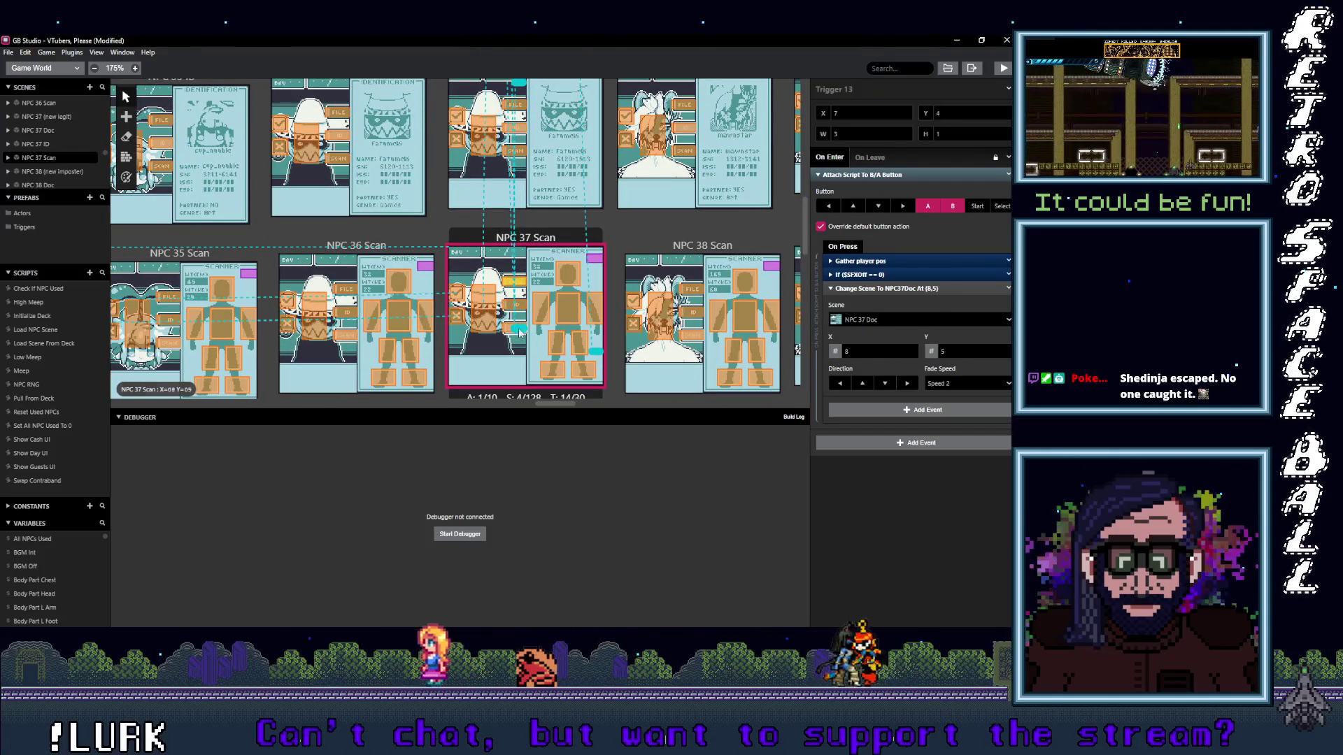
pyautogui.click(511, 329)
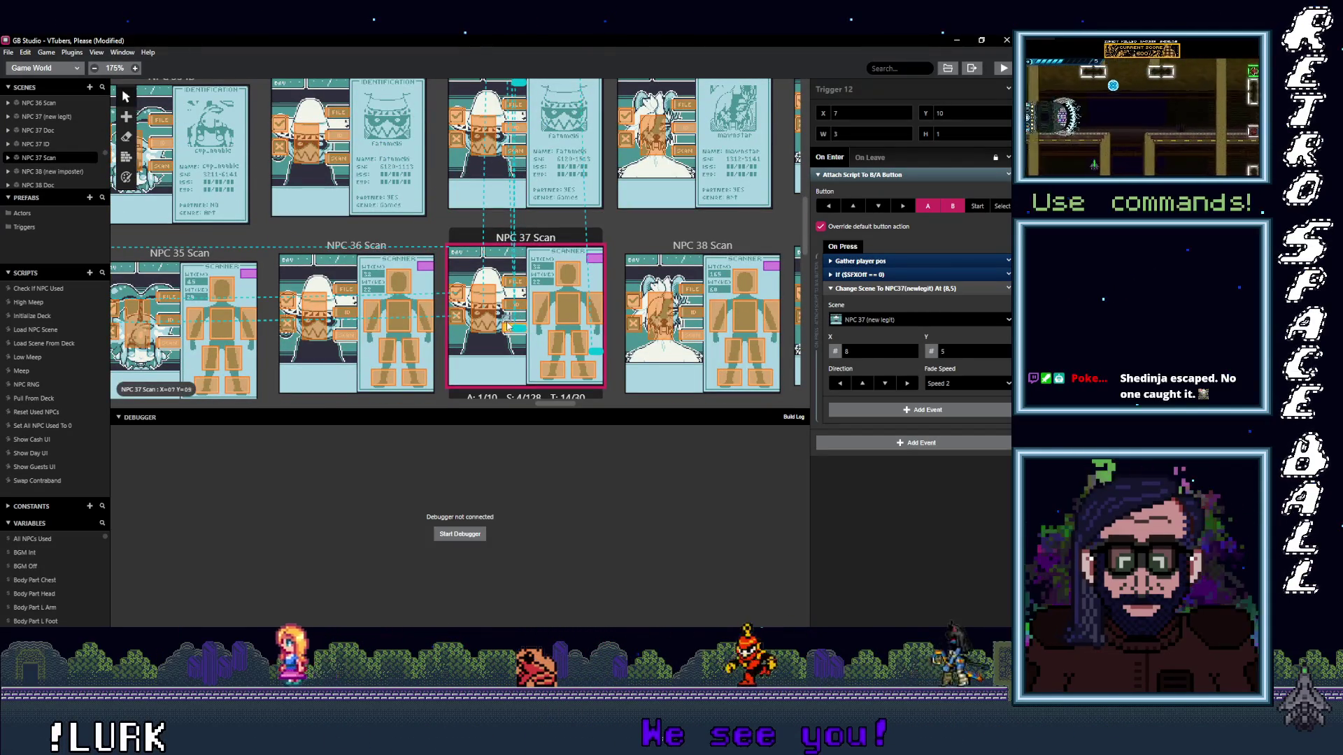
pyautogui.scroll(4, 511, 329)
pyautogui.click(522, 351)
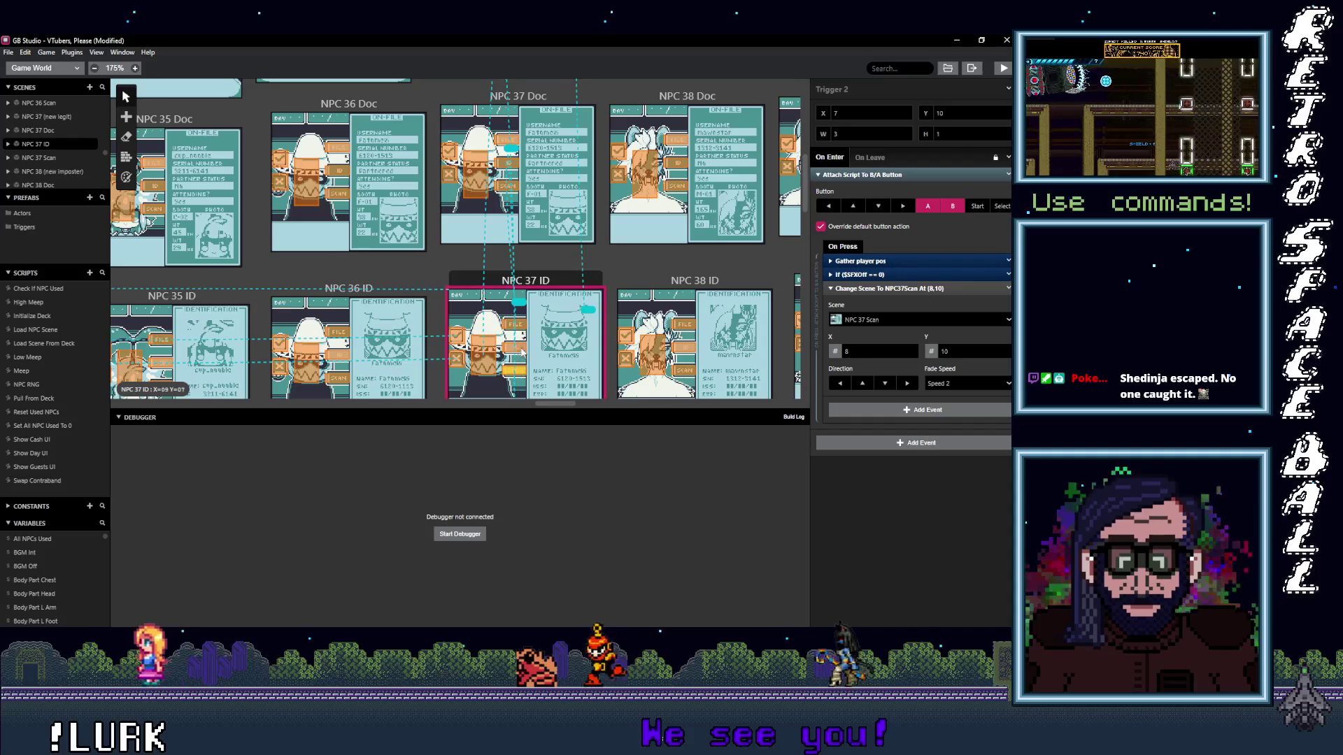
pyautogui.click(525, 326)
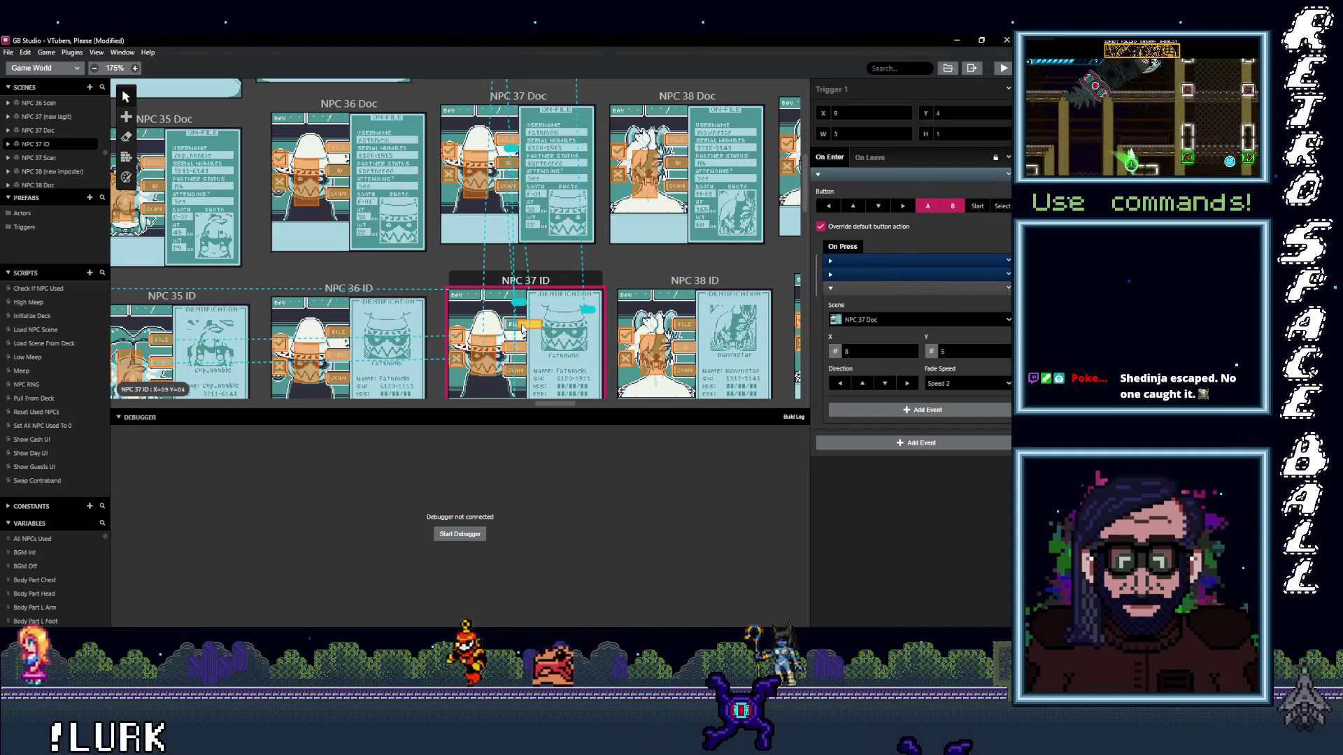
pyautogui.click(484, 359)
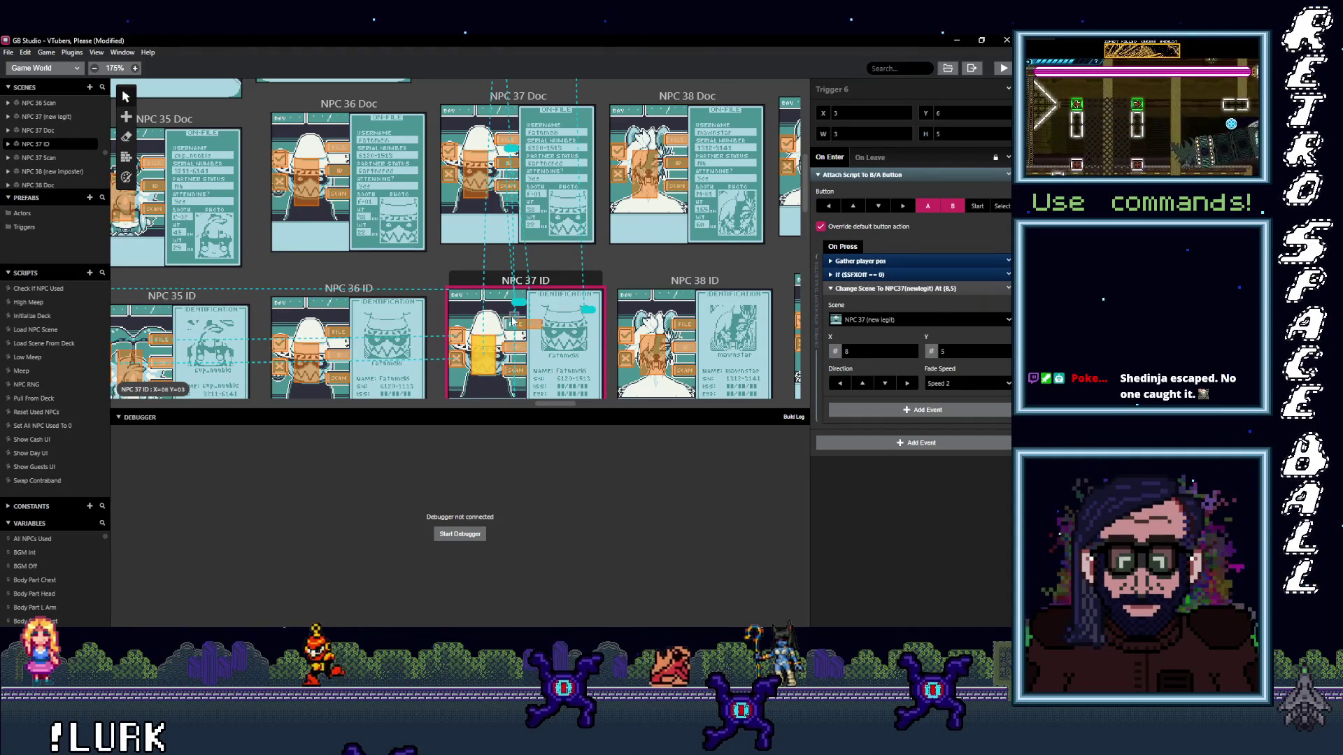
pyautogui.scroll(3, 514, 296)
# - Verify NPC 37 Doc and NPC 37 (new legit) triggers lead to NPC 37 ID and the main scene
pyautogui.click(514, 298)
pyautogui.click(513, 267)
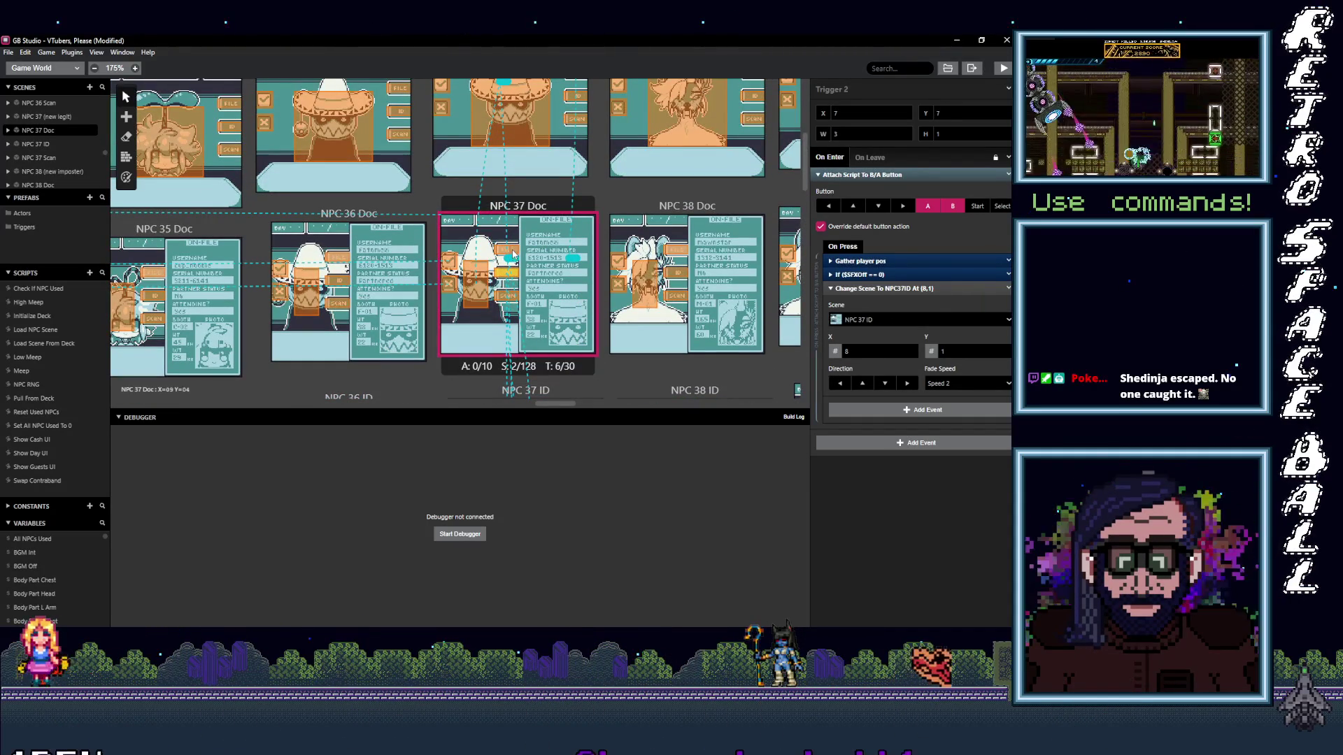
pyautogui.click(512, 256)
pyautogui.click(485, 285)
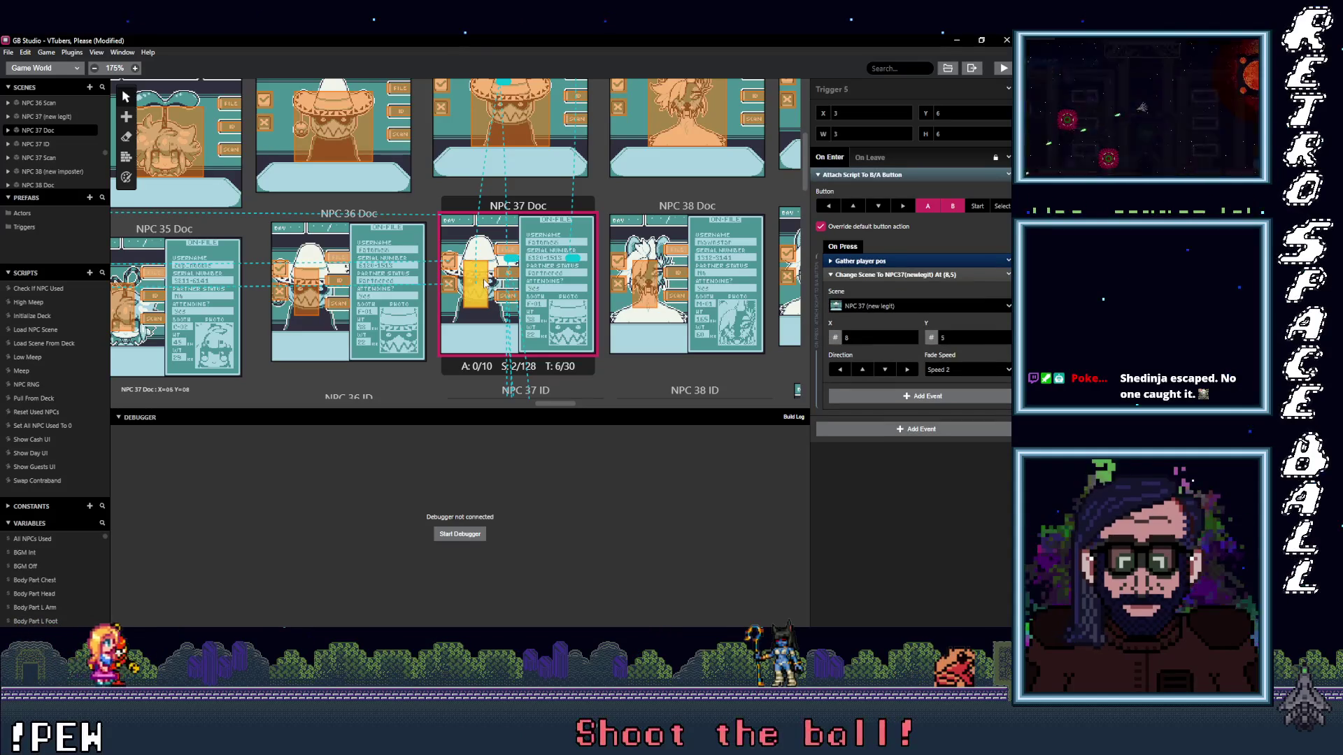
pyautogui.scroll(3, 486, 303)
pyautogui.click(577, 343)
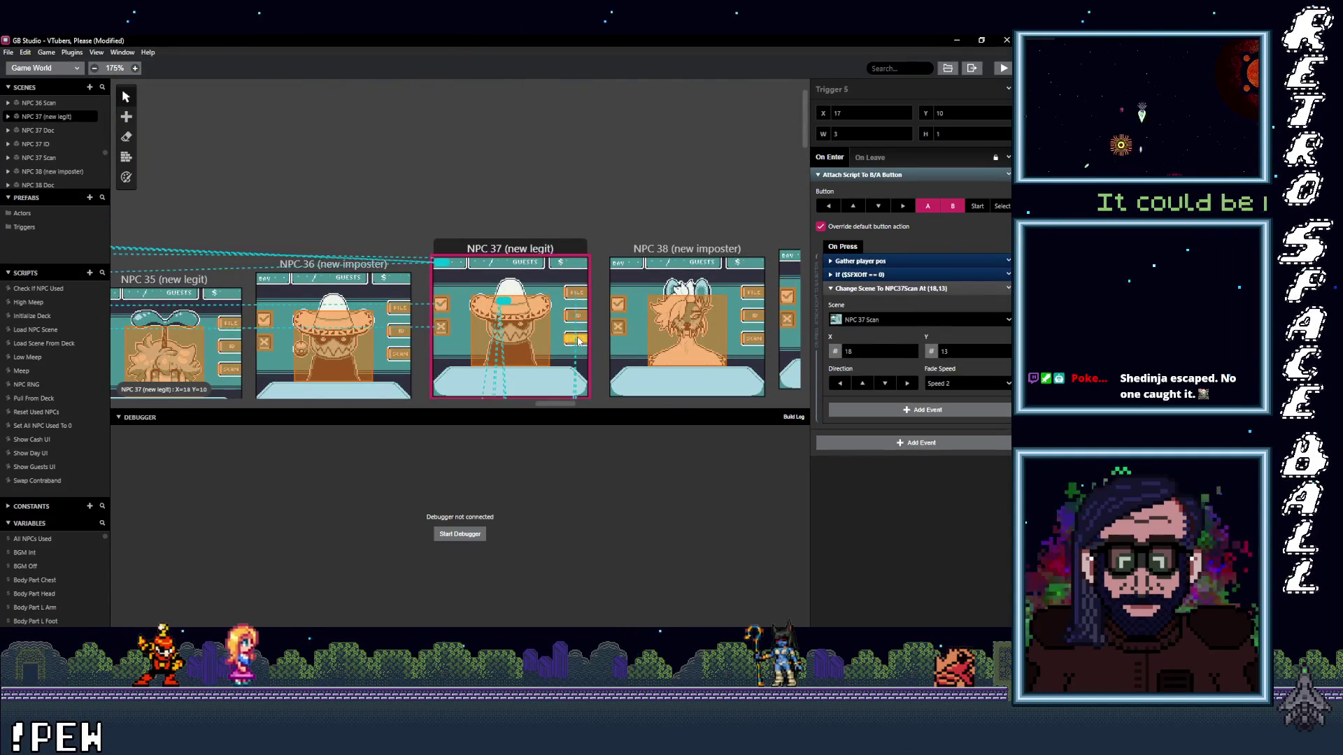
pyautogui.click(578, 307)
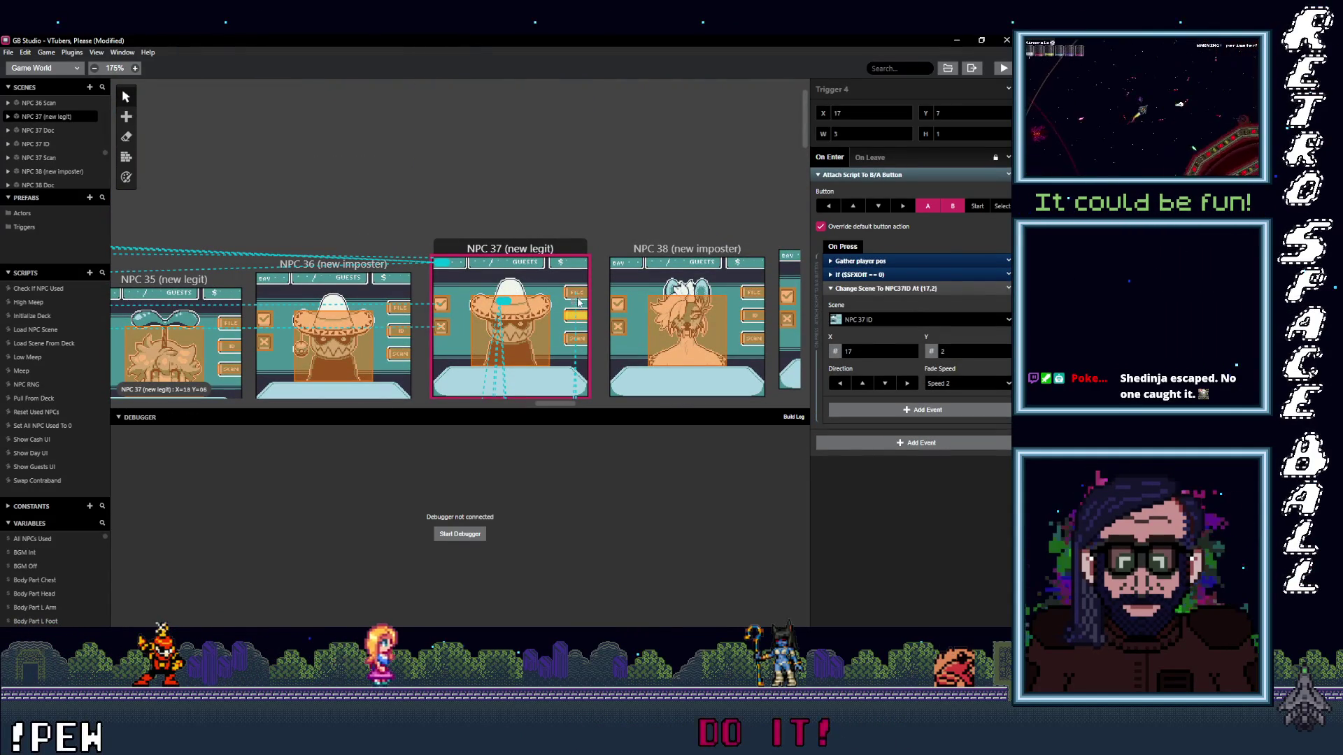
pyautogui.click(530, 327)
pyautogui.scroll(-3, 527, 333)
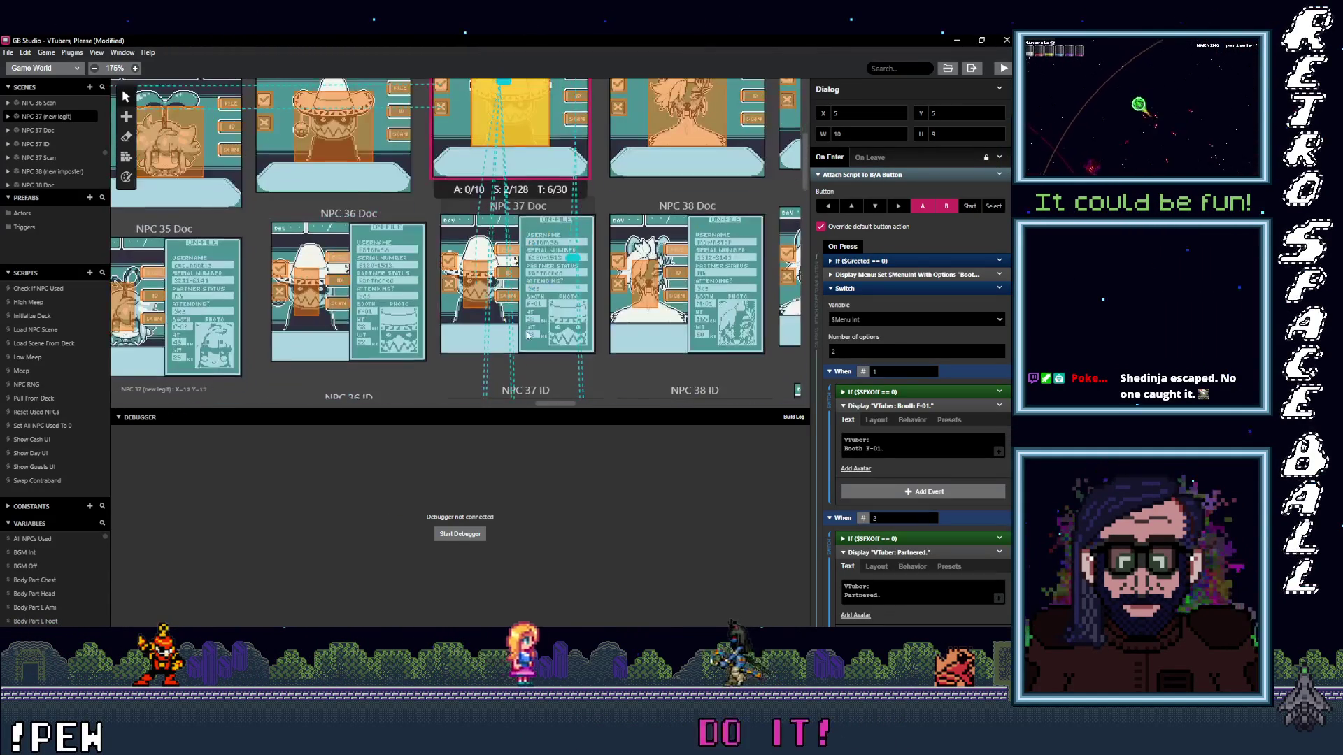
pyautogui.click(505, 254)
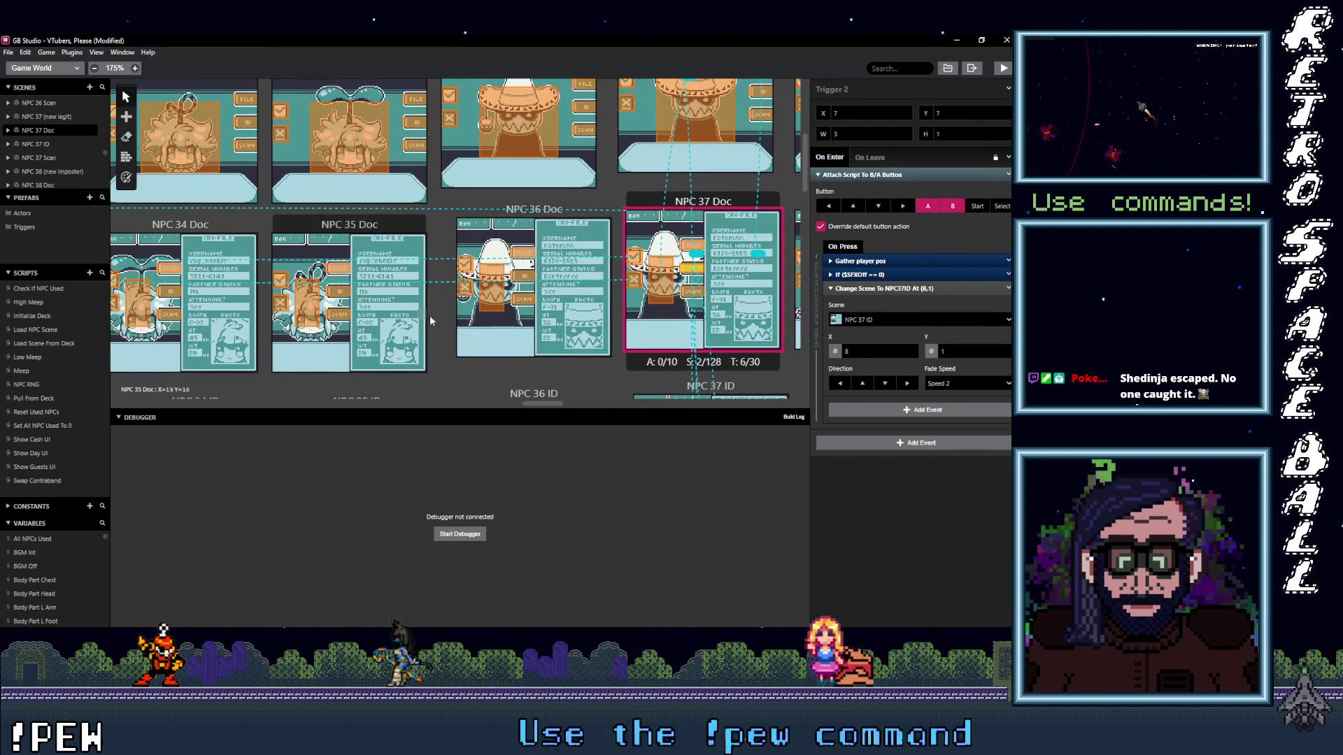
pyautogui.scroll(-2, 419, 312)
pyautogui.hscroll(-3, 441, 304)
pyautogui.hscroll(-5, 446, 302)
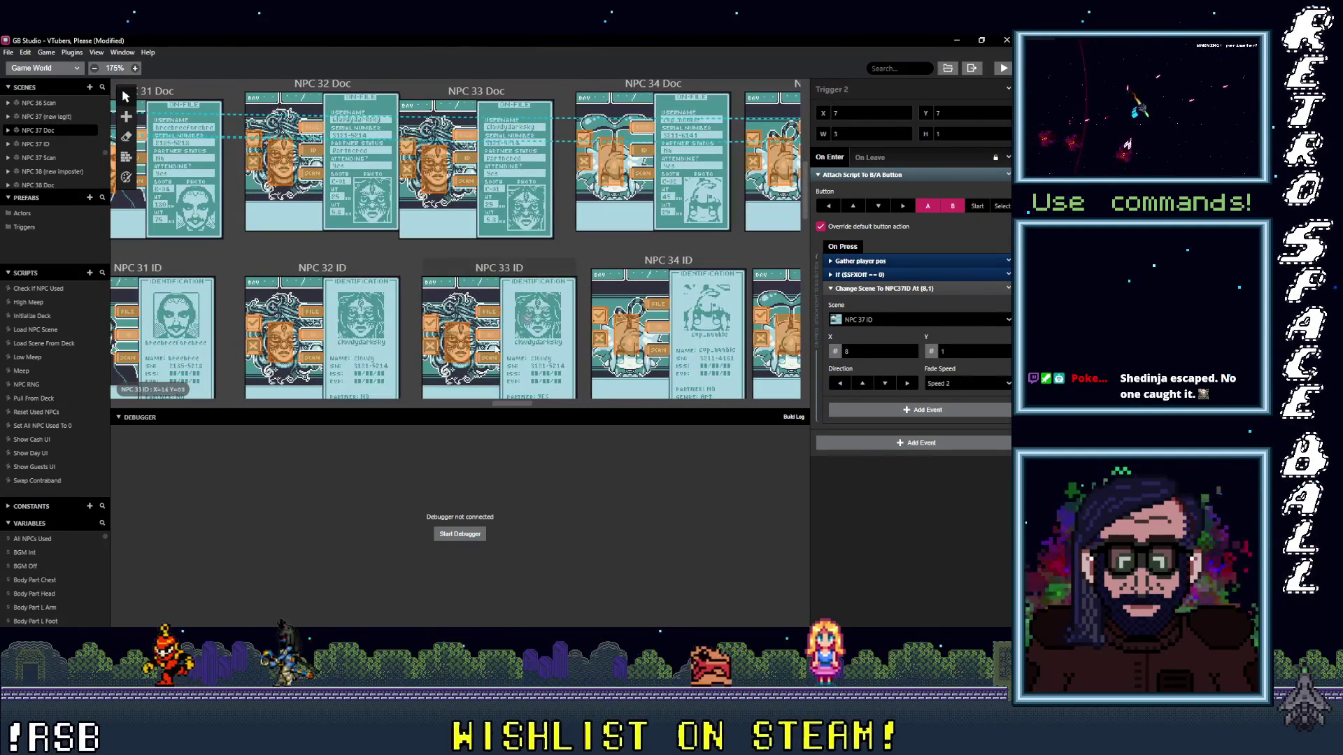
# - Retarget the misdirected NPC 33 ID trigger's Change Scene event to NPC 33 Doc
pyautogui.click(499, 315)
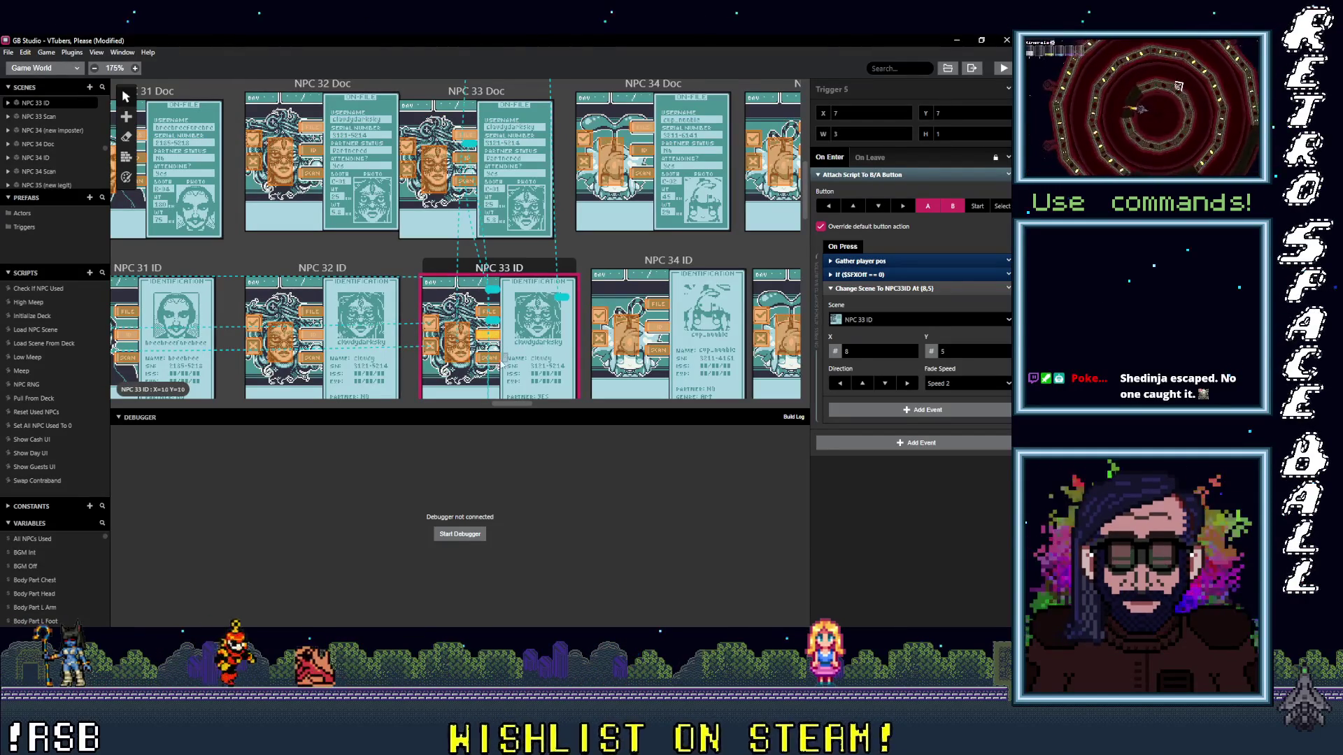
pyautogui.click(488, 356)
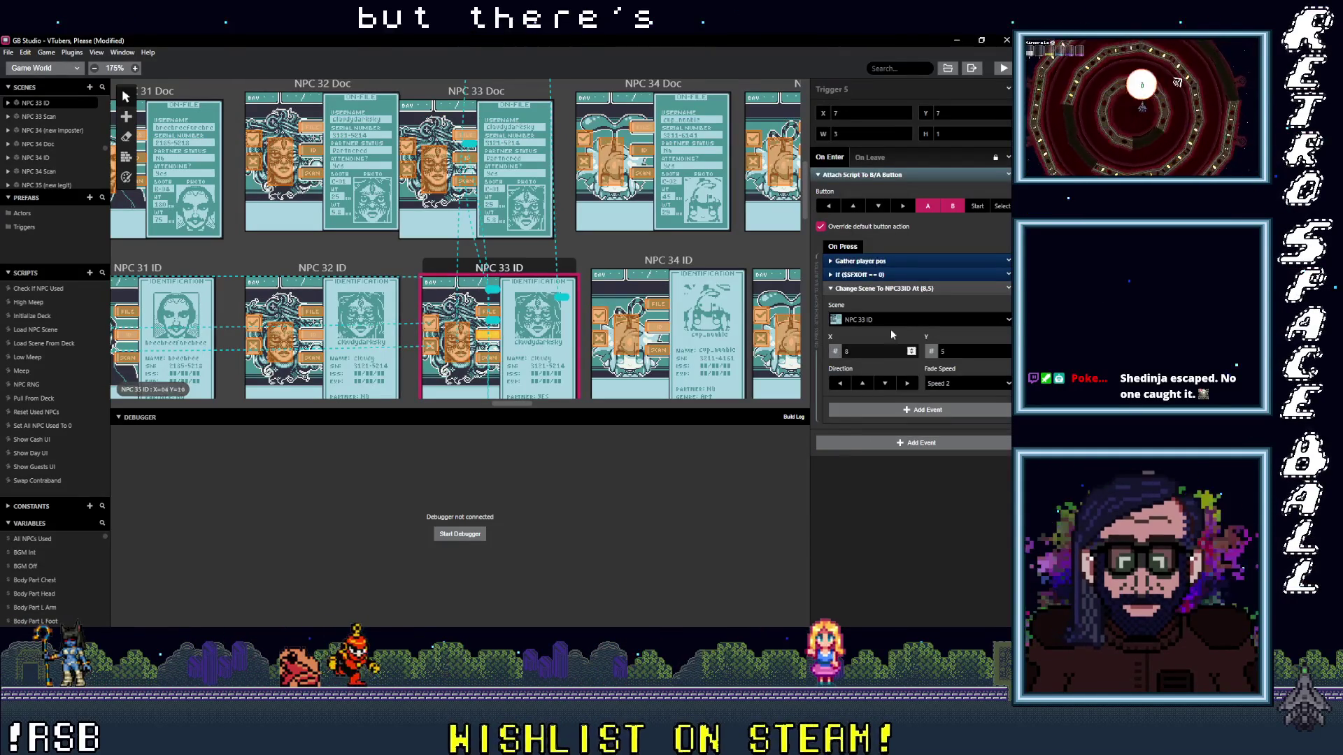
pyautogui.click(898, 321)
pyautogui.write('npc')
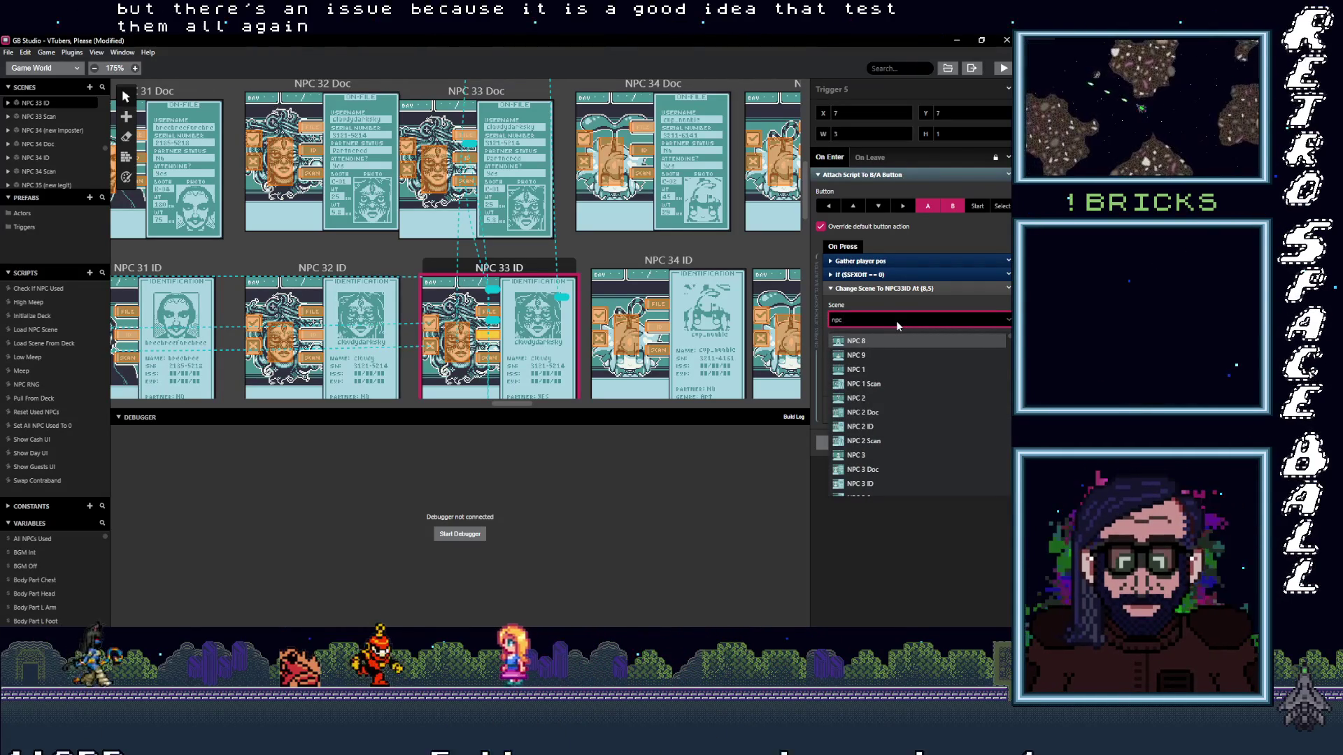
pyautogui.write(' 33')
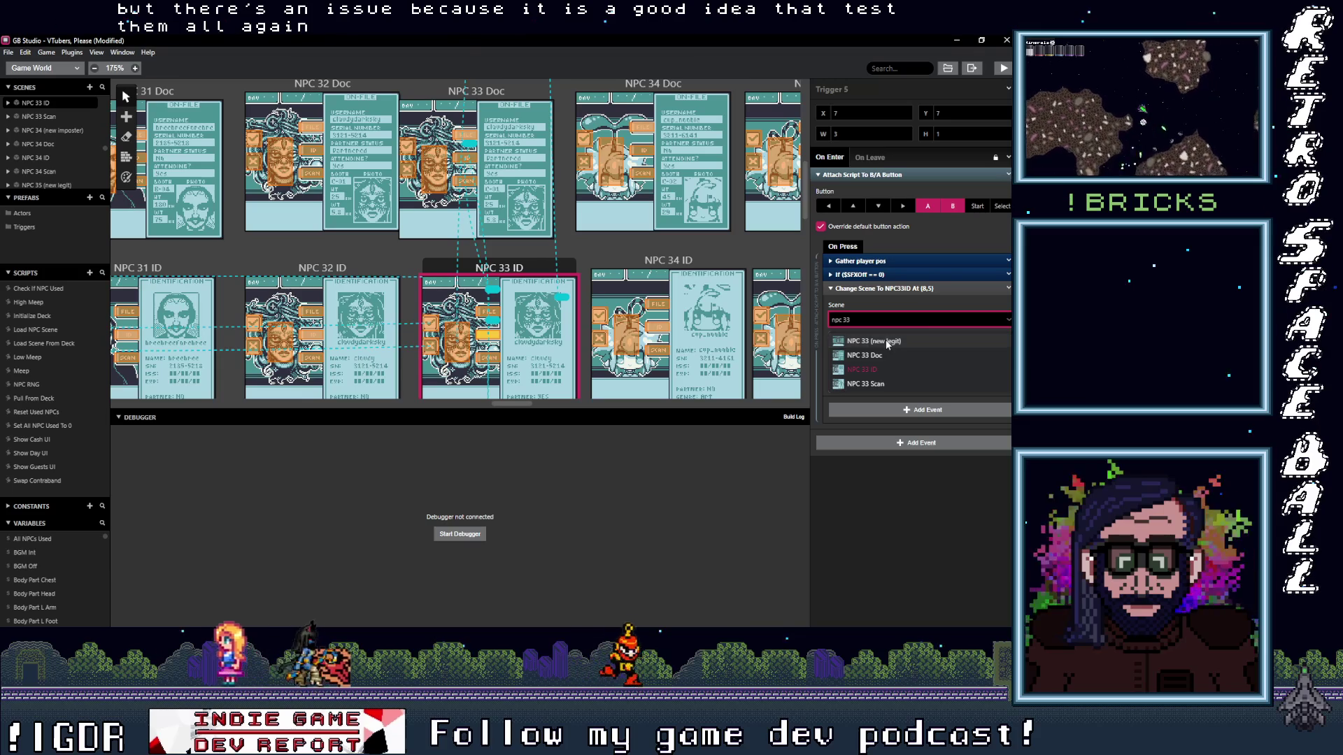
pyautogui.click(869, 356)
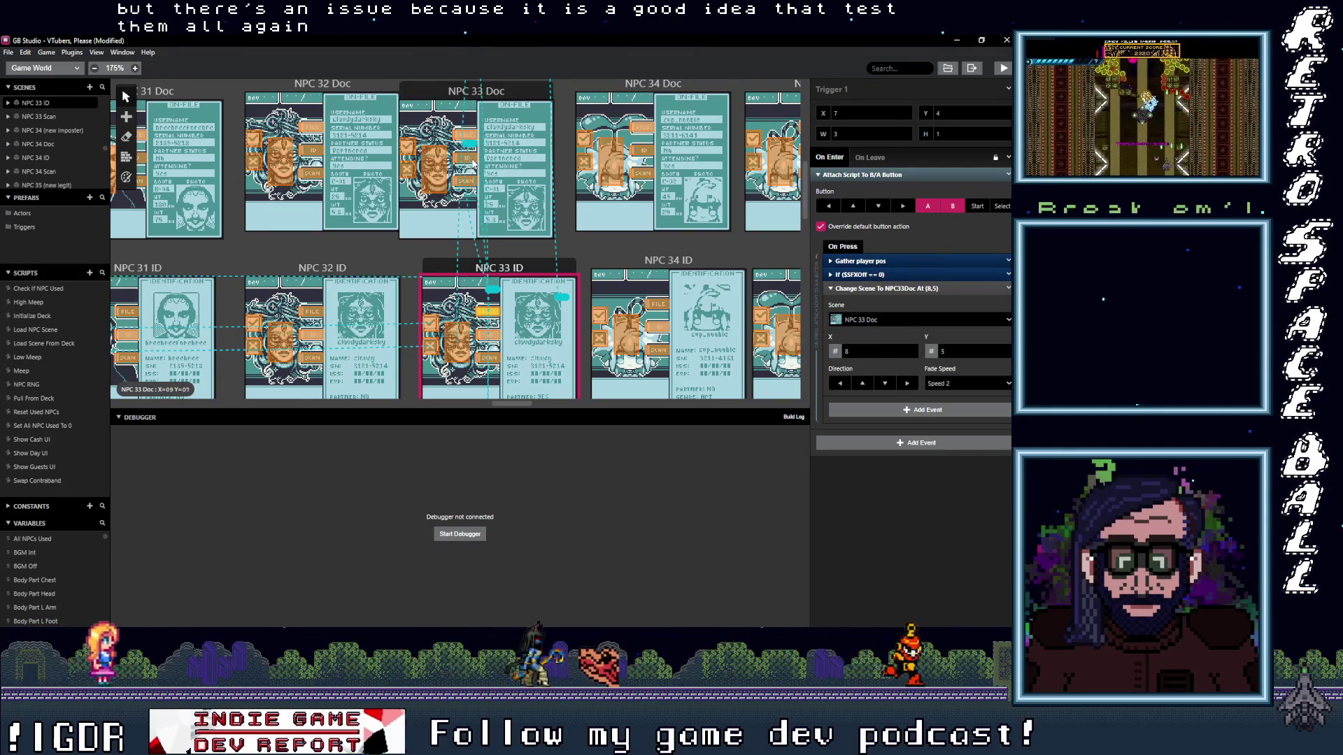
# - Verify the NPC 33 Doc, ID and Scan triggers each target the correct NPC 33 scene
pyautogui.click(463, 158)
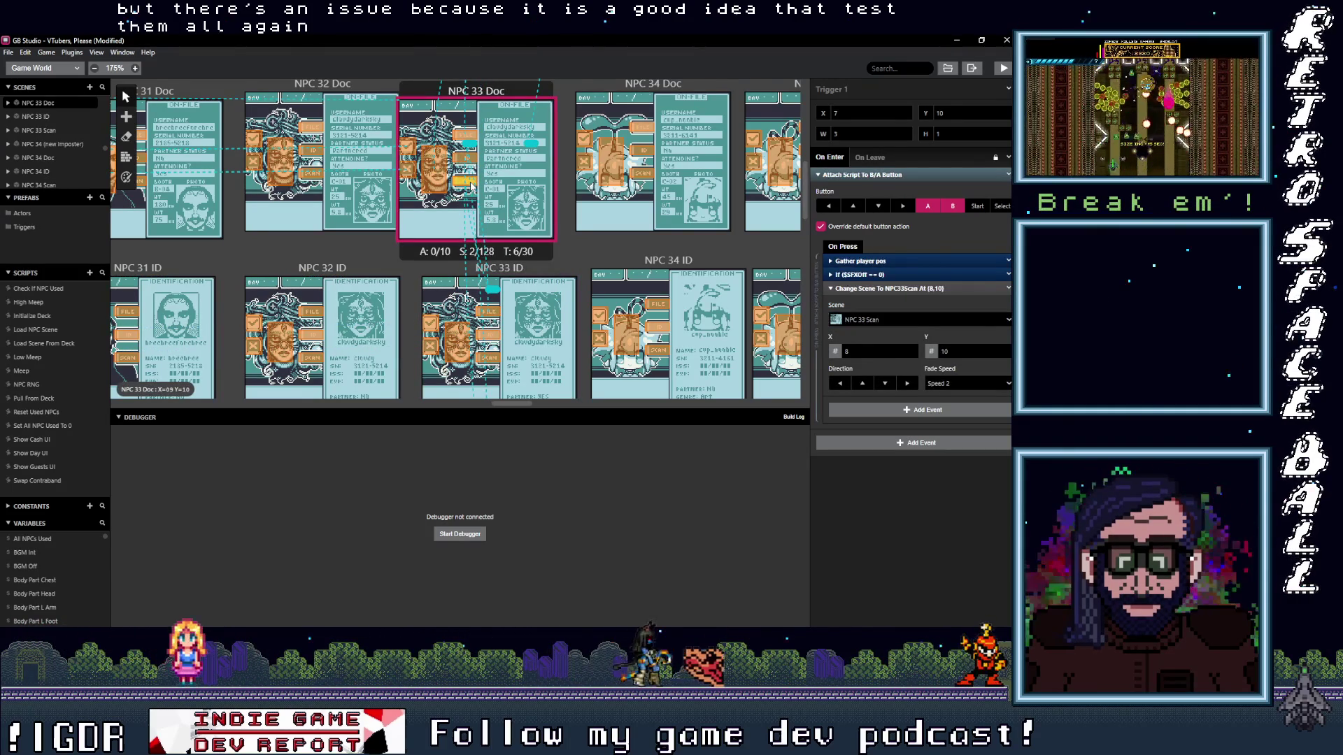
pyautogui.click(467, 319)
pyautogui.scroll(-3, 477, 328)
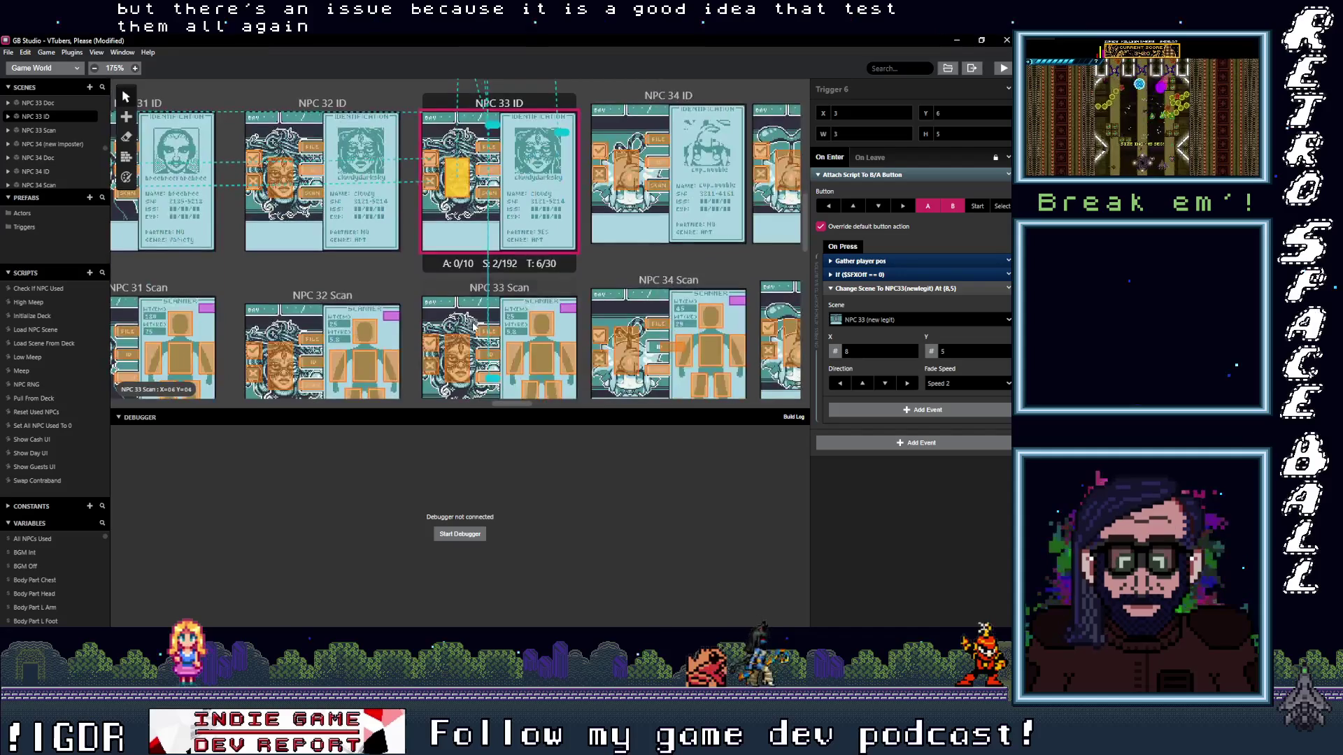
pyautogui.click(489, 333)
pyautogui.scroll(-2, 502, 328)
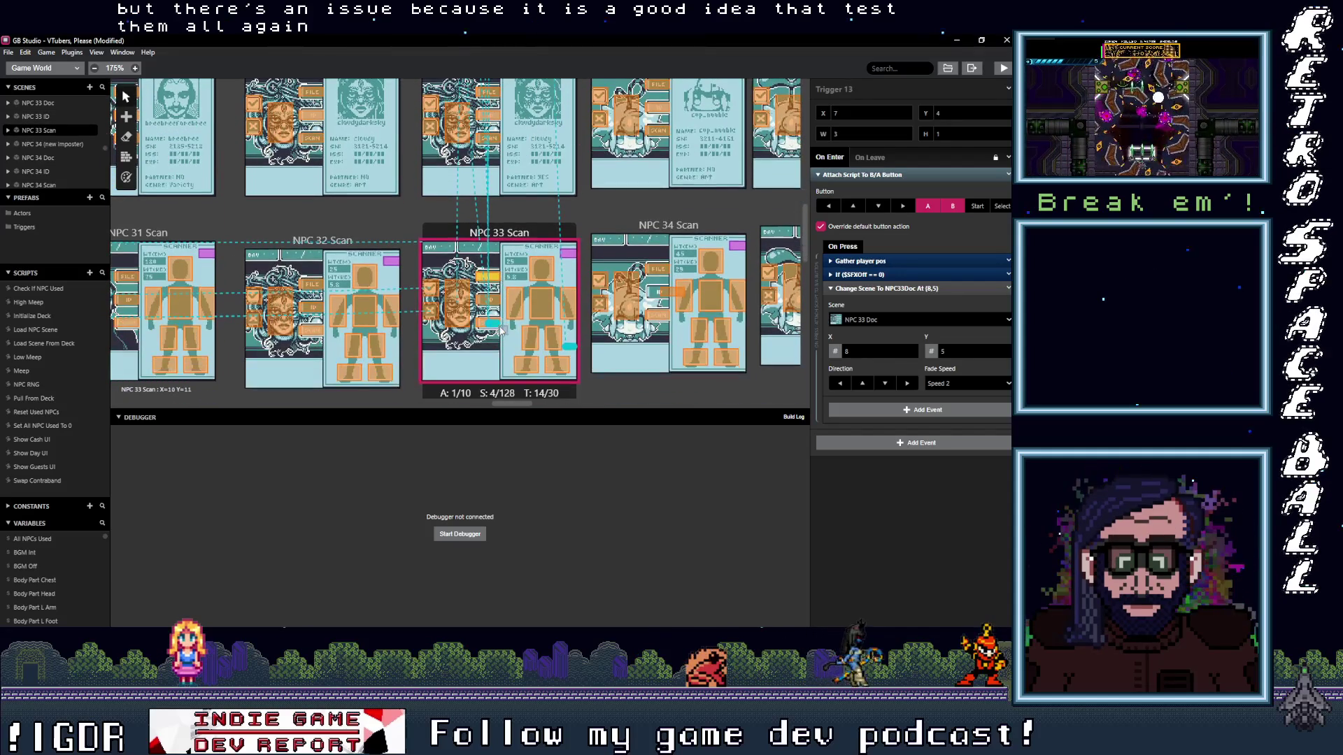
pyautogui.click(489, 302)
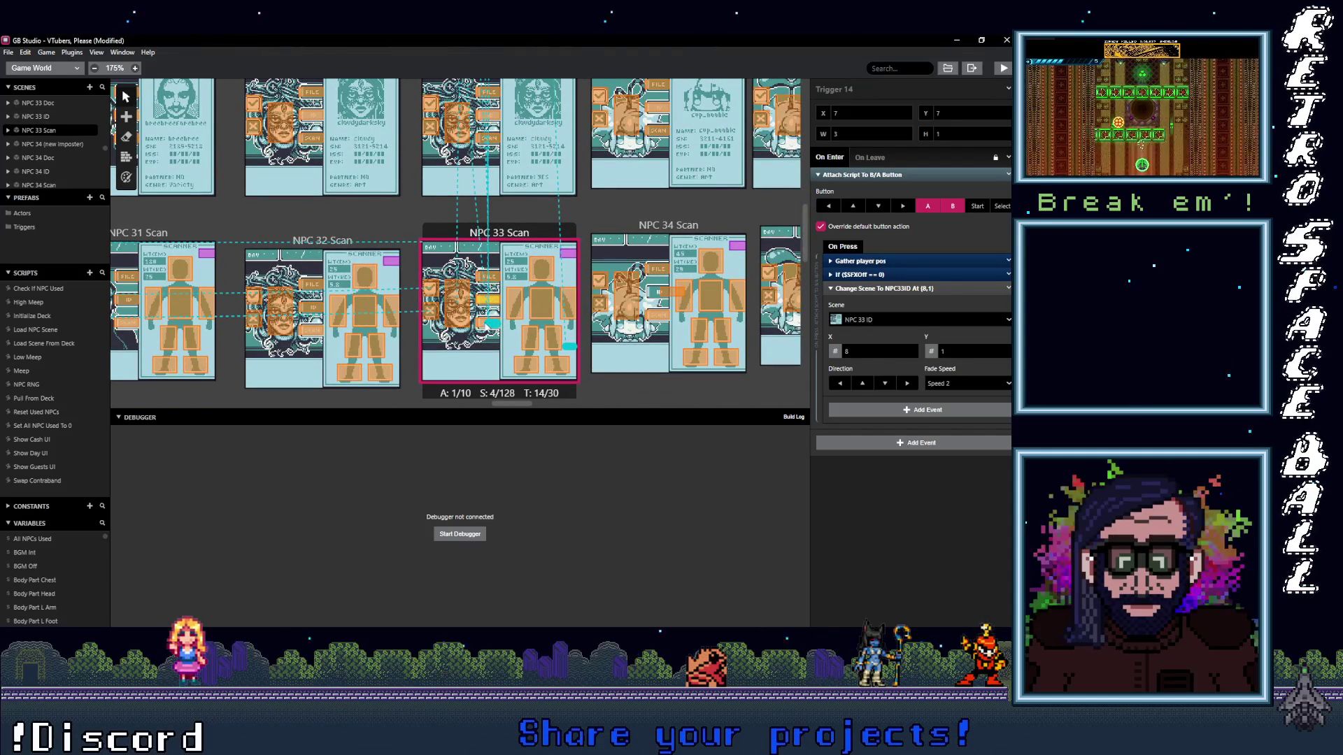
pyautogui.click(464, 314)
pyautogui.scroll(3, 464, 304)
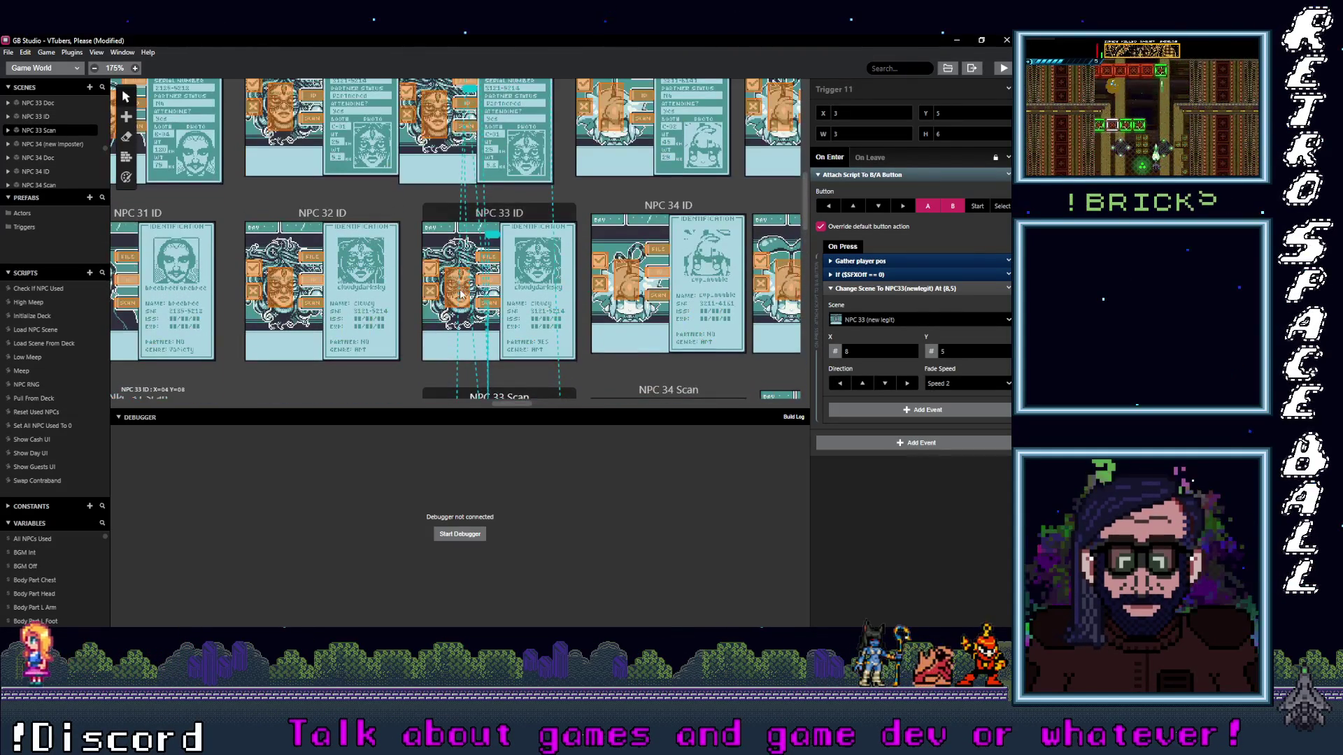
pyautogui.scroll(2, 461, 295)
pyautogui.scroll(2, 452, 288)
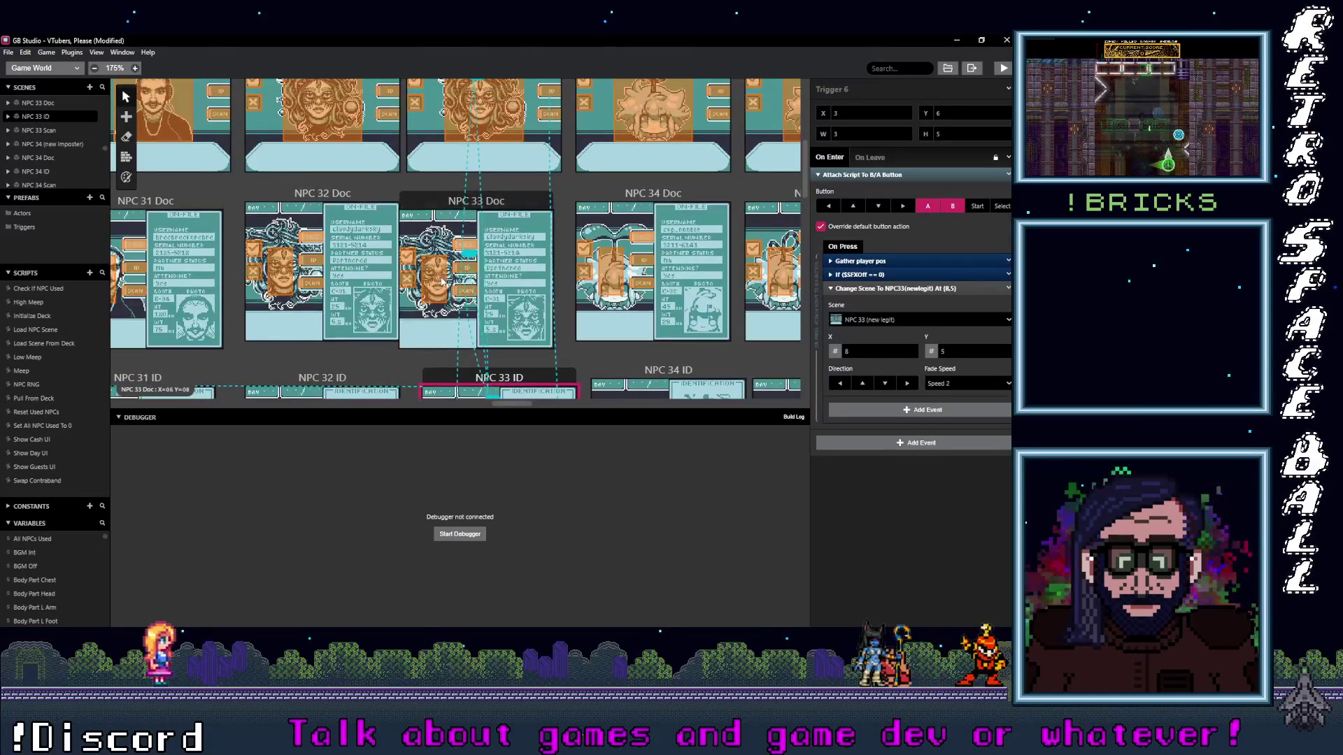
# - Verify the remaining NPC 33 Doc and NPC 33 (new legit) triggers, then select NPC 32's trigger
pyautogui.click(443, 284)
pyautogui.click(462, 288)
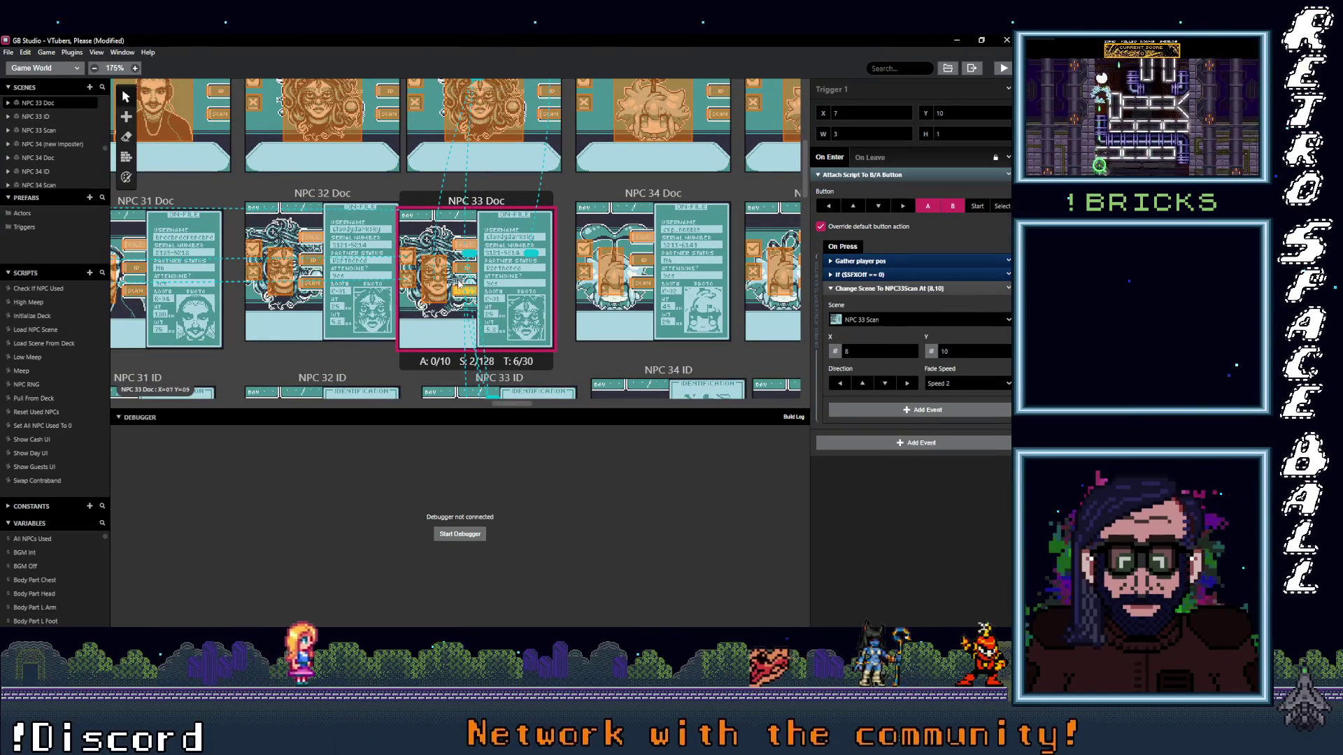
pyautogui.click(469, 253)
pyautogui.scroll(3, 505, 268)
pyautogui.click(544, 255)
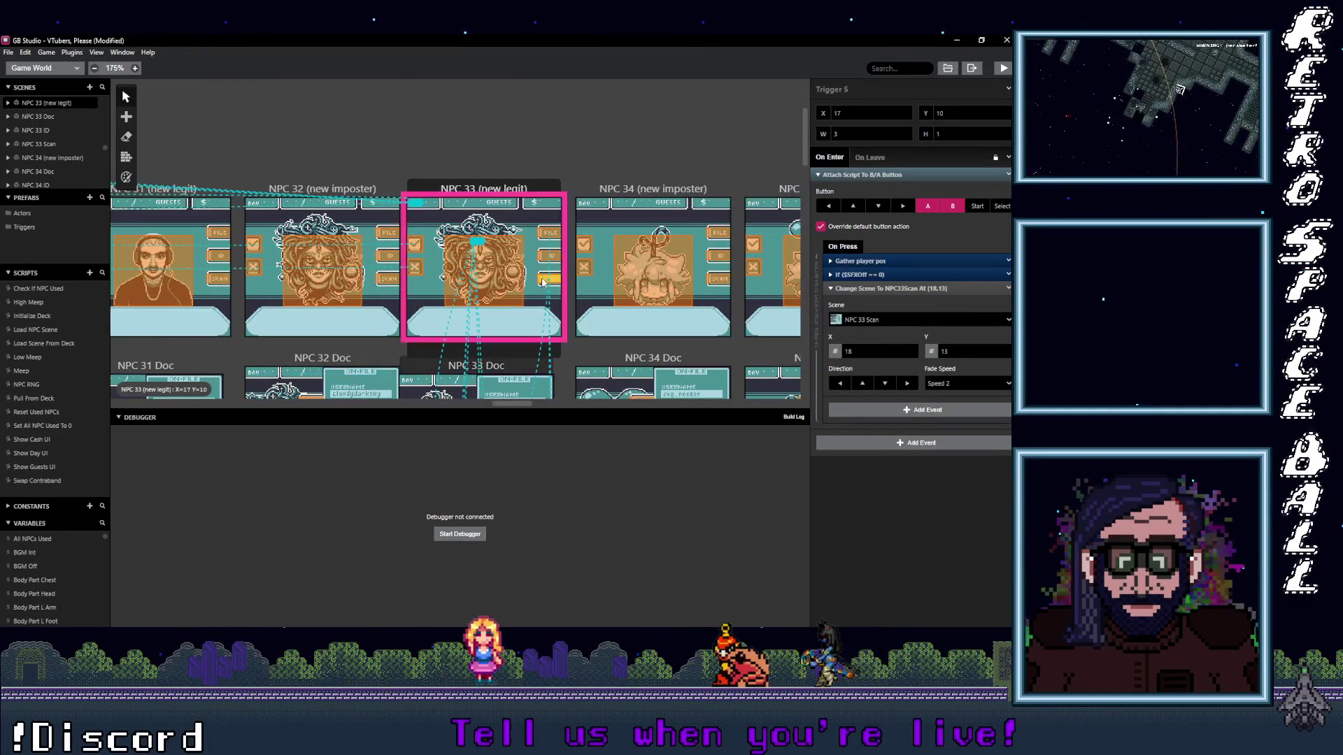
pyautogui.click(546, 234)
pyautogui.moveTo(377, 345); pyautogui.dragTo(452, 295)
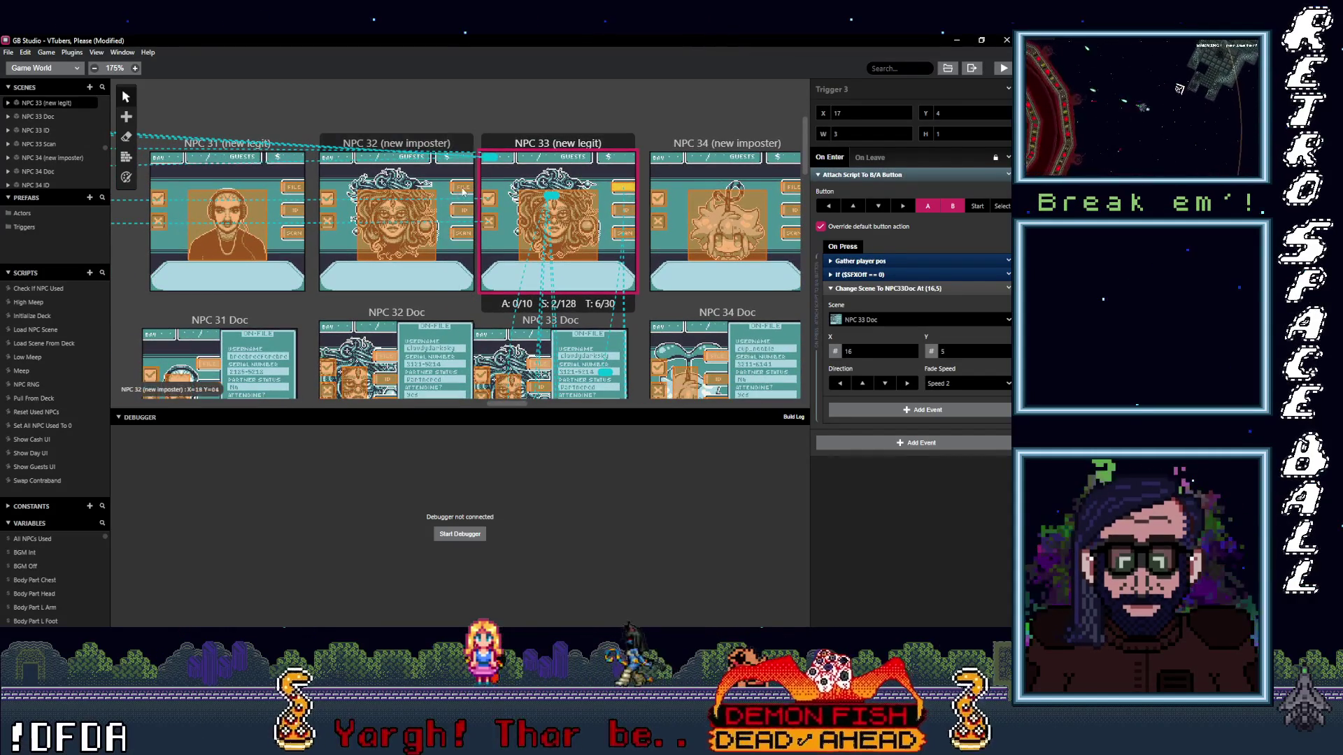
pyautogui.click(461, 208)
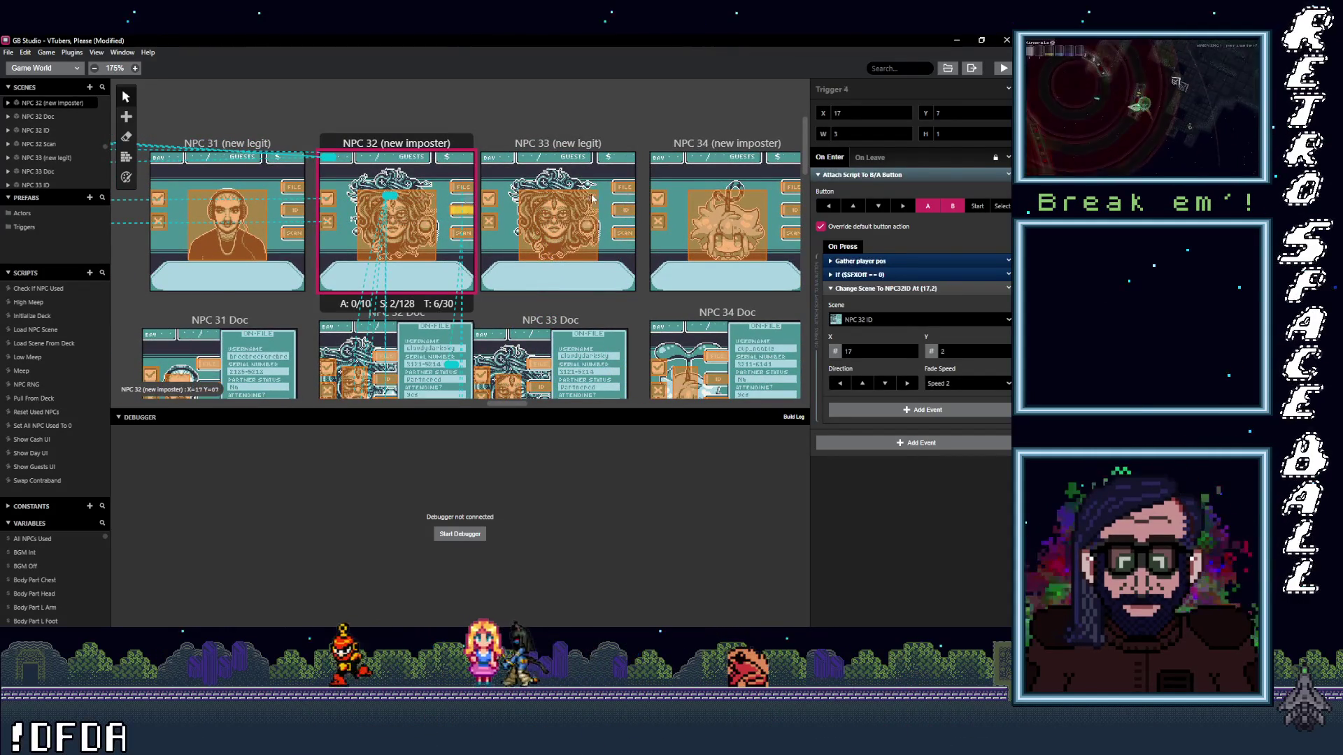
# - Verify NPC 32 (new imposter) and NPC 32 Doc triggers target the correct NPC 32 scenes
pyautogui.click(622, 188)
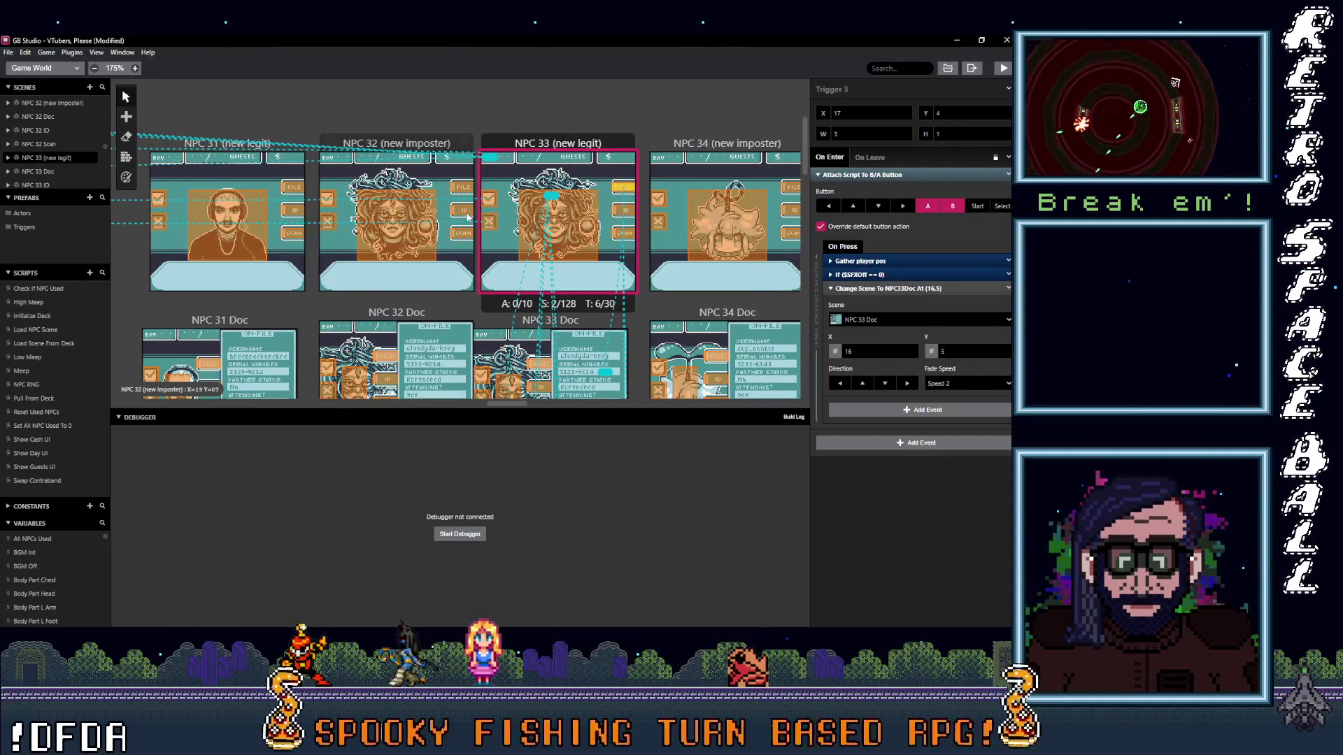
pyautogui.click(461, 235)
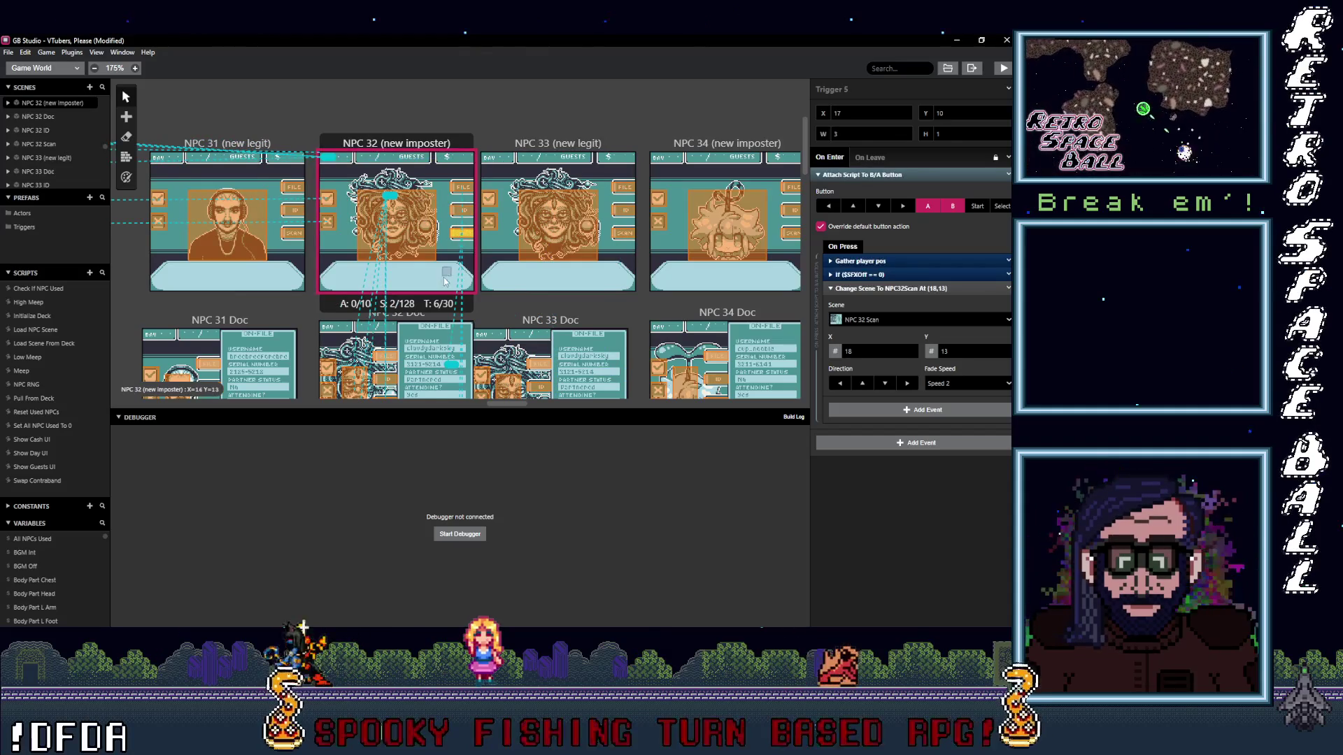
pyautogui.scroll(-3, 460, 235)
pyautogui.click(387, 135)
pyautogui.click(386, 135)
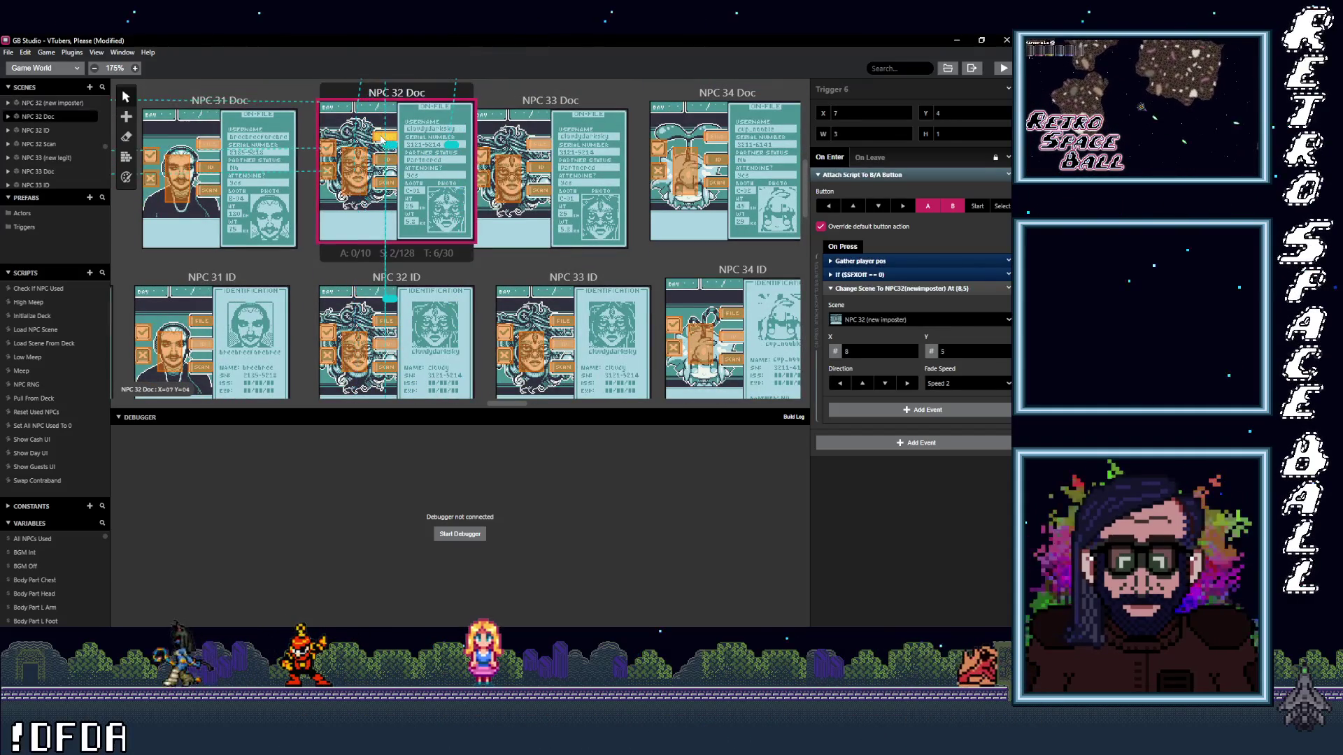
pyautogui.click(394, 186)
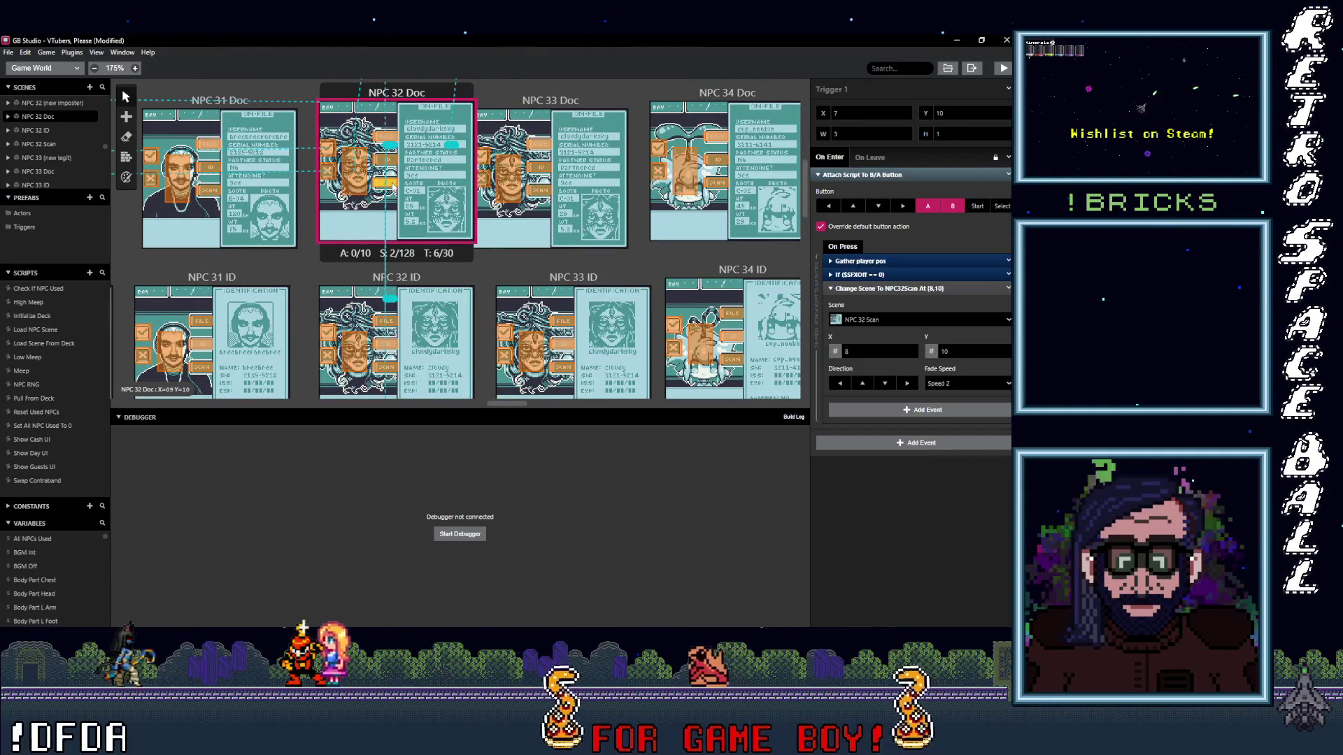
pyautogui.click(364, 184)
pyautogui.scroll(-2, 367, 189)
pyautogui.scroll(-1, 388, 216)
# - Verify NPC 32 ID and Scan triggers lead to Doc, ID and main, then select NPC 31 Scan's trigger
pyautogui.click(392, 216)
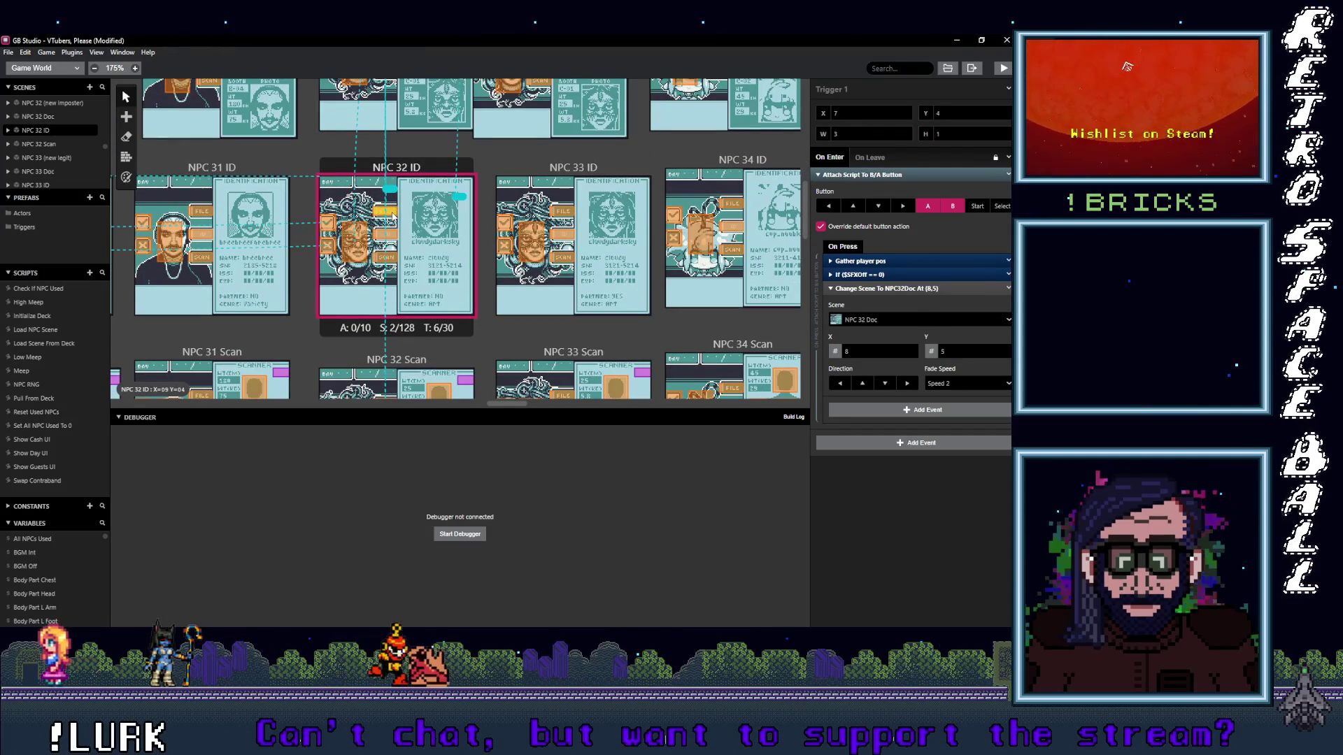
pyautogui.click(391, 239)
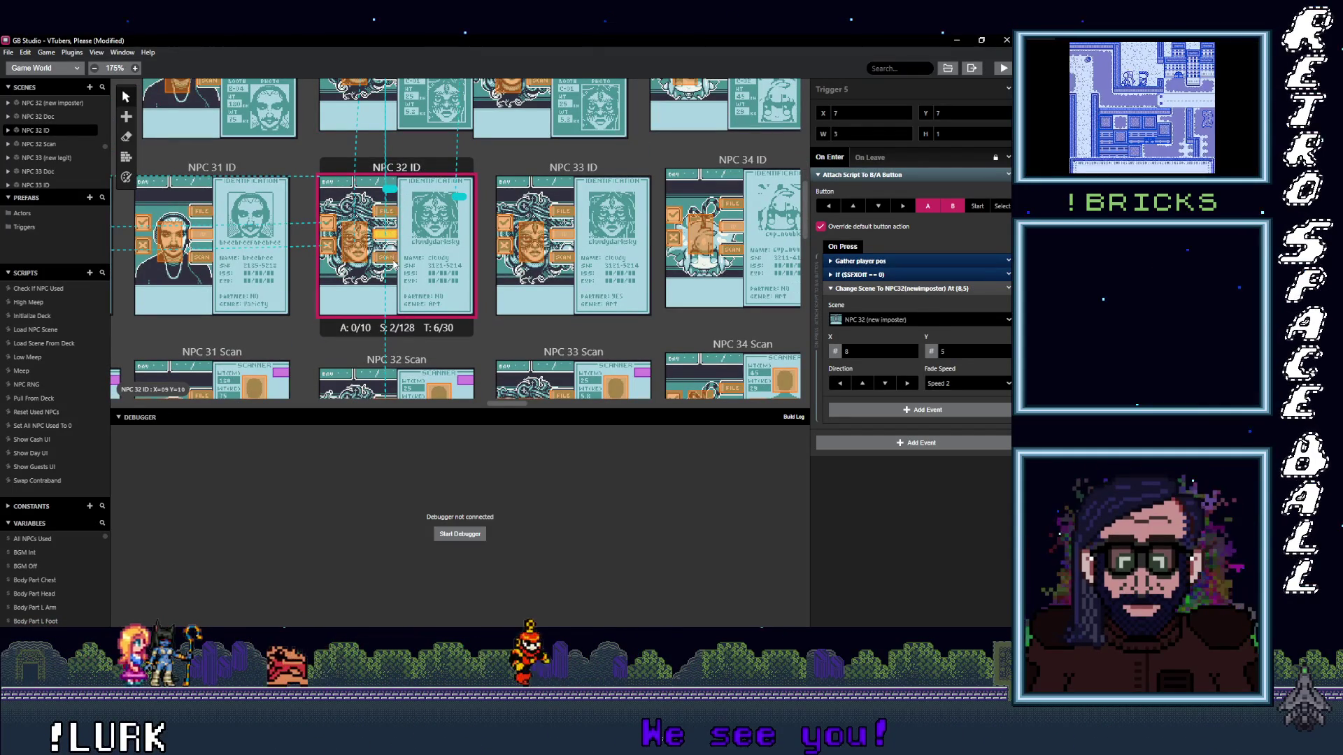
pyautogui.click(388, 258)
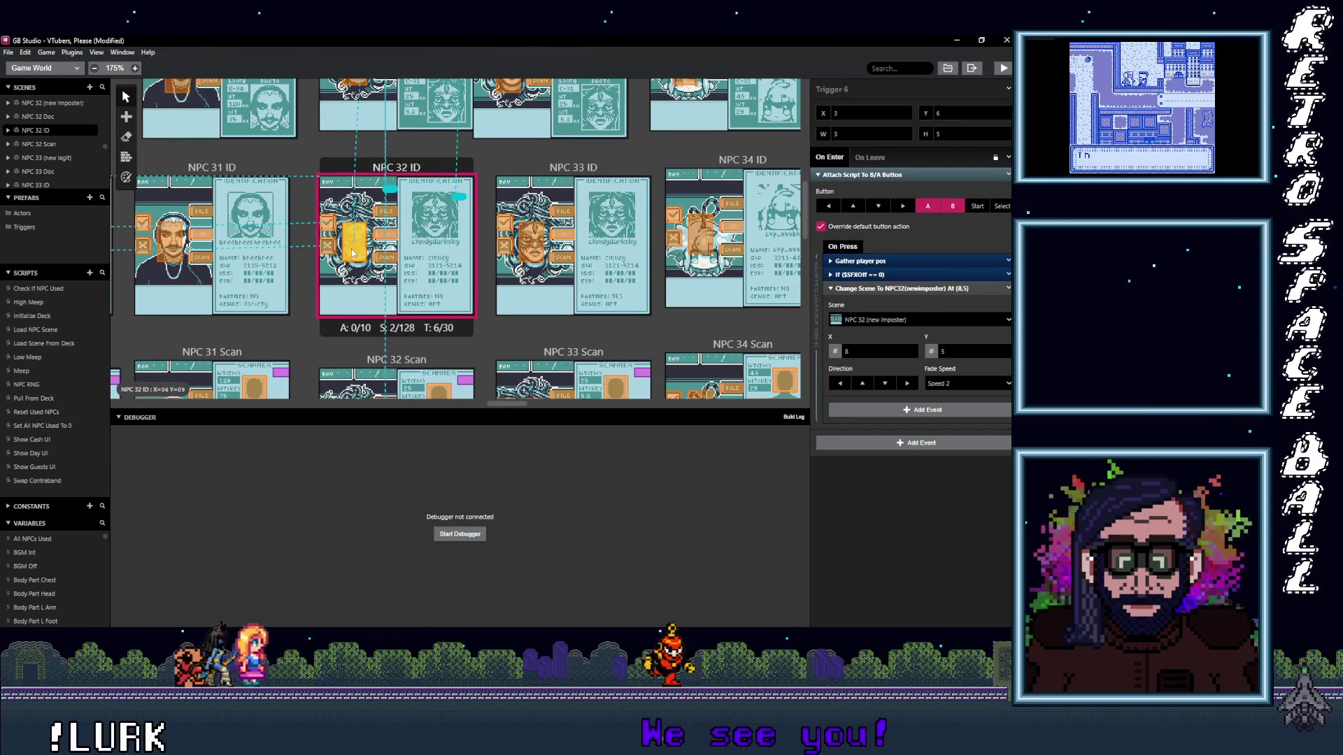
pyautogui.scroll(-3, 457, 196)
pyautogui.click(466, 308)
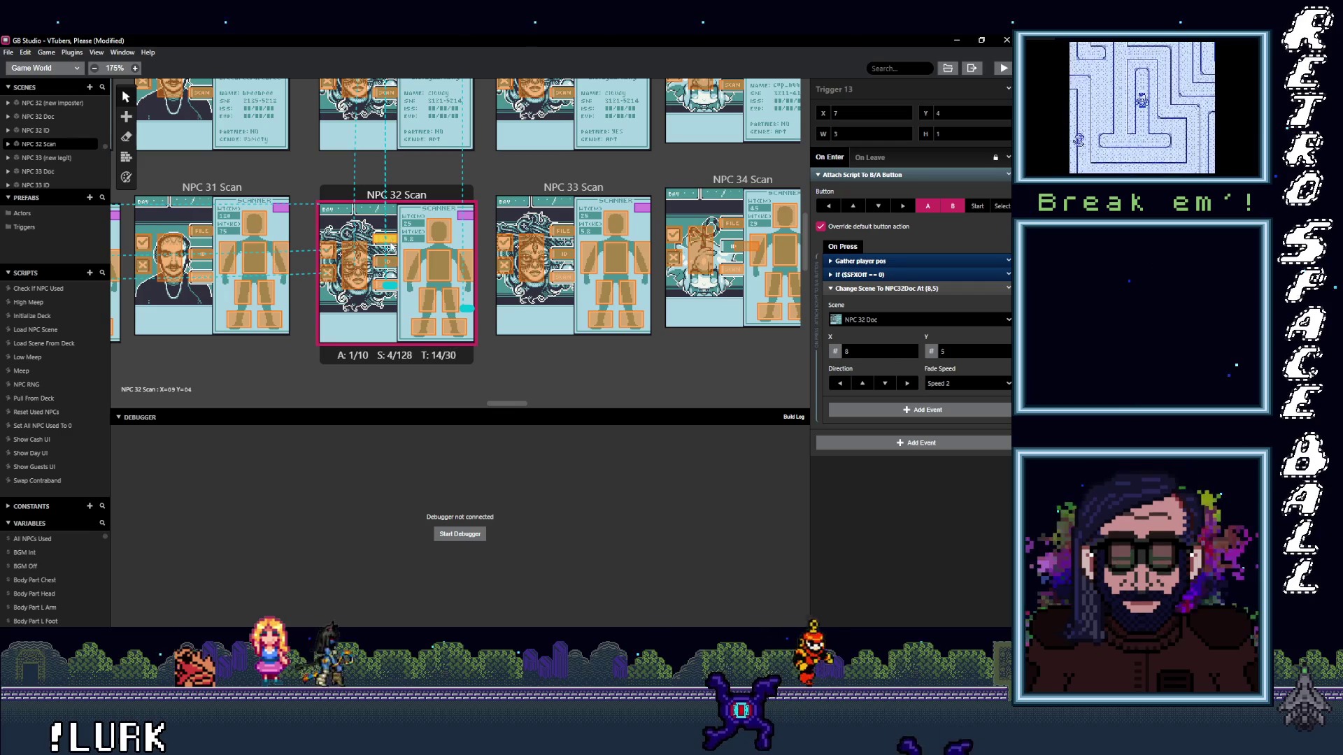
pyautogui.click(380, 286)
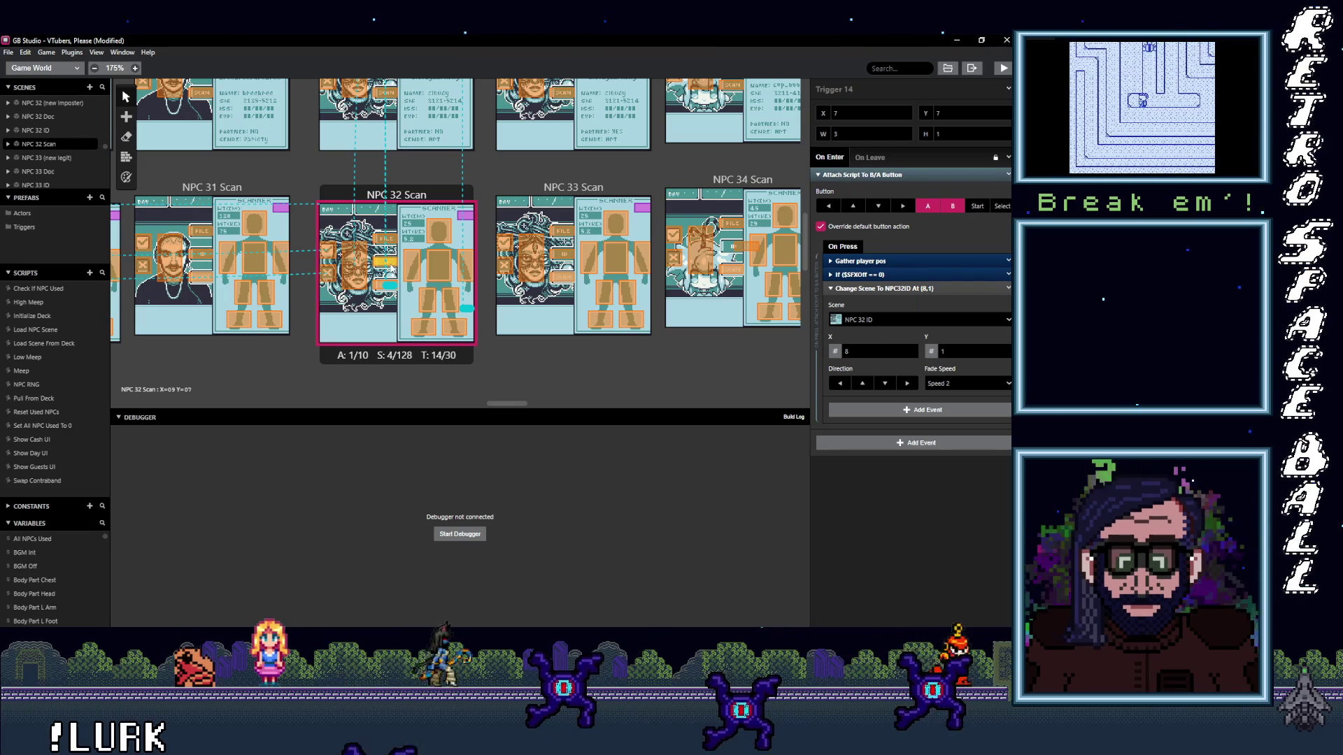
pyautogui.click(357, 262)
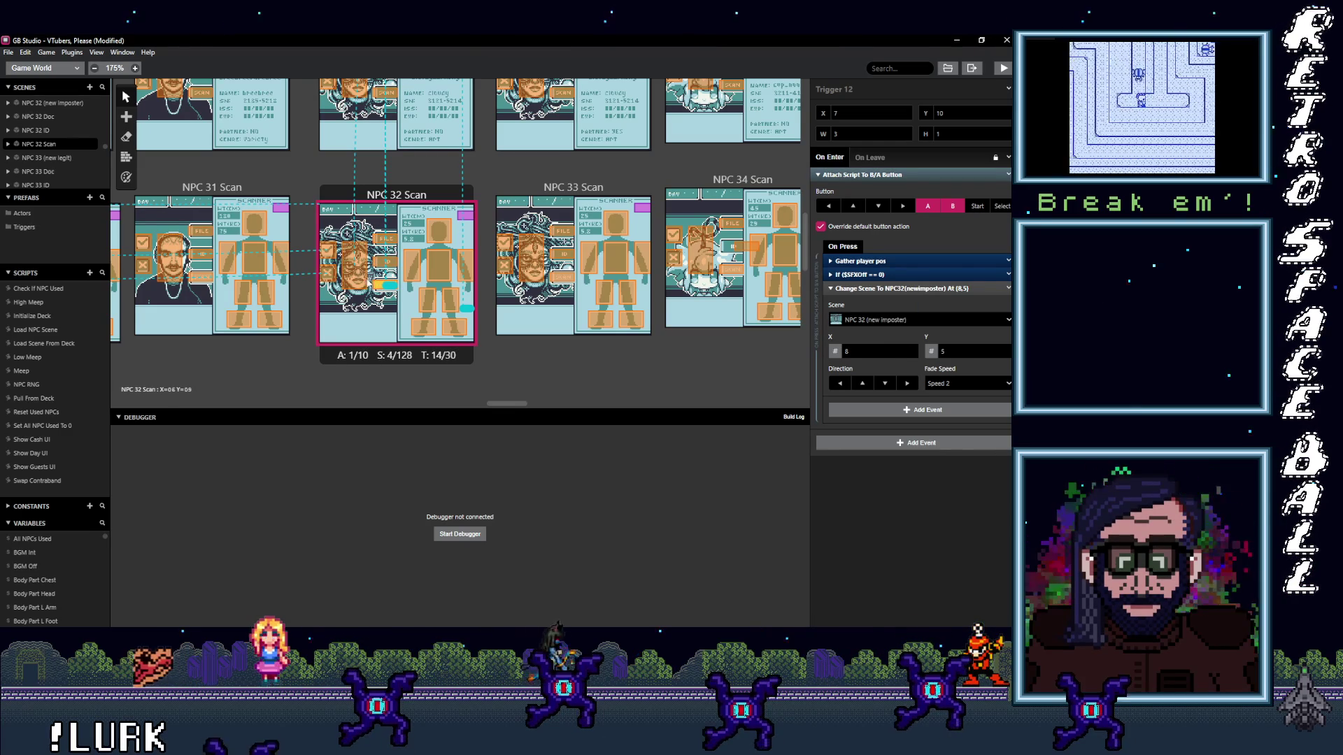
pyautogui.hscroll(-5, 360, 271)
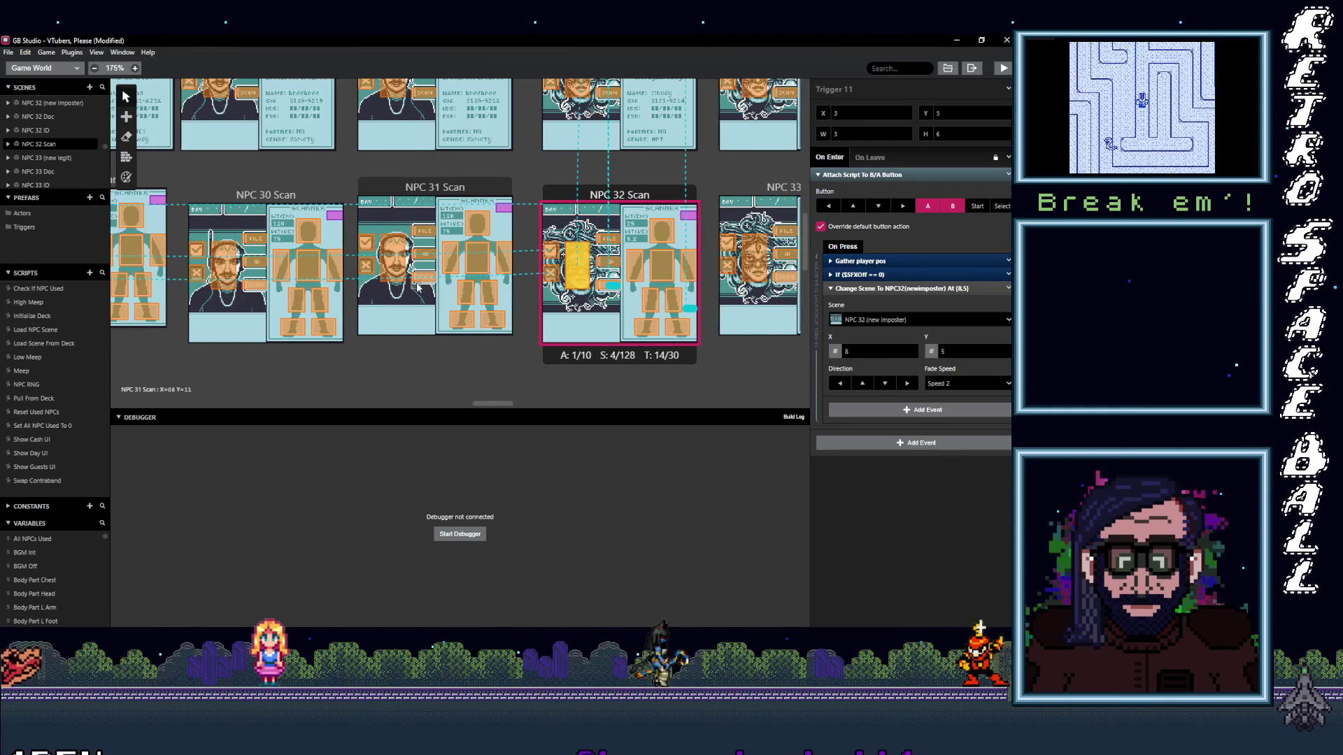
pyautogui.click(419, 280)
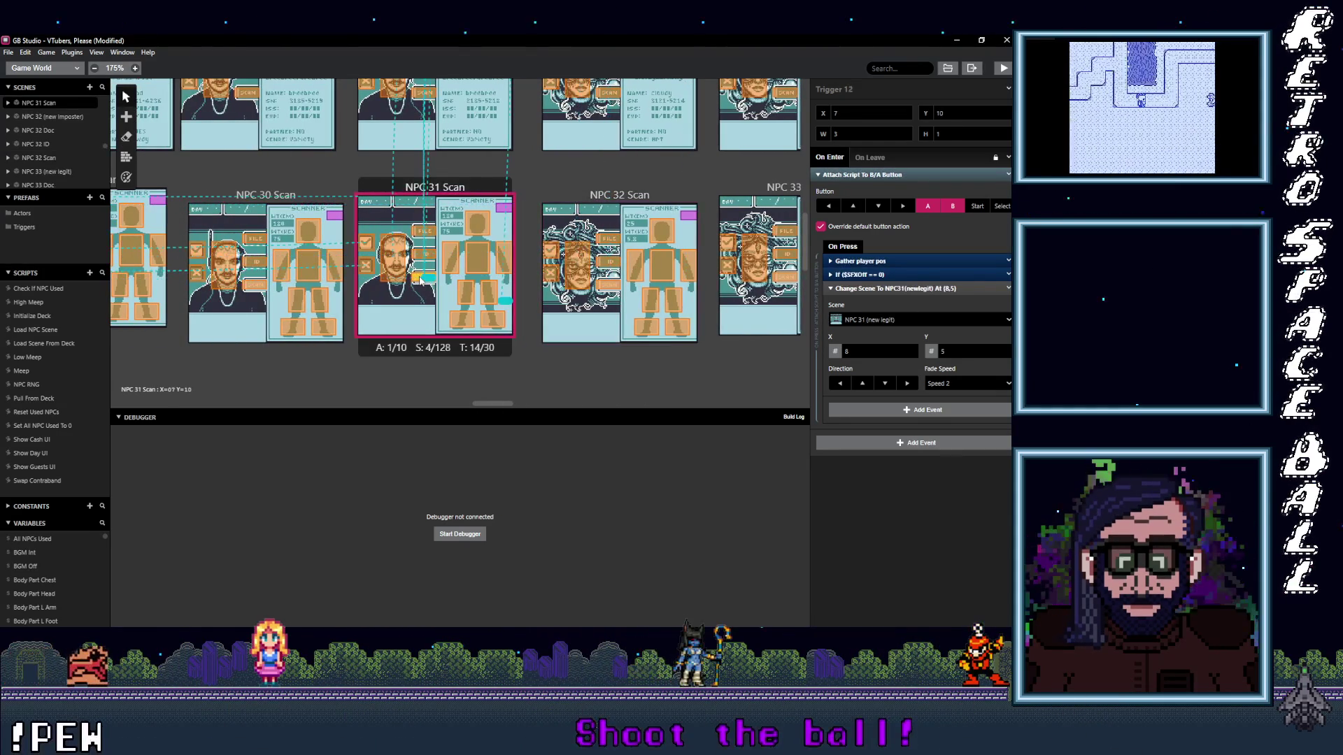
# - Verify NPC 31 Scan and NPC 31 ID triggers target the correct NPC 31 scenes
pyautogui.click(398, 262)
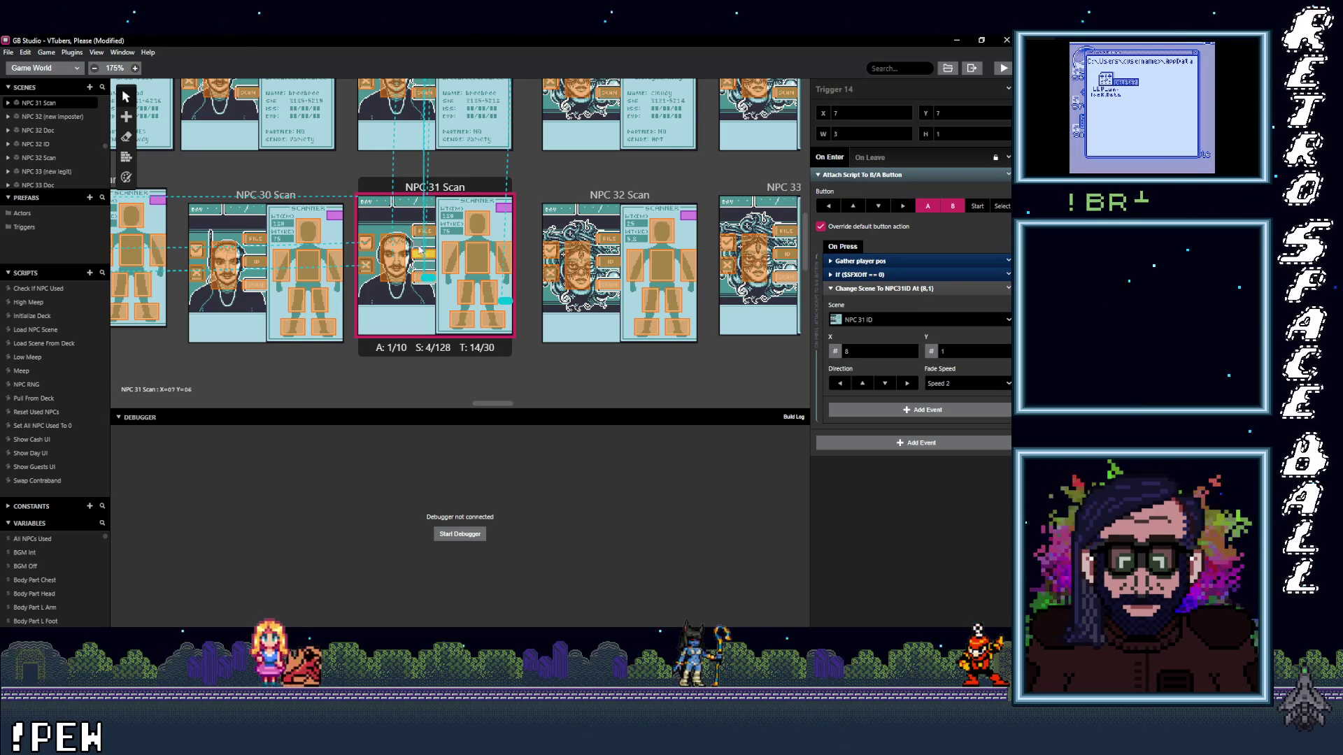
pyautogui.click(417, 254)
pyautogui.scroll(3, 419, 263)
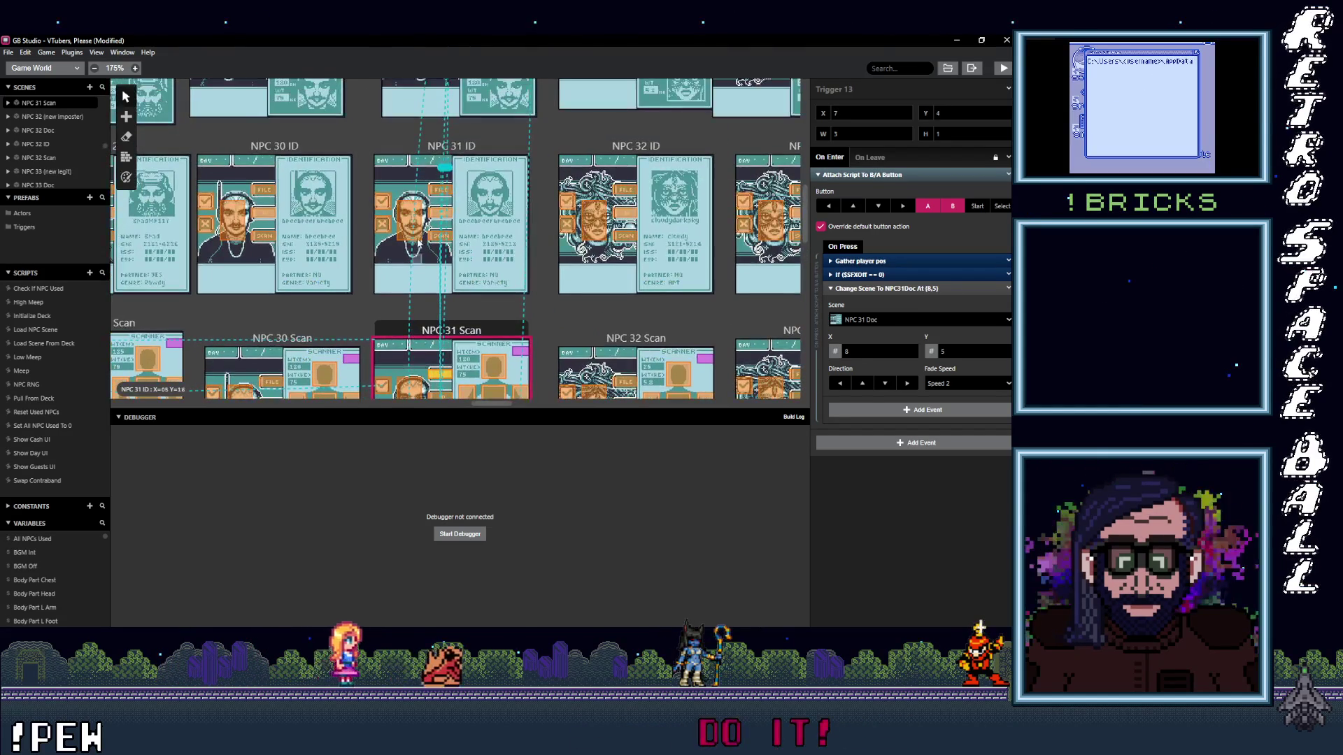
pyautogui.click(434, 225)
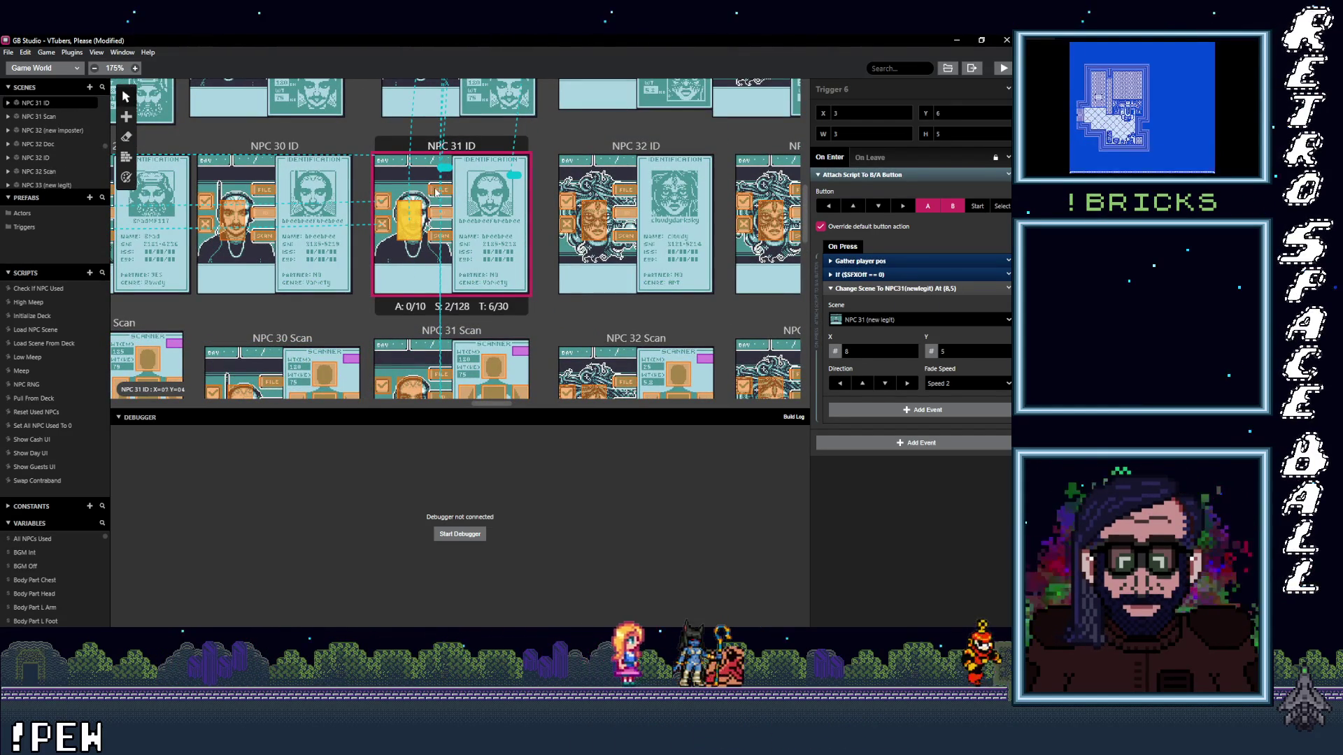
pyautogui.click(439, 188)
pyautogui.scroll(2, 449, 173)
pyautogui.click(450, 174)
pyautogui.scroll(2, 452, 210)
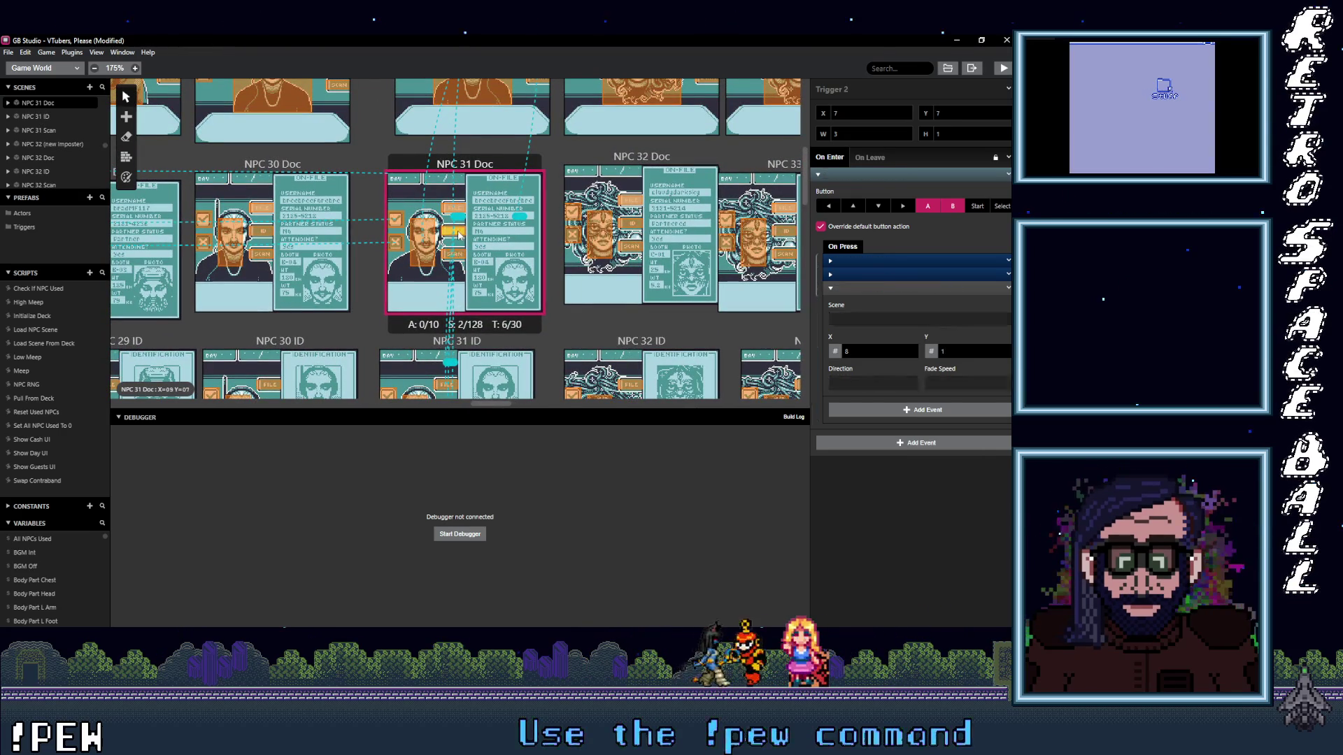
# - Verify NPC 31 Doc and NPC 31 (new legit) triggers, then select NPC 30 (new imposter)'s trigger
pyautogui.click(459, 212)
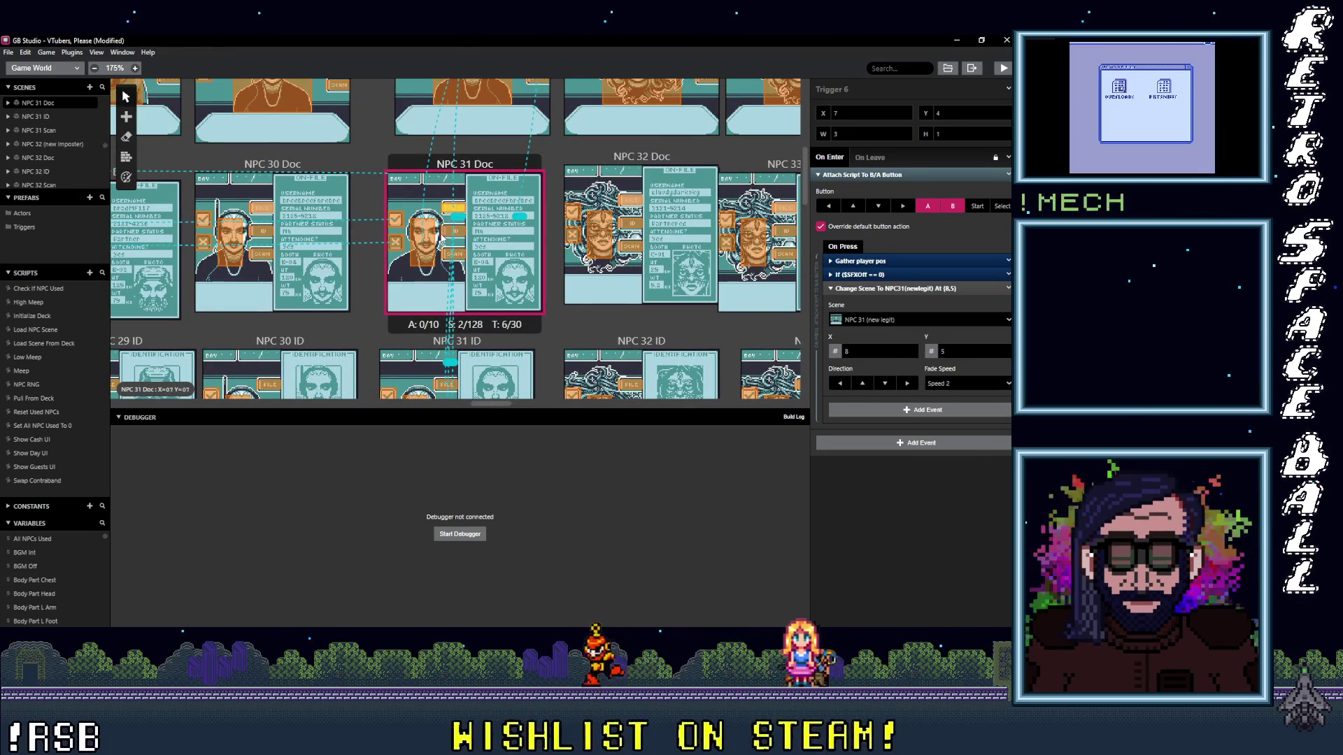
pyautogui.click(441, 241)
pyautogui.scroll(2, 439, 252)
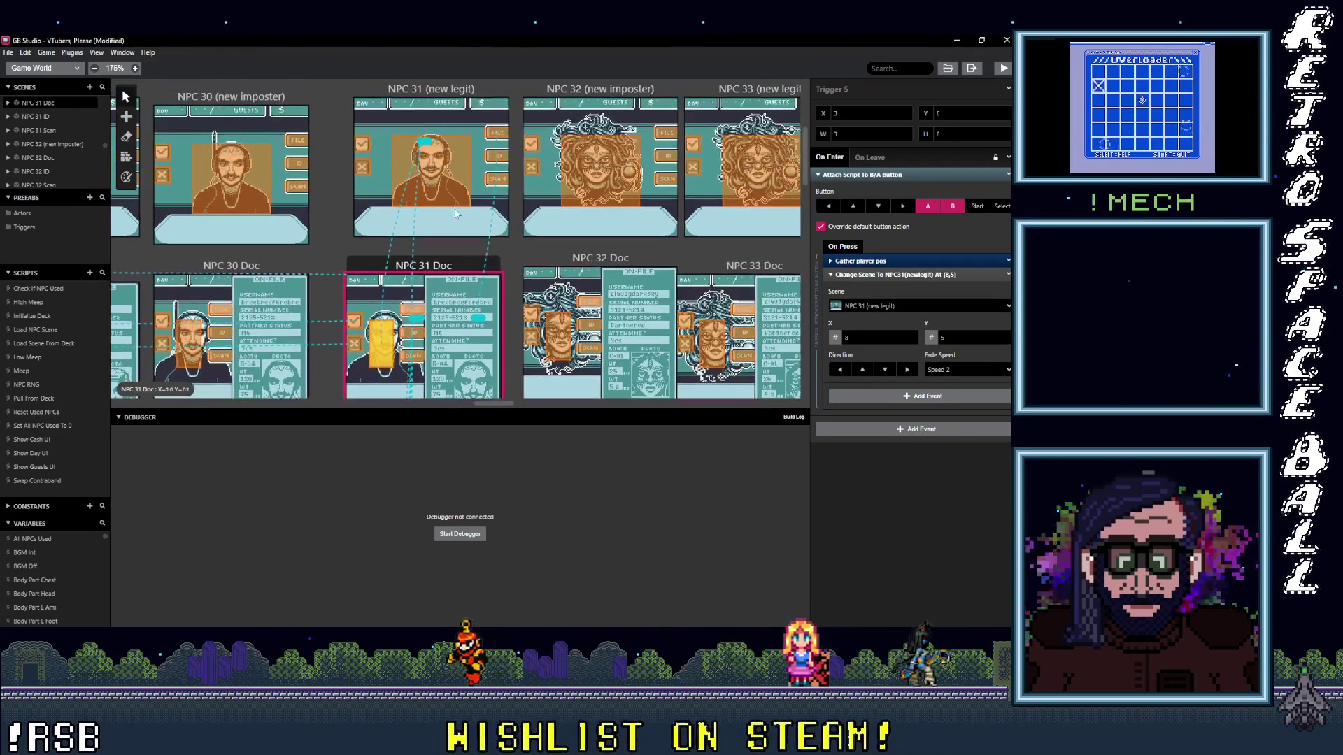
pyautogui.click(494, 157)
pyautogui.click(432, 176)
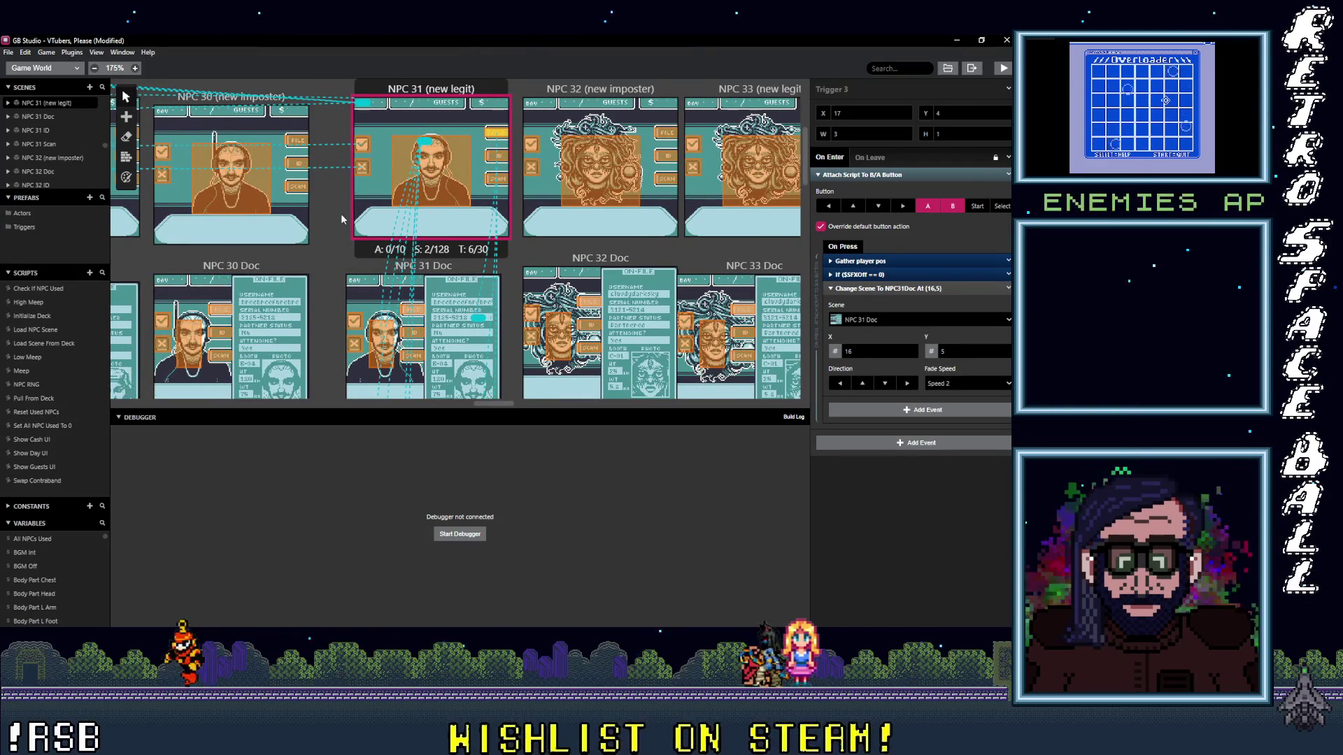
pyautogui.hscroll(-3, 419, 179)
pyautogui.hscroll(-3, 531, 118)
pyautogui.click(550, 106)
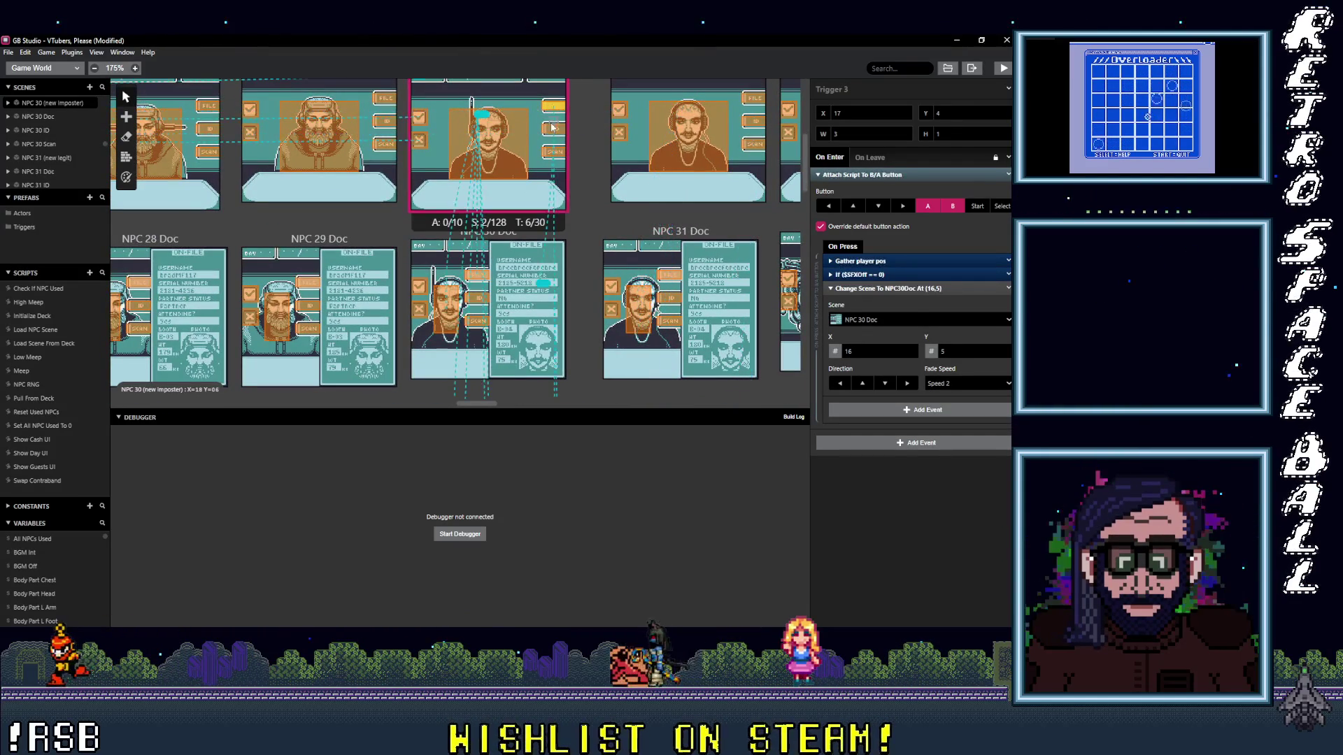
# - Verify NPC 30 main, Doc and ID triggers lead to NPC 30 Scan, Doc and the face trigger target
pyautogui.click(547, 130)
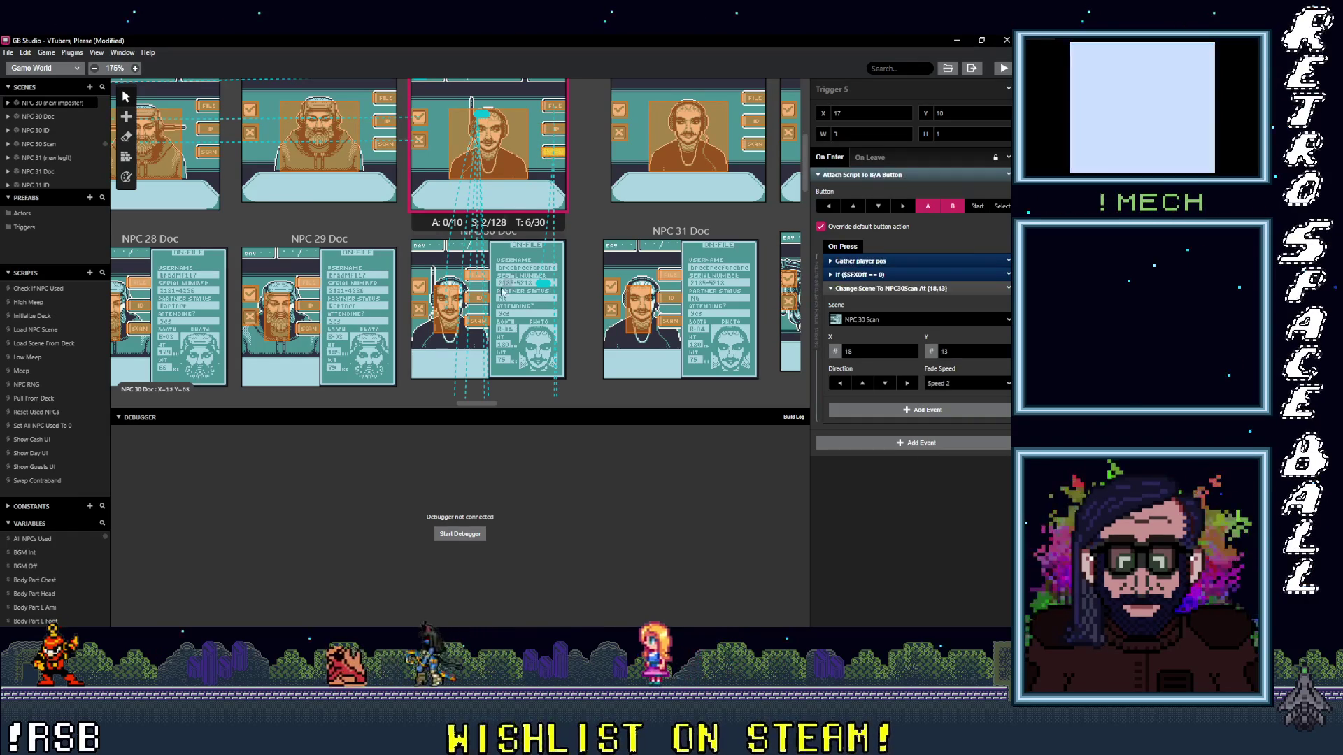
pyautogui.click(477, 274)
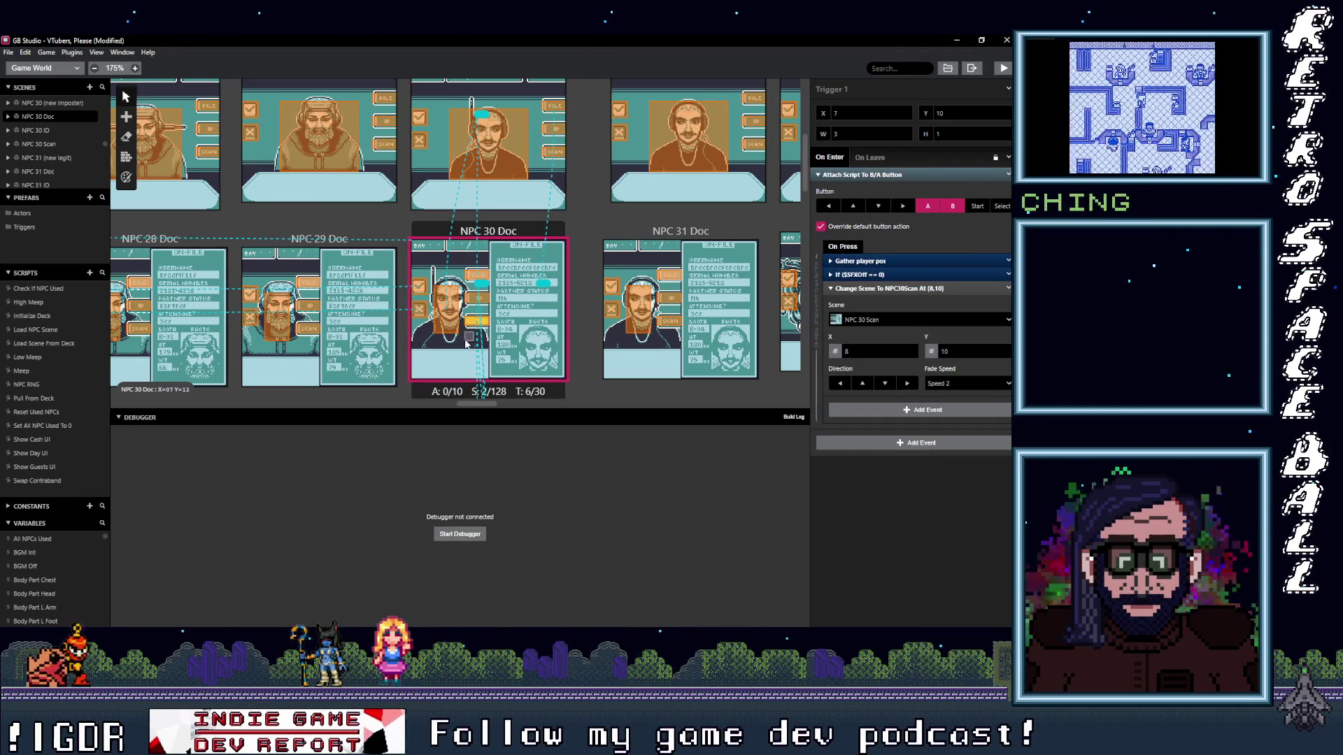
pyautogui.scroll(-2, 472, 262)
pyautogui.click(481, 200)
pyautogui.click(459, 185)
pyautogui.scroll(-1, 483, 220)
pyautogui.click(489, 239)
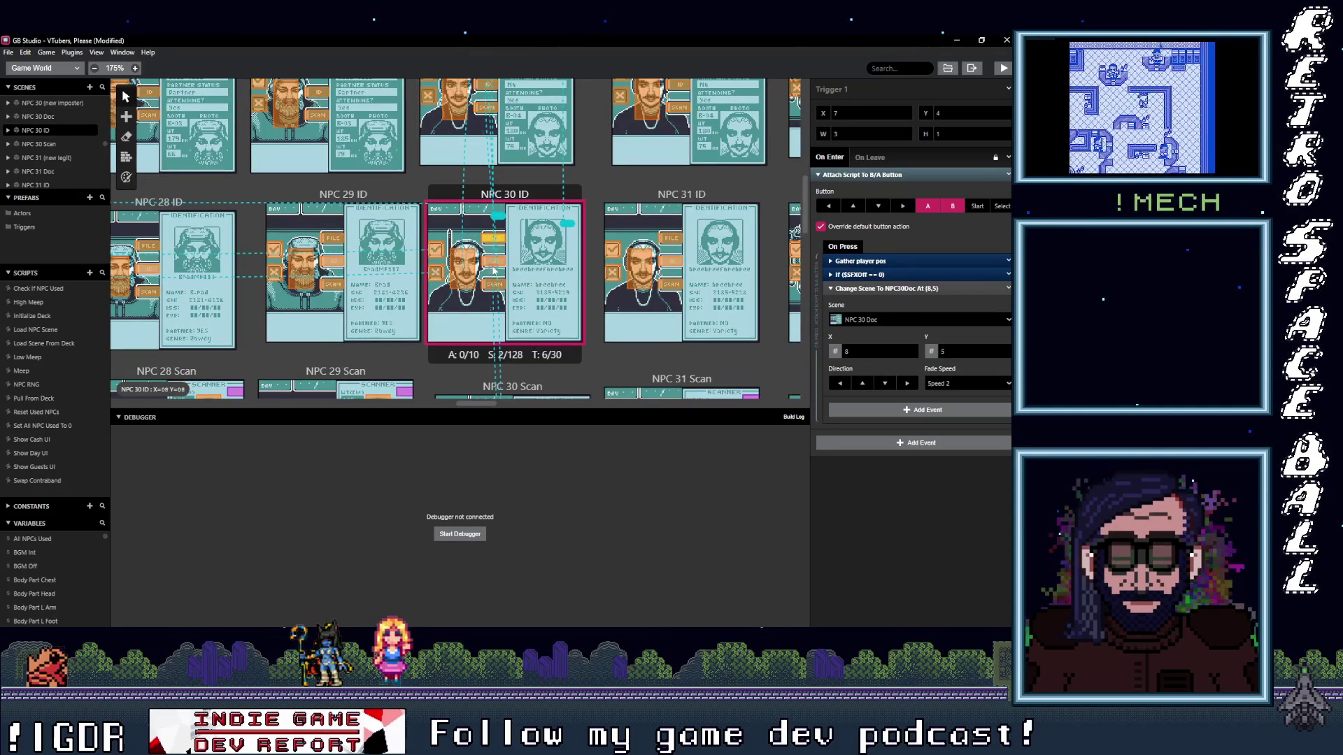
pyautogui.click(490, 285)
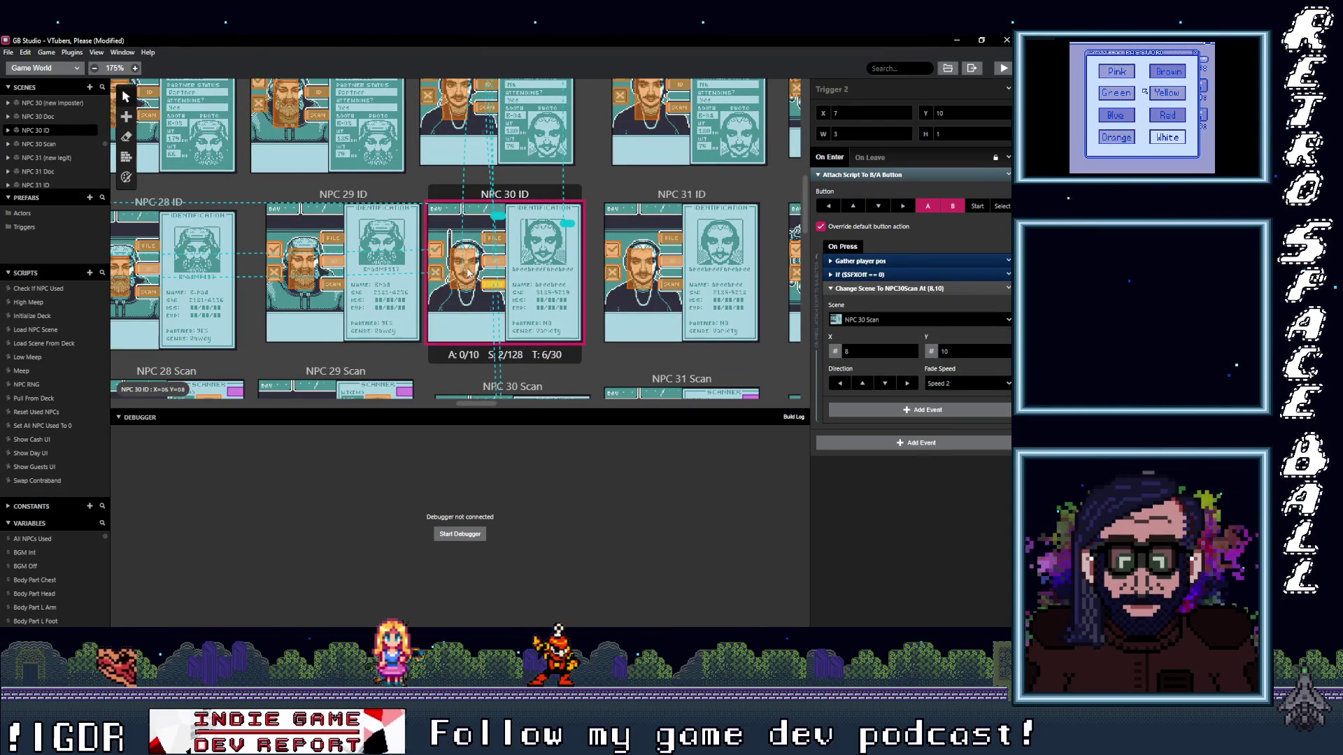
pyautogui.click(468, 273)
pyautogui.scroll(-2, 482, 275)
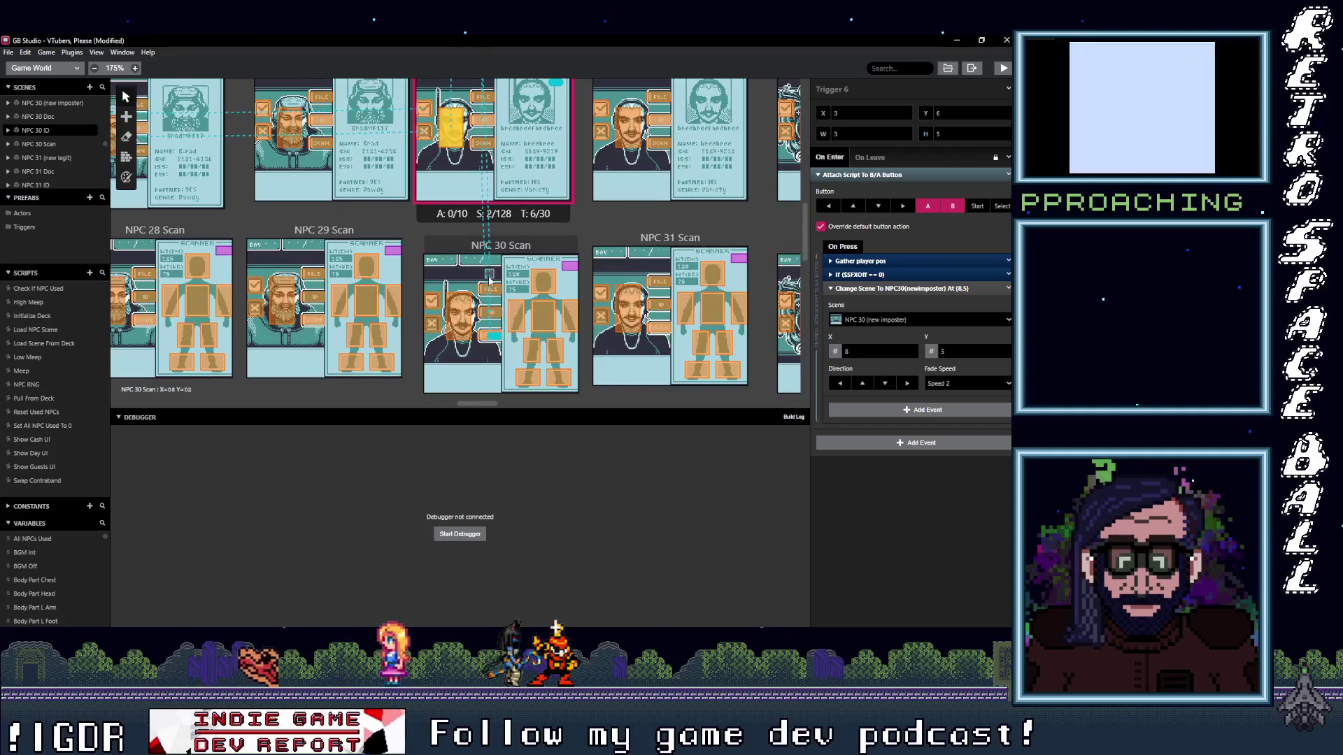
# - Verify NPC 30 Scan triggers lead to NPC 30 Doc and NPC 30, then pan to NPC 29 Scan
pyautogui.click(491, 288)
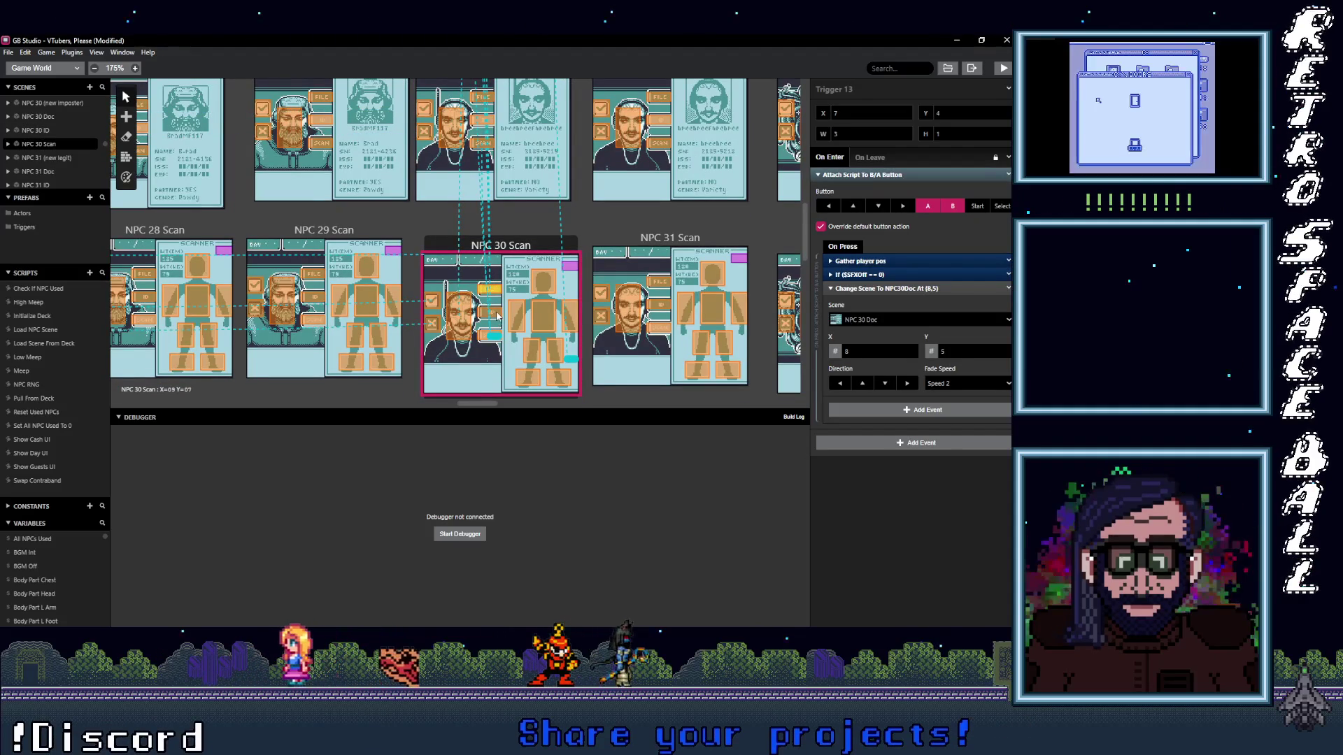
pyautogui.click(460, 258)
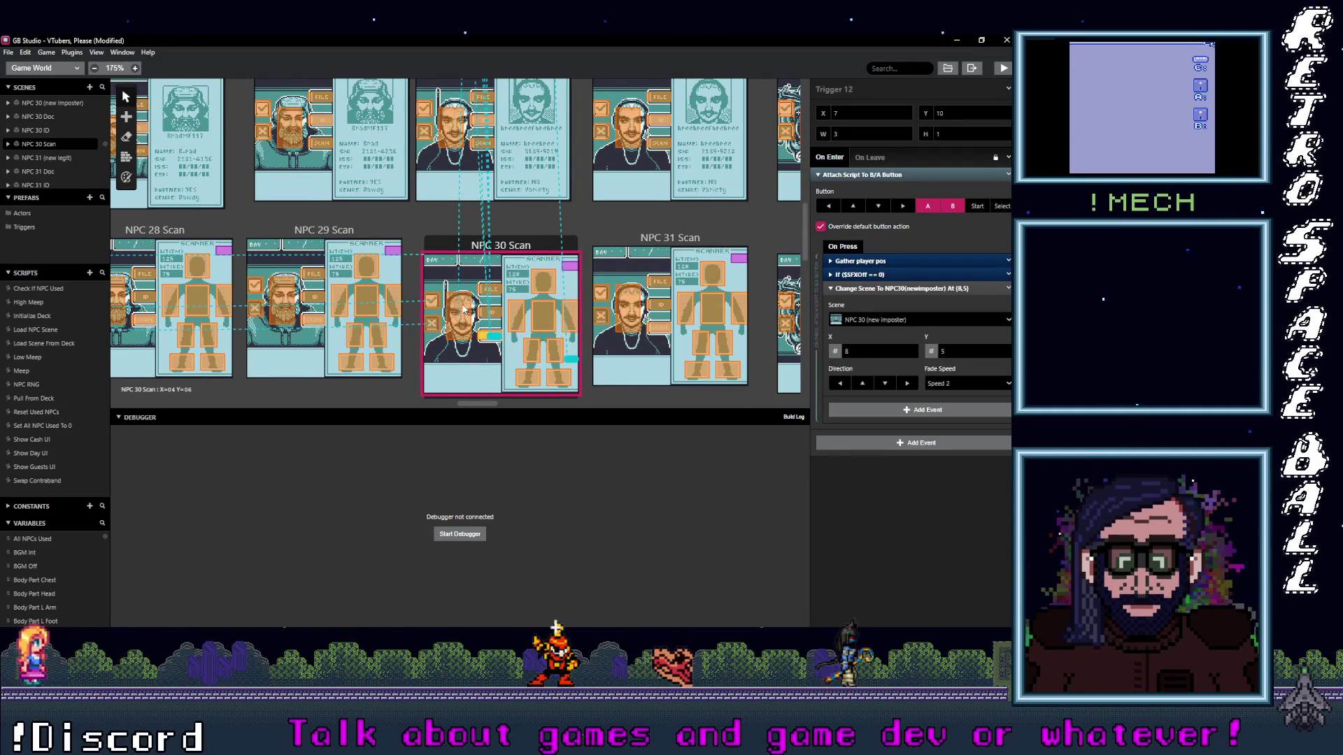
pyautogui.click(463, 310)
pyautogui.moveTo(443, 325)
pyautogui.mouseDown()
pyautogui.moveTo(657, 289)
pyautogui.moveTo(676, 308)
pyautogui.mouseUp()
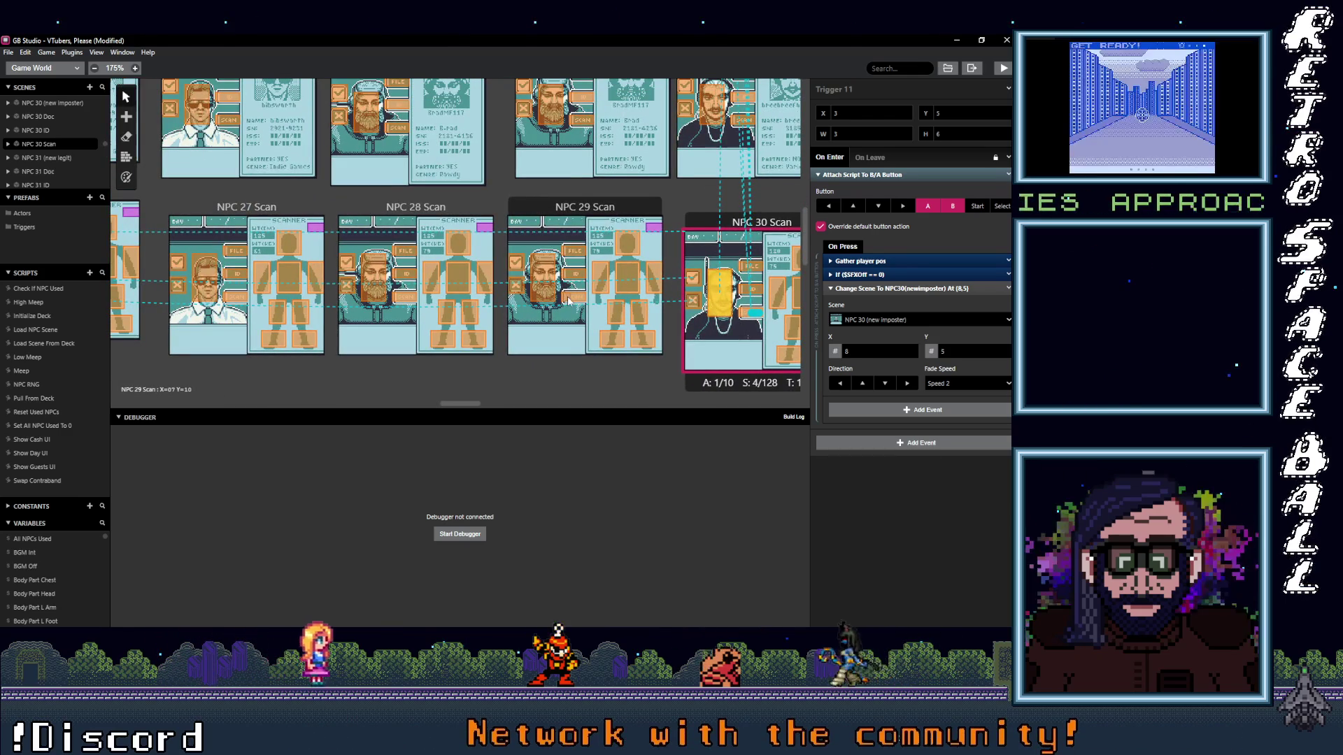
# - Verify NPC 29 Scan and ID triggers target NPC 29, NPC 29 ID, Scan and Doc
pyautogui.click(568, 302)
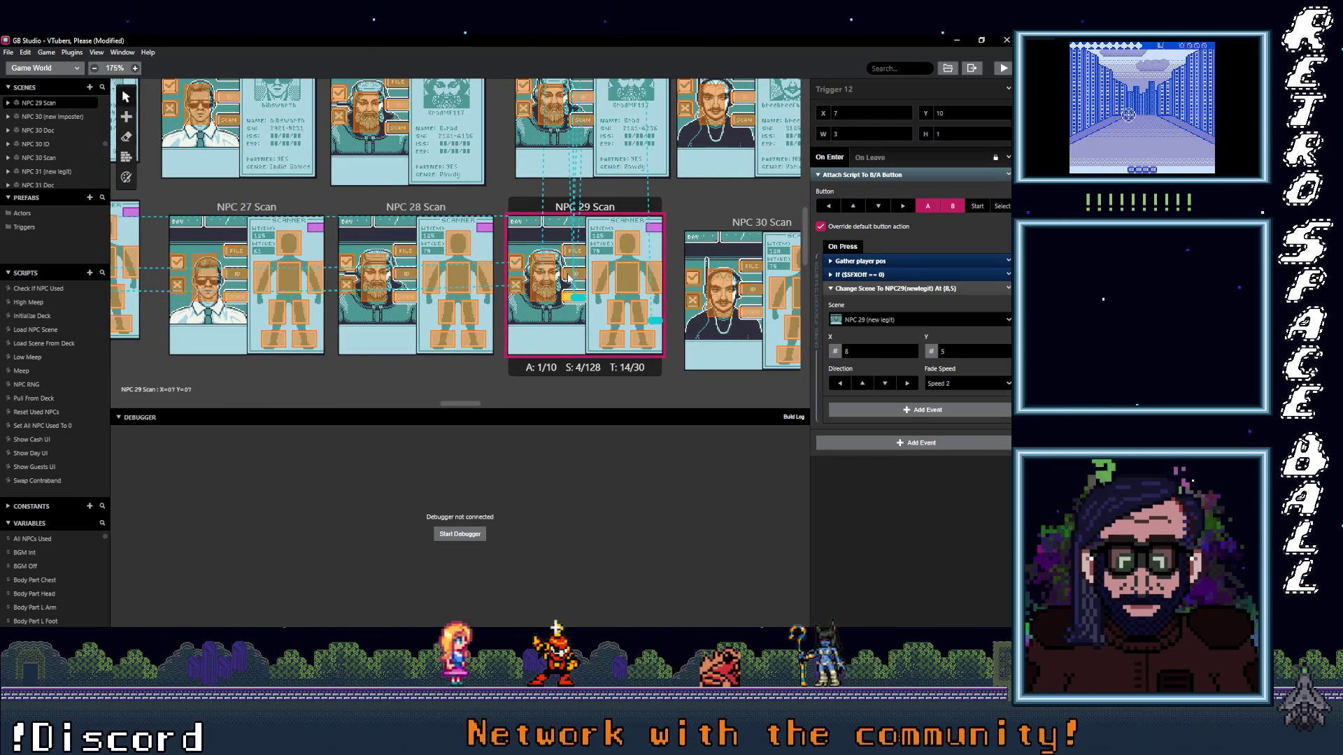
pyautogui.click(568, 275)
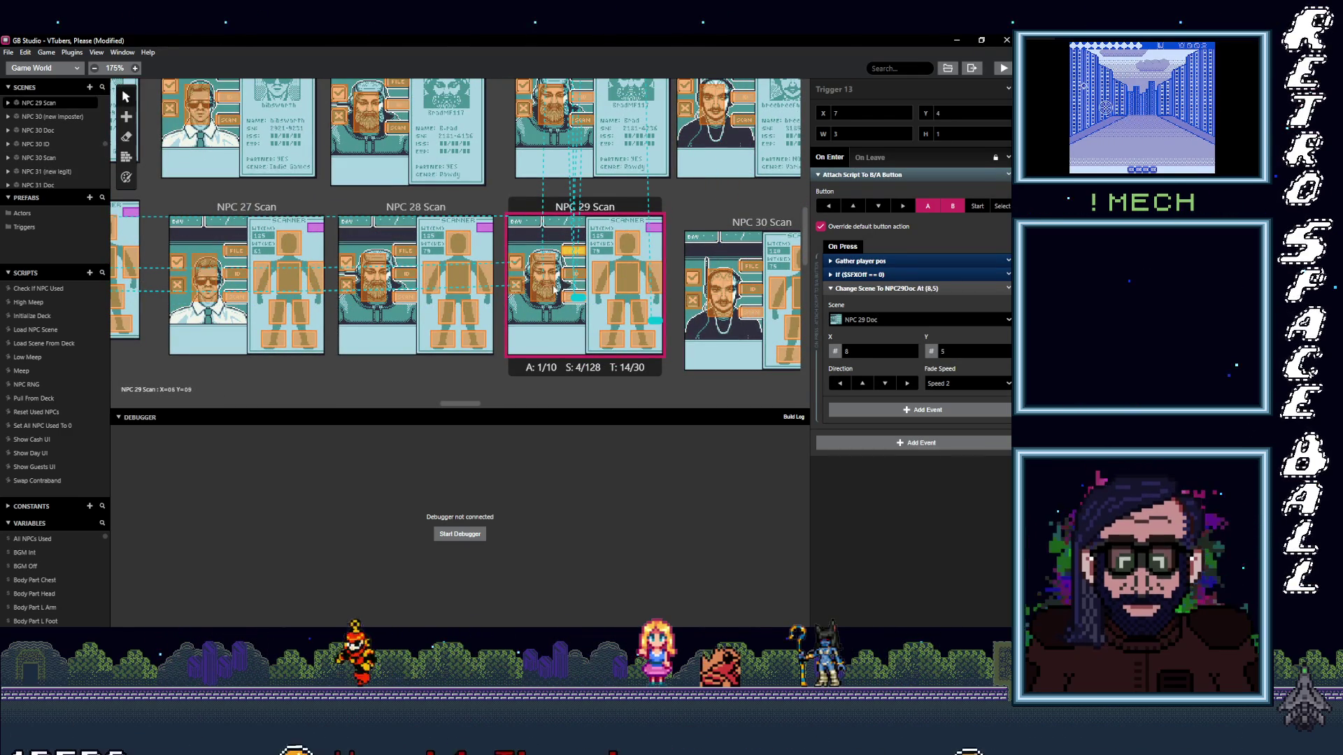
pyautogui.click(538, 274)
pyautogui.scroll(1, 535, 321)
pyautogui.scroll(1, 535, 321)
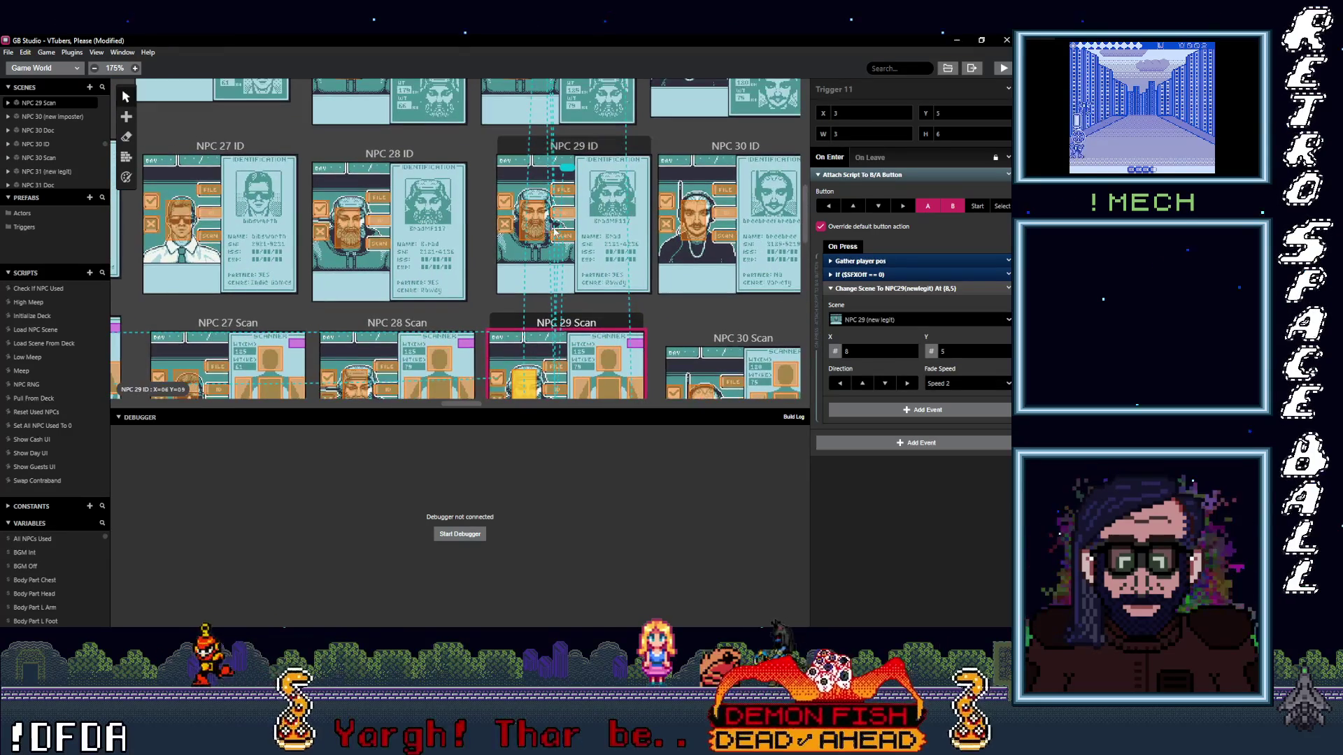
pyautogui.click(567, 235)
pyautogui.scroll(1, 567, 235)
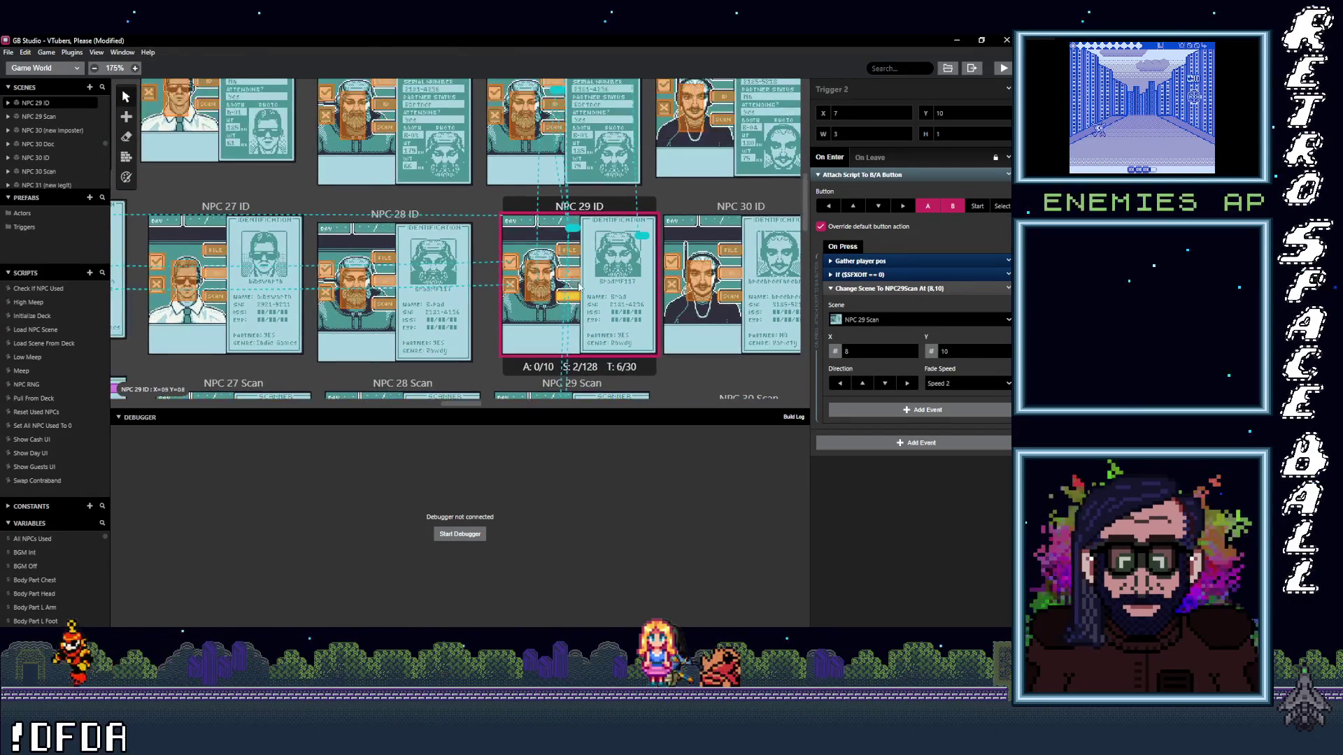
pyautogui.click(571, 252)
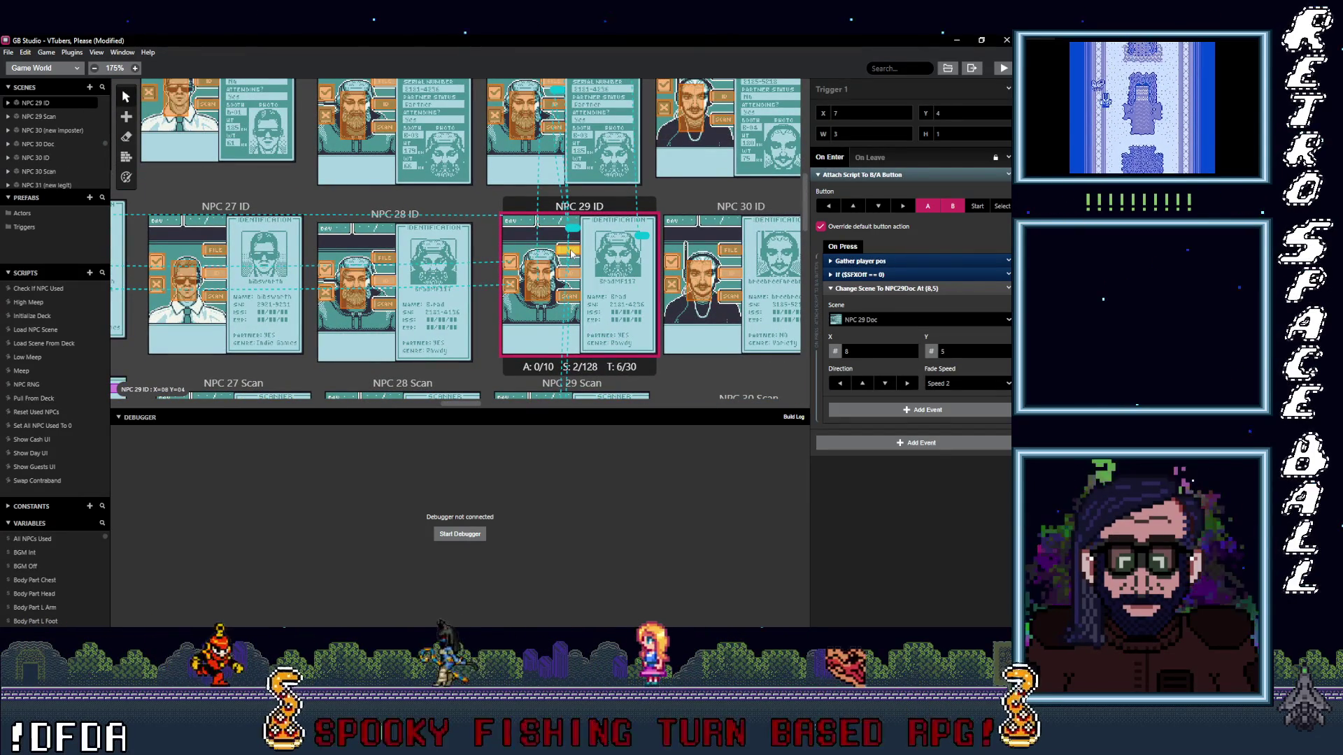
pyautogui.click(545, 283)
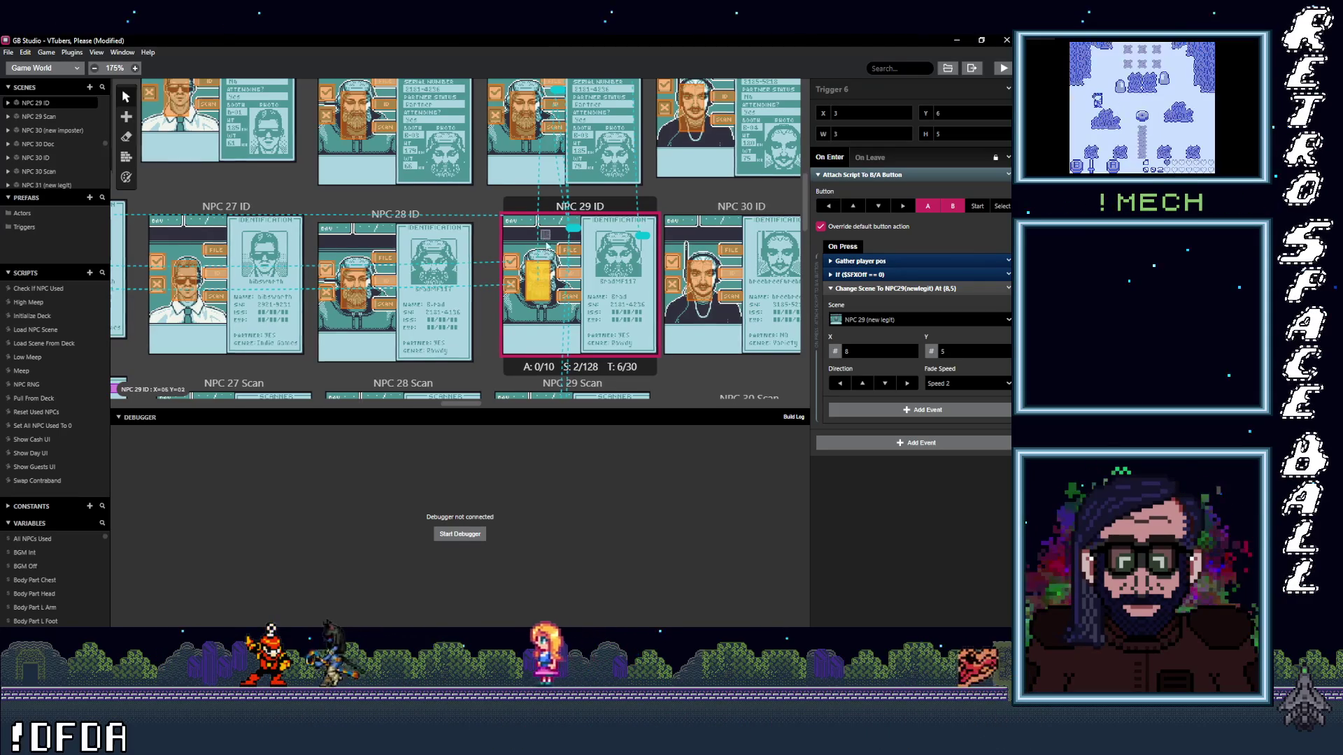
pyautogui.scroll(2, 547, 278)
pyautogui.click(551, 273)
# - Verify NPC 29 Doc and main-scene triggers lead to NPC 29, its Scan and Doc, then select NPC 28's trigger
pyautogui.click(562, 253)
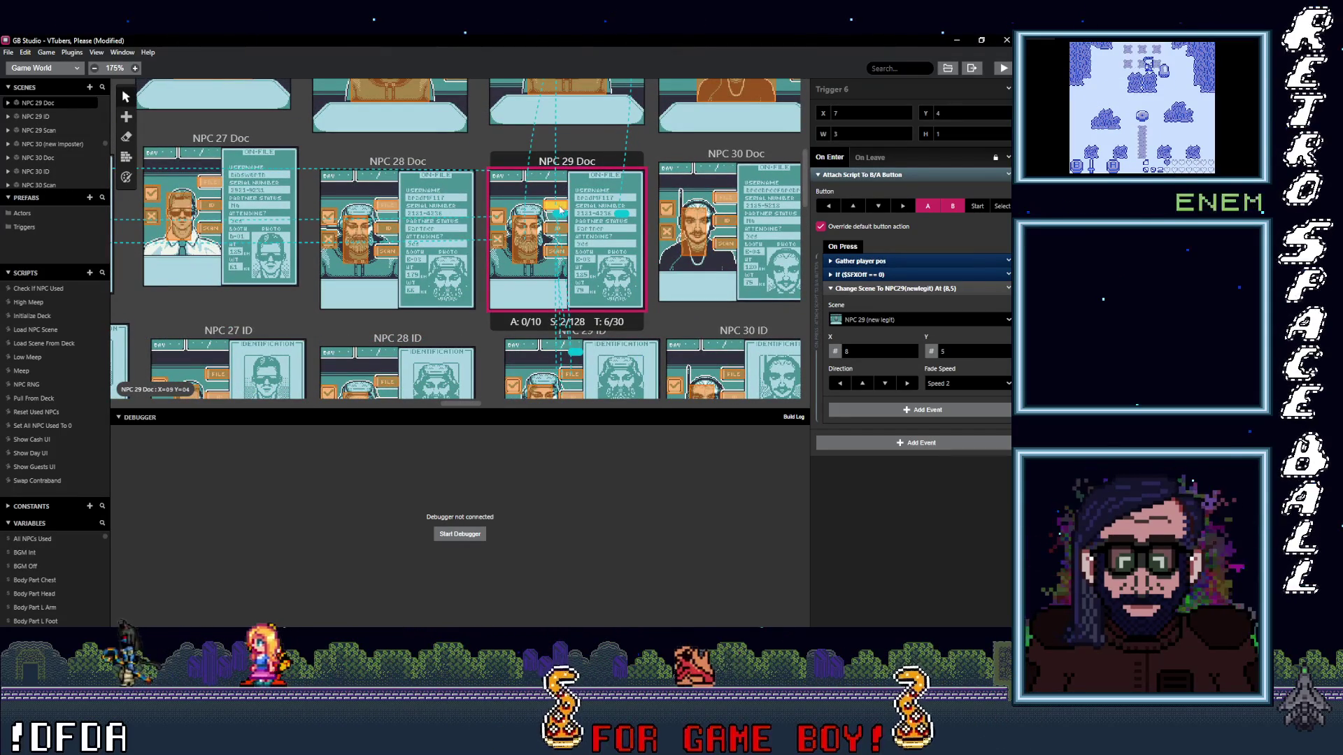
pyautogui.click(529, 243)
pyautogui.scroll(2, 587, 223)
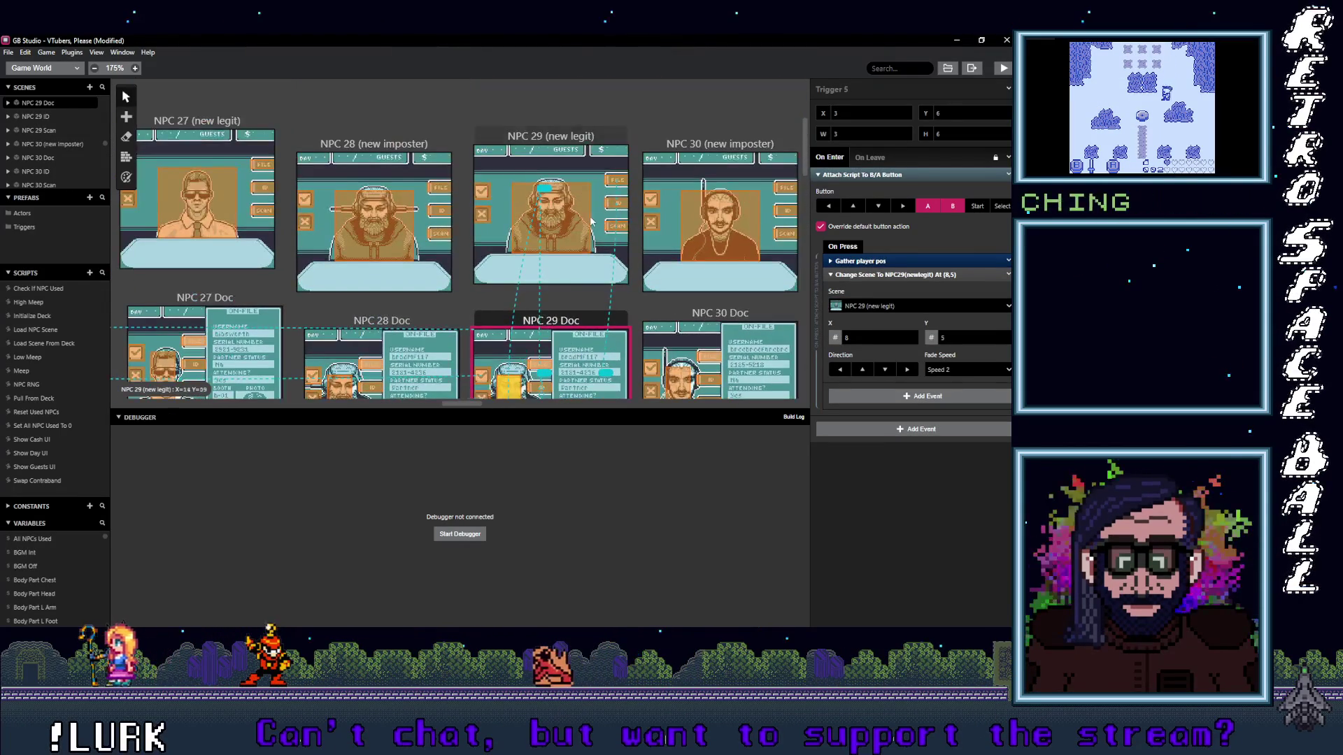
pyautogui.click(615, 227)
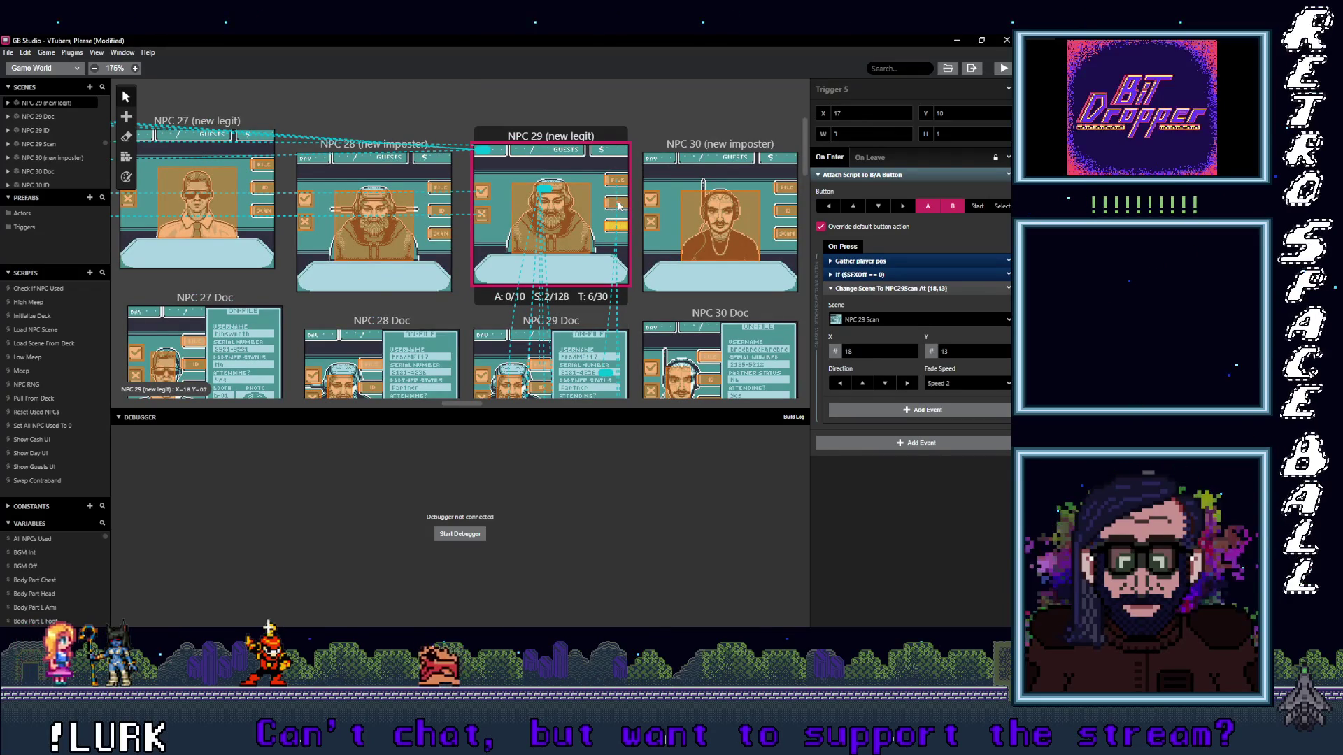
pyautogui.click(617, 202)
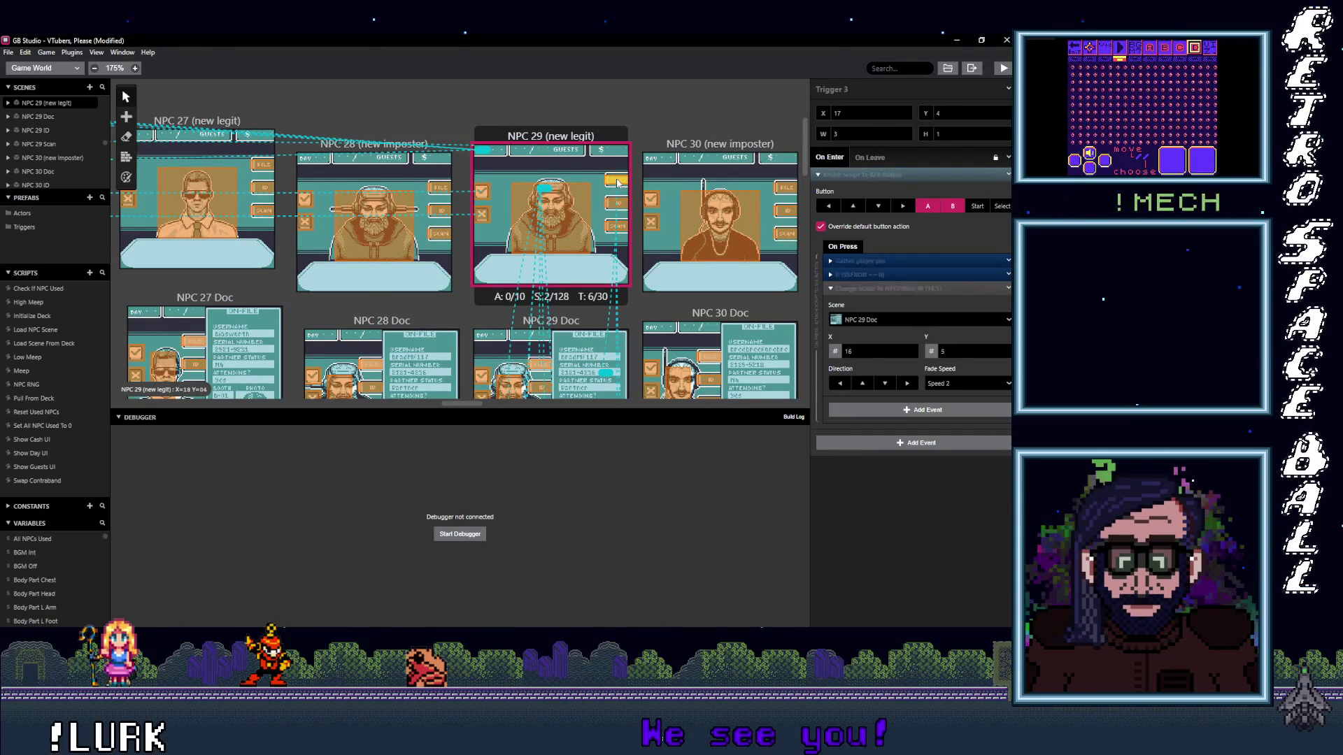
pyautogui.click(441, 190)
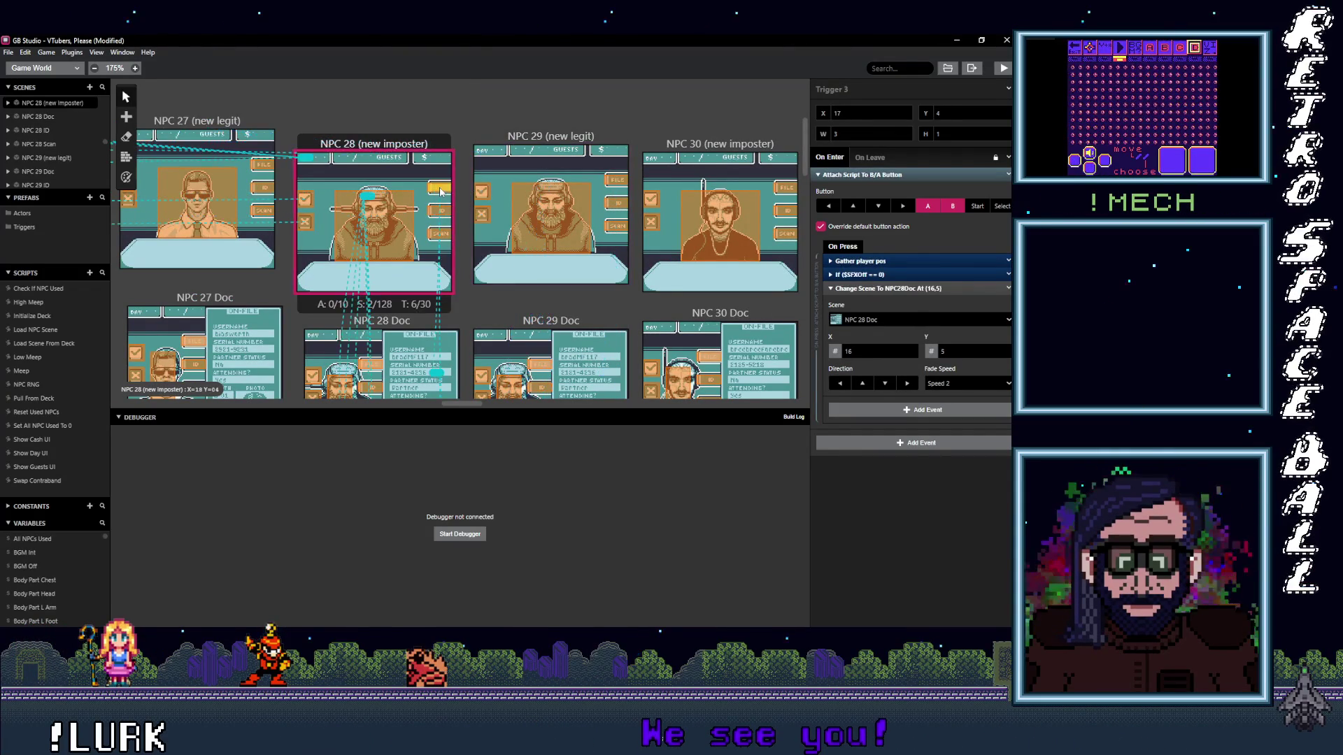
# - Verify NPC 28 main, Doc, ID and Scan triggers reach Scan, ID and NPC 28, then select NPC 27 Scan's trigger
pyautogui.click(445, 235)
pyautogui.scroll(-2, 449, 242)
pyautogui.hscroll(-1, 449, 242)
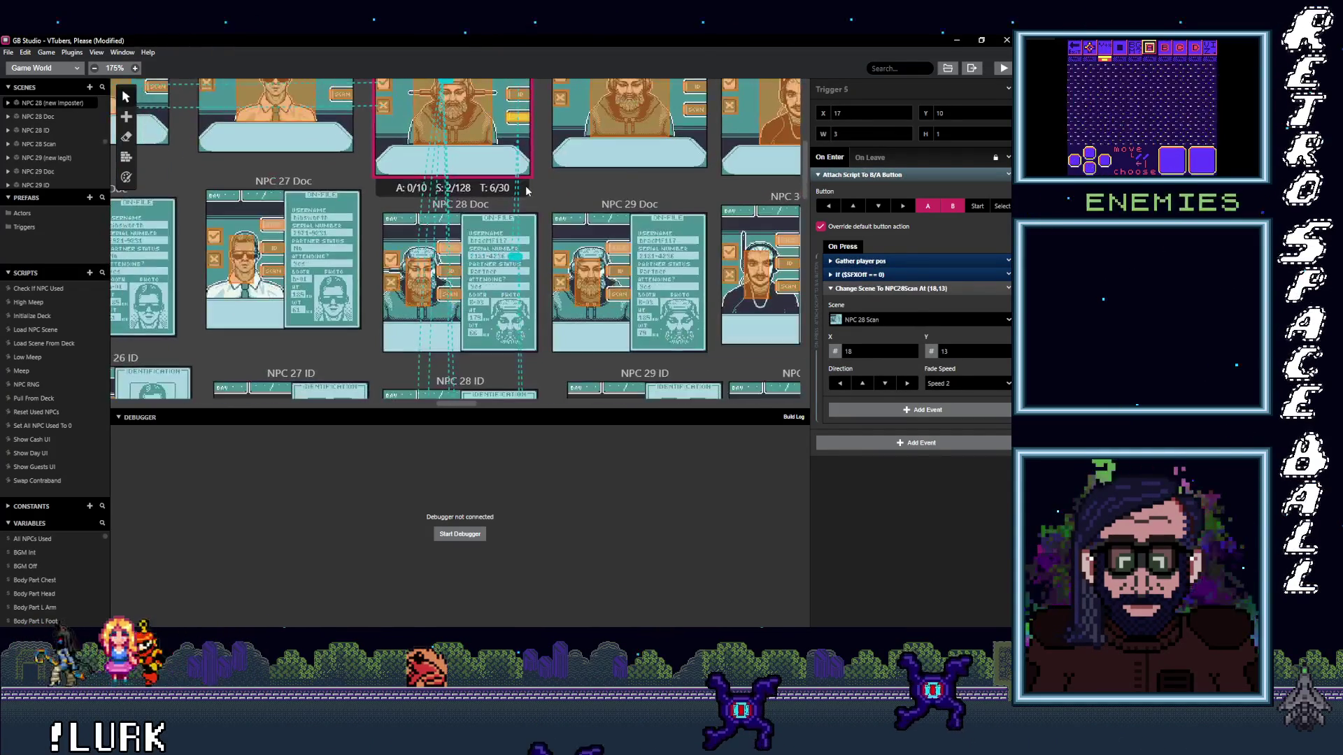
pyautogui.click(451, 252)
pyautogui.click(451, 270)
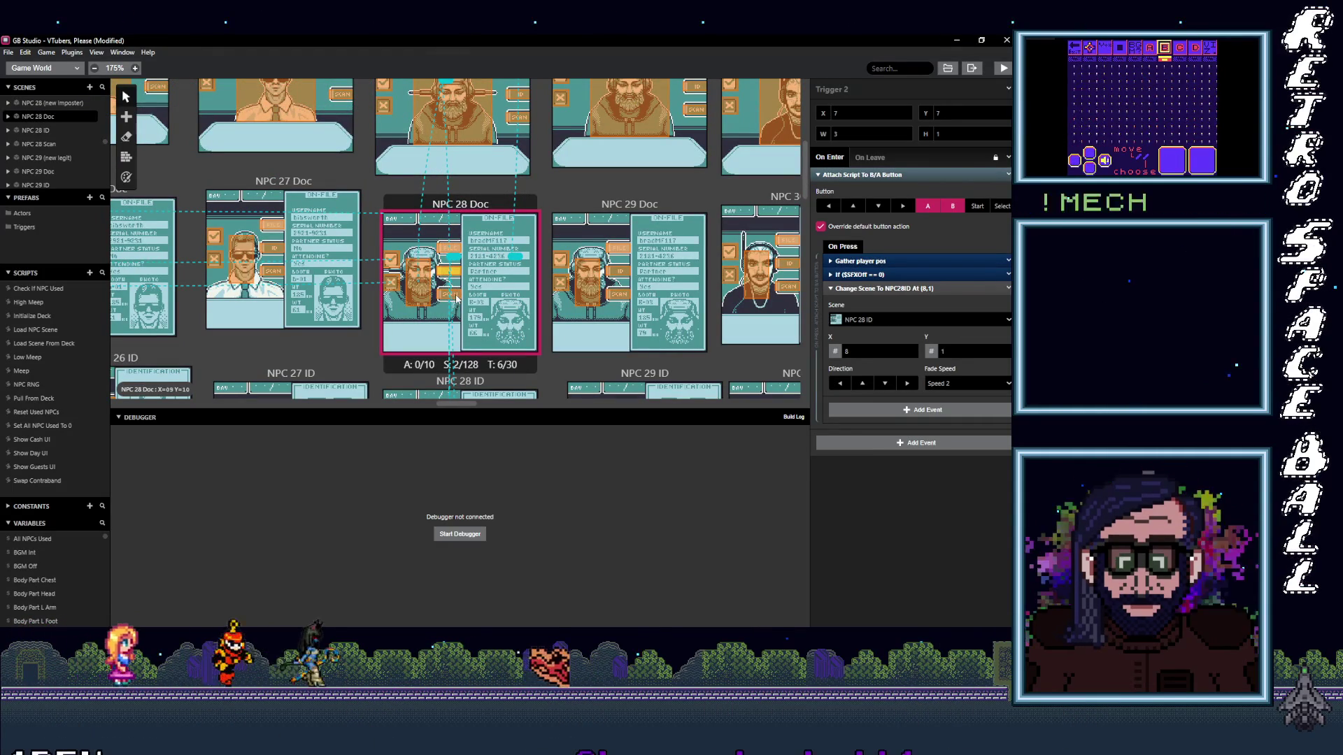
pyautogui.scroll(-2, 457, 275)
pyautogui.scroll(-4, 462, 275)
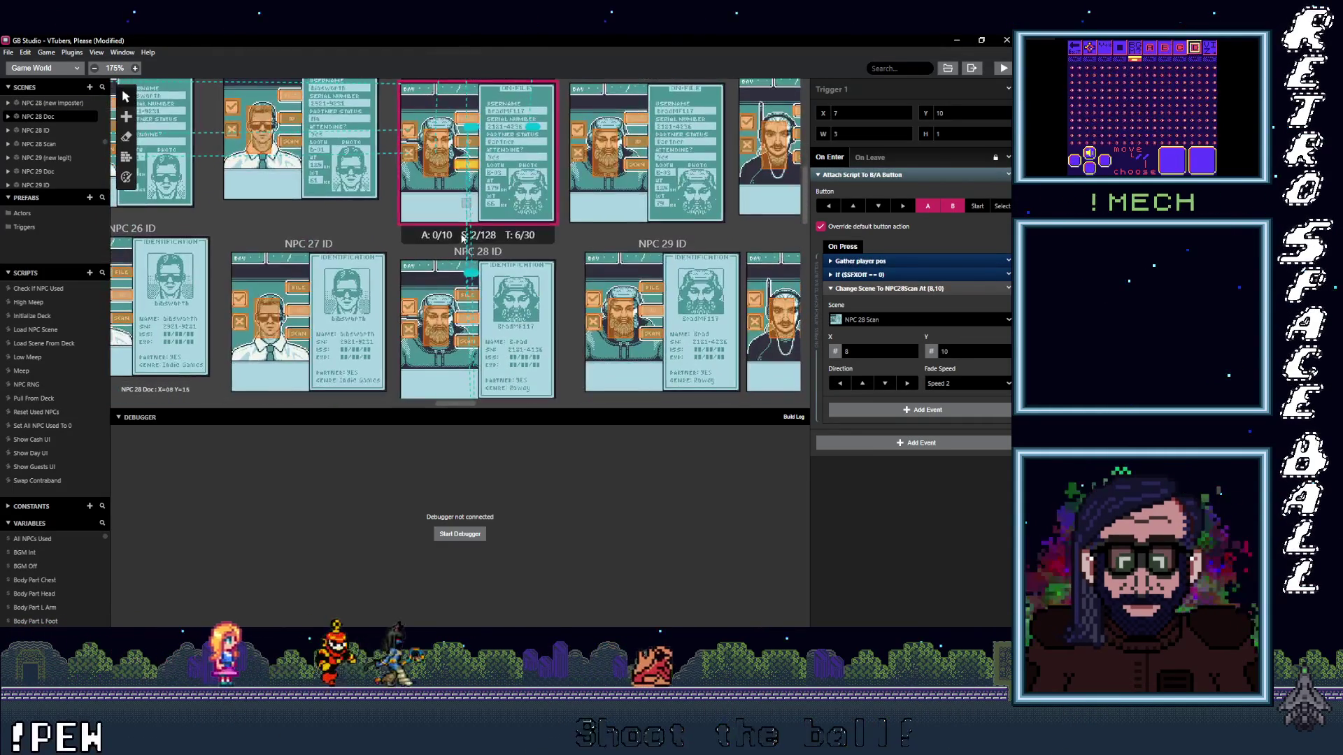
pyautogui.click(466, 297)
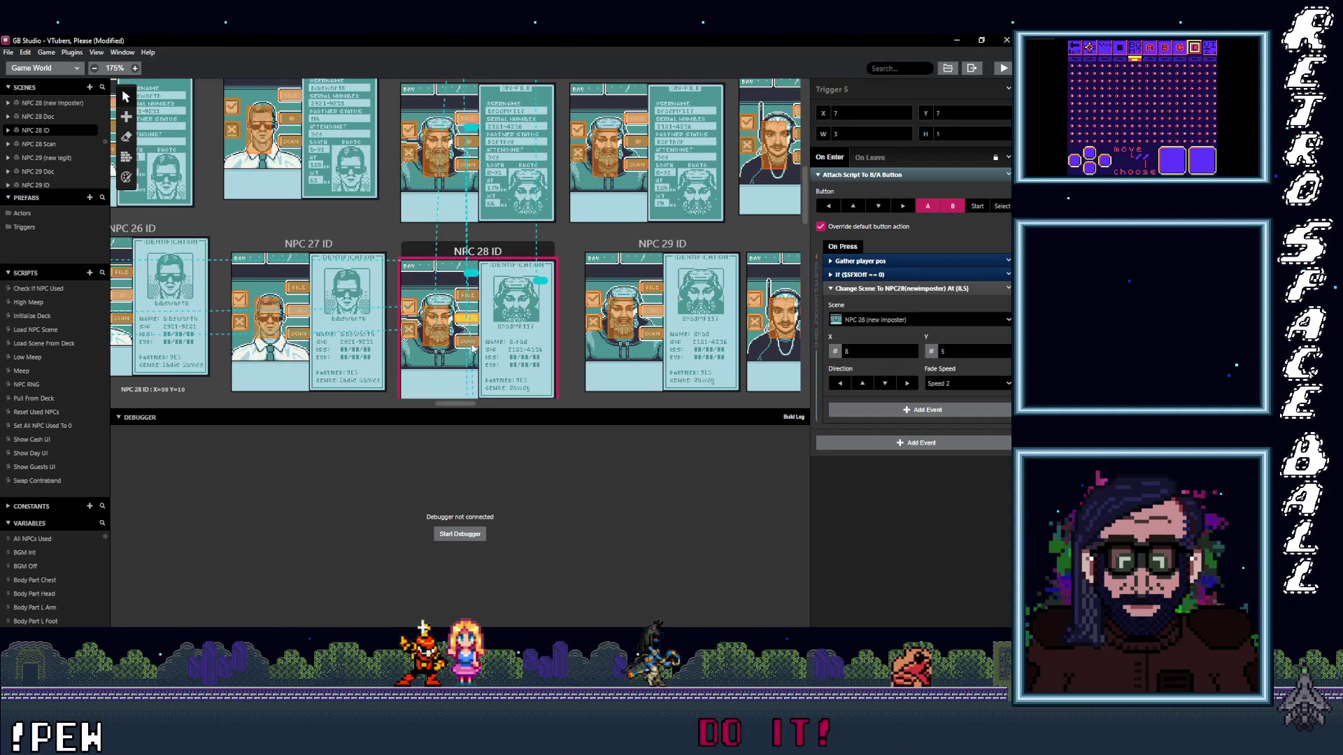
pyautogui.scroll(-3, 502, 389)
pyautogui.scroll(-5, 503, 106)
pyautogui.click(514, 232)
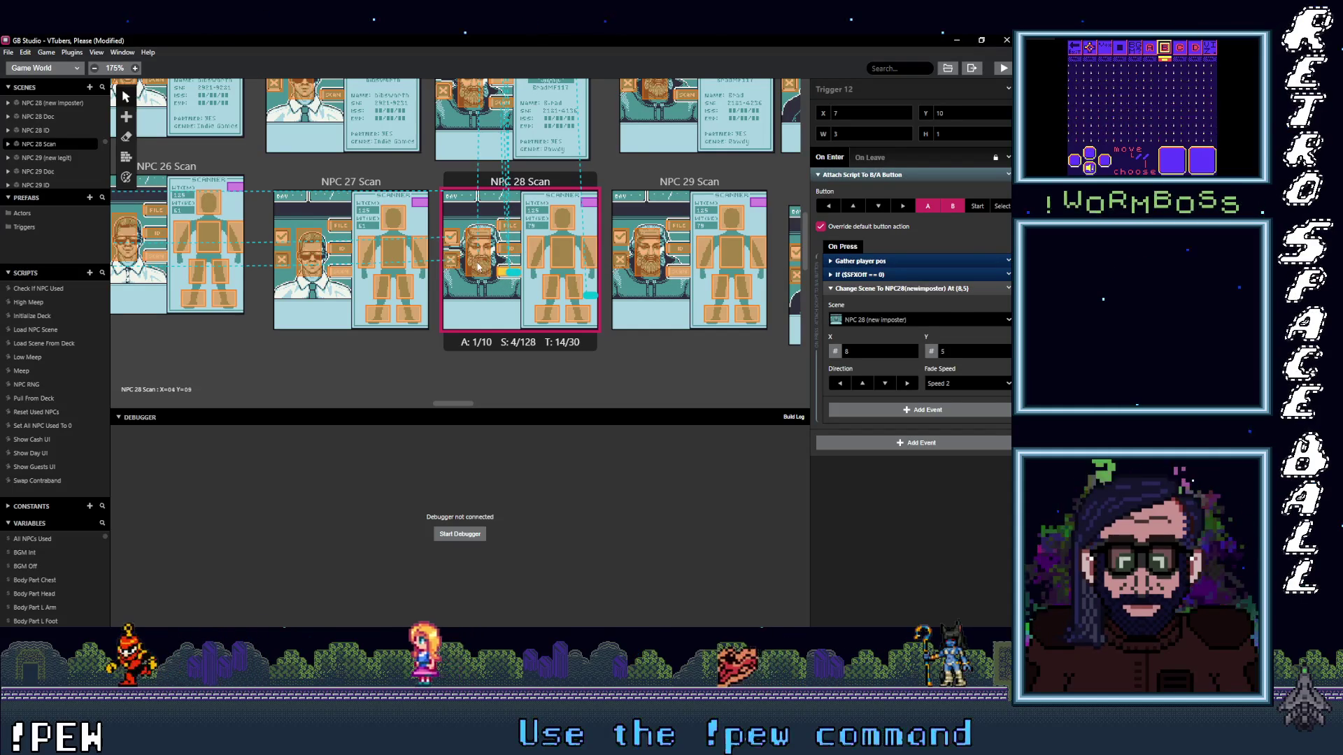
pyautogui.hscroll(-3, 479, 267)
pyautogui.scroll(1, 480, 267)
pyautogui.click(534, 311)
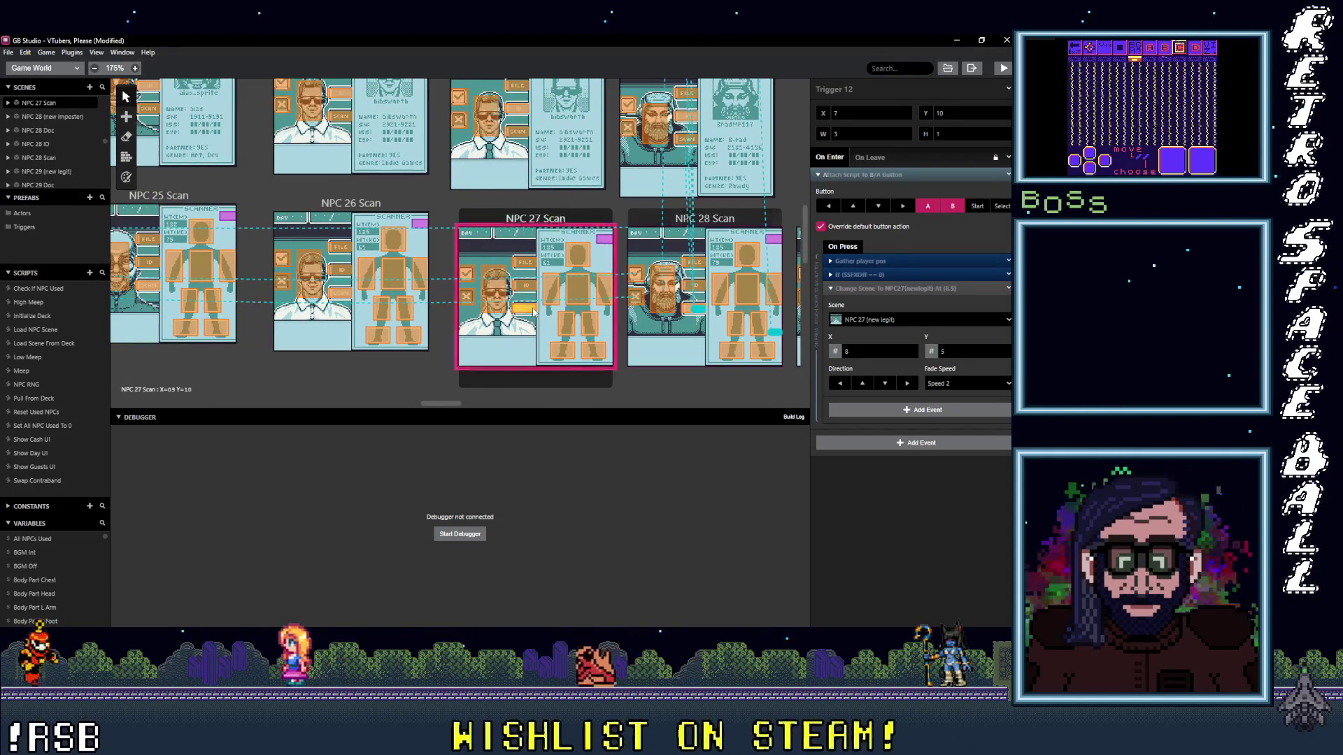
# - Verify NPC 27 Scan, ID and Doc triggers lead to NPC 27 ID, Doc and Scan
pyautogui.click(524, 263)
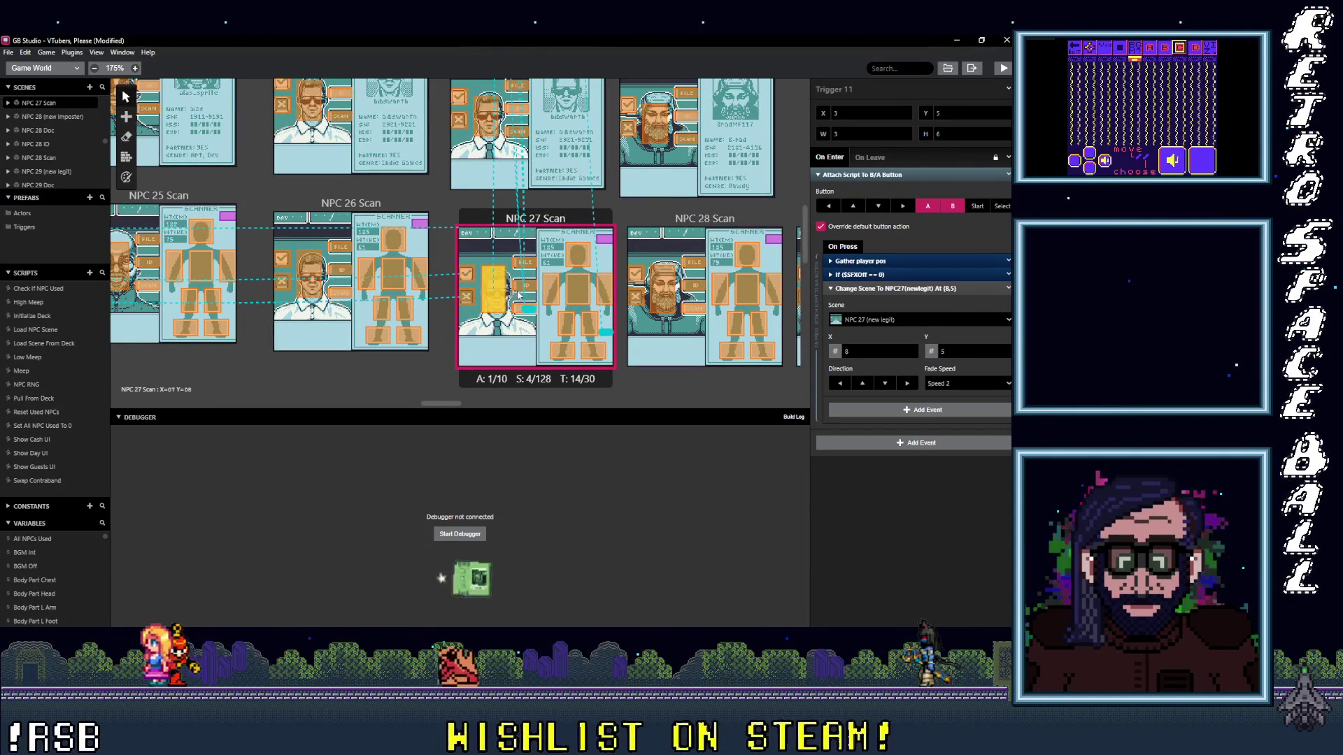
pyautogui.click(531, 264)
pyautogui.scroll(2, 494, 289)
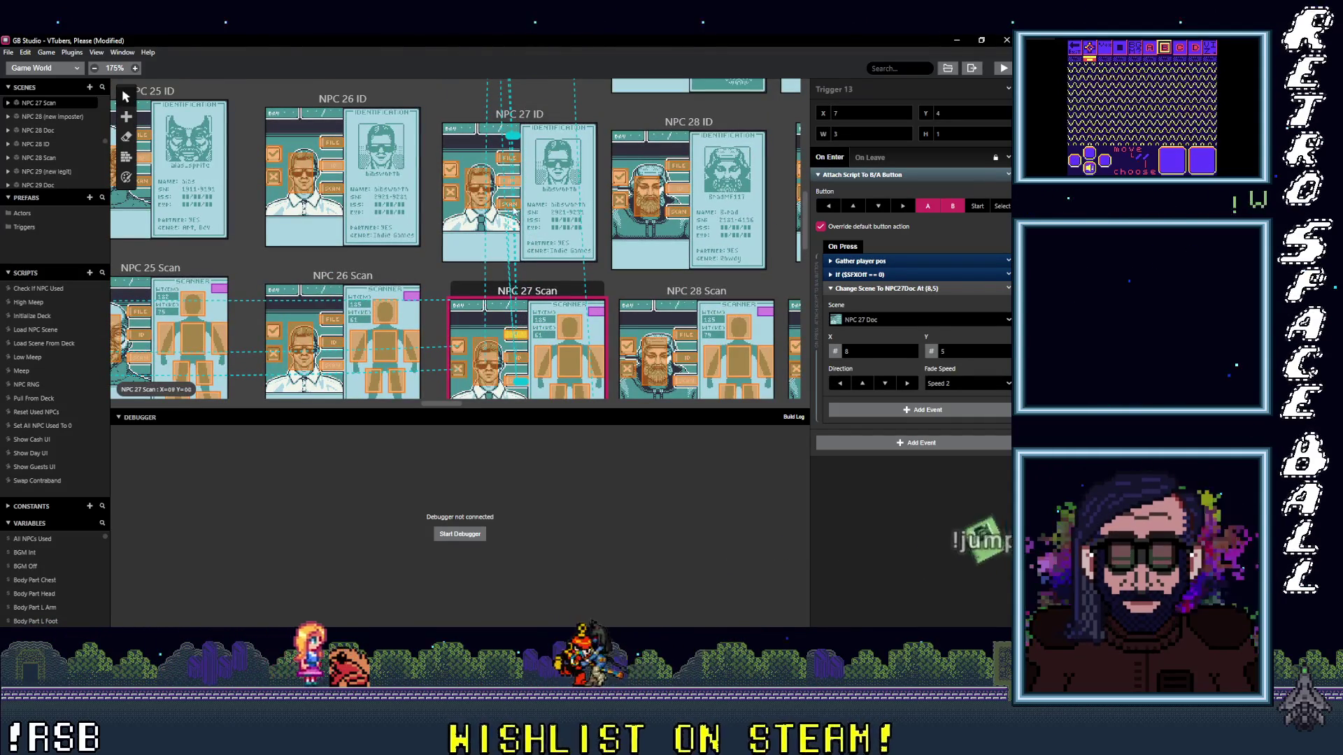
pyautogui.click(510, 207)
pyautogui.scroll(1, 506, 224)
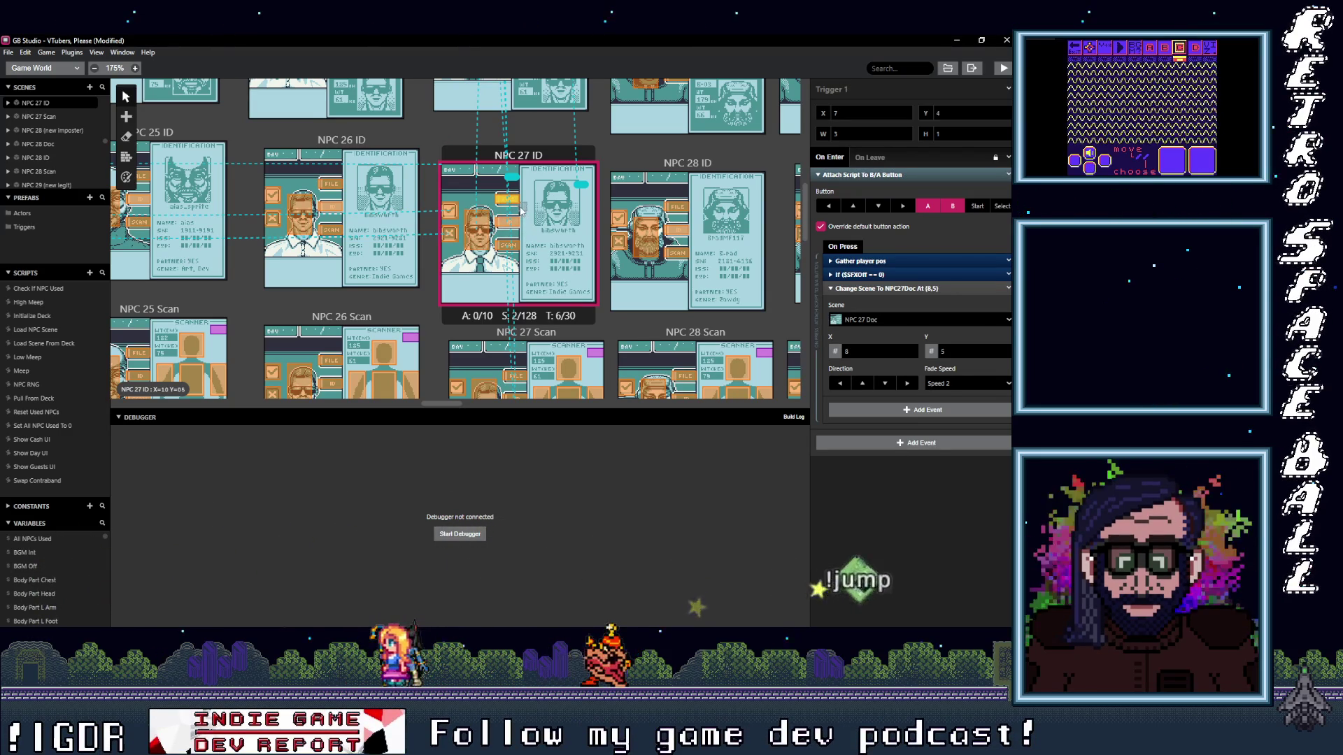
pyautogui.scroll(1, 510, 200)
pyautogui.scroll(1, 510, 201)
pyautogui.scroll(1, 510, 208)
pyautogui.click(511, 152)
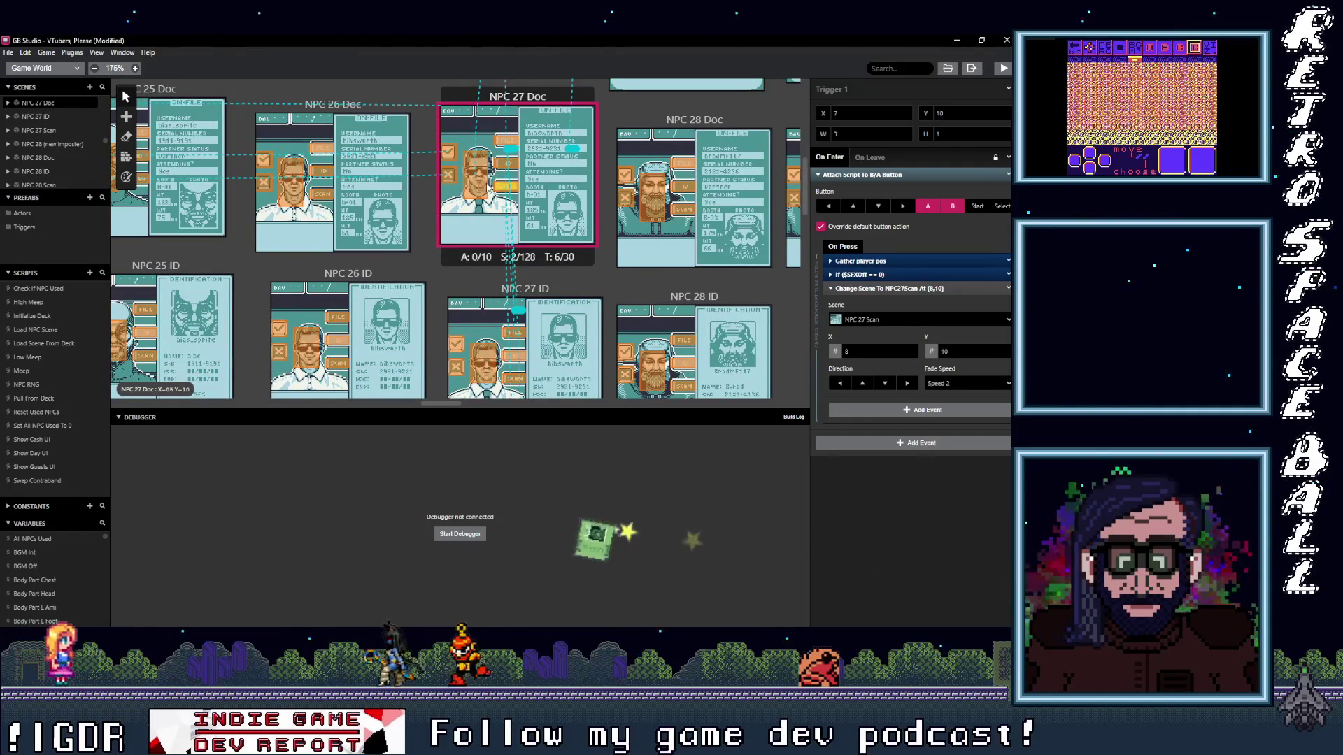
pyautogui.click(509, 165)
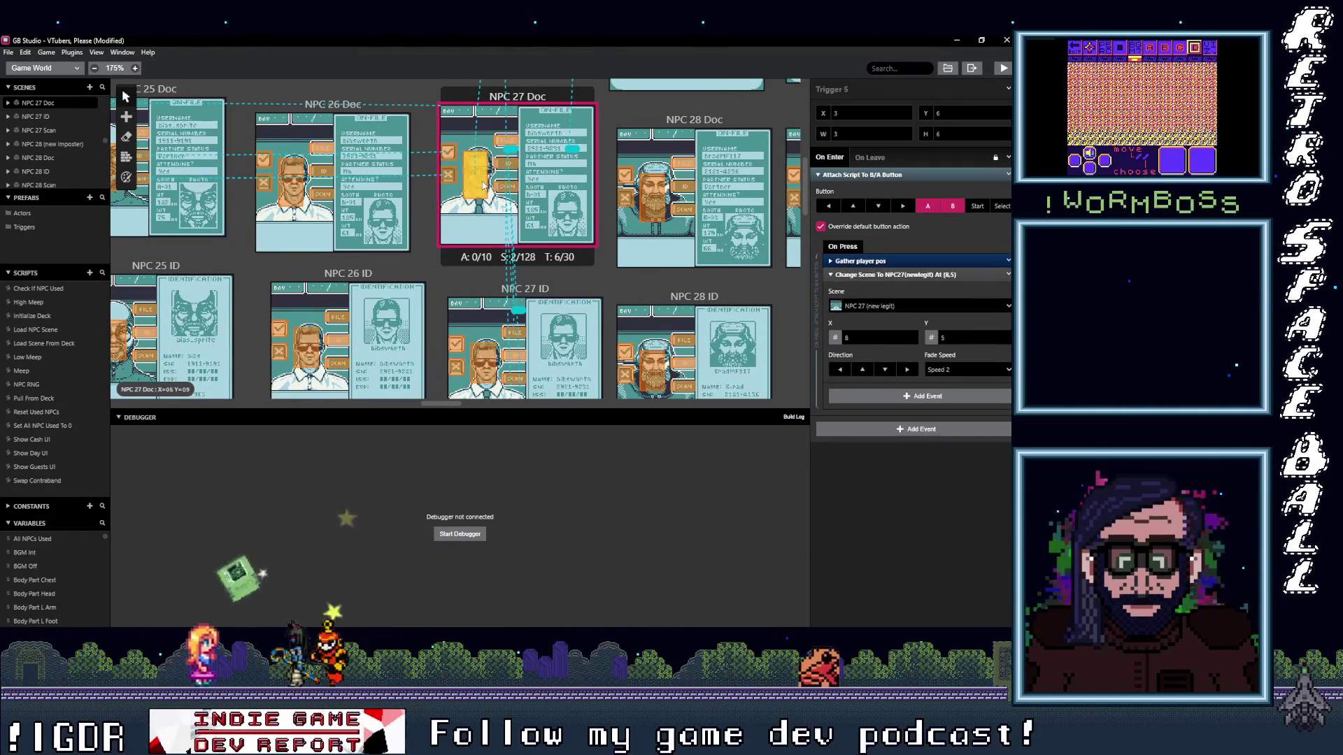
pyautogui.click(509, 166)
pyautogui.scroll(1, 510, 184)
# - Verify NPC 27 Doc's return trigger and NPC 27's Doc trigger, then select NPC 26's trigger
pyautogui.click(508, 196)
pyautogui.click(508, 197)
pyautogui.scroll(1, 524, 195)
pyautogui.scroll(1, 557, 195)
pyautogui.click(564, 195)
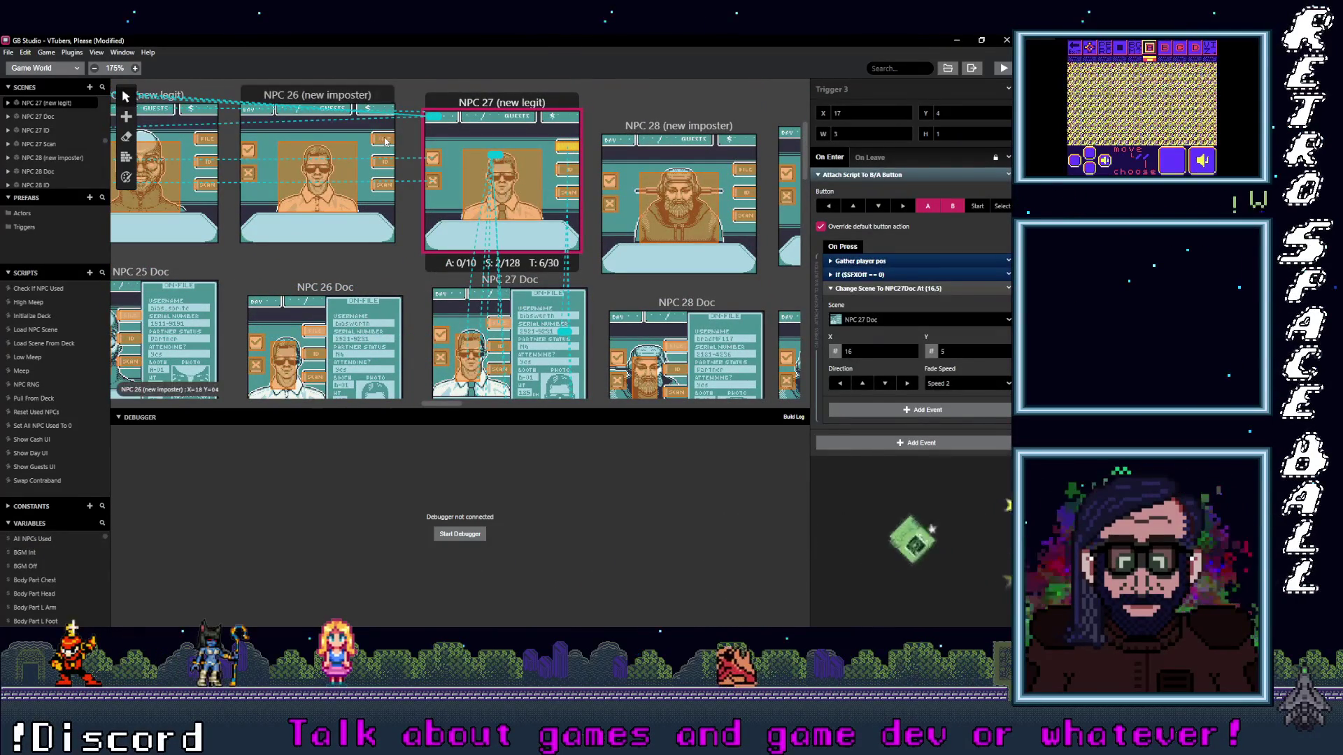
pyautogui.click(388, 163)
# - Verify NPC 26 Doc triggers lead to NPC 26 Scan, NPC 26 and ID, then check NPC 26 Scan's imposter trigger
pyautogui.click(388, 189)
pyautogui.scroll(-3, 419, 185)
pyautogui.hscroll(-2, 432, 182)
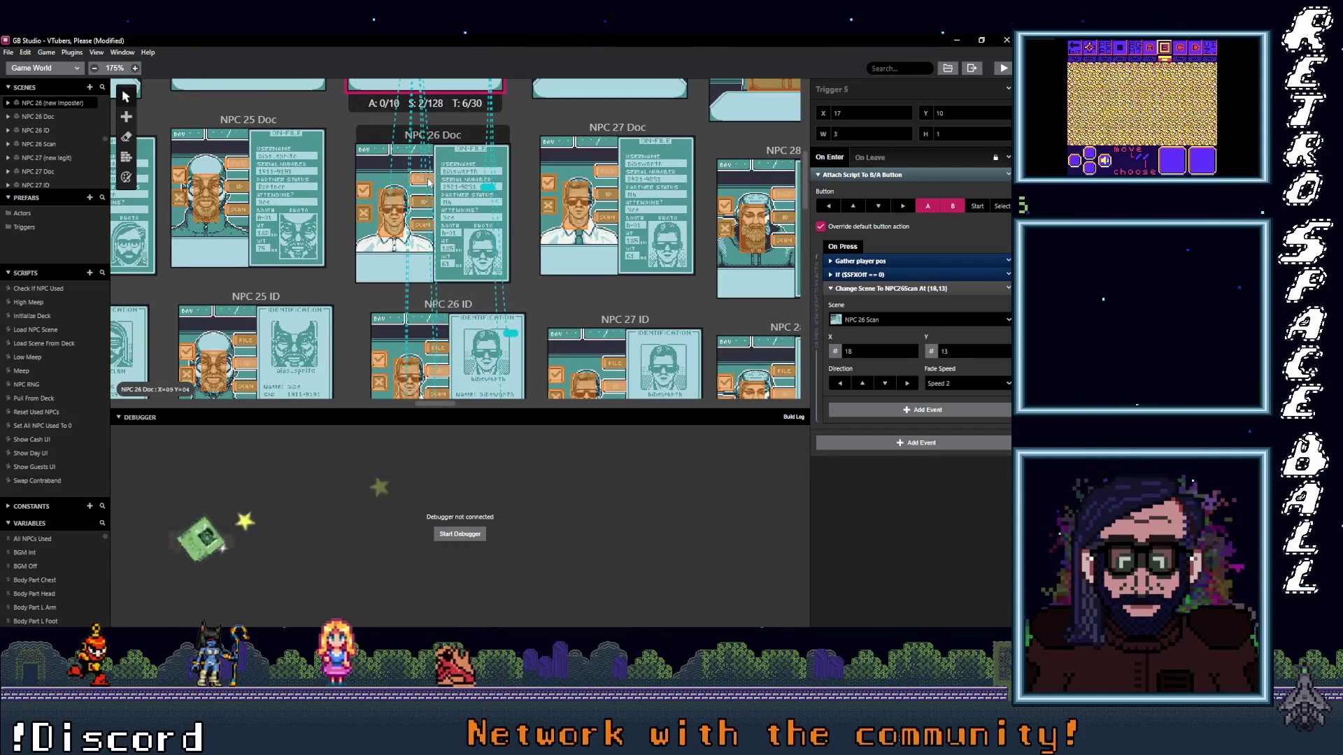
pyautogui.click(428, 183)
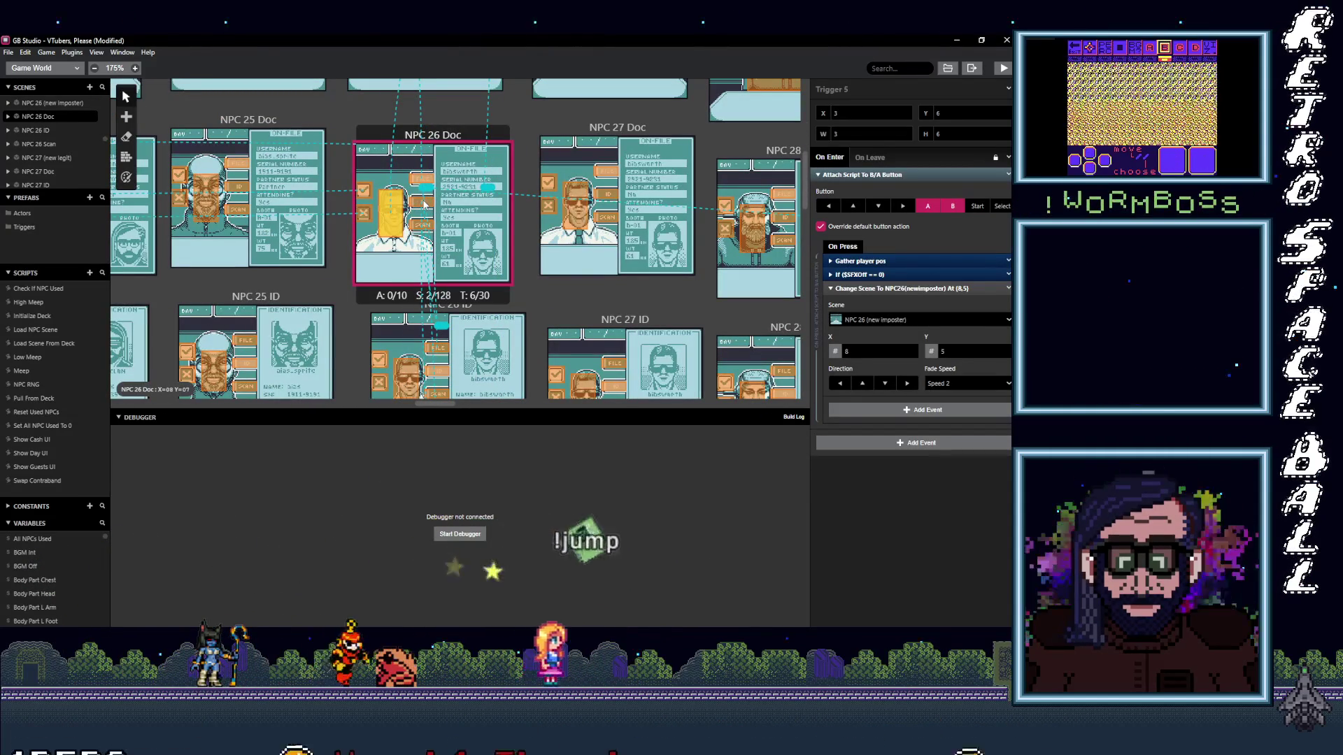
pyautogui.click(421, 200)
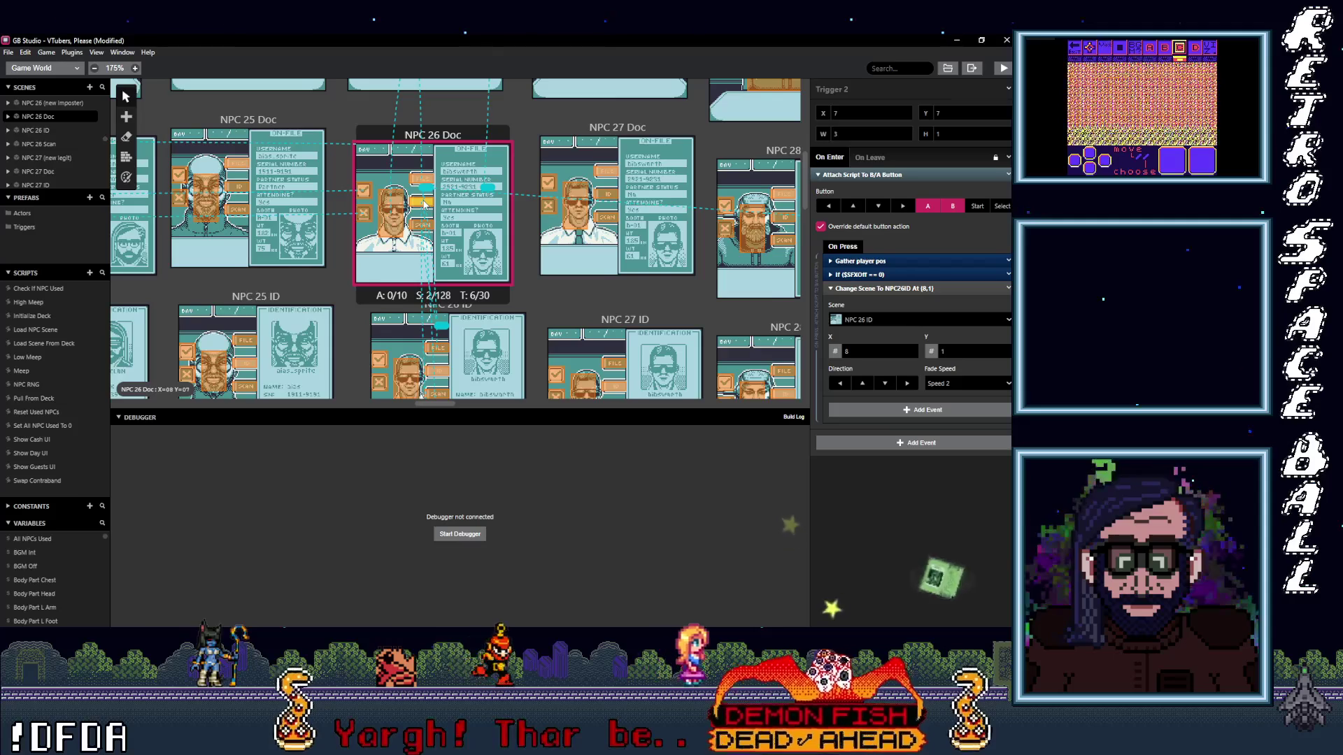
pyautogui.hscroll(2, 424, 204)
pyautogui.hscroll(2, 347, 206)
pyautogui.hscroll(1, 273, 210)
pyautogui.moveTo(239, 212); pyautogui.dragTo(614, 212)
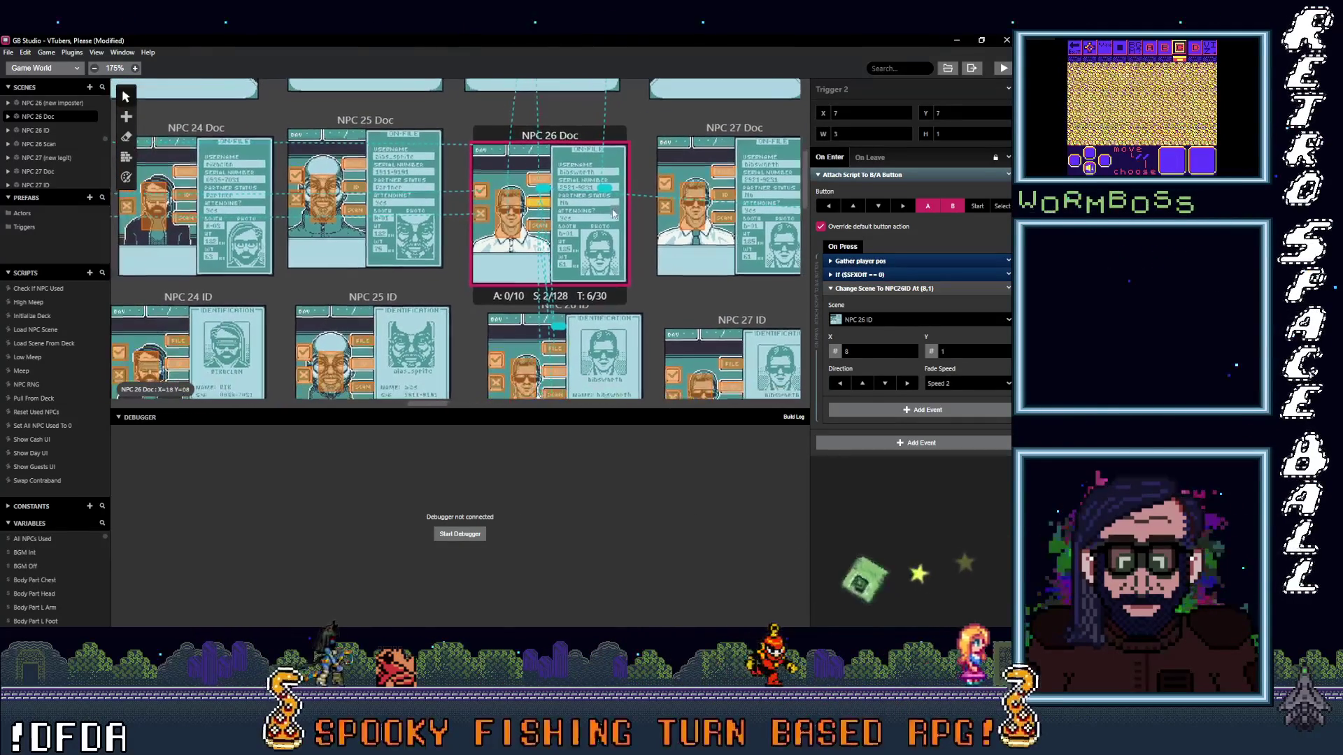
pyautogui.scroll(-1, 577, 195)
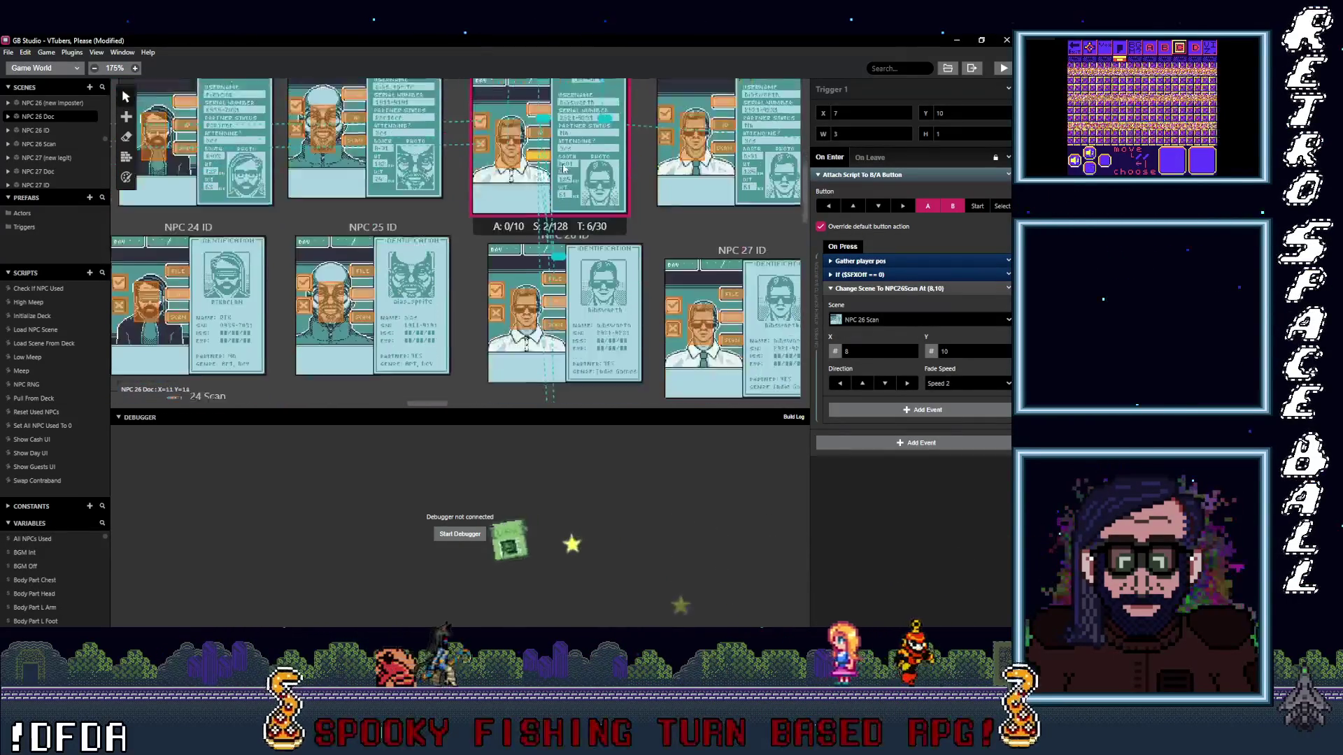
pyautogui.scroll(-1, 561, 186)
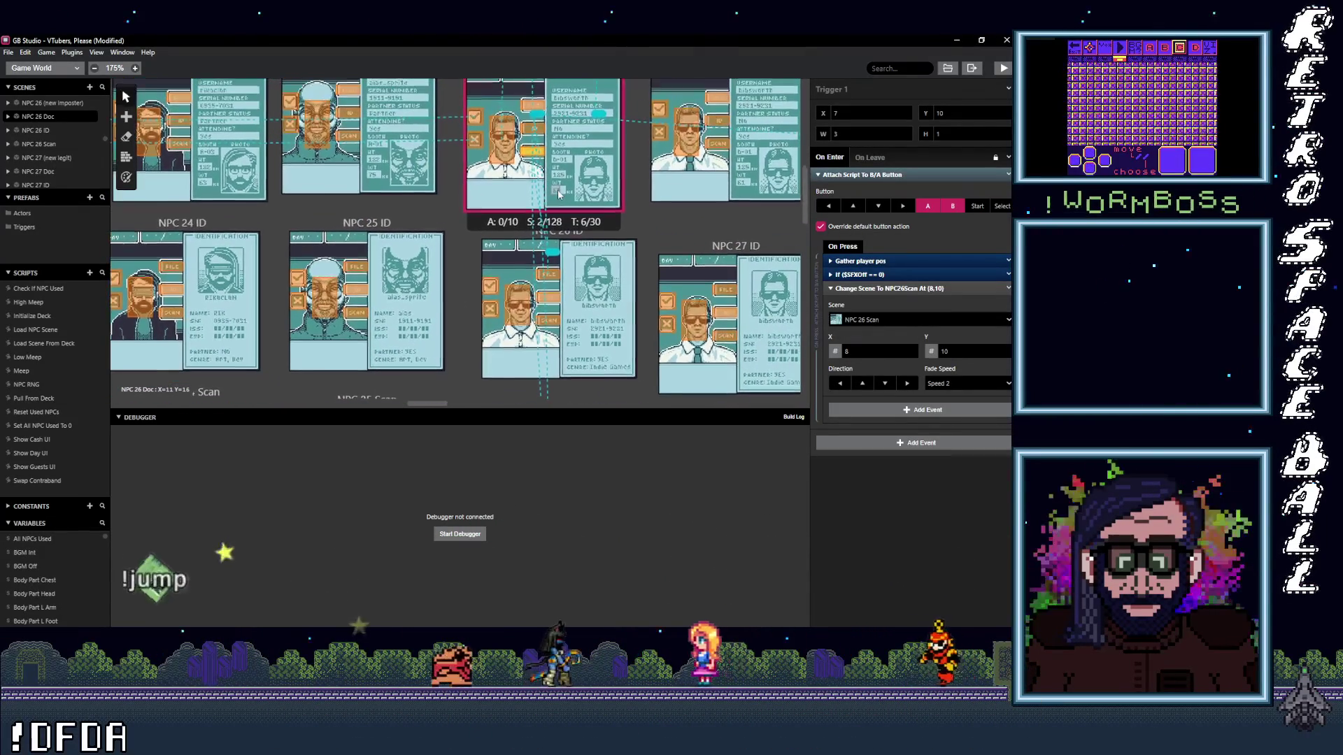
pyautogui.moveTo(557, 189); pyautogui.dragTo(551, 227)
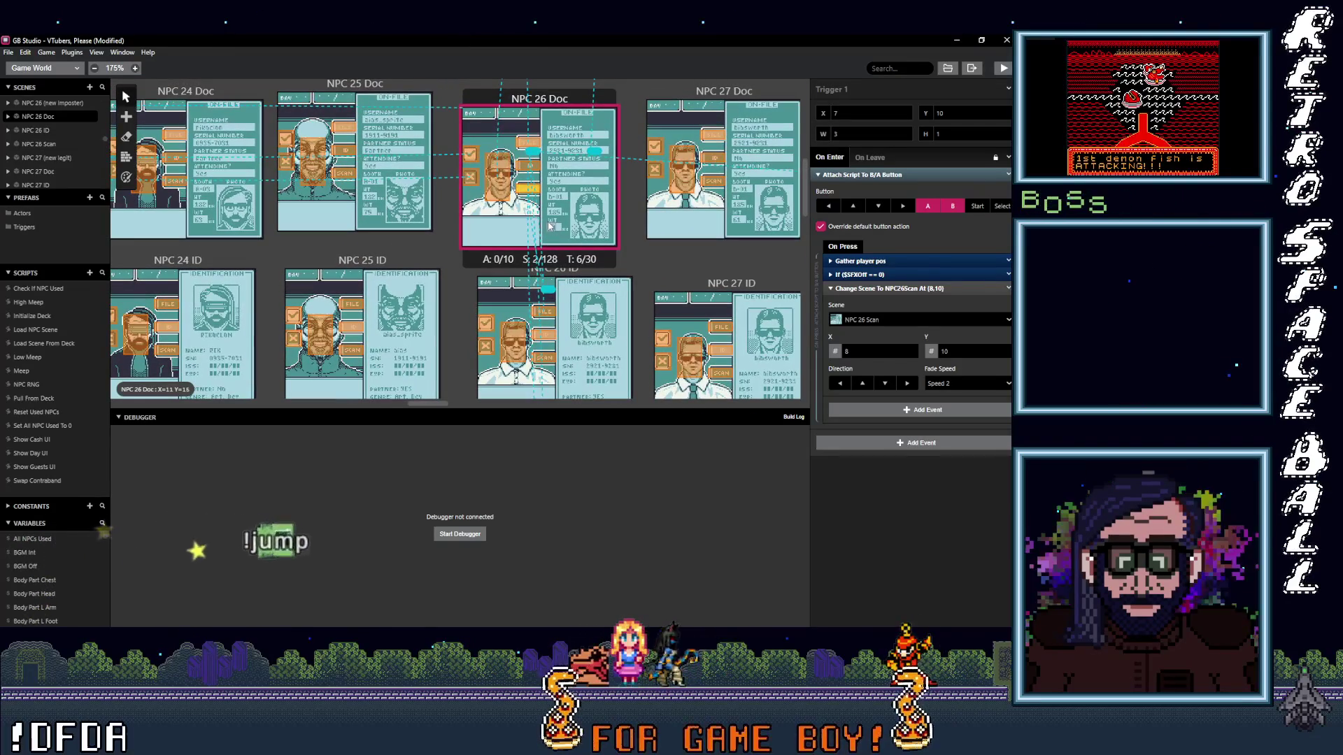
pyautogui.scroll(3, 553, 226)
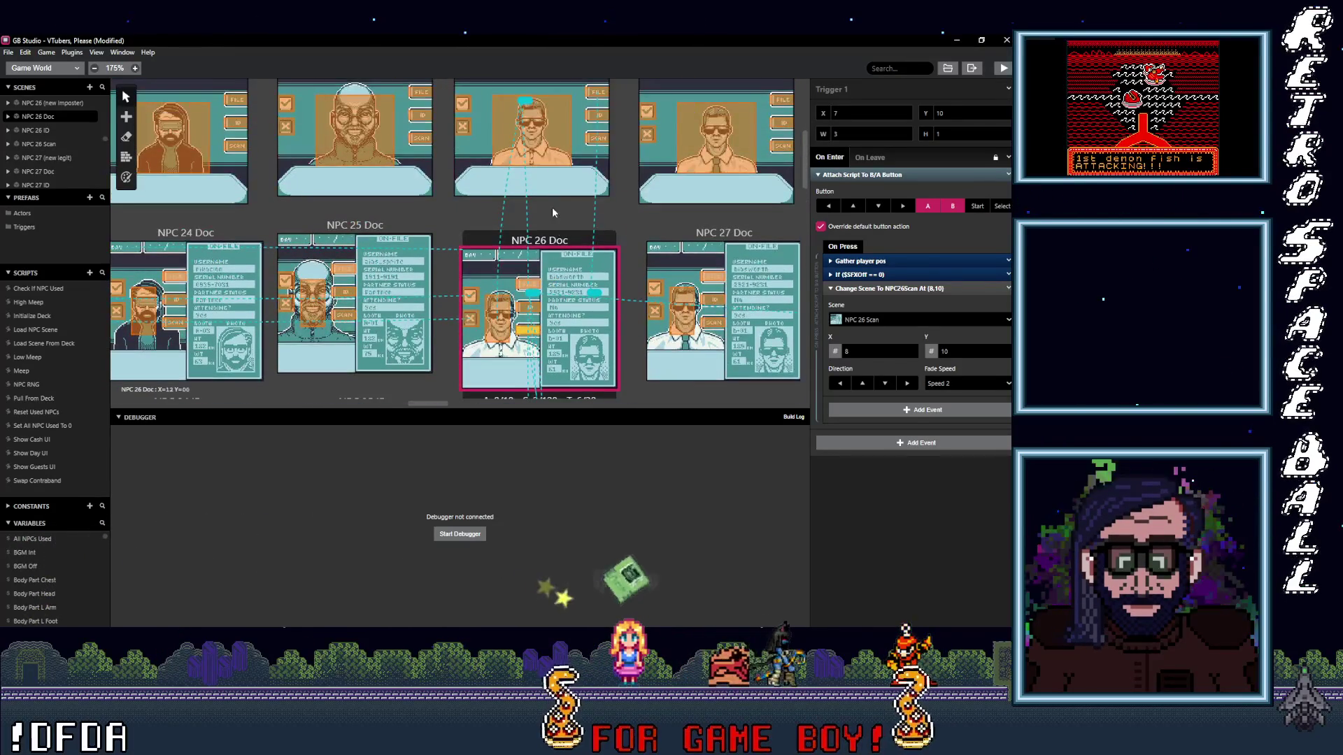
pyautogui.scroll(1, 551, 216)
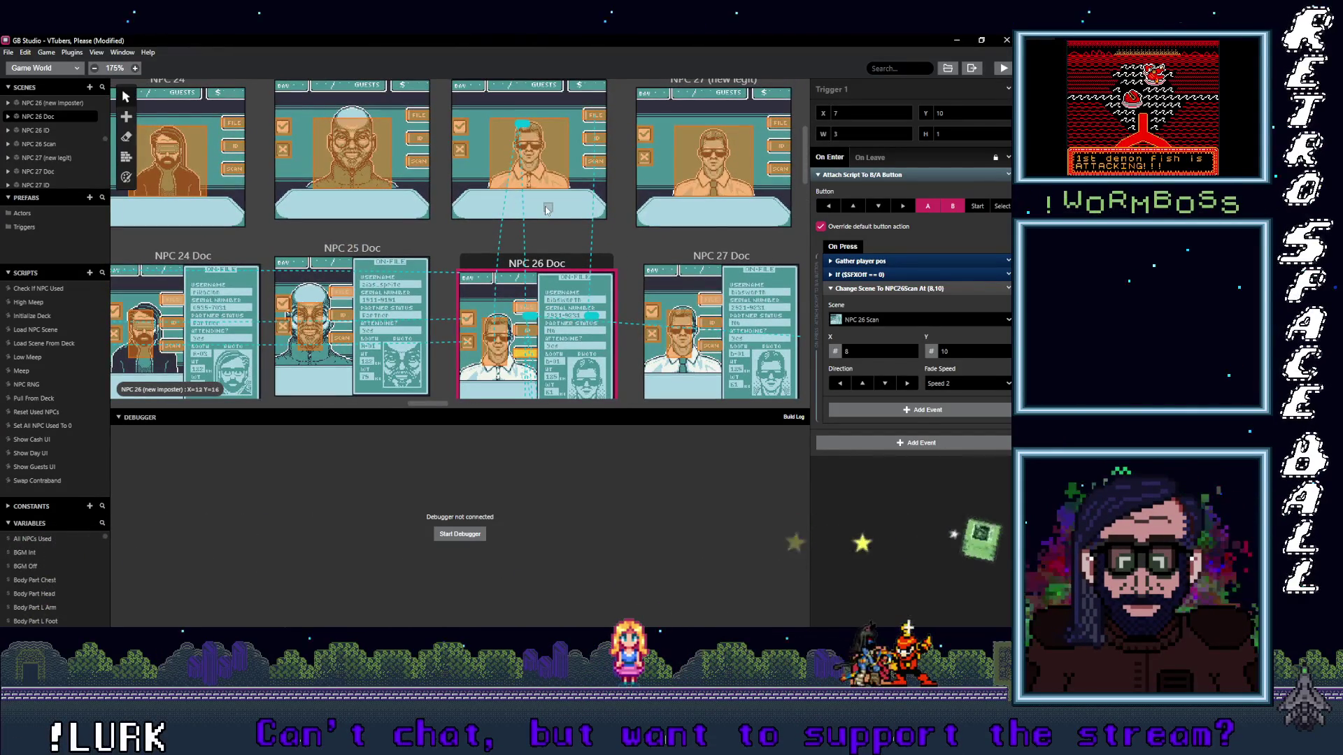
pyautogui.scroll(-1, 546, 208)
pyautogui.scroll(-2, 546, 209)
pyautogui.scroll(-1, 546, 210)
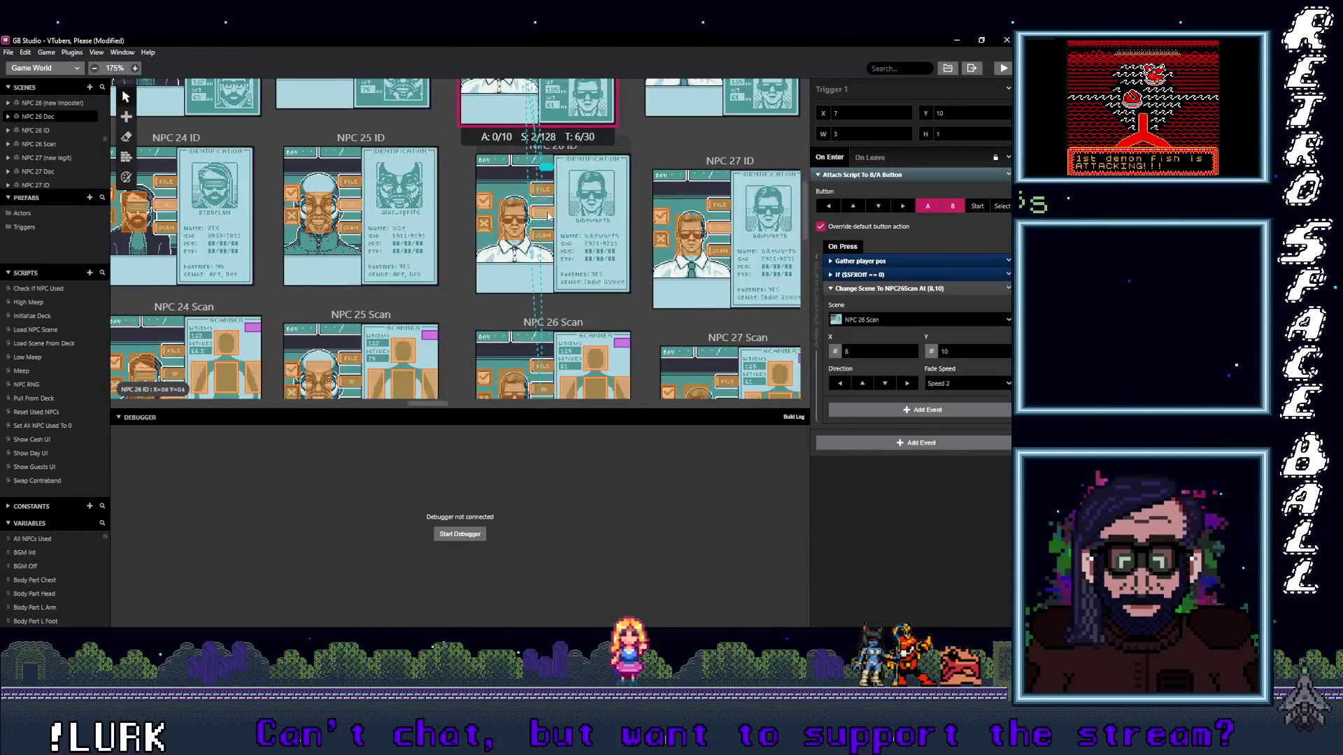
pyautogui.scroll(-2, 568, 249)
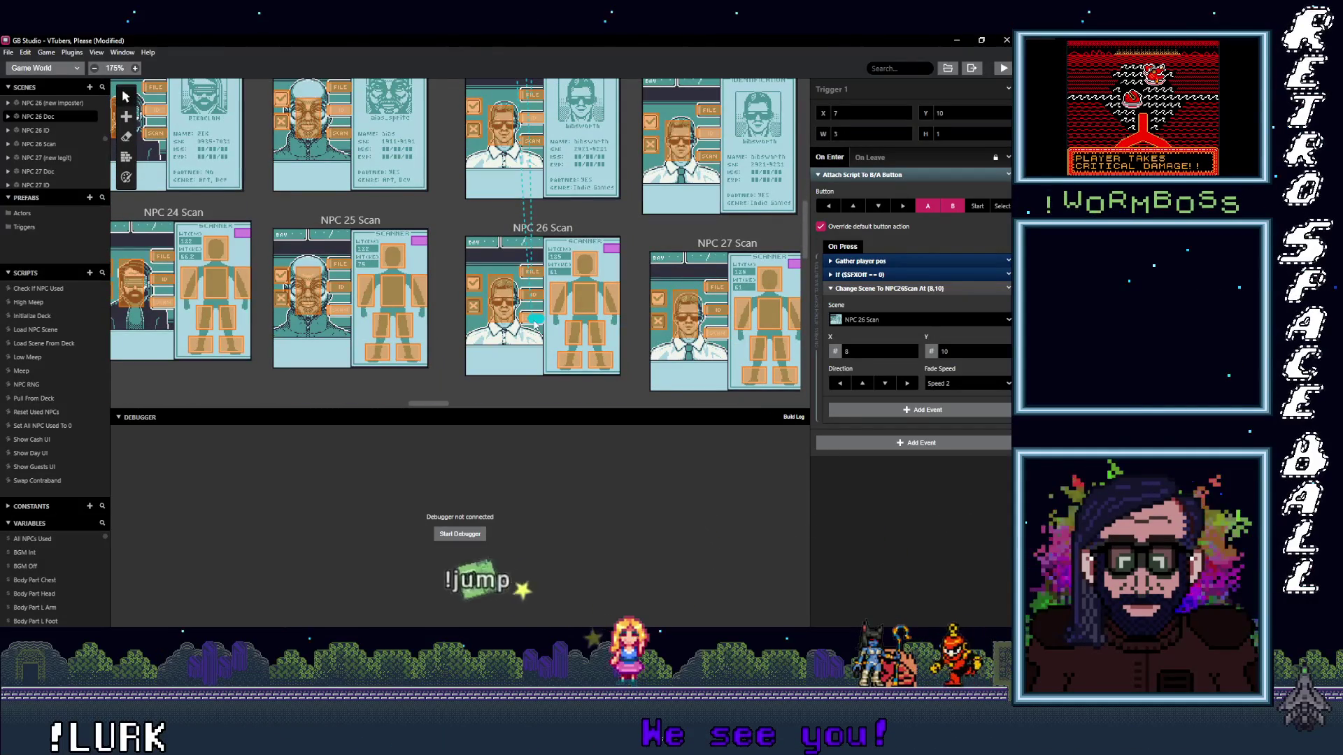
pyautogui.click(501, 299)
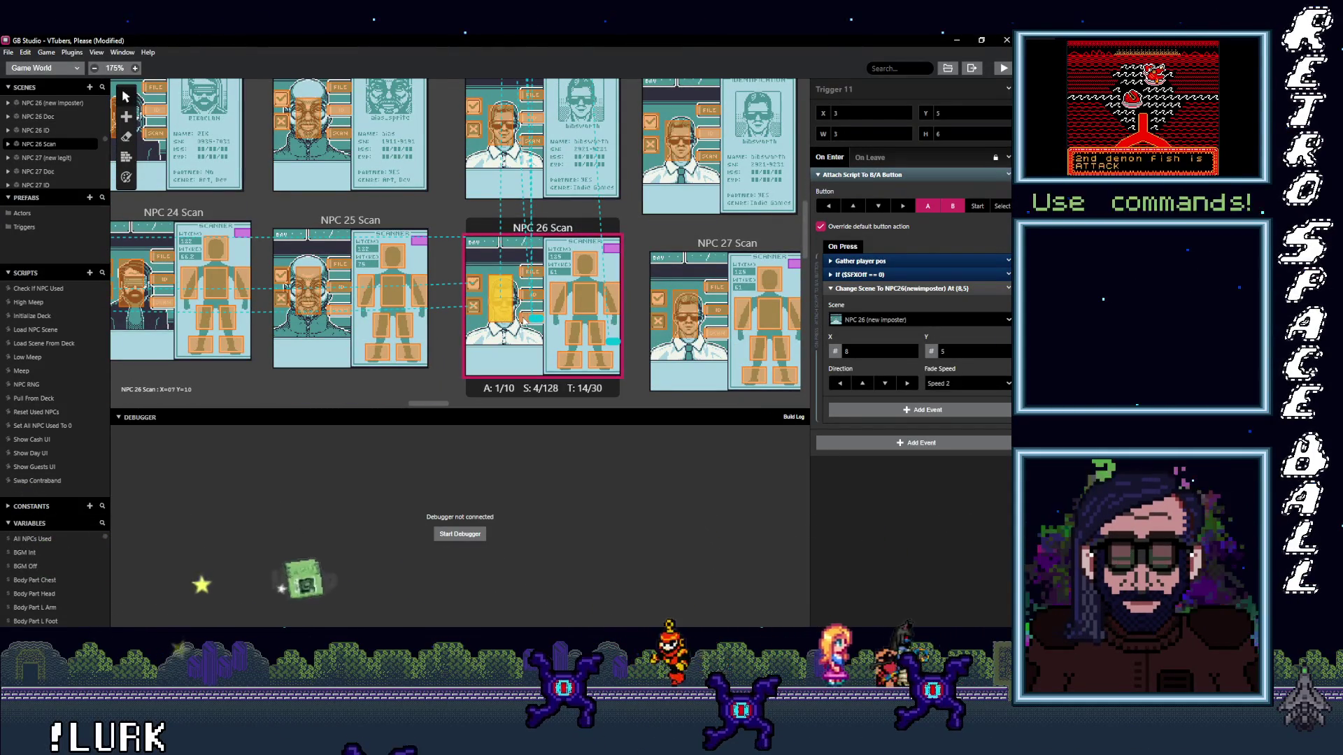
pyautogui.scroll(4, 507, 322)
pyautogui.scroll(-5, 493, 380)
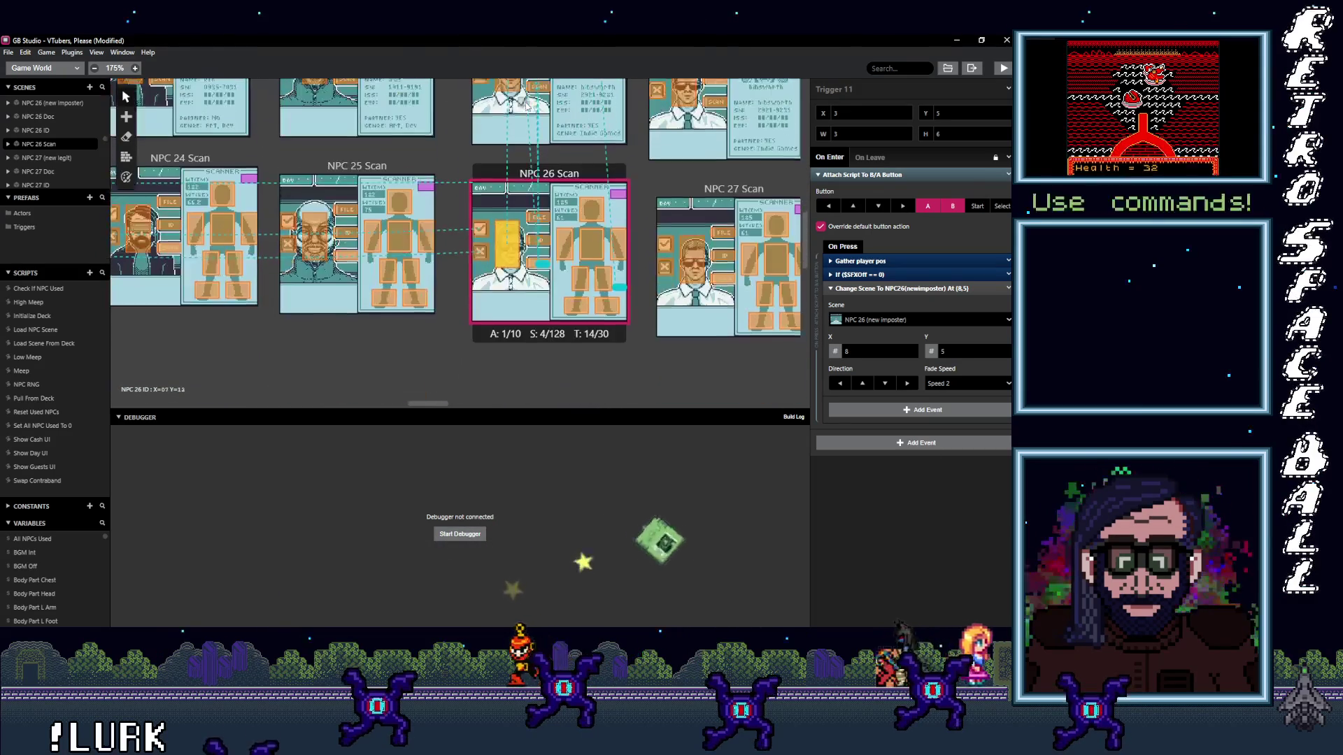
# - Verify NPC 26 Scan's remaining triggers target NPC 26 (new imposter) and NPC 26 Doc
pyautogui.click(534, 258)
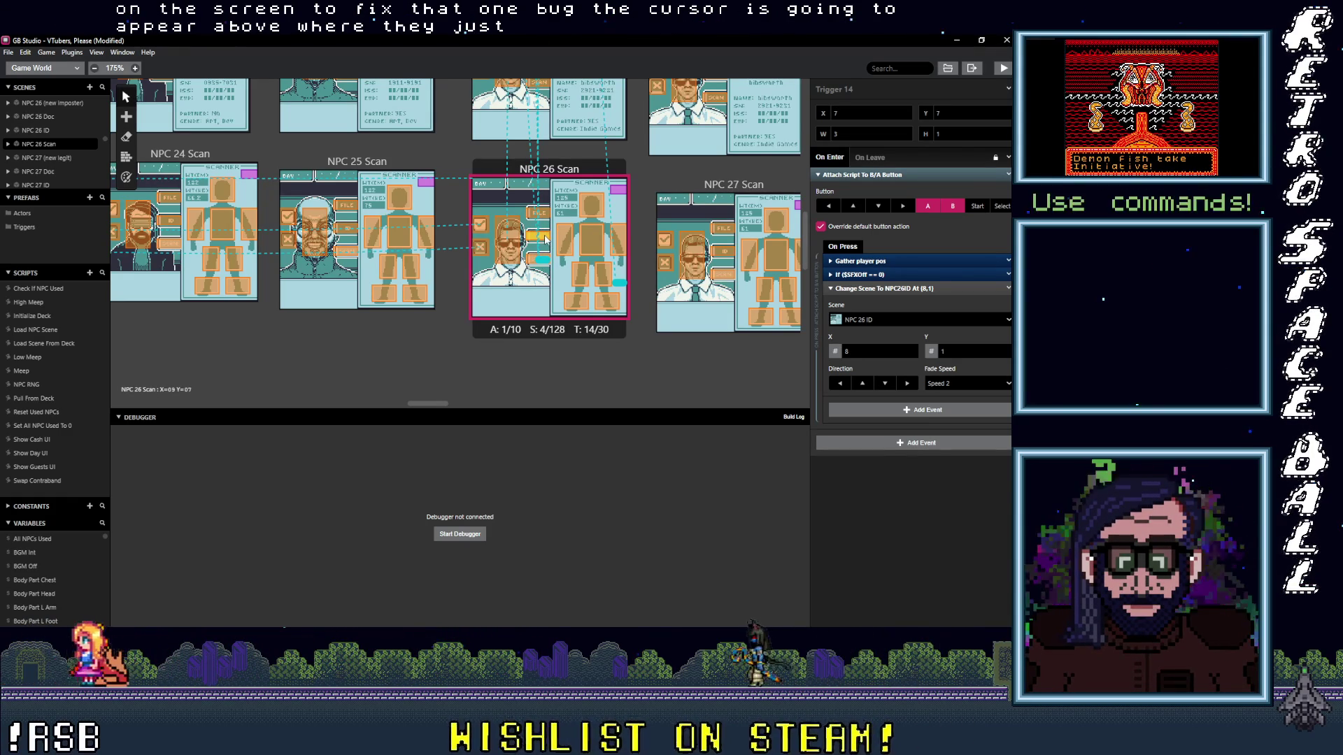
pyautogui.click(531, 261)
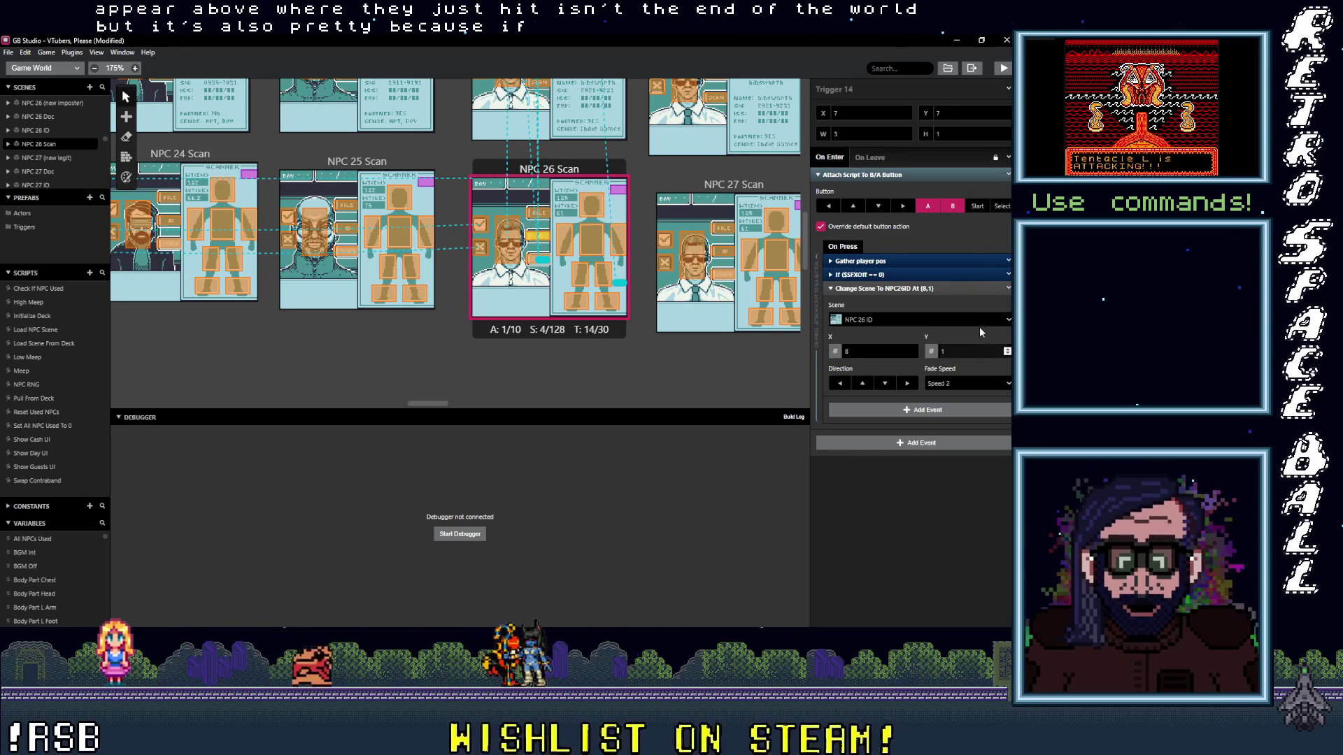
pyautogui.click(542, 214)
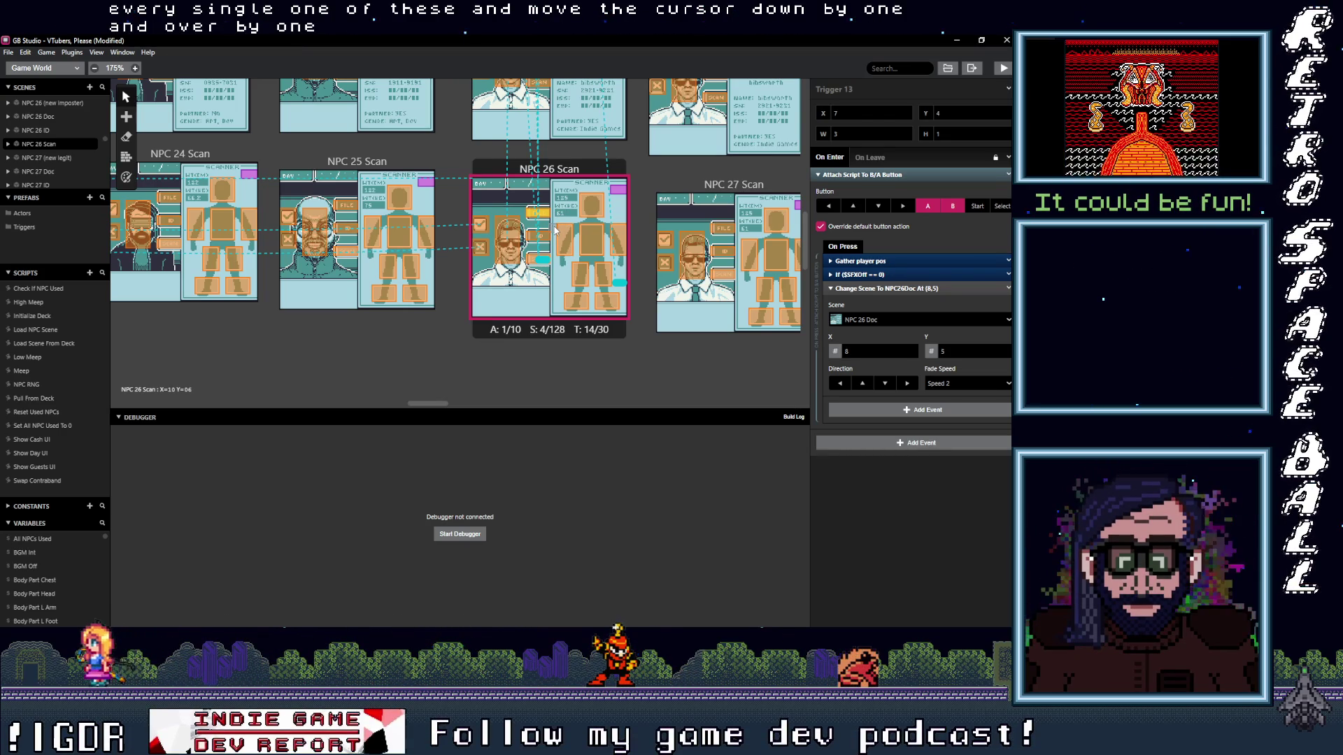
pyautogui.scroll(3, 532, 212)
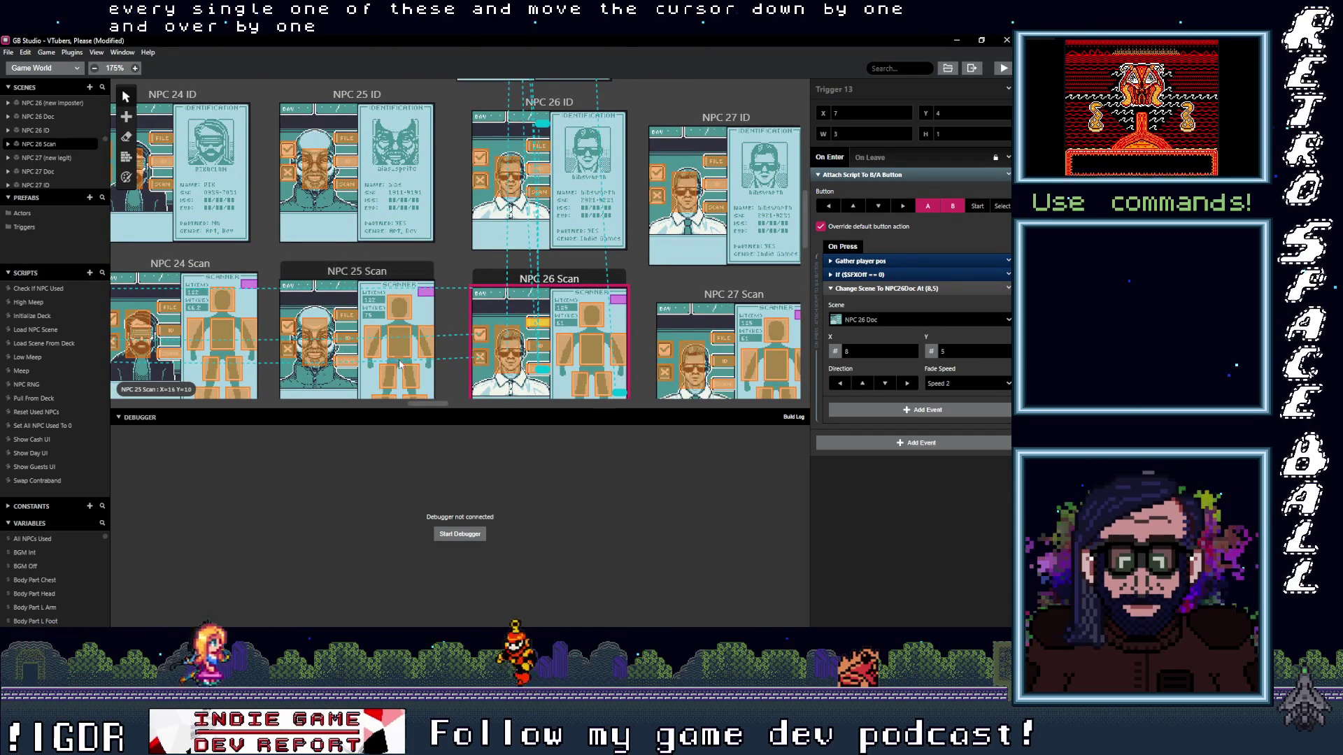
# - Verify NPC 25 Scan's triggers reach ID and Doc, and NPC 25 ID's reach Scan and new legit
pyautogui.click(346, 365)
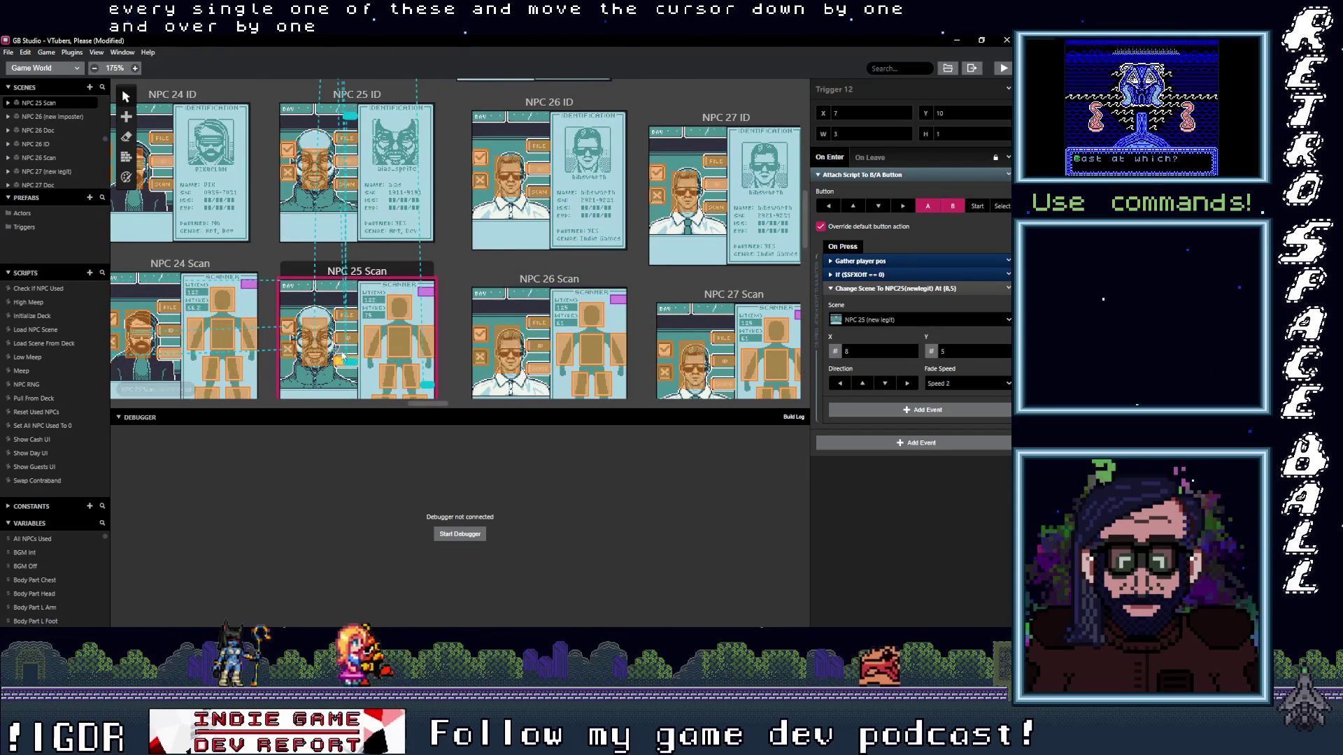
pyautogui.click(354, 348)
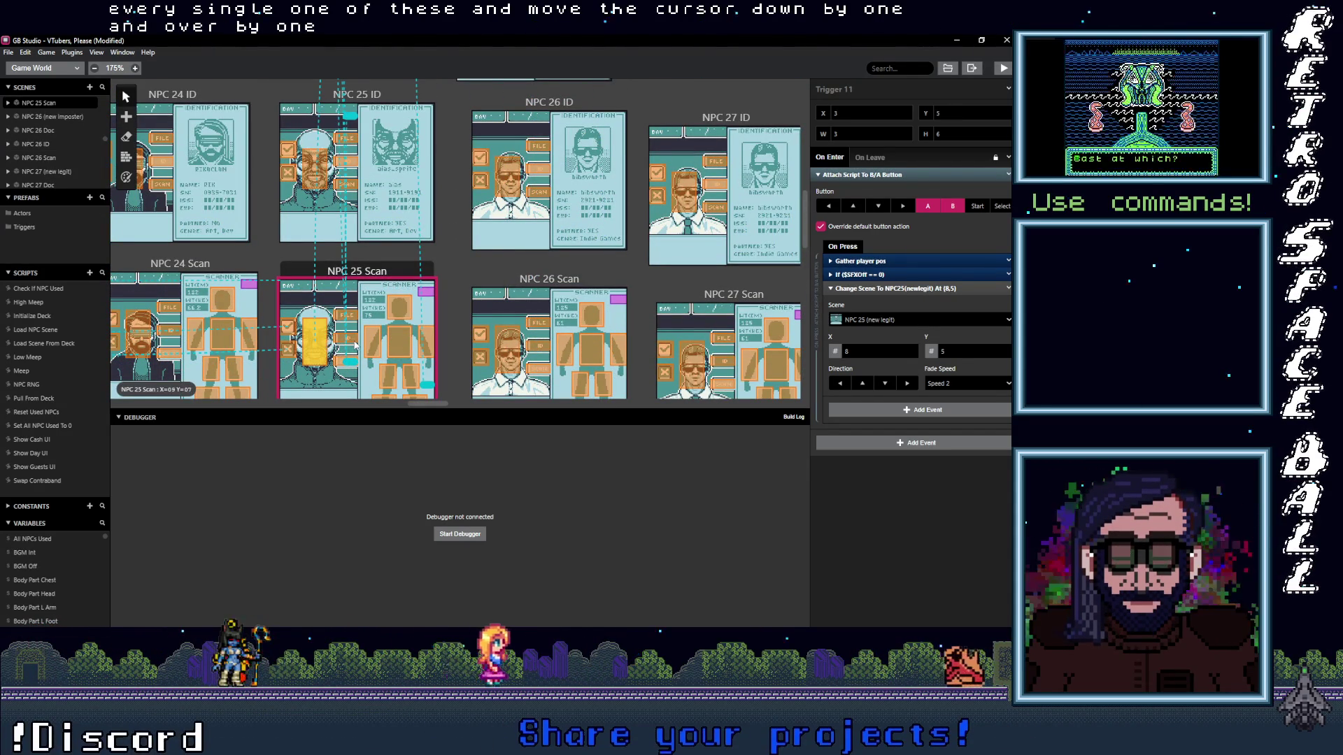
pyautogui.click(364, 187)
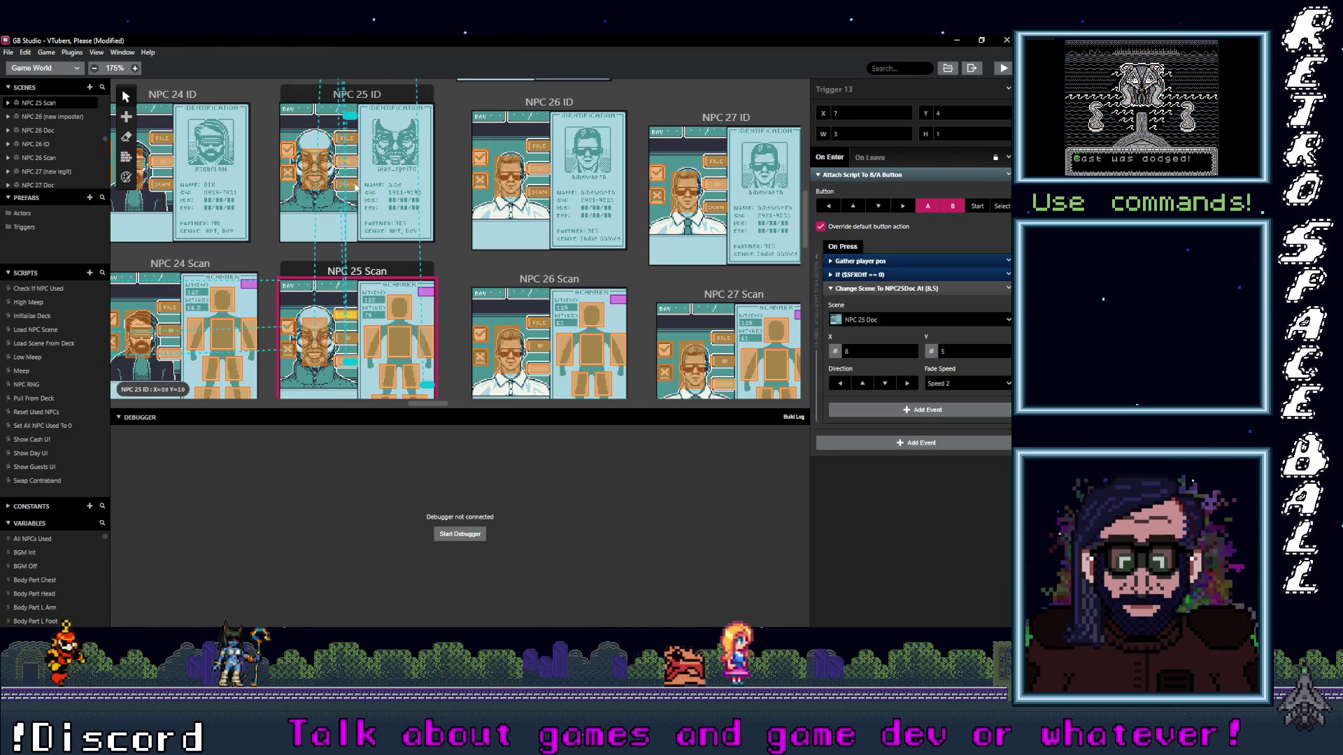
pyautogui.click(315, 181)
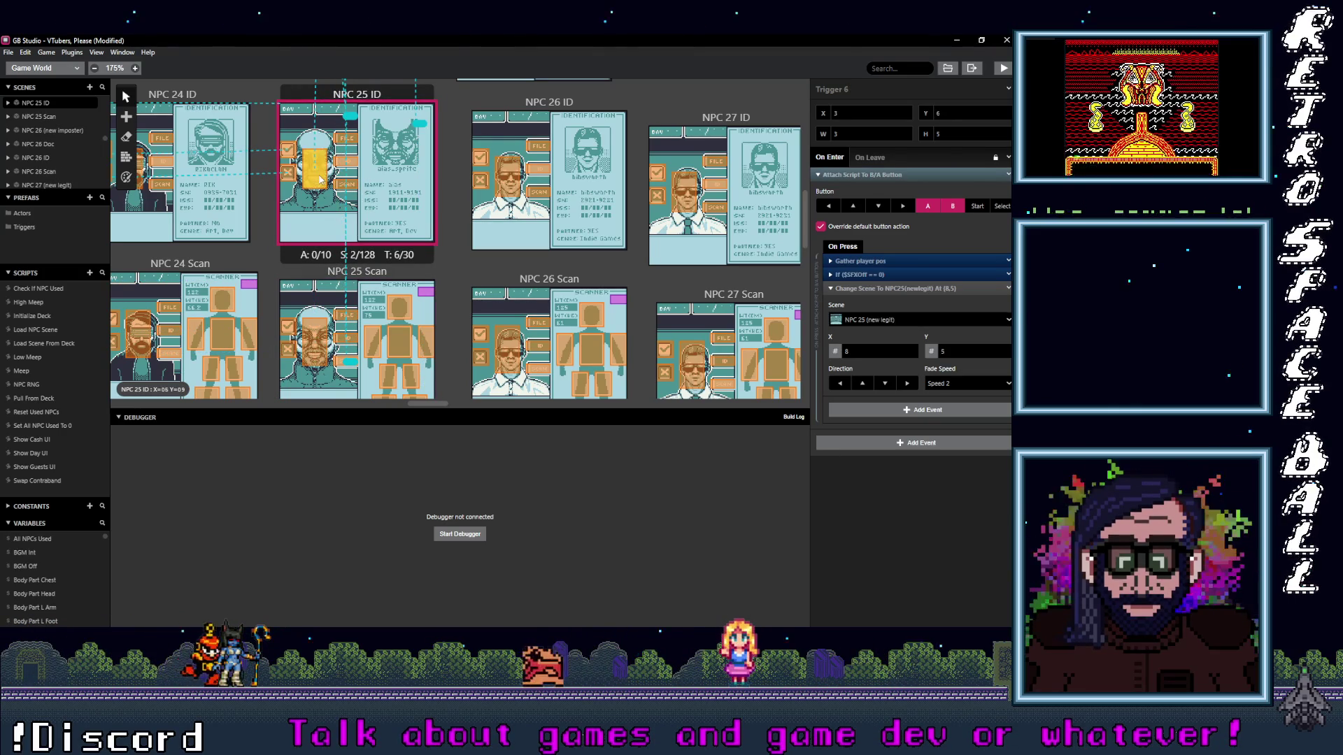
pyautogui.click(357, 165)
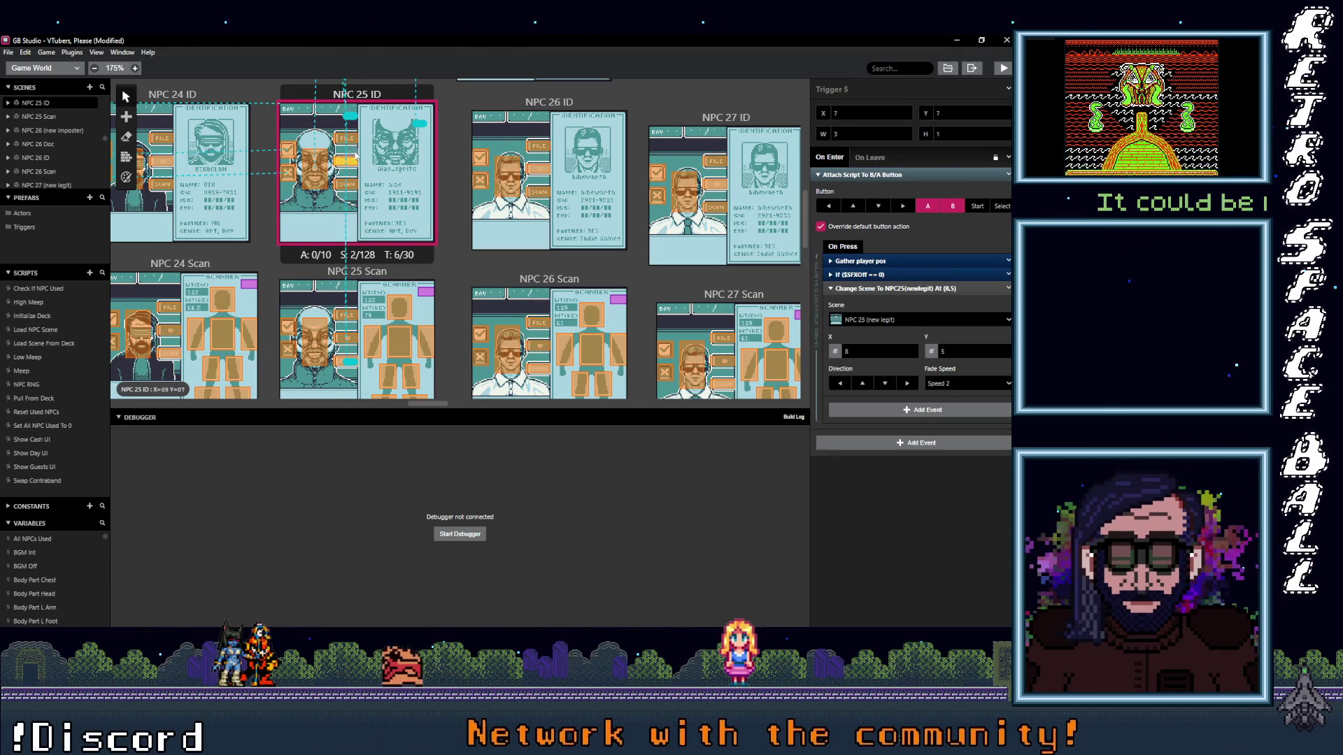
pyautogui.scroll(3, 356, 165)
# - Verify NPC 25 Doc's triggers reach Scan, ID and new legit, and the main scene reaches Scan and ID
pyautogui.click(365, 224)
pyautogui.scroll(1, 363, 224)
pyautogui.click(306, 232)
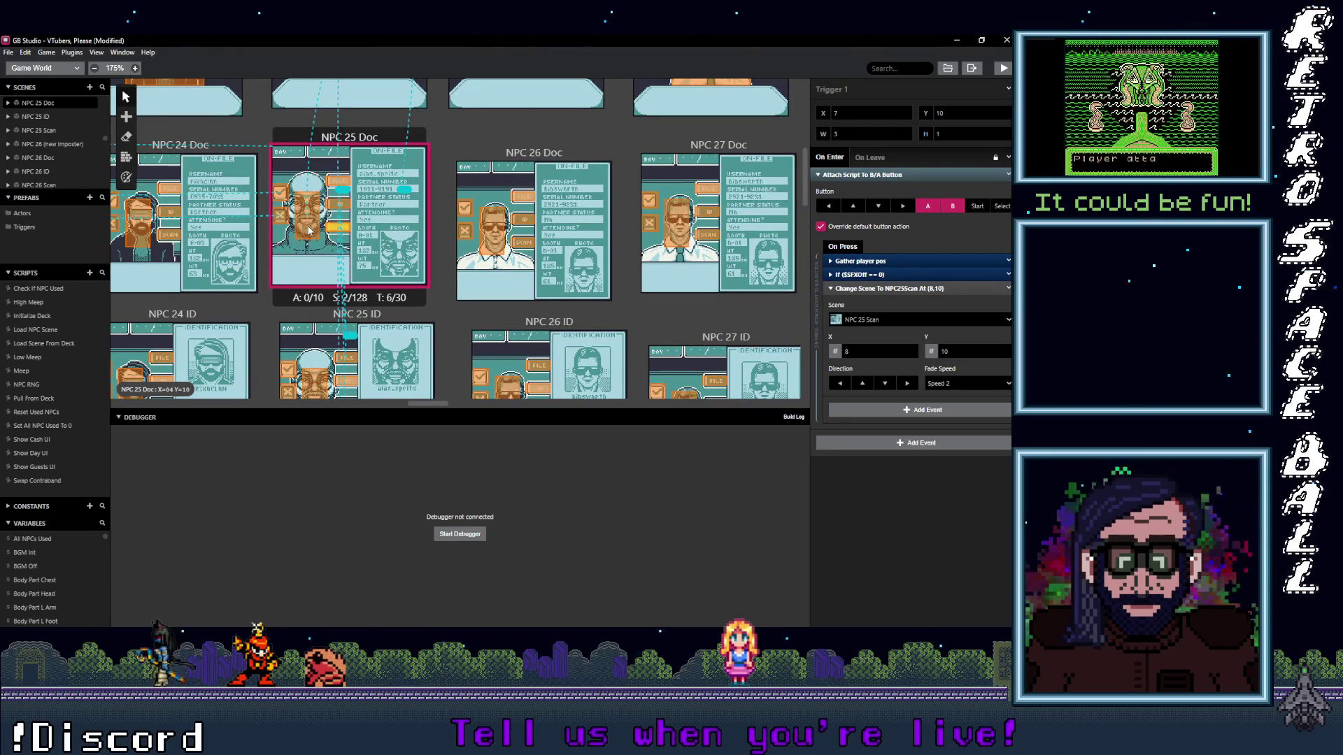
pyautogui.click(310, 201)
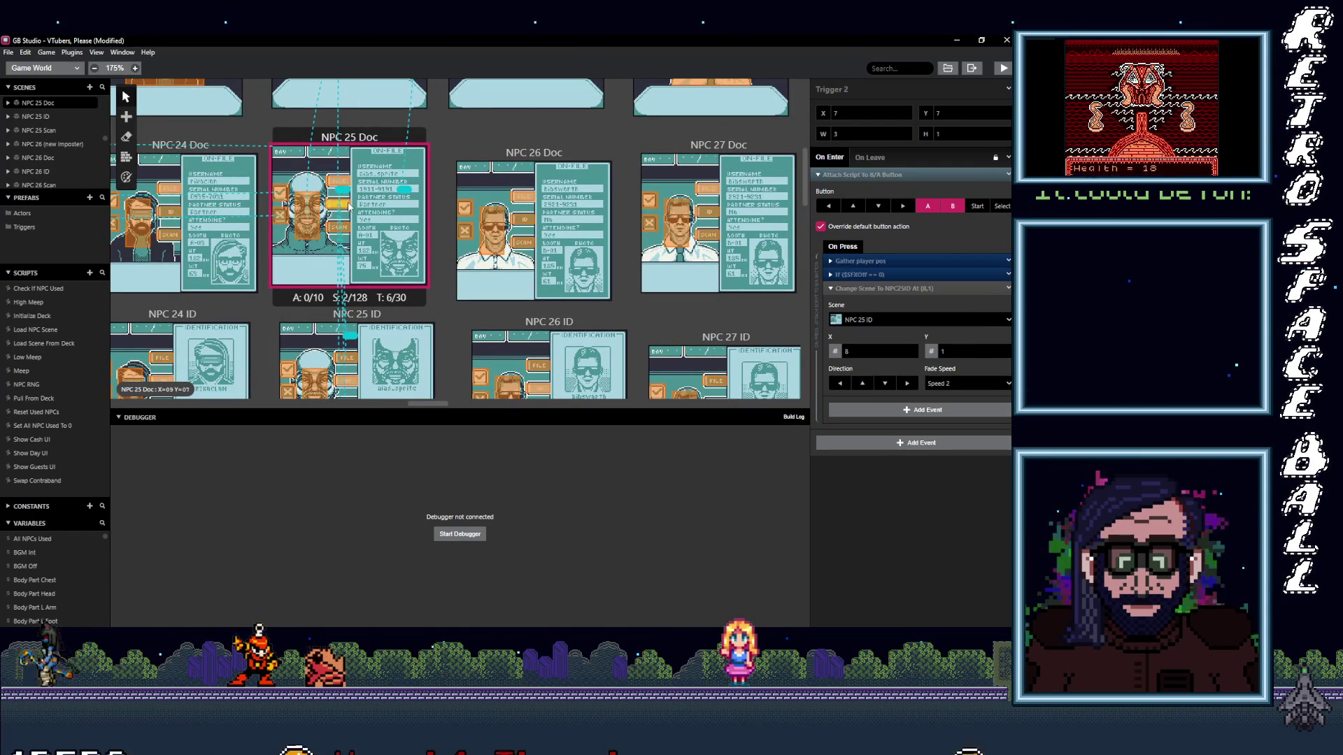
pyautogui.click(367, 223)
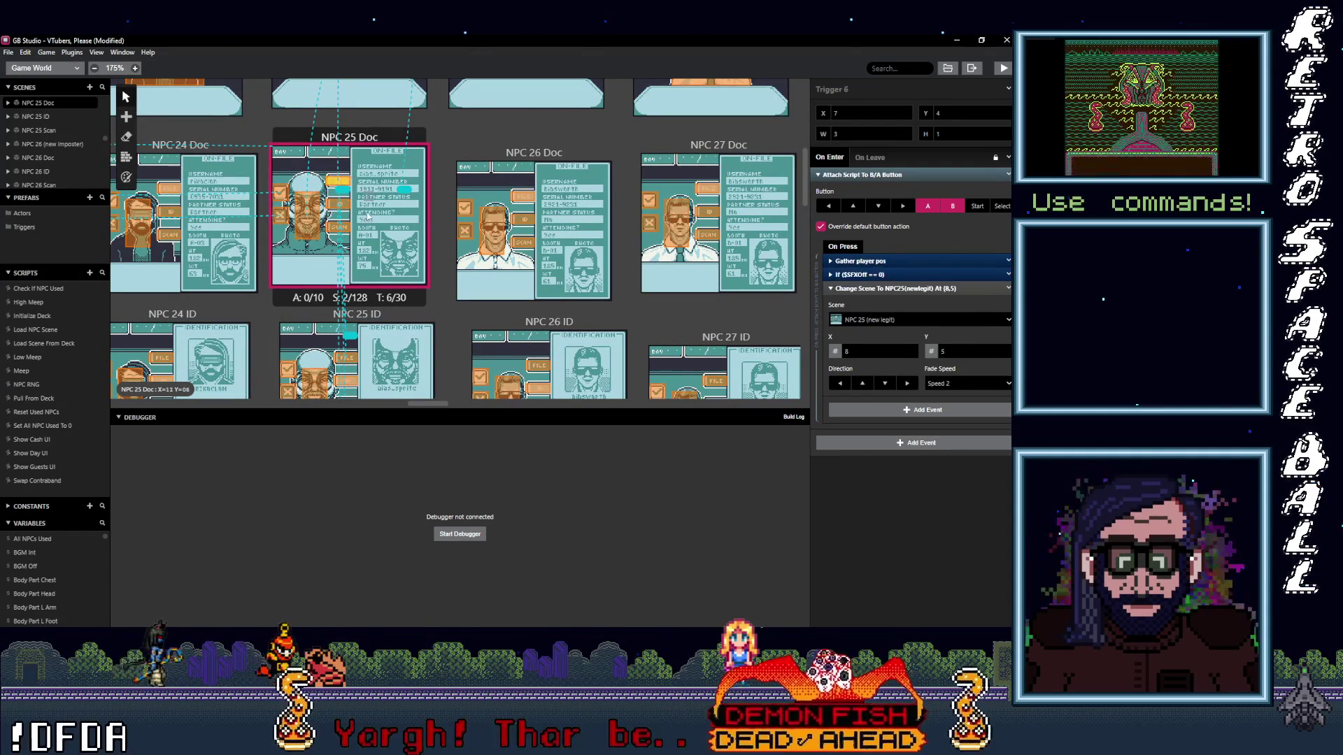
pyautogui.scroll(5, 378, 241)
pyautogui.click(417, 327)
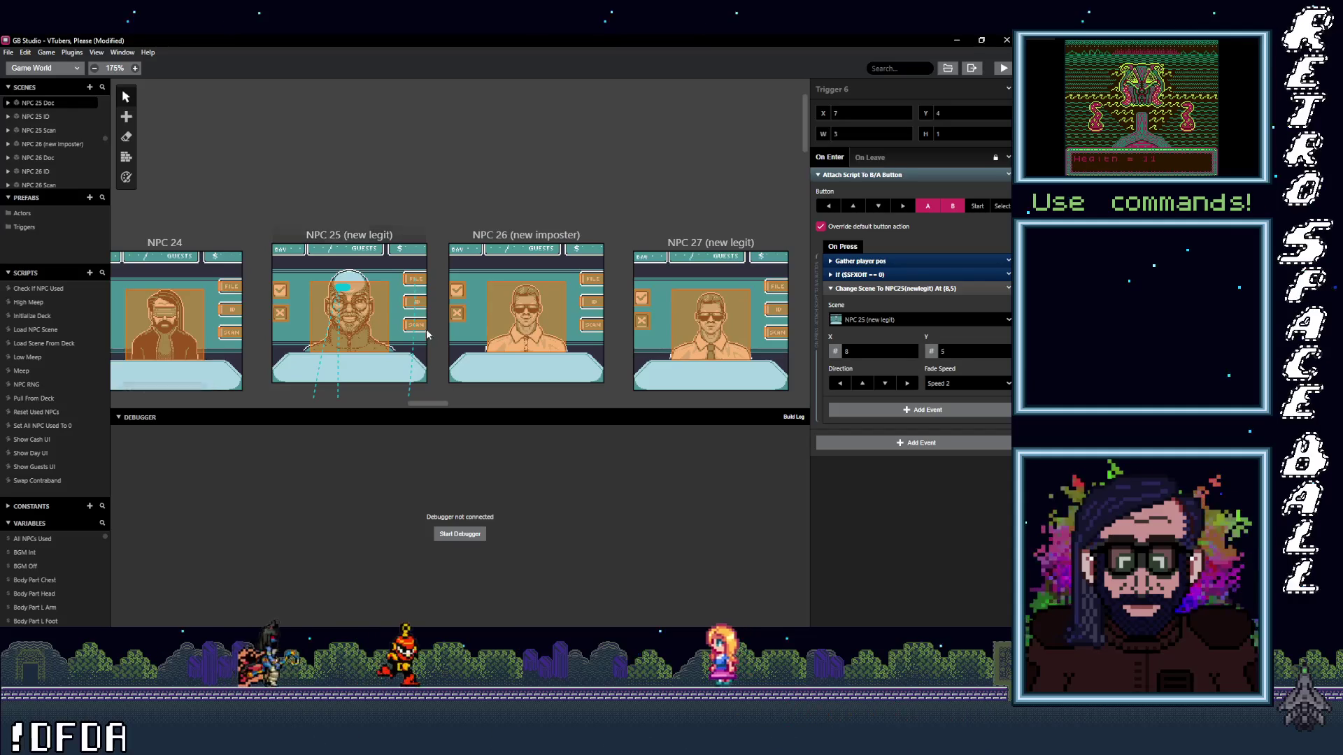
pyautogui.click(420, 291)
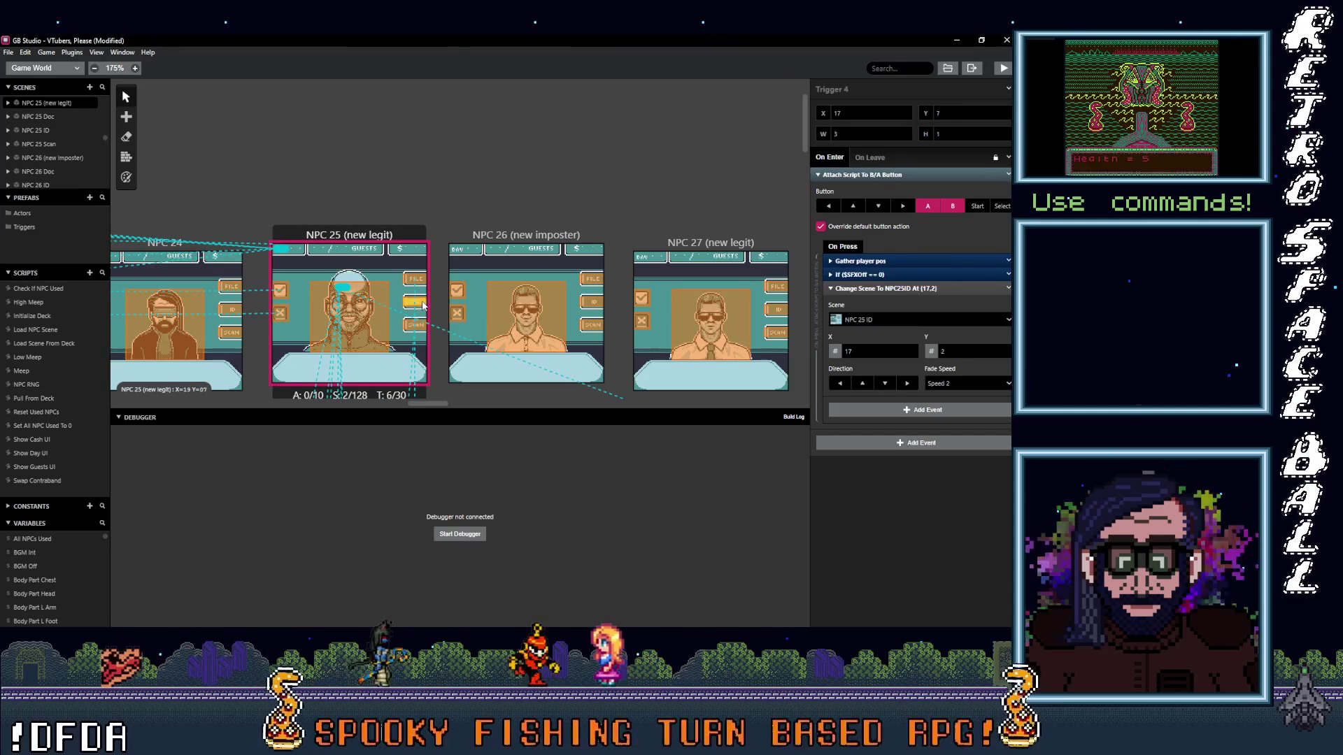
pyautogui.scroll(-5, 399, 277)
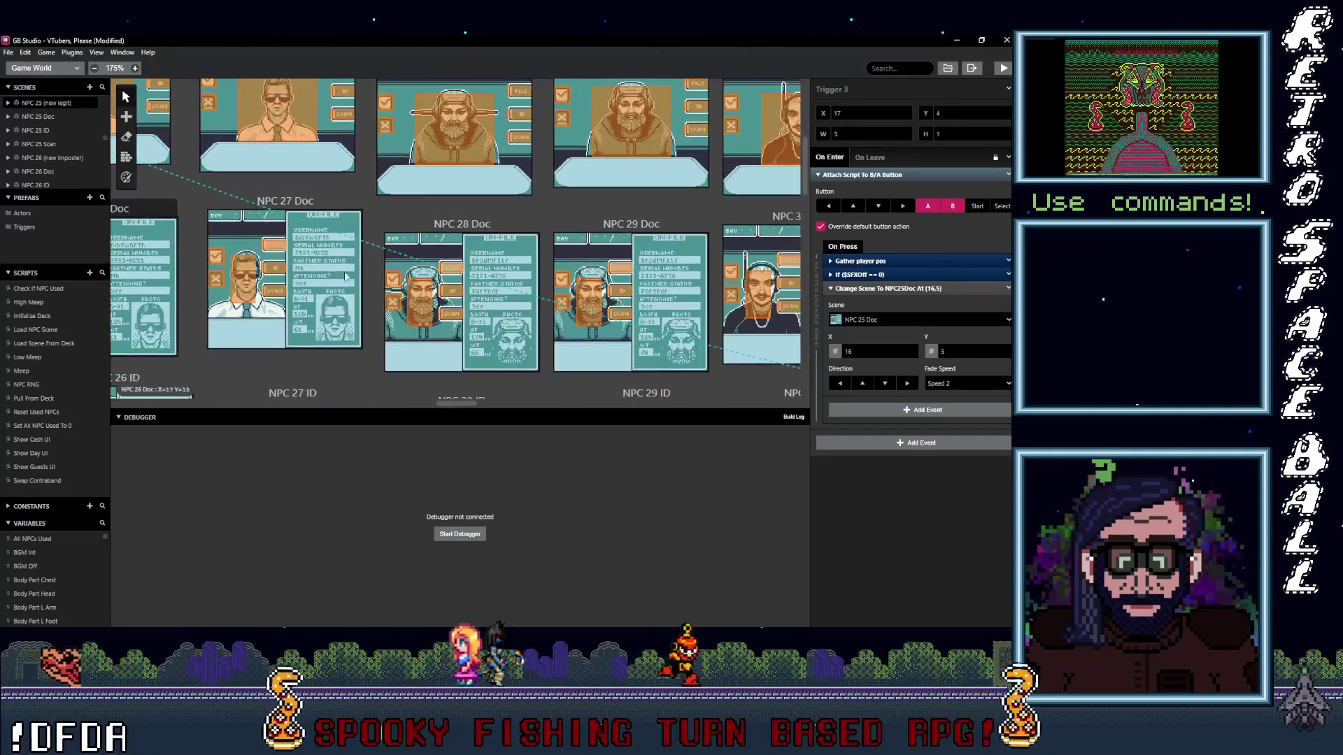
pyautogui.hscroll(3, 358, 269)
pyautogui.hscroll(2, 336, 269)
pyautogui.hscroll(2, 319, 268)
pyautogui.hscroll(2, 301, 267)
pyautogui.hscroll(-2, 301, 267)
pyautogui.hscroll(-2, 420, 262)
pyautogui.hscroll(2, 726, 244)
pyautogui.hscroll(1, 675, 249)
pyautogui.hscroll(1, 629, 263)
pyautogui.hscroll(1, 472, 305)
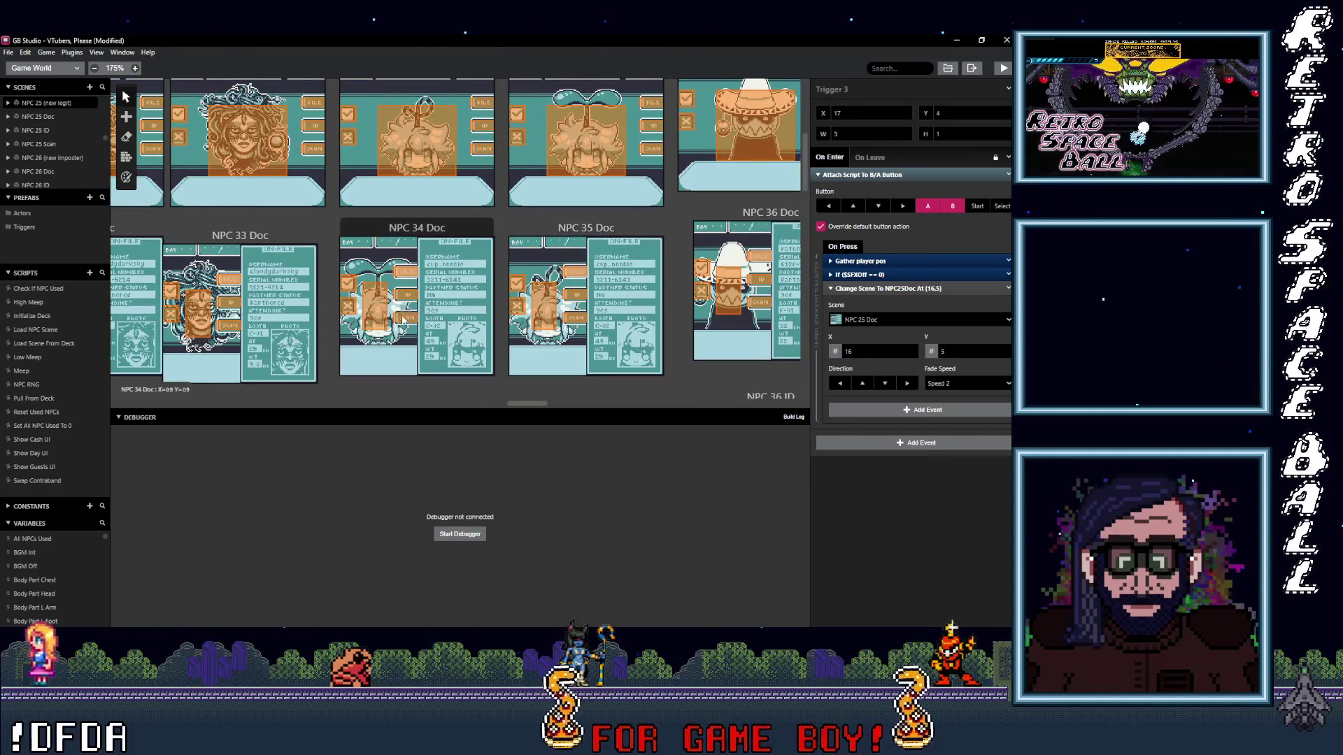
pyautogui.click(485, 105)
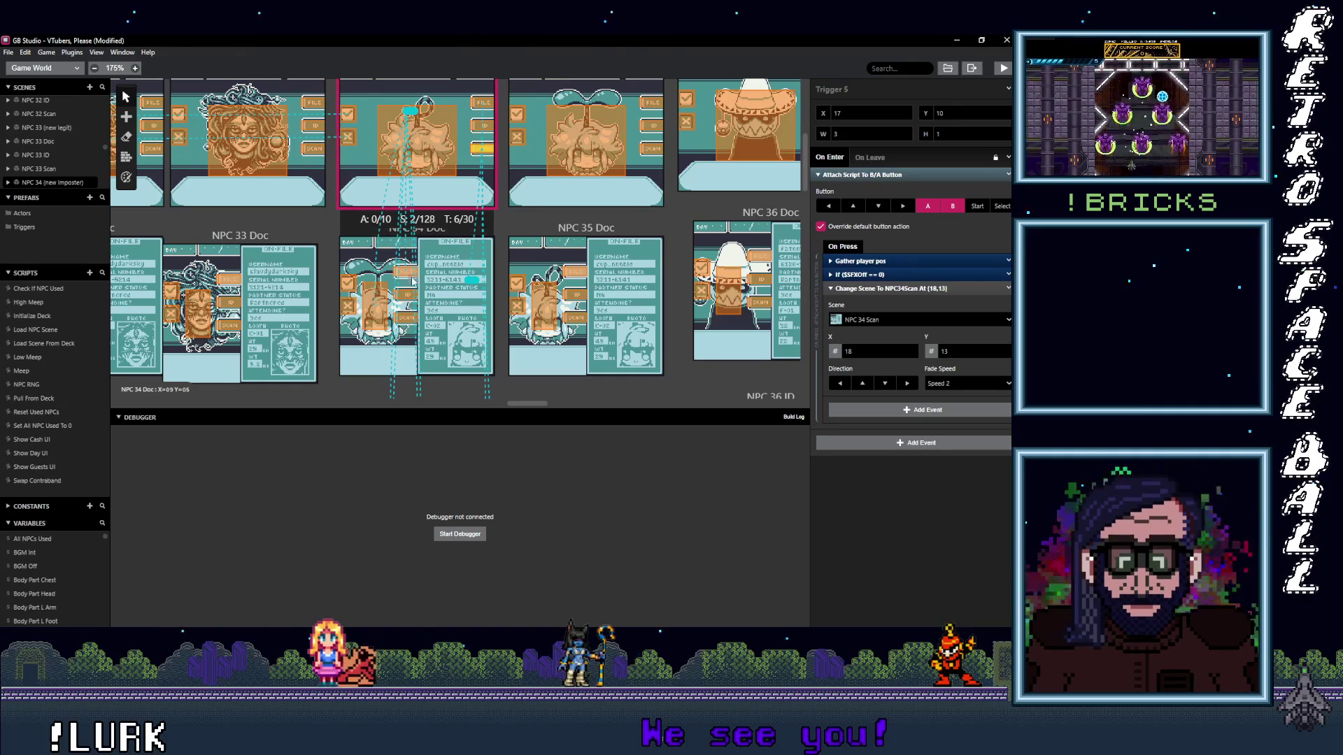
pyautogui.click(405, 272)
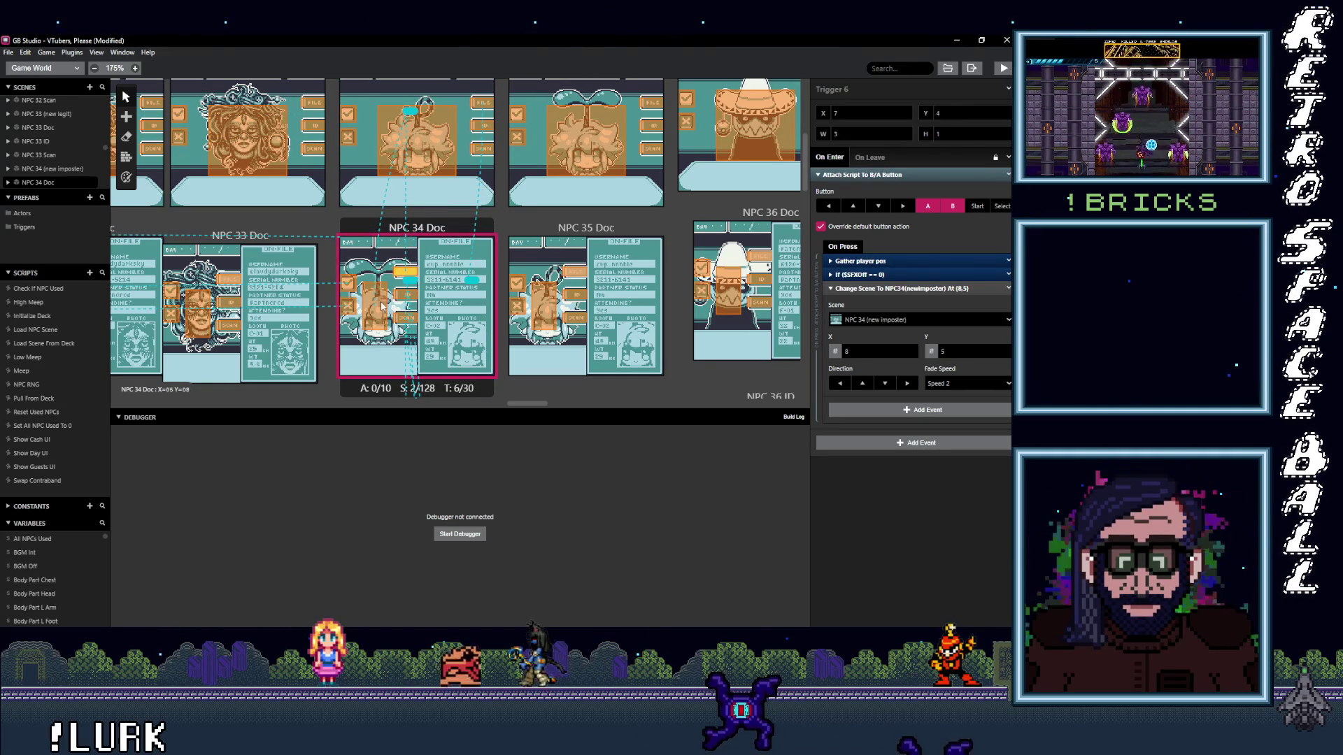
pyautogui.click(378, 305)
pyautogui.click(406, 320)
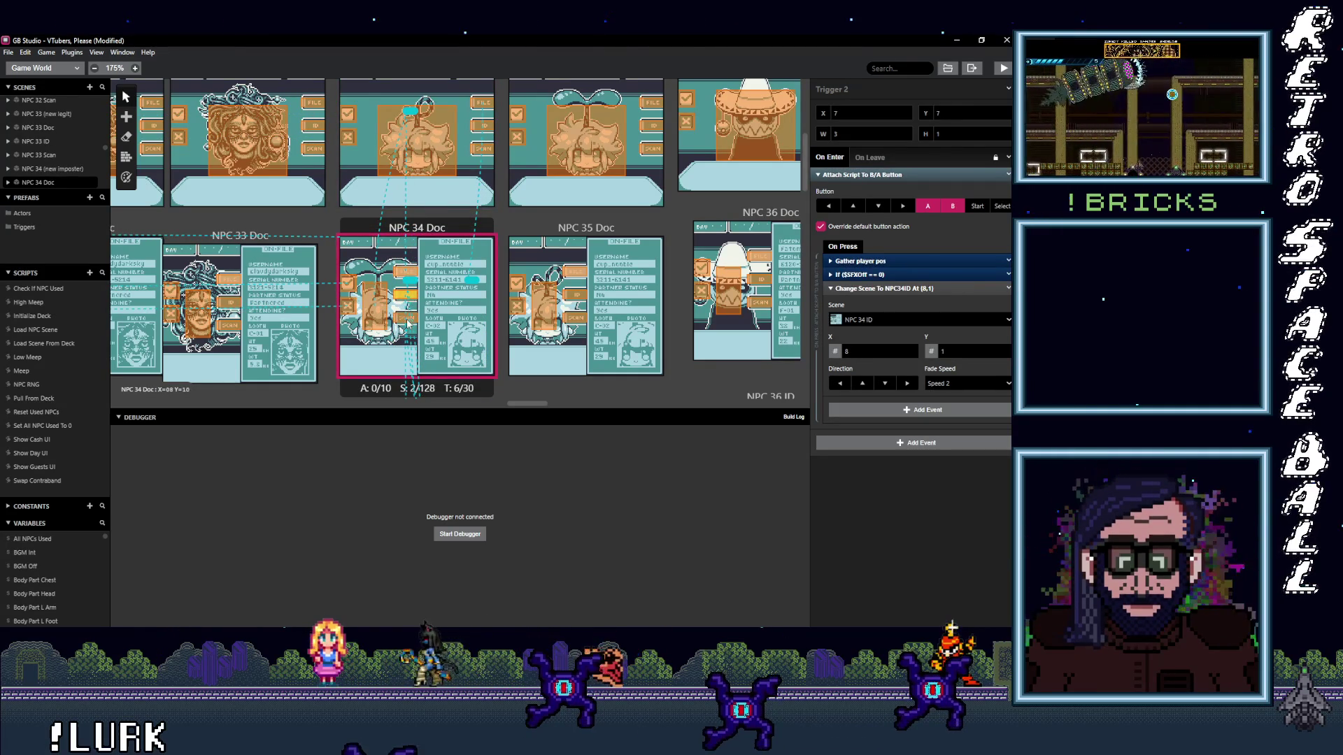
pyautogui.scroll(-3, 409, 323)
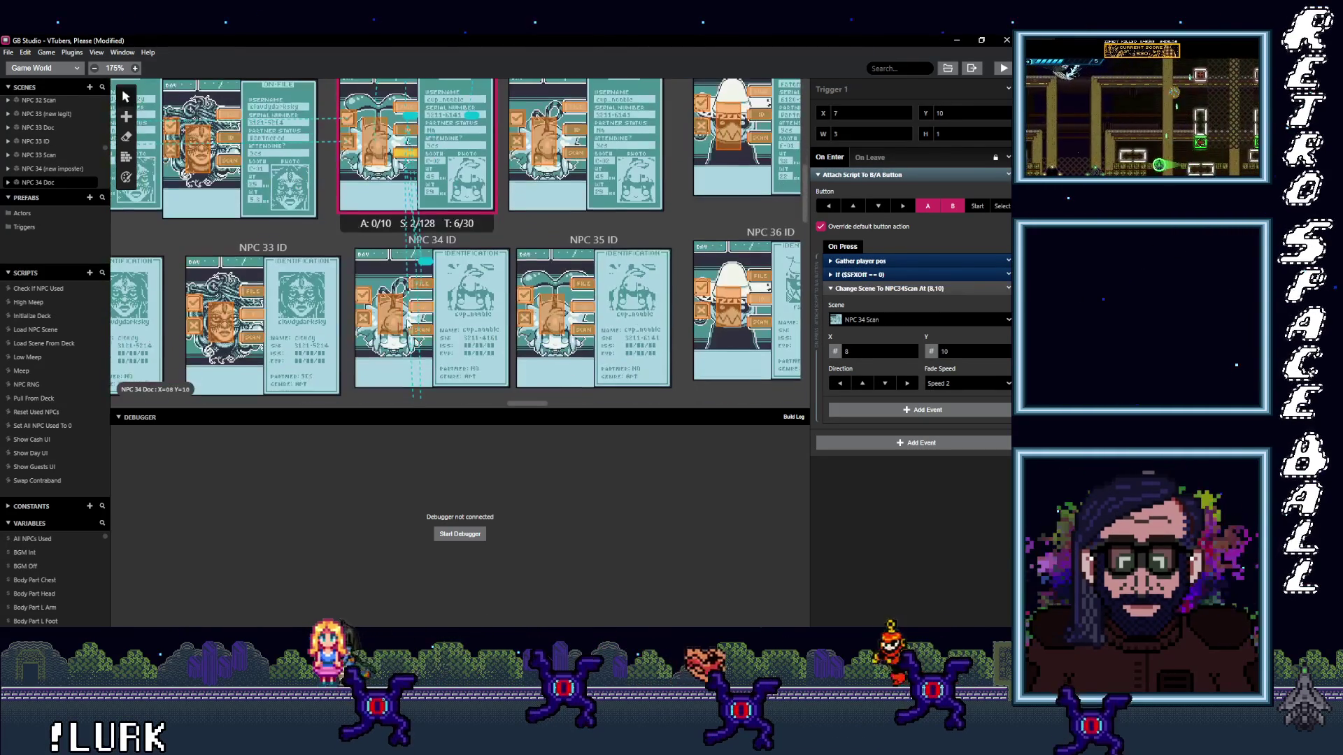
pyautogui.click(429, 301)
pyautogui.click(421, 307)
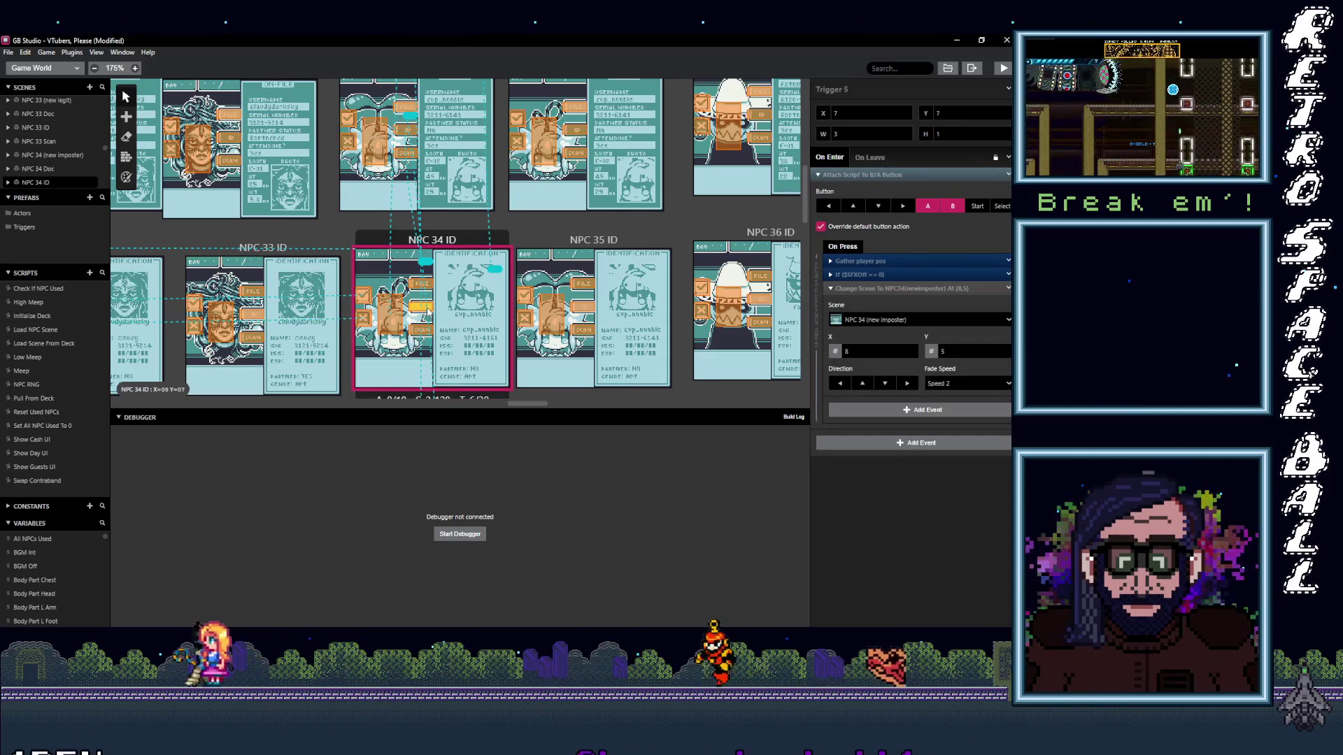
pyautogui.click(390, 316)
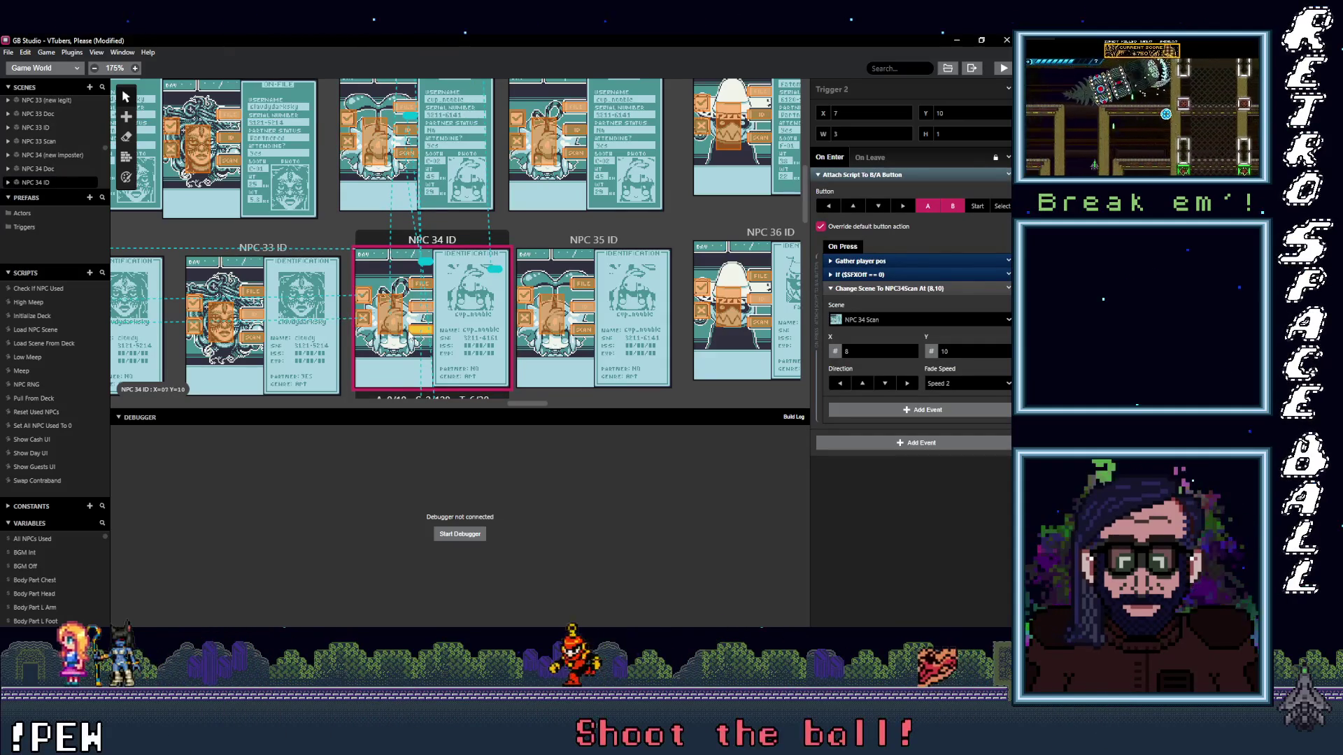
pyautogui.scroll(-3, 423, 262)
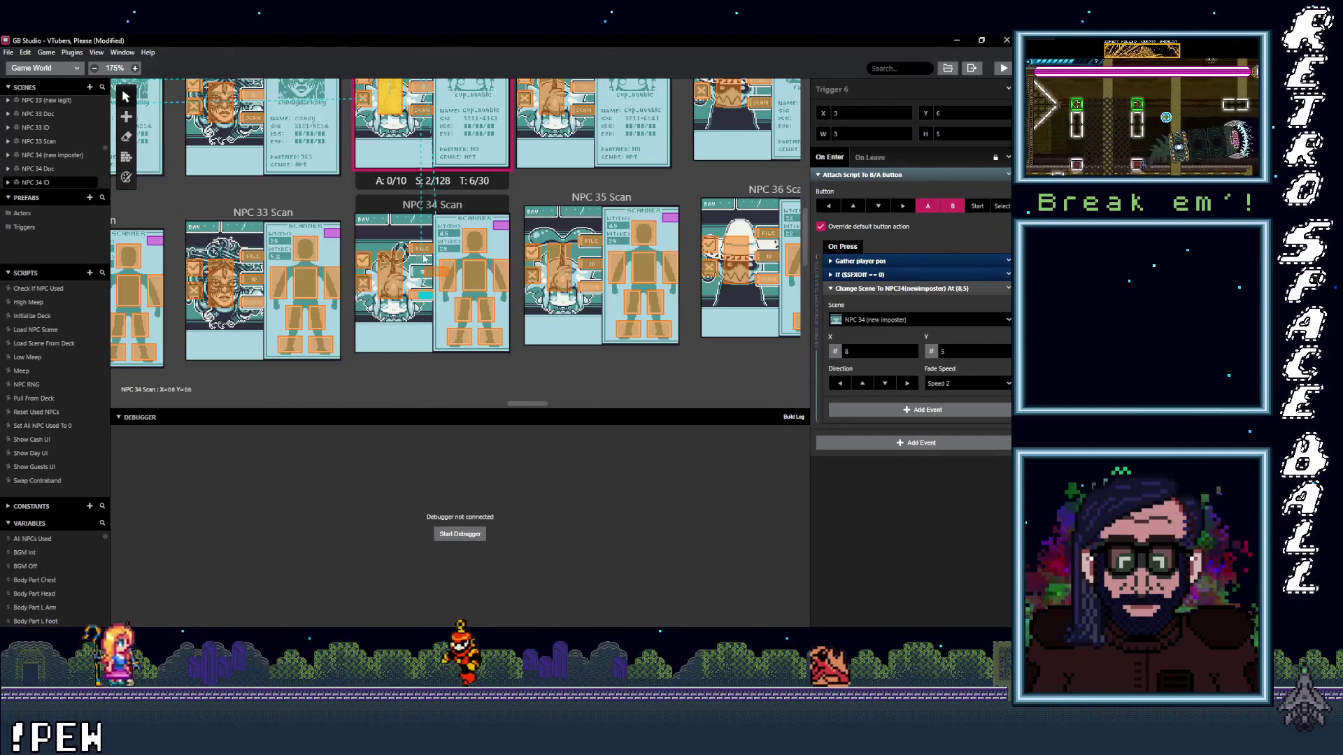
pyautogui.click(428, 275)
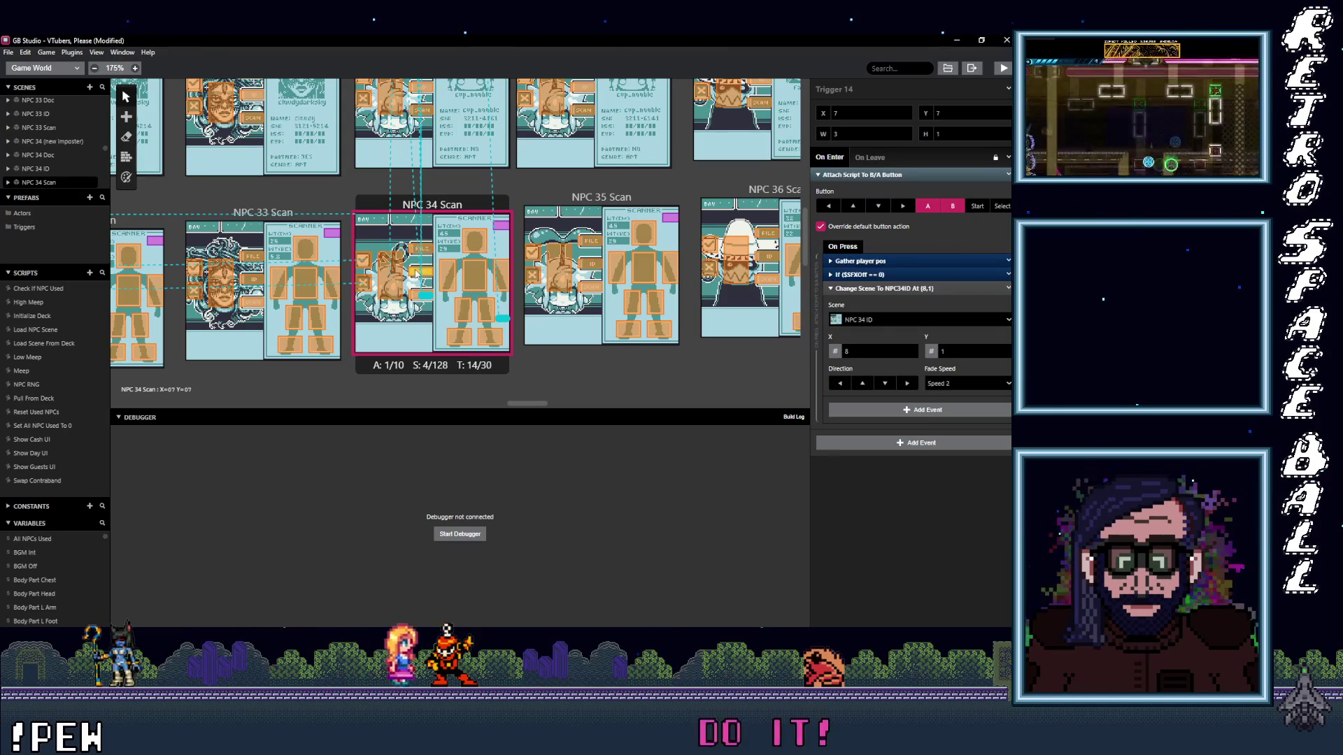
pyautogui.click(417, 299)
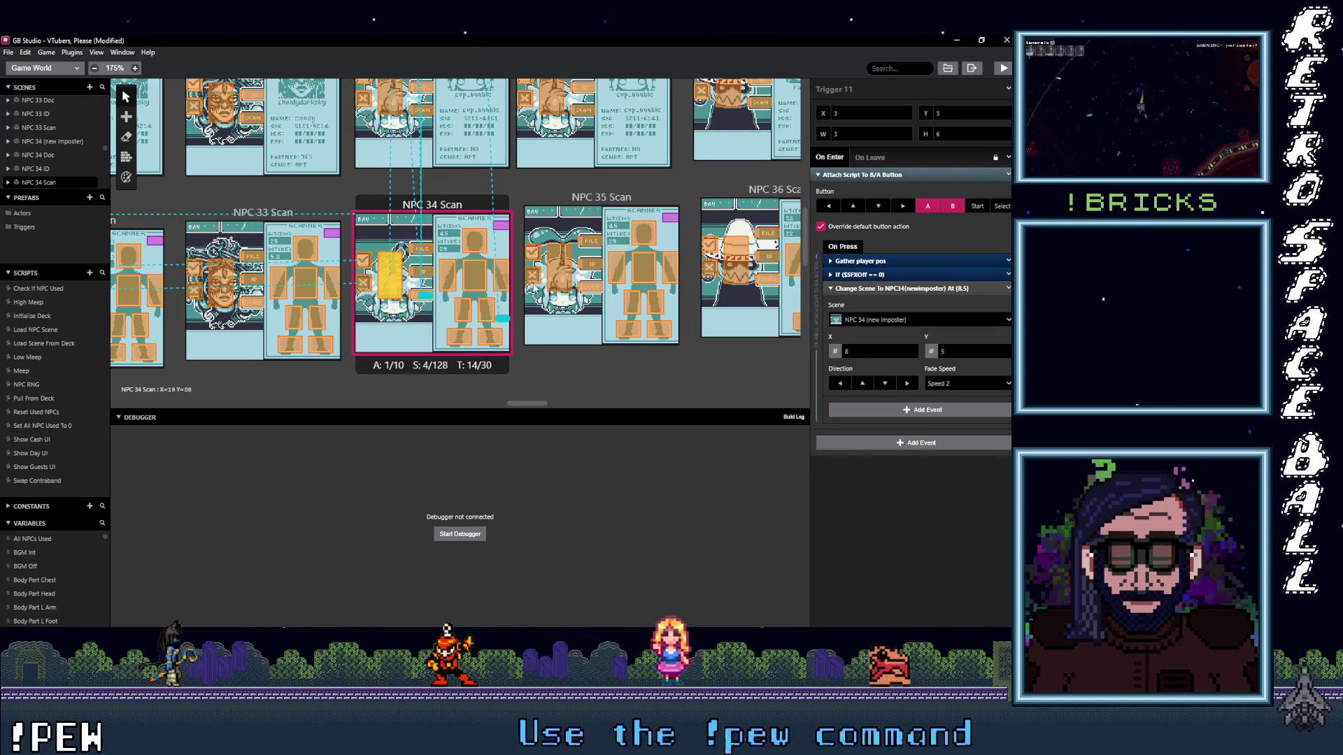
pyautogui.click(576, 290)
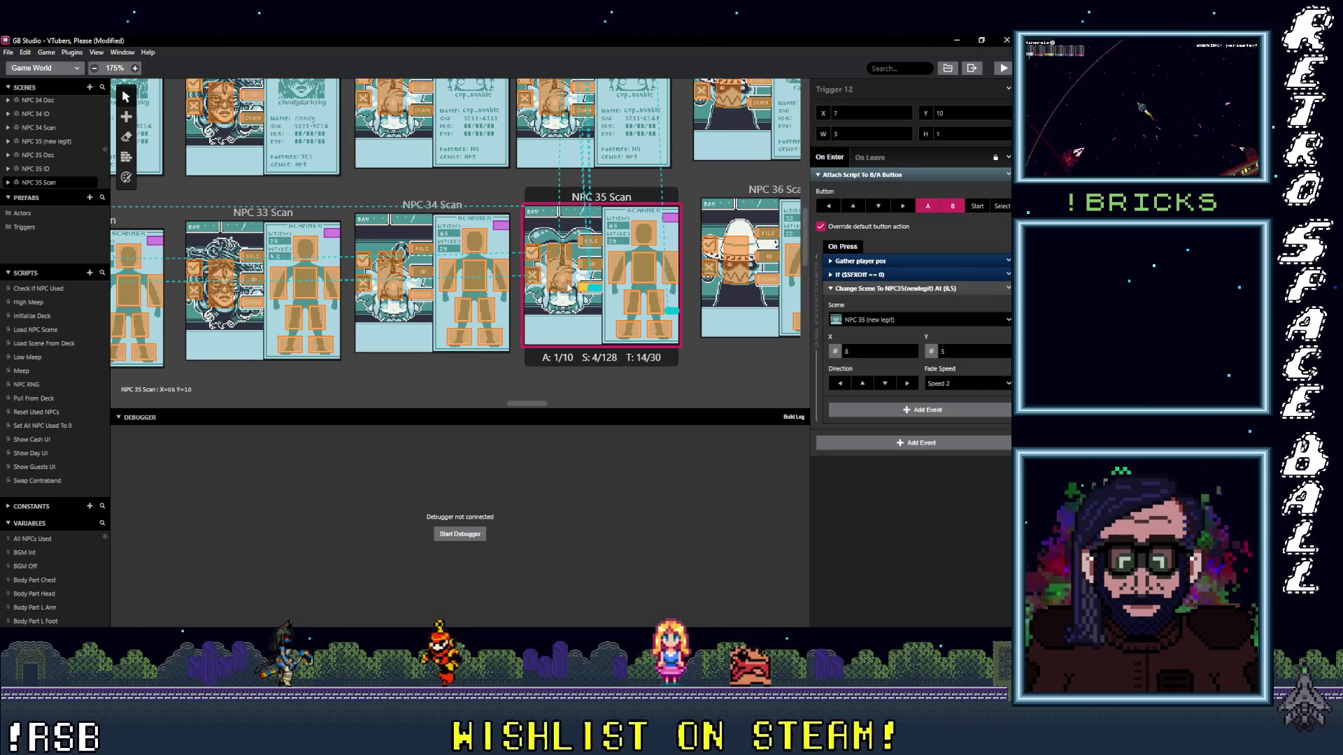
# - Verify an NPC 35 Scan trigger and the NPC 35 ID triggers, ending on the yellow exit trigger
pyautogui.click(596, 245)
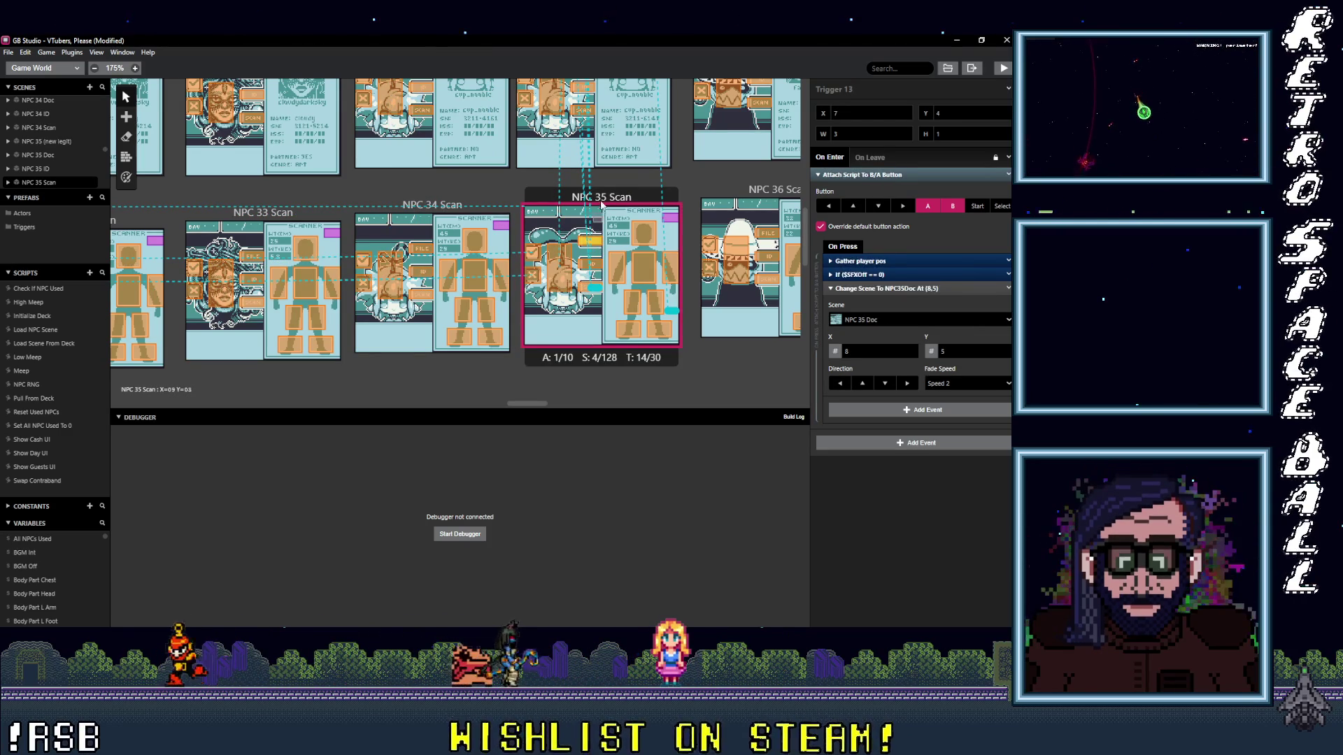
pyautogui.scroll(3, 566, 263)
pyautogui.click(530, 279)
pyautogui.click(530, 281)
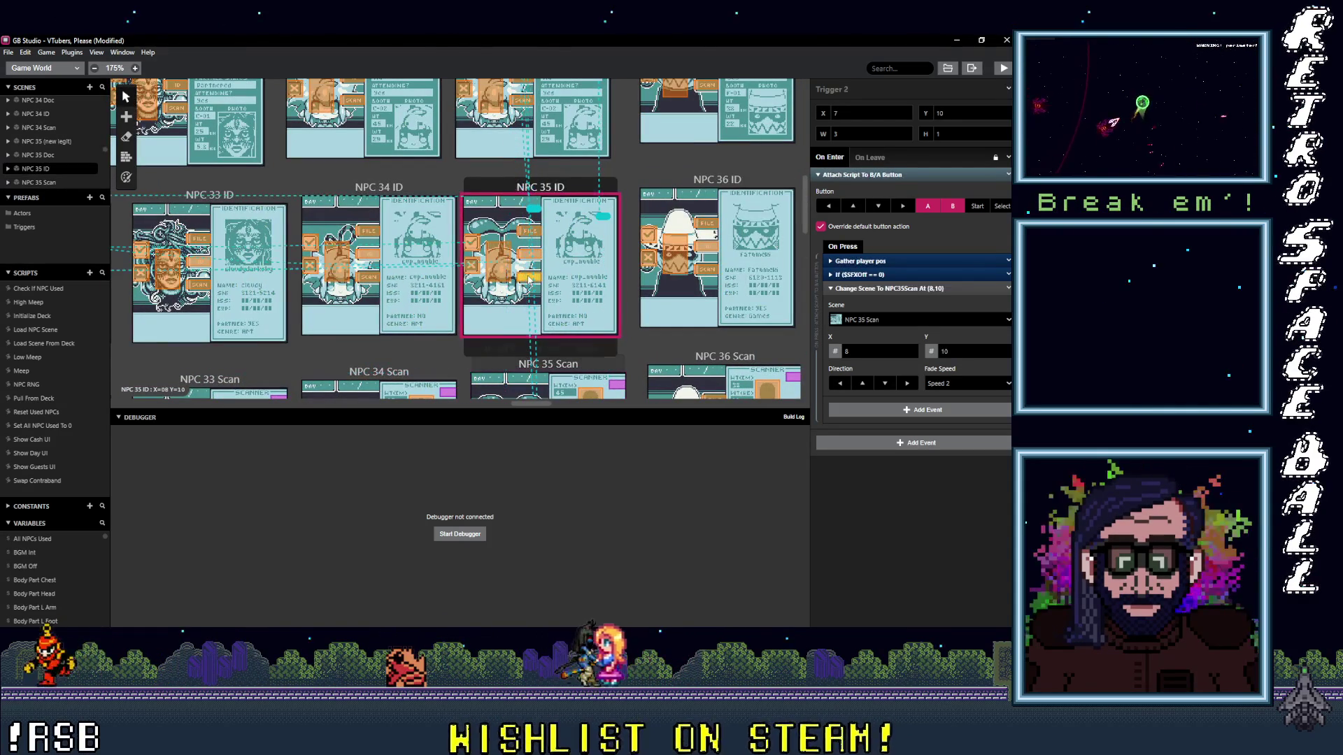
pyautogui.click(523, 255)
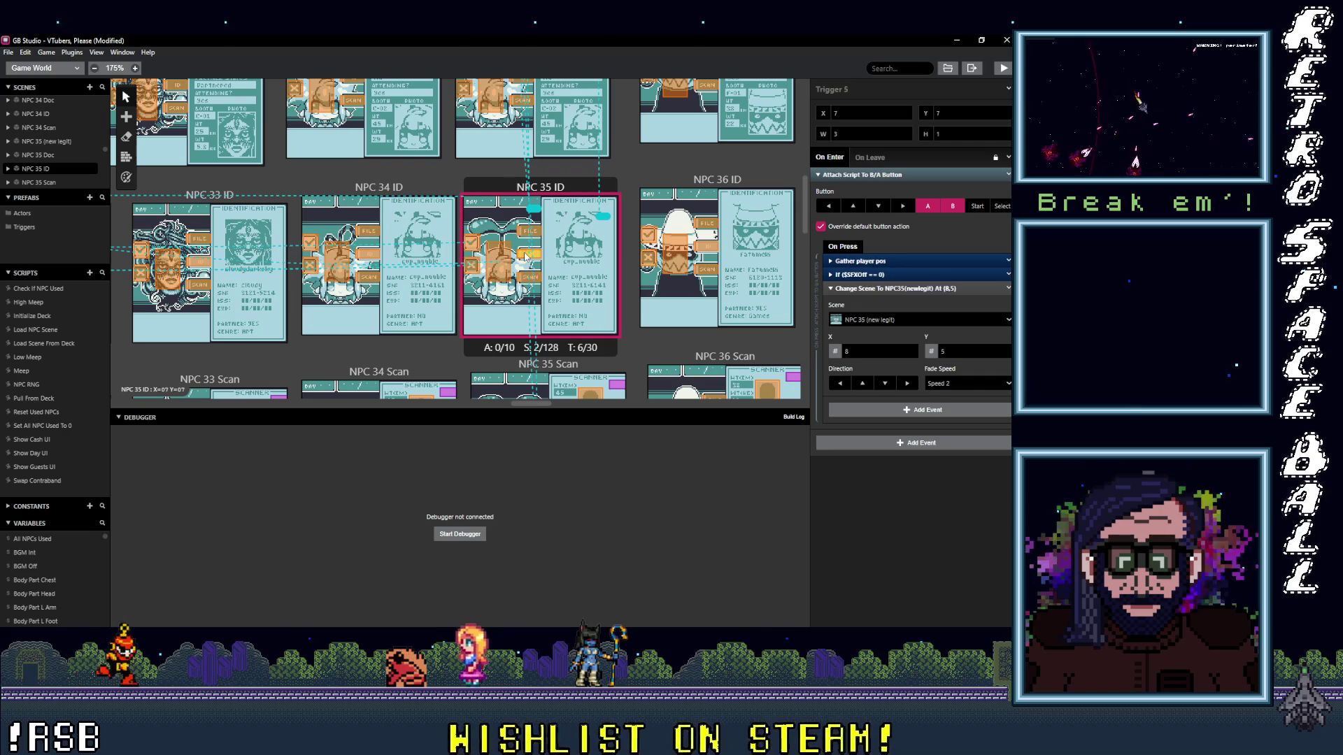
pyautogui.click(502, 252)
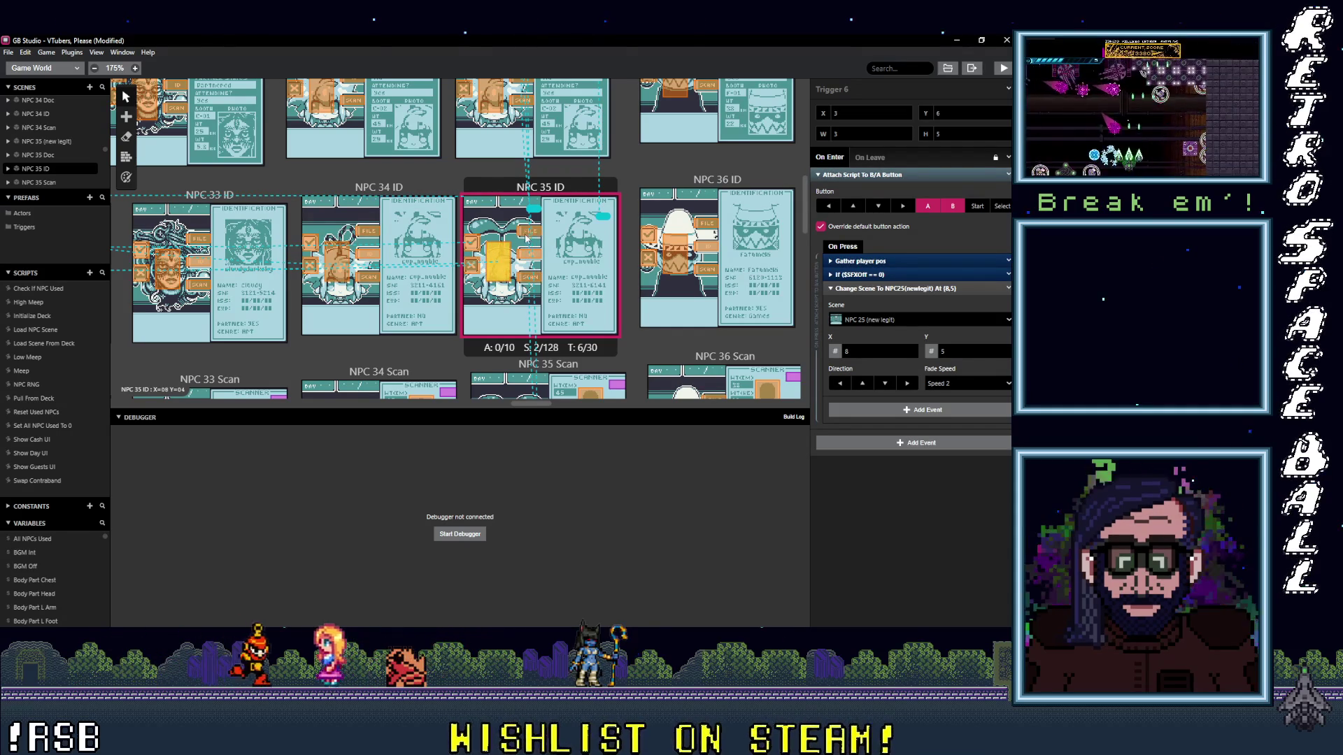
# - Retarget the NPC 35 ID exit trigger's Change Scene to NPC 35 (new legit)
pyautogui.click(861, 319)
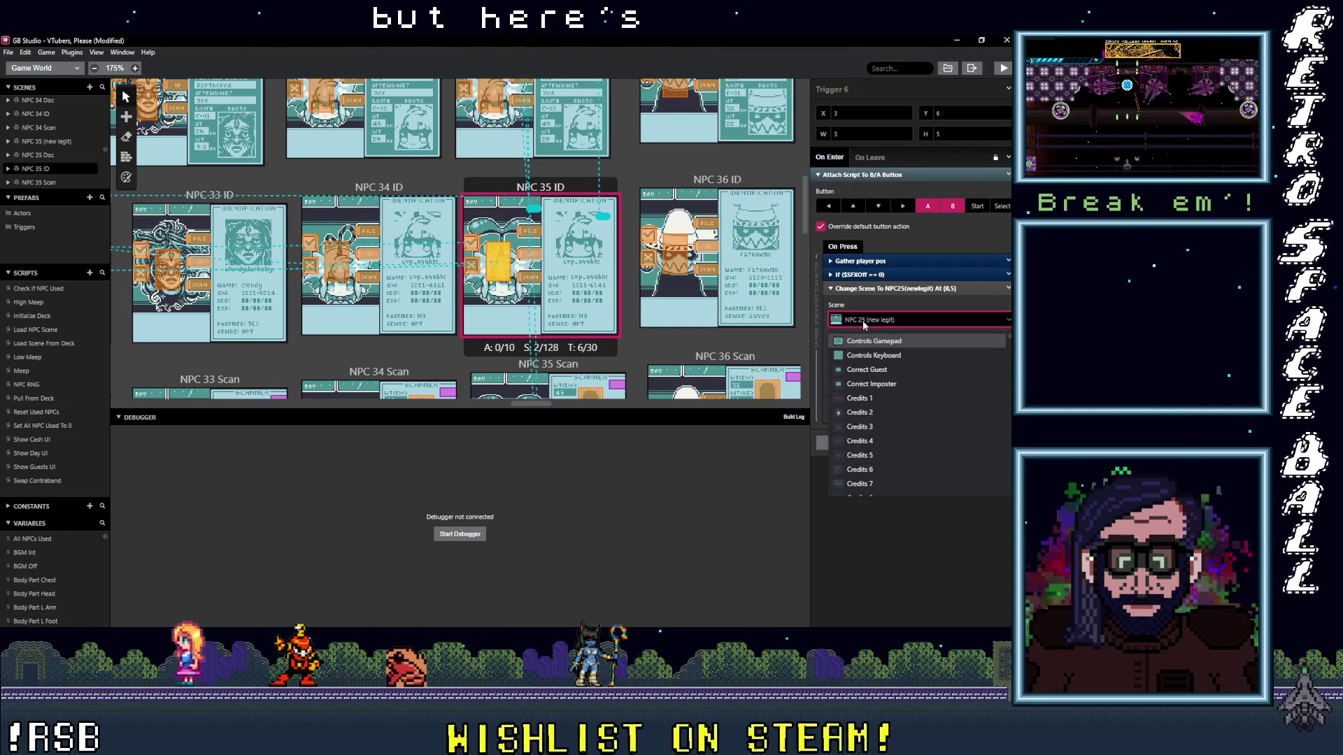
pyautogui.write('Np')
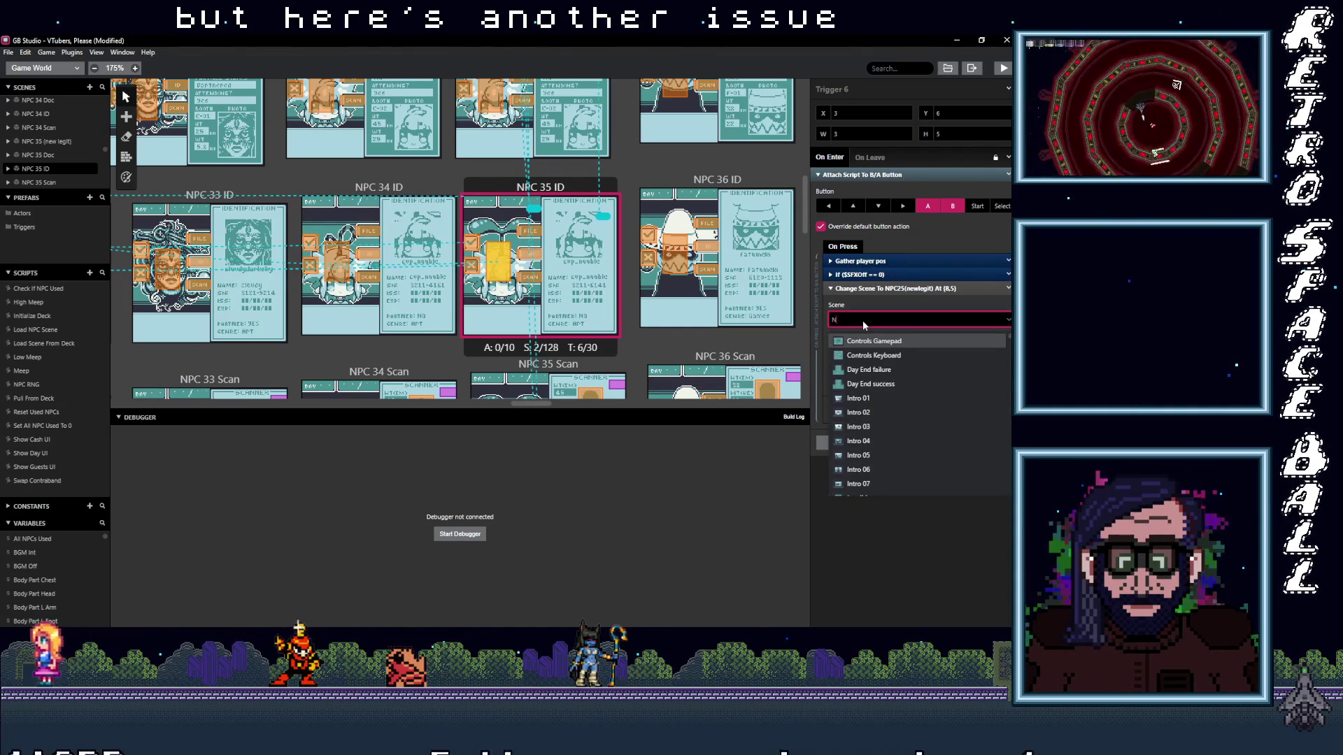
pyautogui.press('BackSpace')
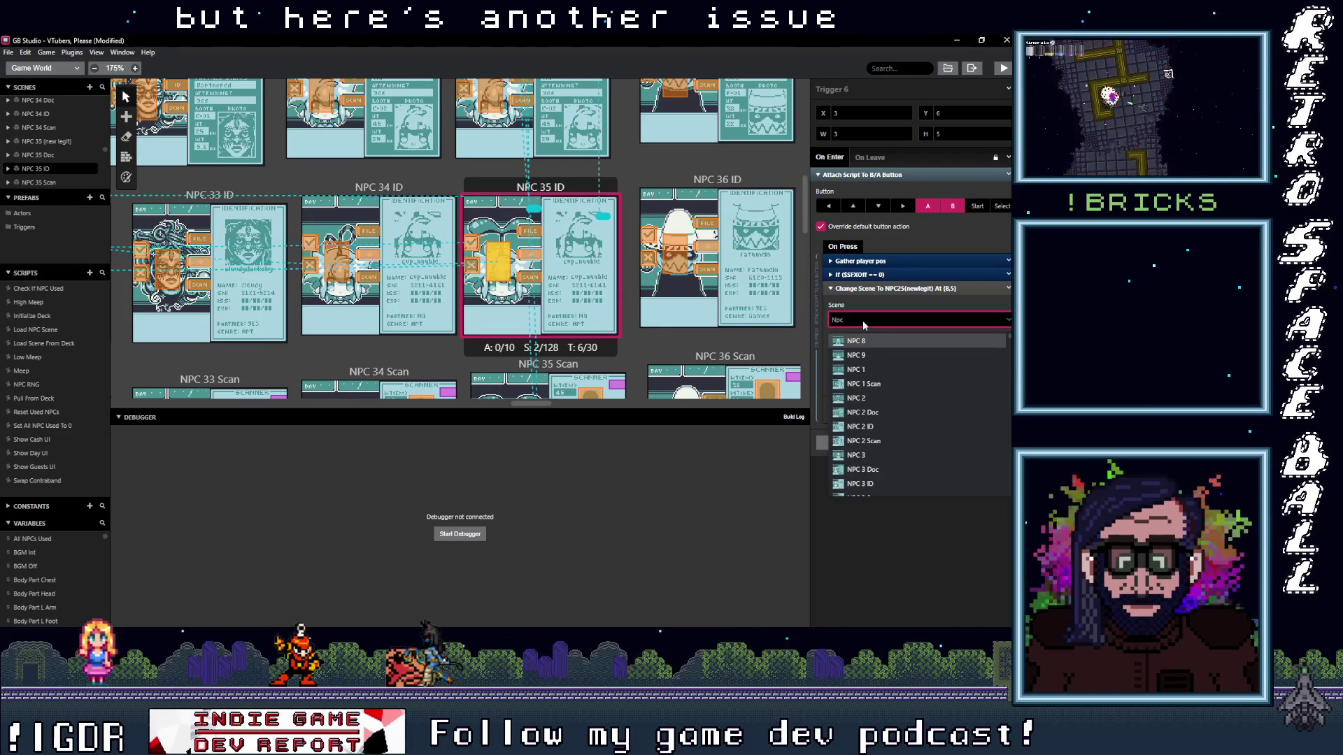
pyautogui.write(' 35')
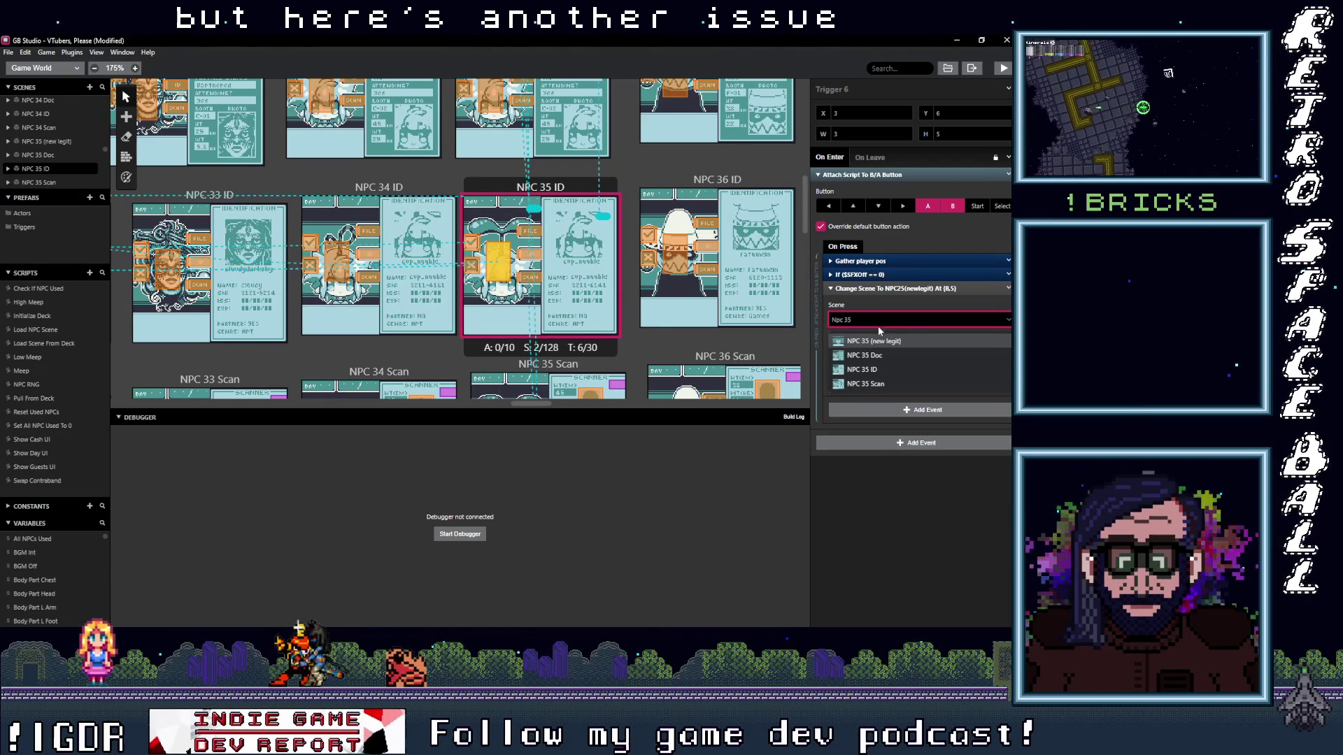
pyautogui.click(876, 341)
pyautogui.scroll(3, 632, 261)
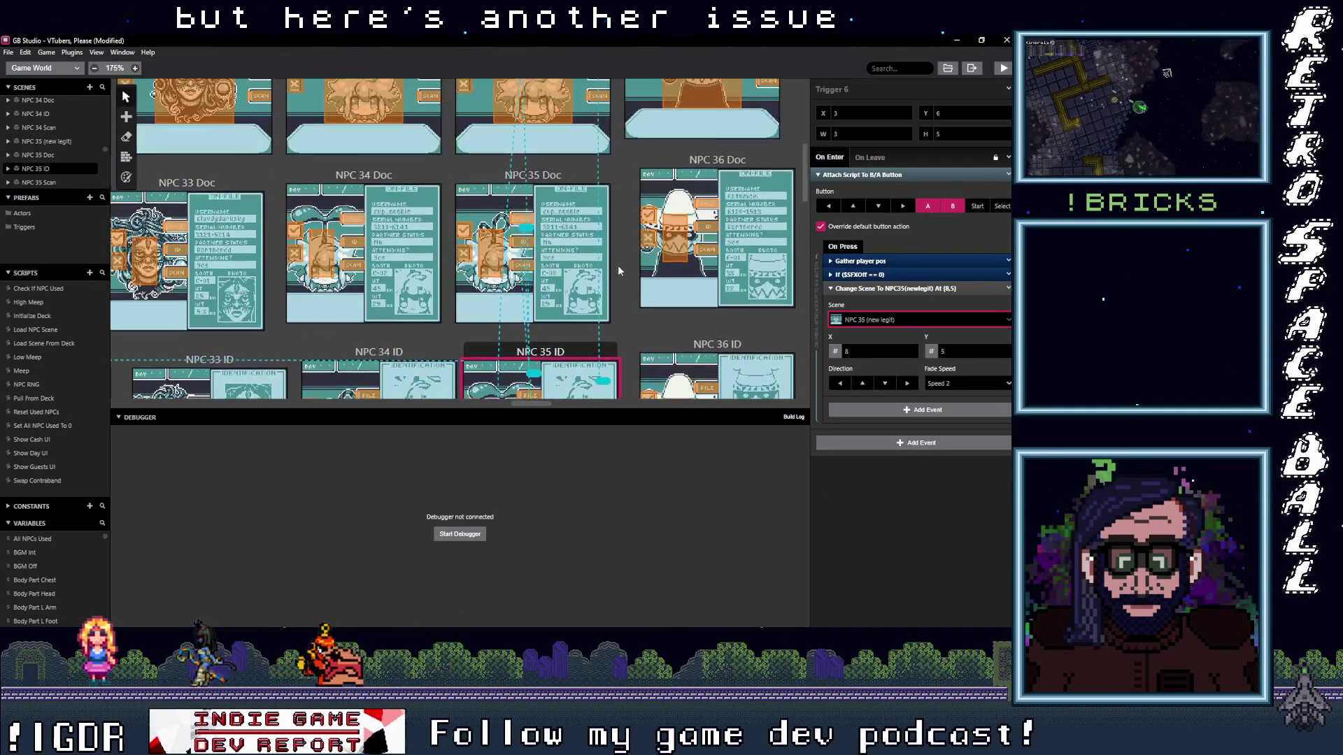
# - Verify the NPC 35 Doc triggers and a trigger in NPC 35 (new legit)
pyautogui.click(532, 276)
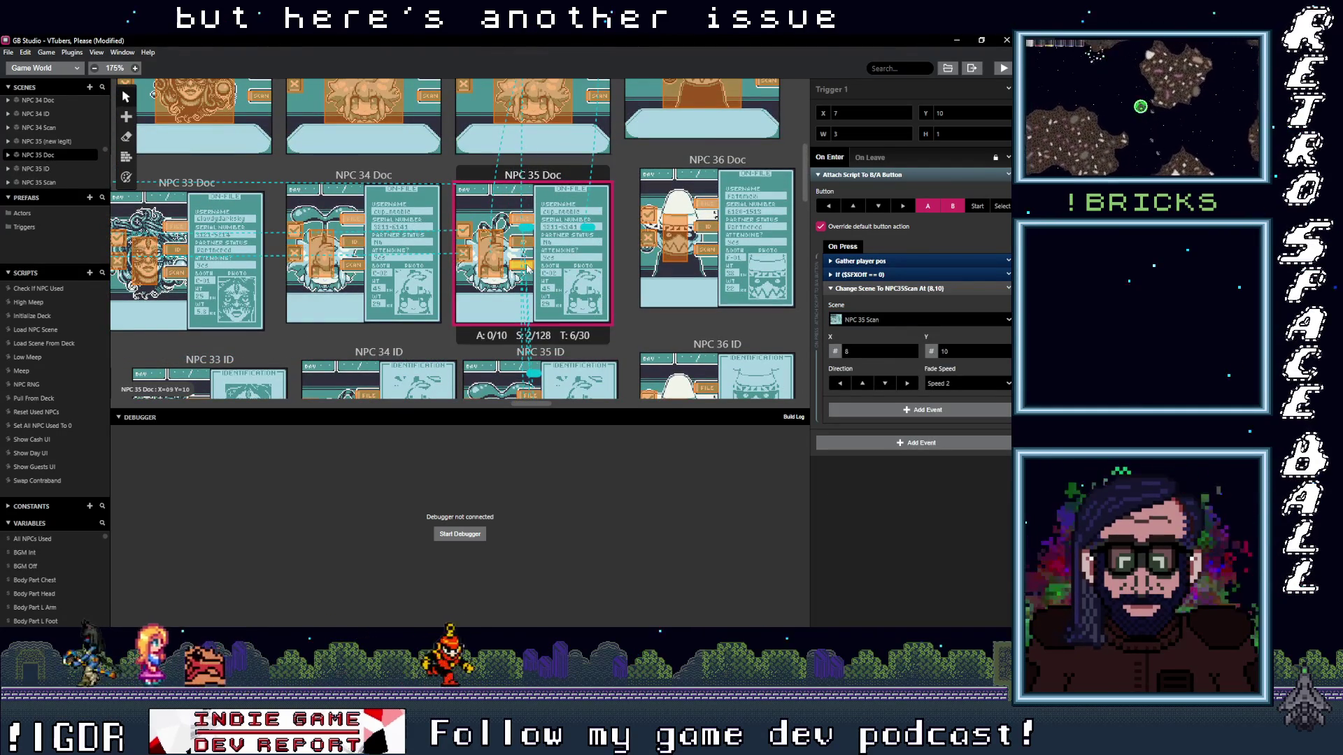
pyautogui.click(520, 218)
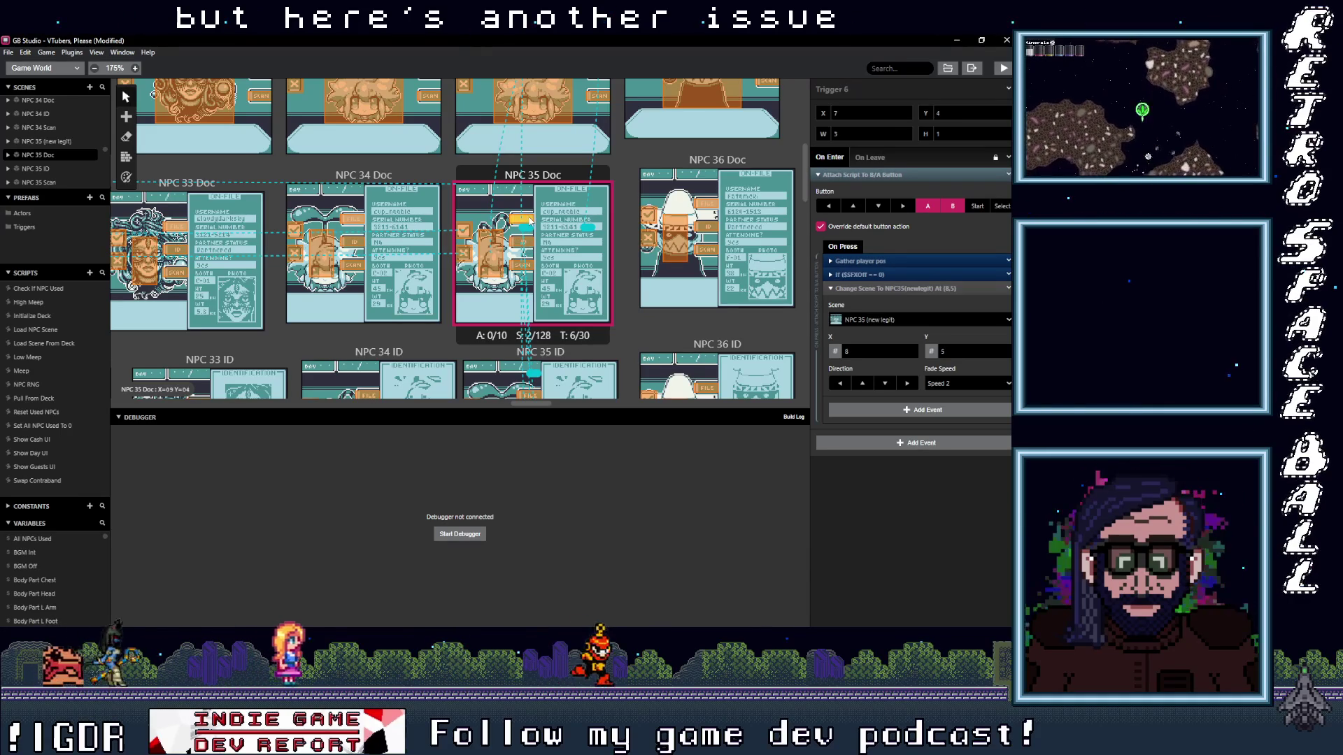
pyautogui.click(497, 249)
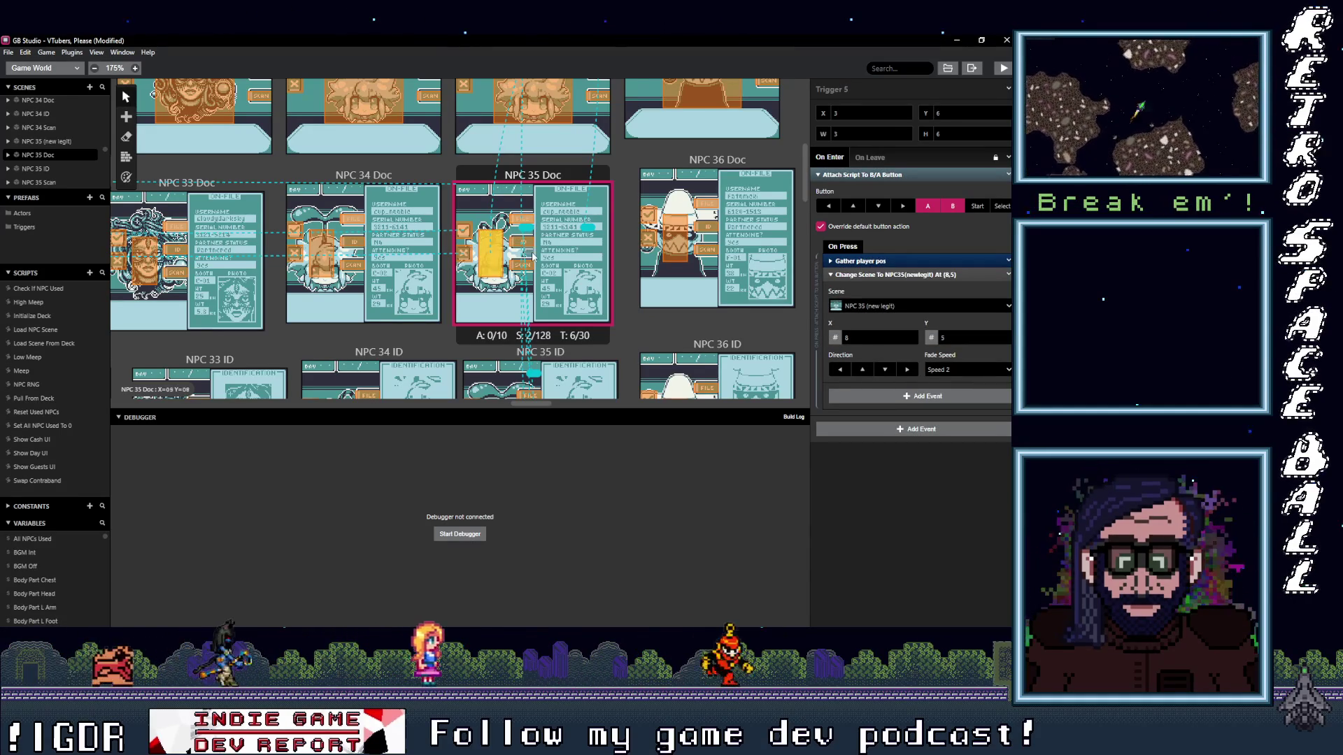
pyautogui.scroll(3, 600, 267)
pyautogui.click(600, 267)
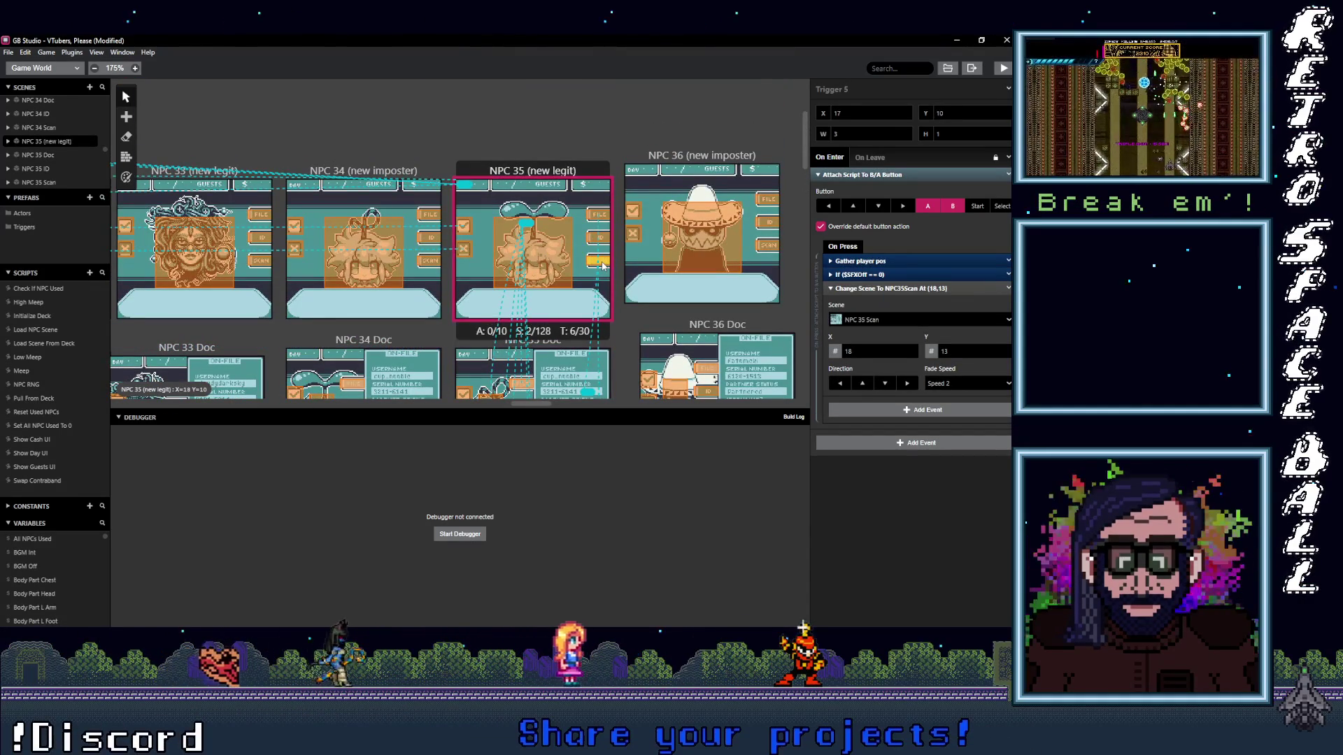
pyautogui.click(600, 215)
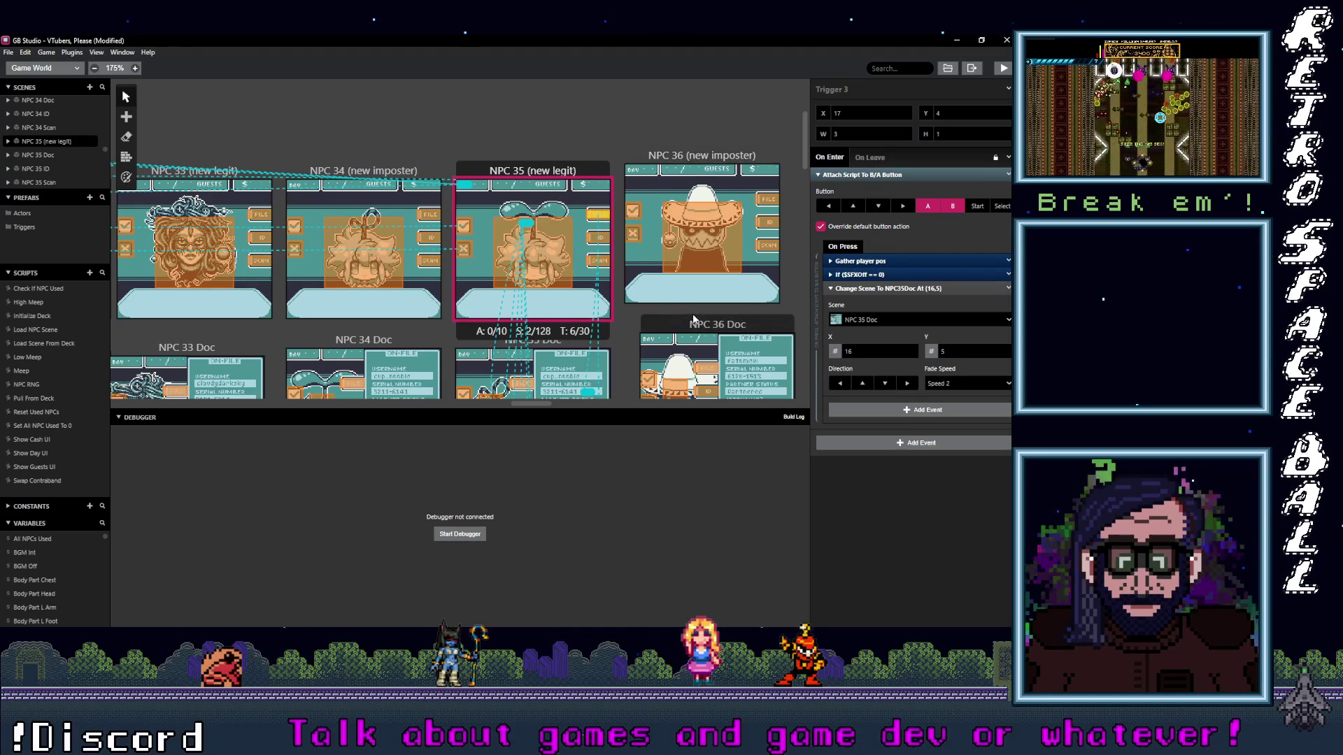
pyautogui.hscroll(3, 692, 320)
pyautogui.hscroll(3, 630, 283)
pyautogui.click(486, 230)
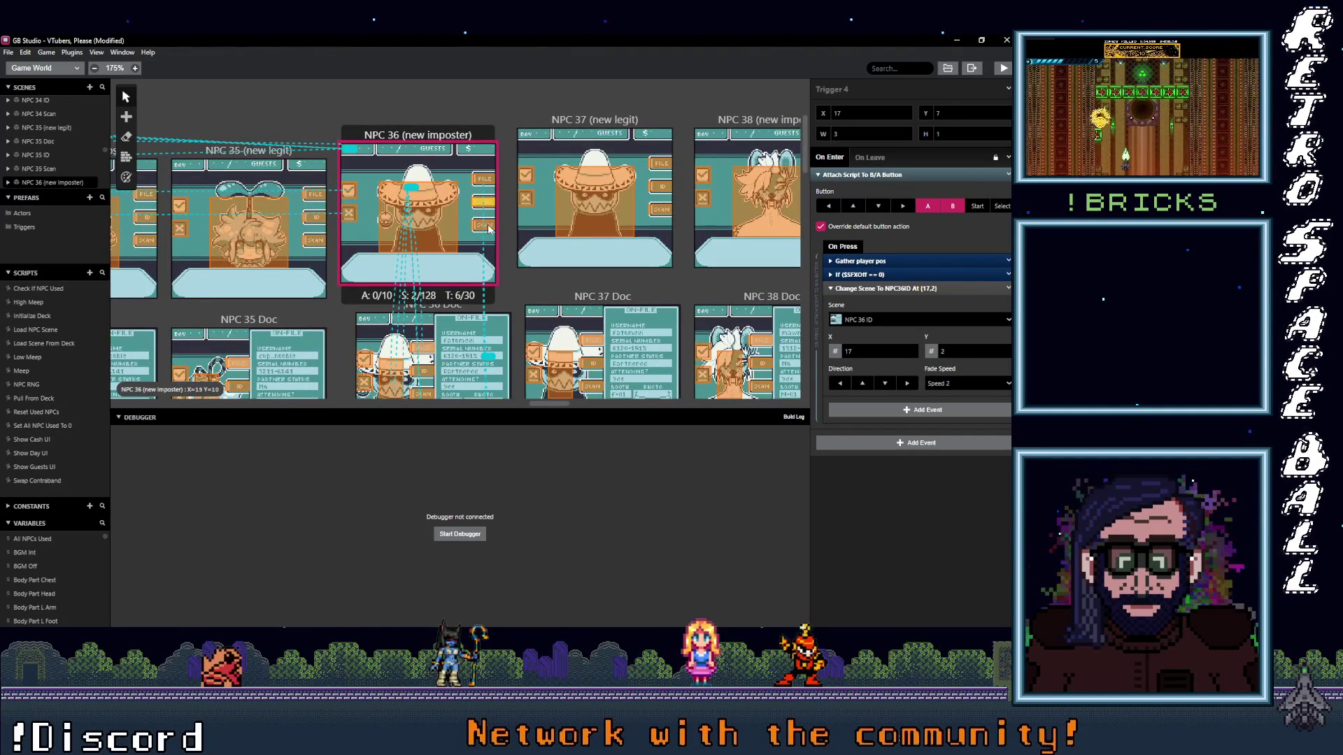
pyautogui.click(489, 221)
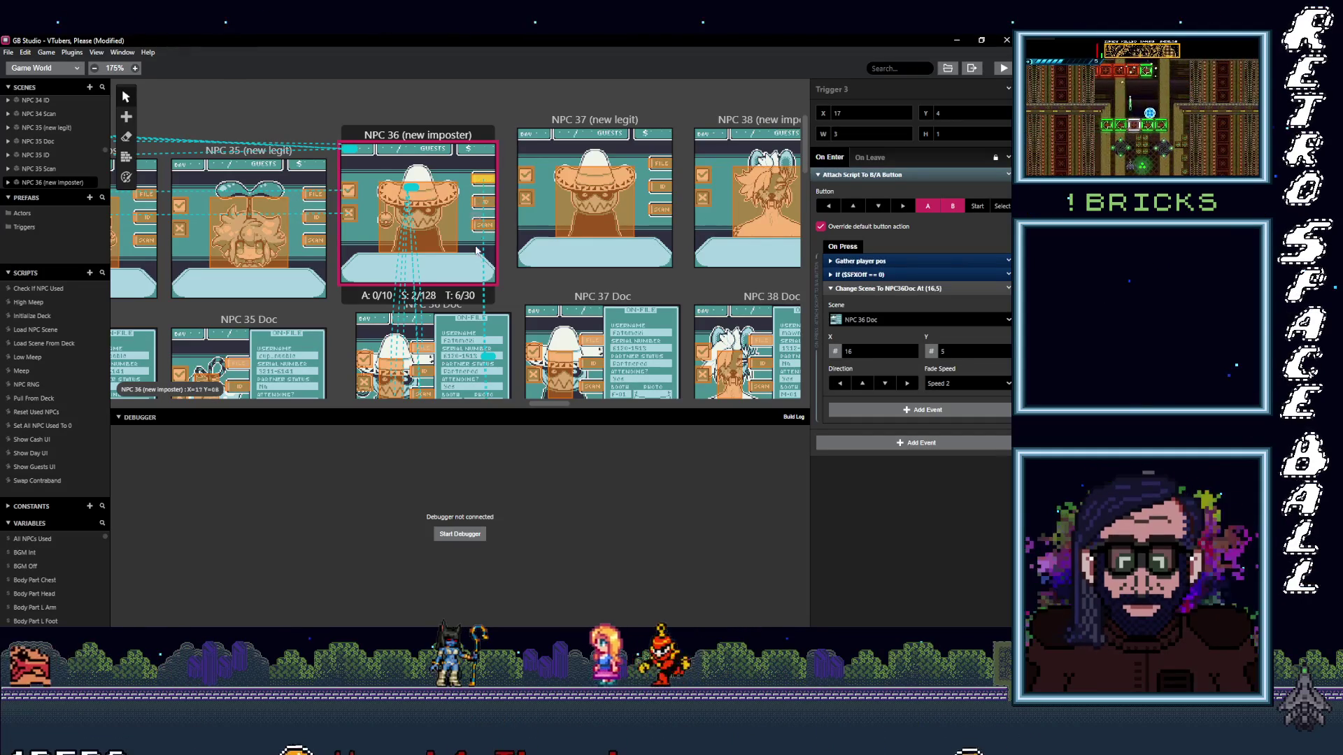
pyautogui.scroll(-3, 486, 183)
pyautogui.click(420, 187)
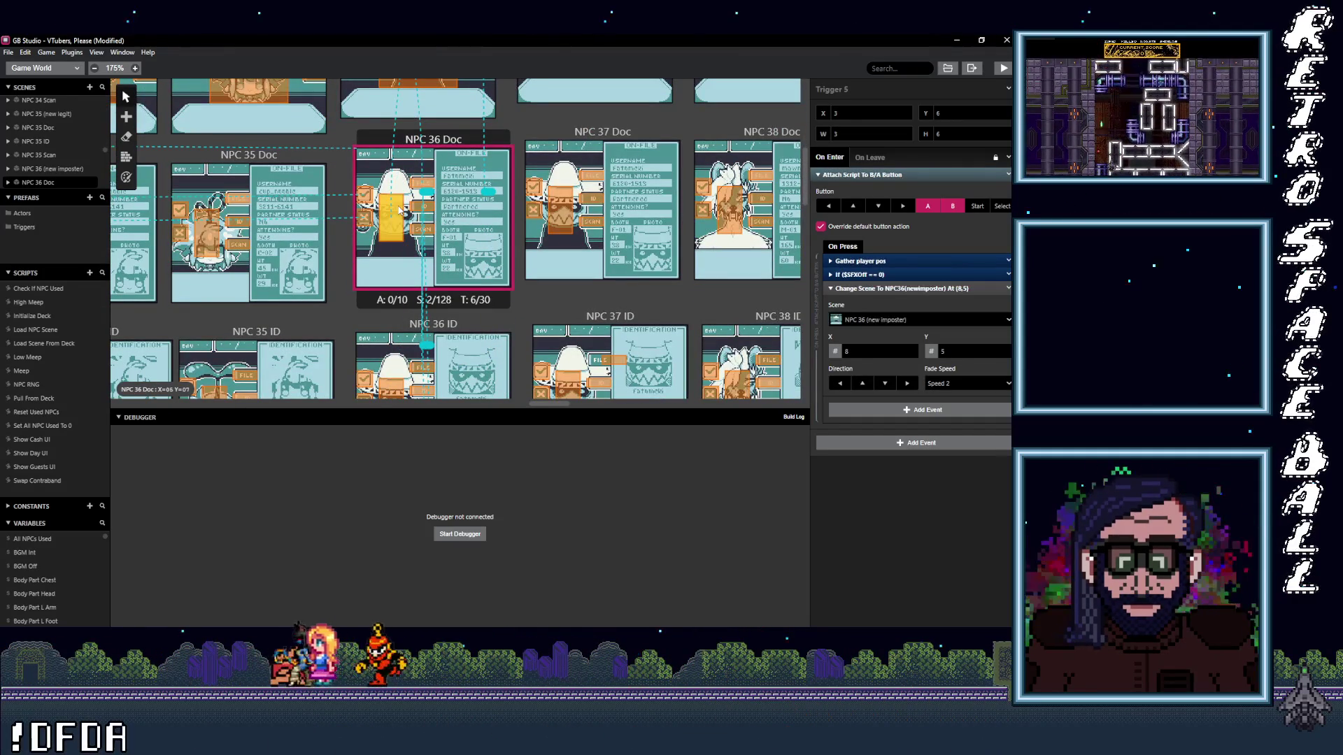
pyautogui.click(425, 214)
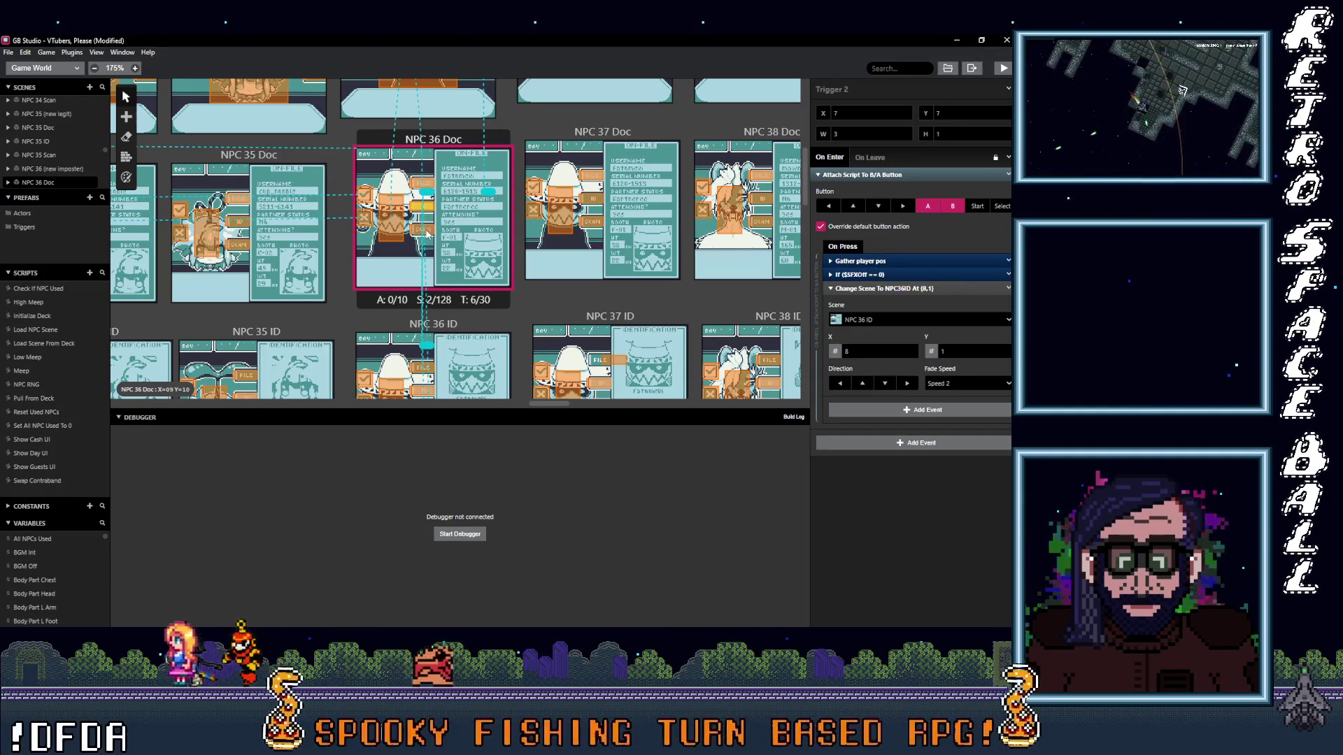
pyautogui.scroll(-3, 428, 214)
pyautogui.click(426, 214)
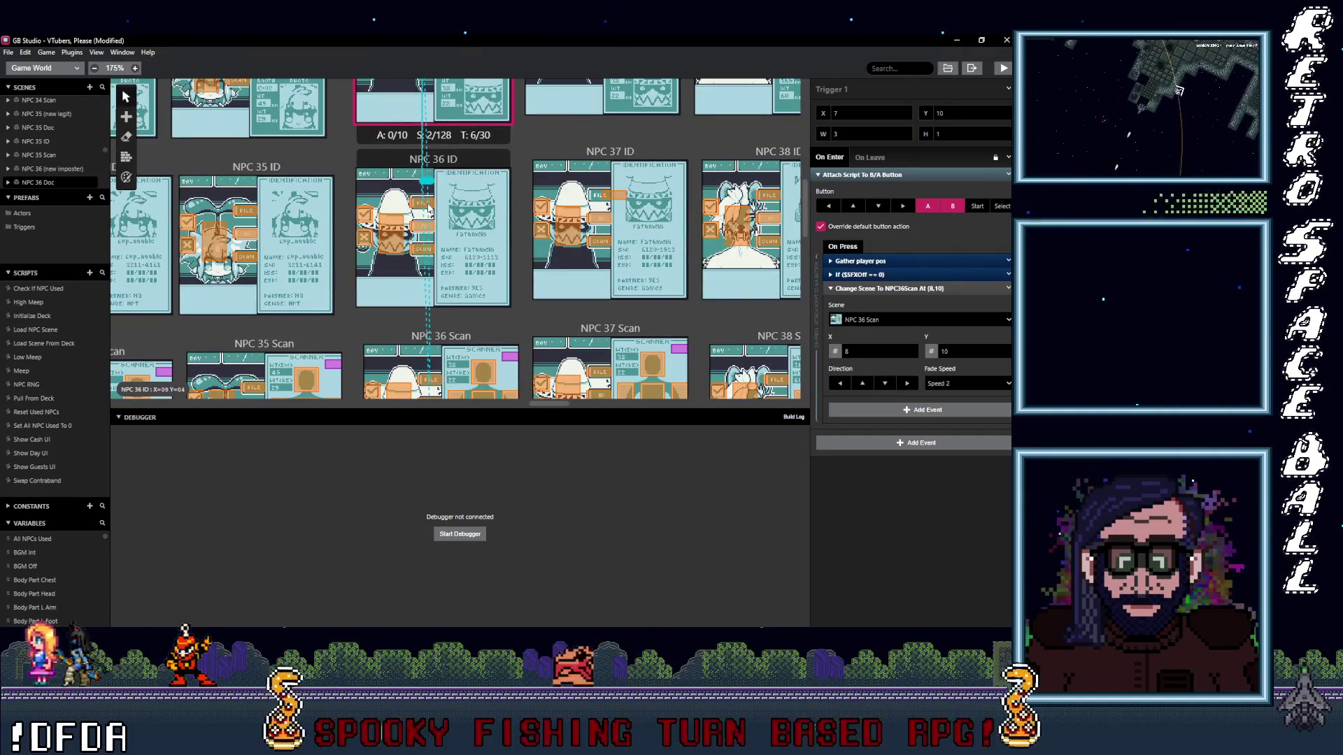
pyautogui.click(427, 214)
pyautogui.click(426, 214)
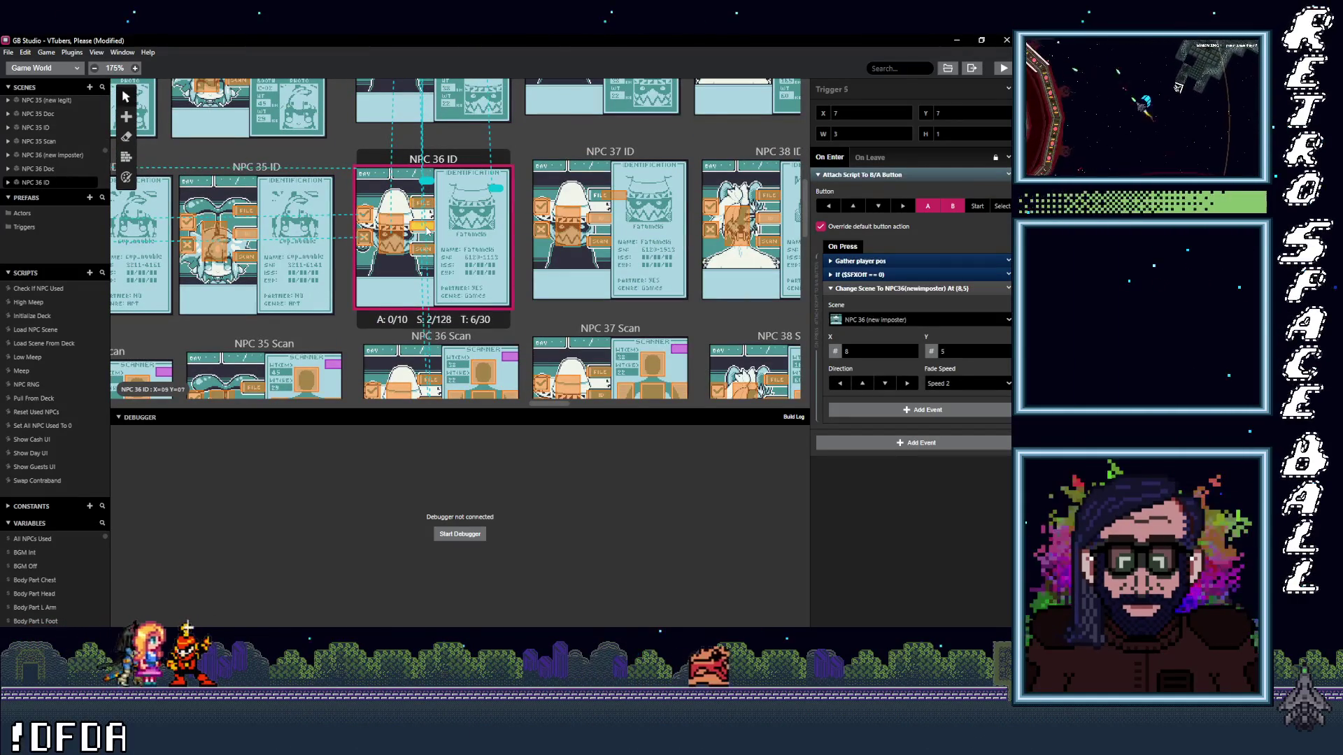
pyautogui.click(431, 250)
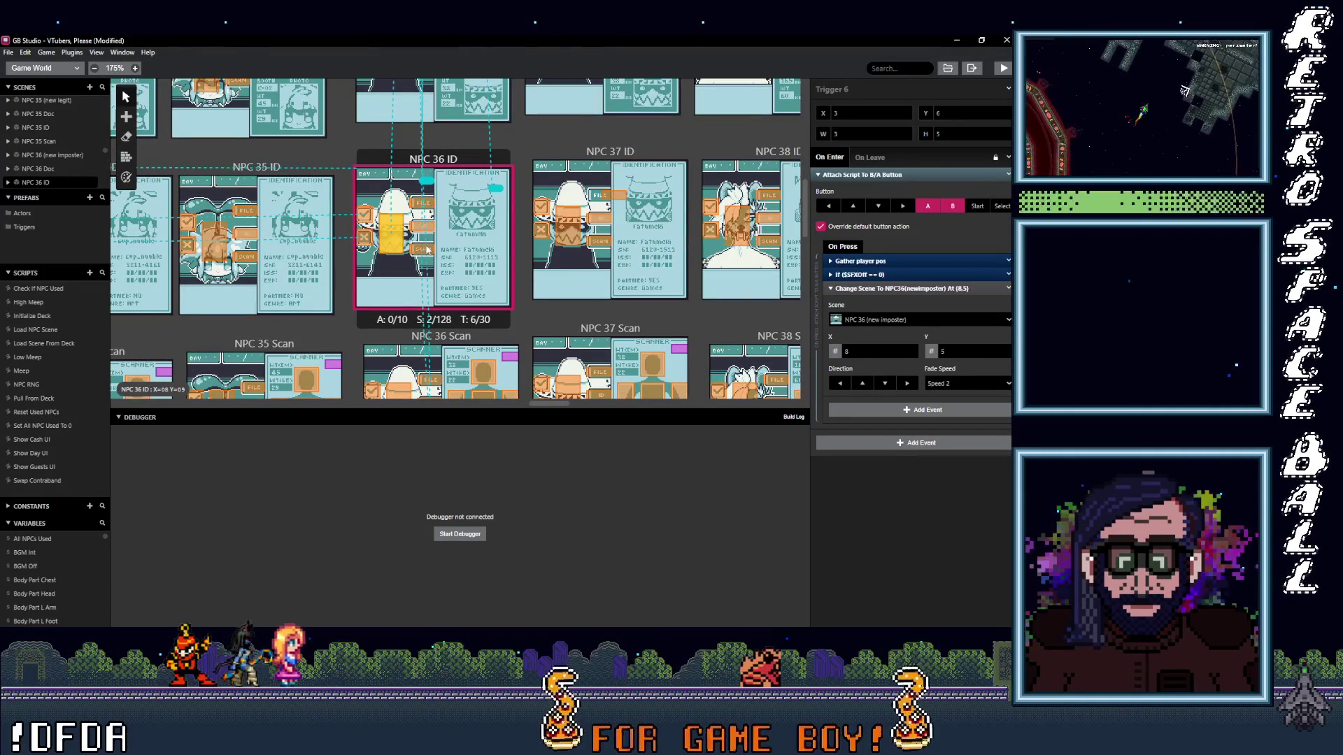
pyautogui.scroll(-2, 427, 248)
pyautogui.click(434, 271)
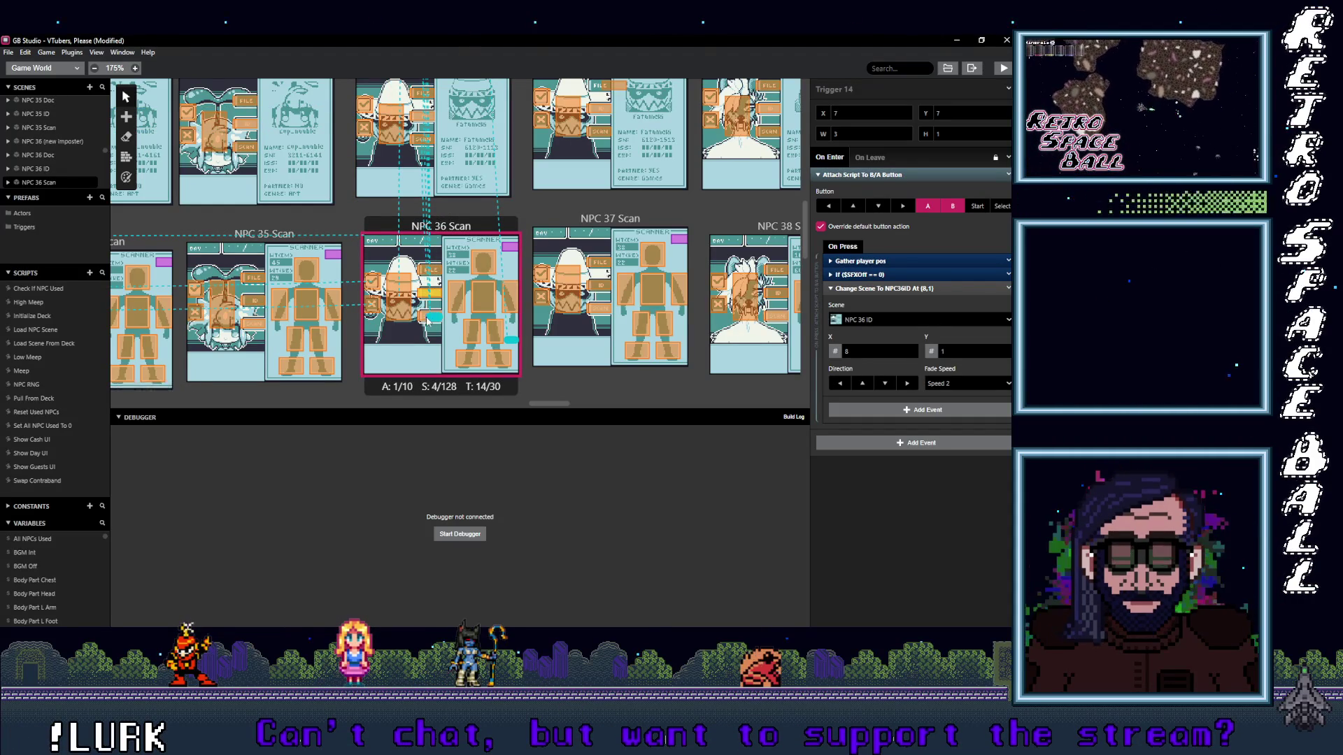
pyautogui.click(421, 313)
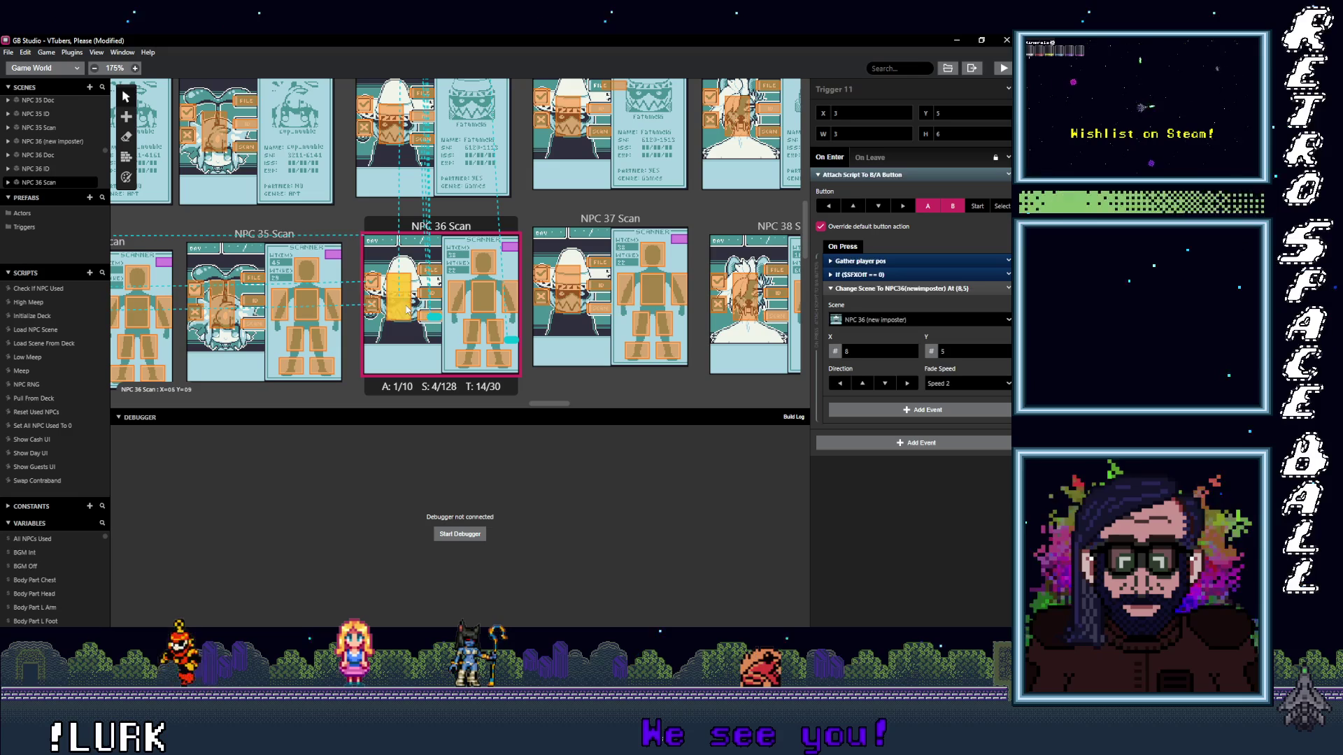
pyautogui.scroll(-1, 459, 312)
pyautogui.scroll(1, 458, 311)
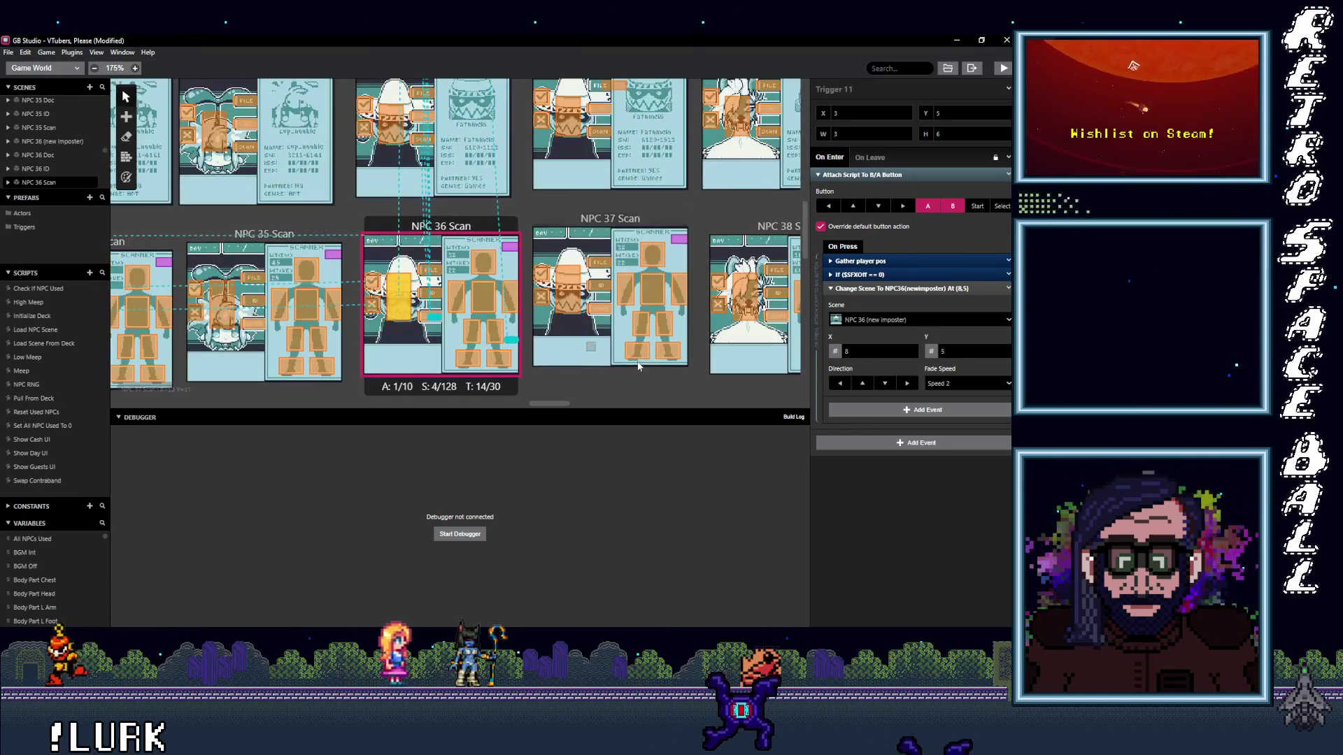
pyautogui.click(605, 311)
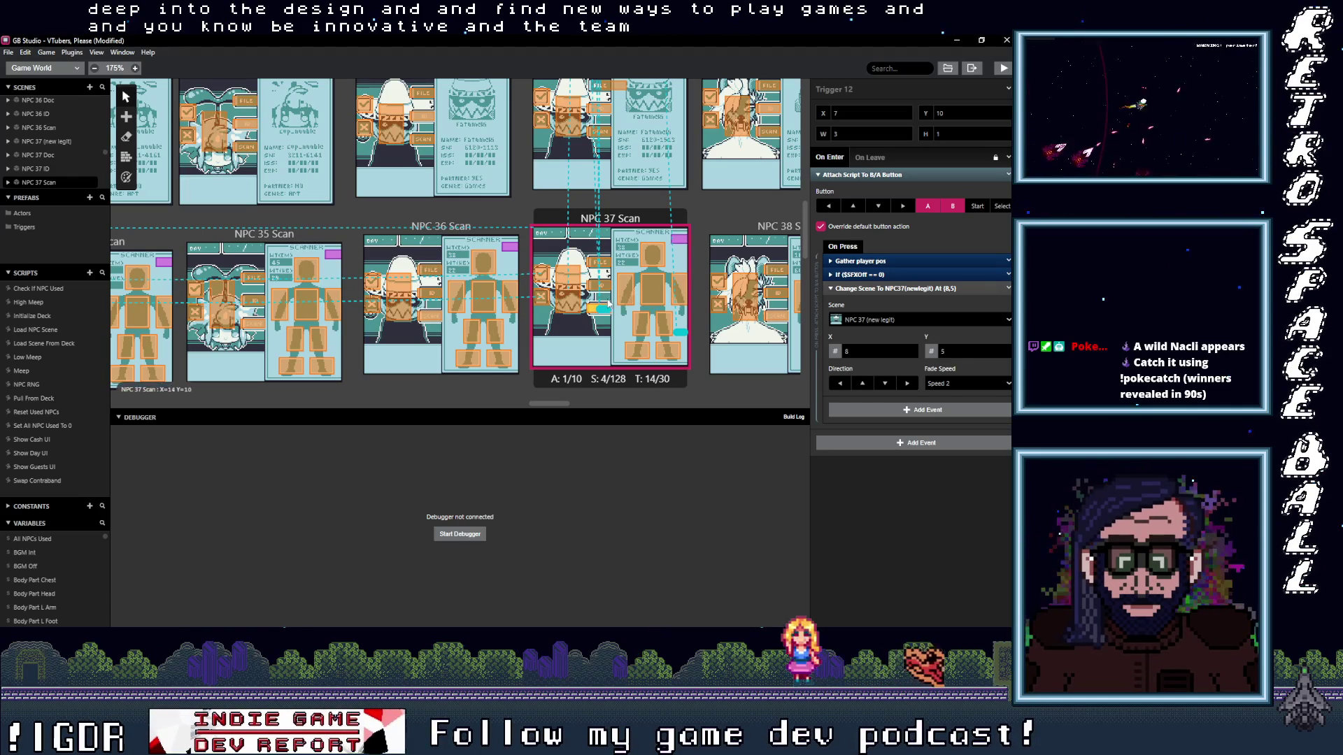
# - Verify an NPC 37 Scan trigger and the two NPC 38 Scan triggers' targets
pyautogui.click(575, 302)
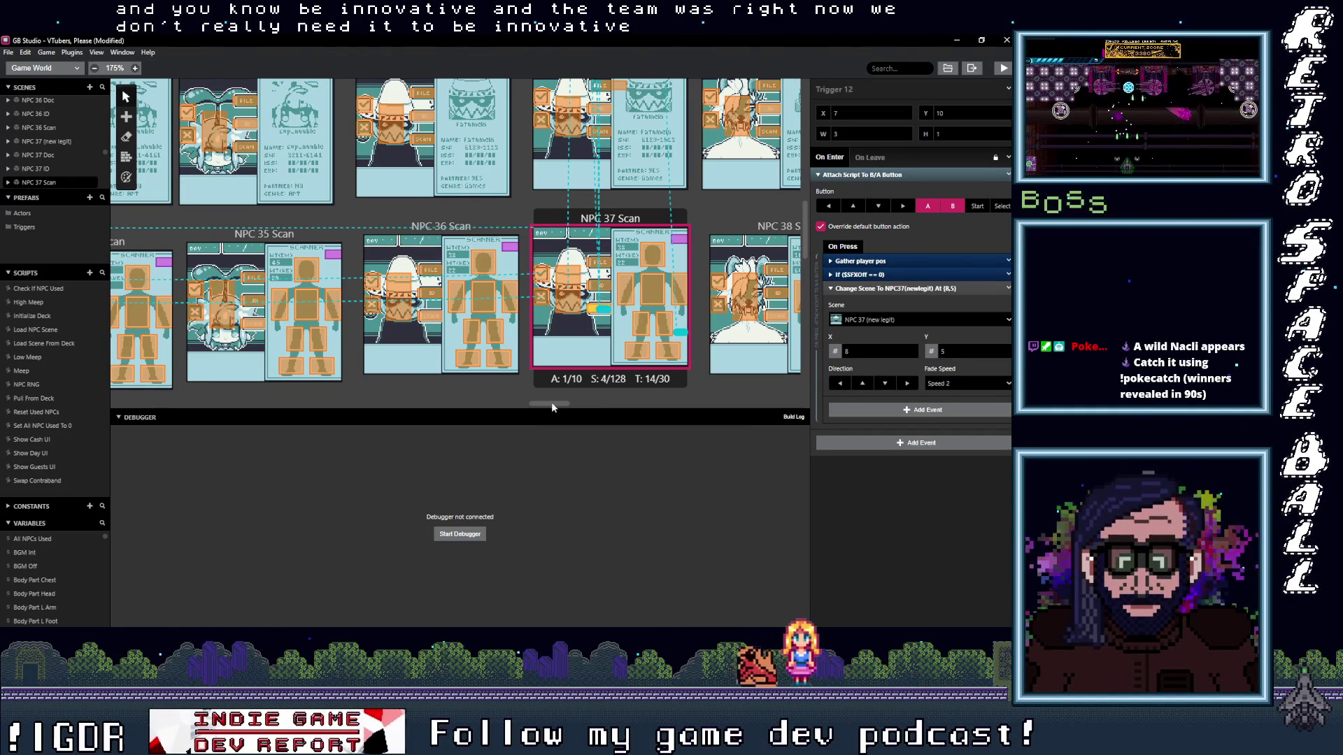
pyautogui.moveTo(547, 401); pyautogui.dragTo(572, 402)
pyautogui.click(397, 315)
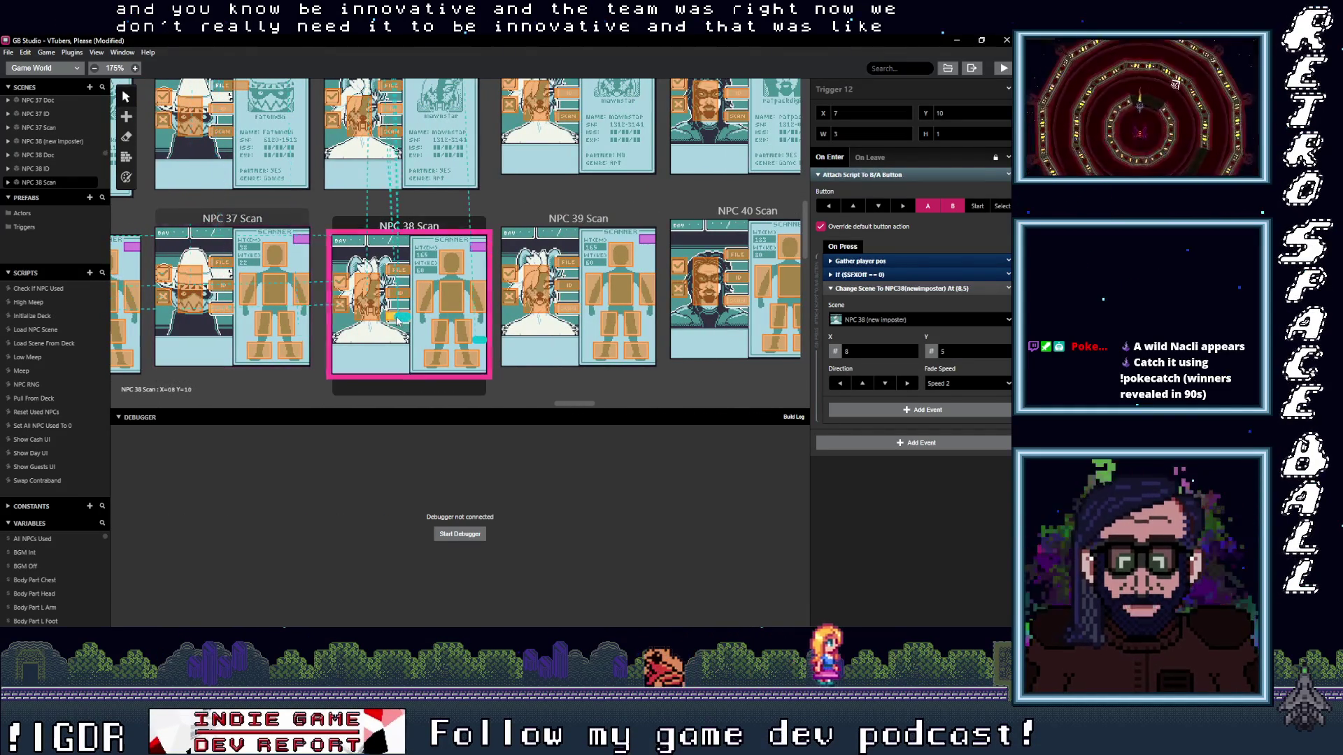
pyautogui.click(369, 304)
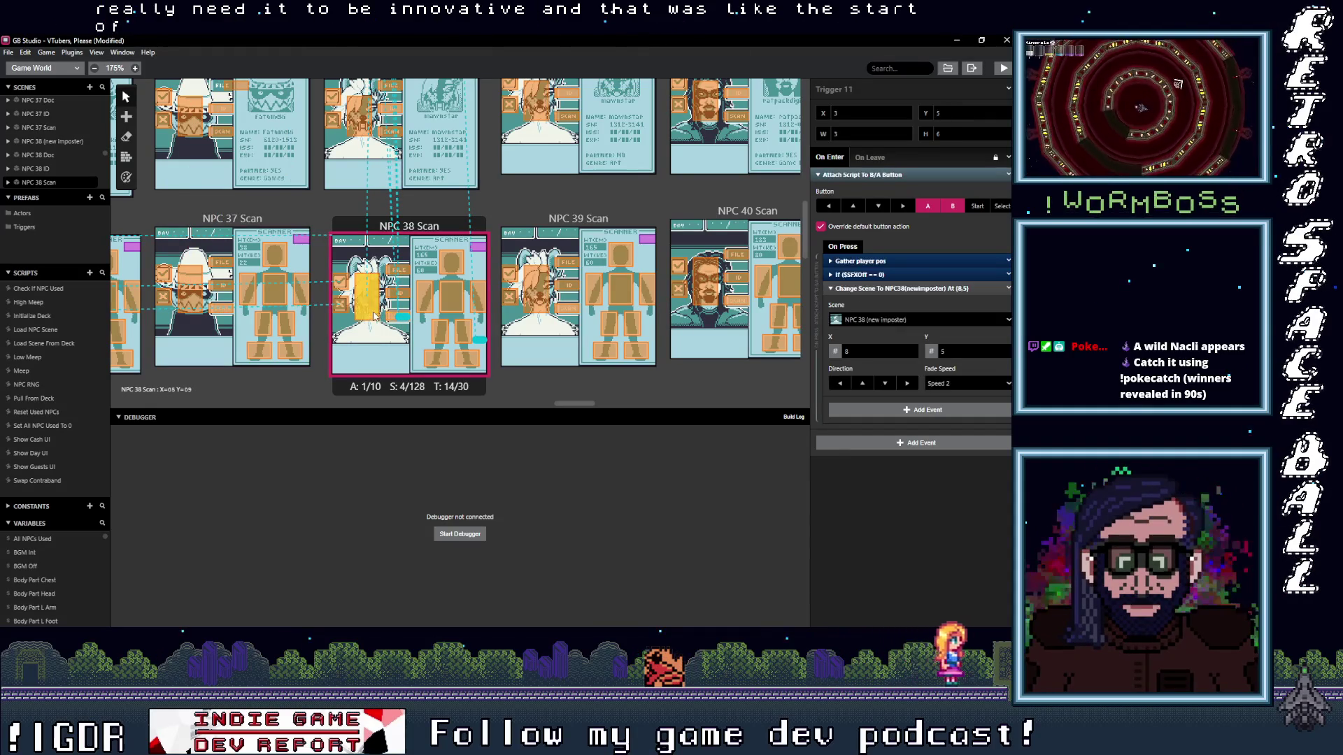
pyautogui.click(400, 270)
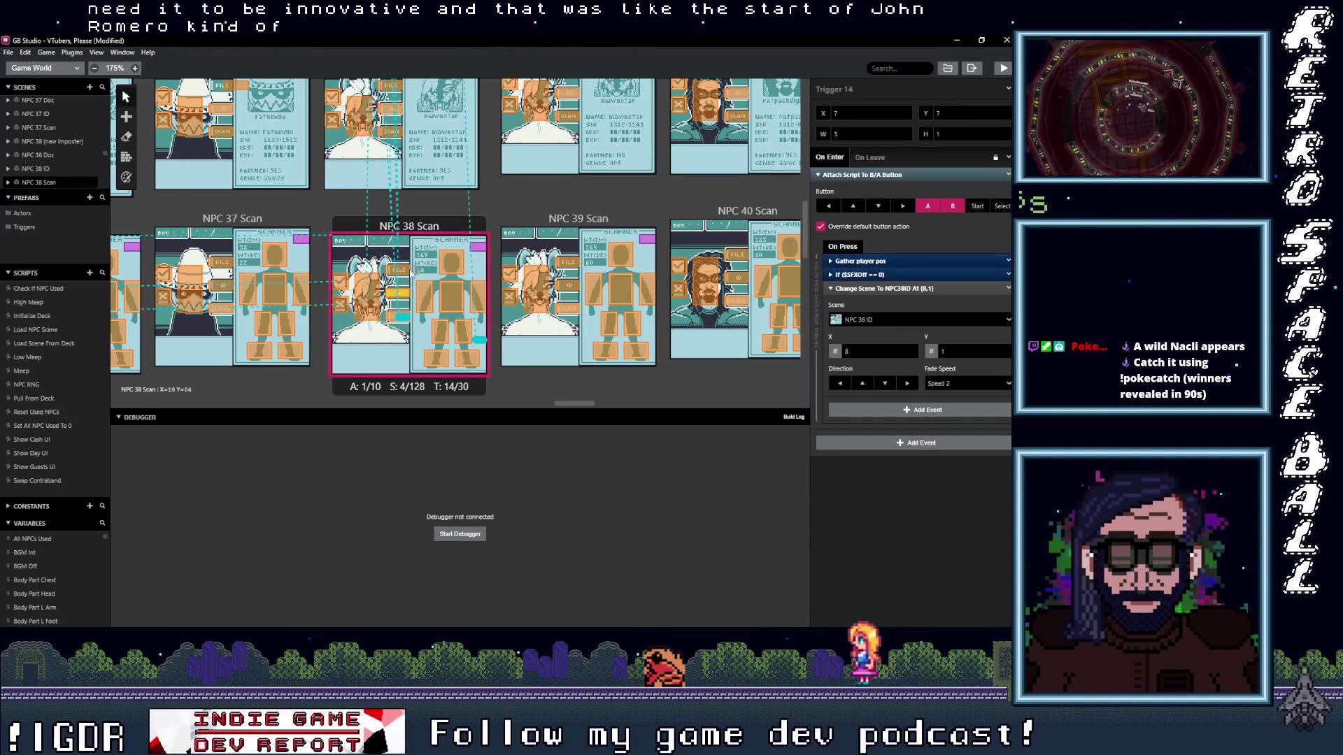
pyautogui.scroll(3, 430, 312)
# - Verify NPC 38 ID's triggers, then NPC 38 Doc's triggers to NPC 38 Scan and NPC 38 ID
pyautogui.click(394, 353)
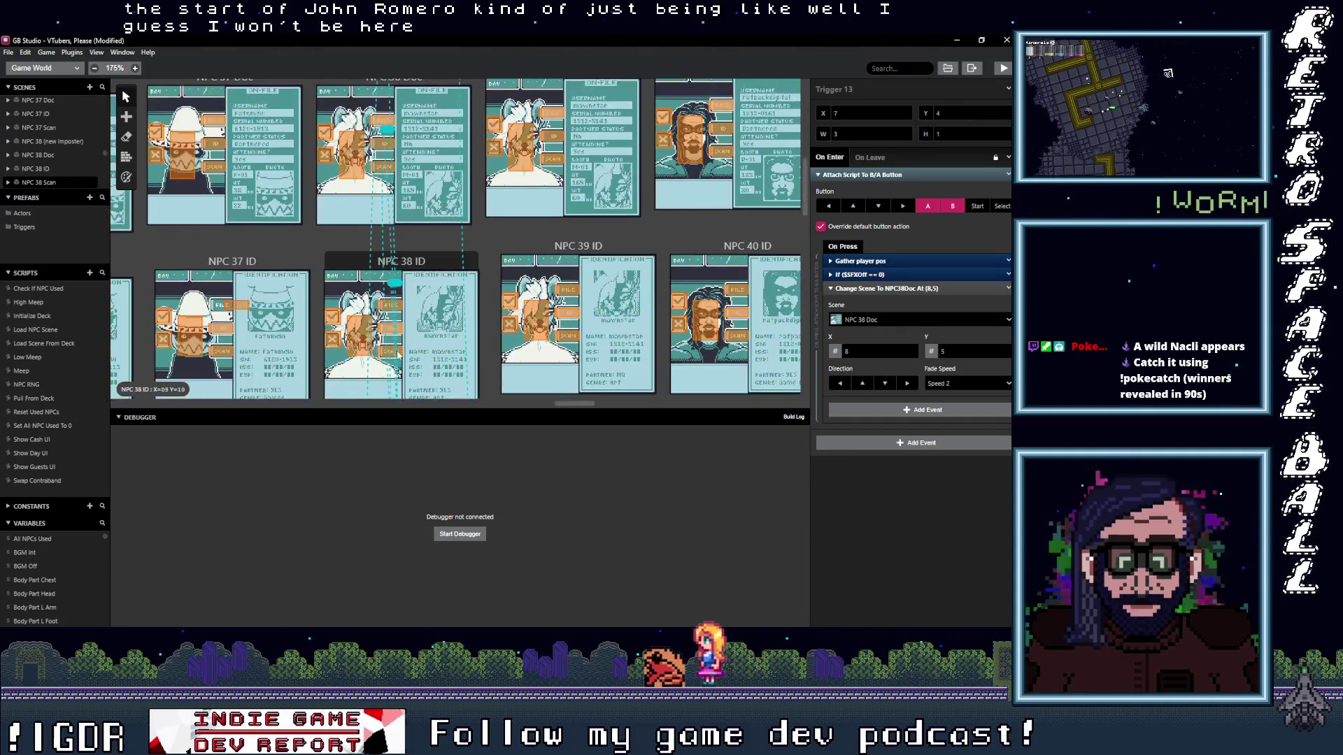
pyautogui.click(393, 312)
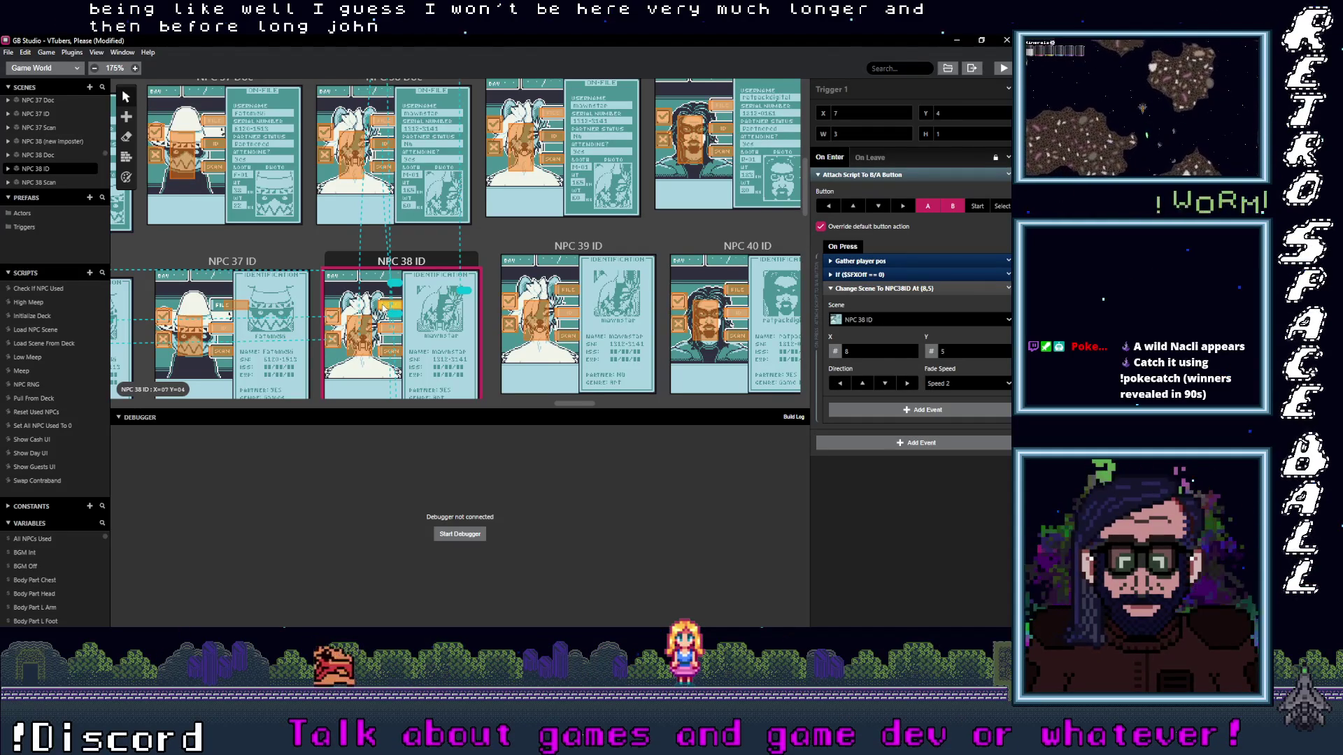
pyautogui.click(360, 336)
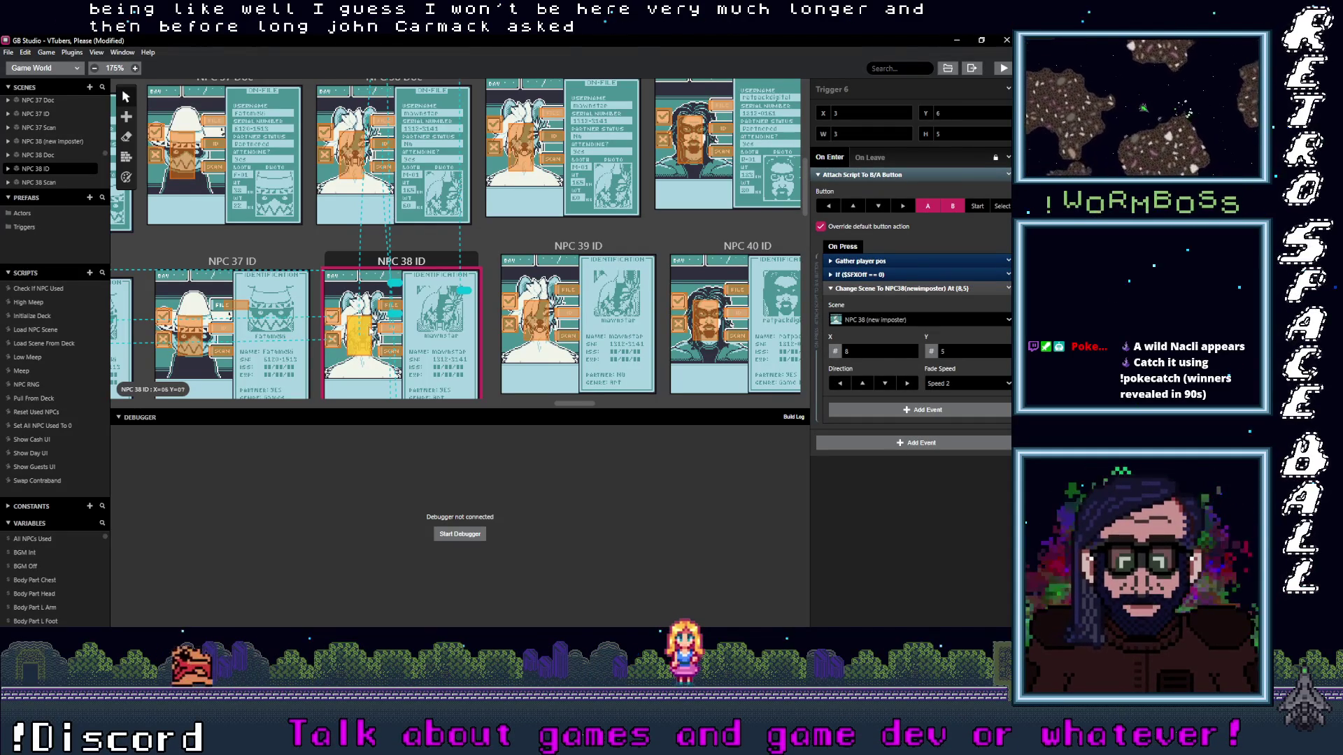
pyautogui.scroll(3, 391, 312)
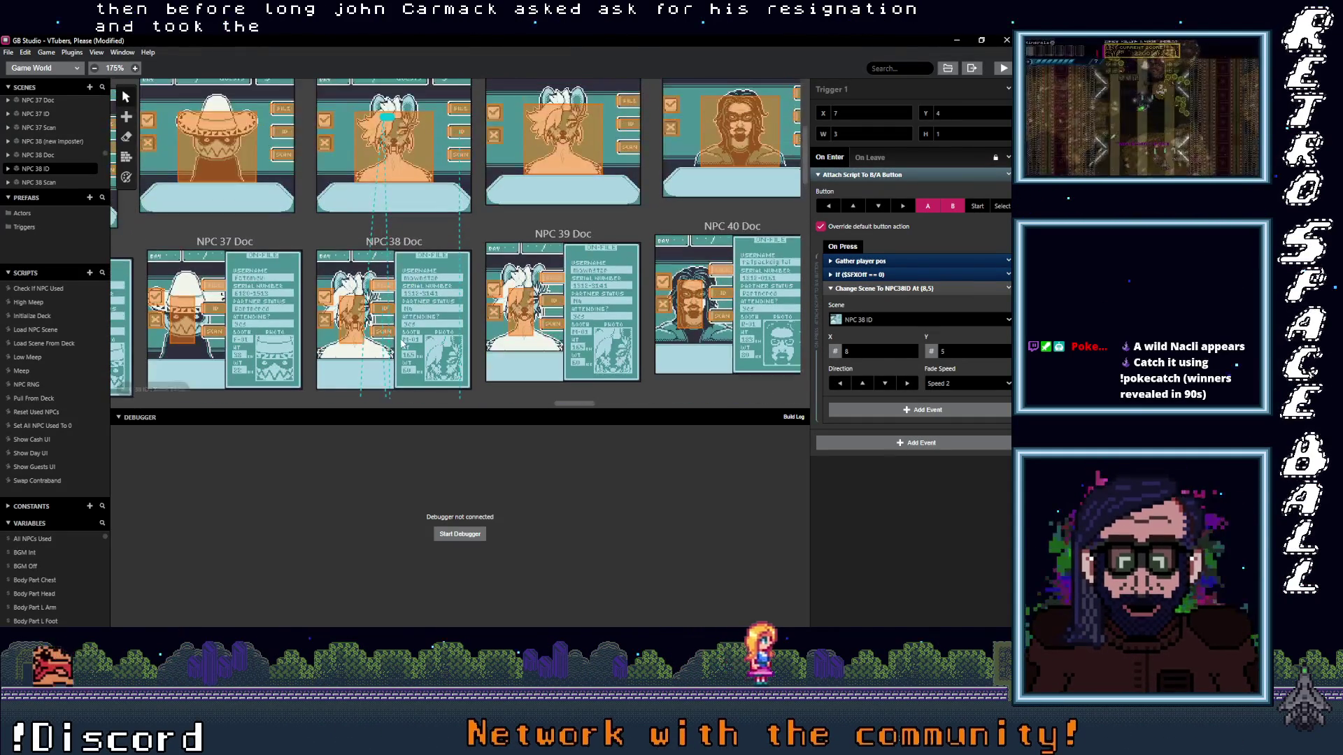
pyautogui.click(392, 334)
pyautogui.click(380, 329)
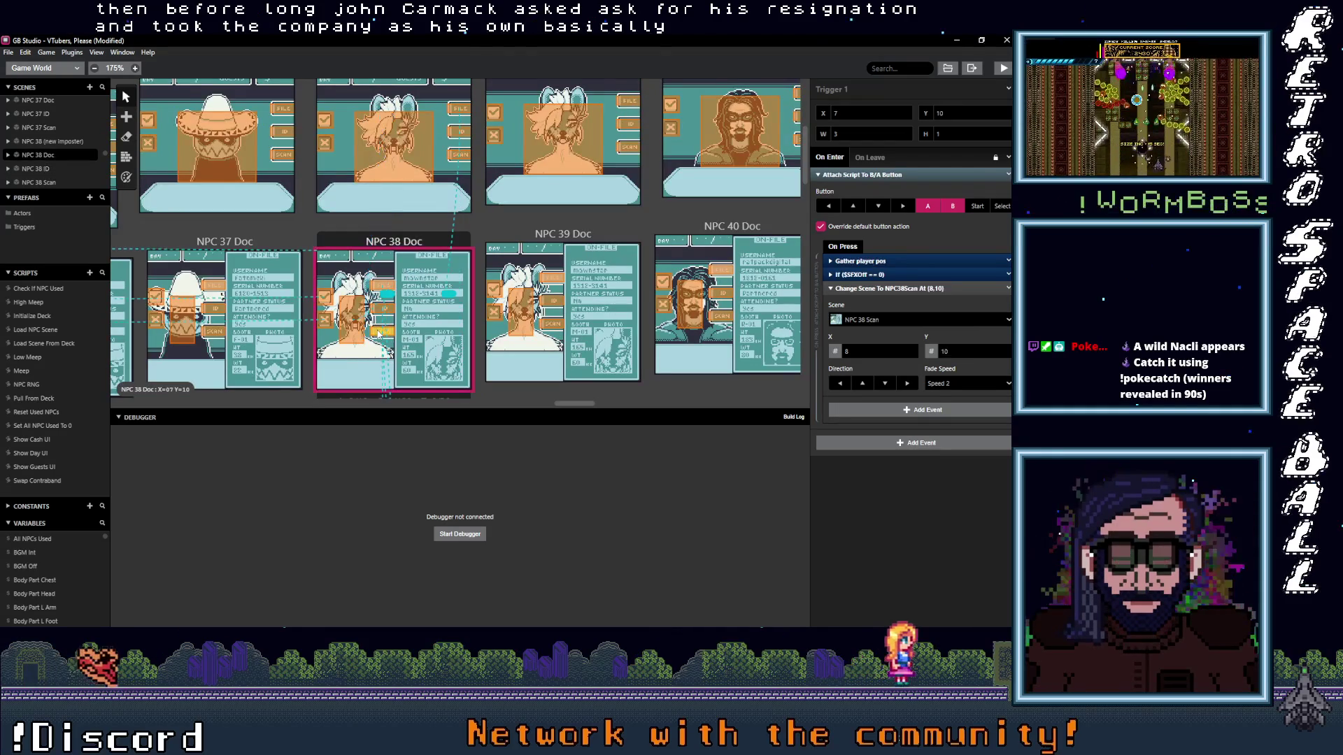
pyautogui.click(382, 311)
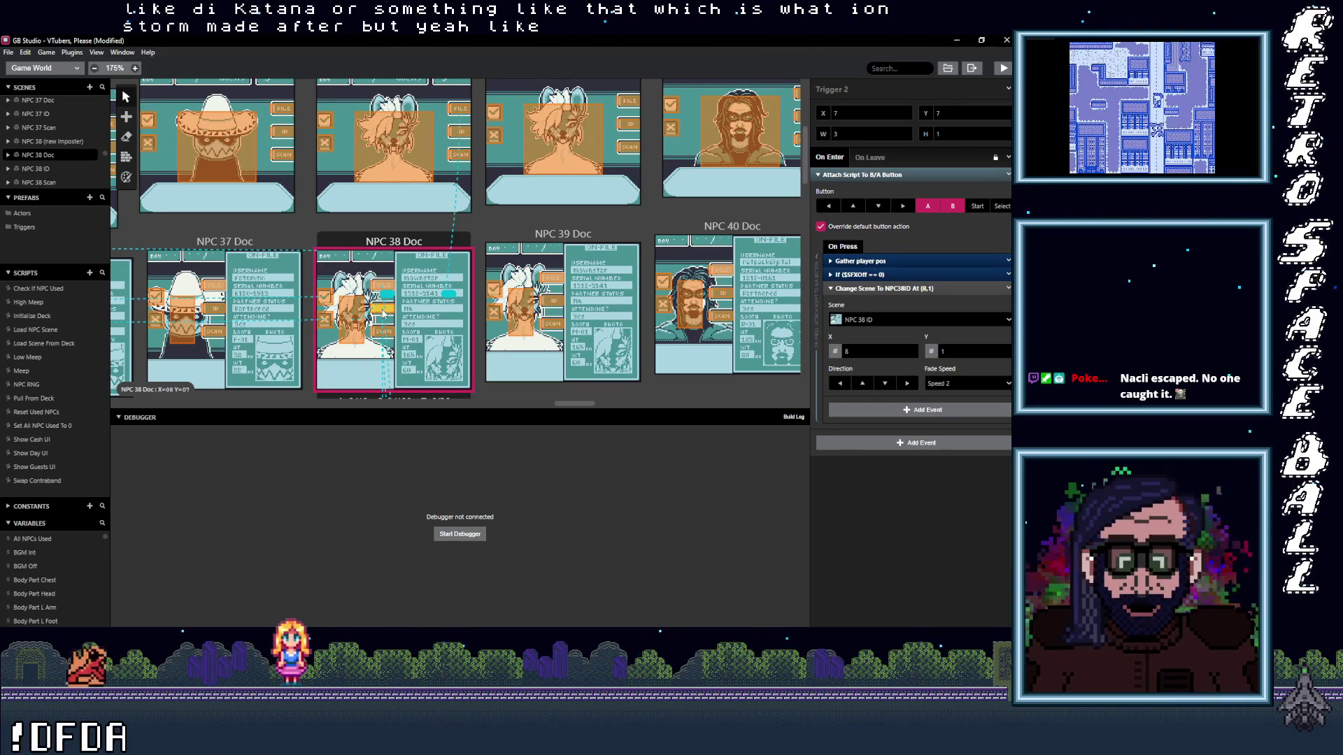
pyautogui.click(355, 317)
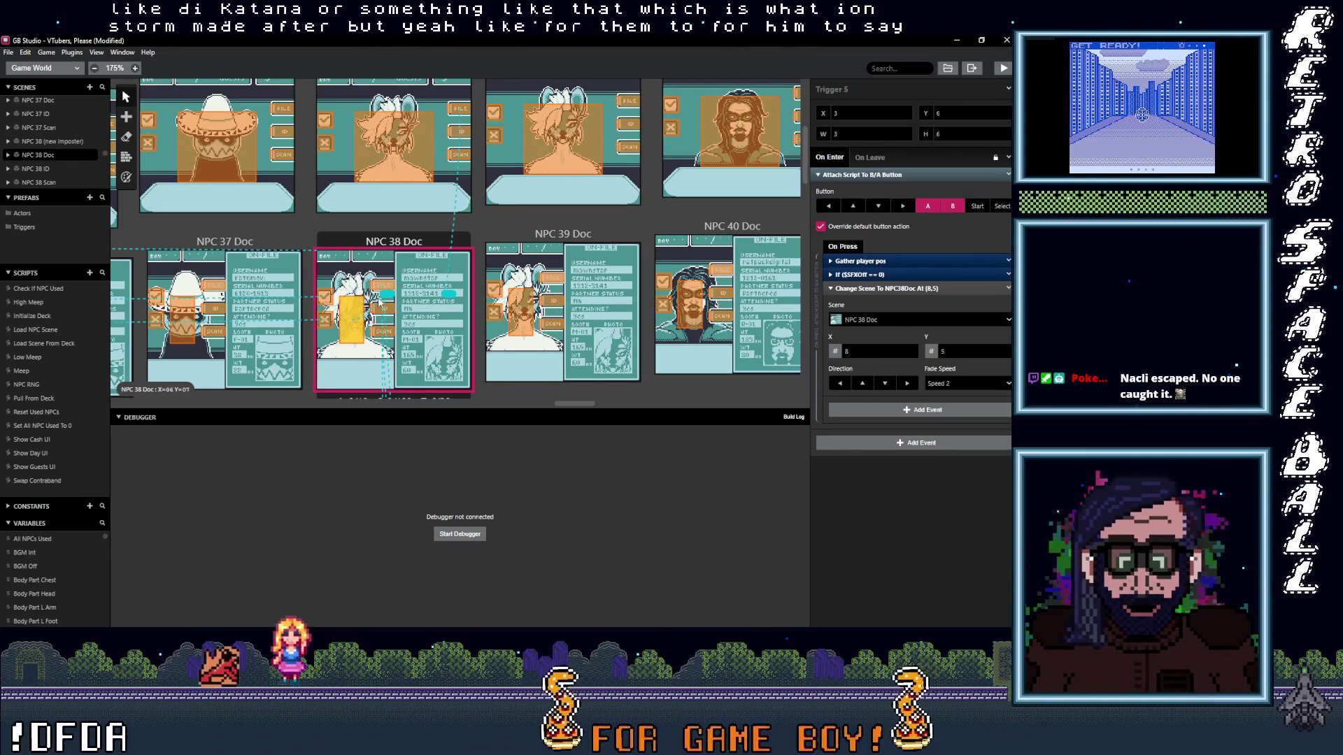
pyautogui.click(374, 284)
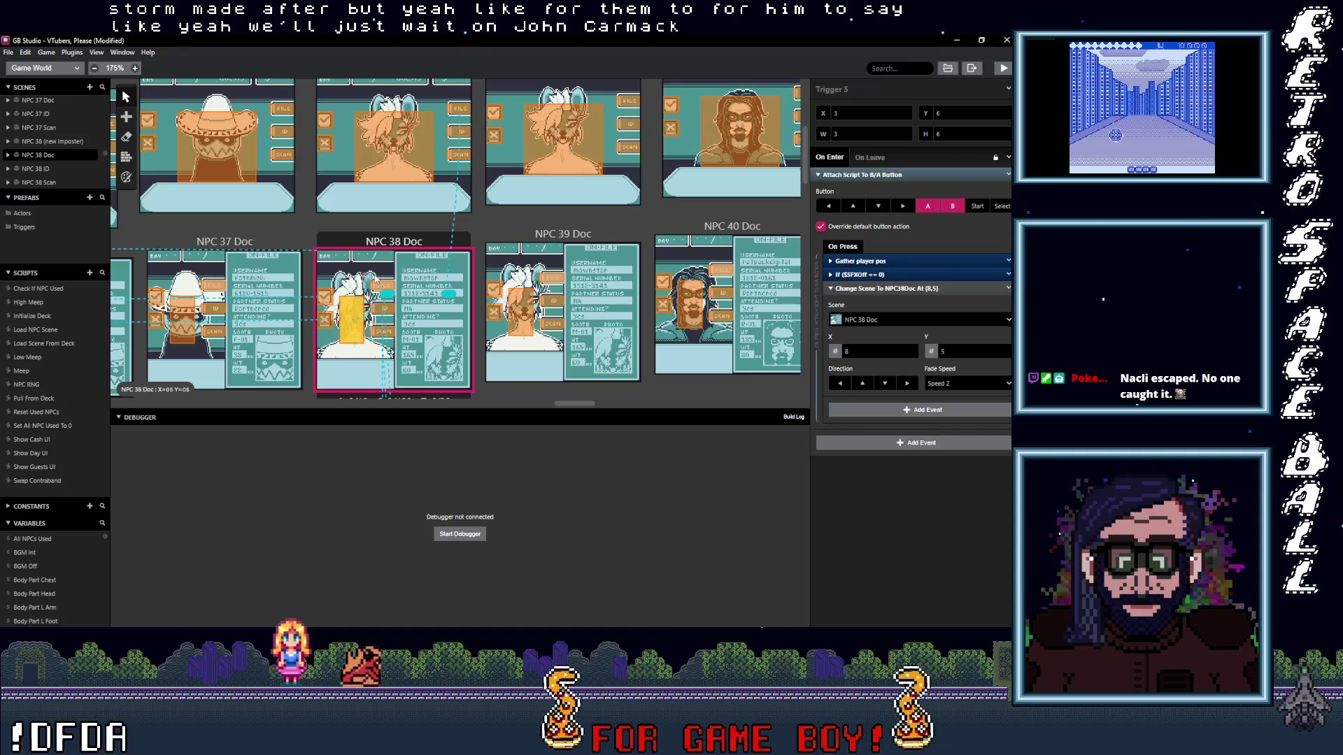
pyautogui.click(369, 313)
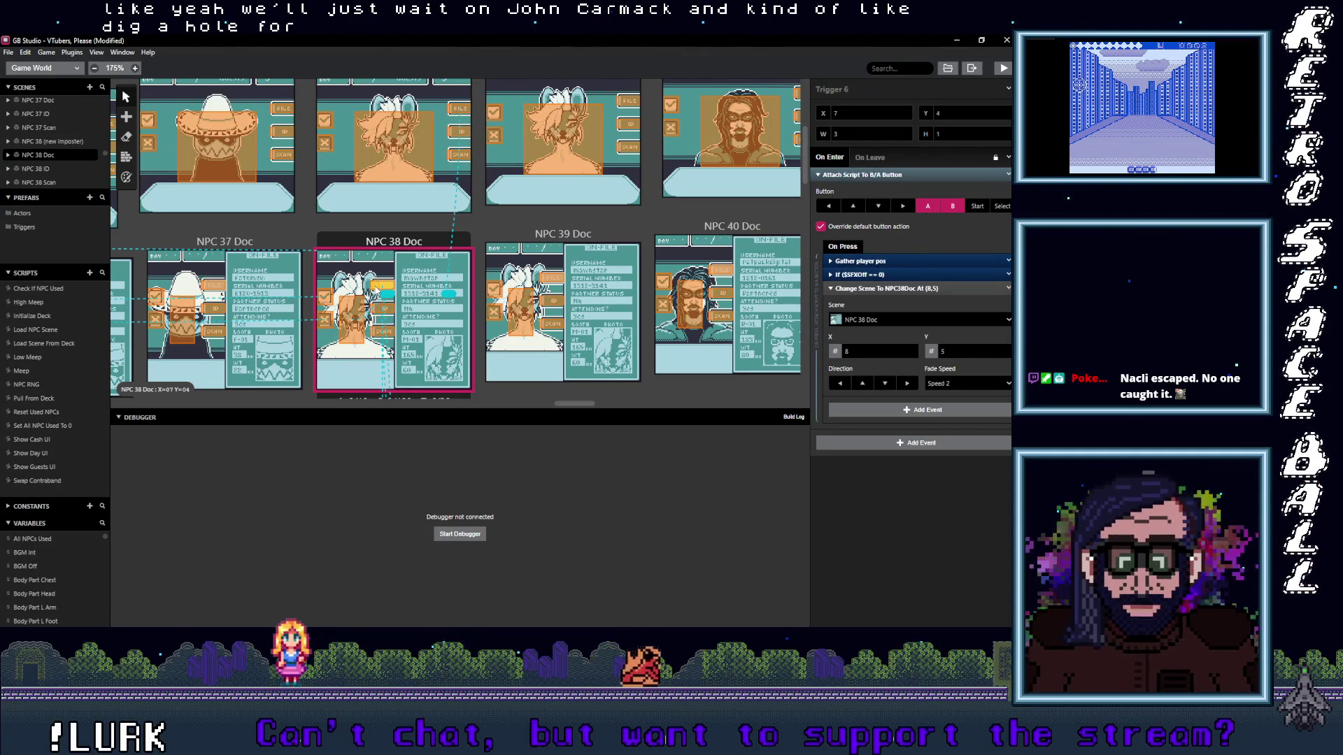
pyautogui.click(391, 311)
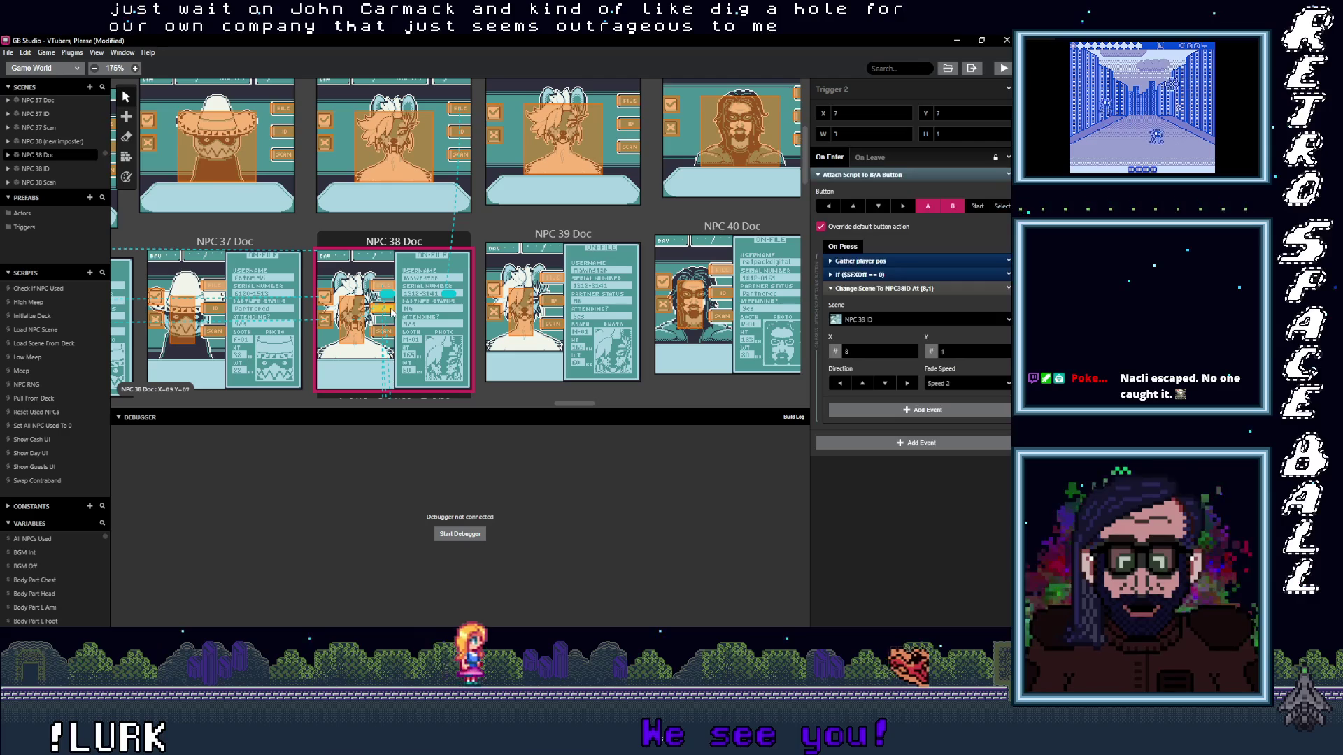
pyautogui.click(391, 297)
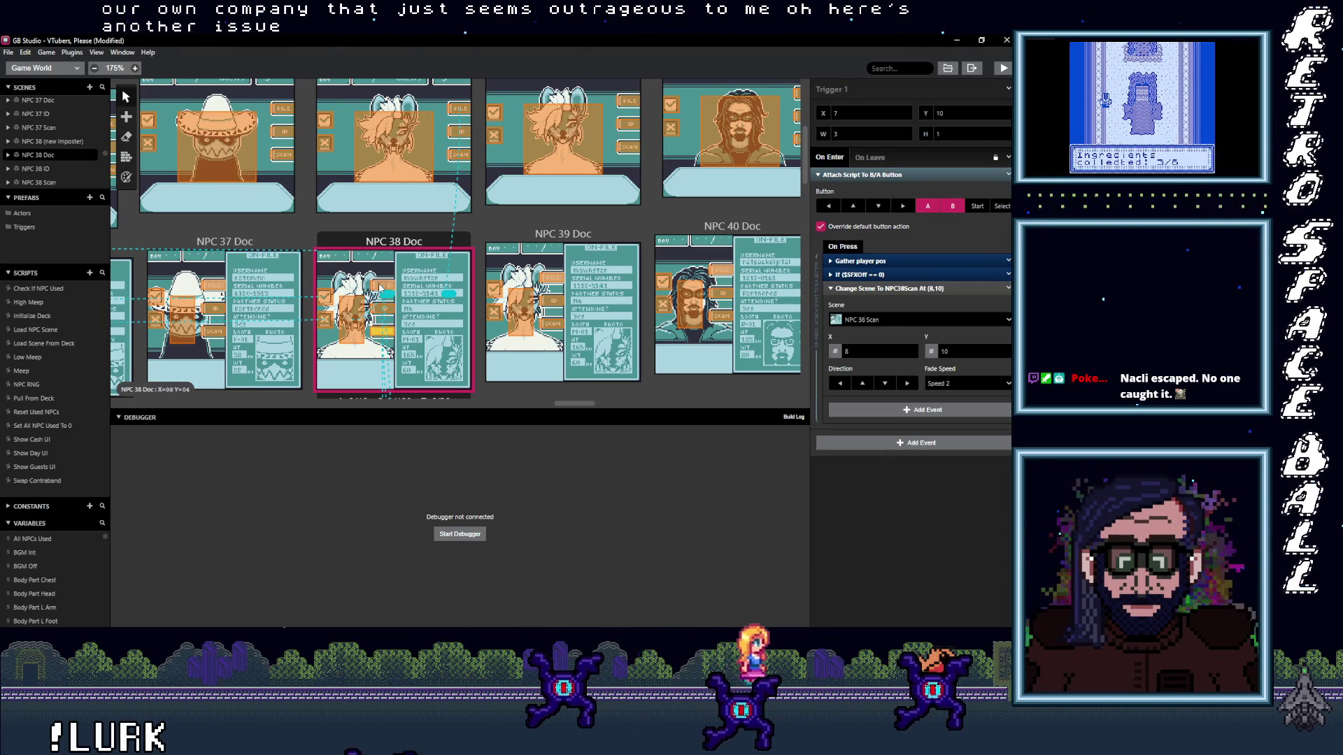
pyautogui.click(384, 286)
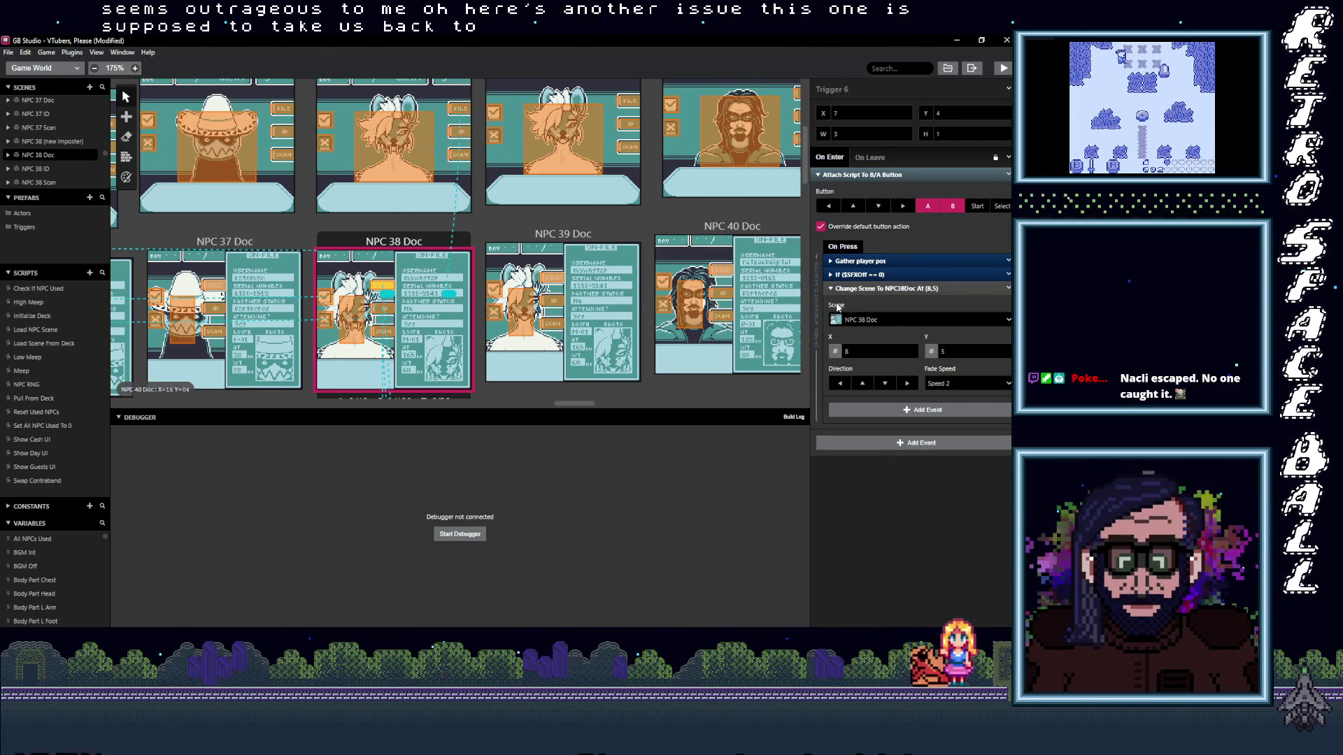
# - Retarget NPC 38 Doc's Trigger 6 and Trigger 5 to NPC 38 (new imposter)
pyautogui.click(881, 321)
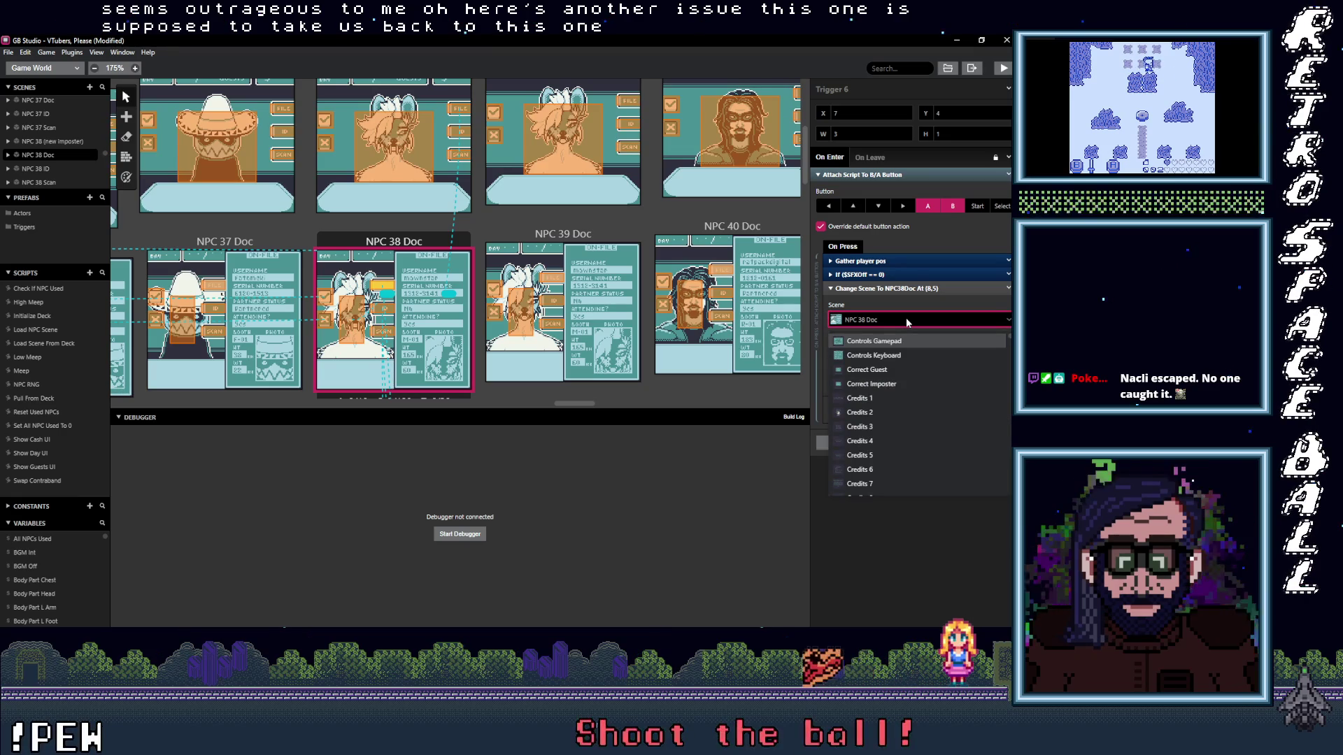
pyautogui.write('NPC 3')
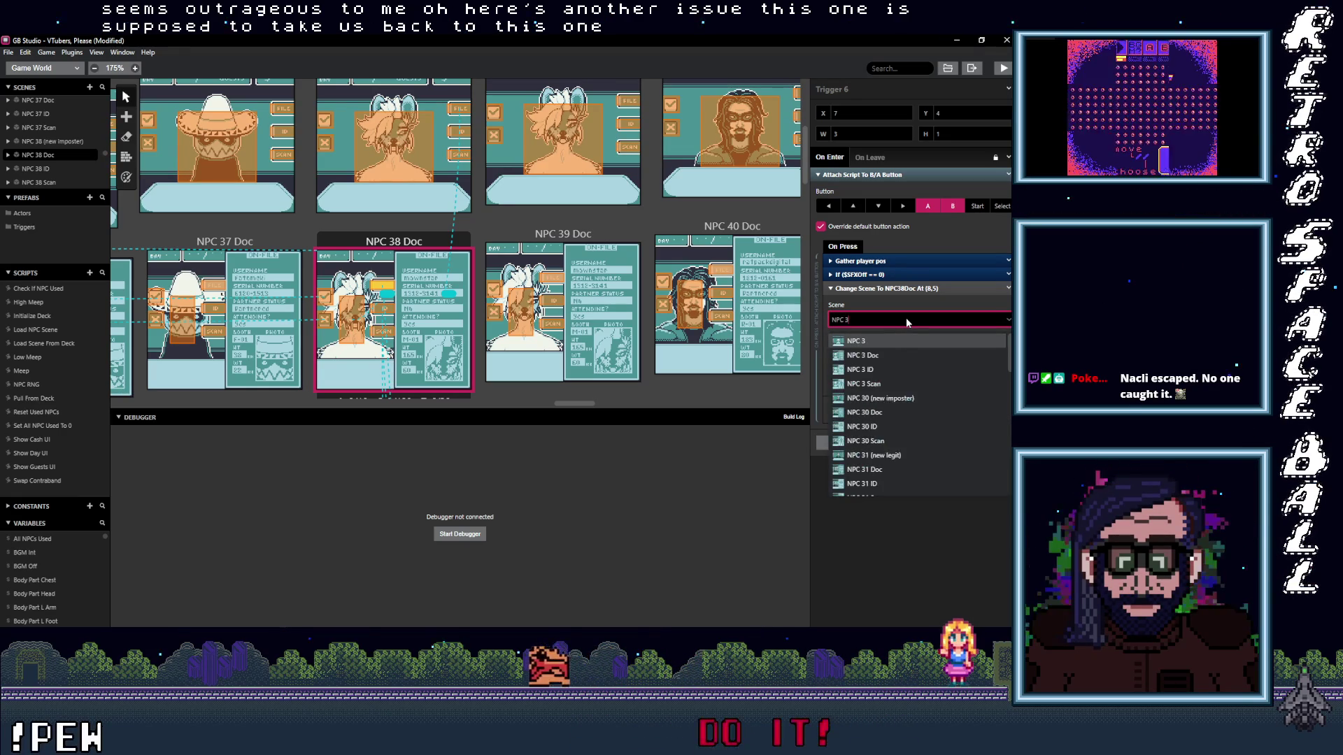
pyautogui.write('8')
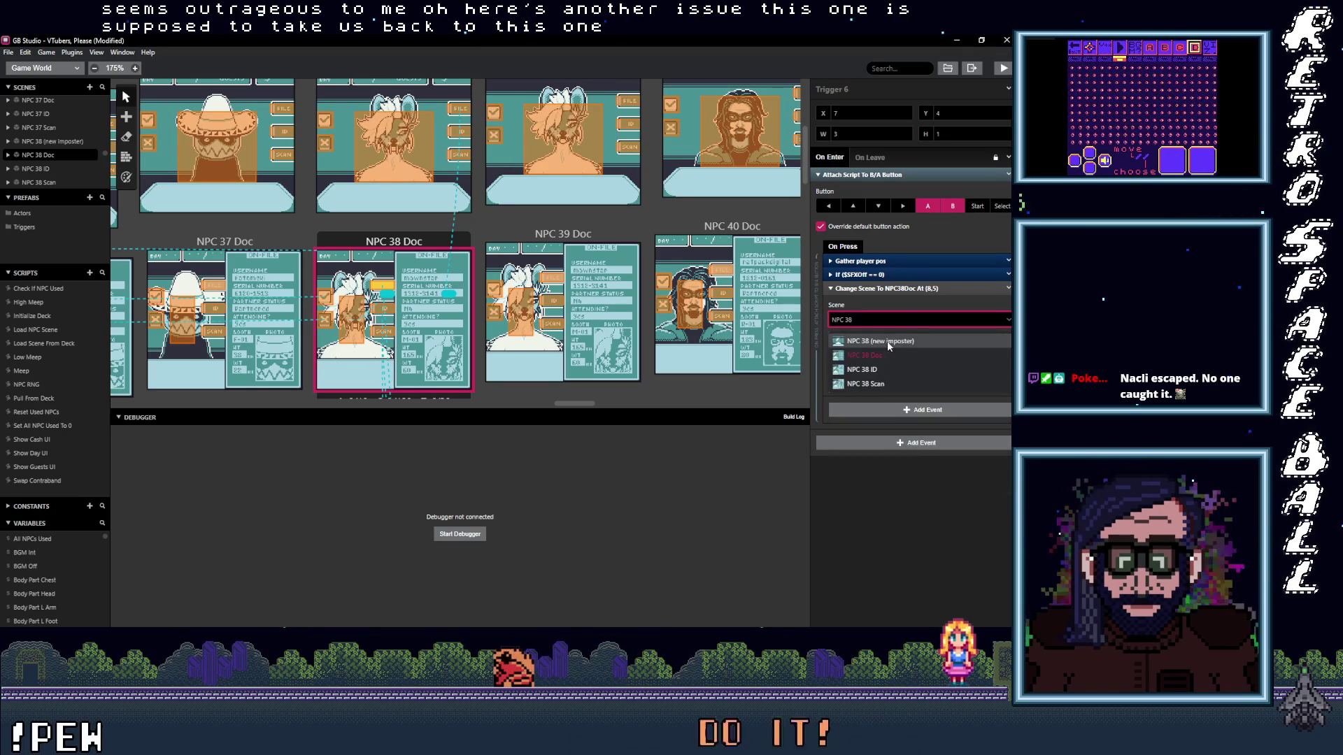
pyautogui.click(886, 341)
pyautogui.click(389, 315)
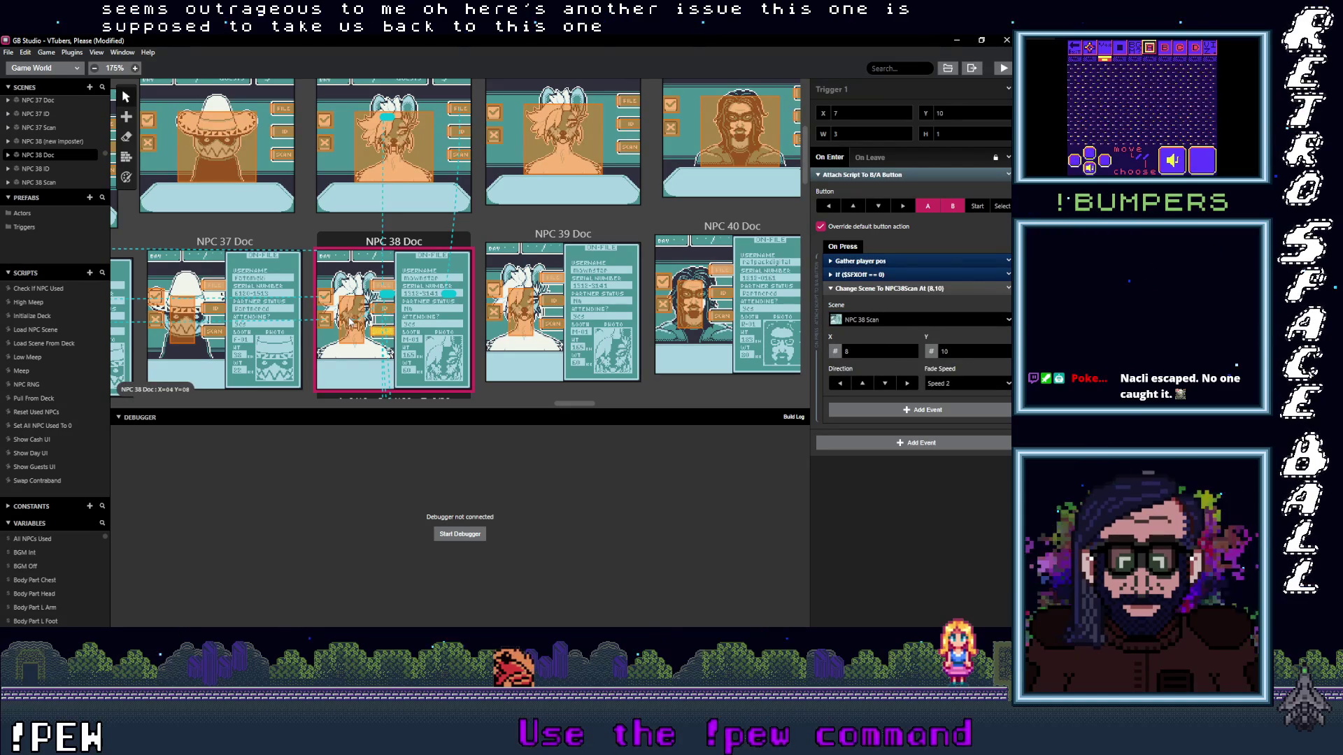
pyautogui.click(892, 319)
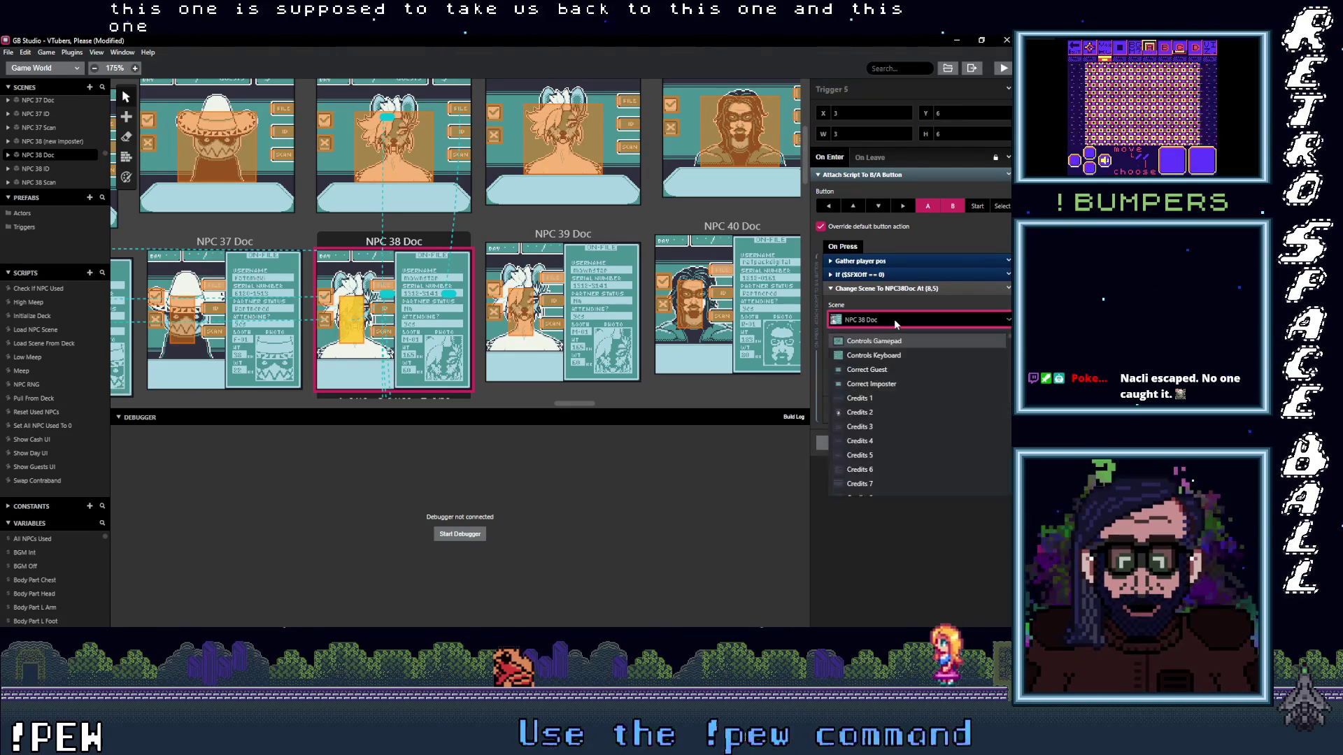
pyautogui.write('NPC')
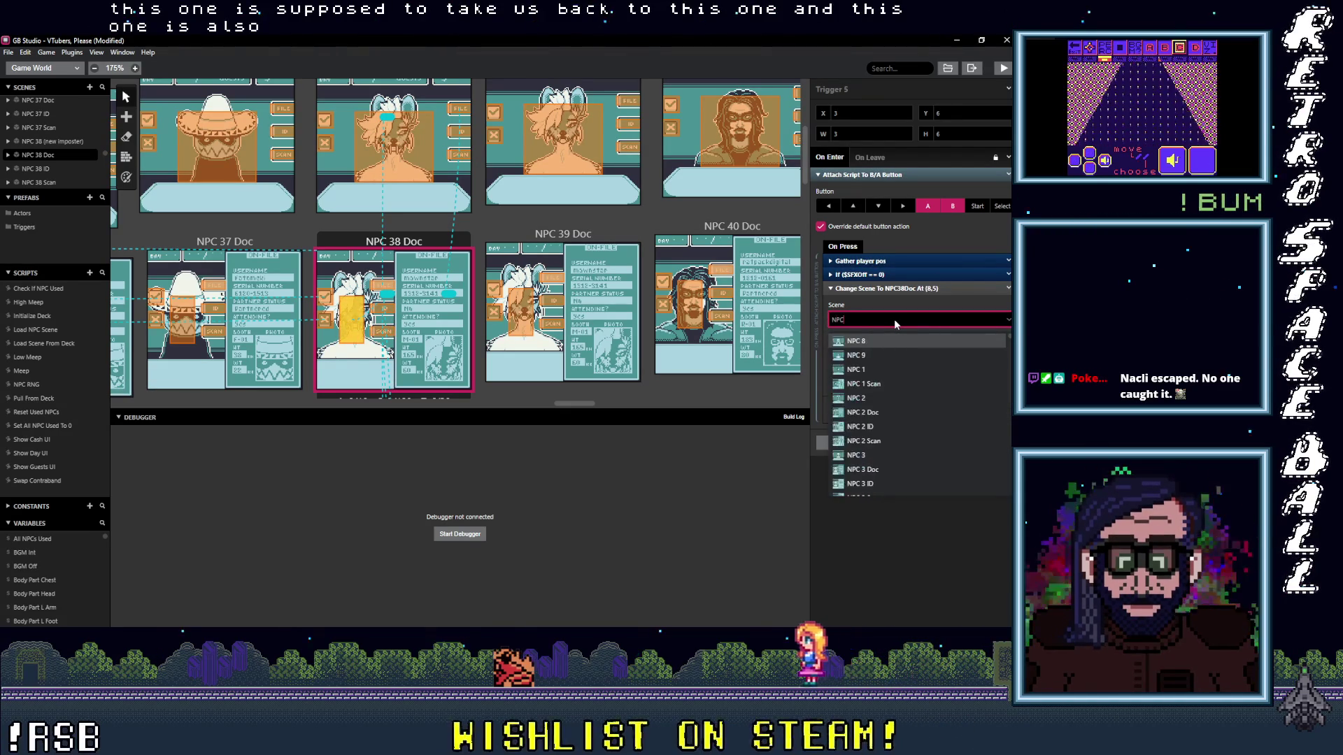
pyautogui.write(' 38')
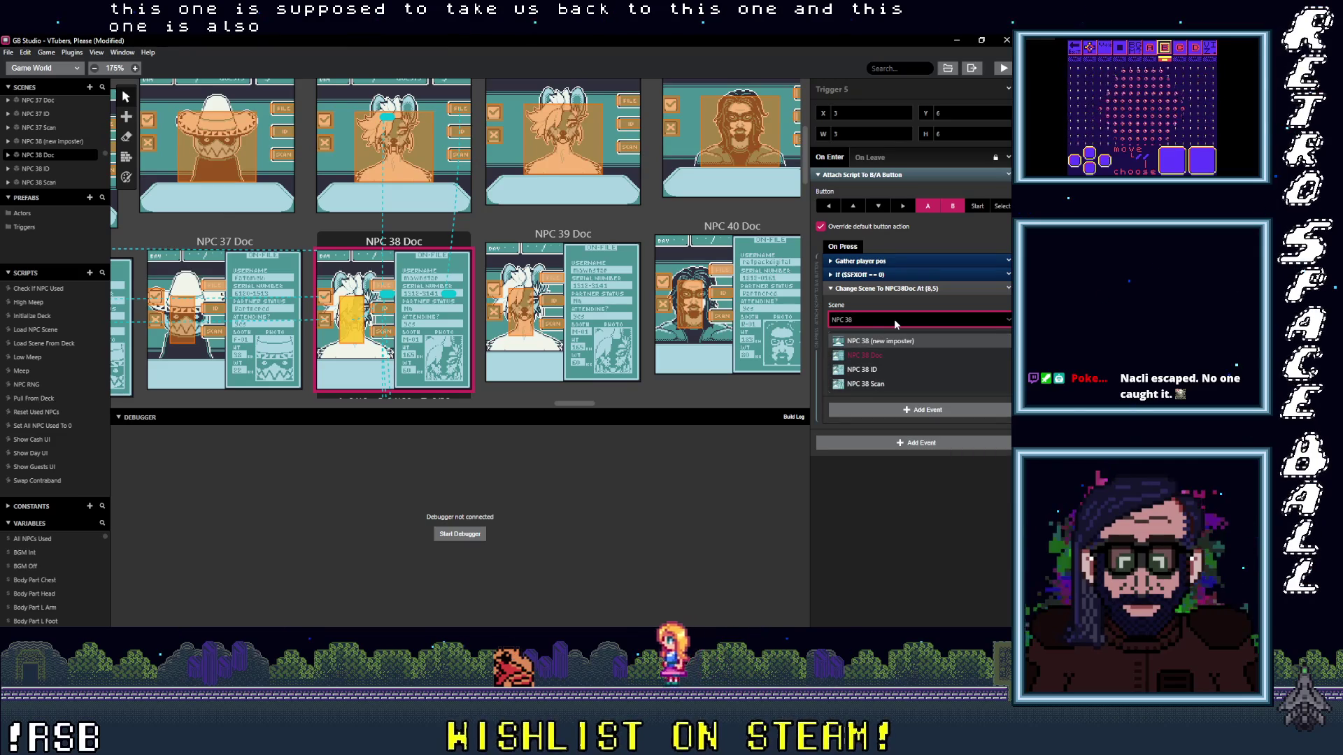
pyautogui.click(885, 337)
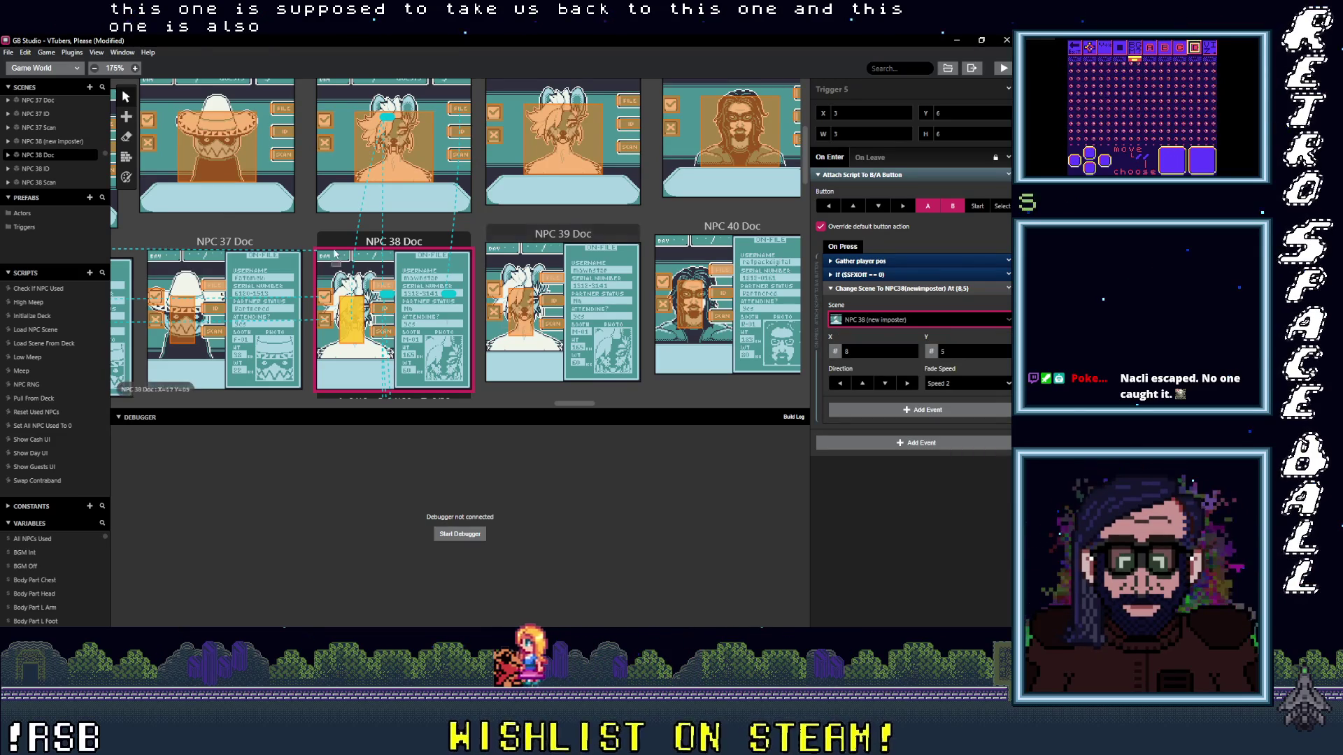
# - Recheck the NPC 38 Doc trigger leading to NPC 38 Scan
pyautogui.click(376, 299)
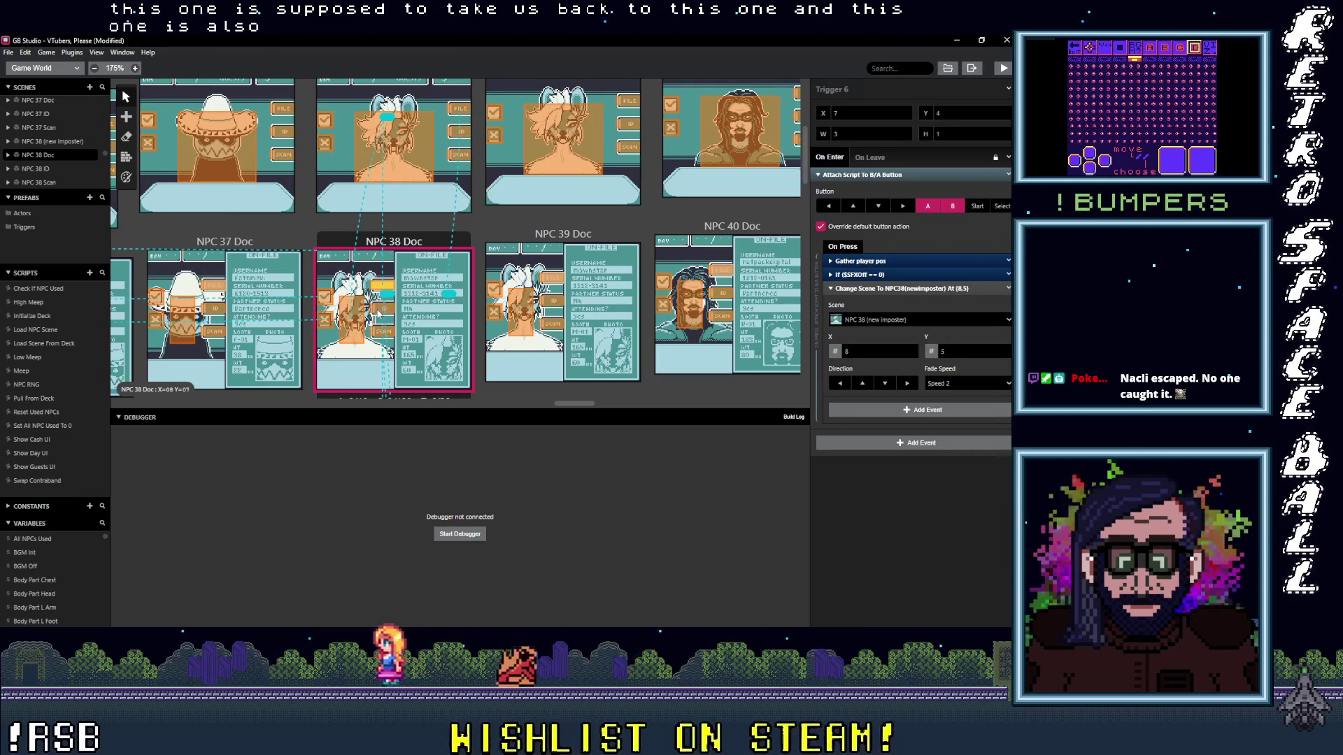
pyautogui.click(378, 334)
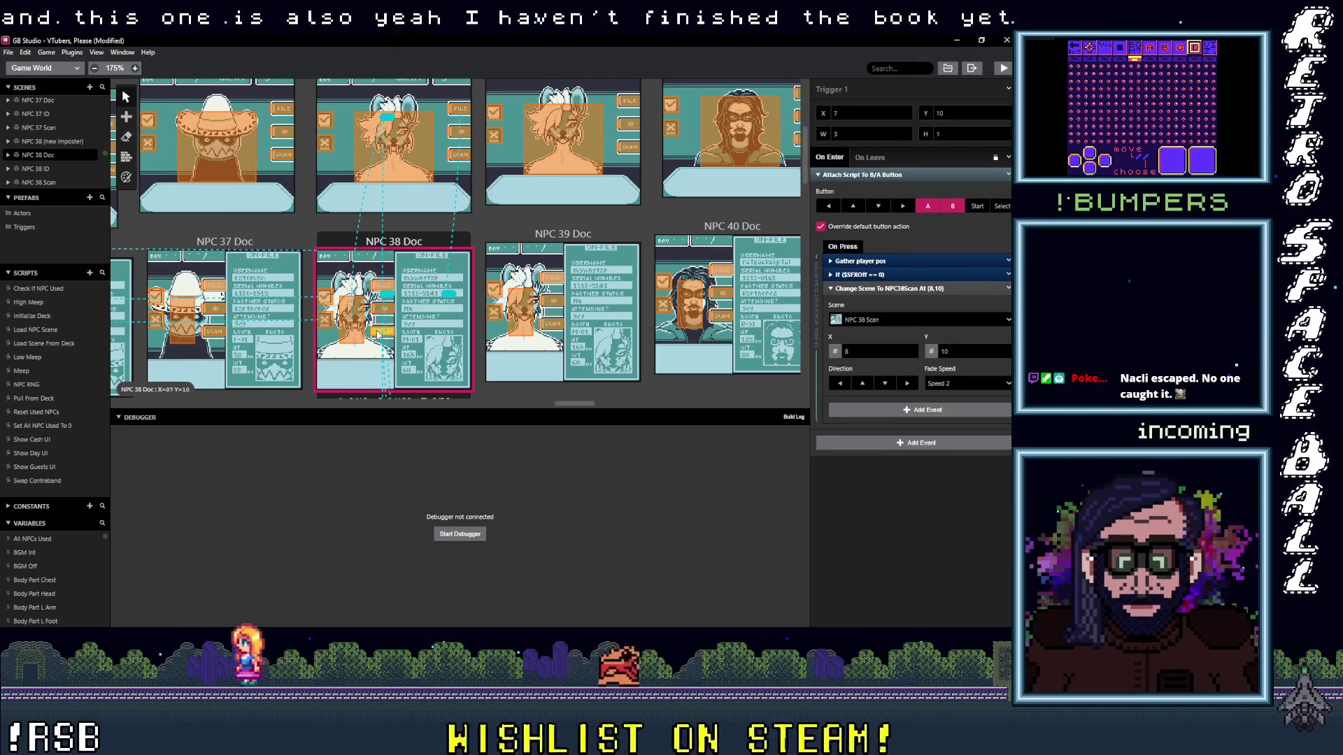
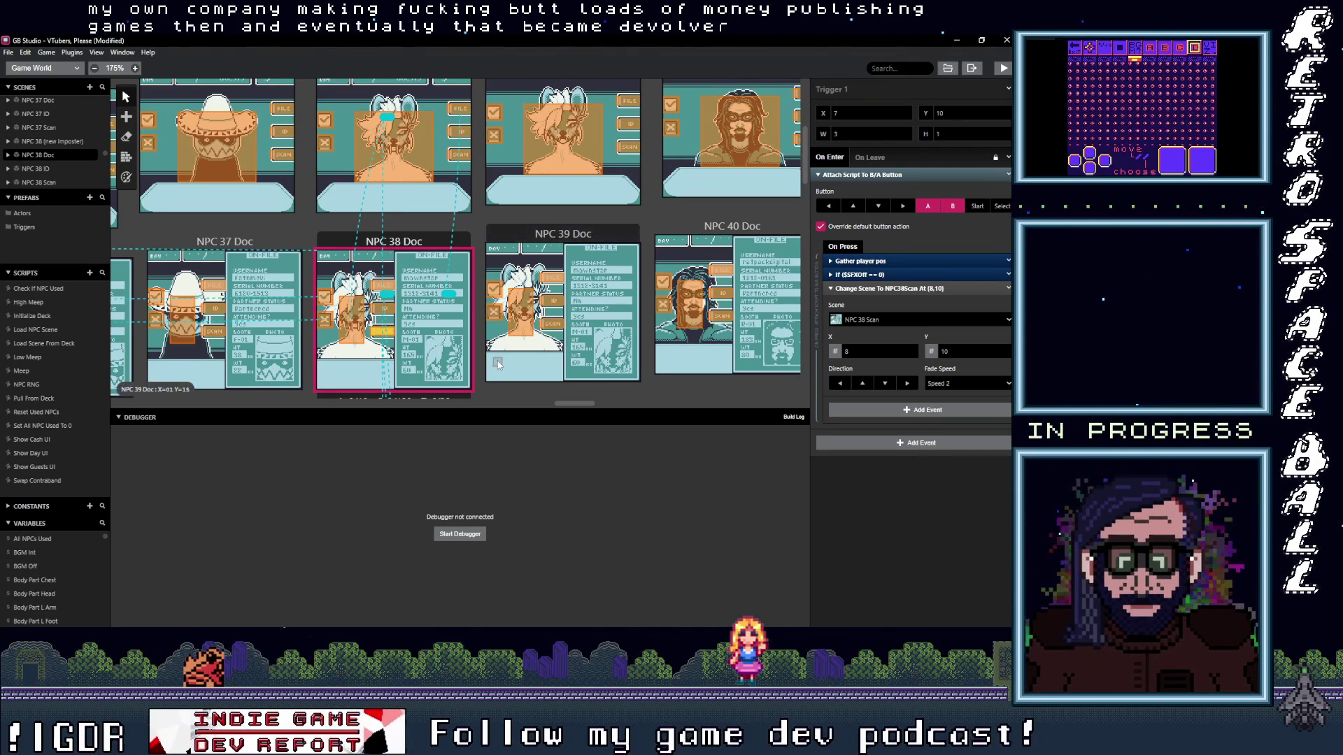
pyautogui.scroll(-3, 498, 363)
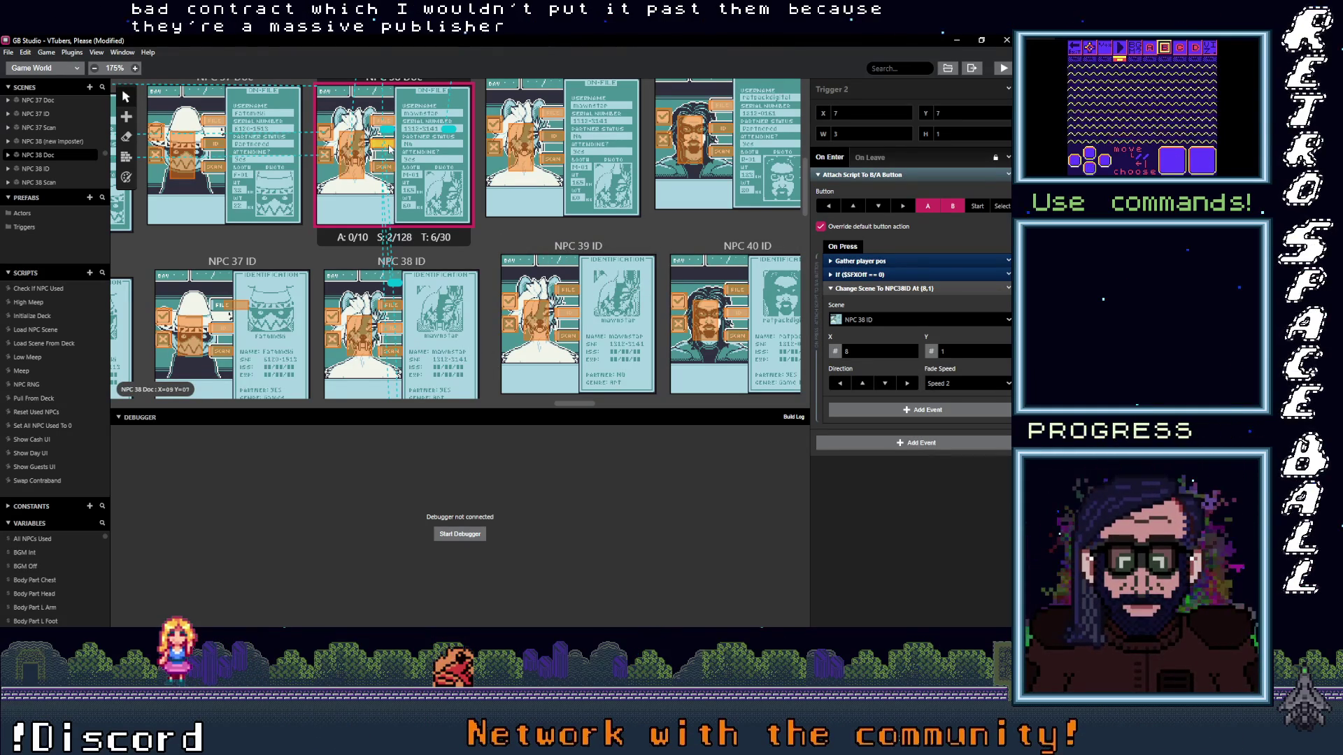
# - Check NPC 38 ID's button triggers and the NPC 38 Scan trigger leading to NPC 38 Doc
pyautogui.click(397, 308)
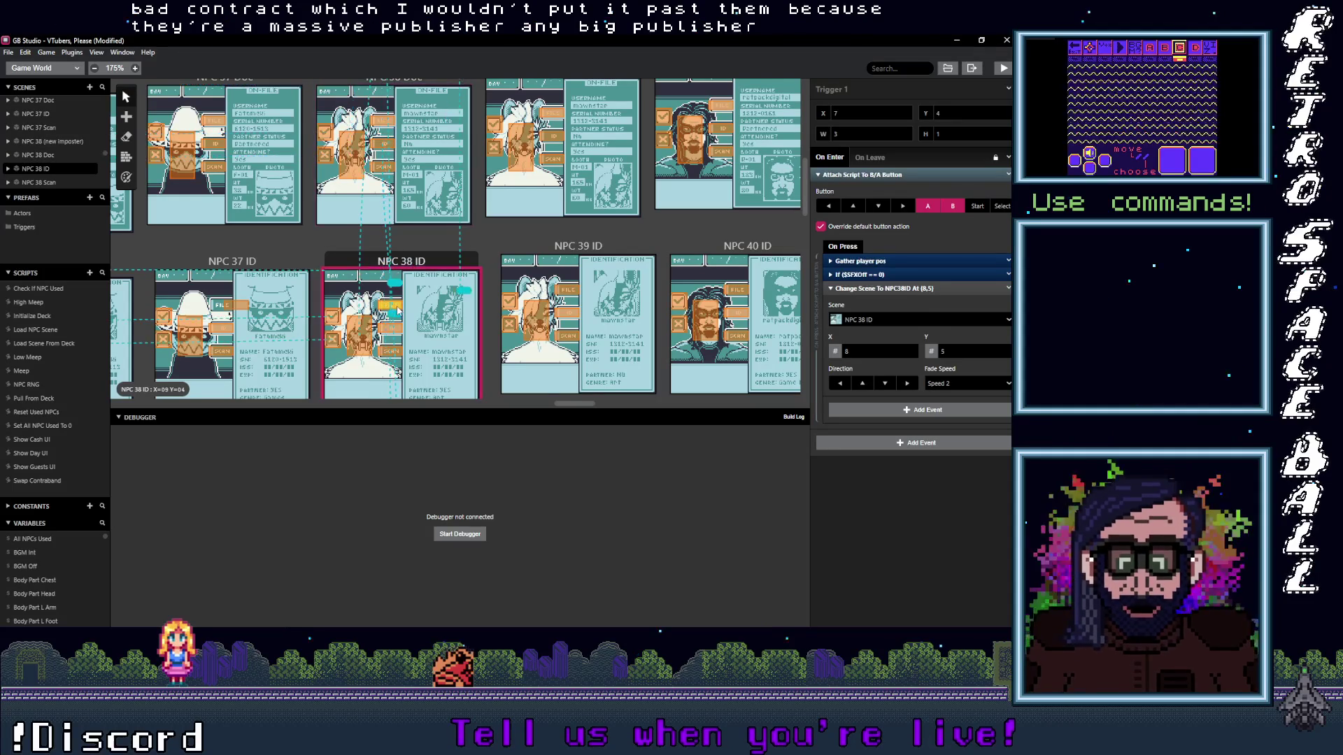
pyautogui.click(368, 346)
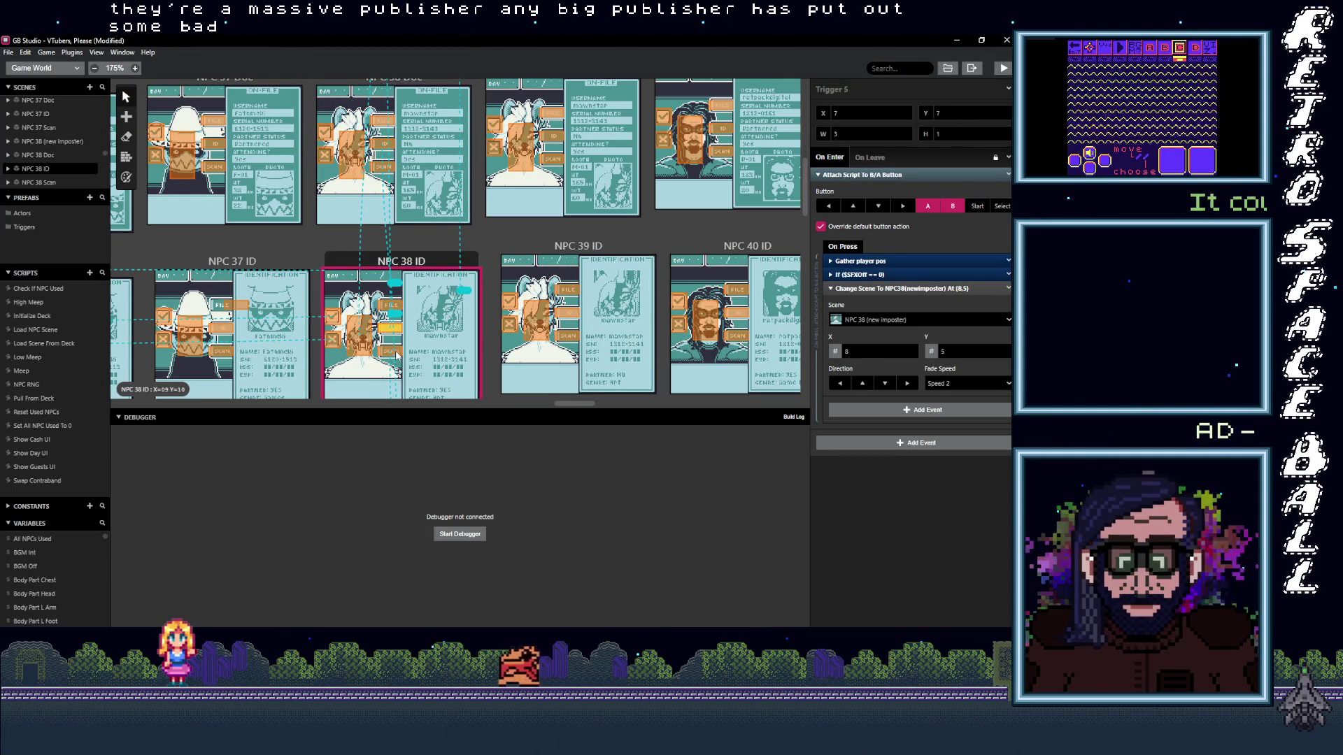
pyautogui.click(390, 284)
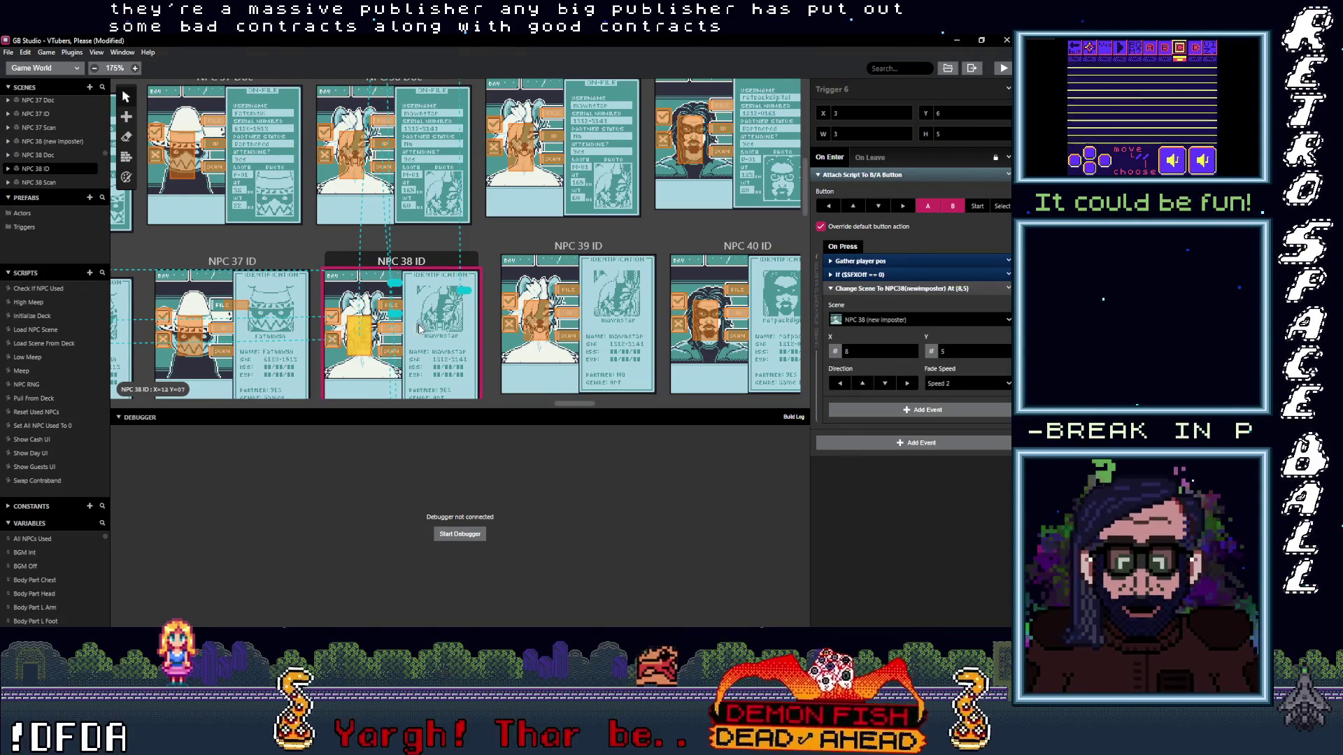
pyautogui.scroll(-3, 404, 275)
pyautogui.click(404, 275)
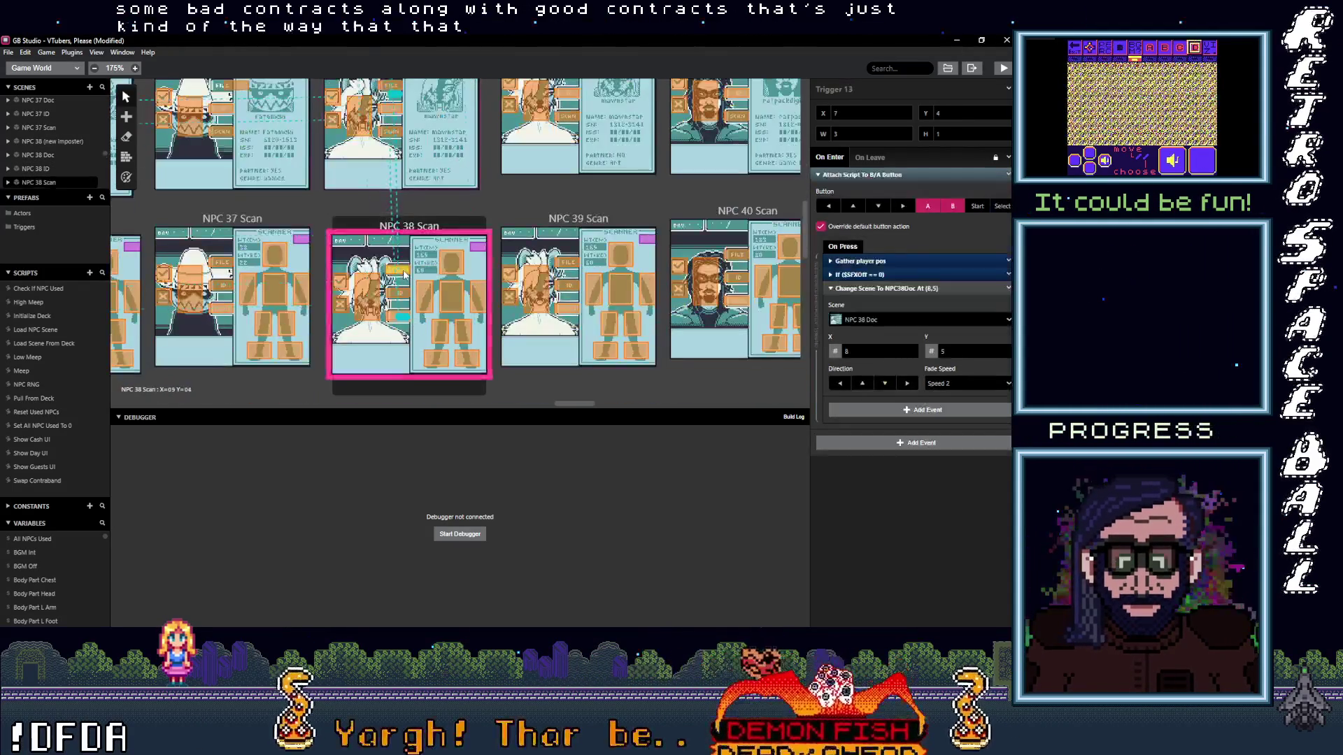
# - Verify NPC 38 Scan's imposter trigger and NPC 39 Scan's triggers to new legit, ID and Doc
pyautogui.click(396, 313)
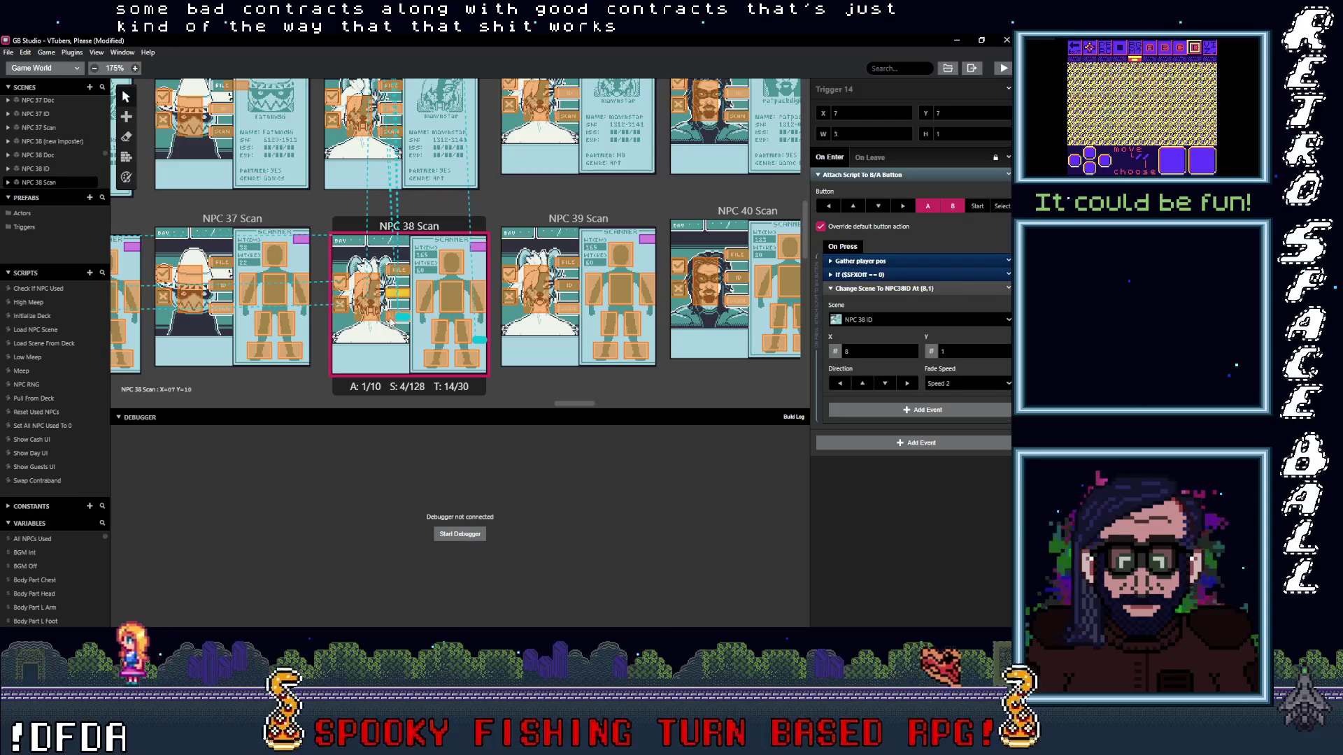
pyautogui.click(575, 315)
pyautogui.hscroll(3, 392, 314)
pyautogui.click(386, 306)
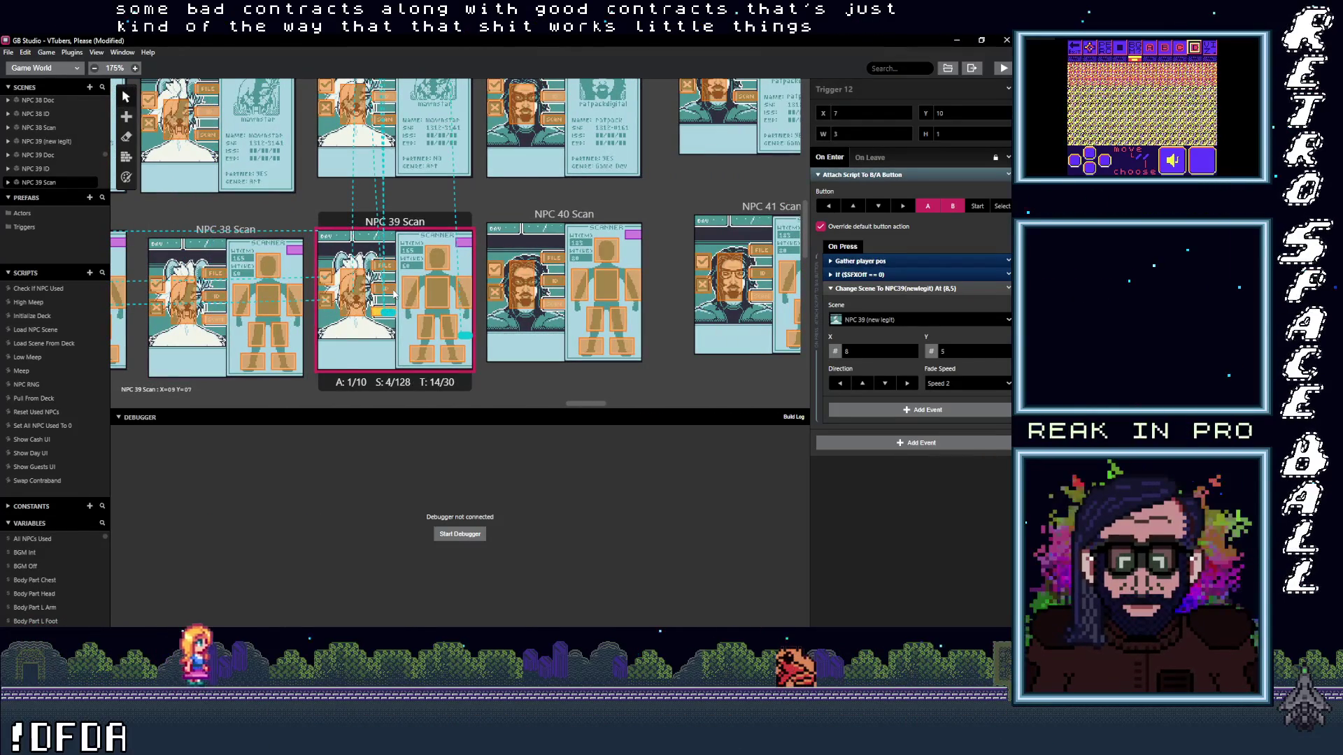
pyautogui.click(387, 290)
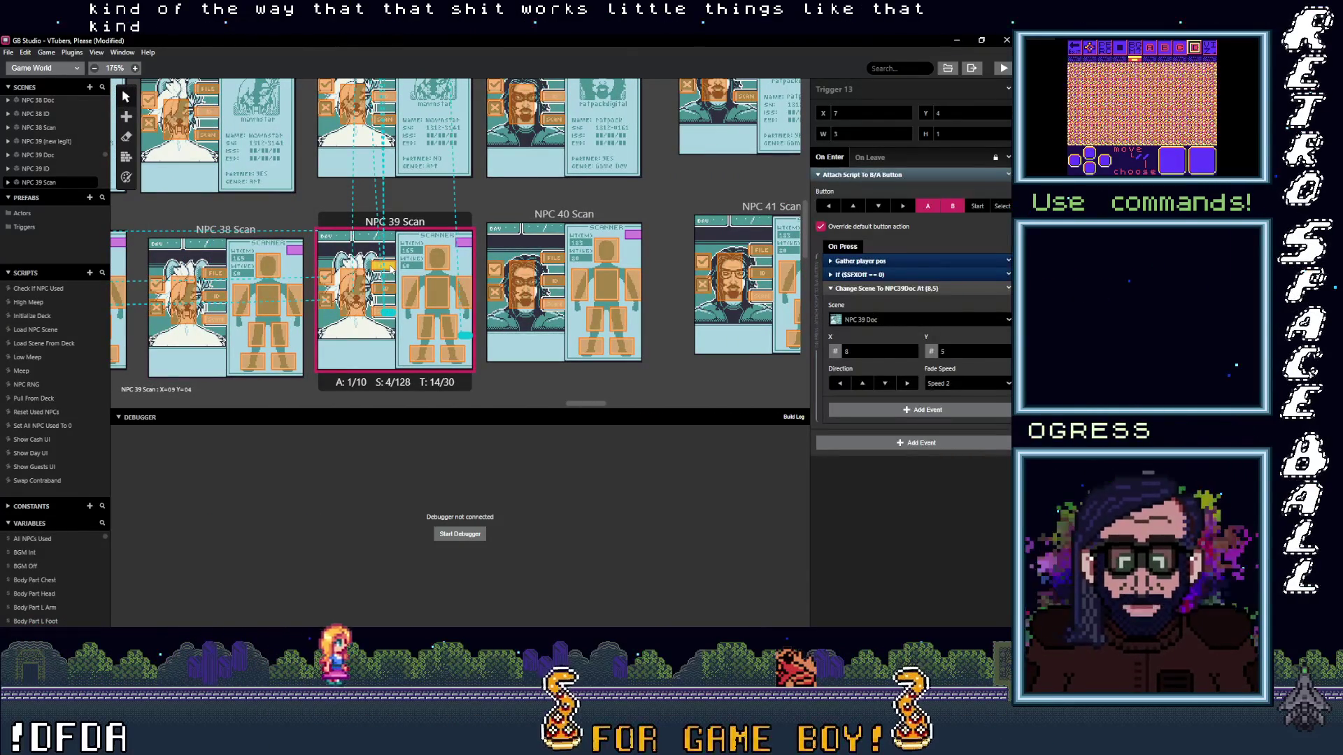
pyautogui.click(386, 290)
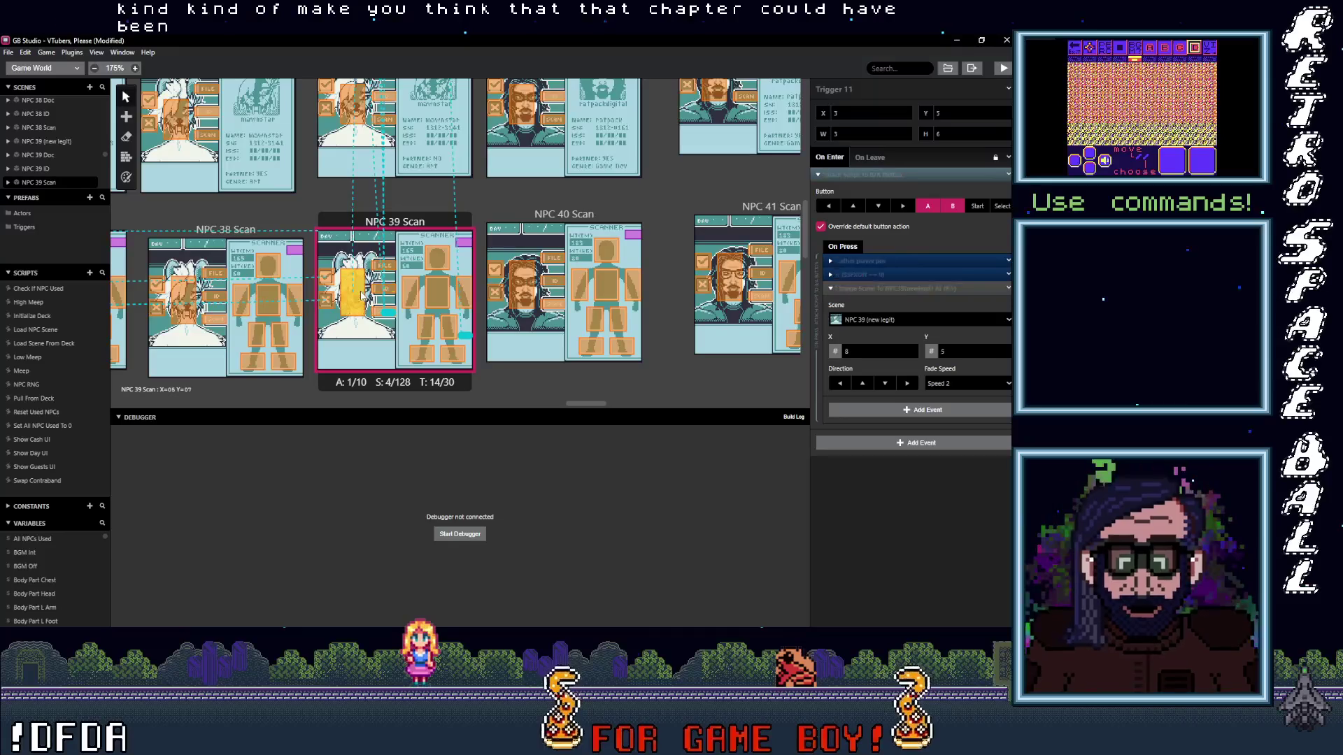
pyautogui.scroll(3, 386, 289)
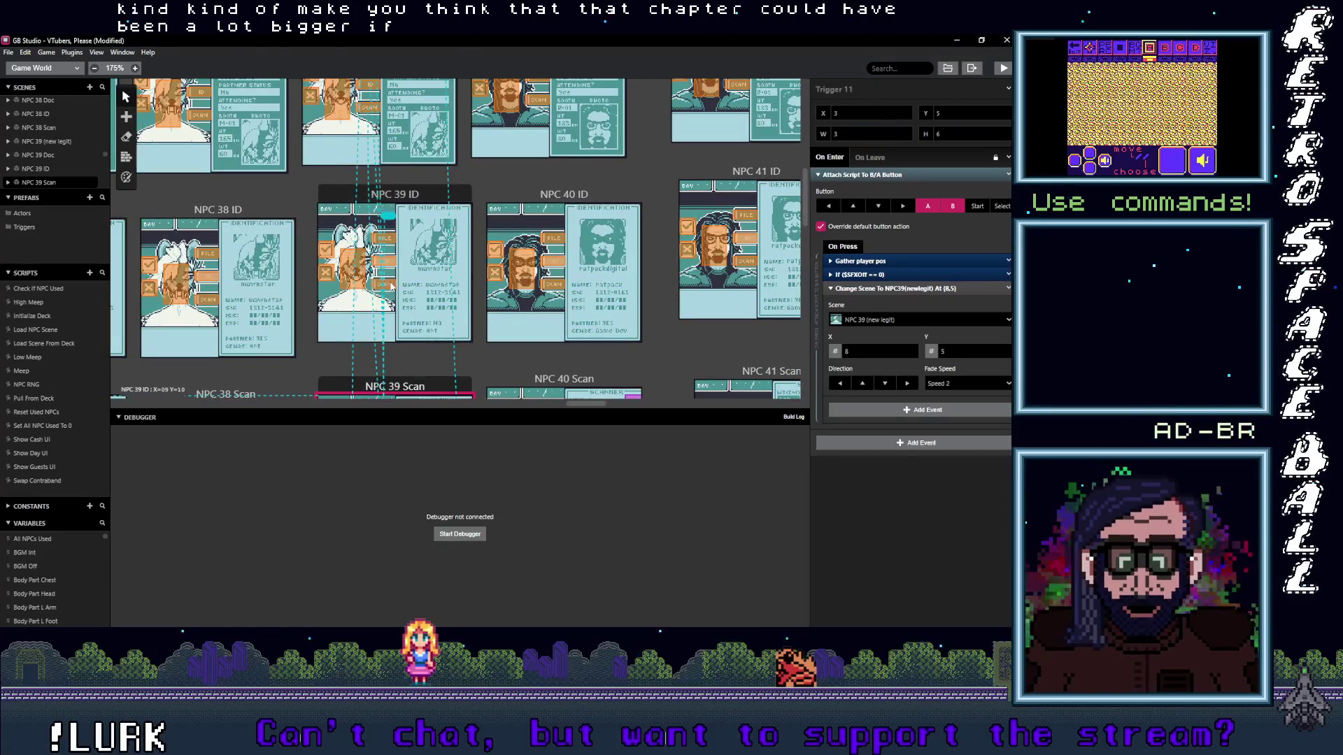
# - Verify NPC 39 ID's triggers lead to NPC 39 Scan, new legit and NPC 39 Doc
pyautogui.click(390, 283)
pyautogui.click(386, 263)
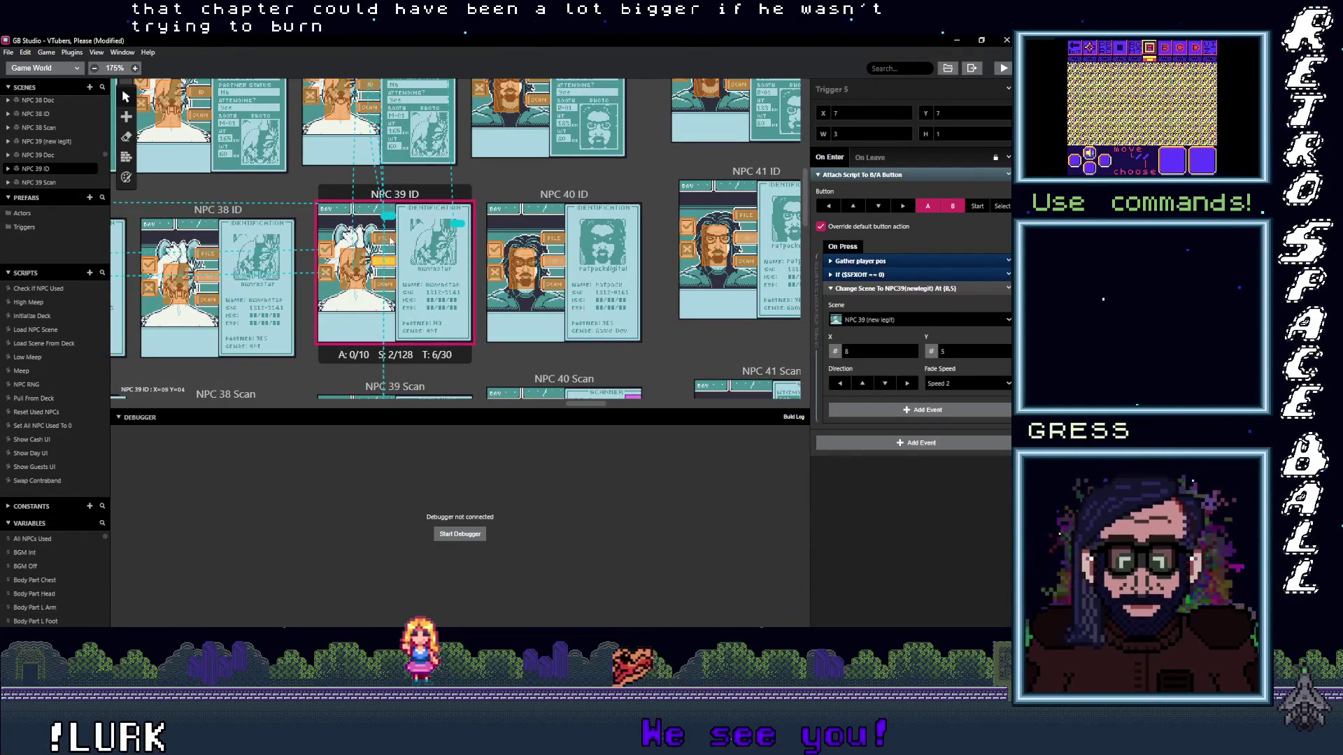
pyautogui.click(389, 240)
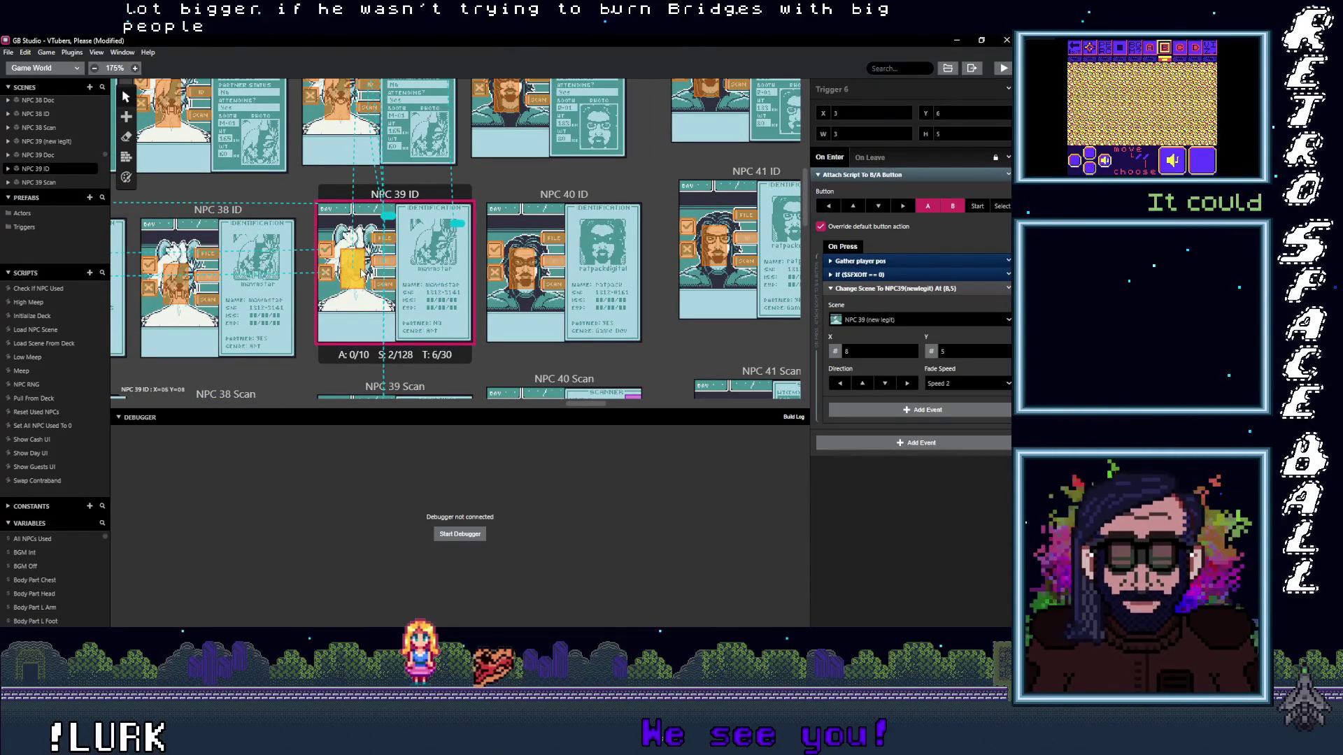
pyautogui.scroll(3, 368, 271)
pyautogui.click(374, 273)
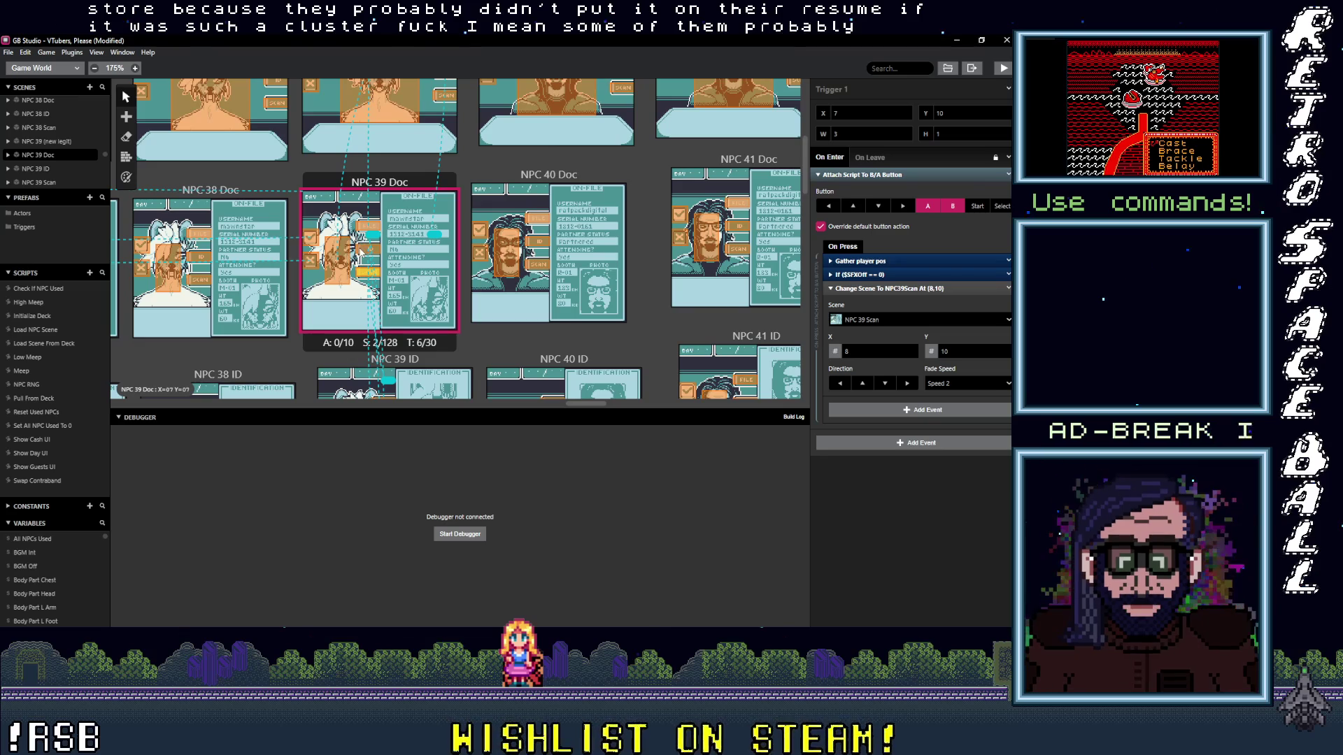
# - Verify NPC 39 Doc's triggers lead to NPC 39 ID and NPC 39 (new legit)
pyautogui.click(369, 315)
pyautogui.click(363, 233)
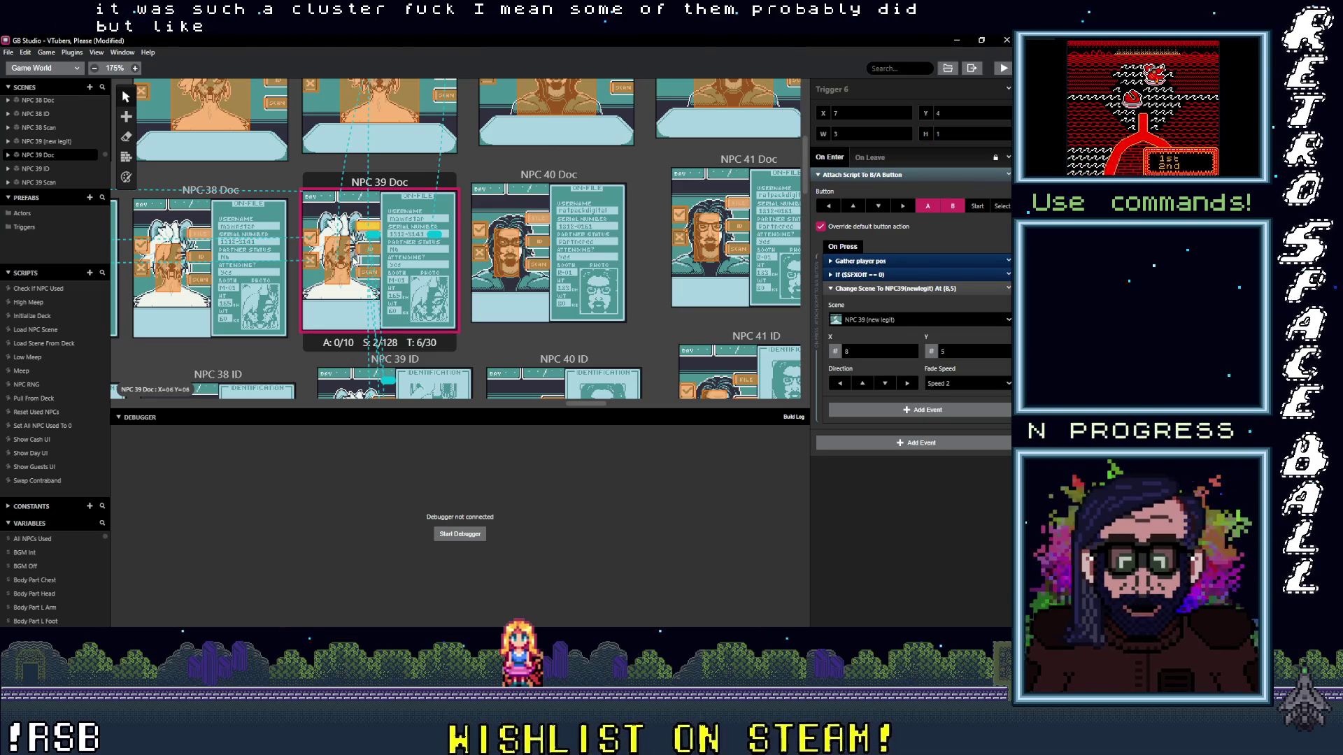
pyautogui.click(354, 255)
pyautogui.scroll(3, 424, 268)
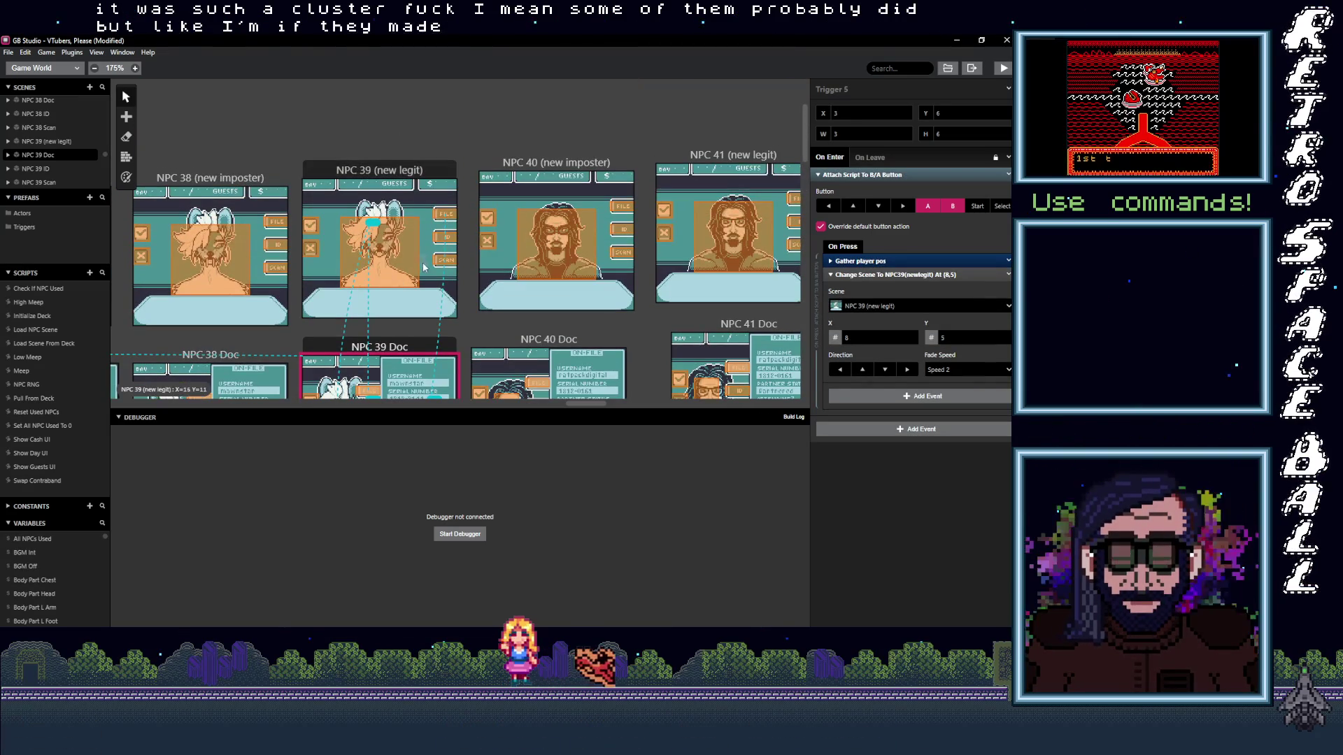
# - Verify NPC 39 (new legit)'s triggers lead to the Scan, ID and Doc scenes
pyautogui.click(447, 257)
pyautogui.click(453, 240)
pyautogui.click(454, 221)
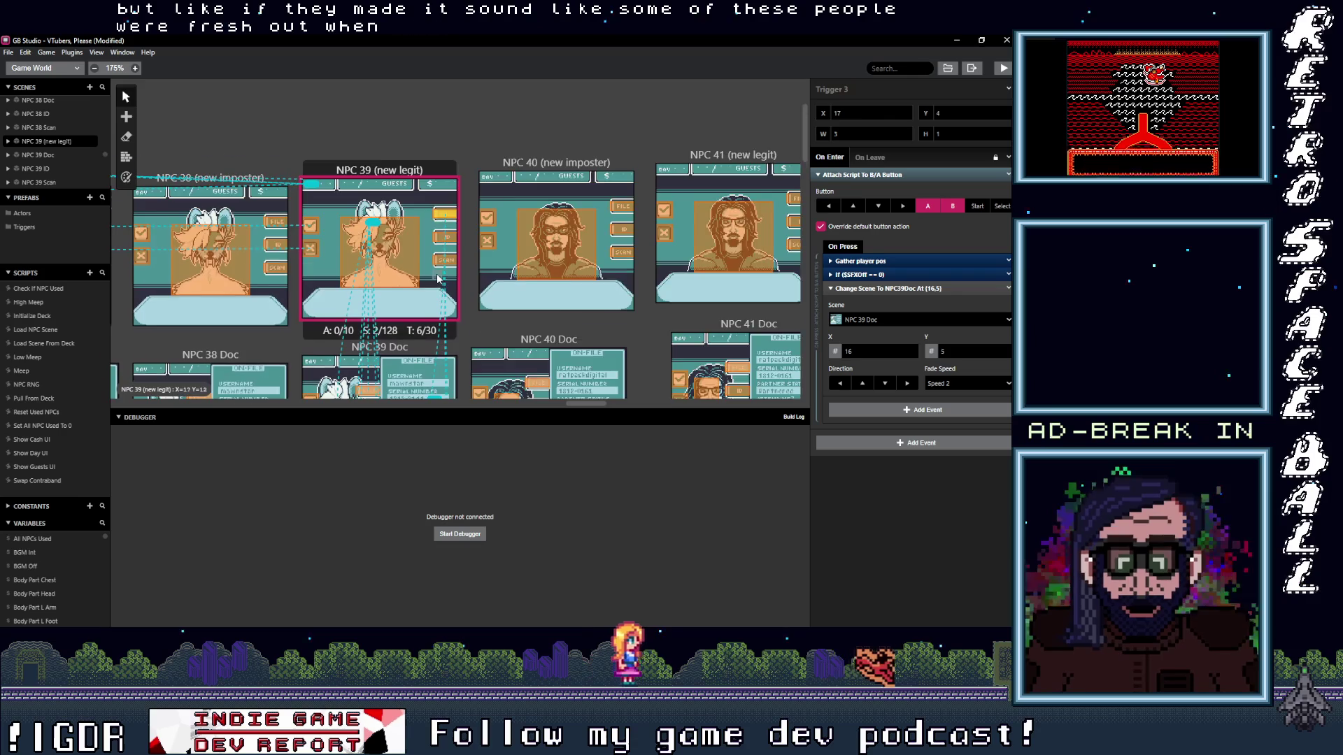
pyautogui.scroll(-4, 442, 211)
pyautogui.scroll(-3, 399, 194)
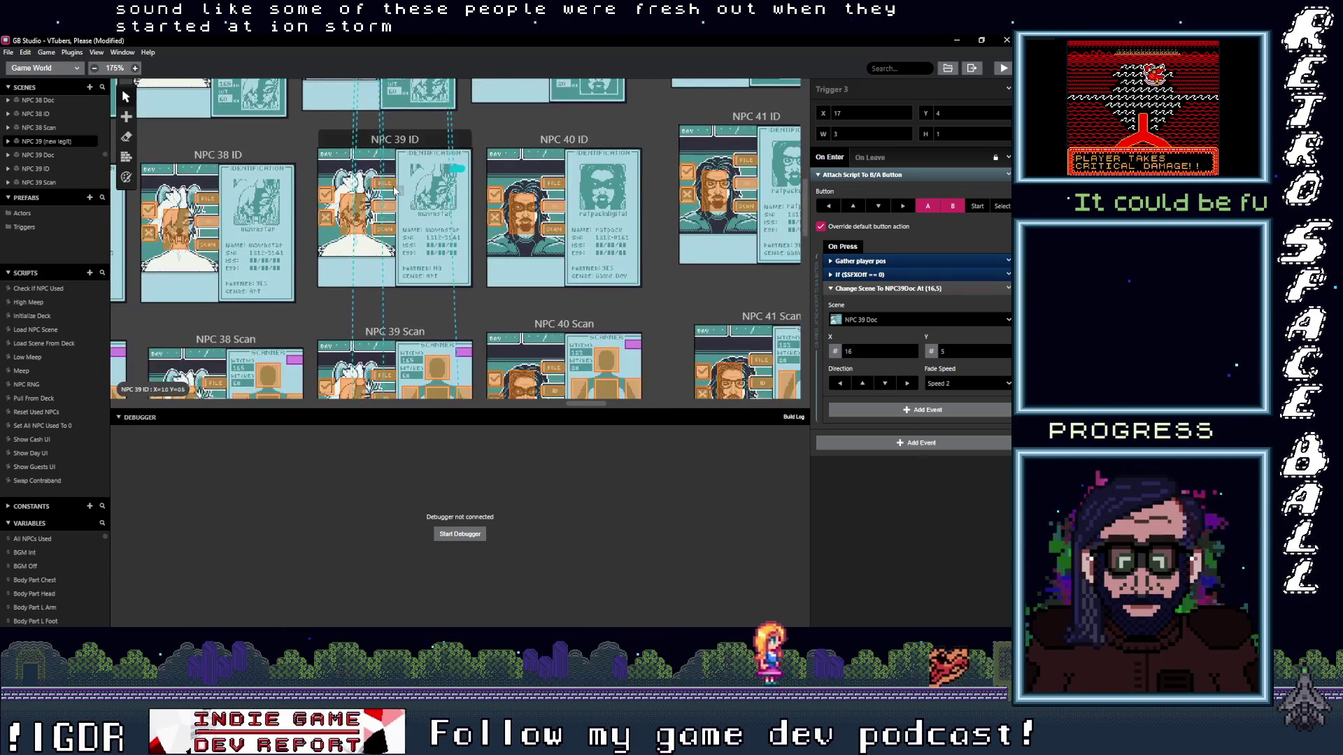
# - Verify NPC 39 ID's triggers lead to NPC 39 Scan and NPC 39 (new legit)
pyautogui.click(386, 186)
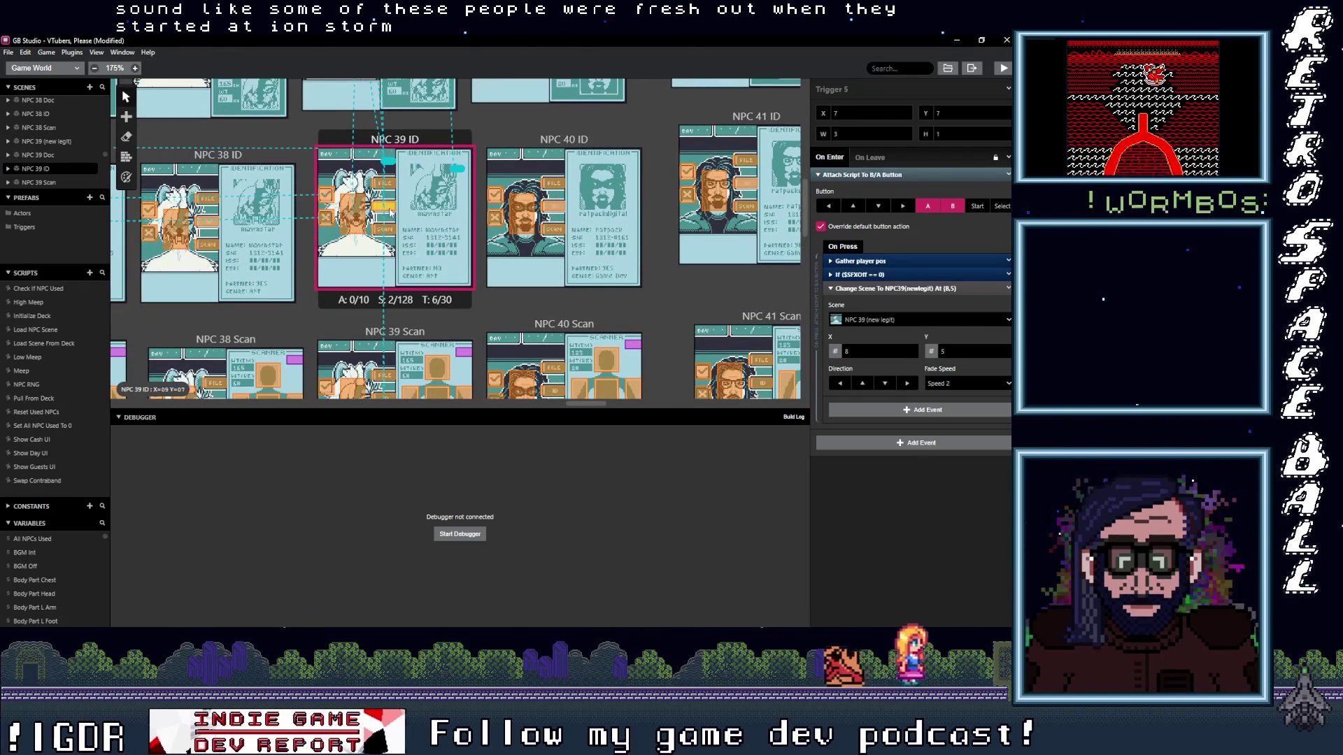
pyautogui.click(386, 228)
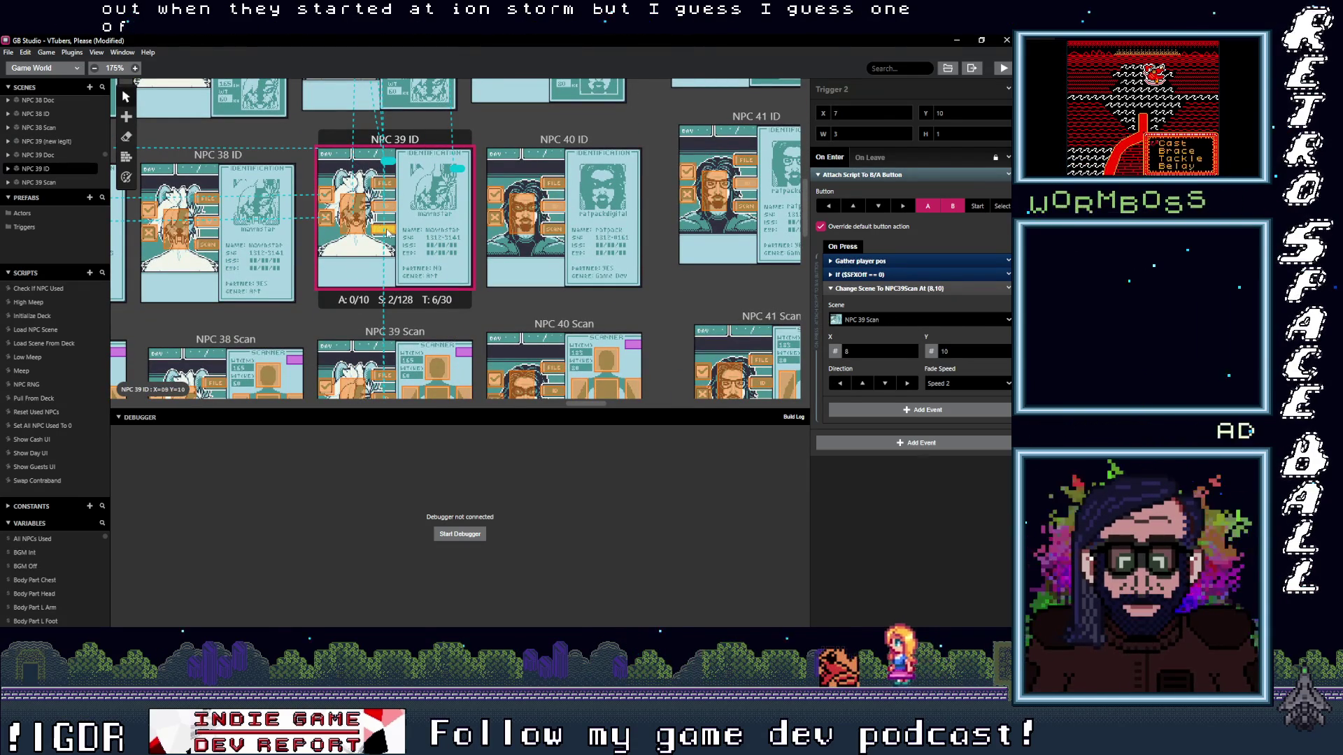
pyautogui.click(352, 213)
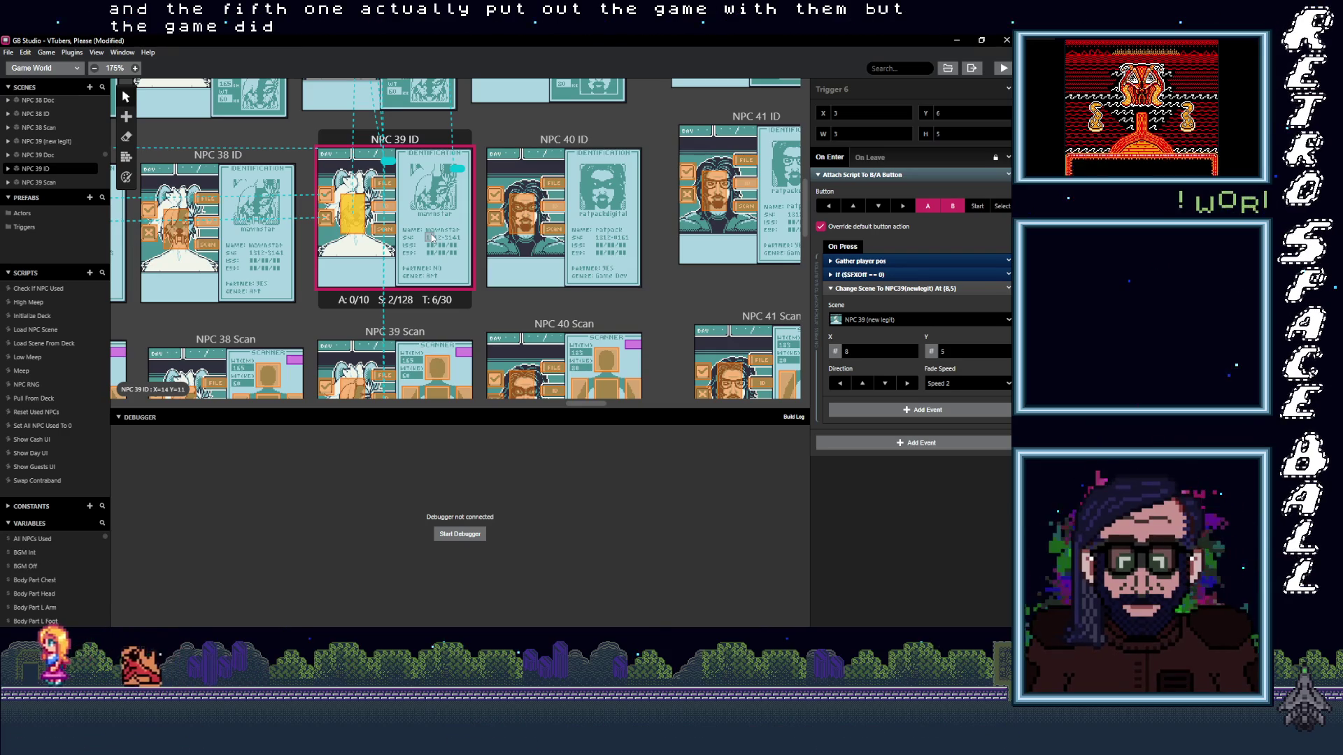
pyautogui.click(390, 233)
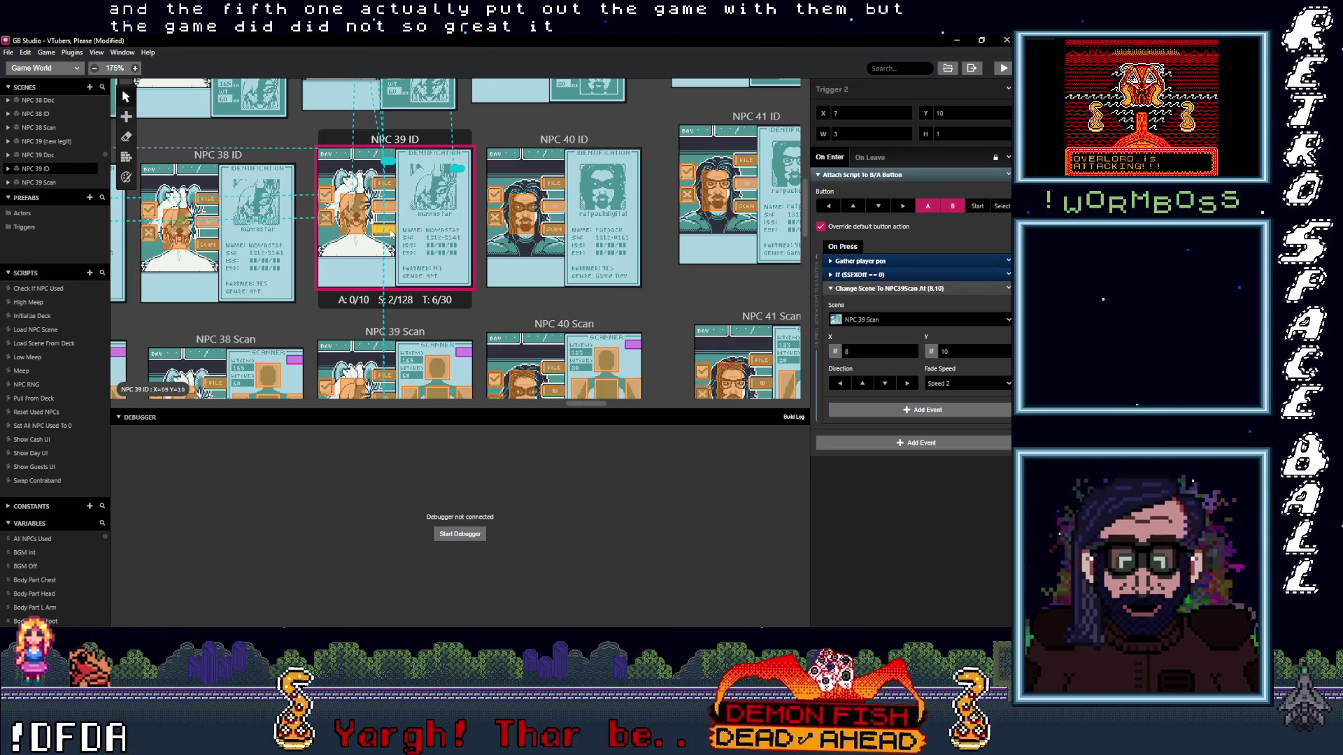
pyautogui.click(390, 185)
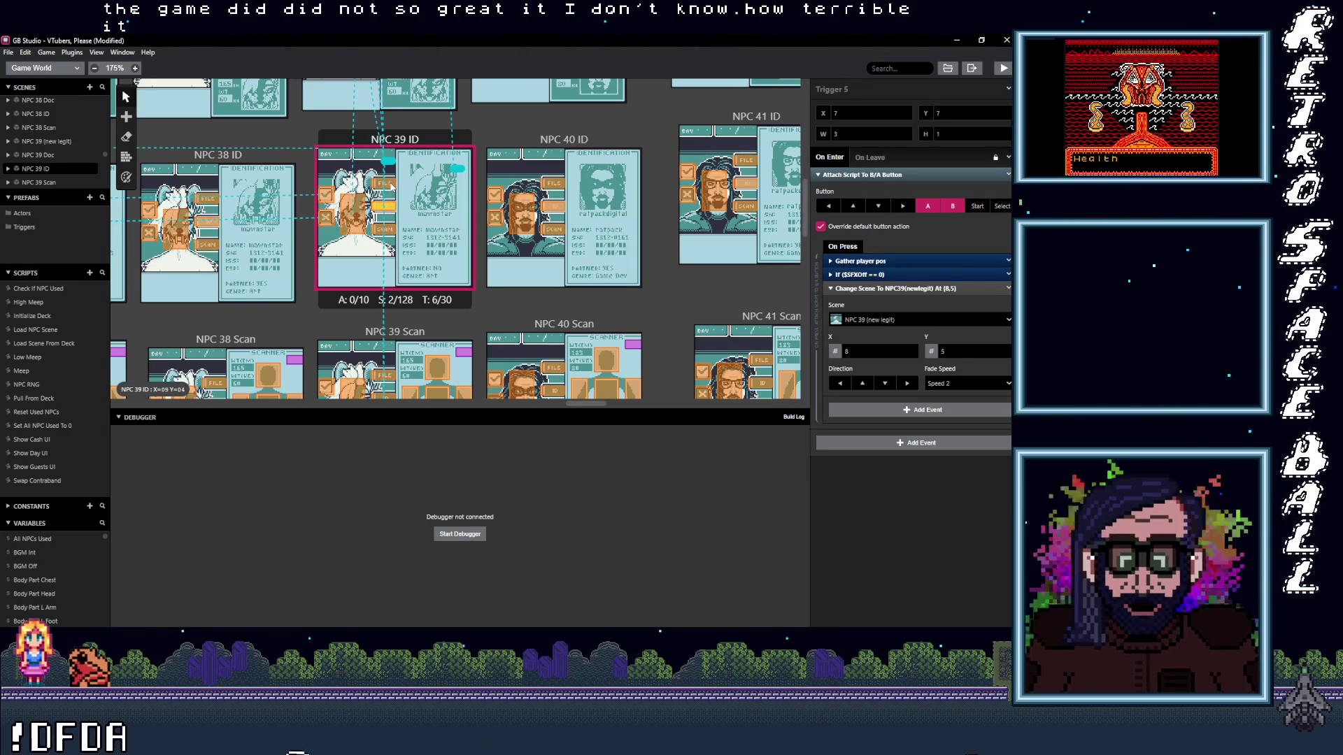
pyautogui.scroll(-3, 356, 221)
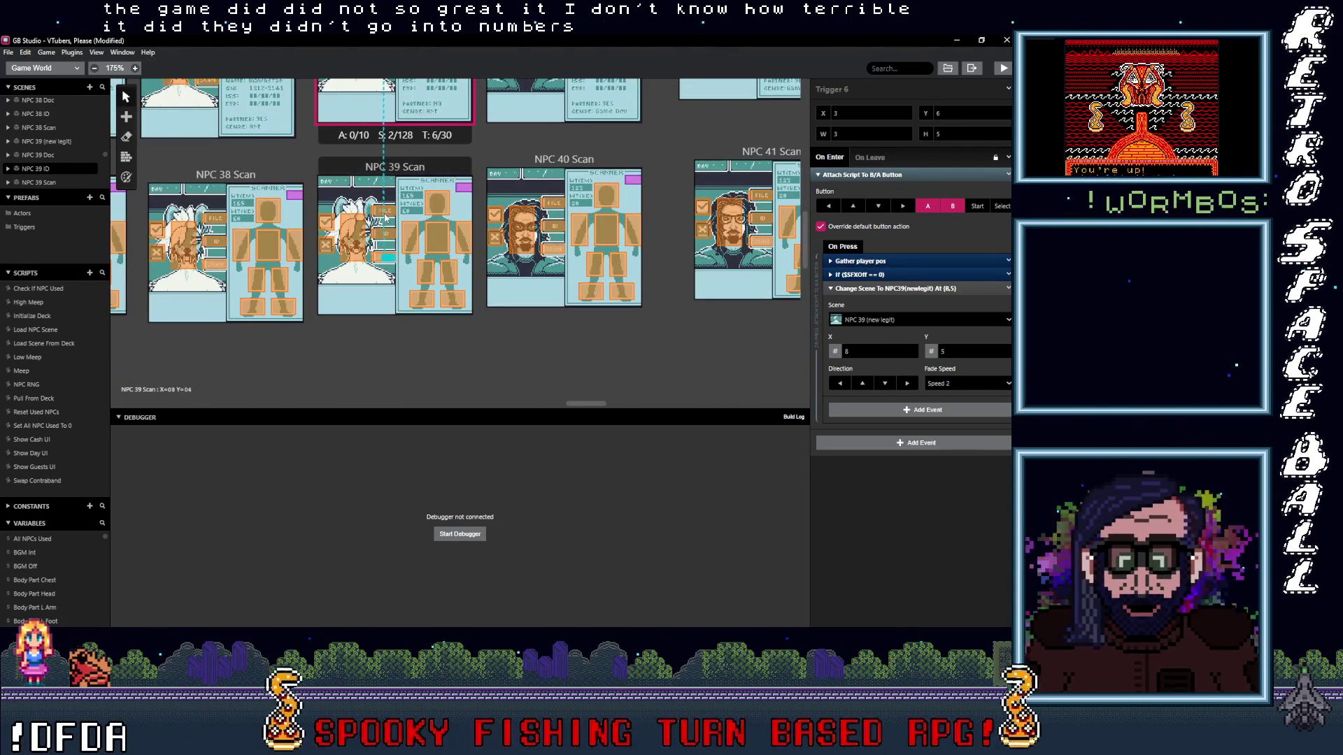
# - Verify NPC 39 Scan's triggers lead to NPC 39 ID and NPC 39 (new legit)
pyautogui.click(390, 241)
pyautogui.click(376, 257)
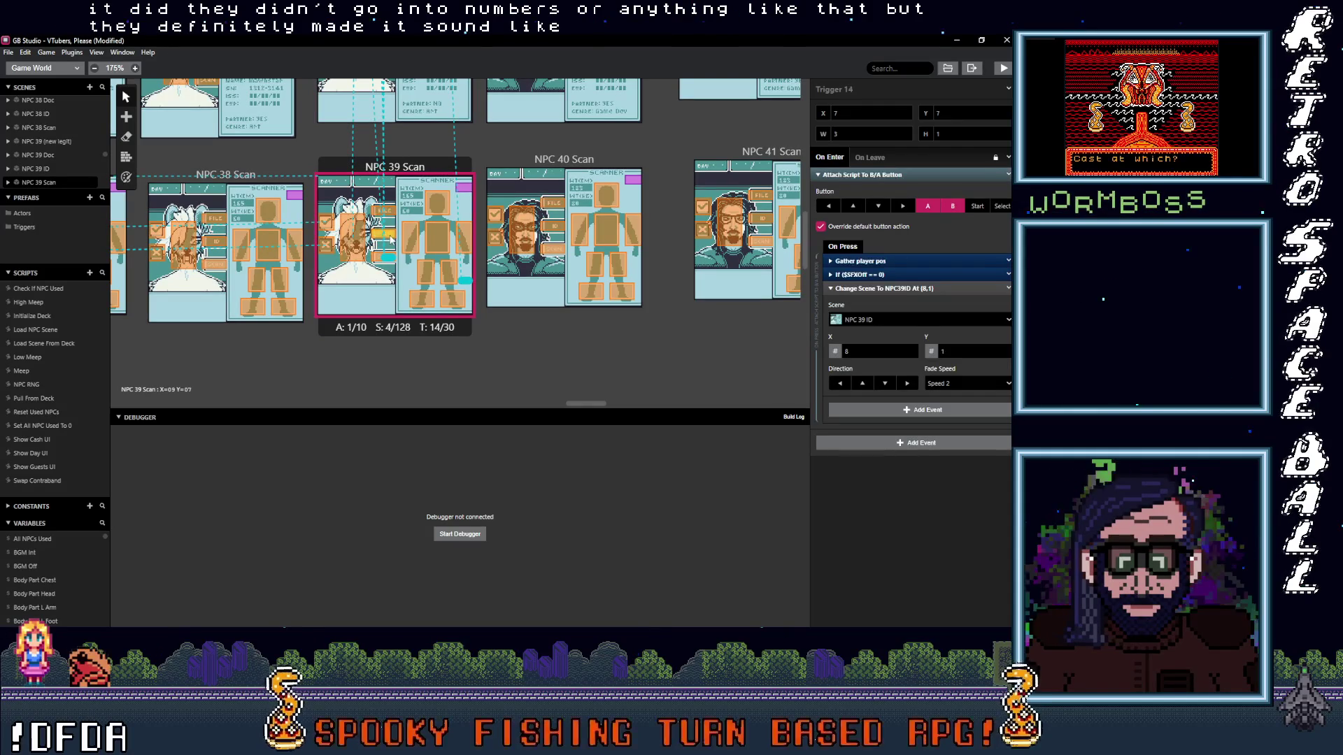
pyautogui.click(372, 255)
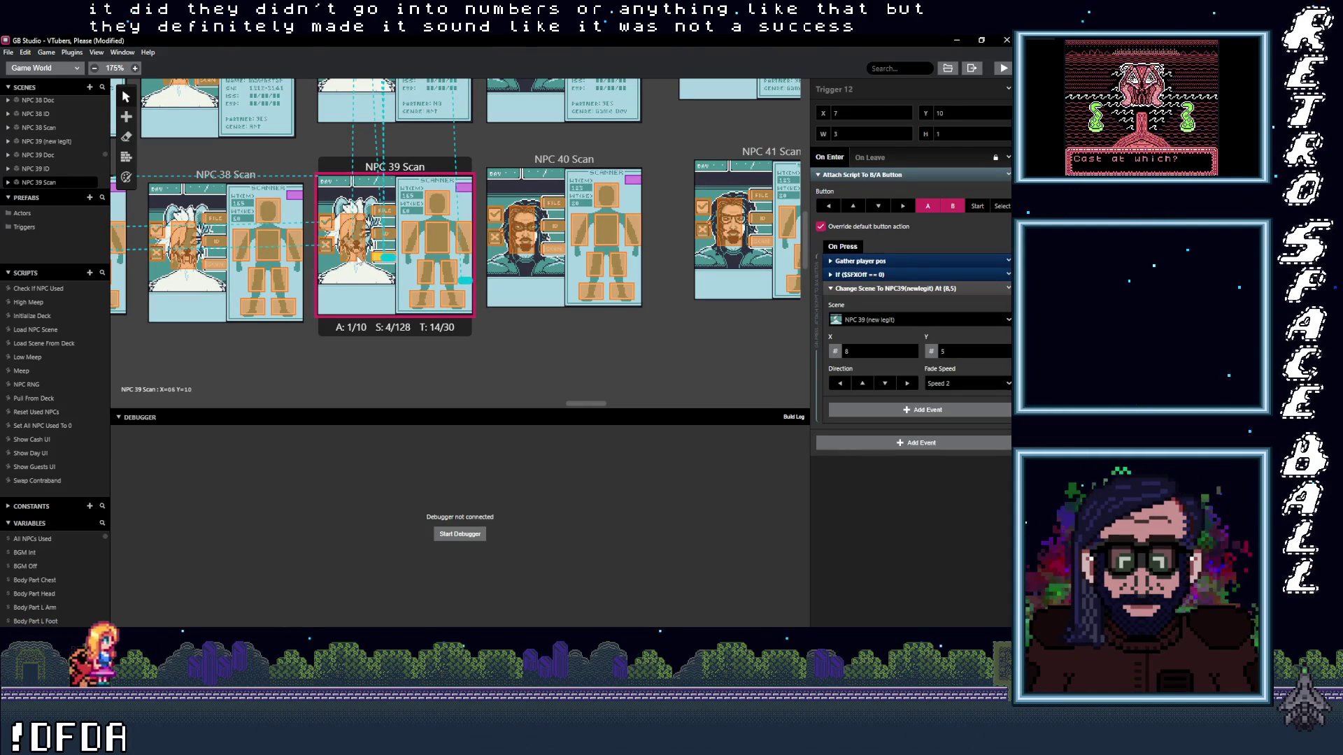
# - Verify NPC 40 Scan's triggers lead to NPC 40 ID and NPC 40 Doc
pyautogui.click(519, 240)
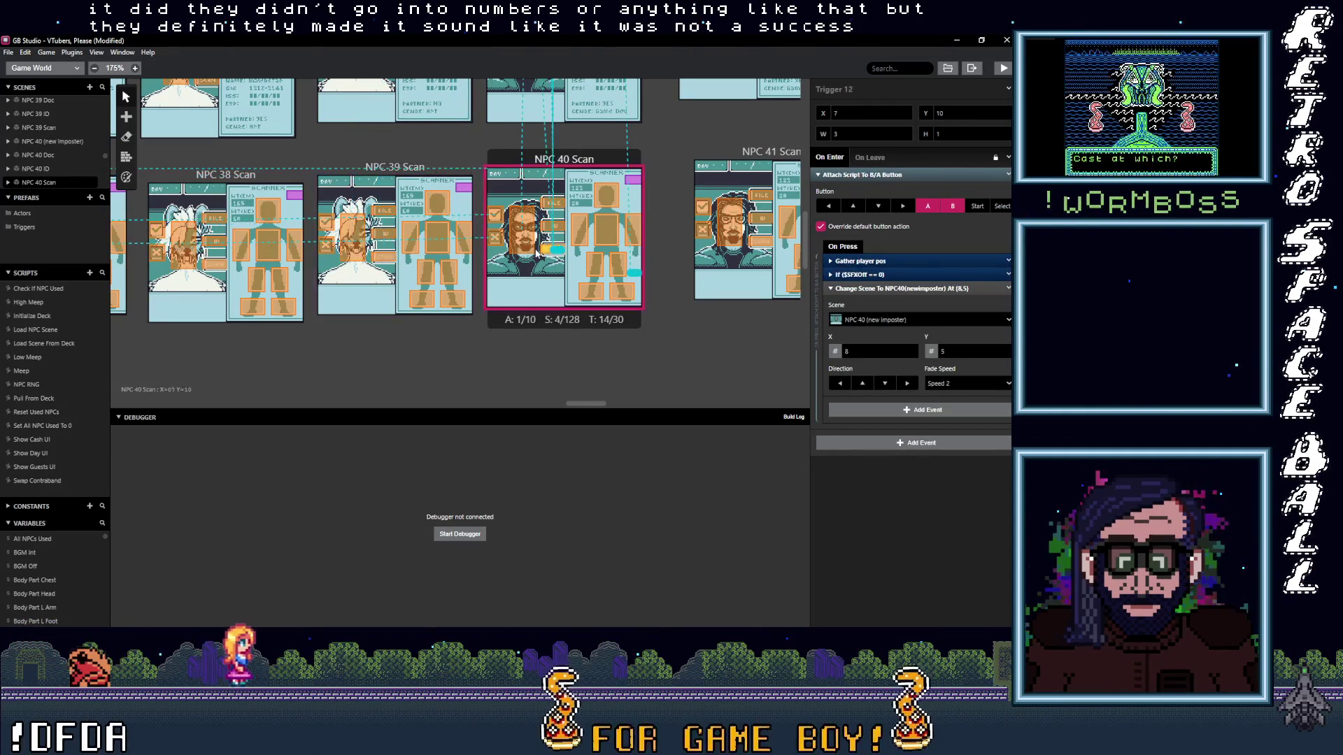
pyautogui.click(520, 239)
pyautogui.click(556, 215)
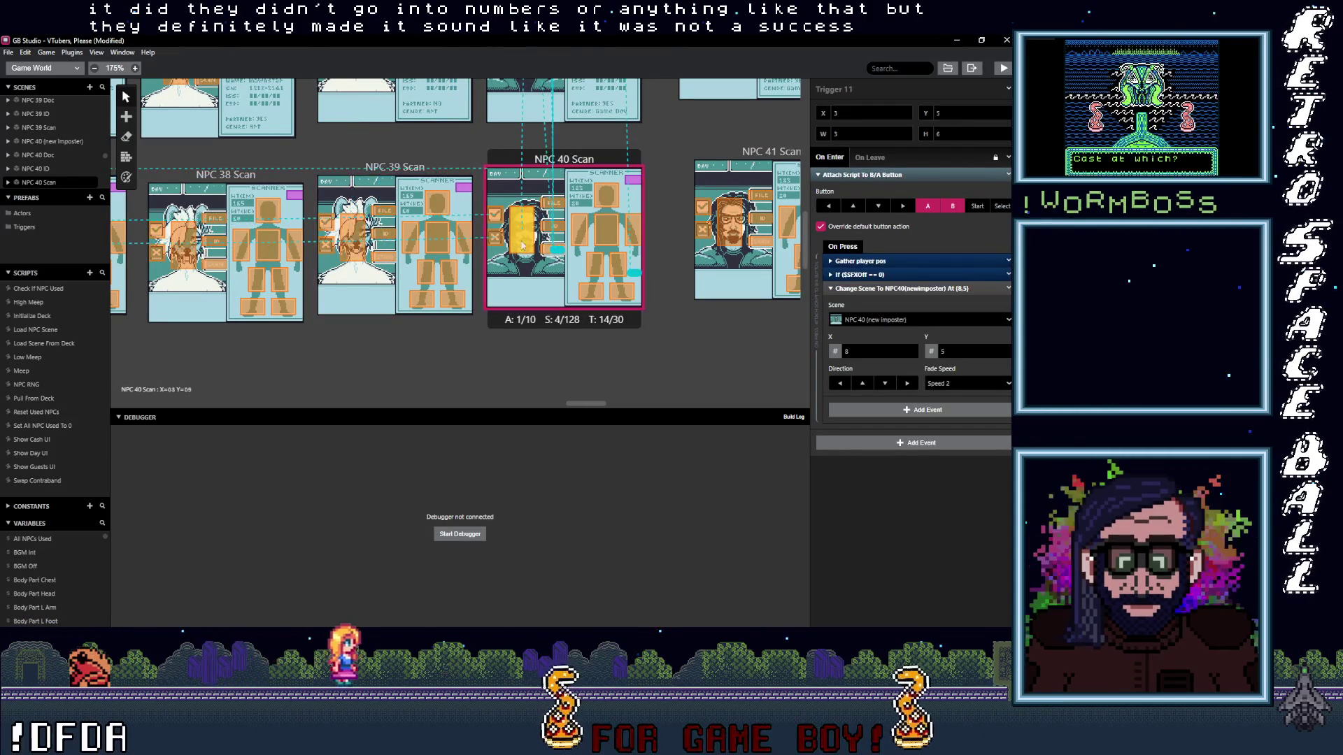
pyautogui.click(558, 213)
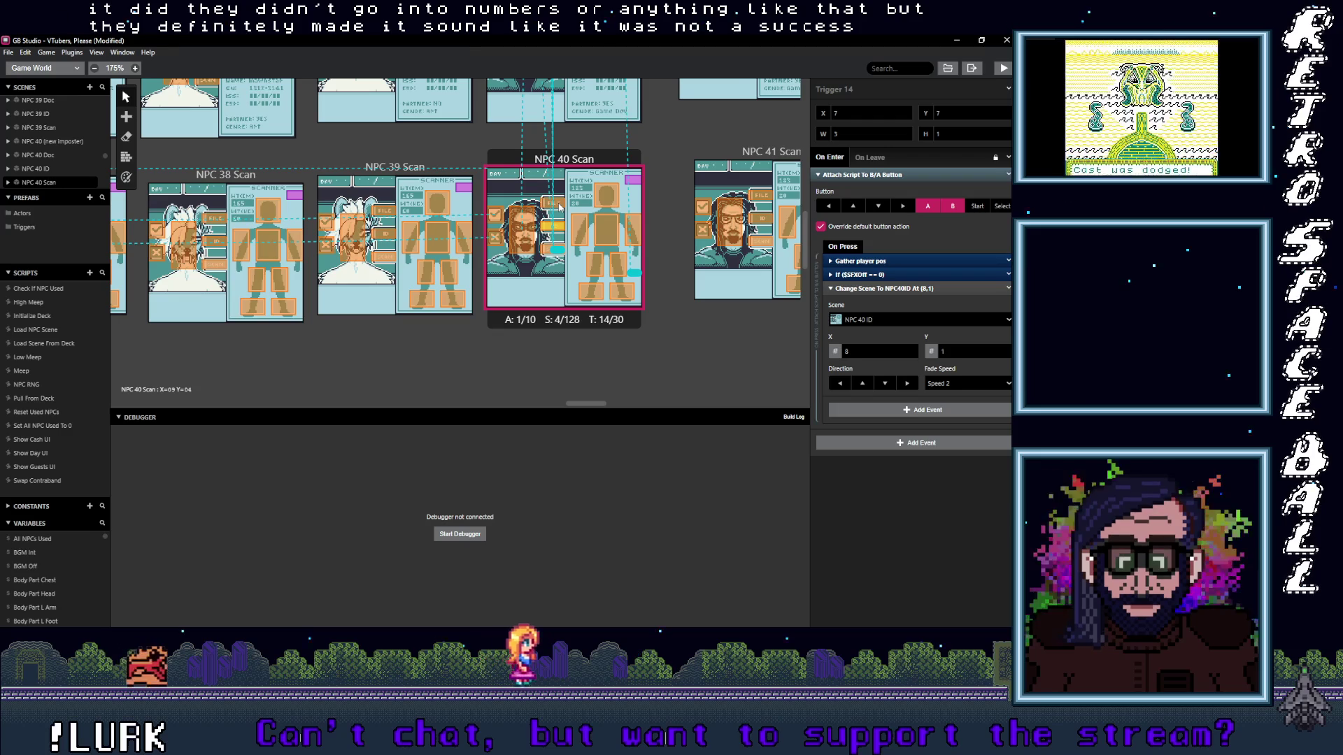
pyautogui.scroll(2, 565, 259)
pyautogui.scroll(1, 565, 258)
# - Verify NPC 40 ID's triggers lead to NPC 40 Scan and NPC 40 (new imposter)
pyautogui.click(559, 229)
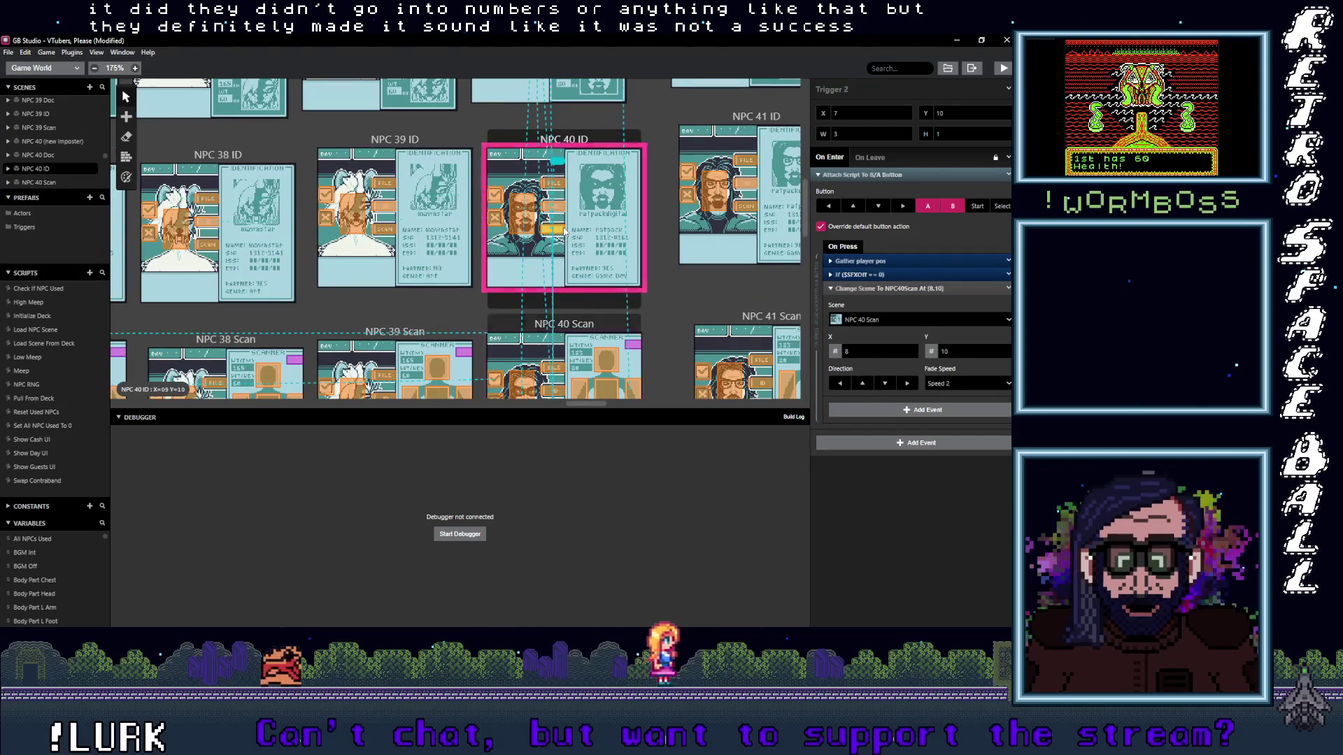
pyautogui.click(524, 215)
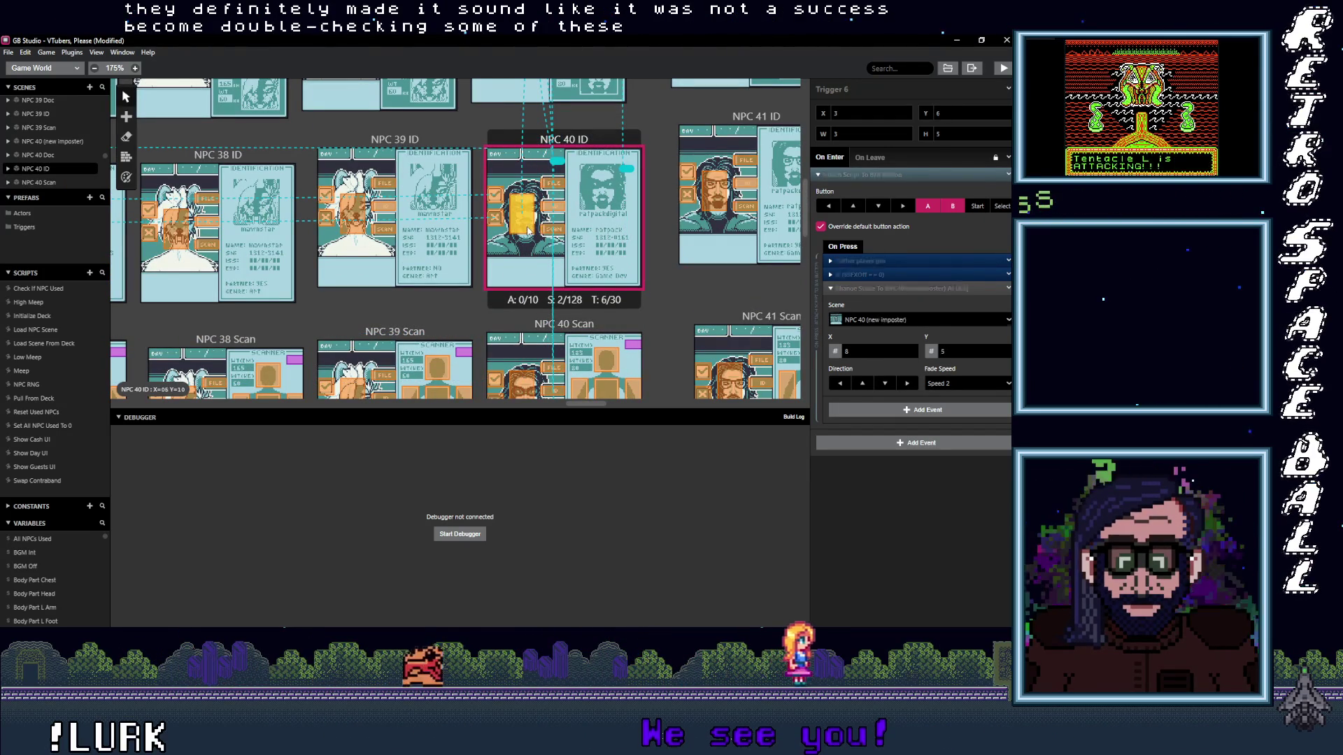
pyautogui.click(559, 200)
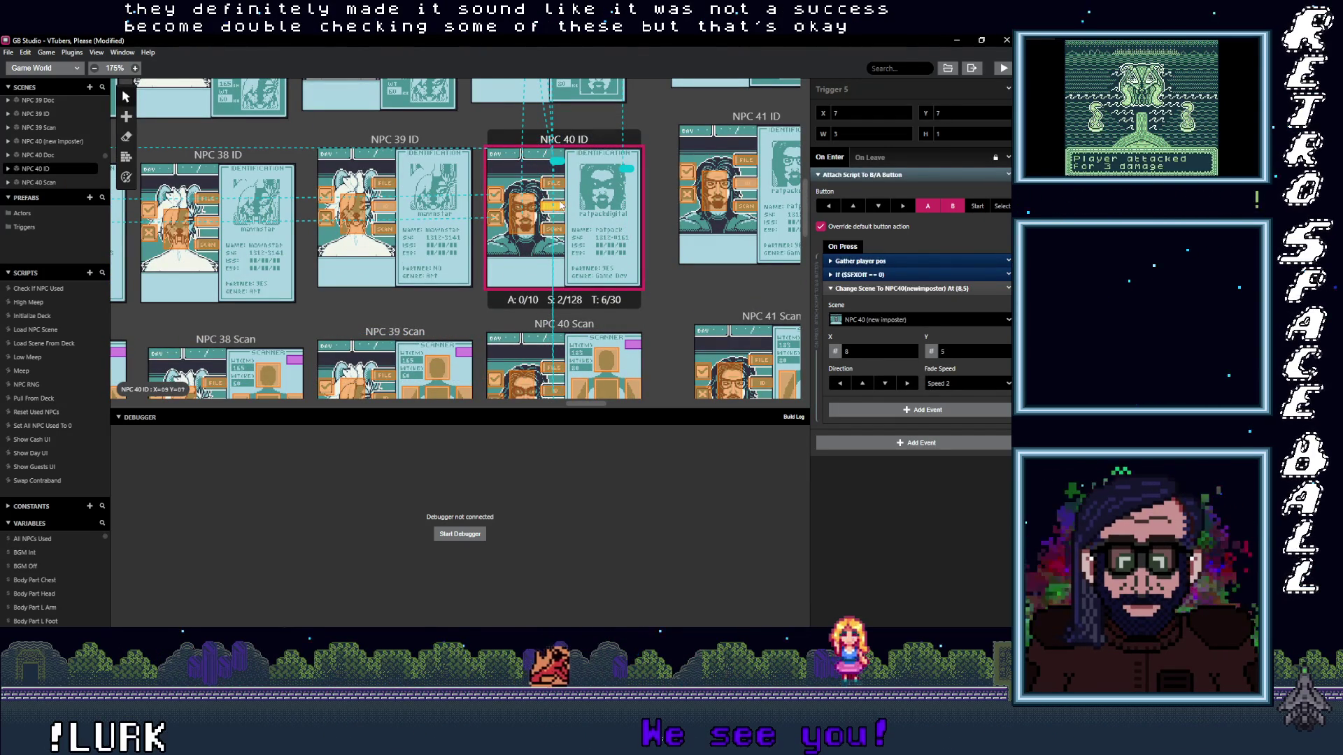
pyautogui.scroll(3, 531, 208)
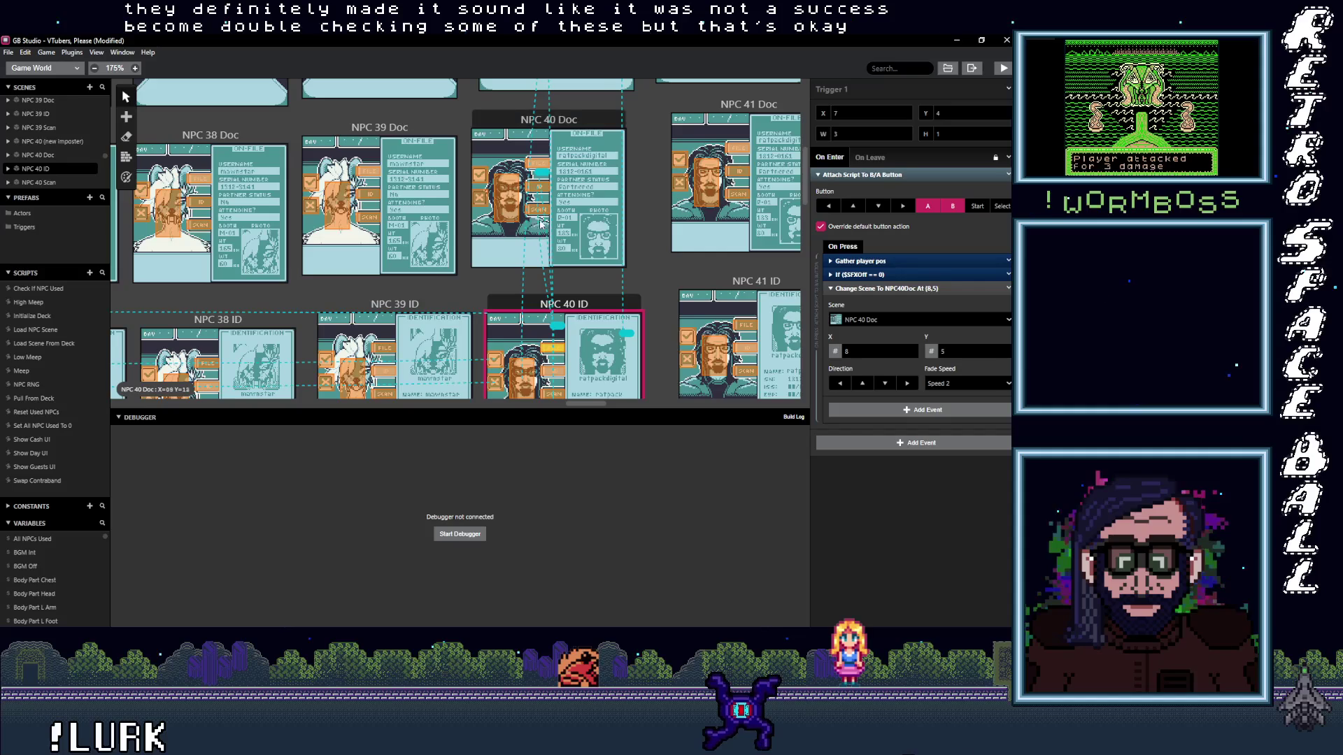
# - Verify NPC 40 Doc's triggers to ID and imposter, then select the NPC 40 imposter scene's trigger
pyautogui.click(530, 208)
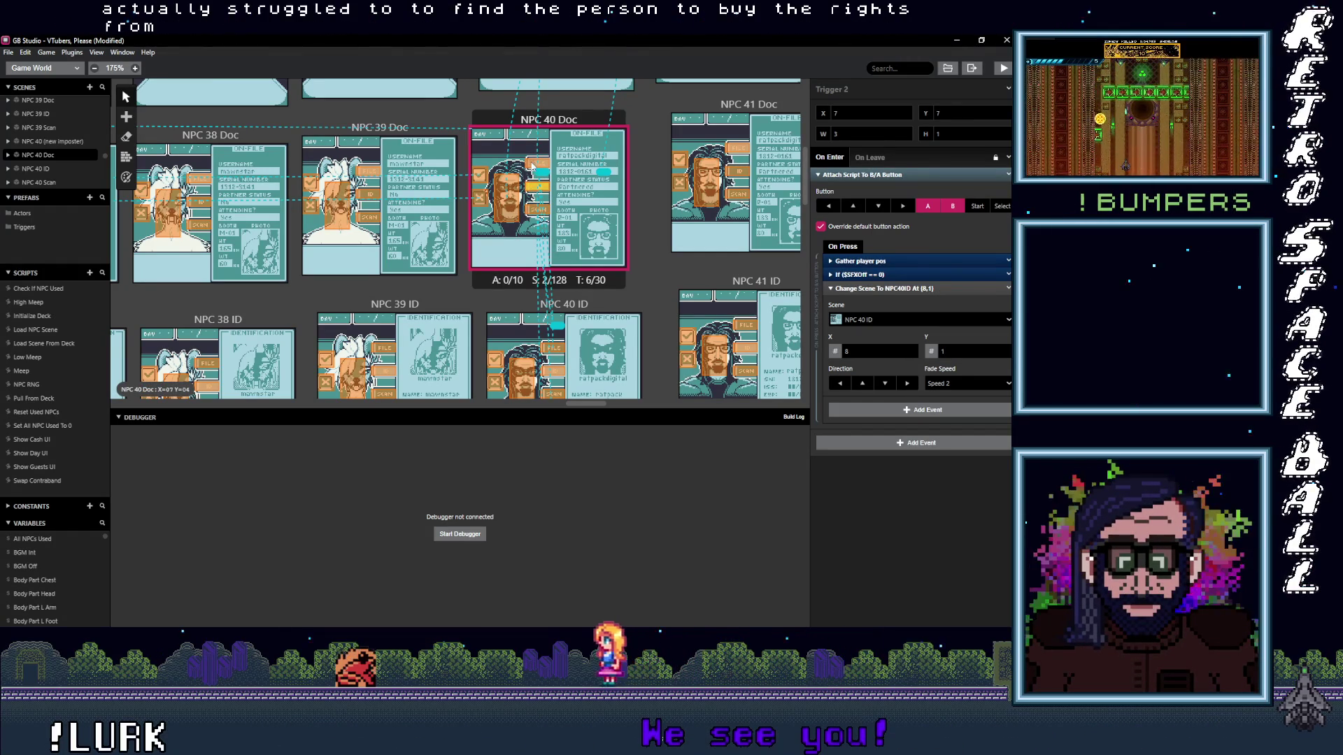
pyautogui.click(510, 194)
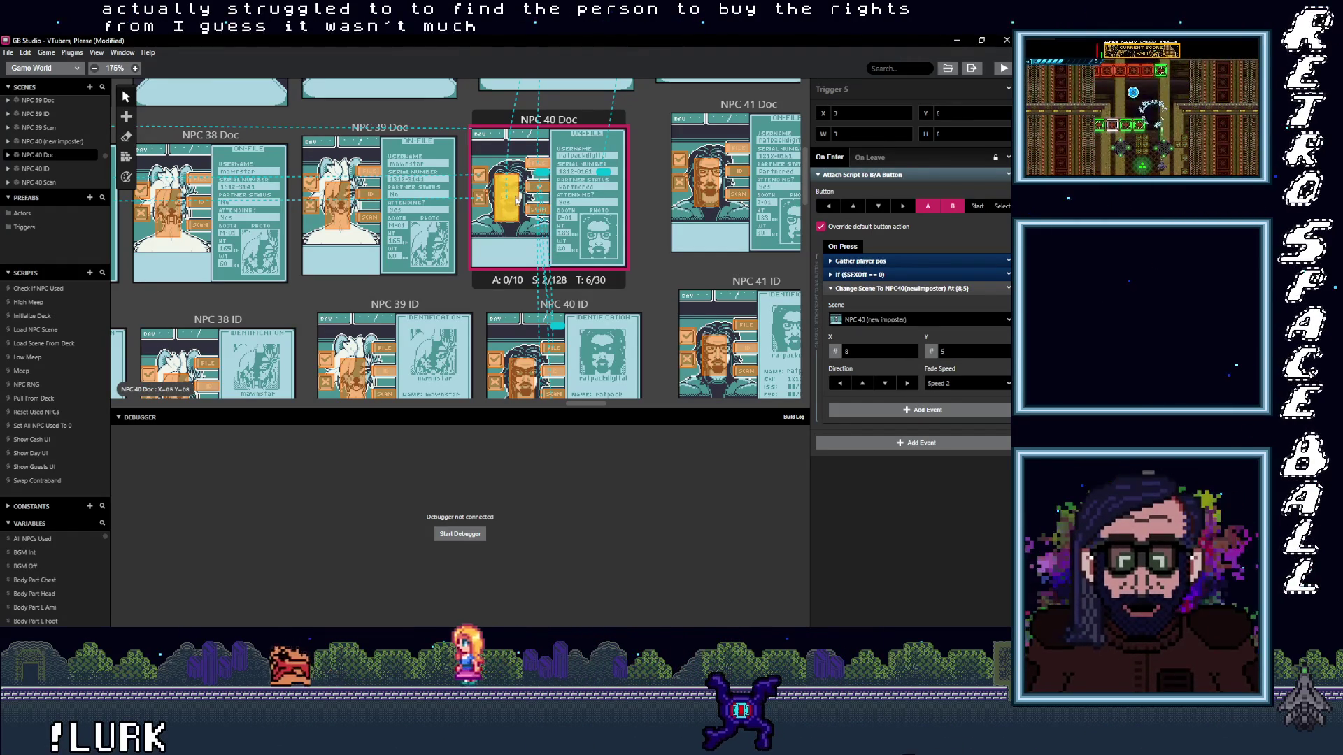
pyautogui.click(529, 204)
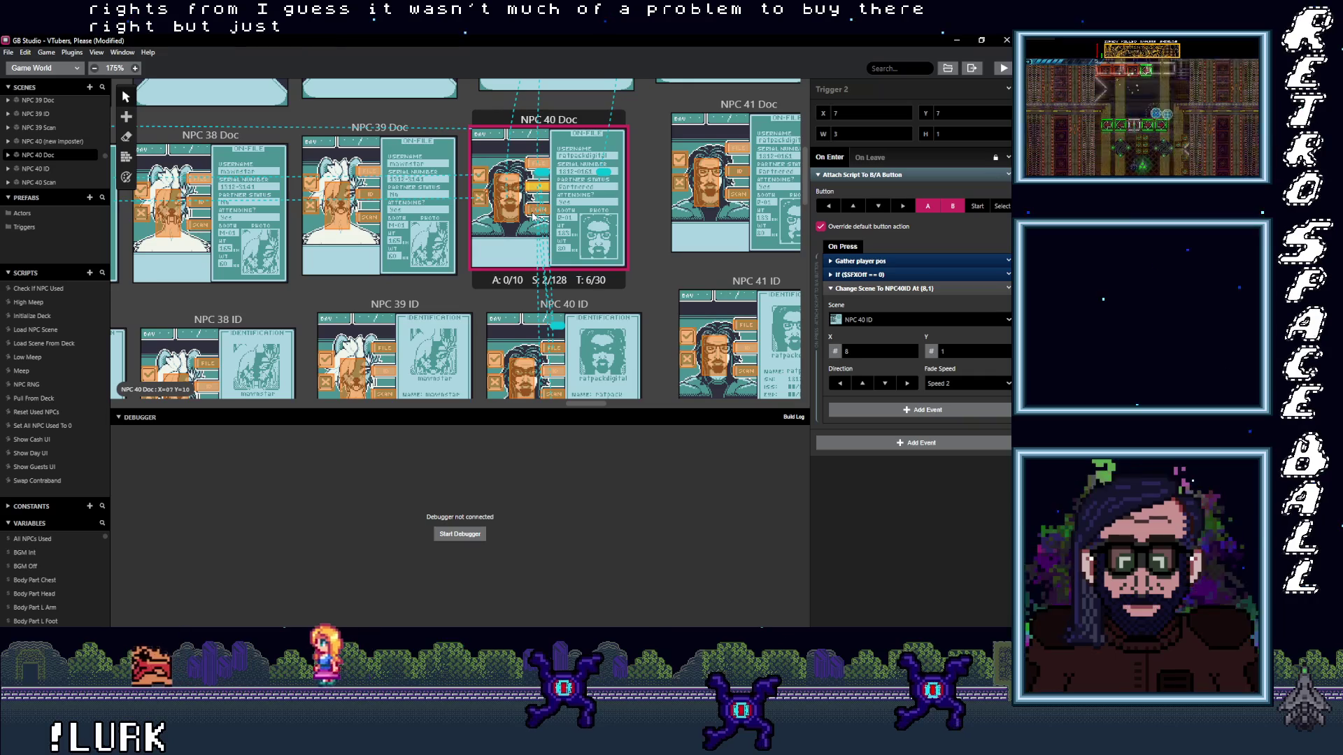
pyautogui.scroll(1, 535, 215)
pyautogui.scroll(2, 596, 197)
pyautogui.click(623, 153)
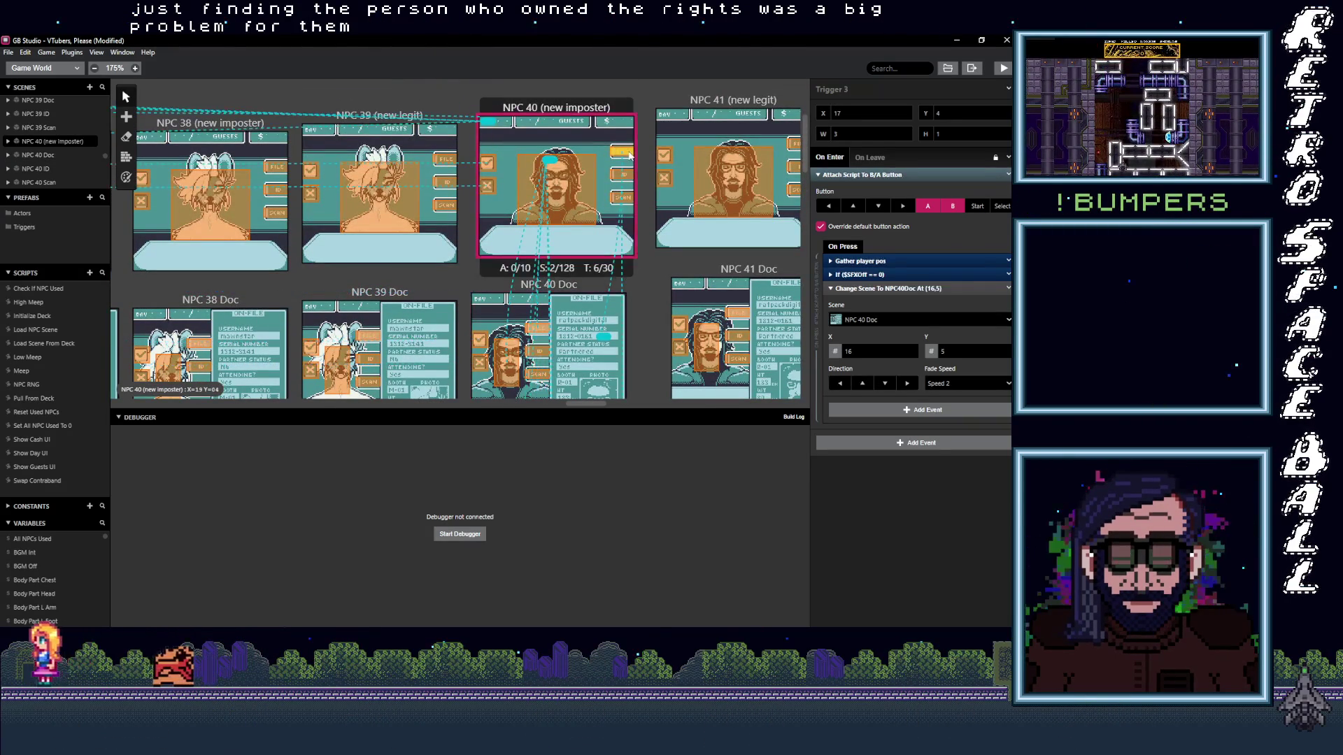
# - Verify the imposter trigger to NPC 40 Scan and NPC 40 ID's imposter and Scan triggers
pyautogui.click(626, 198)
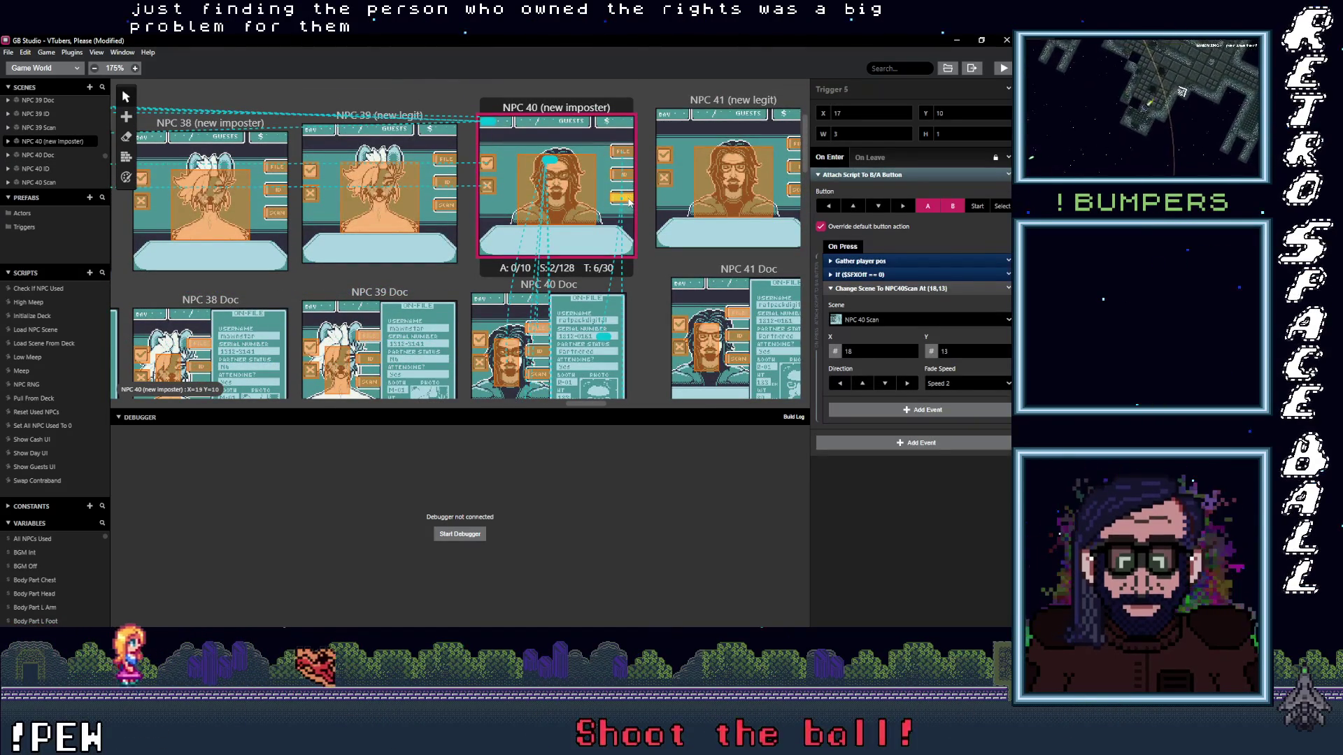
pyautogui.scroll(-3, 572, 214)
pyautogui.scroll(-2, 572, 215)
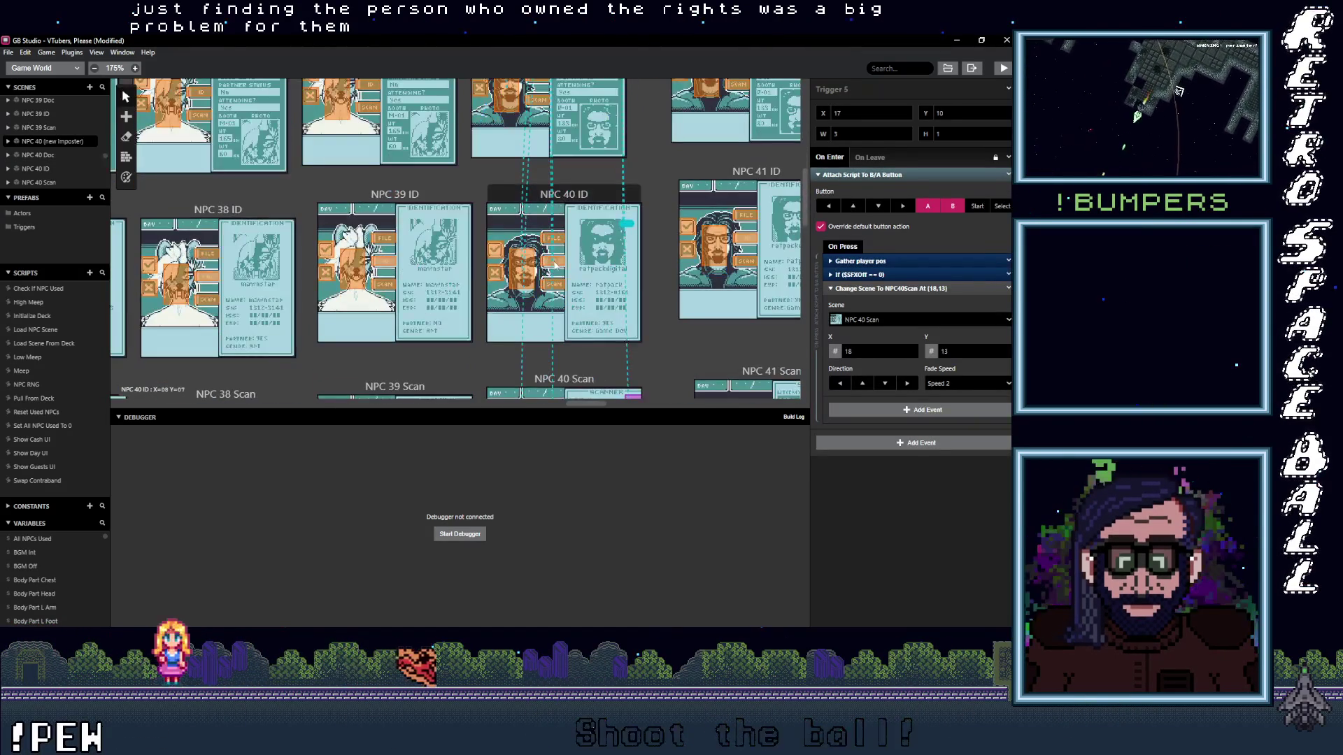
pyautogui.click(554, 239)
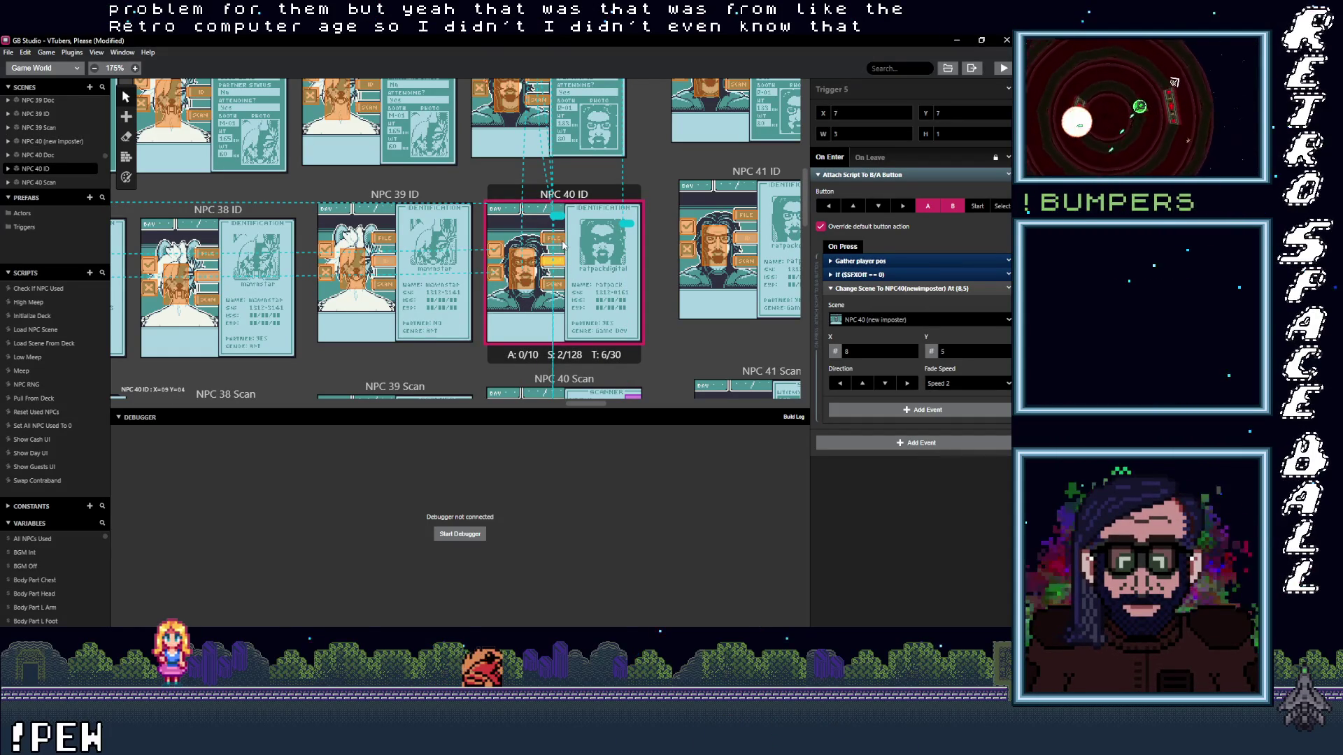
pyautogui.hotkey('ctrl', 'z')
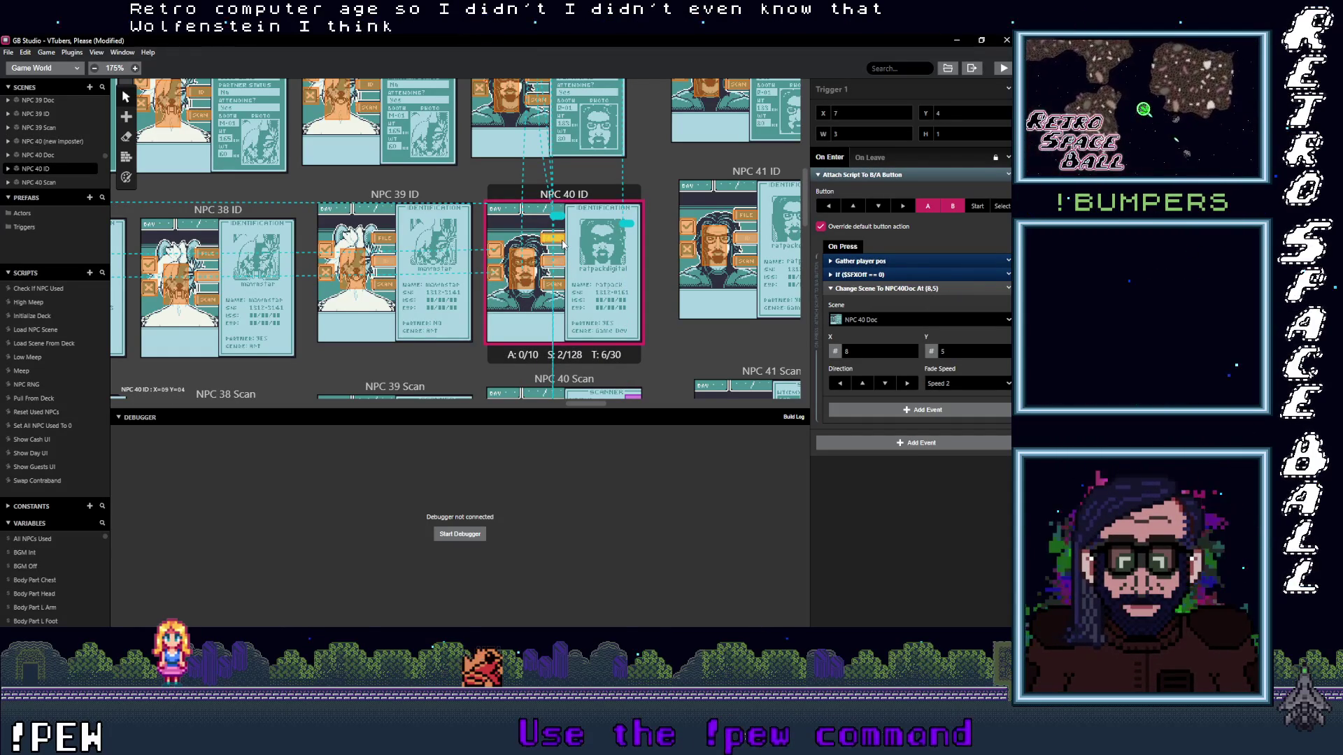
pyautogui.click(564, 259)
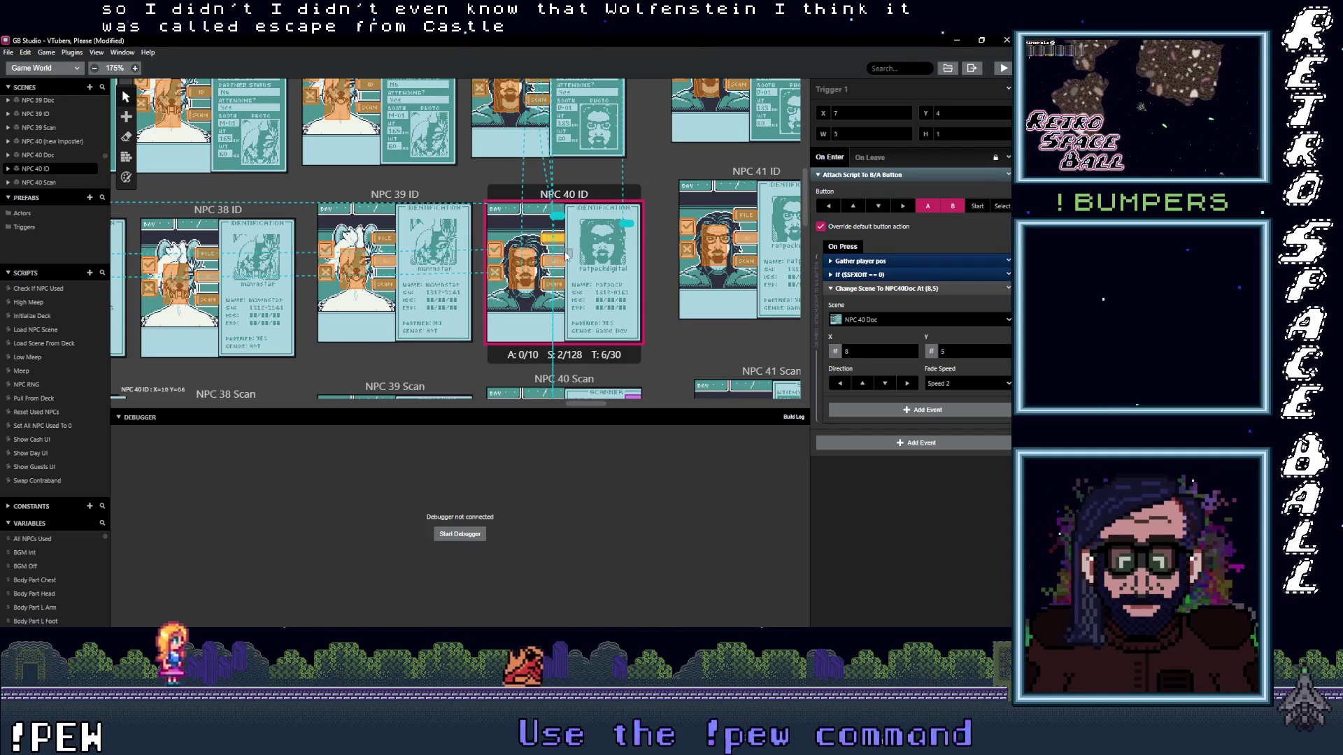
pyautogui.hotkey('ctrl', 'z')
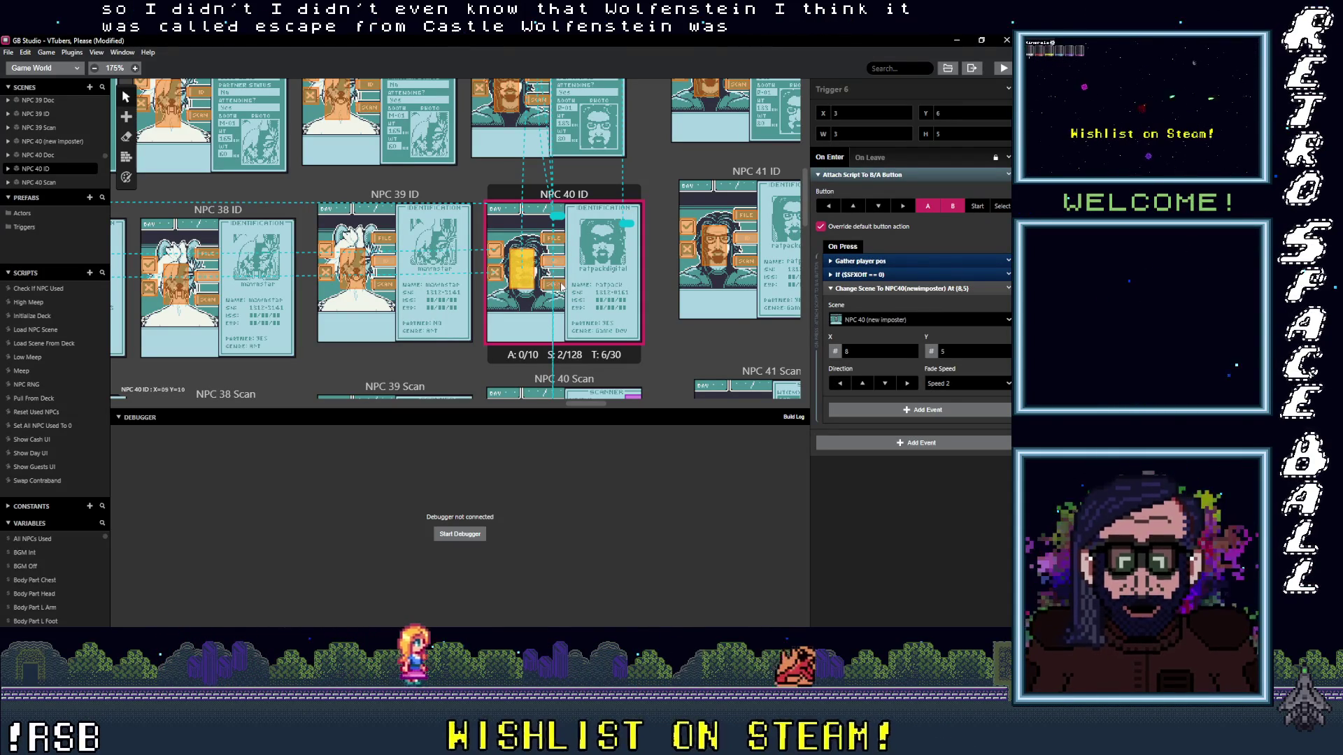
# - Recheck NPC 40 ID's imposter and Doc triggers and select the first NPC 40 Scan trigger
pyautogui.click(561, 260)
pyautogui.click(563, 240)
pyautogui.scroll(-3, 567, 269)
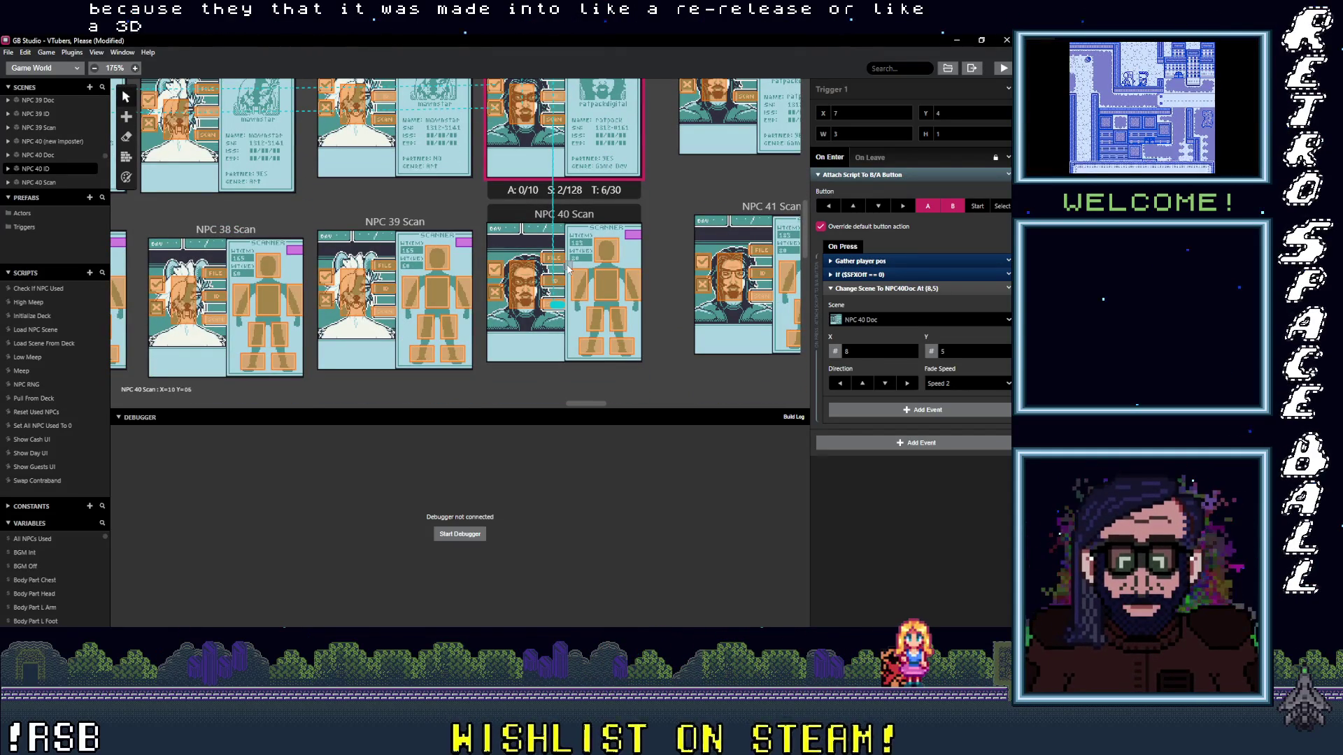
pyautogui.click(544, 300)
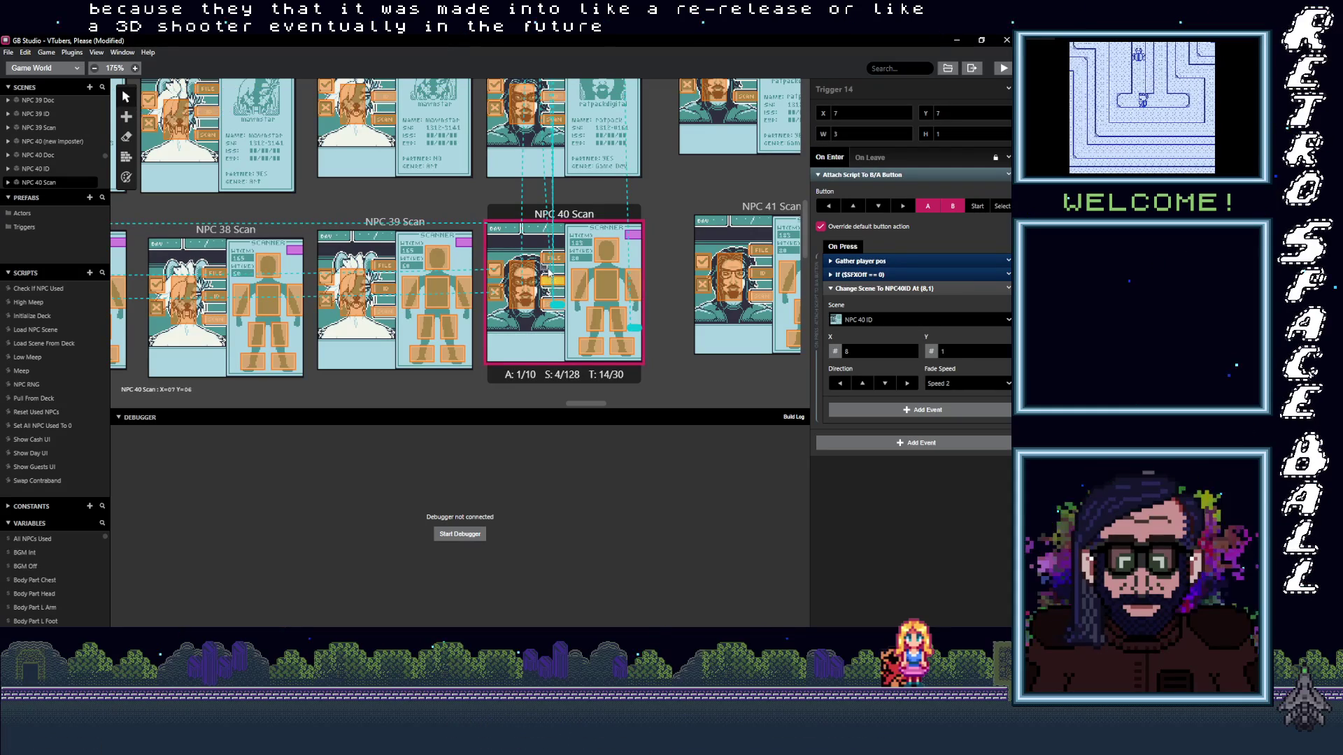
# - Verify NPC 40 Scan's triggers to imposter, ID and Doc, then select an NPC 41 Scan trigger
pyautogui.click(525, 285)
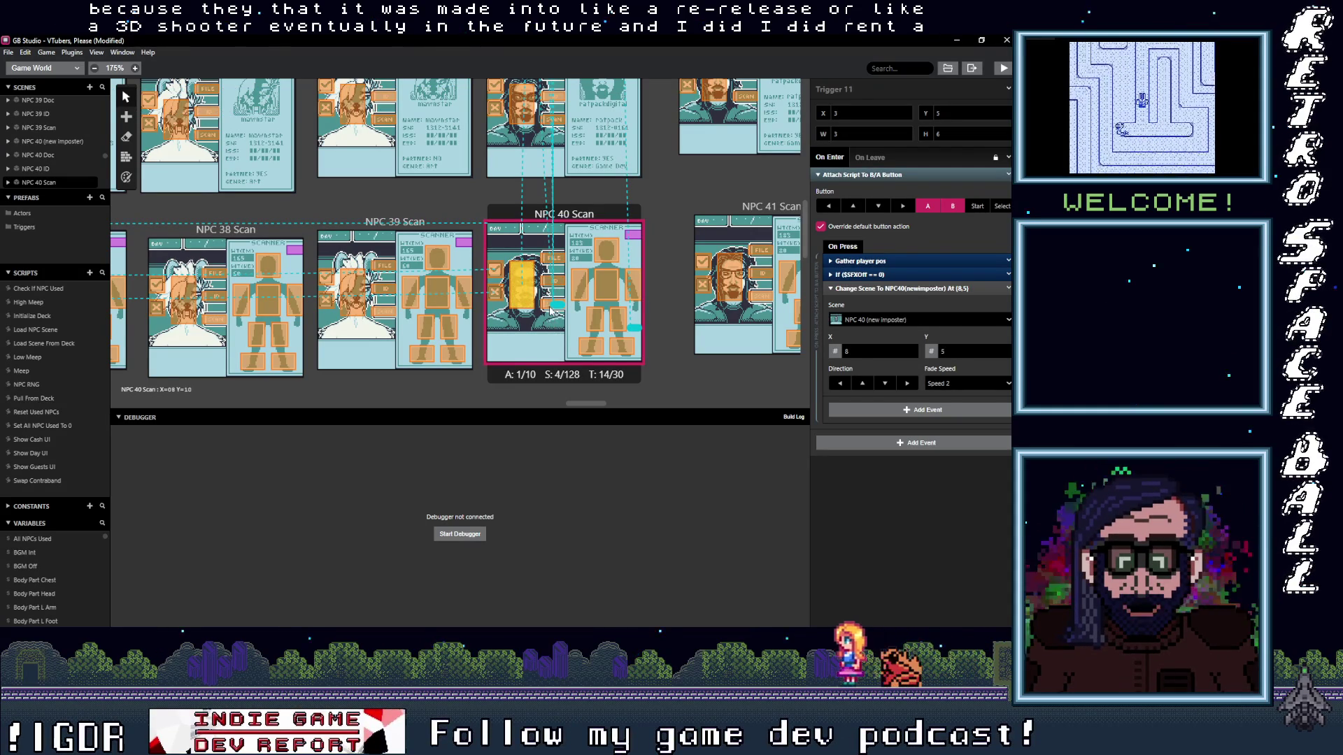
pyautogui.click(548, 285)
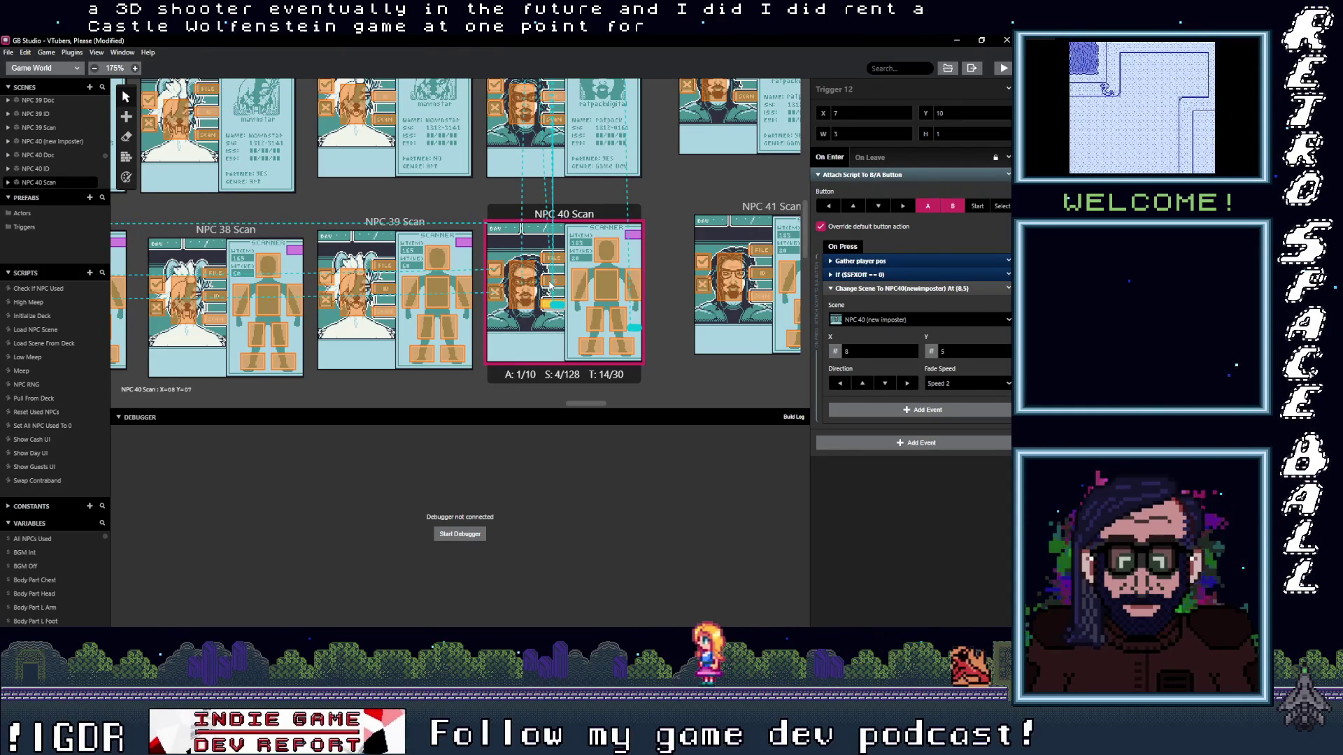
pyautogui.click(549, 269)
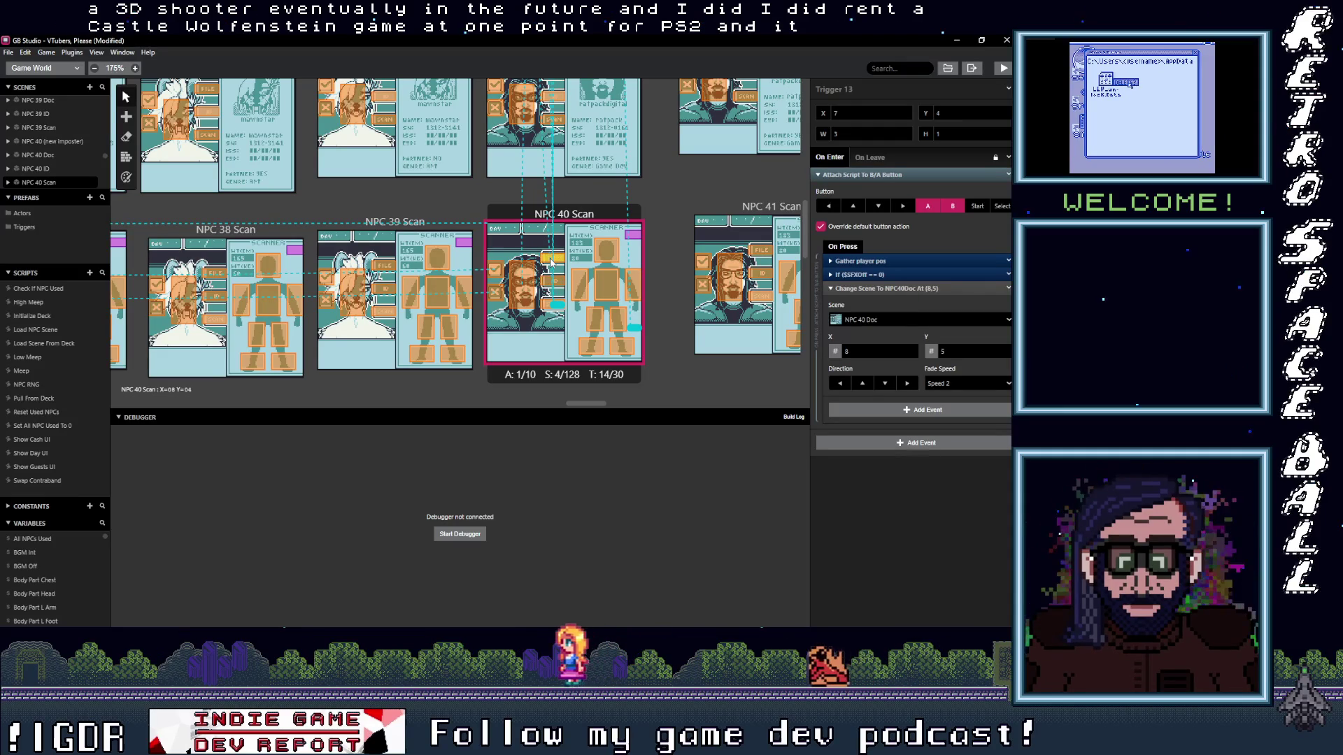
pyautogui.click(528, 289)
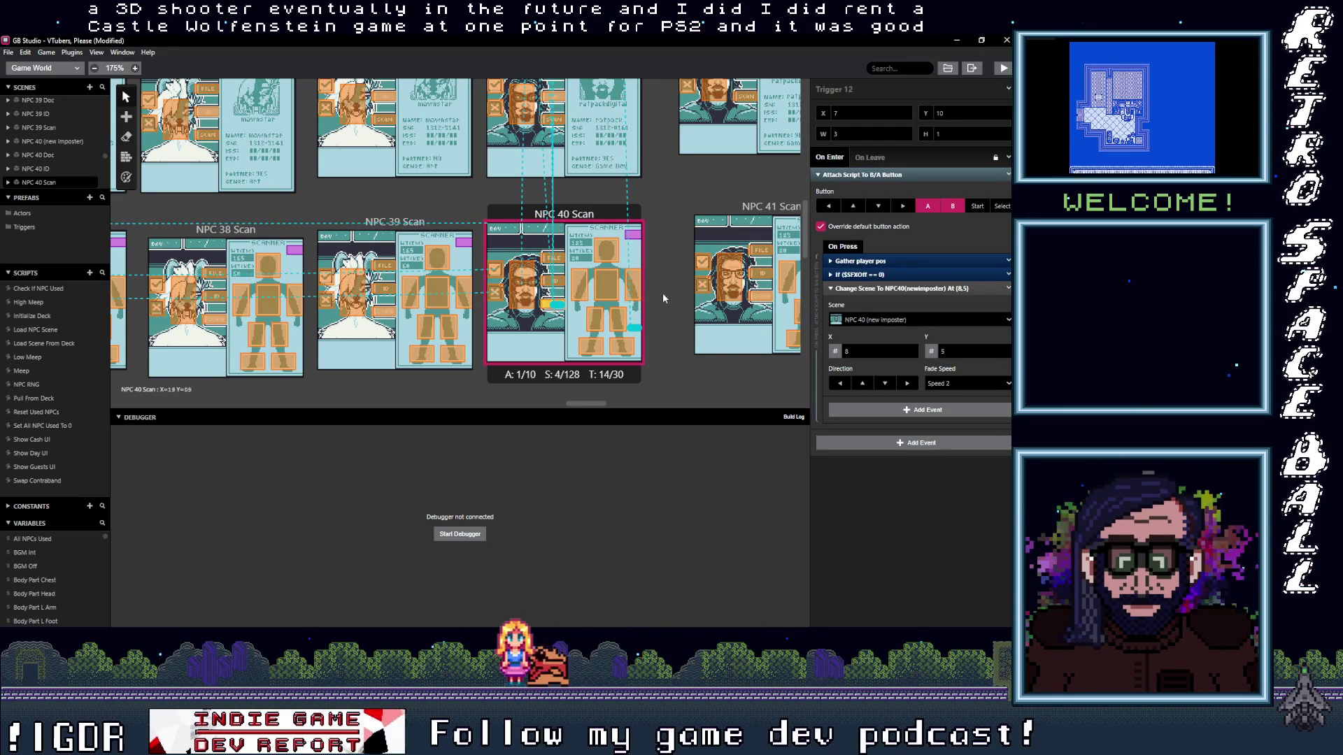
pyautogui.hscroll(5, 663, 300)
pyautogui.click(400, 299)
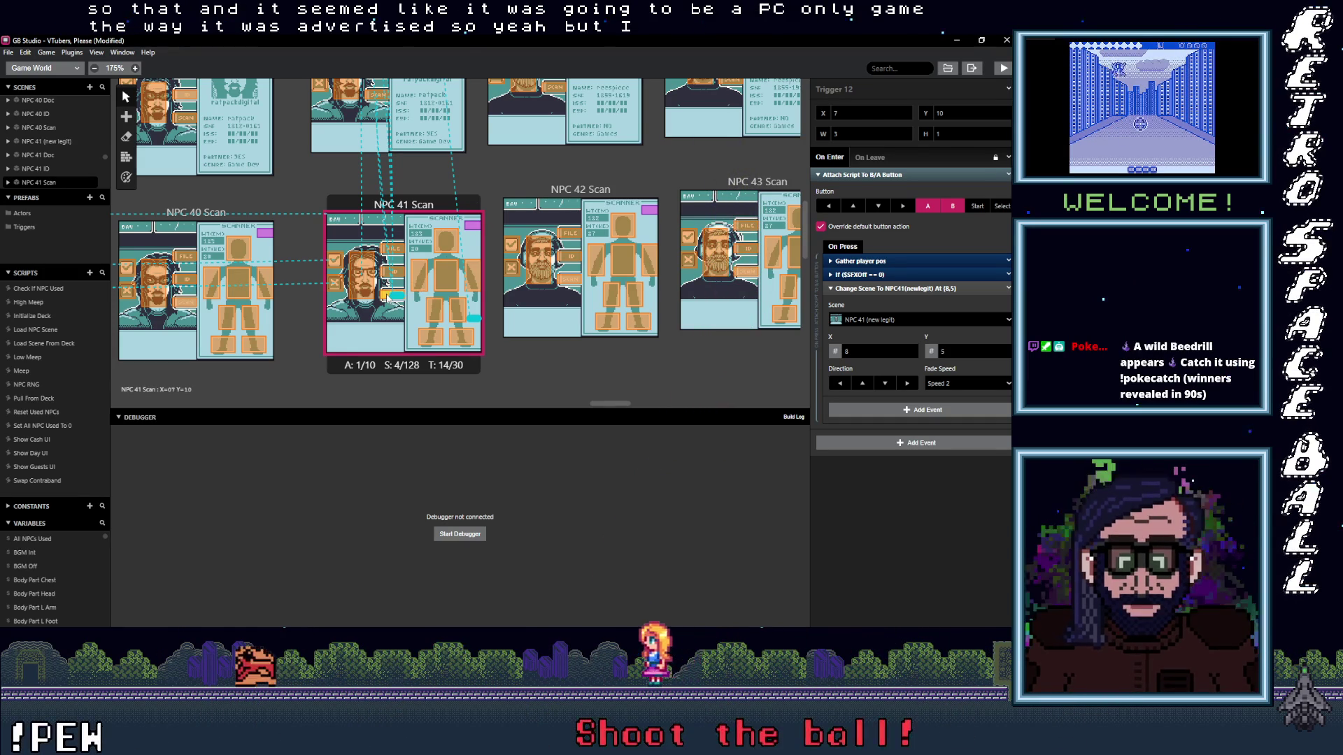
# - Verify NPC 41 Scan's triggers leading to NPC 41 ID and NPC 41 Doc
pyautogui.click(391, 271)
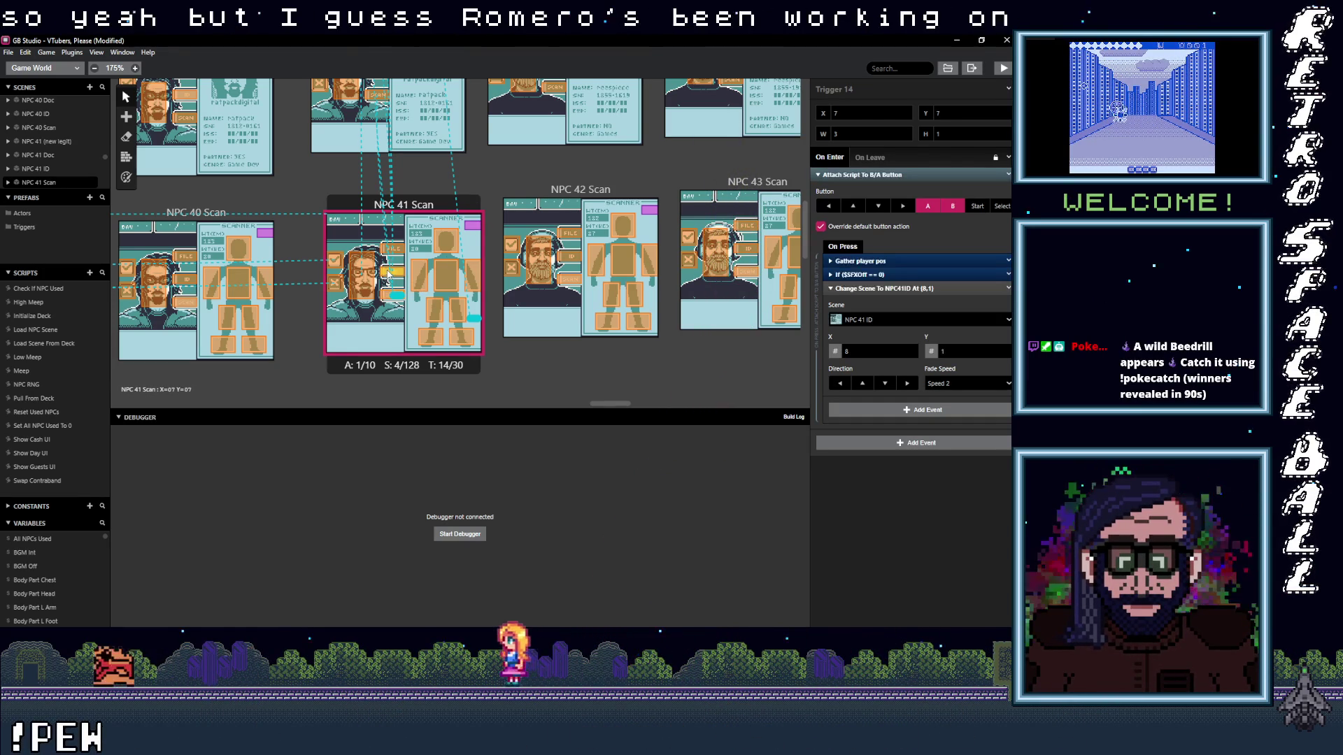
pyautogui.click(387, 299)
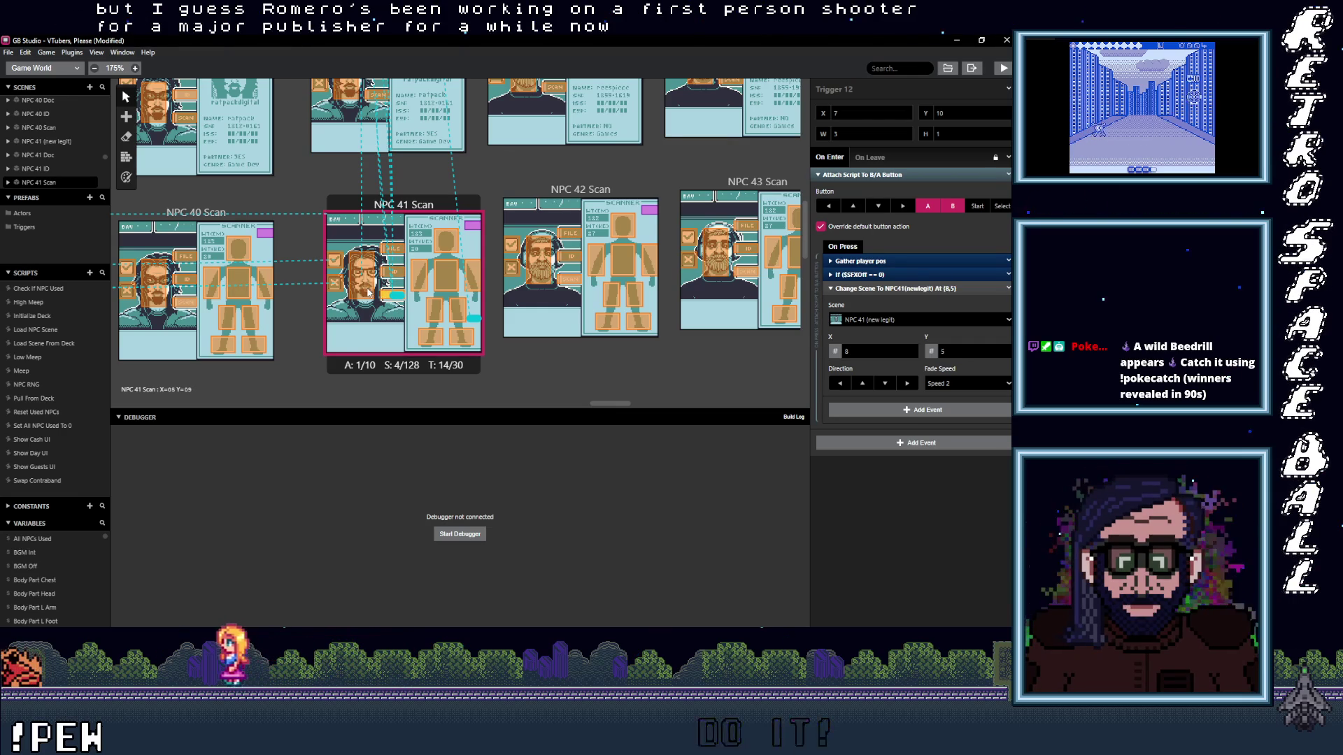
pyautogui.click(363, 275)
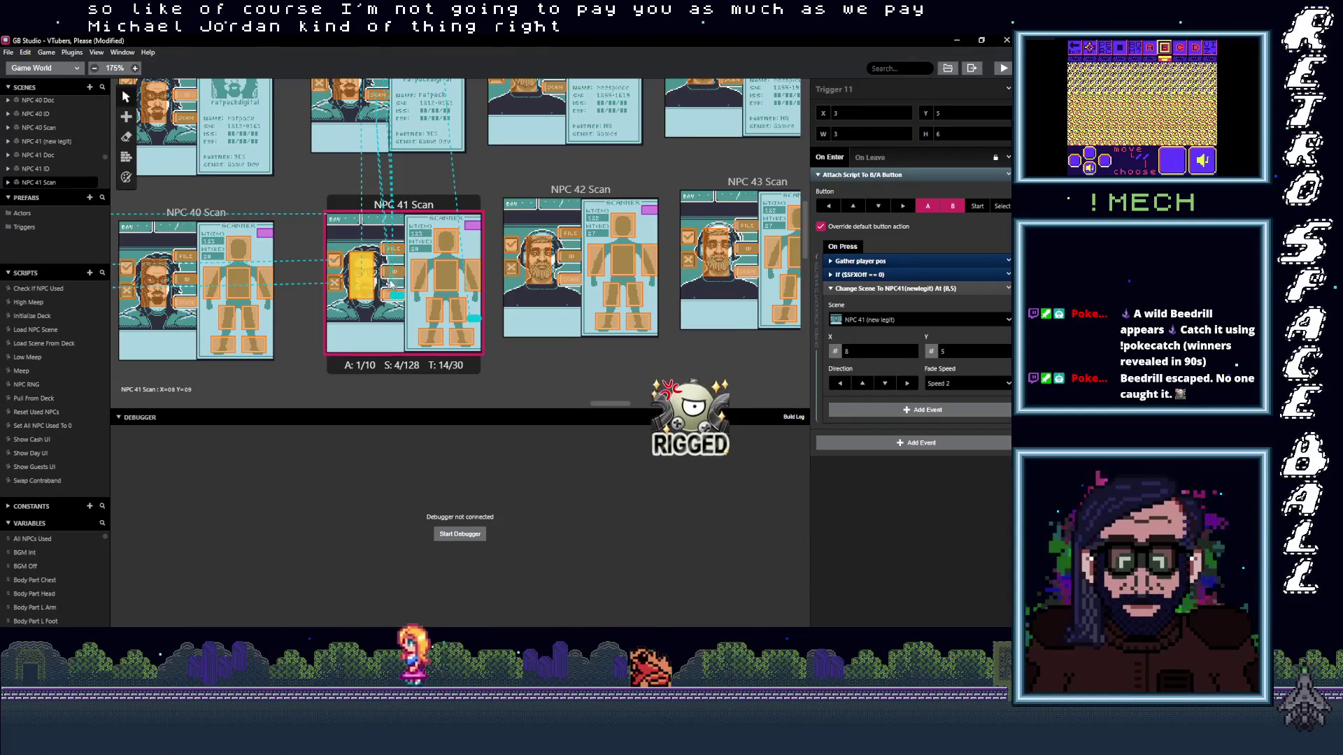
pyautogui.click(388, 276)
pyautogui.click(391, 249)
# - Verify NPC 41 Scan's remaining triggers, including the one leading to NPC 41 (new legit)
pyautogui.click(403, 224)
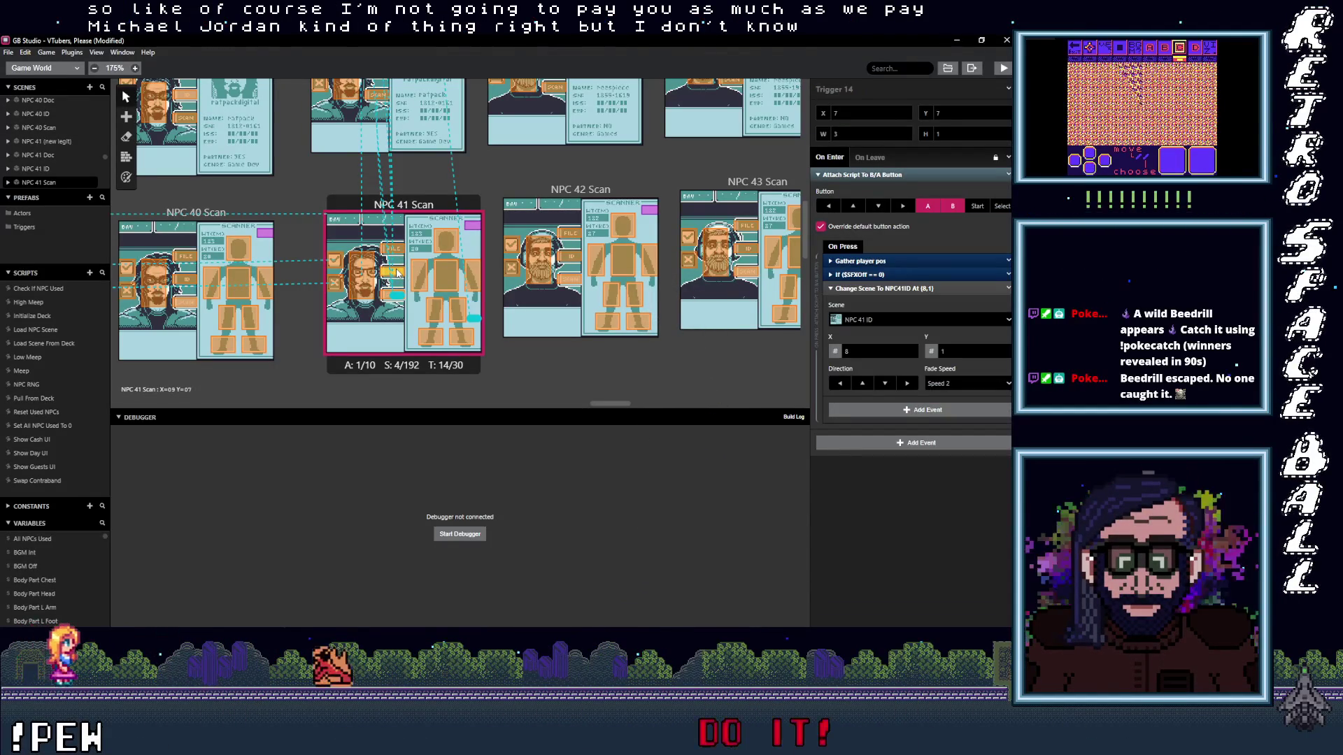
pyautogui.click(394, 253)
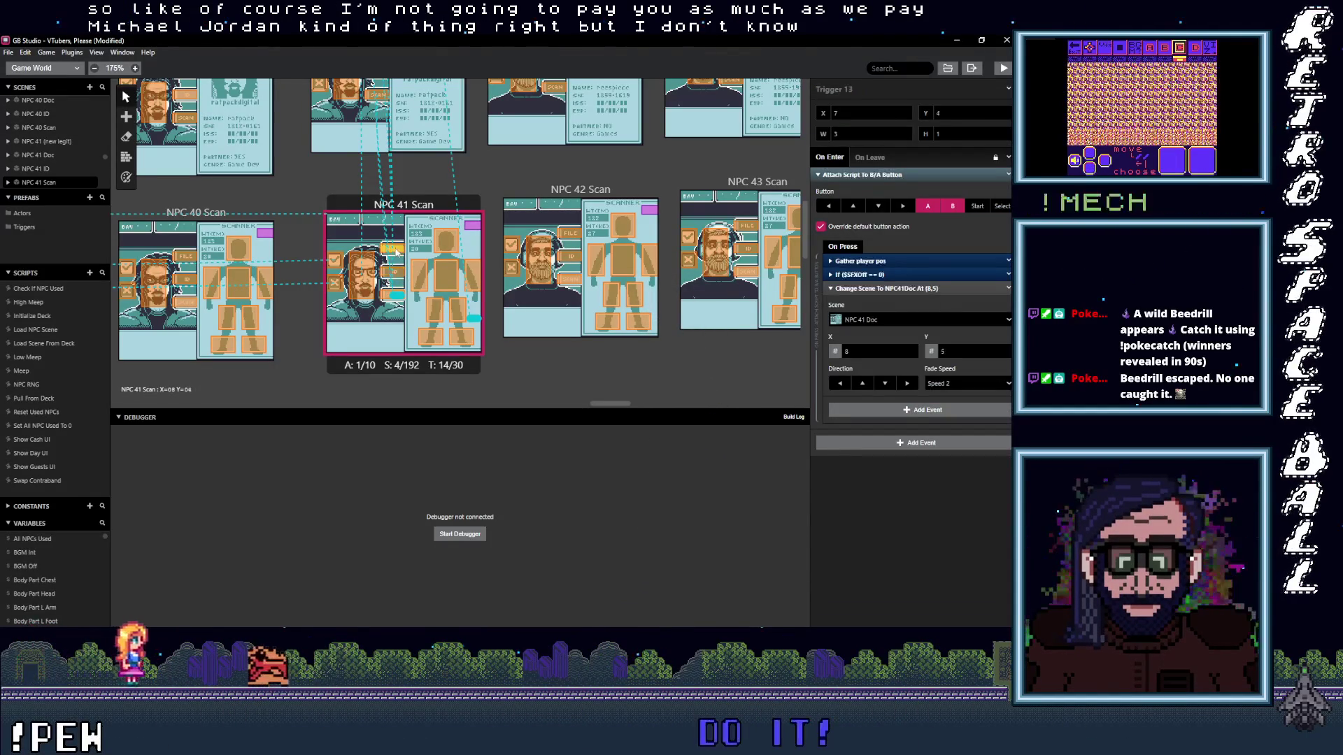
pyautogui.click(387, 297)
pyautogui.click(369, 288)
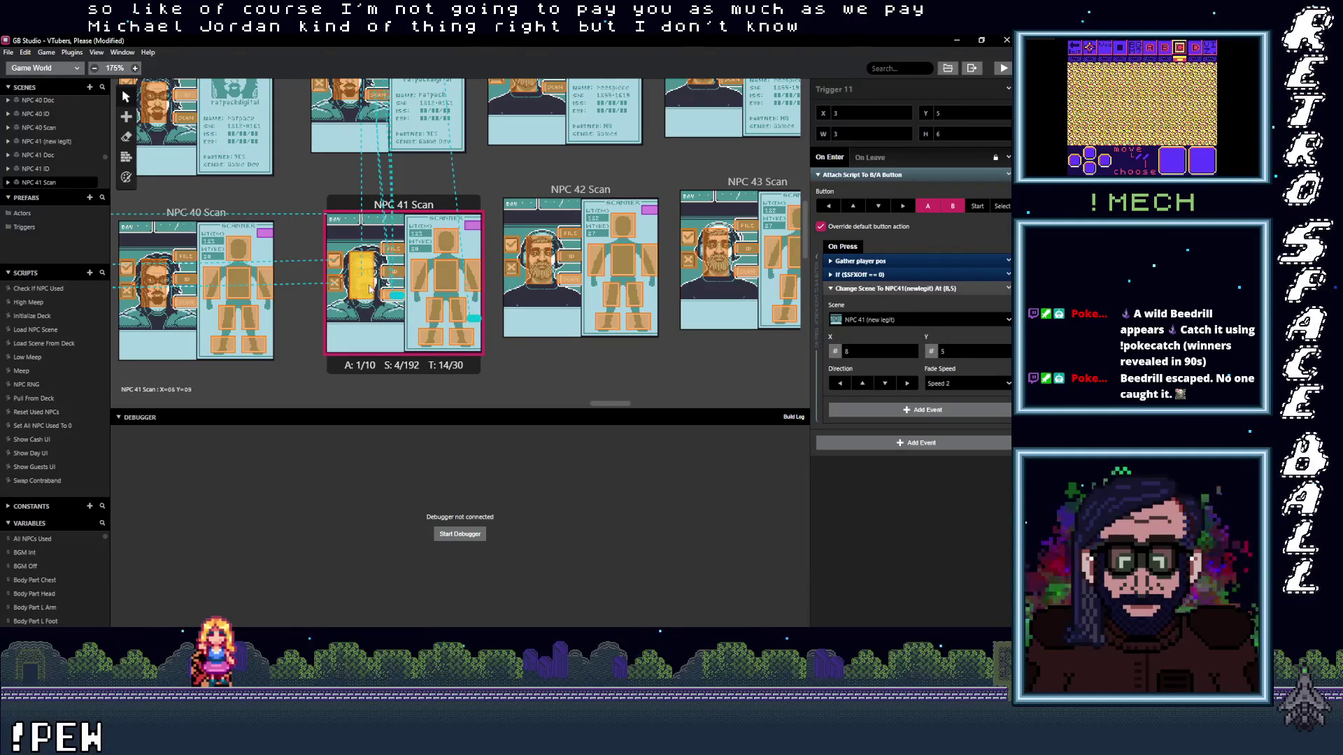
pyautogui.scroll(3, 372, 272)
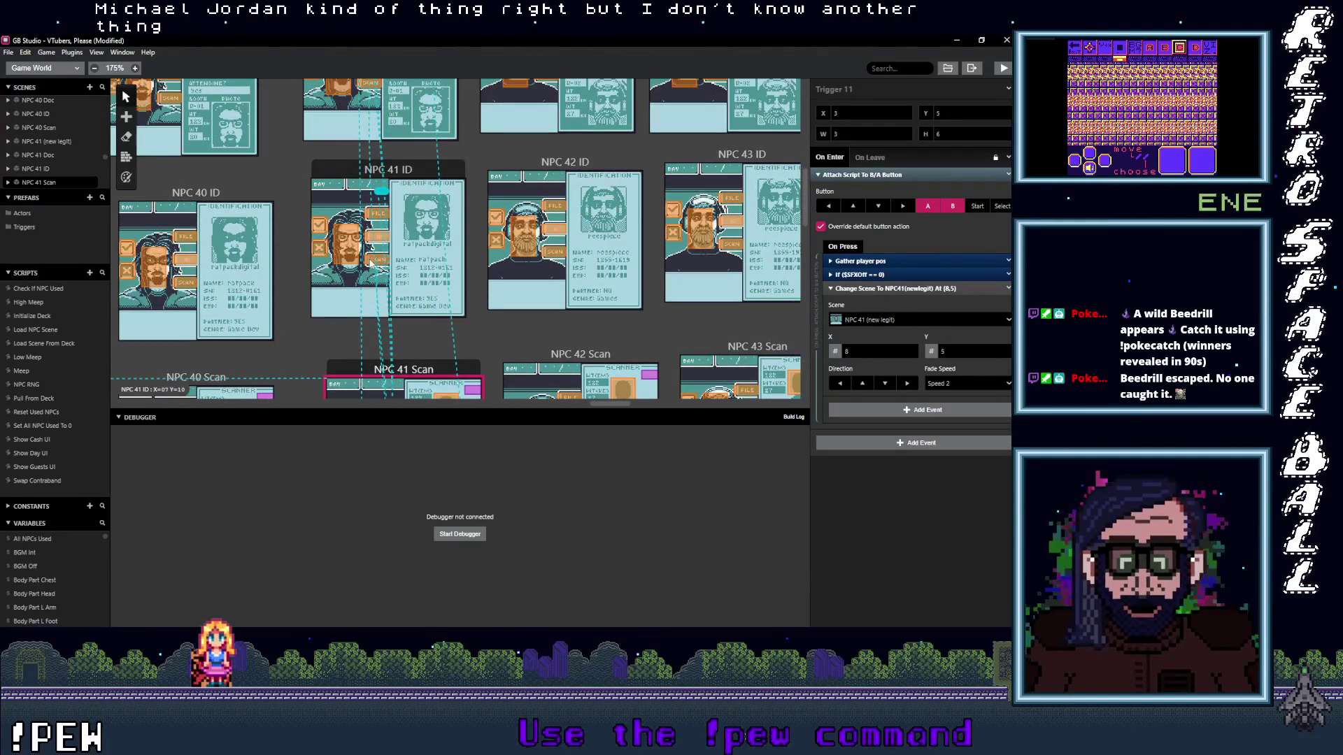
# - Verify NPC 41 ID's Scan trigger and NPC 41 Doc's triggers to new legit and ID
pyautogui.click(370, 239)
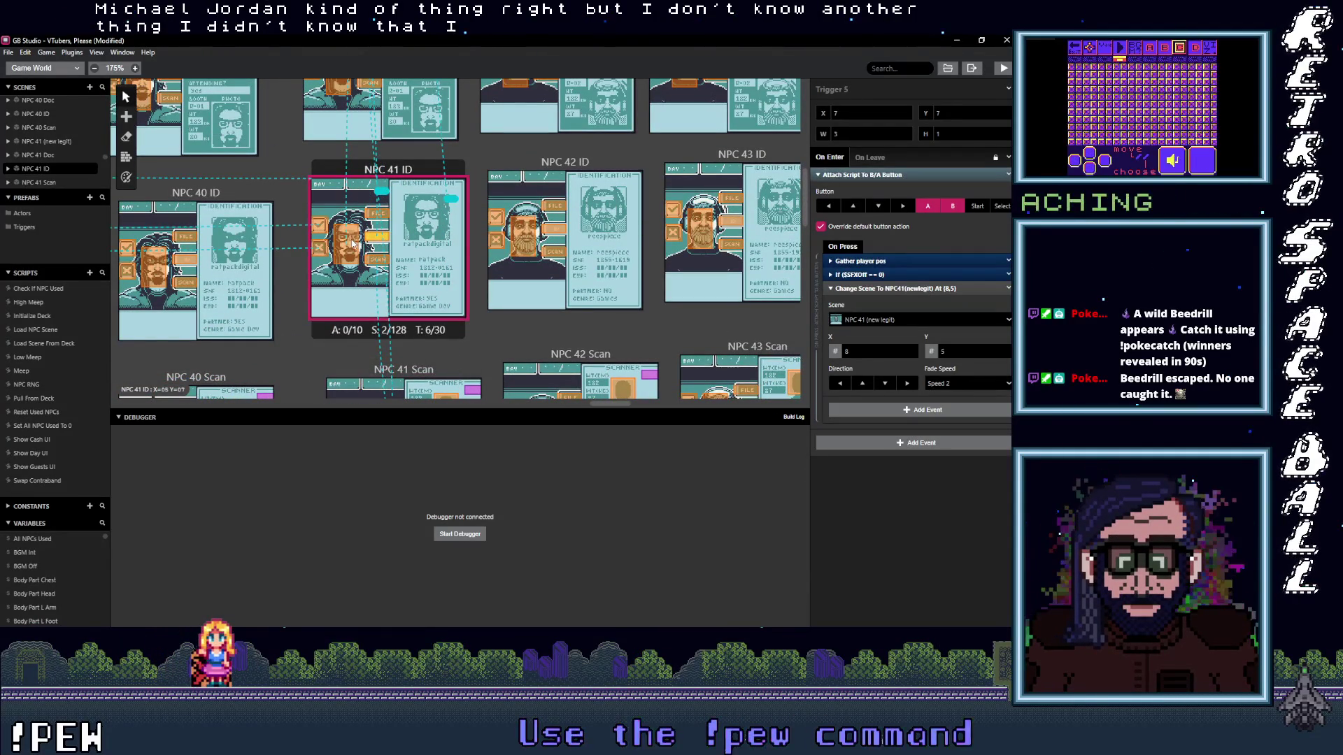
pyautogui.click(372, 263)
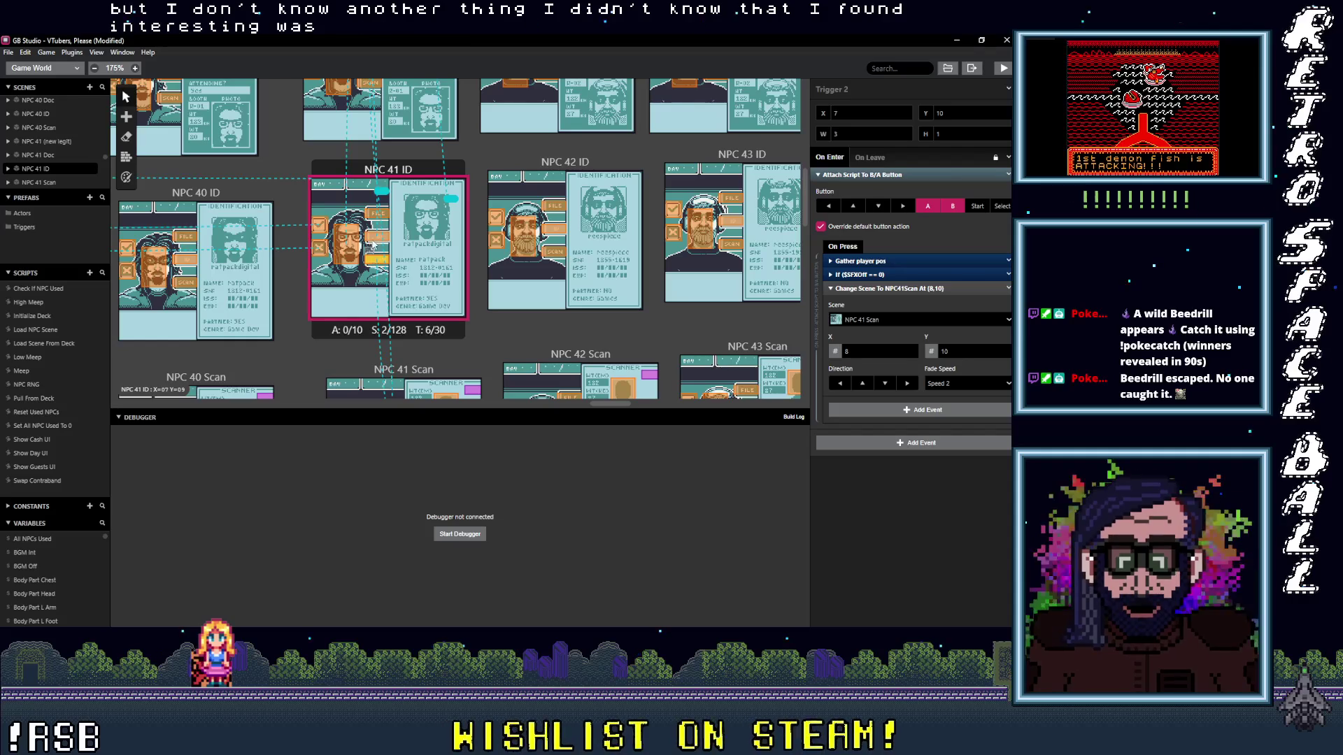
pyautogui.scroll(3, 376, 222)
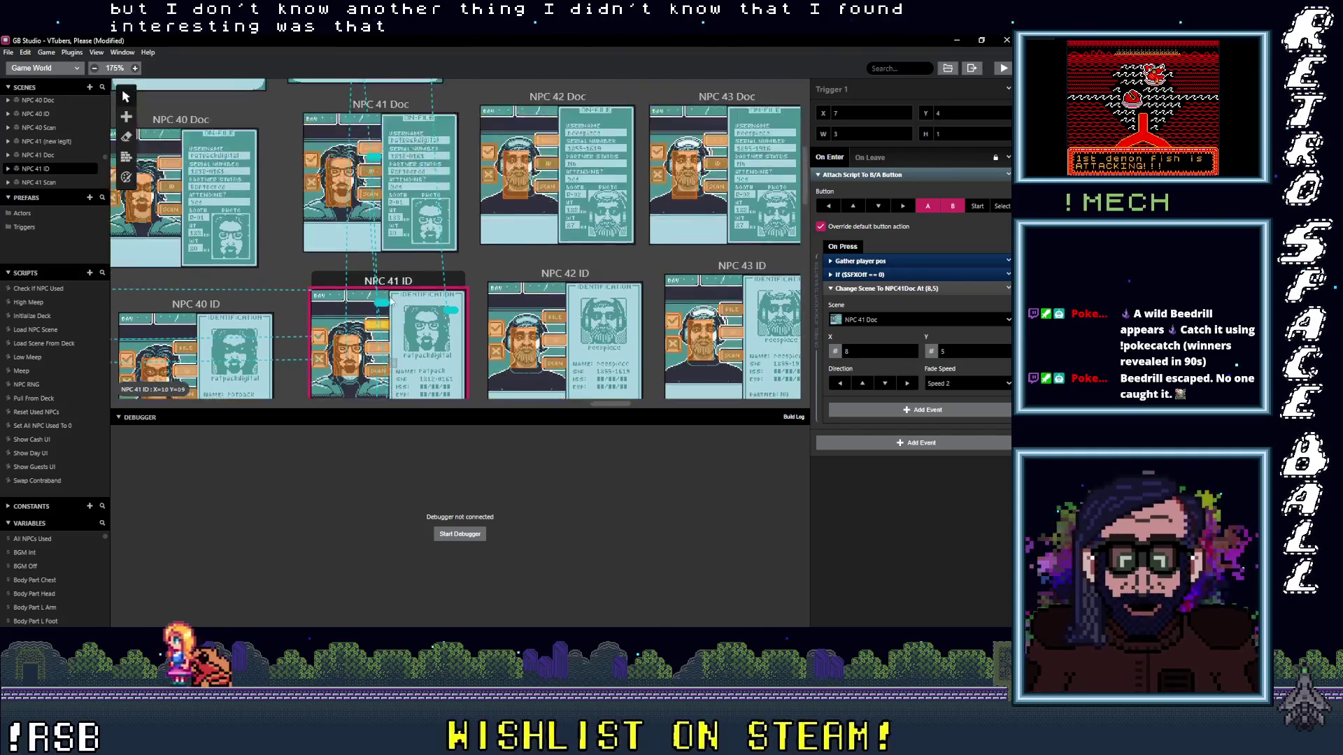
pyautogui.click(370, 249)
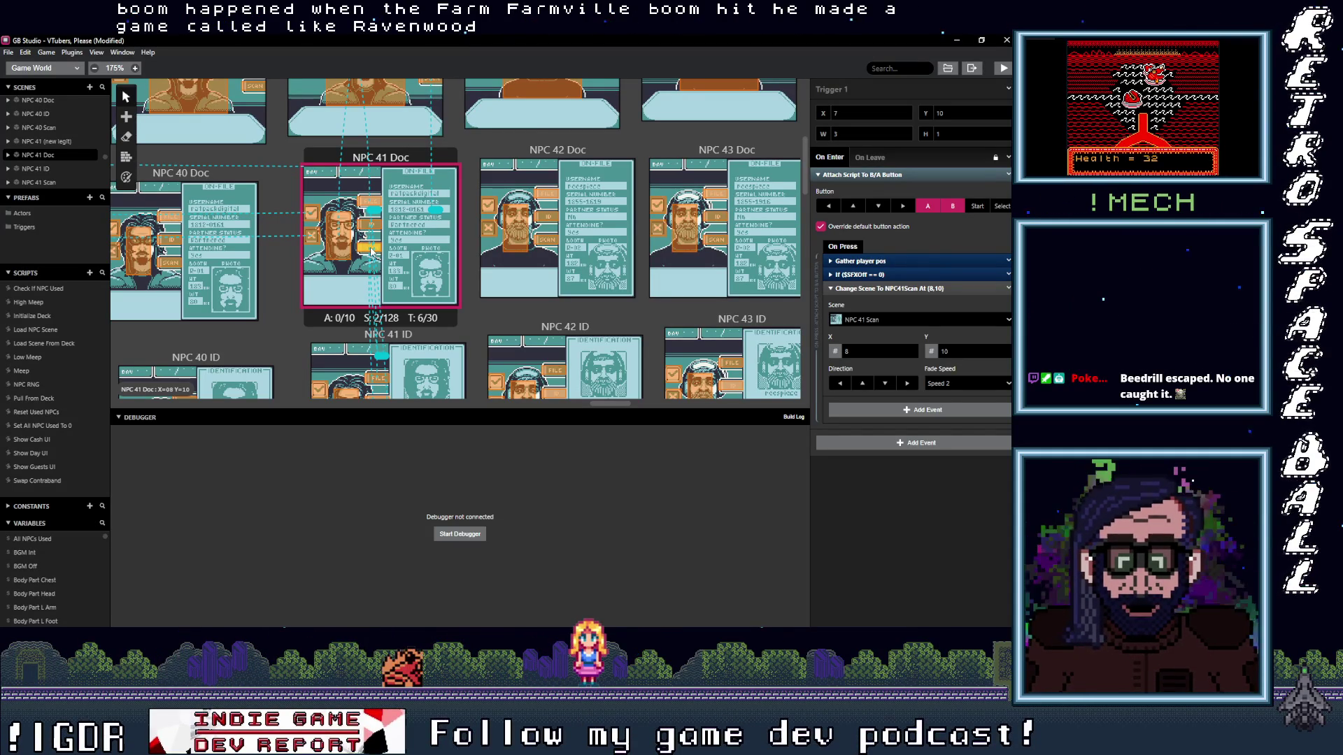
pyautogui.click(340, 243)
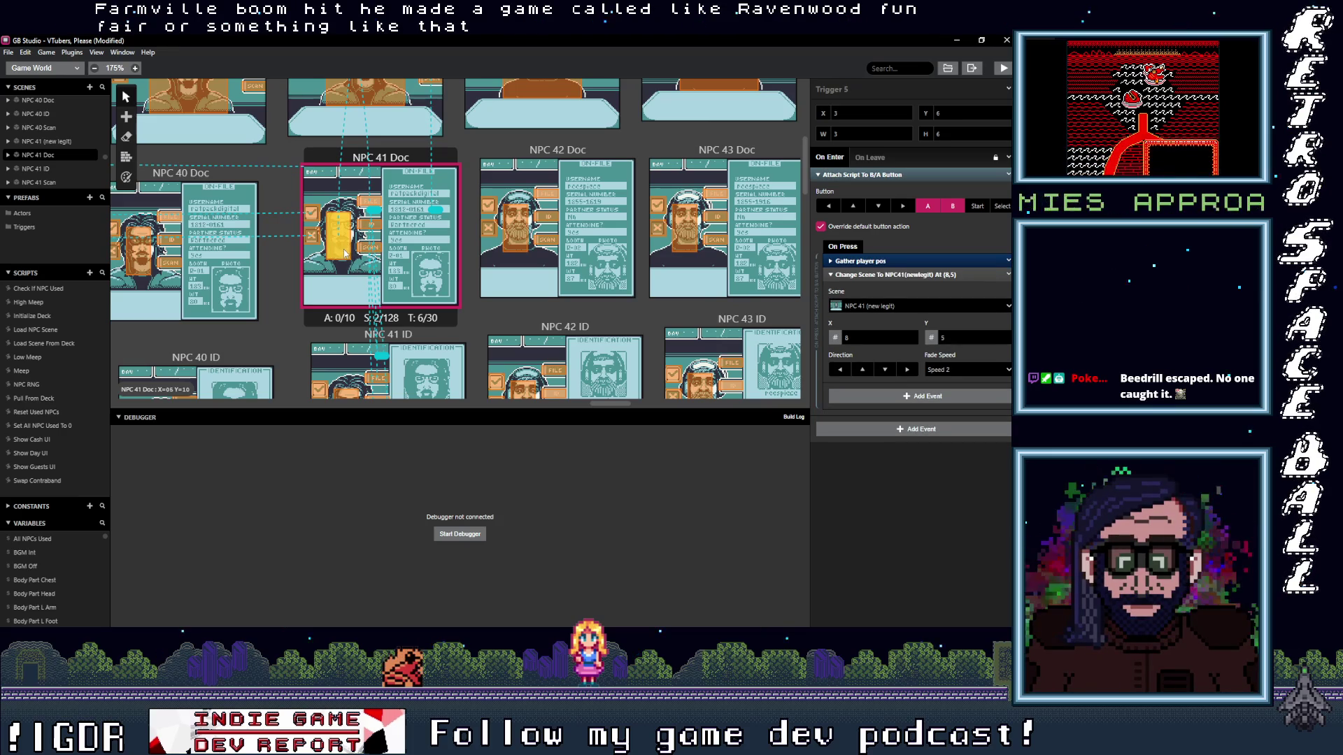
pyautogui.click(375, 224)
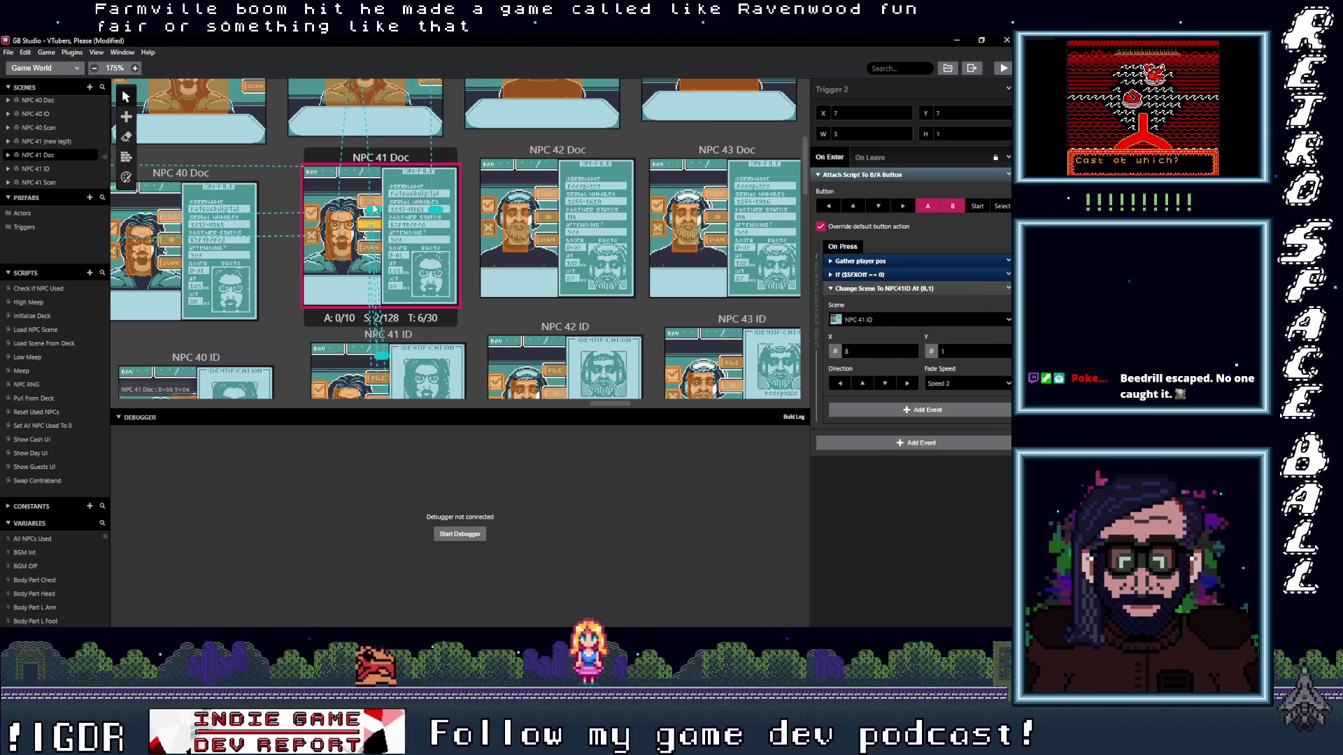
pyautogui.click(340, 243)
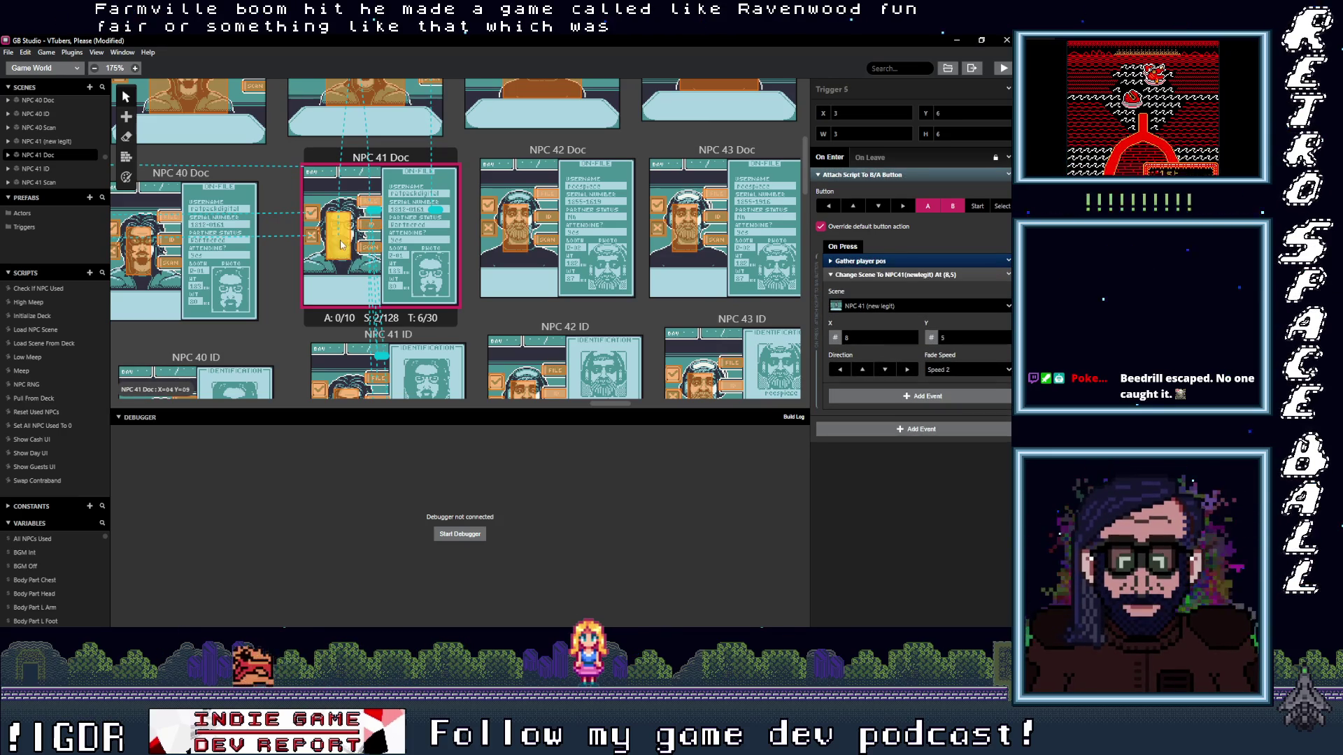
pyautogui.click(375, 225)
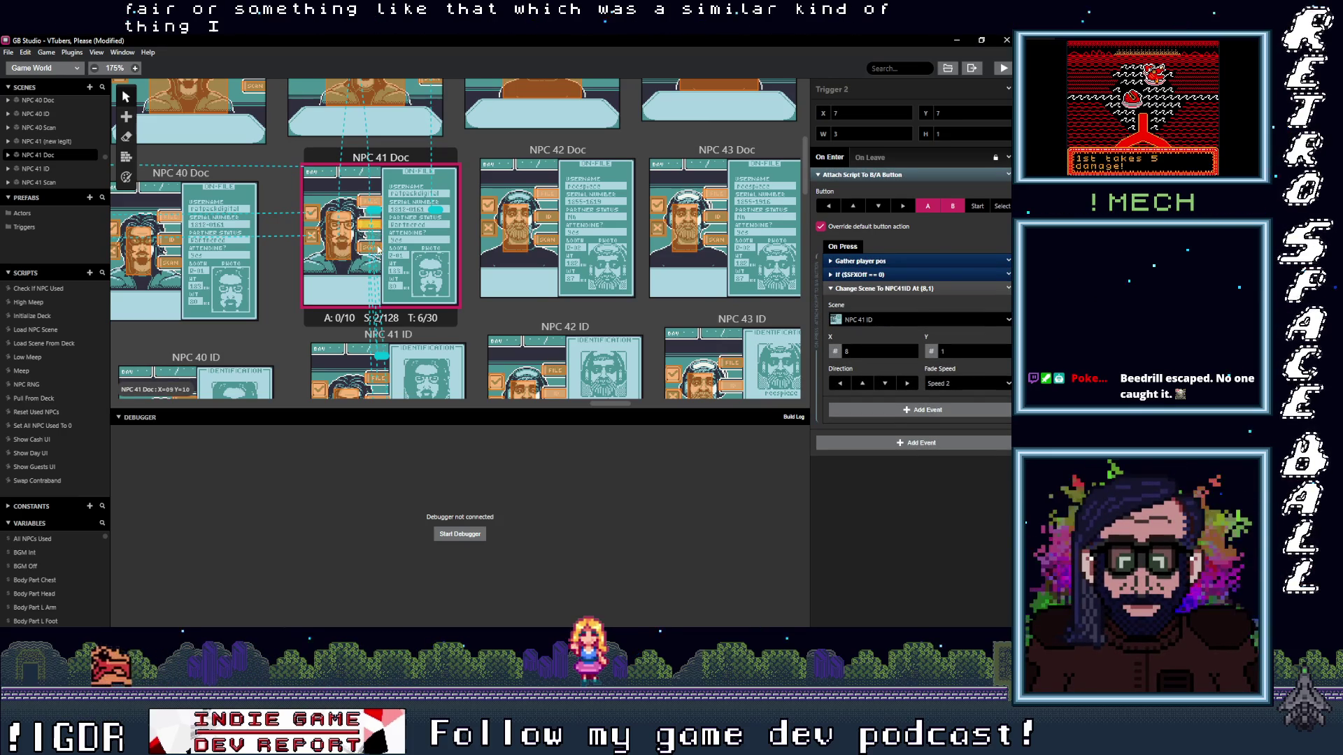
pyautogui.scroll(3, 377, 251)
pyautogui.scroll(2, 398, 273)
# - Check the NPC 41 (new legit), NPC 41 Scan and NPC 42 Scan trigger targets
pyautogui.click(432, 295)
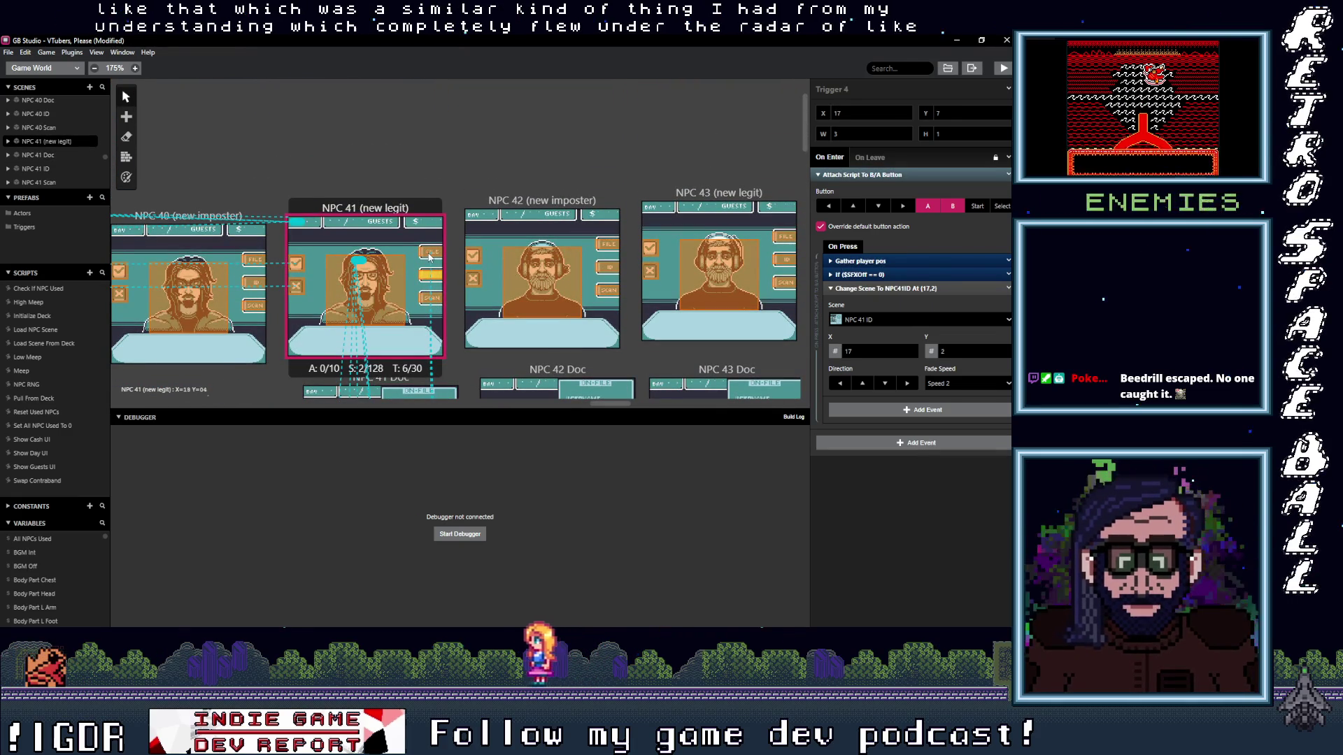
pyautogui.scroll(-2, 429, 257)
pyautogui.scroll(-3, 452, 293)
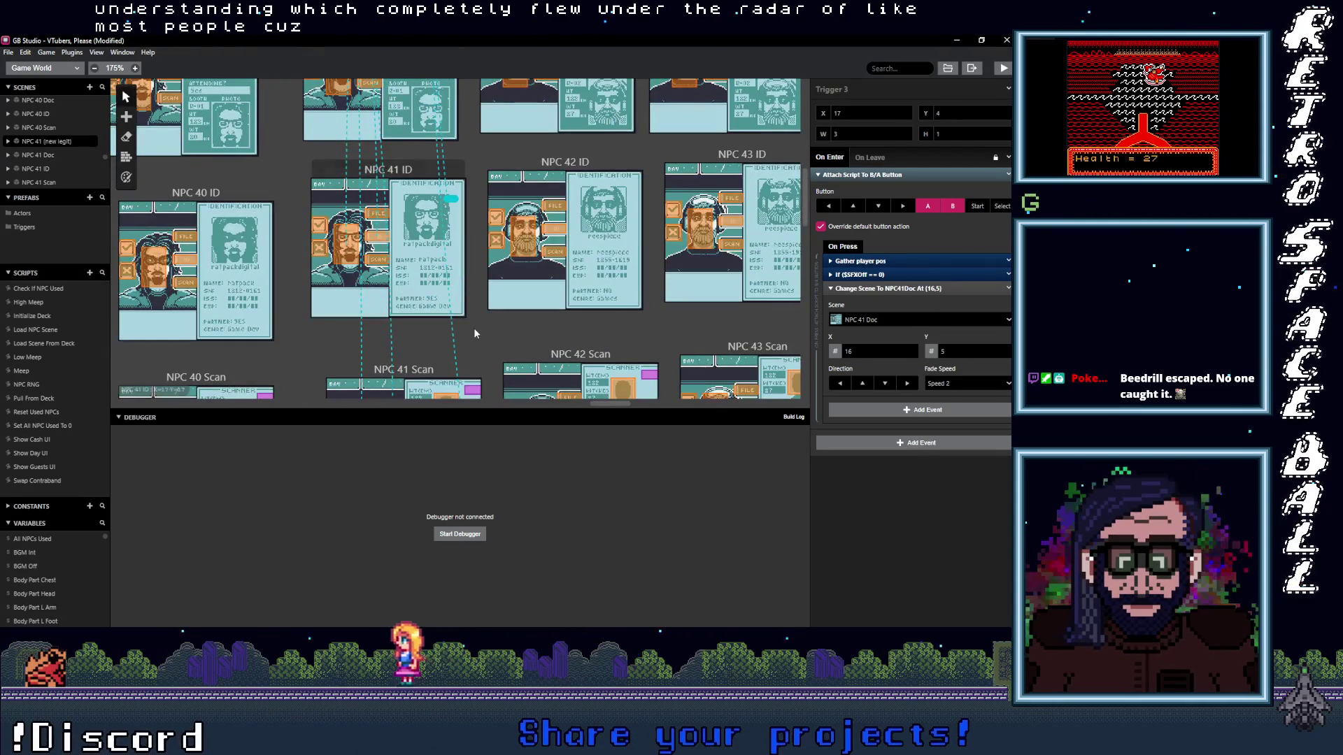
pyautogui.scroll(-3, 474, 334)
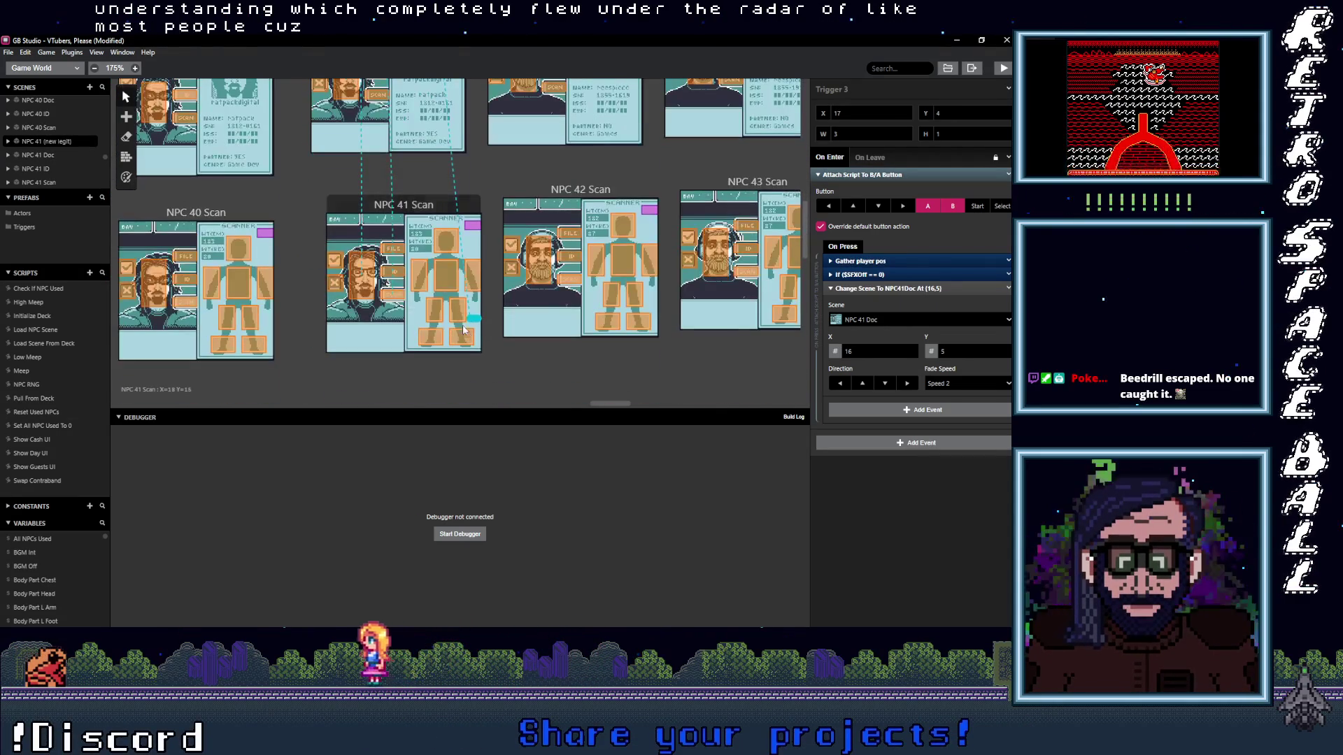
pyautogui.click(386, 275)
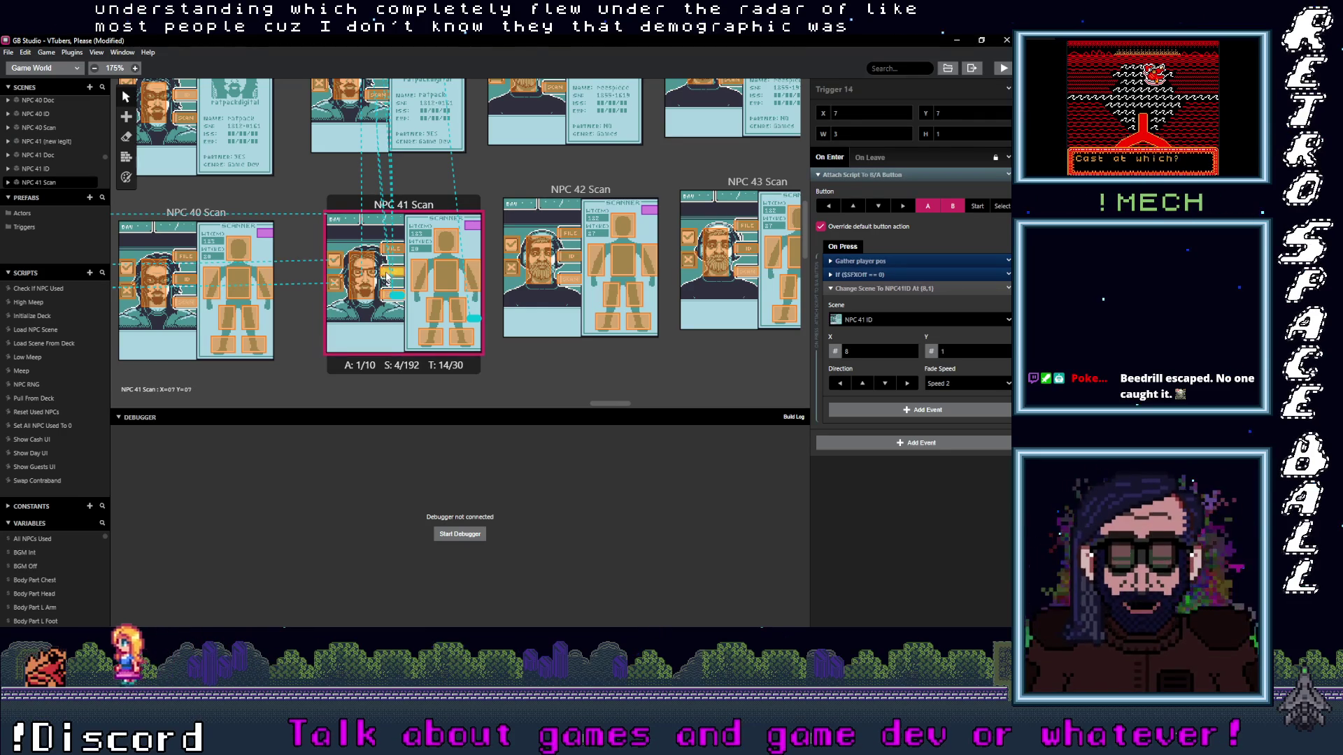
pyautogui.click(360, 275)
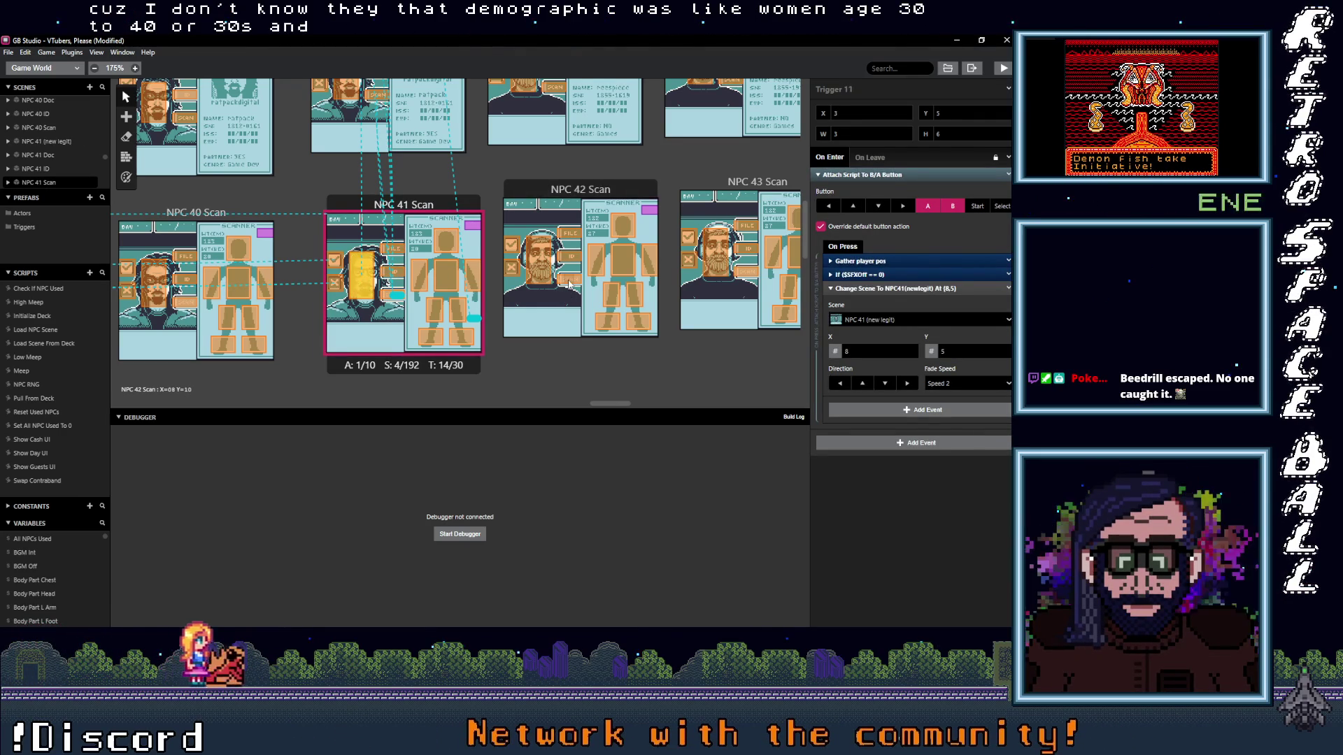
pyautogui.click(570, 283)
pyautogui.scroll(2, 557, 315)
pyautogui.scroll(-1, 551, 333)
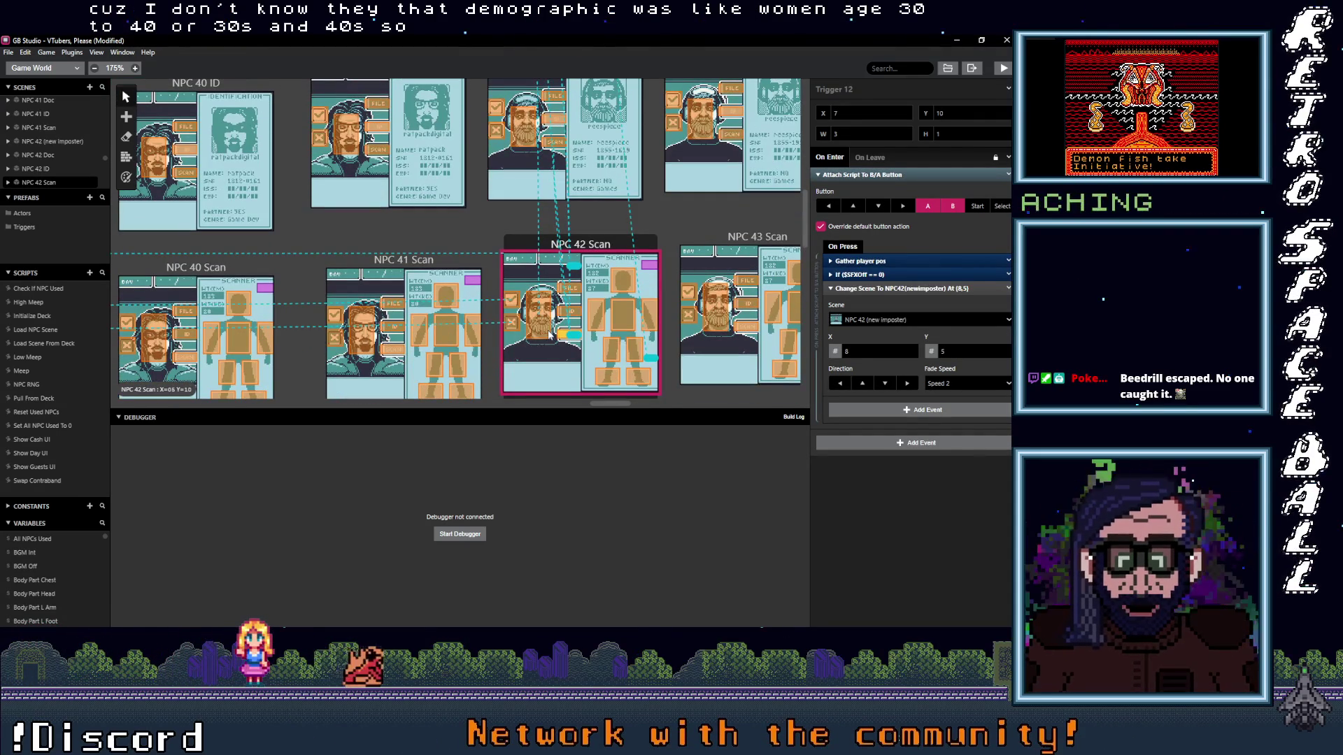
# - Verify NPC 42 Scan's triggers including the one to NPC 42 Doc, and an NPC 42 ID trigger
pyautogui.click(546, 318)
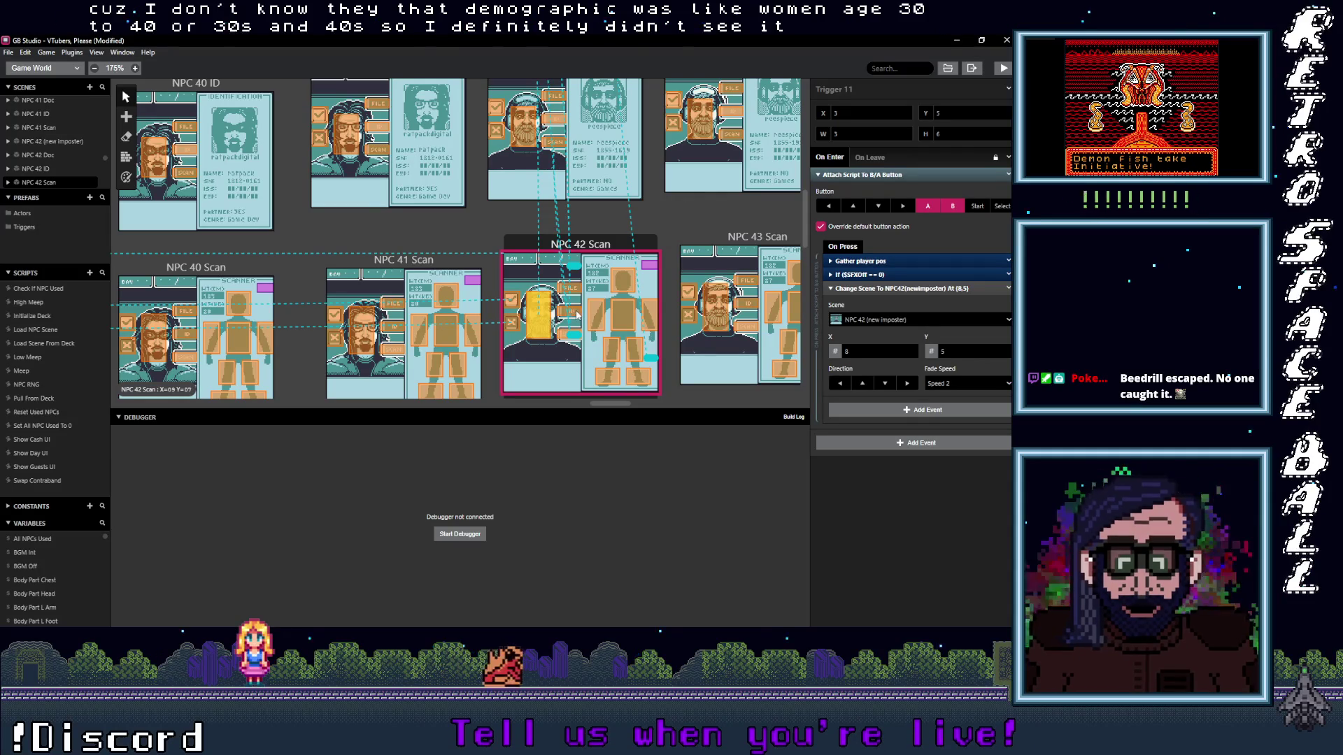
pyautogui.click(577, 302)
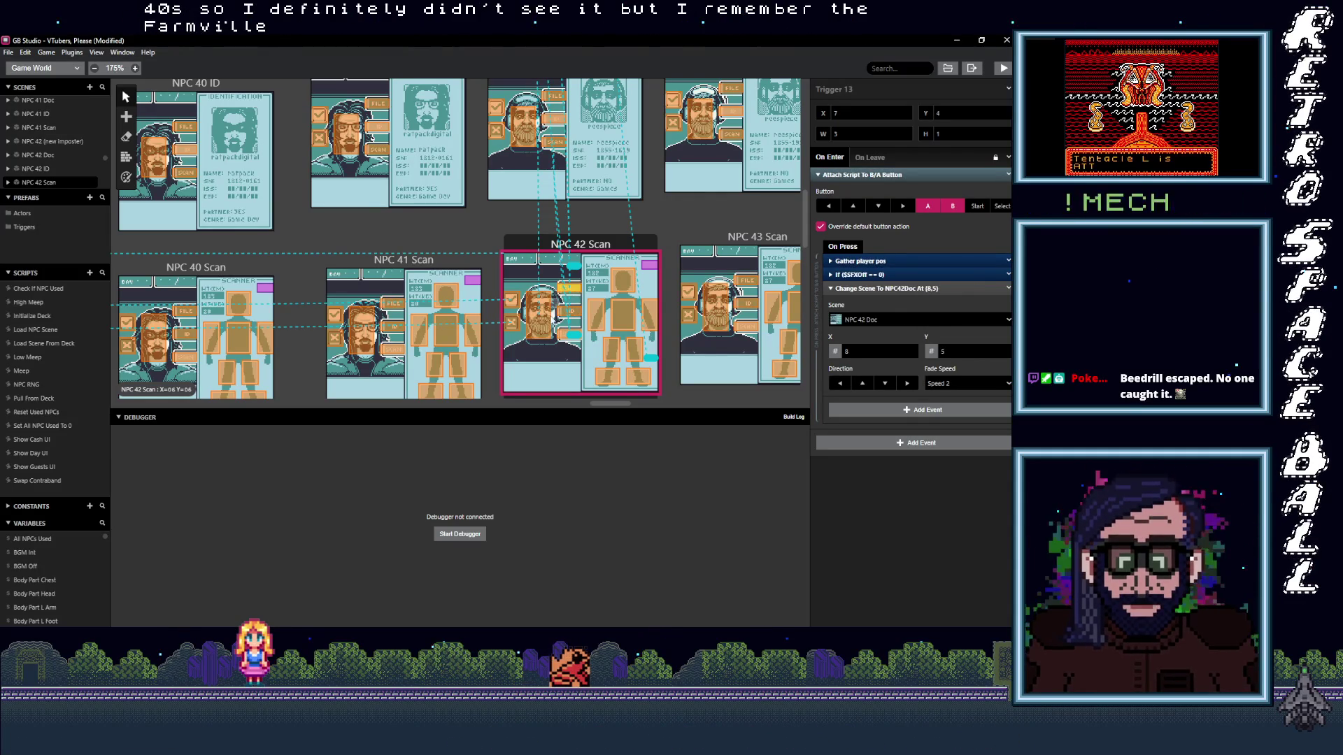
pyautogui.scroll(2, 572, 283)
pyautogui.click(561, 256)
pyautogui.click(561, 256)
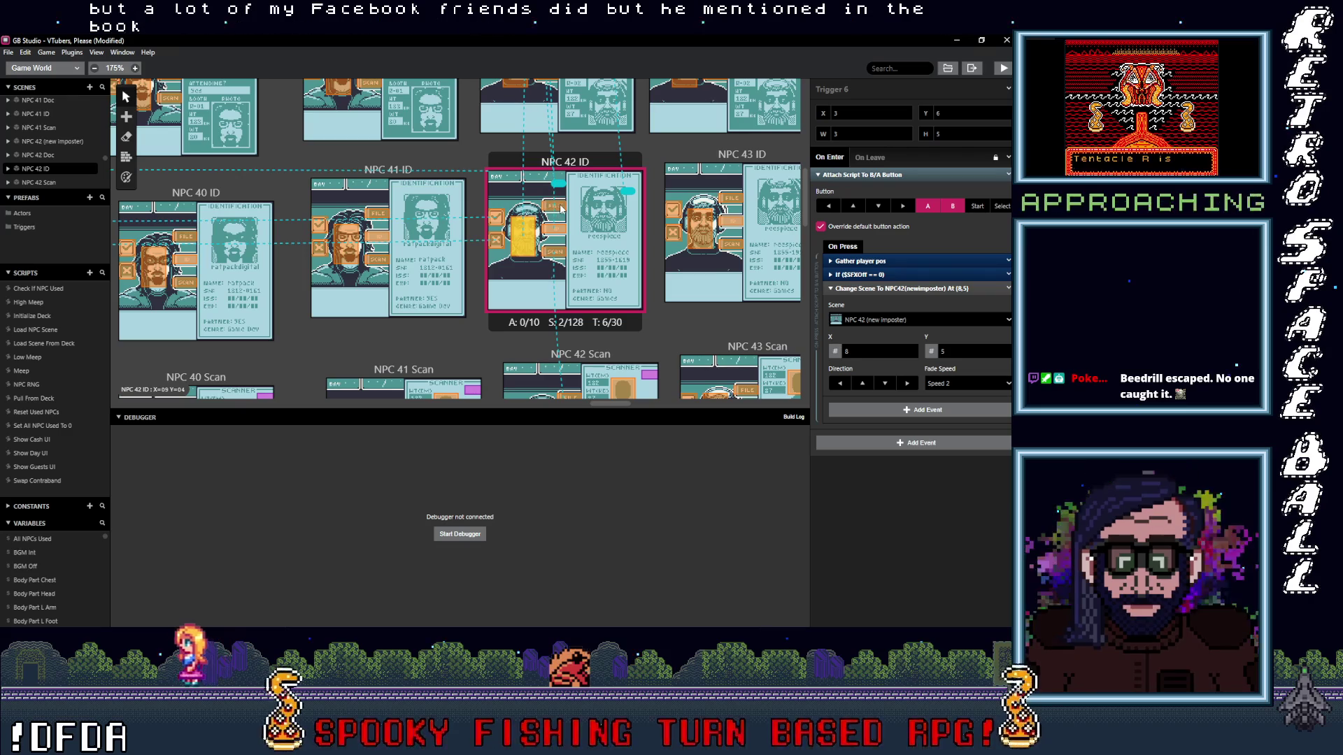
pyautogui.click(567, 255)
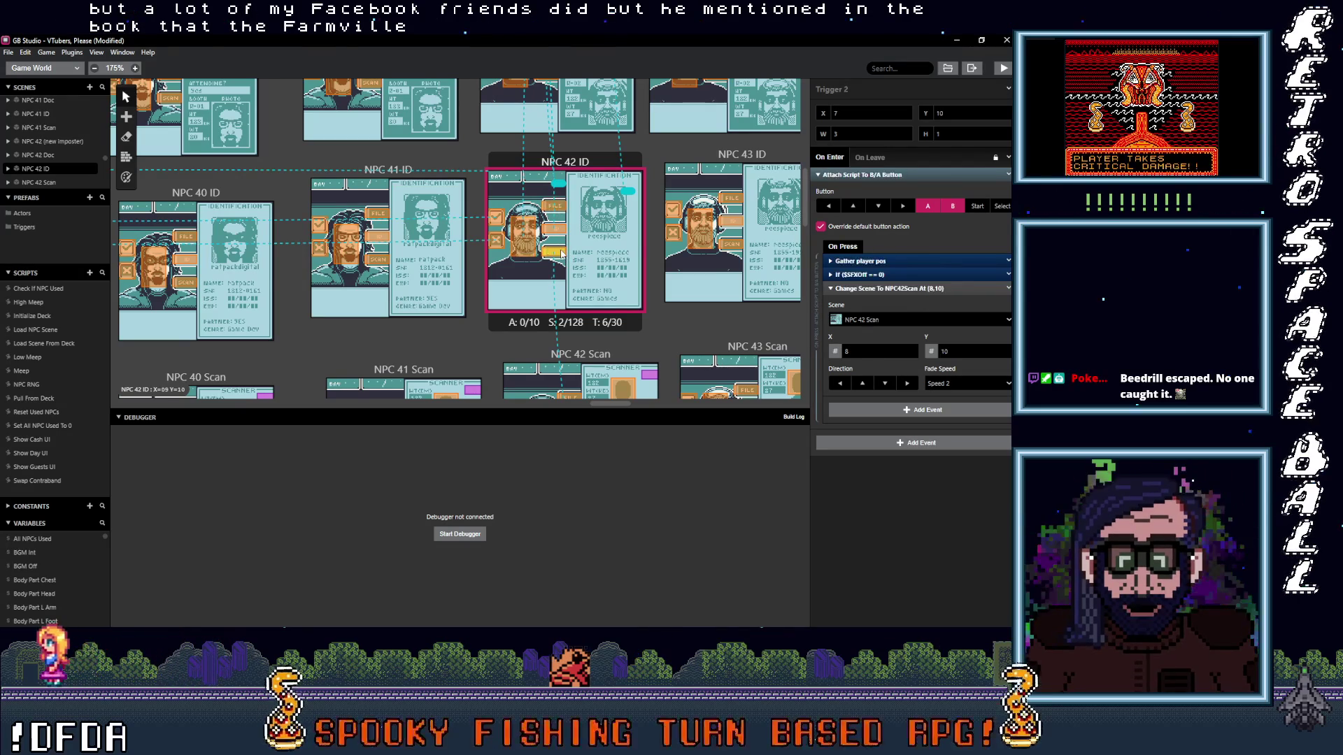
pyautogui.scroll(3, 567, 254)
# - Verify NPC 42 Doc's triggers to ID and imposter, then select an NPC 42 (new imposter) trigger
pyautogui.click(556, 240)
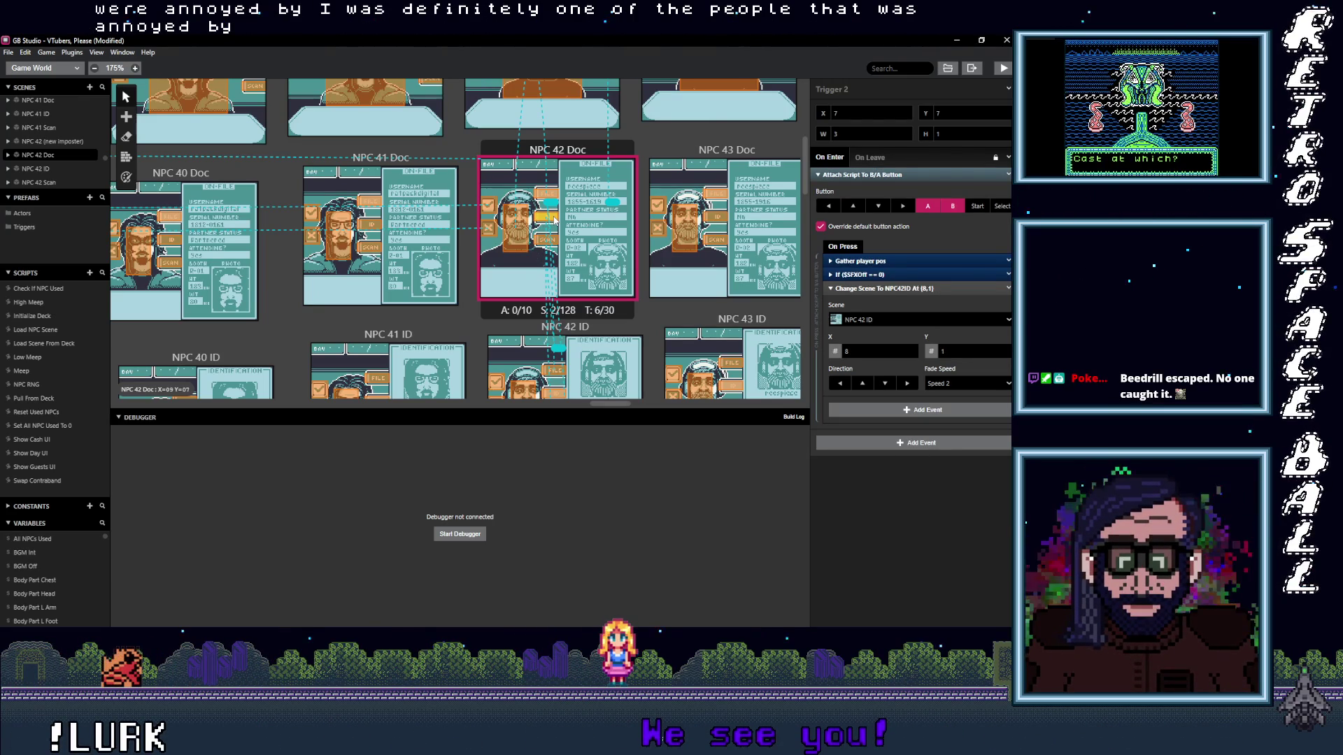
pyautogui.click(551, 198)
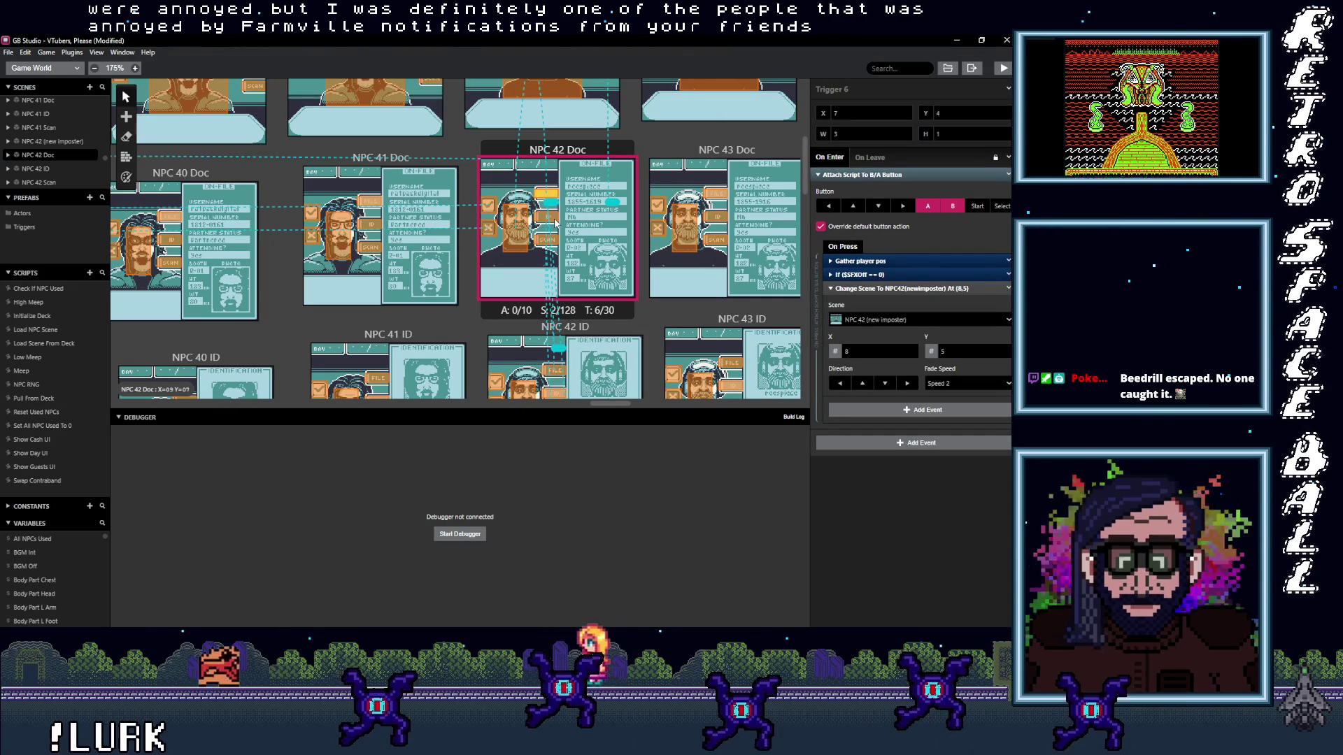
pyautogui.click(549, 216)
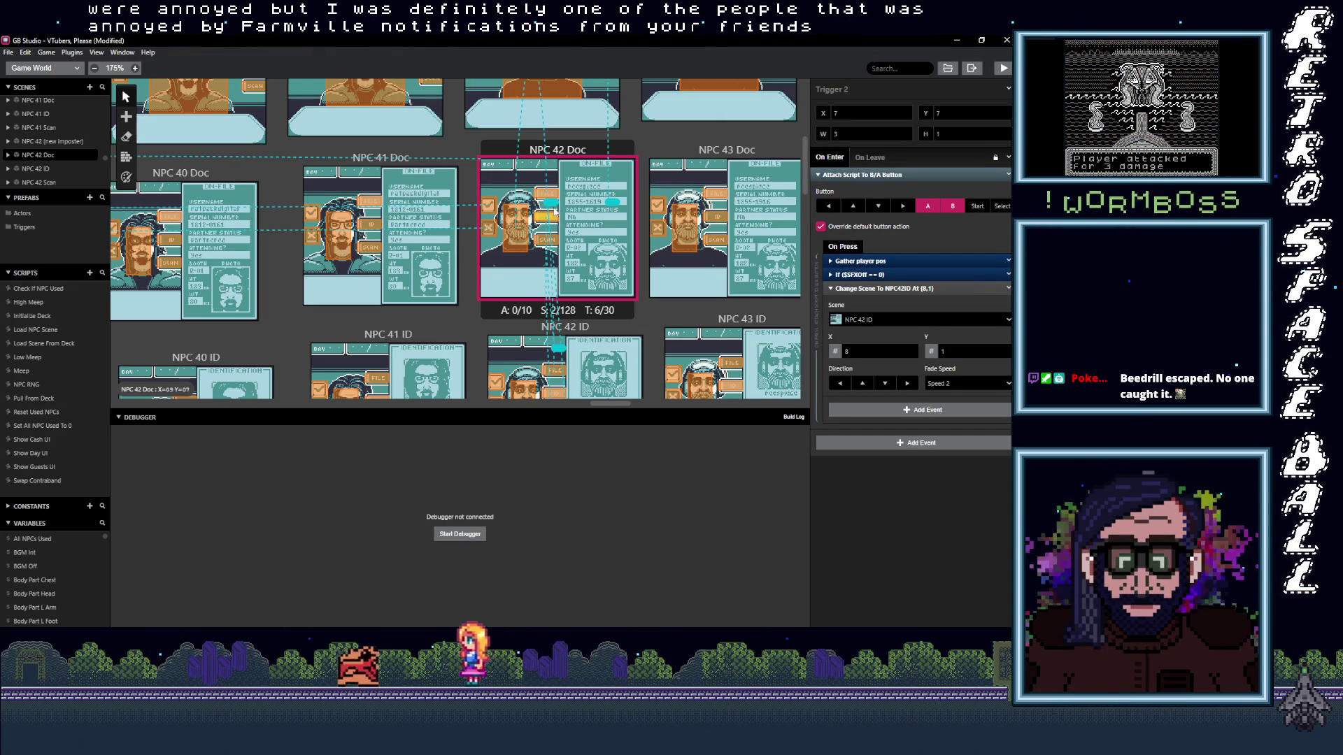
pyautogui.click(520, 225)
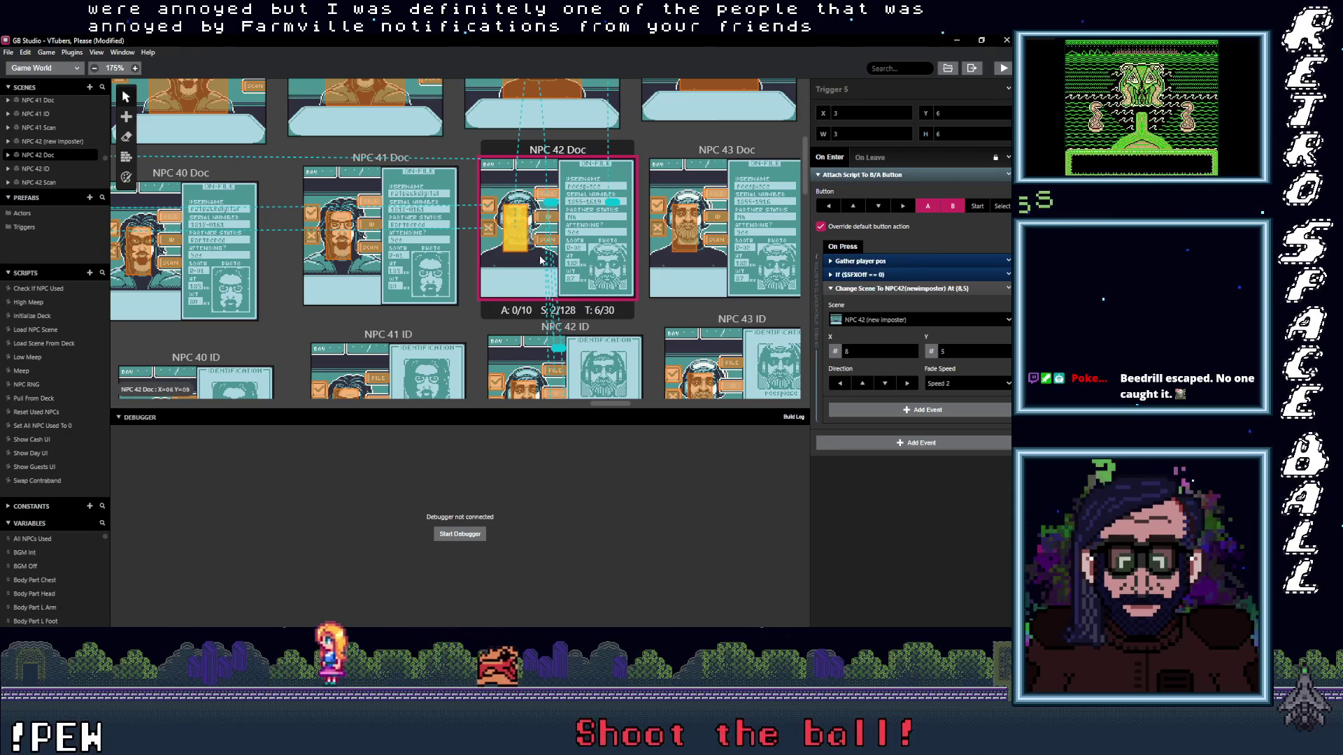
pyautogui.scroll(2, 547, 270)
pyautogui.scroll(1, 572, 229)
pyautogui.click(613, 159)
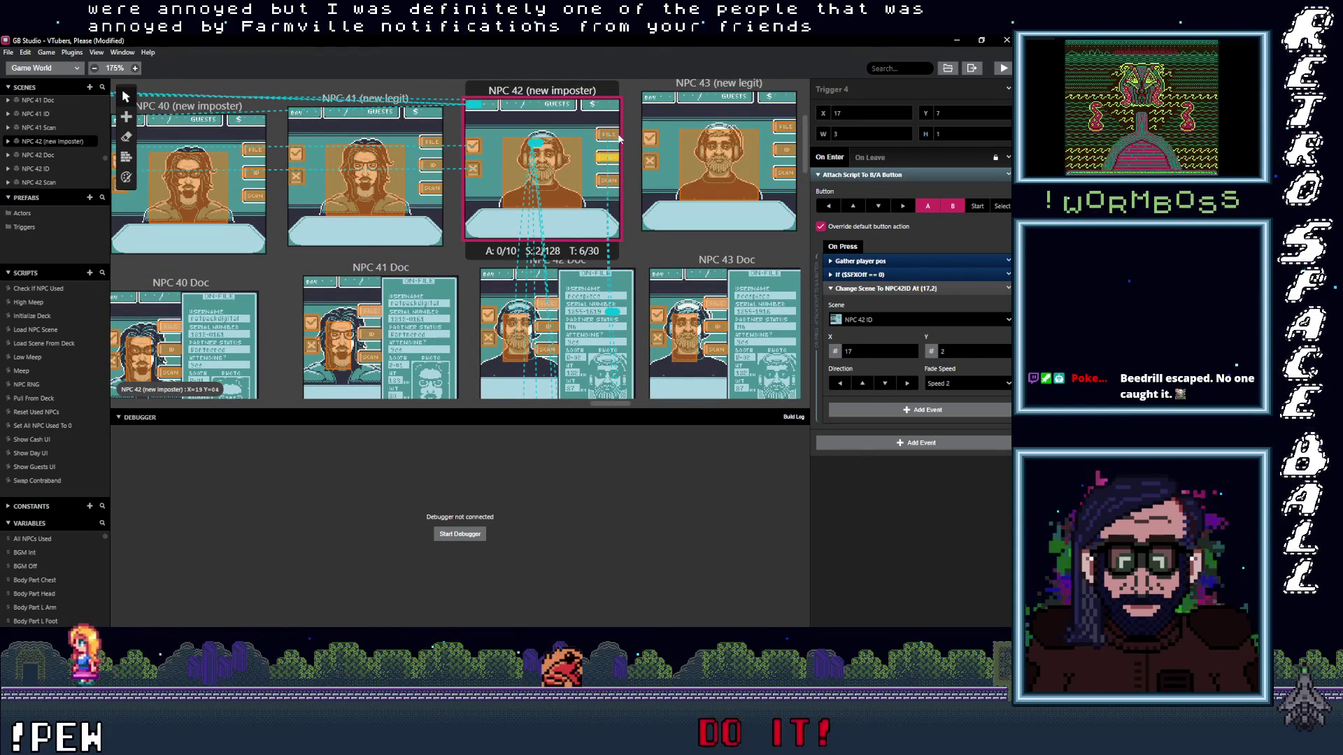
# - Confirm NPC 42's Scan trigger, then NPC 43 (new legit) triggers targeting NPC 43 Doc and Scan
pyautogui.click(609, 180)
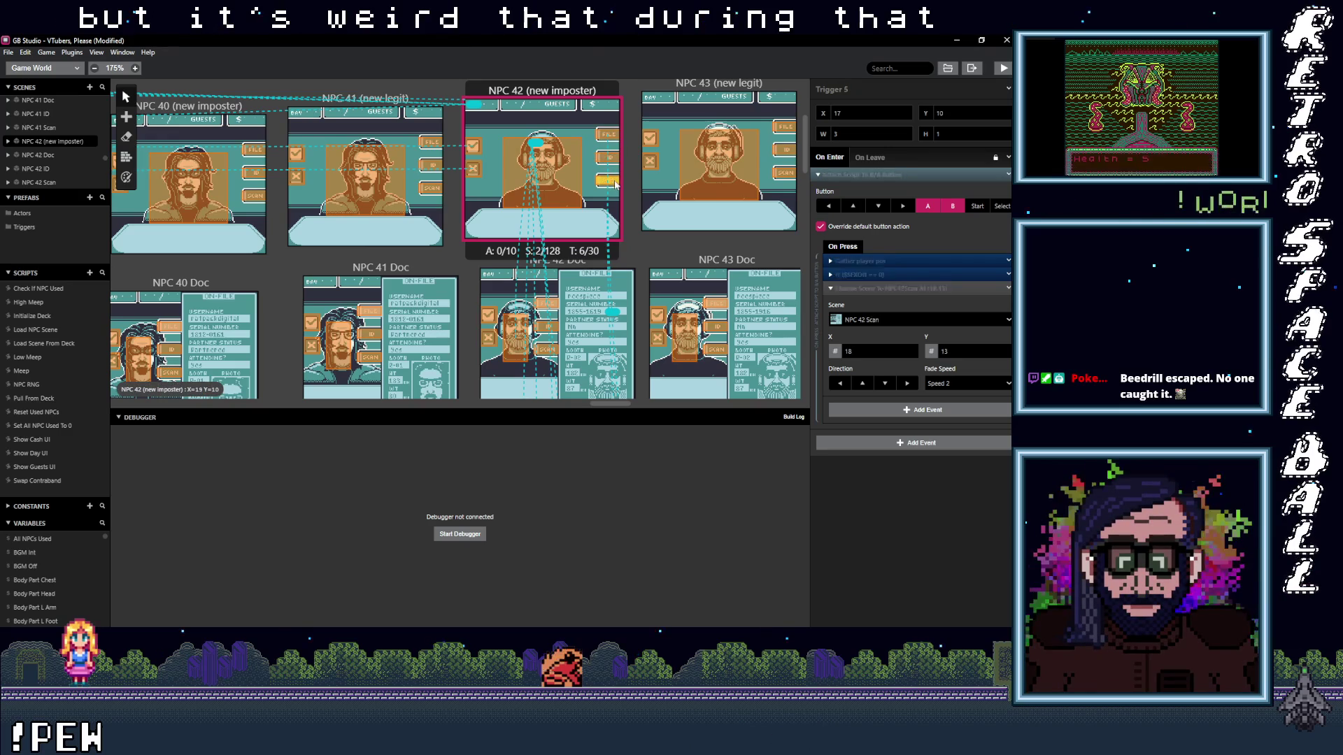
pyautogui.hscroll(5, 318, 266)
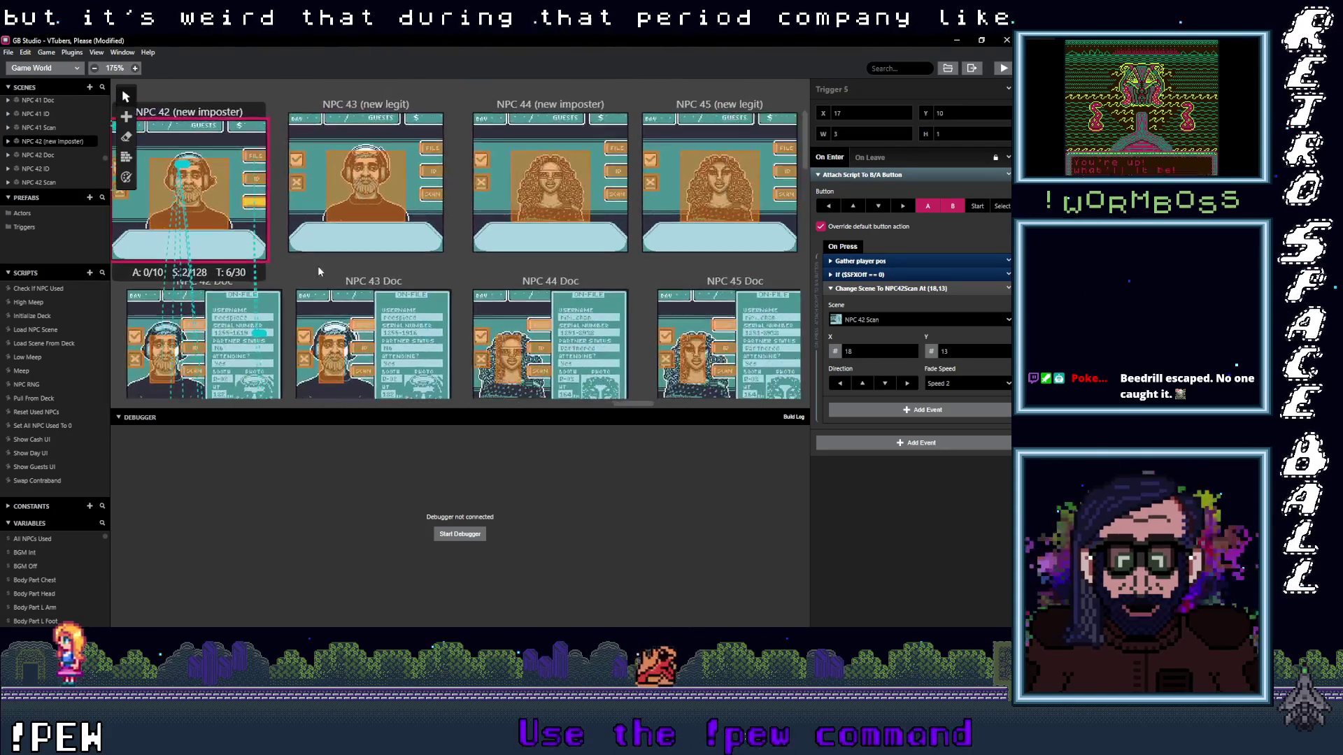
pyautogui.hscroll(5, 328, 252)
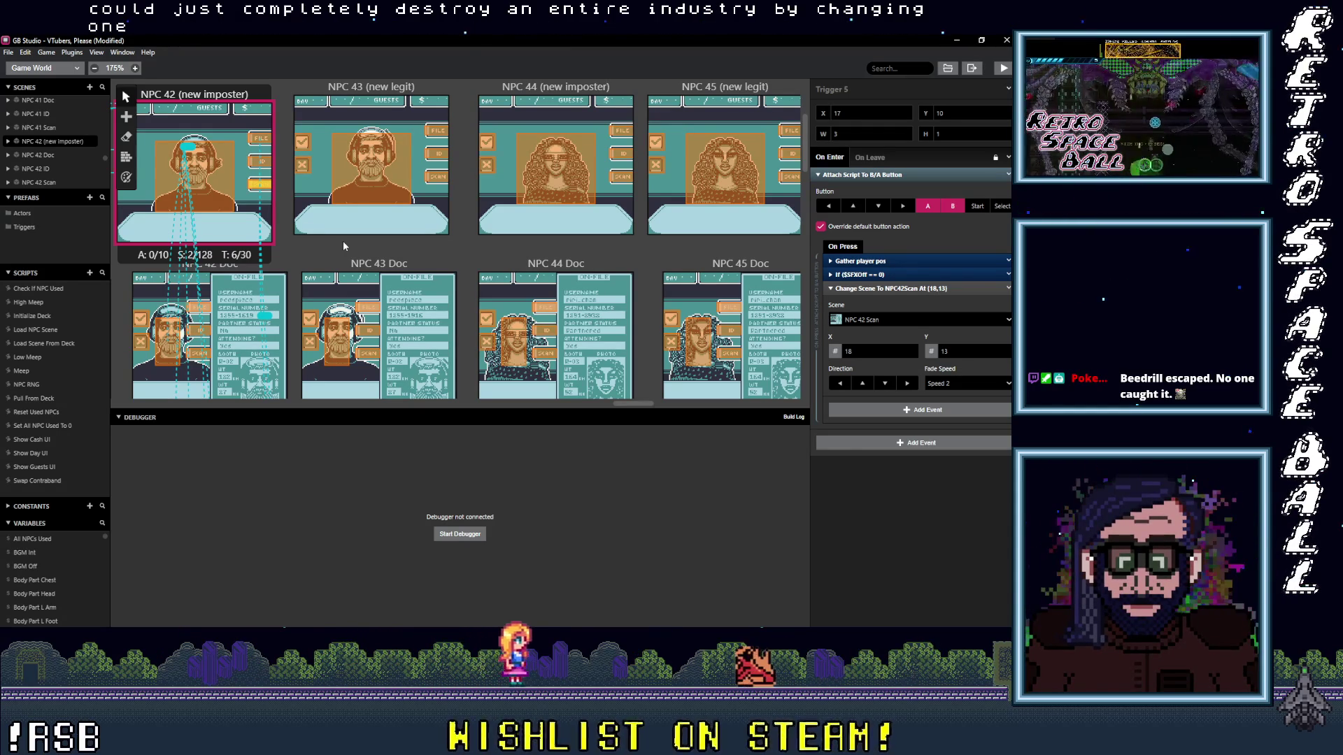
pyautogui.click(441, 134)
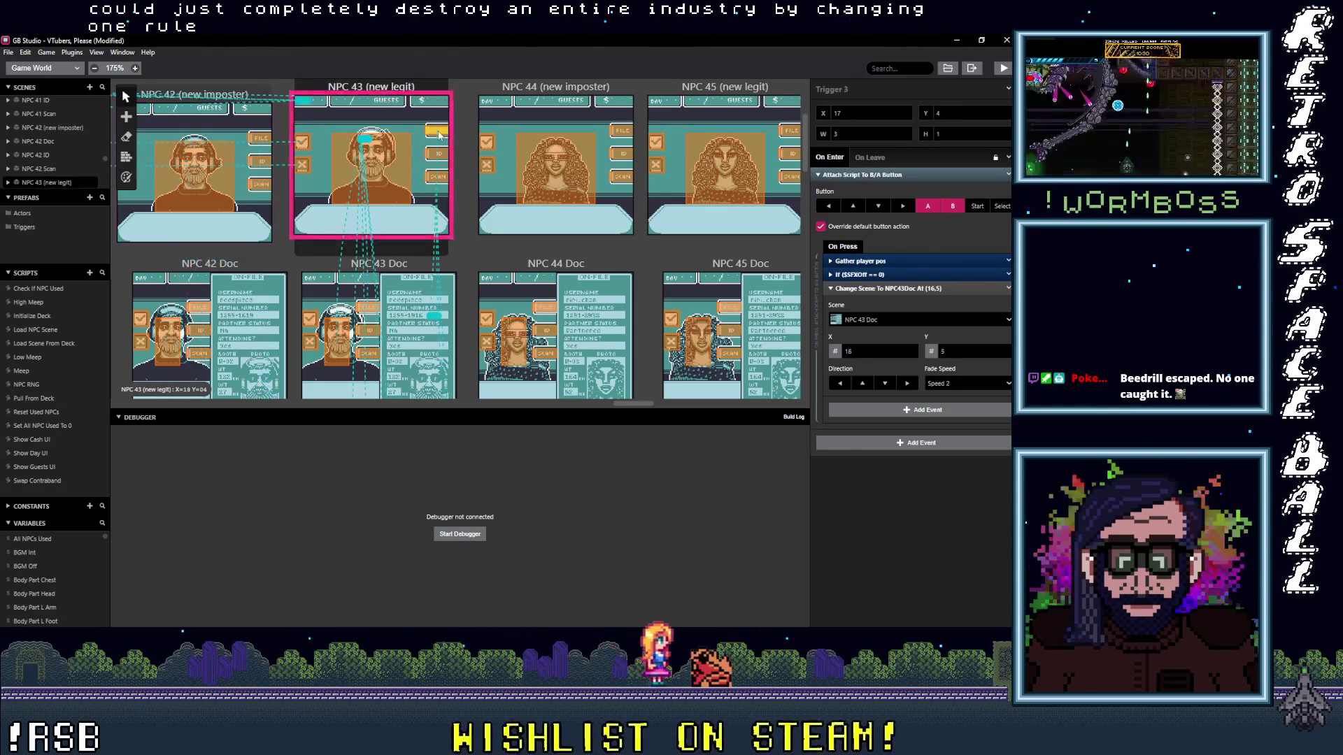
pyautogui.click(437, 157)
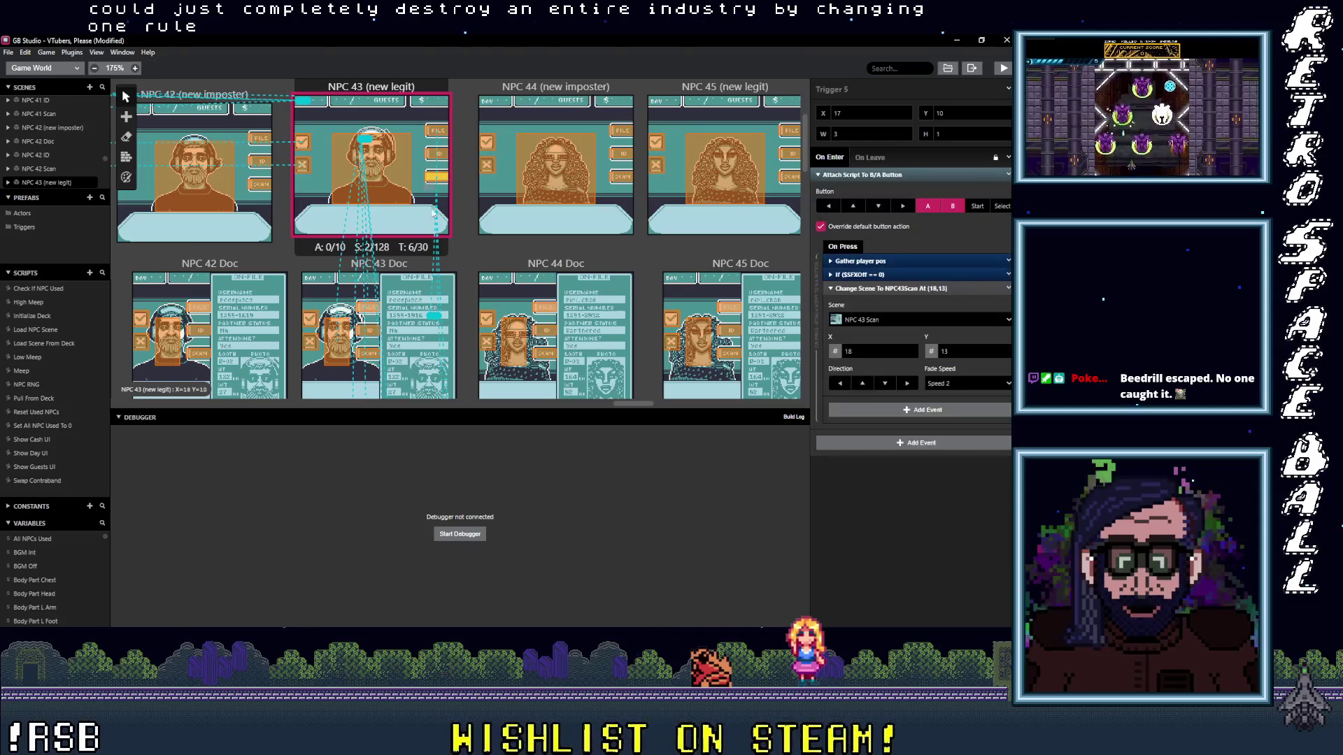
pyautogui.scroll(-3, 432, 196)
pyautogui.scroll(-2, 391, 241)
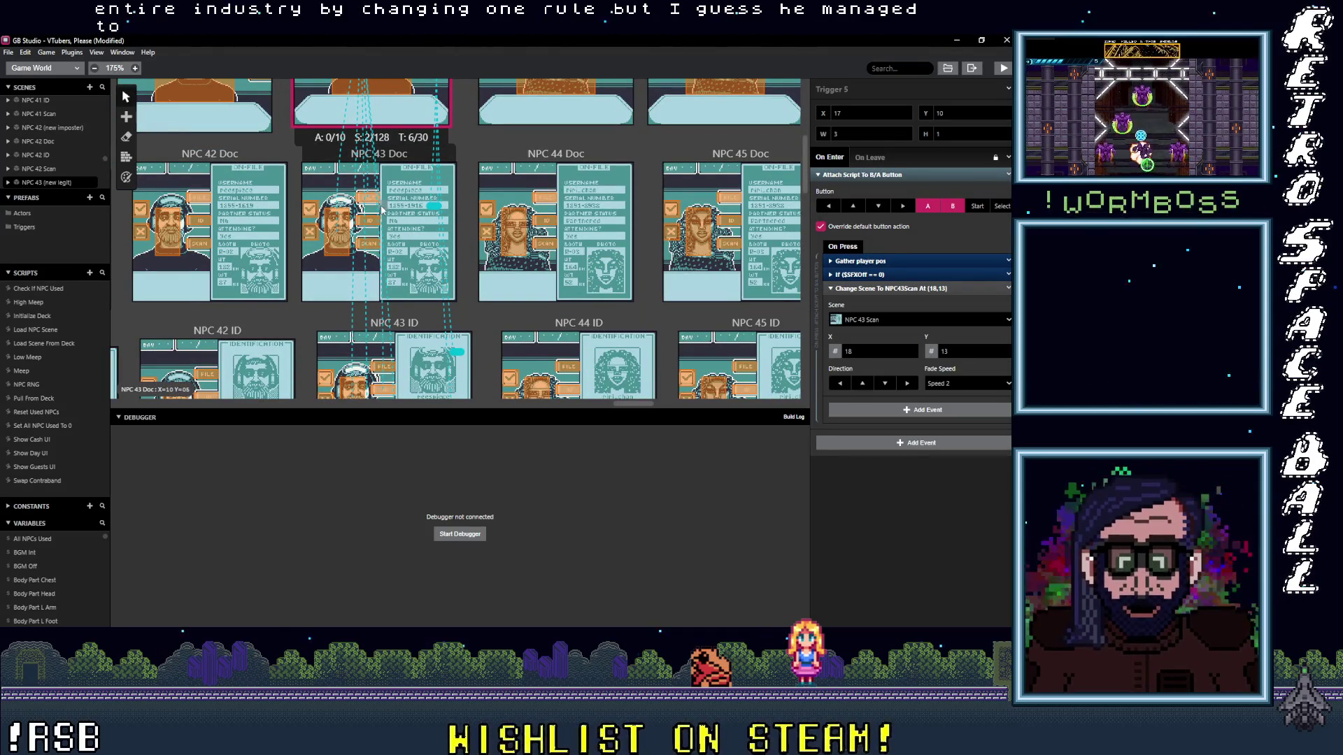